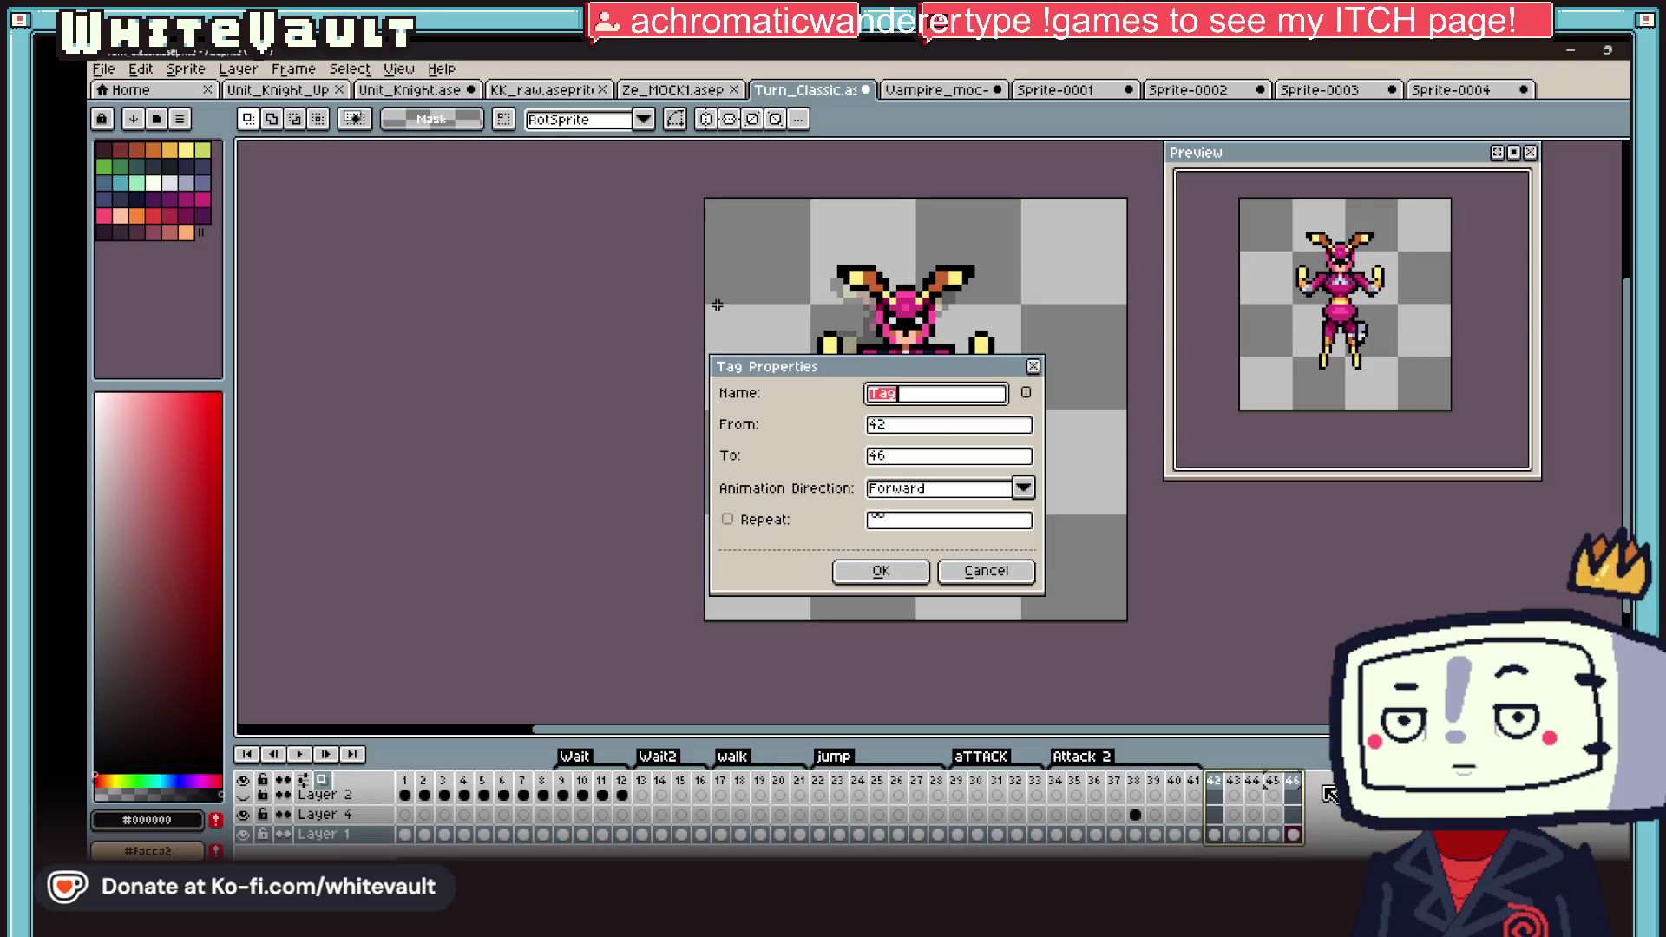
Step: Finish naming the tag 'test', clear the frame range, and view frame 42 on Layer 2
type("st")
key("Return")
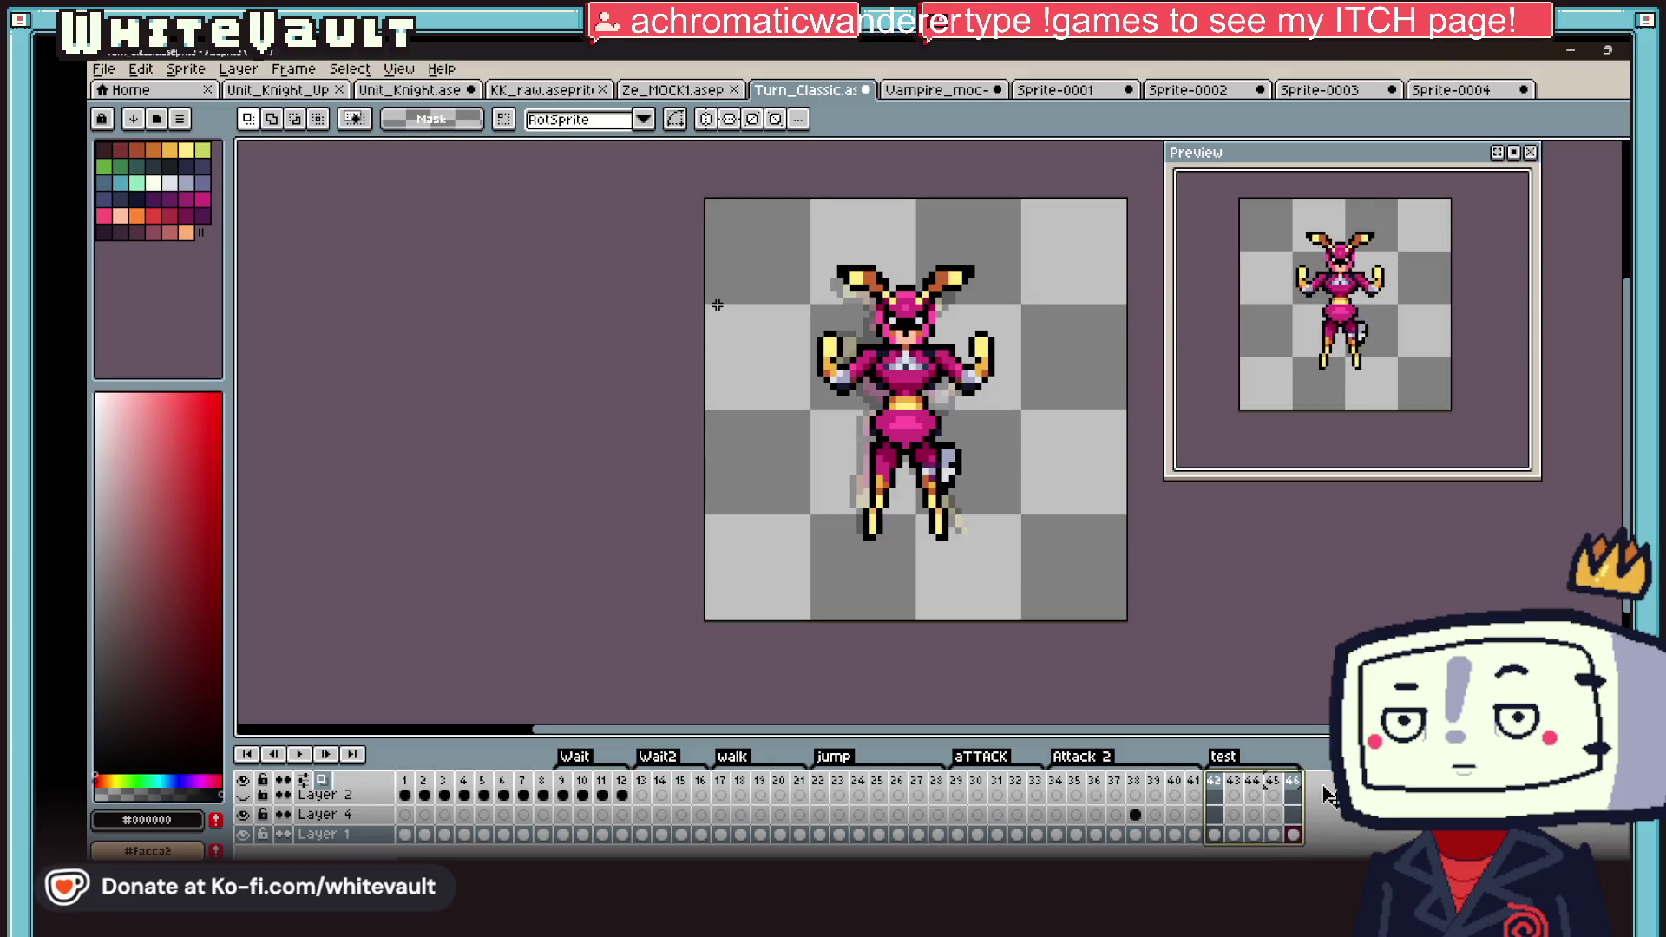
left_click(1038, 570)
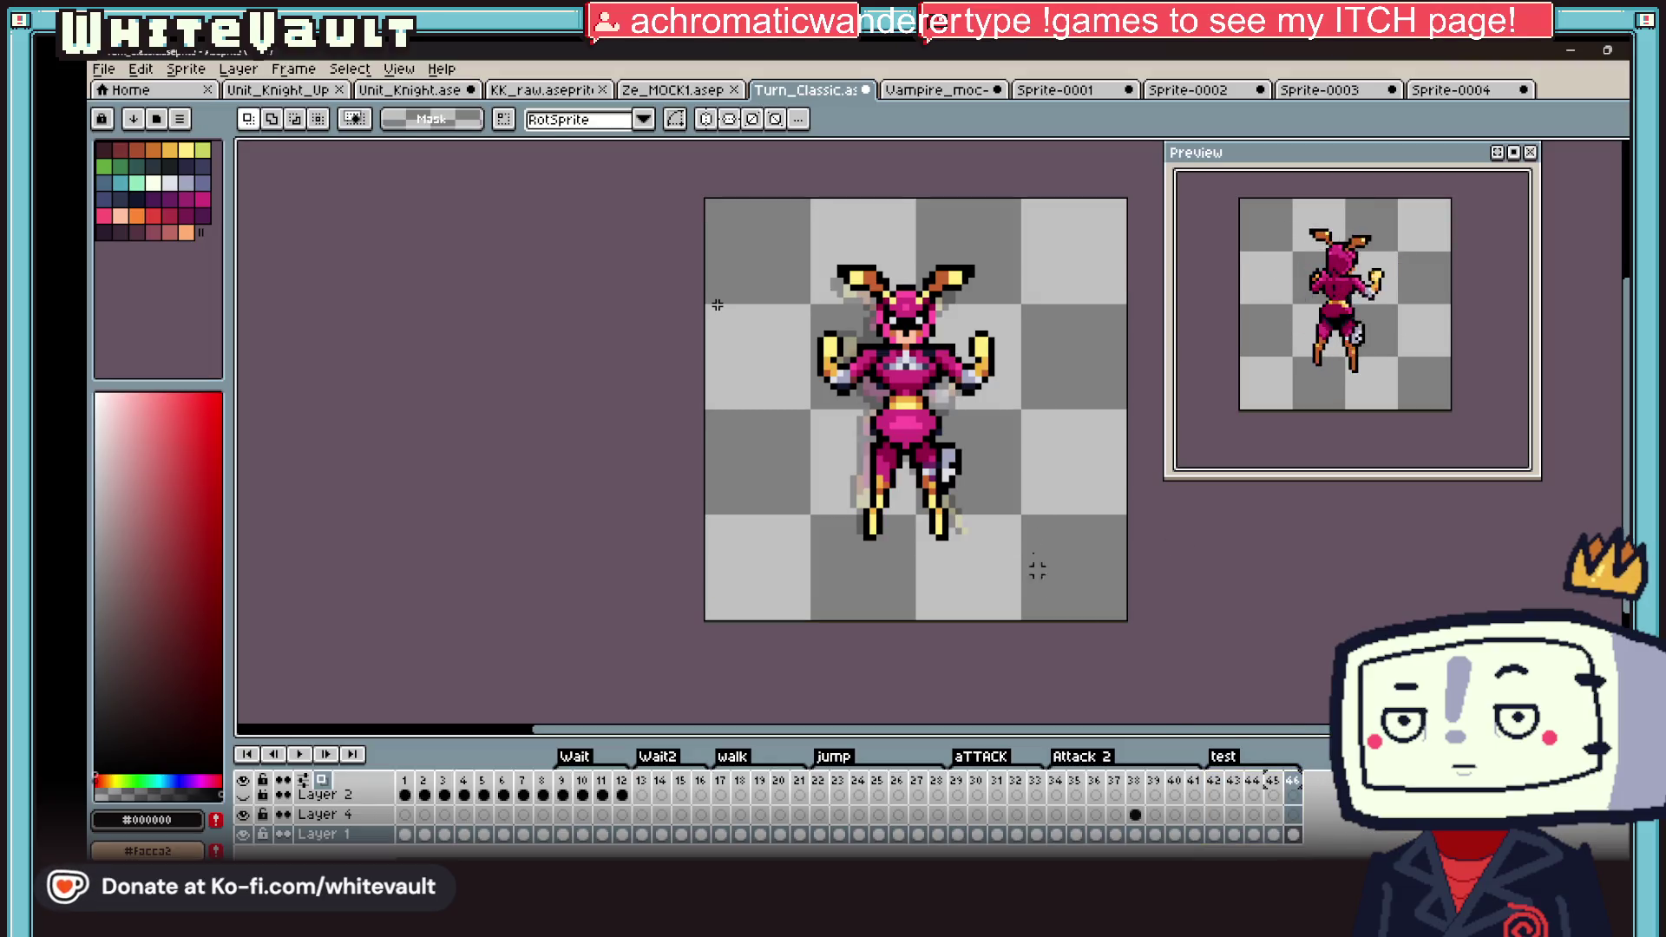
left_click(1217, 796)
scroll(1194, 597, "down", 1)
scroll(1197, 523, "up", 1)
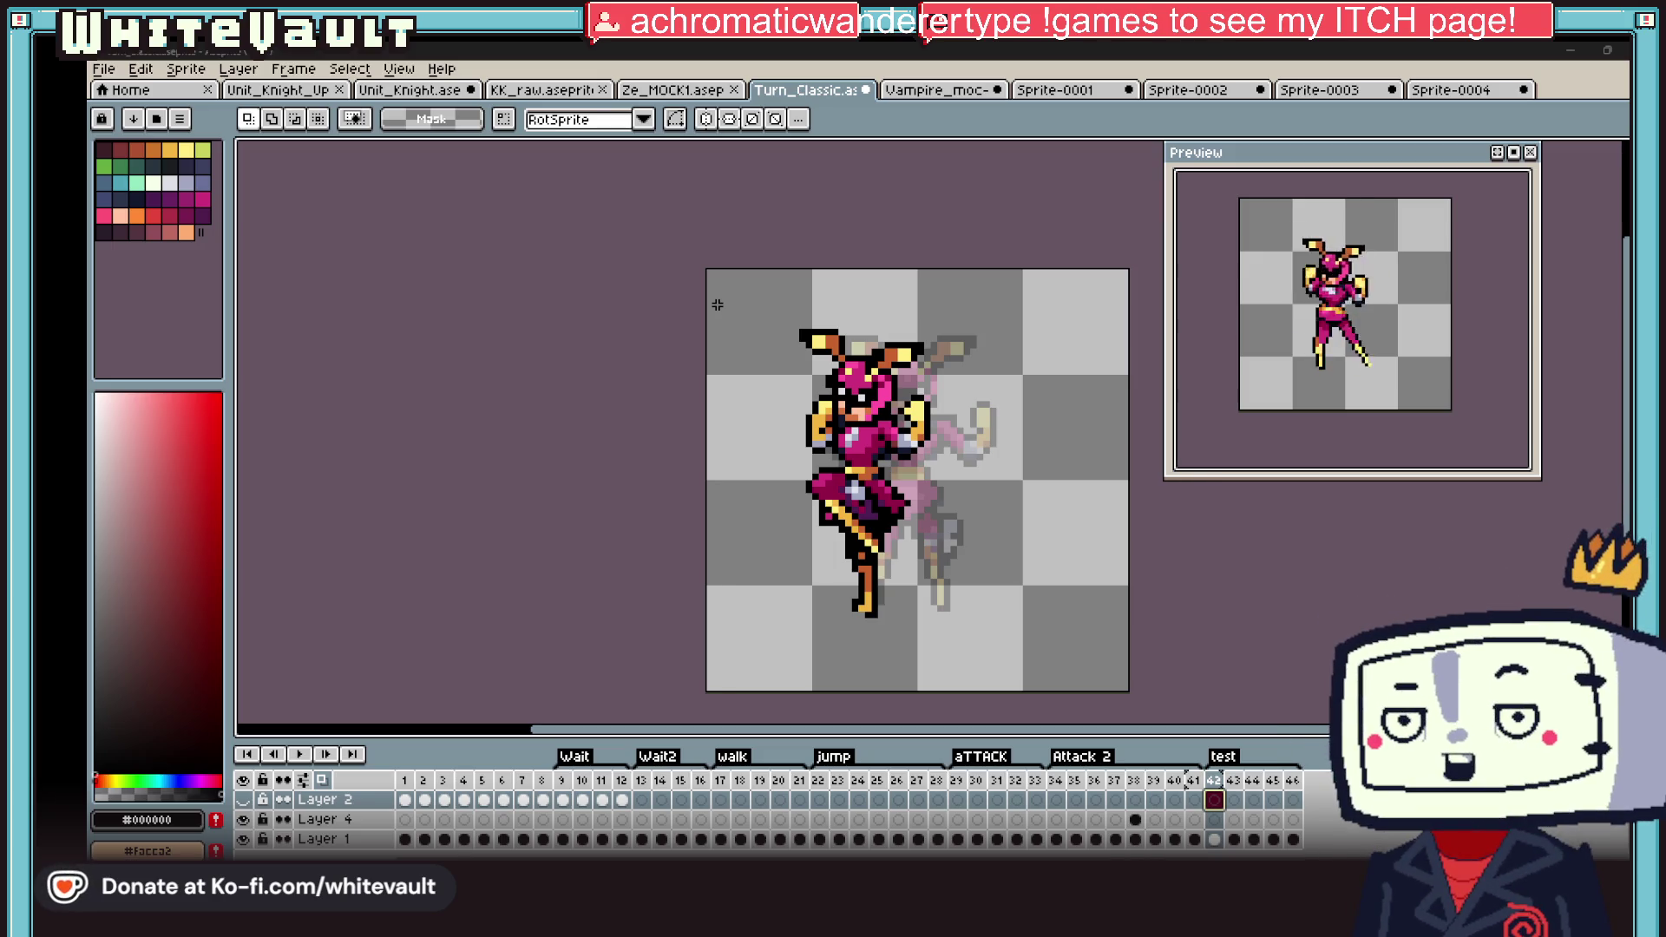
left_click(105, 69)
Step: Create a new blank sprite and paste the copied pink character into it
left_click(121, 91)
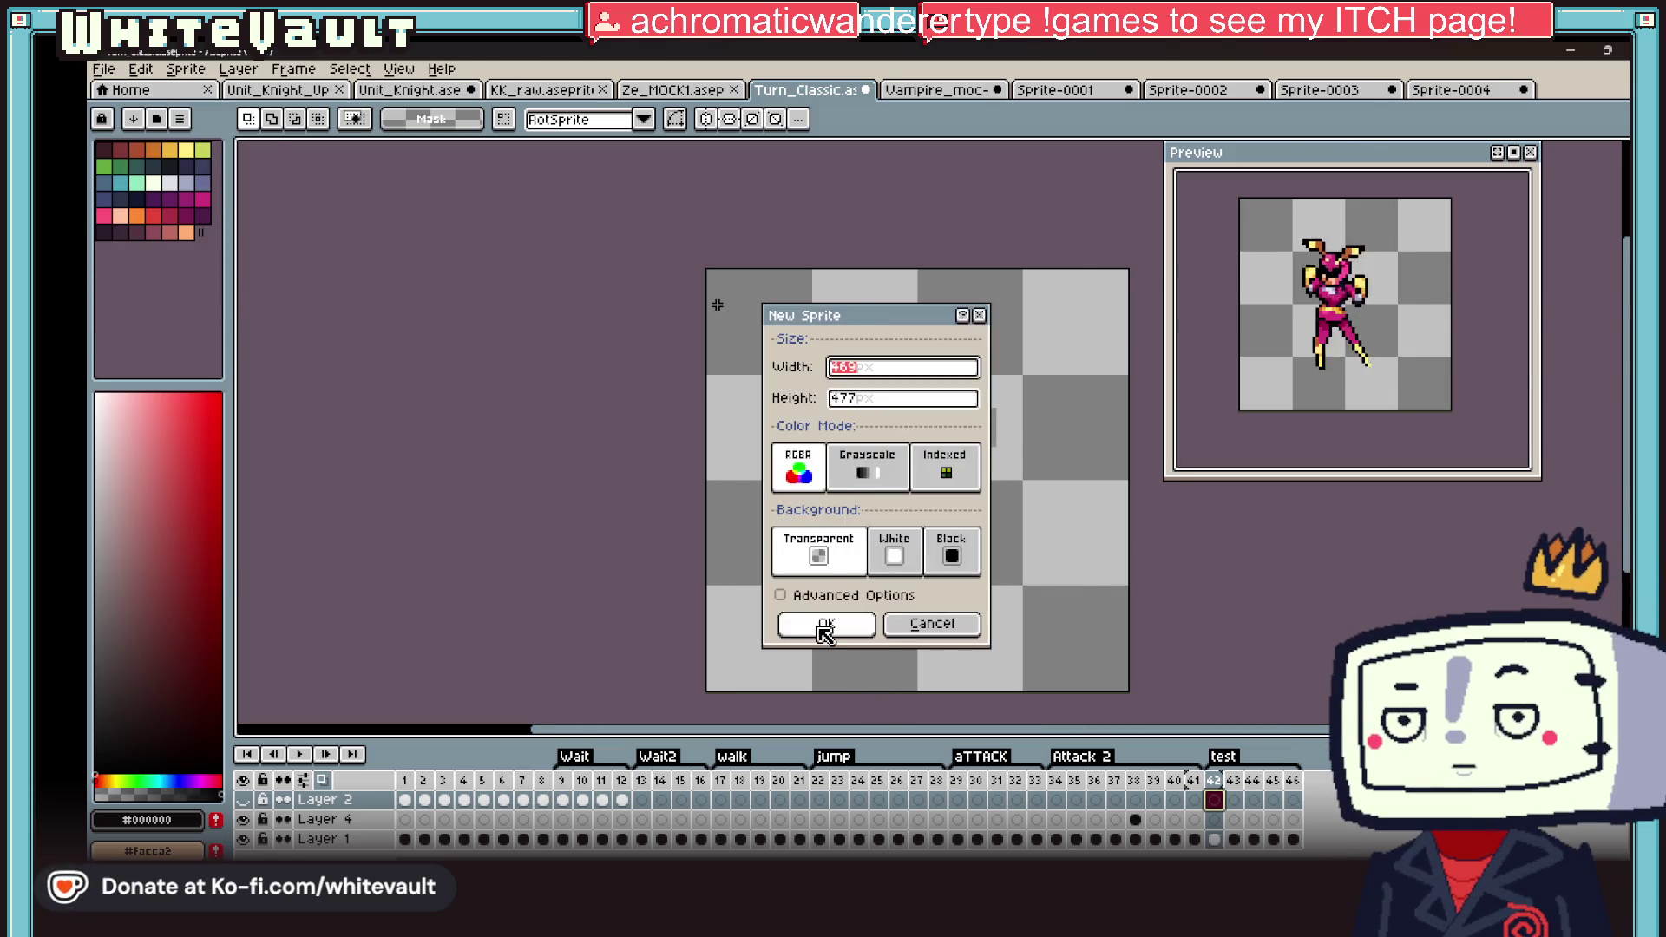
left_click(820, 626)
key("ctrl+v")
scroll(1041, 345, "down", 2)
scroll(1067, 354, "up", 1)
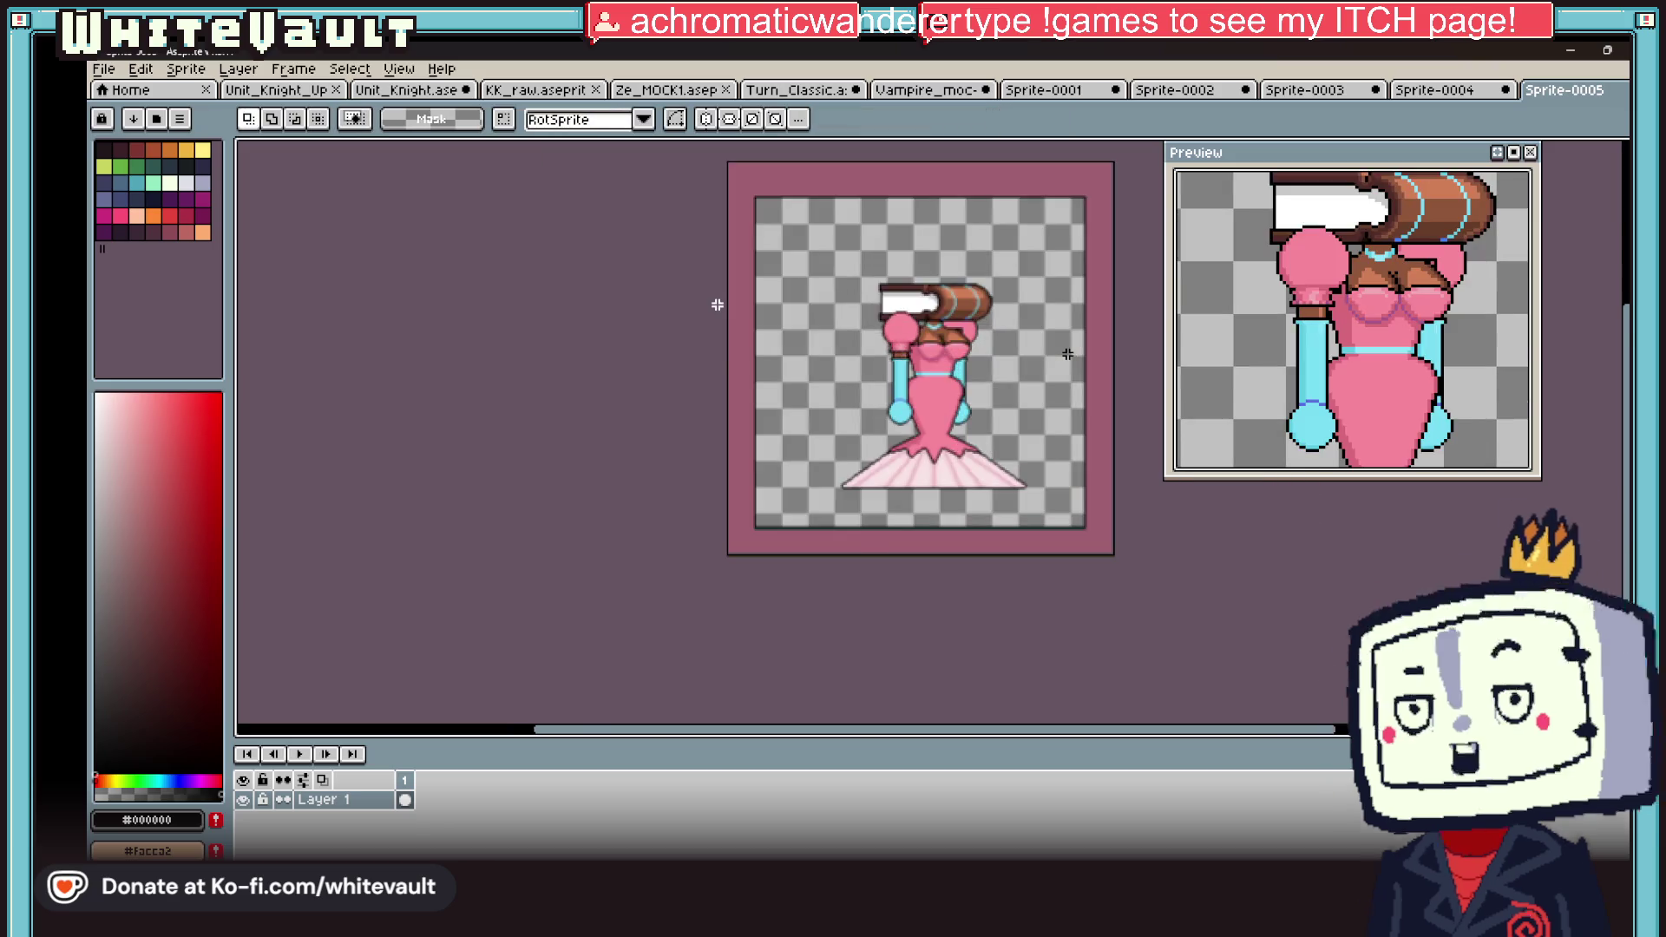
scroll(1067, 354, "up", 1)
scroll(949, 336, "down", 1)
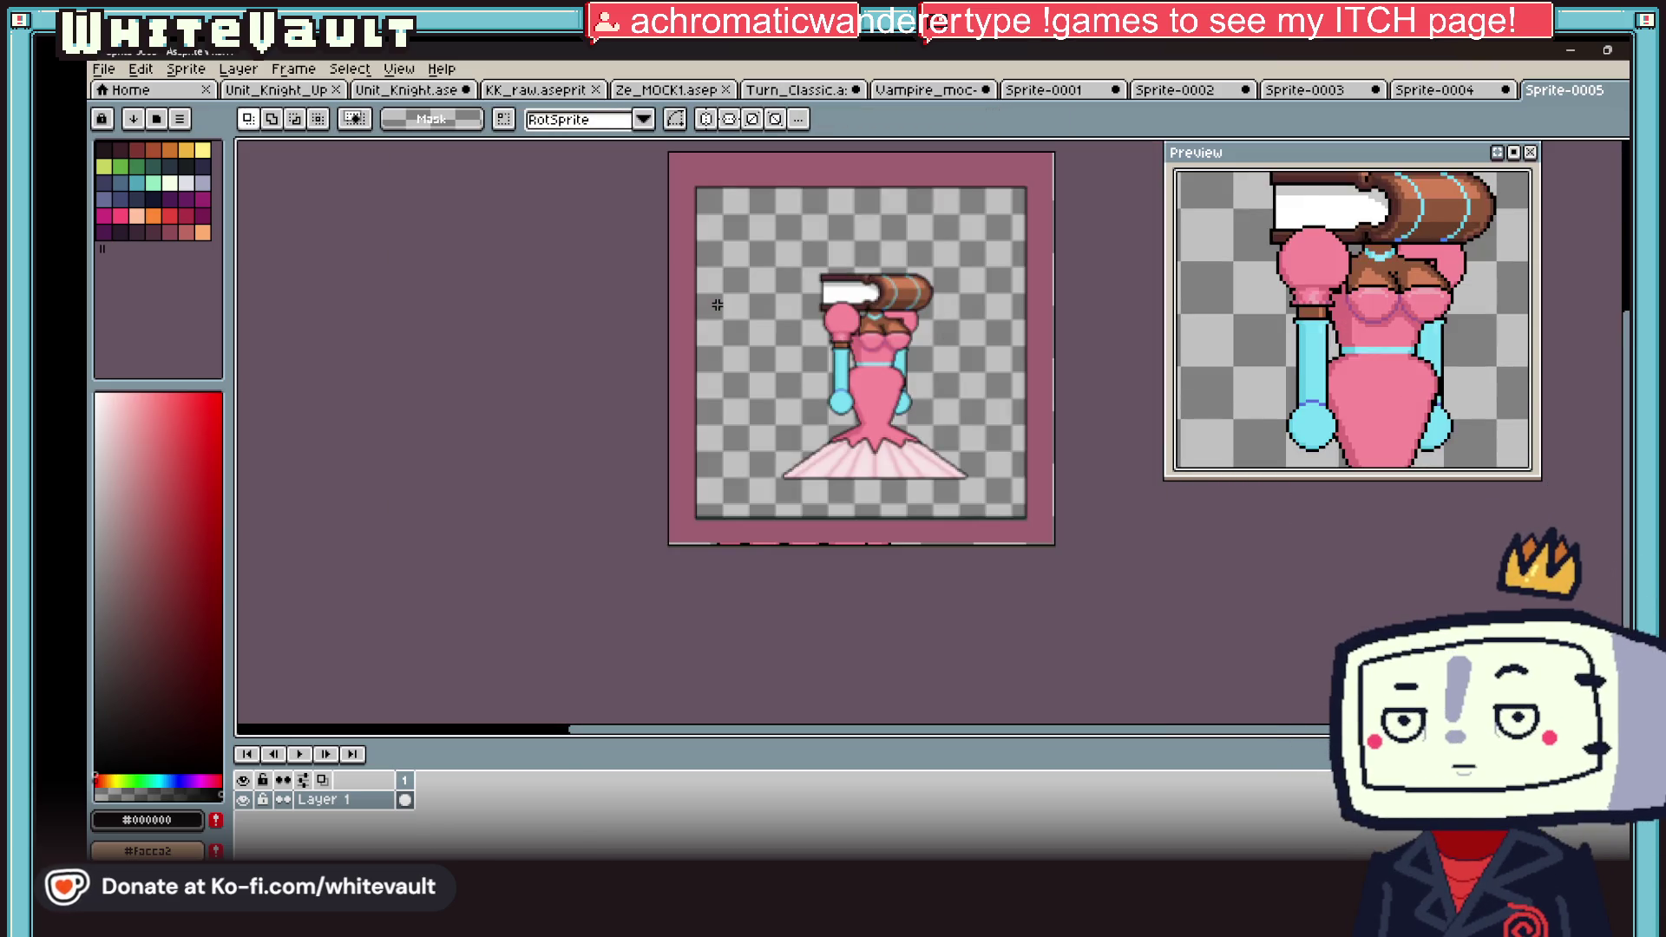
scroll(716, 304, "up", 1)
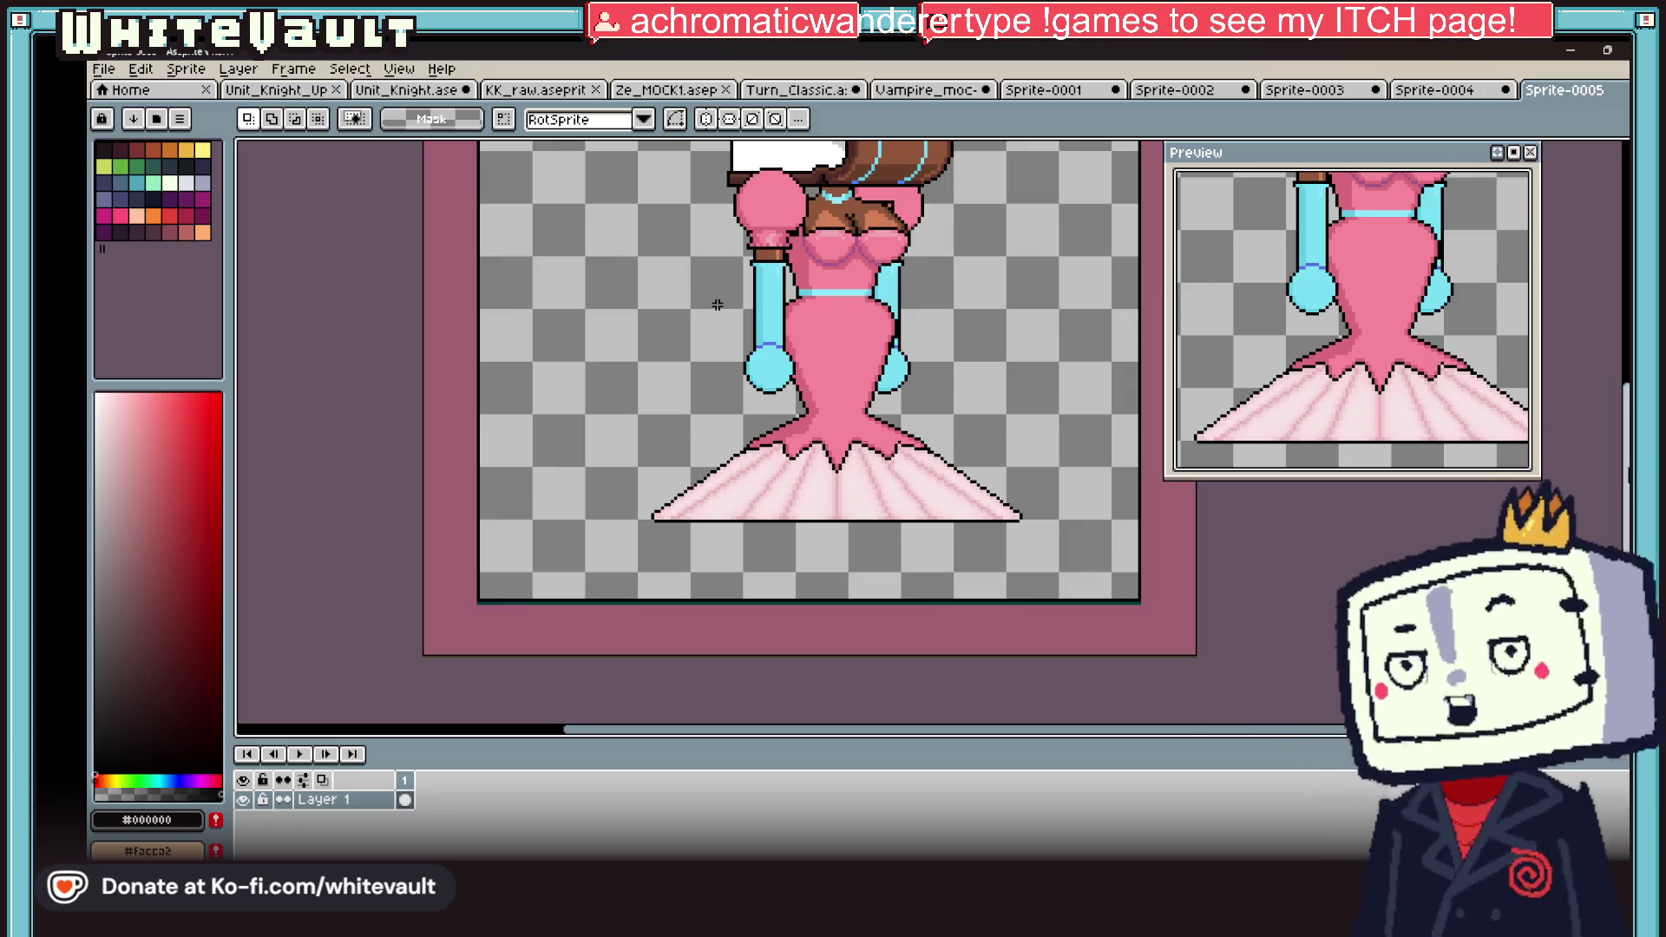
scroll(717, 304, "down", 1)
scroll(717, 305, "up", 1)
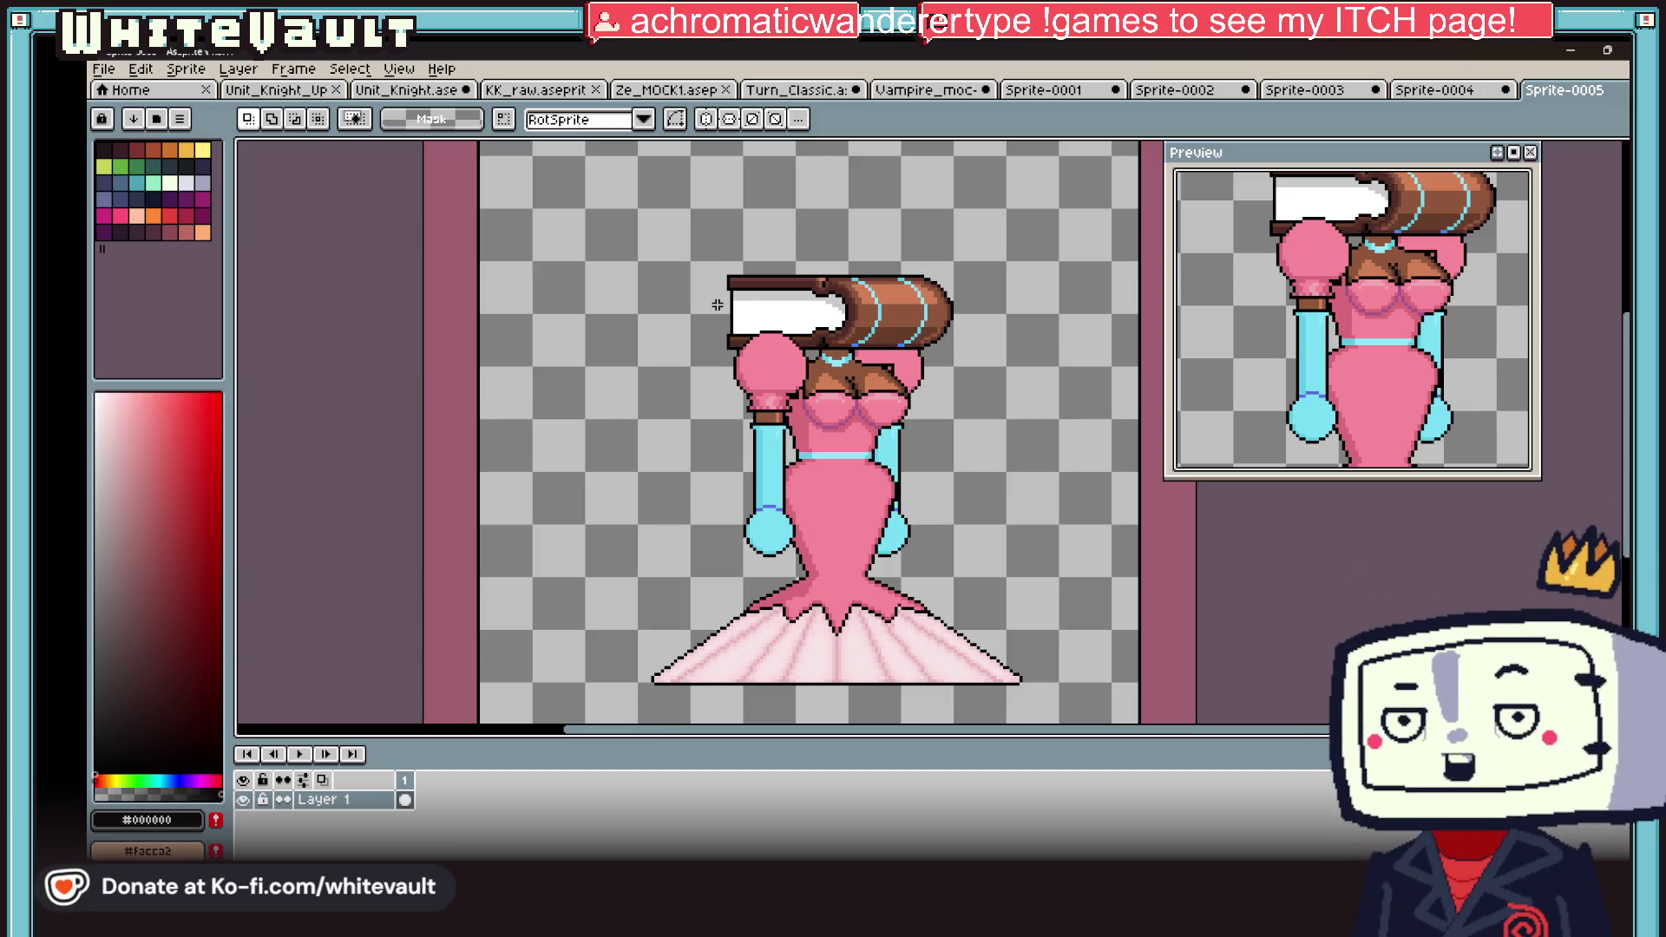
Step: With the pencil, fill the upper bar's left gap and draw a black line across the white band
left_click_drag(688, 234, 1104, 339)
left_click(1297, 676)
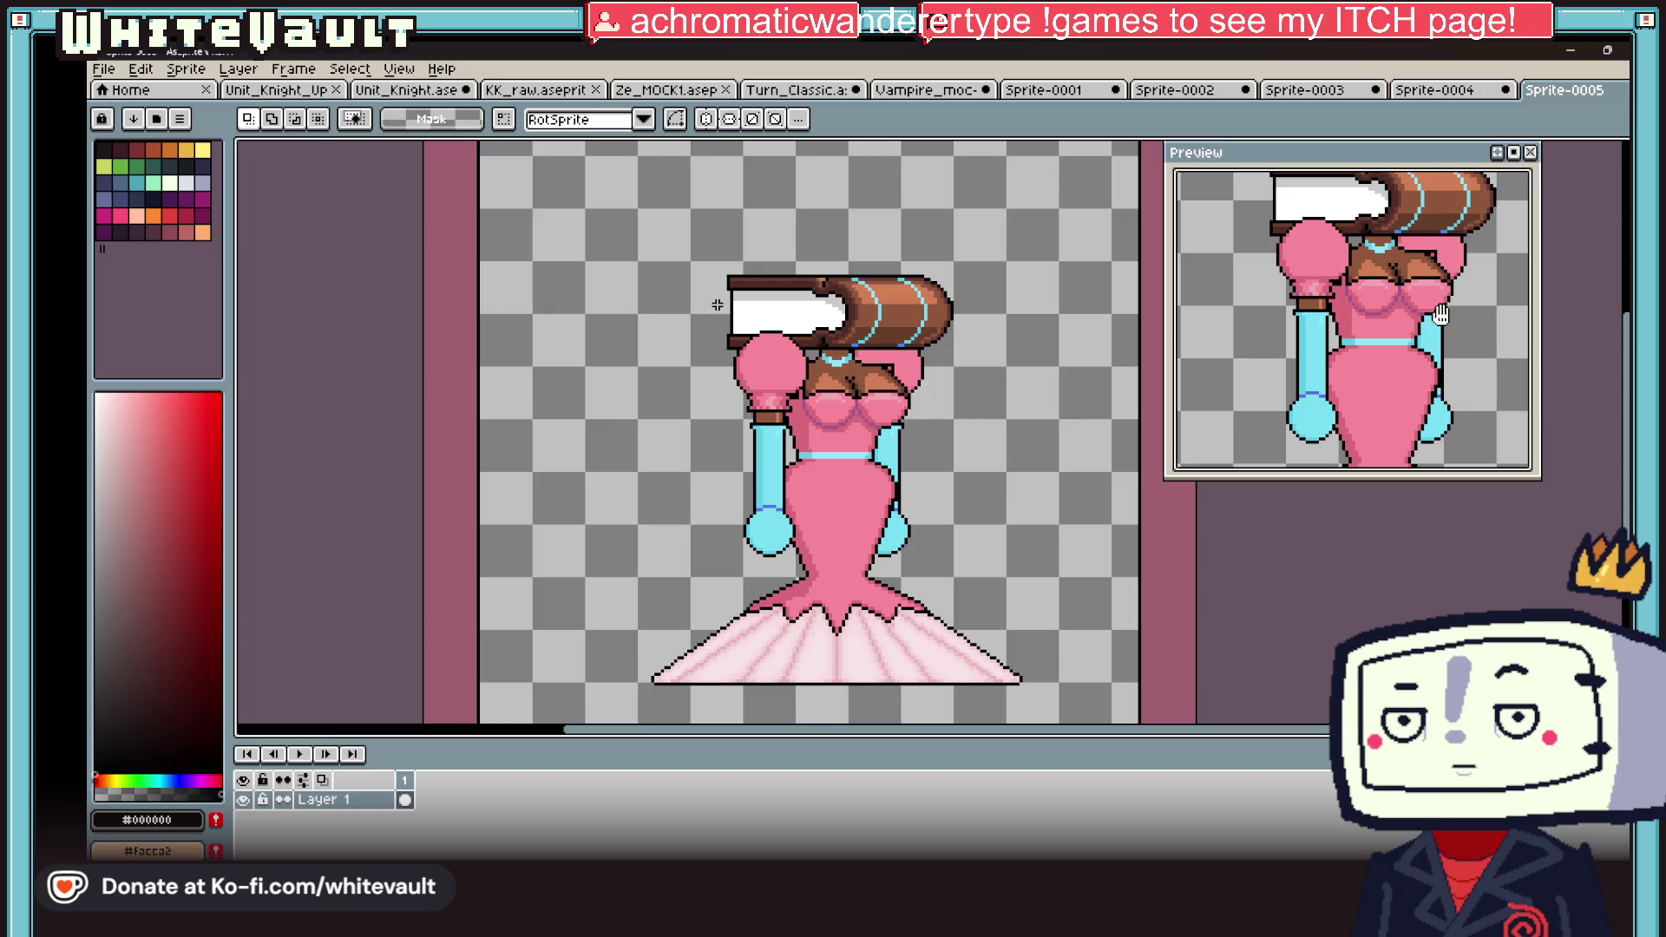
scroll(717, 305, "up", 4)
key("b")
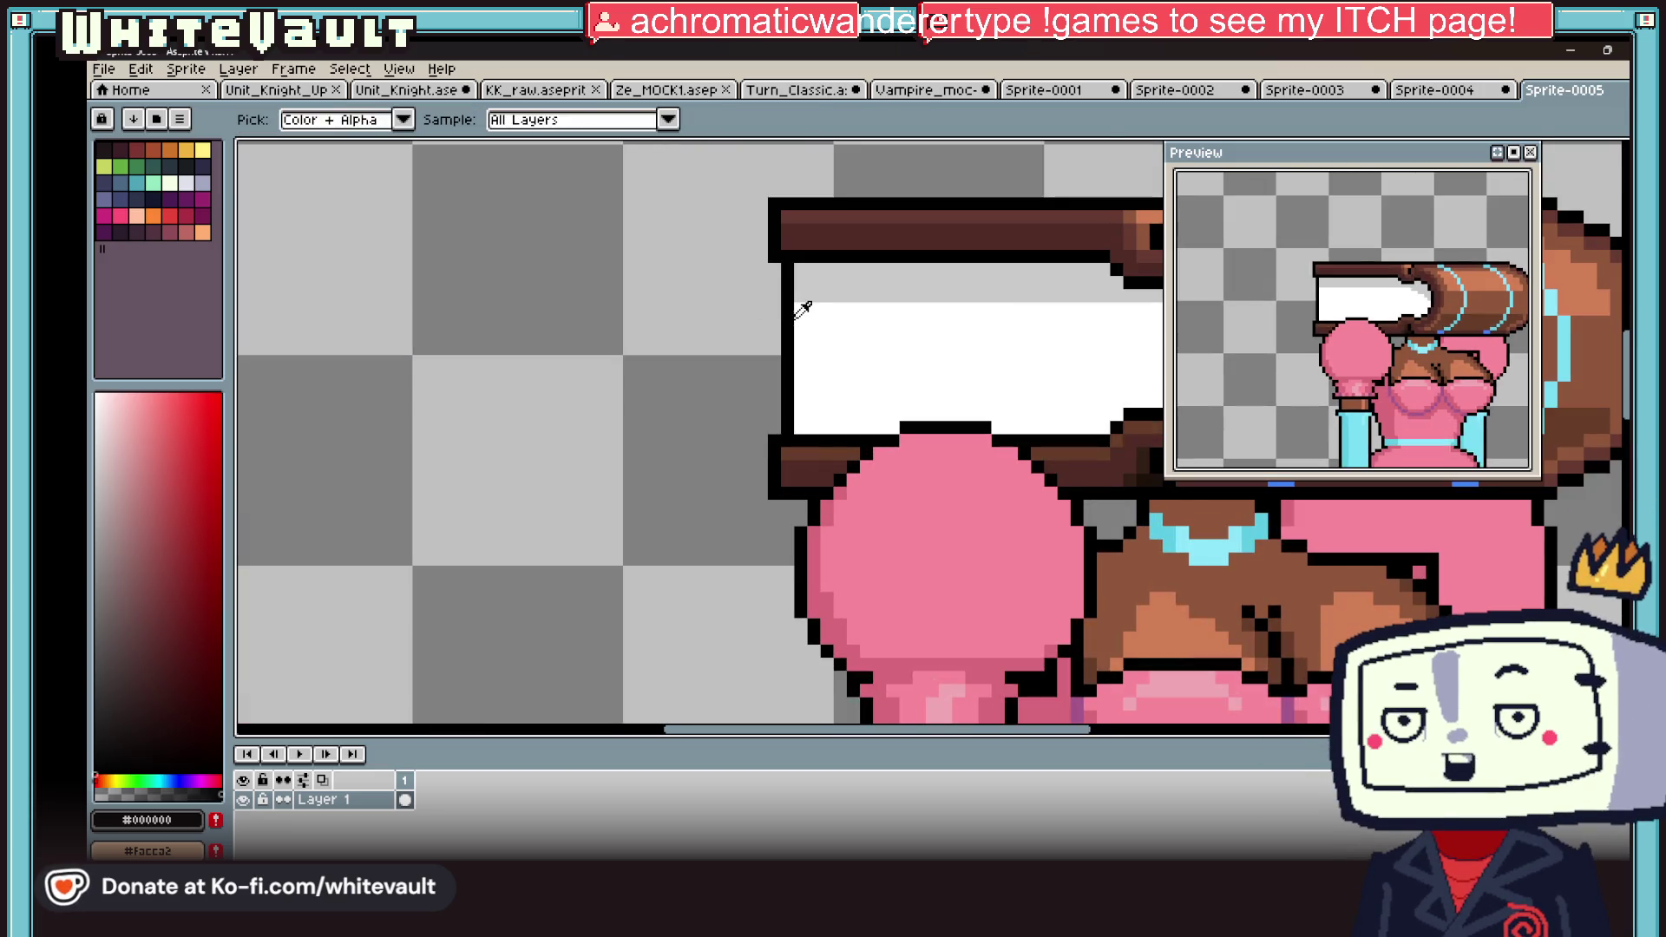
scroll(794, 306, "up", 1)
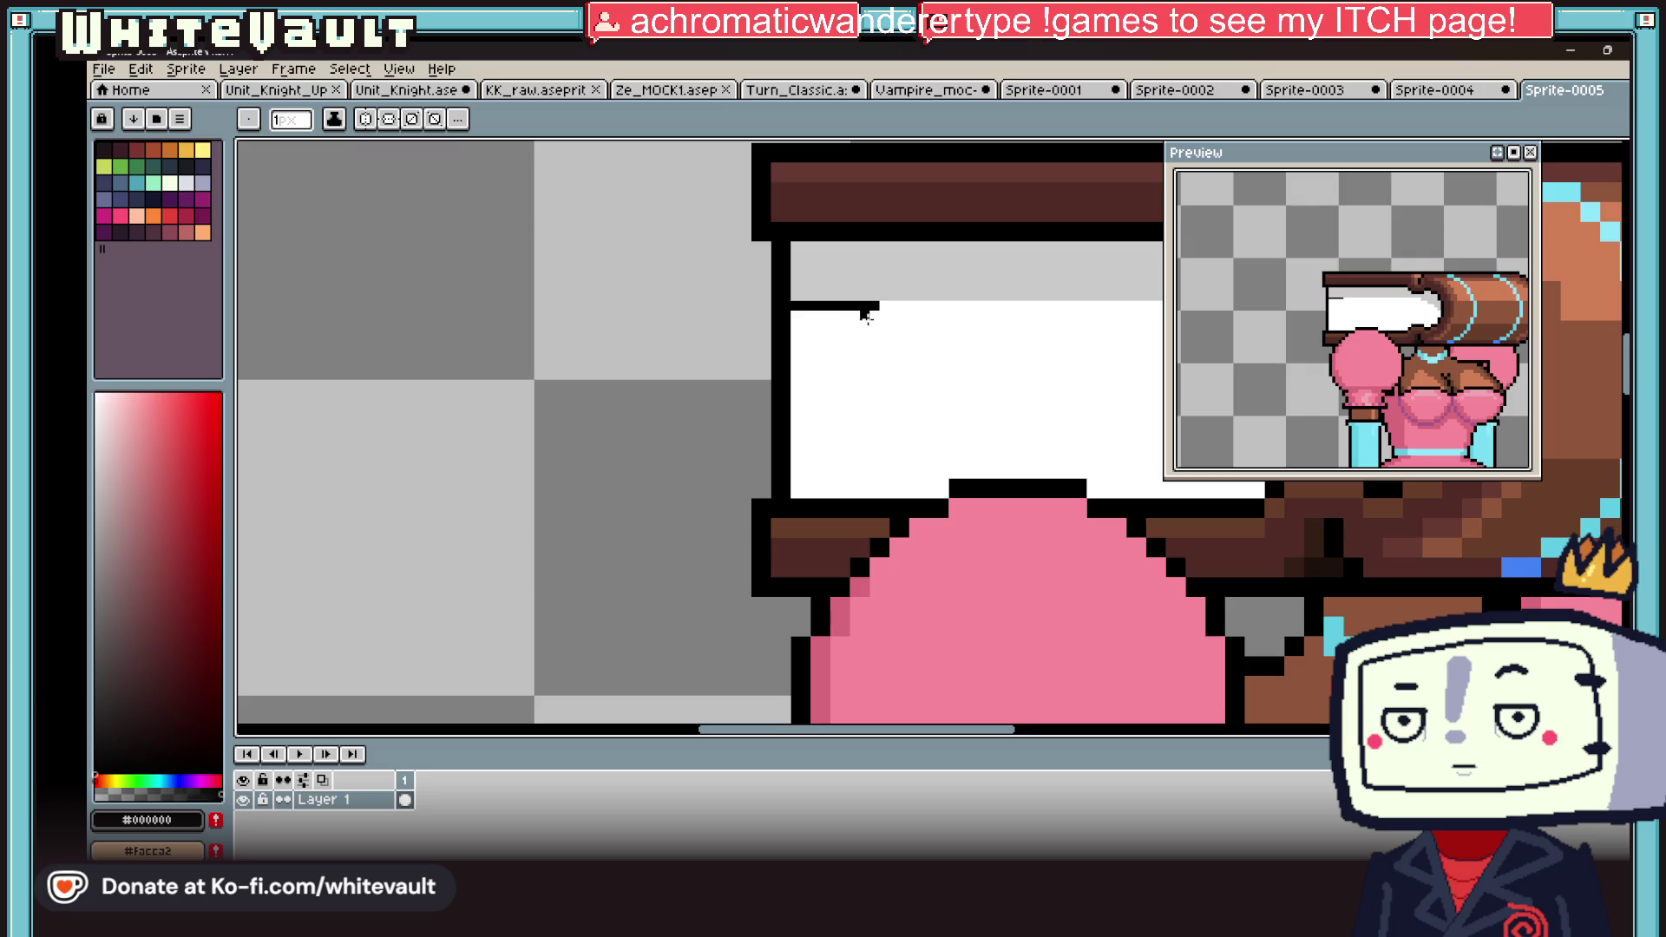
left_click(794, 311)
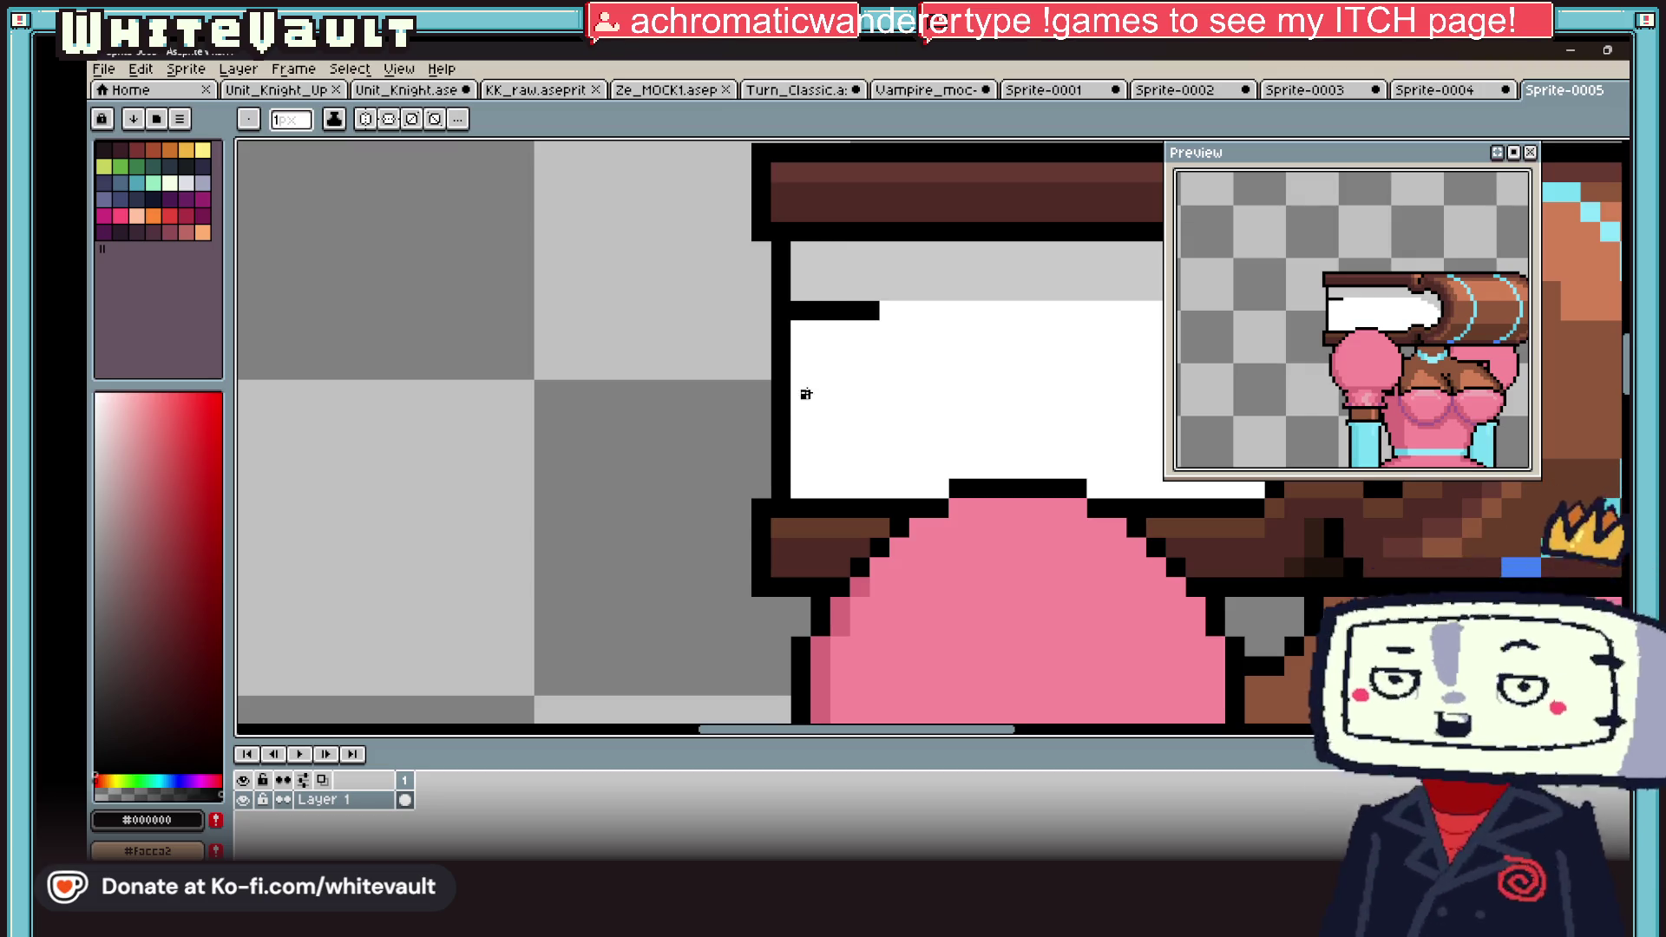
left_click_drag(793, 414, 877, 414)
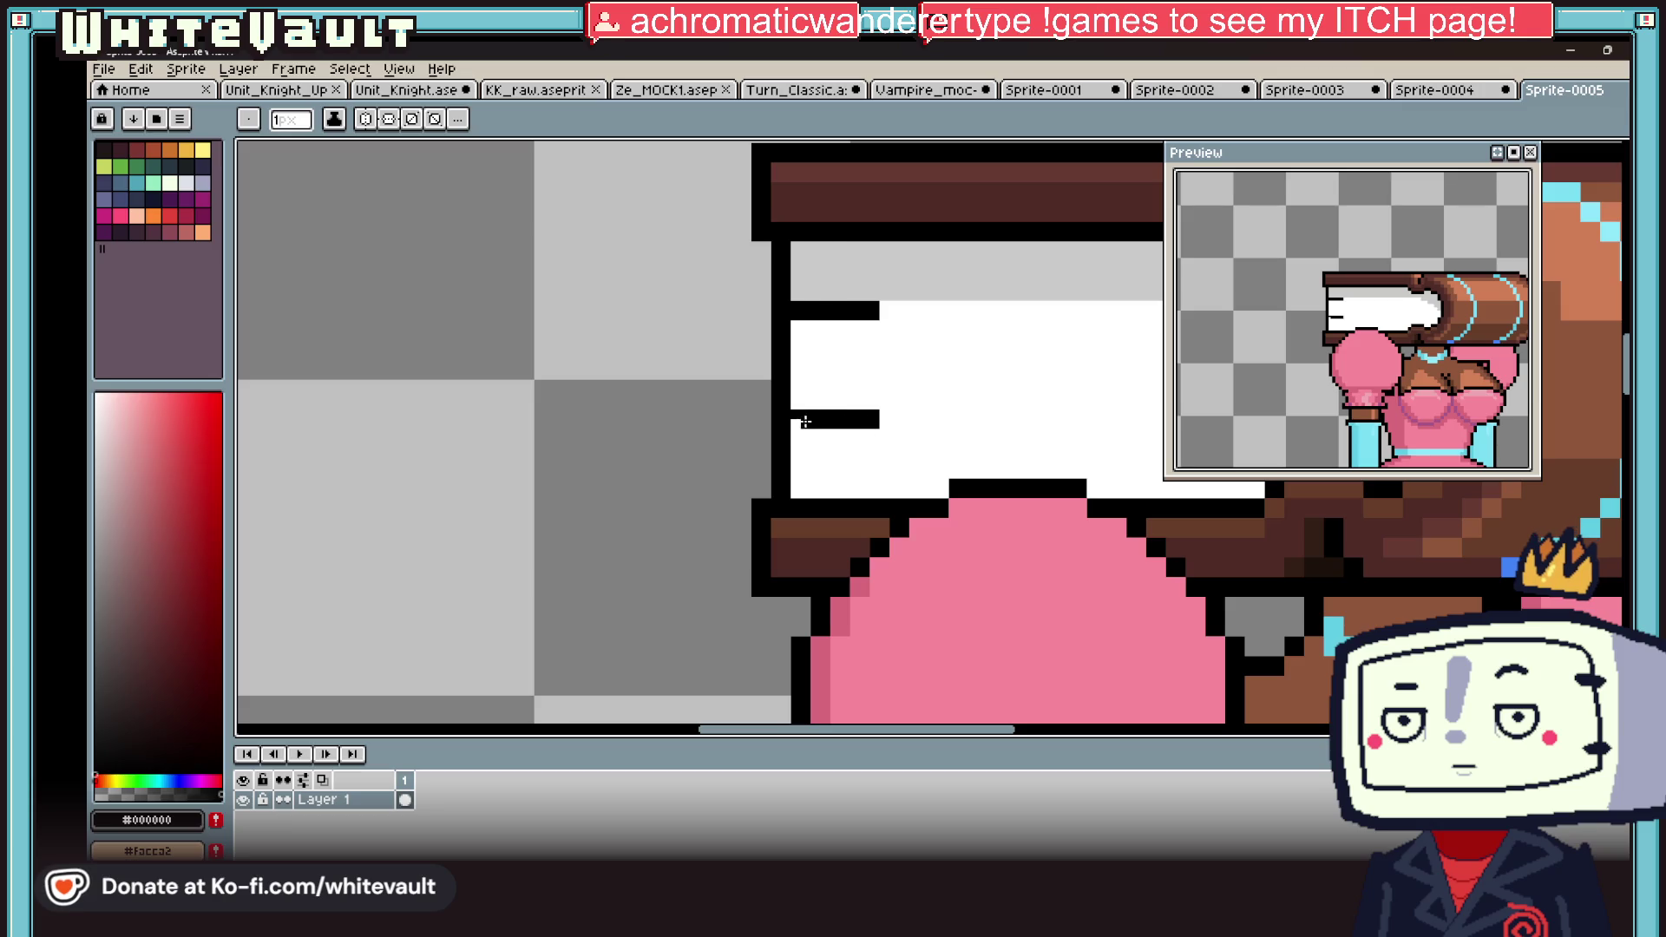
scroll(805, 421, "down", 3)
scroll(781, 390, "up", 4)
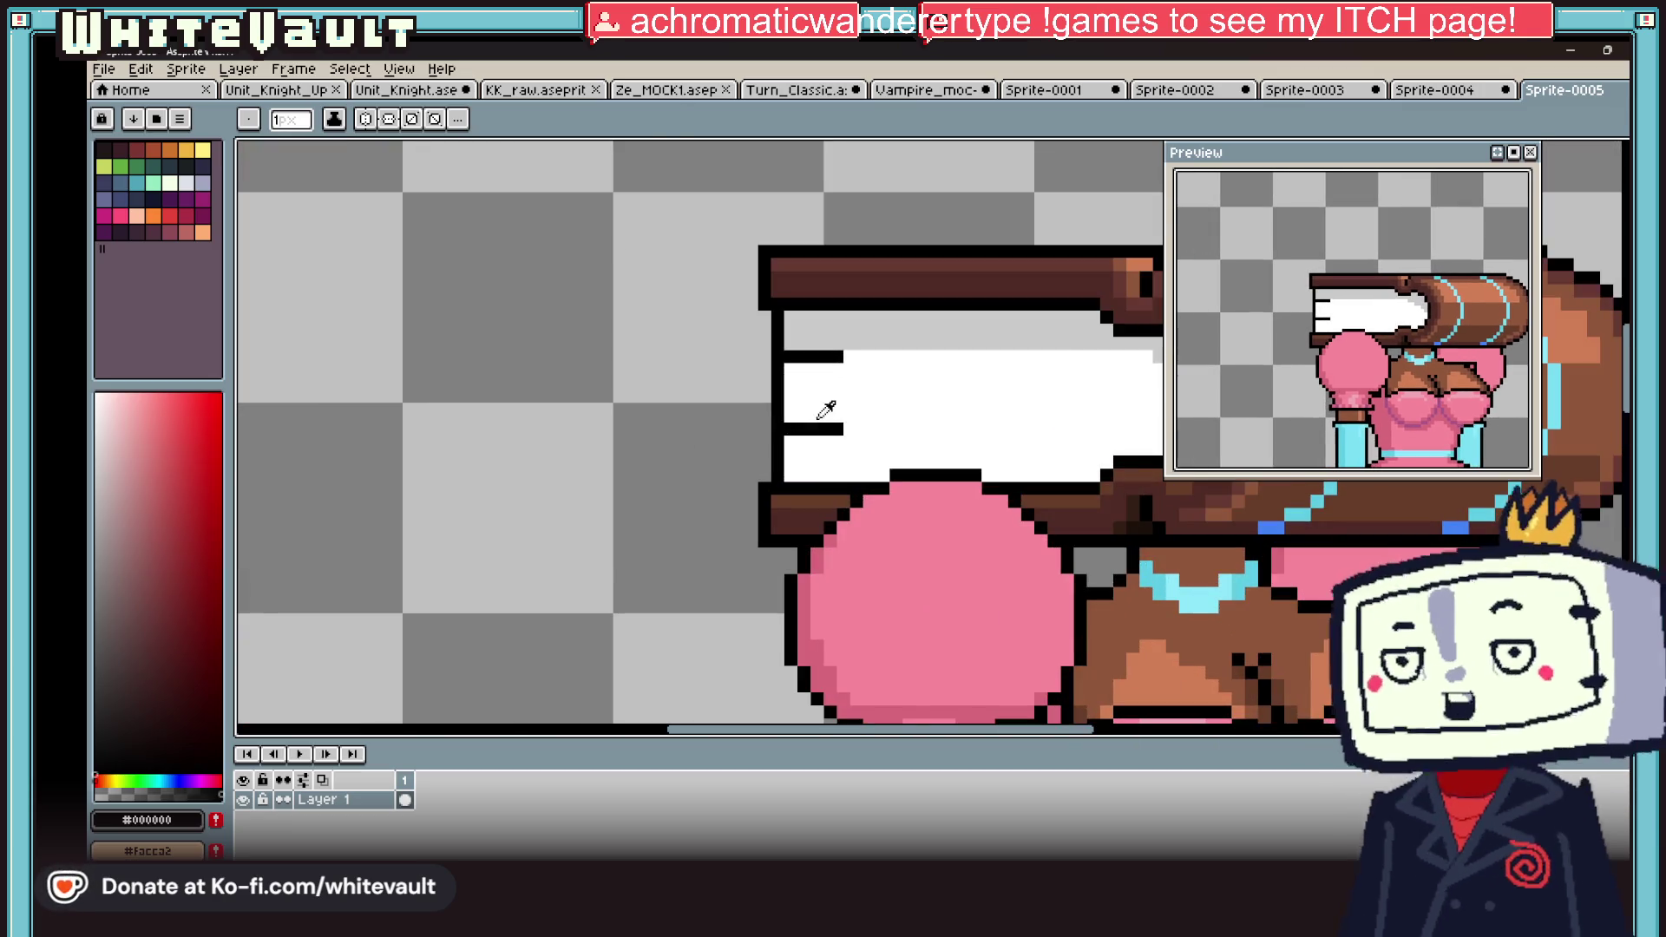
Step: Sample the band's light grey and paint a corner pixel of the bar with it
key("i")
left_click(765, 359)
key("b")
left_click(798, 343)
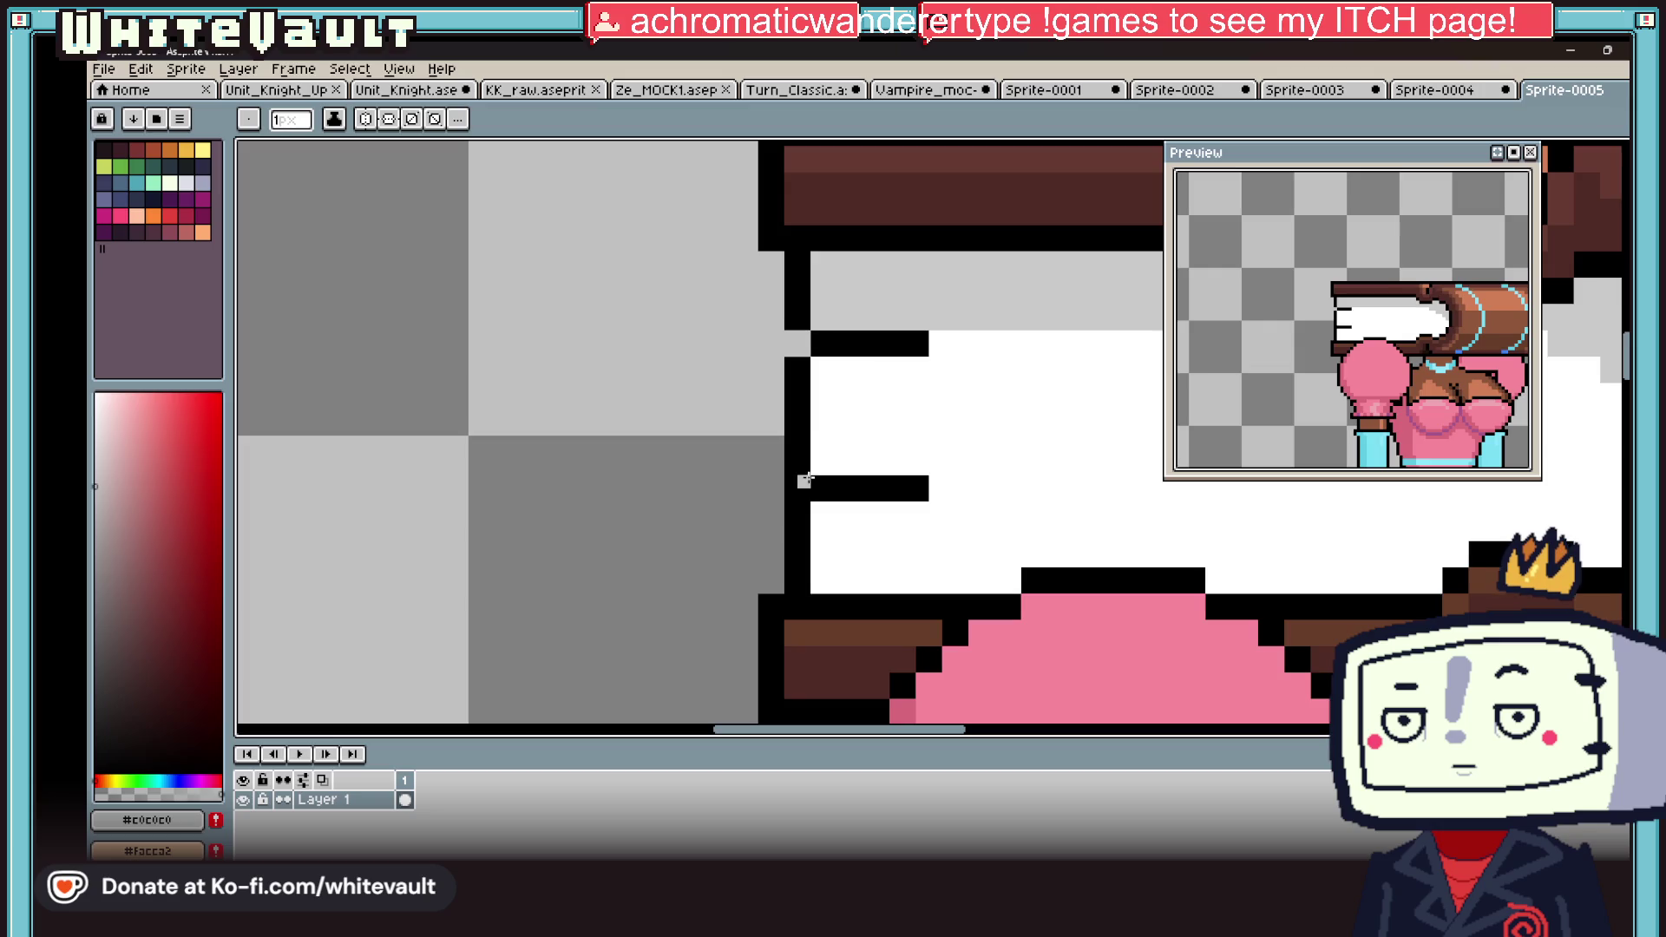
scroll(806, 492, "down", 4)
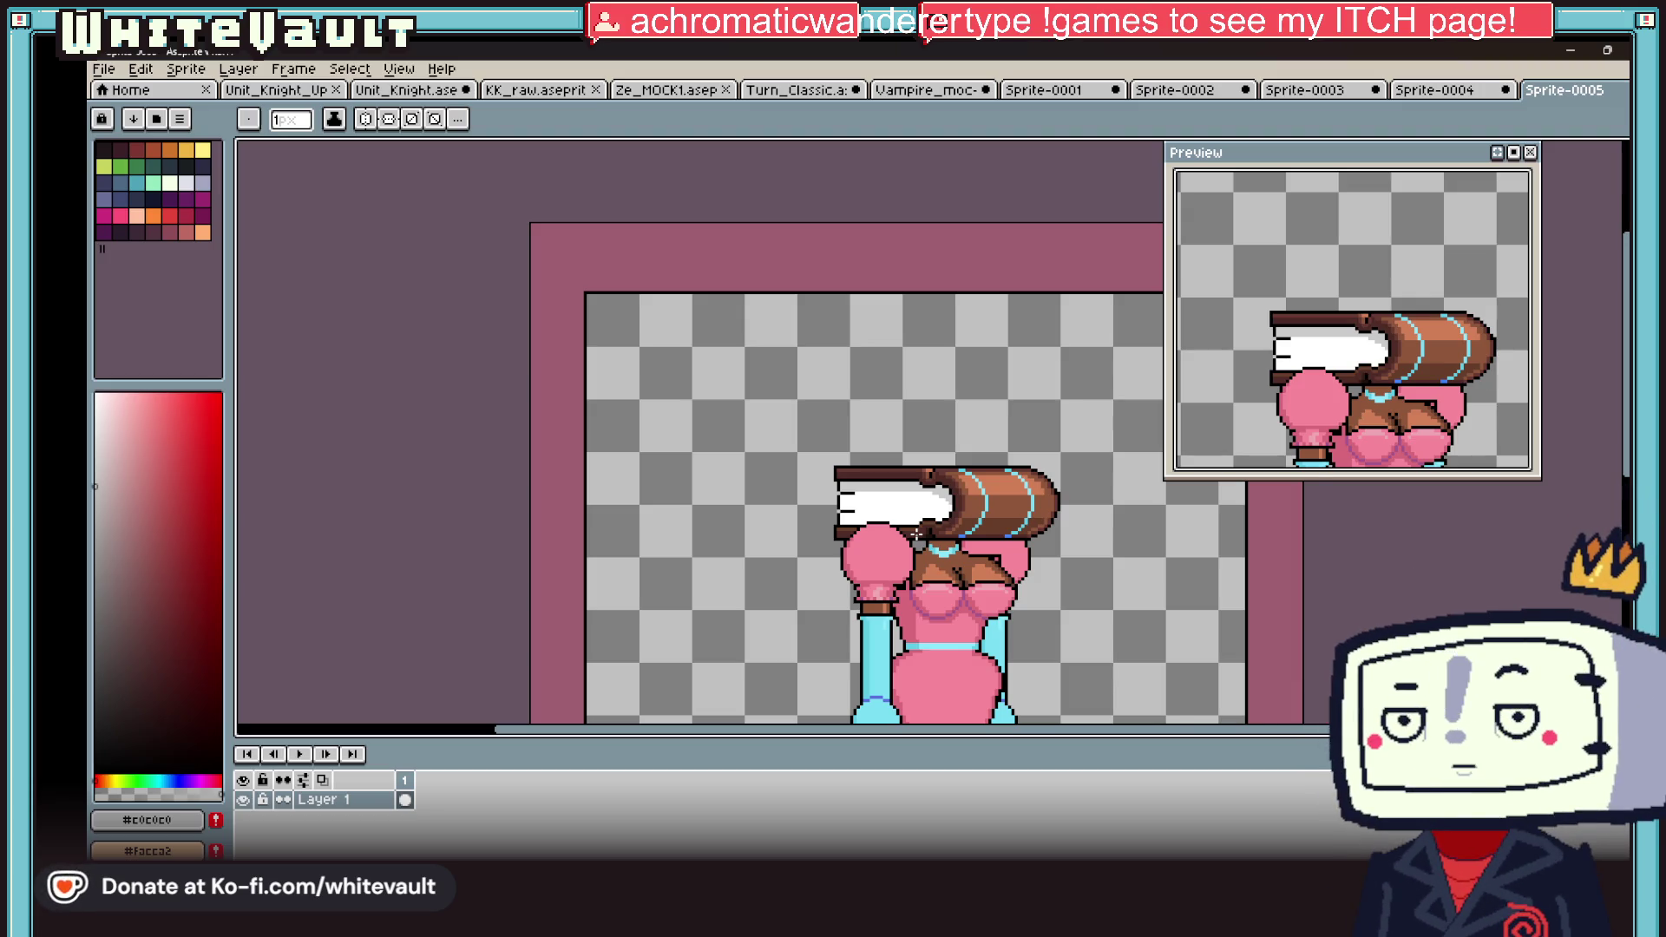
Step: Cycle through the open documents back to the bug-girl animation and select frame 44 on Layer 1
left_click(1440, 90)
left_click(1306, 90)
left_click(1178, 91)
left_click(1063, 91)
left_click(902, 89)
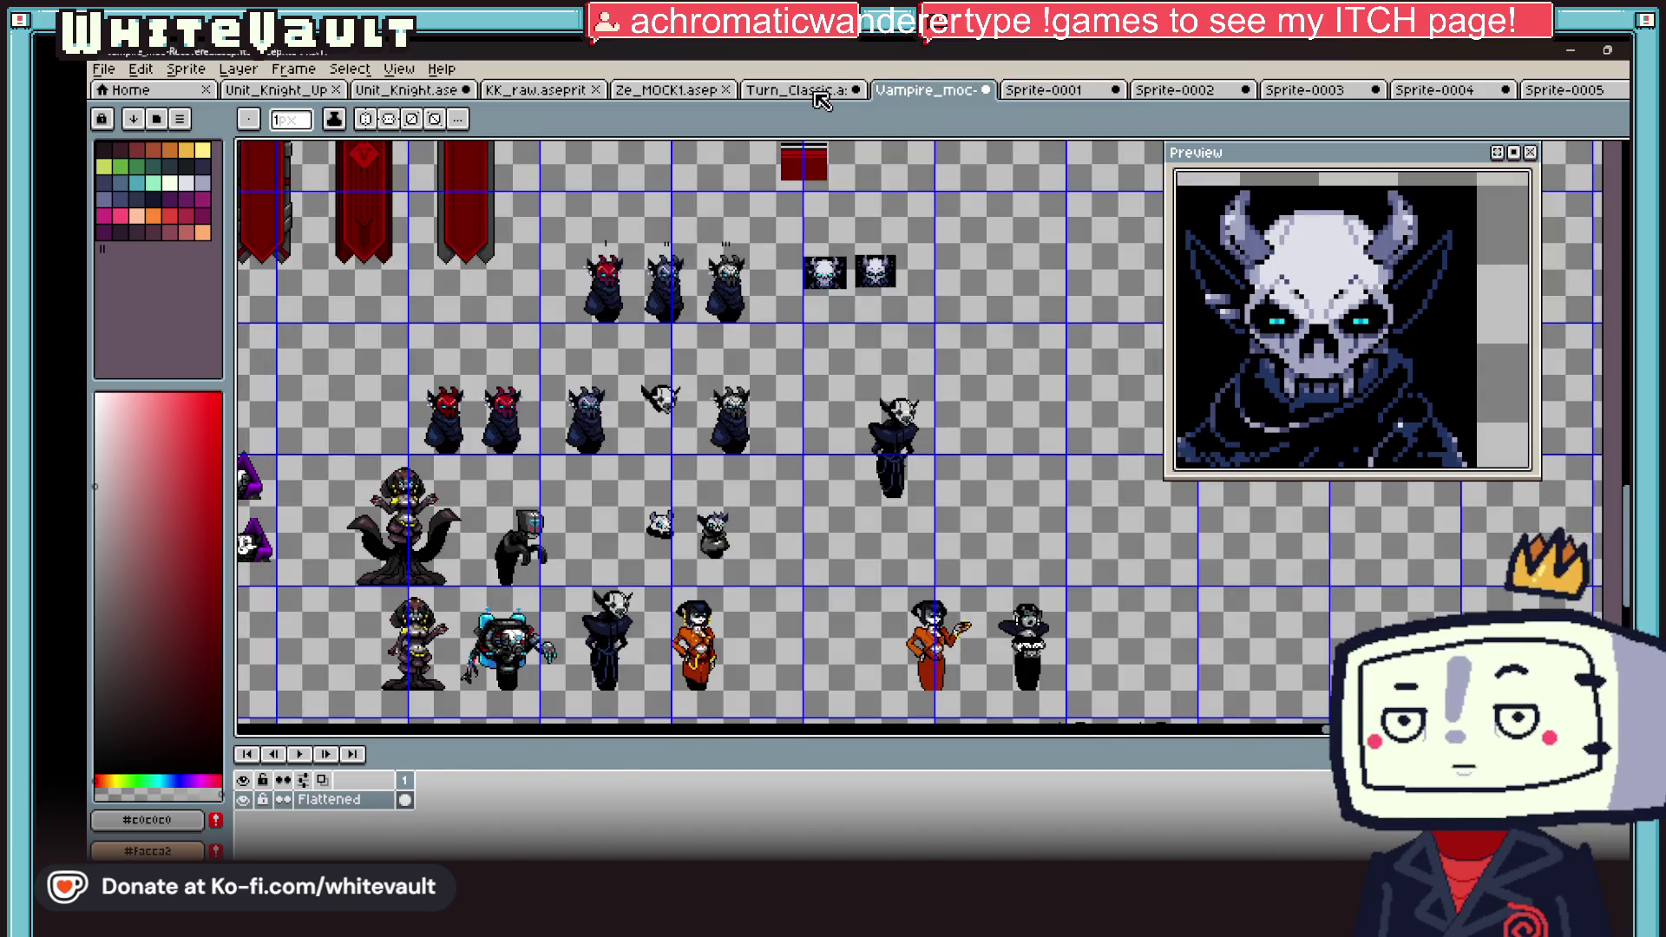
left_click(812, 90)
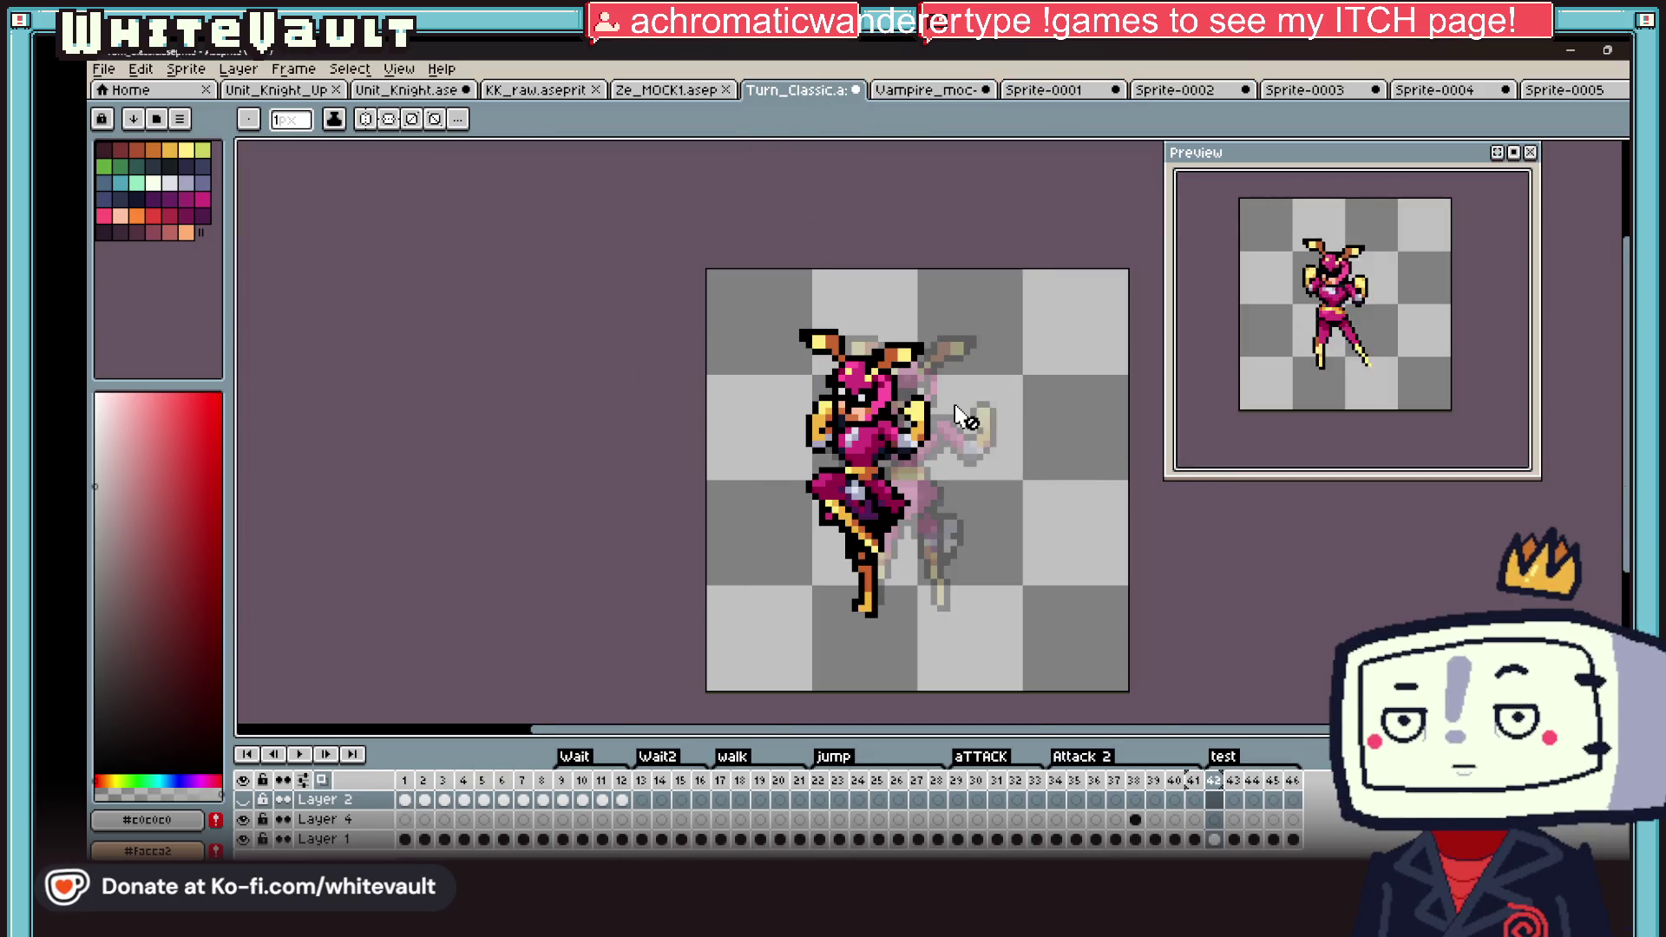
scroll(964, 416, "up", 1)
left_click(1233, 803)
left_click(1254, 803)
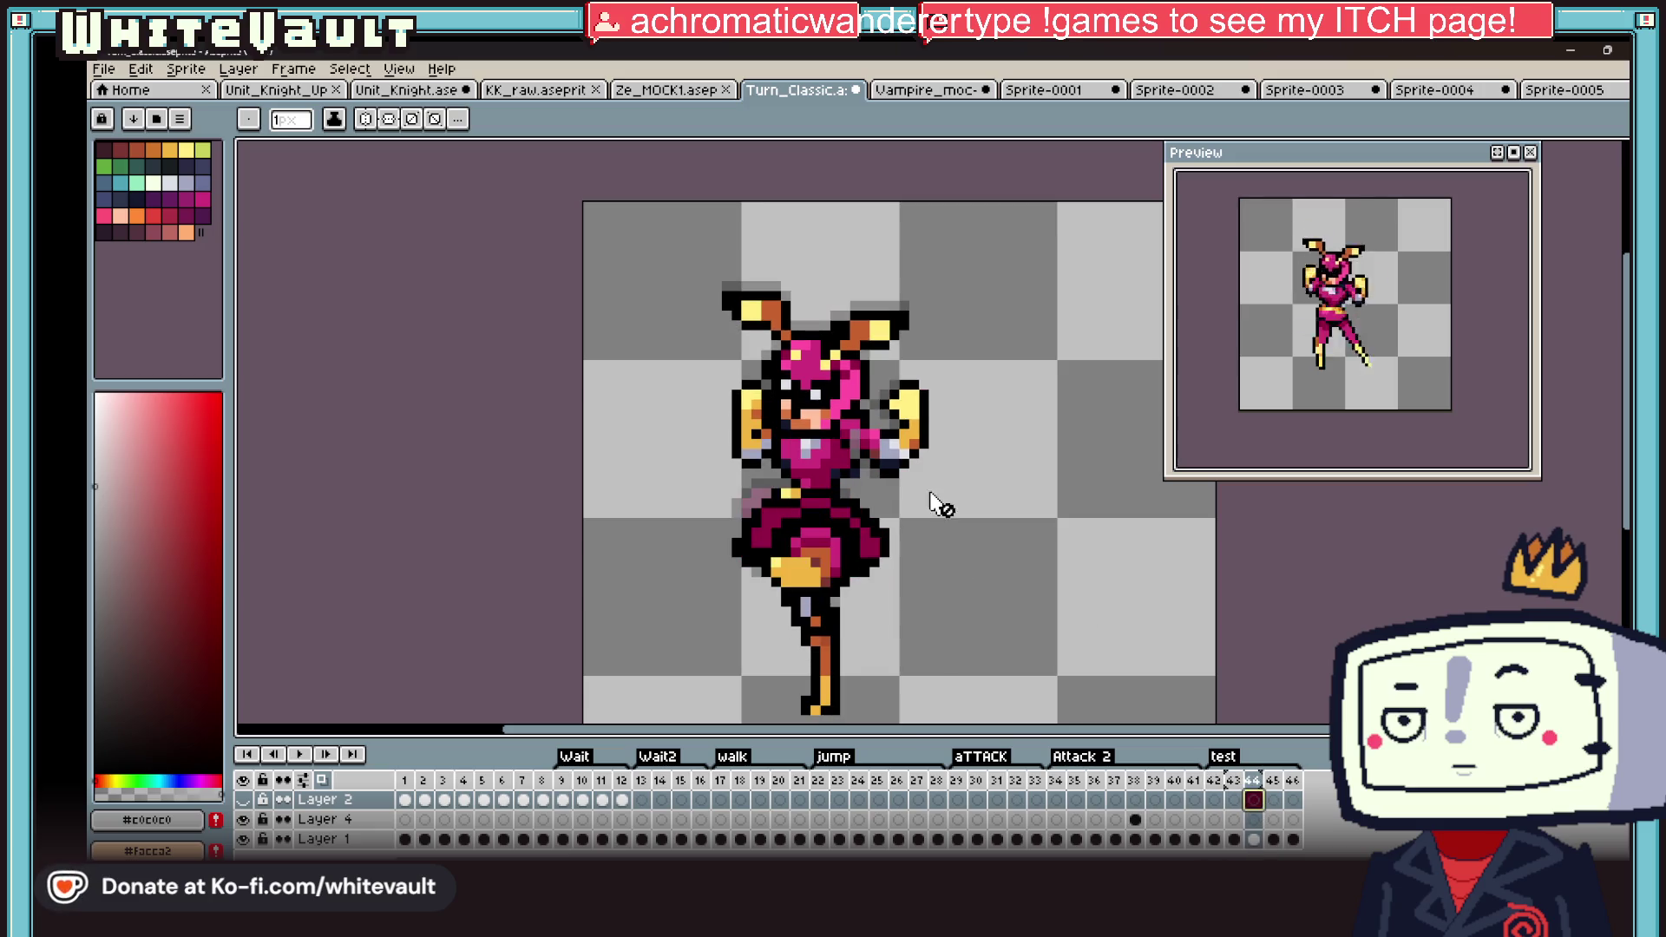
scroll(873, 431, "up", 2)
left_click(1253, 838)
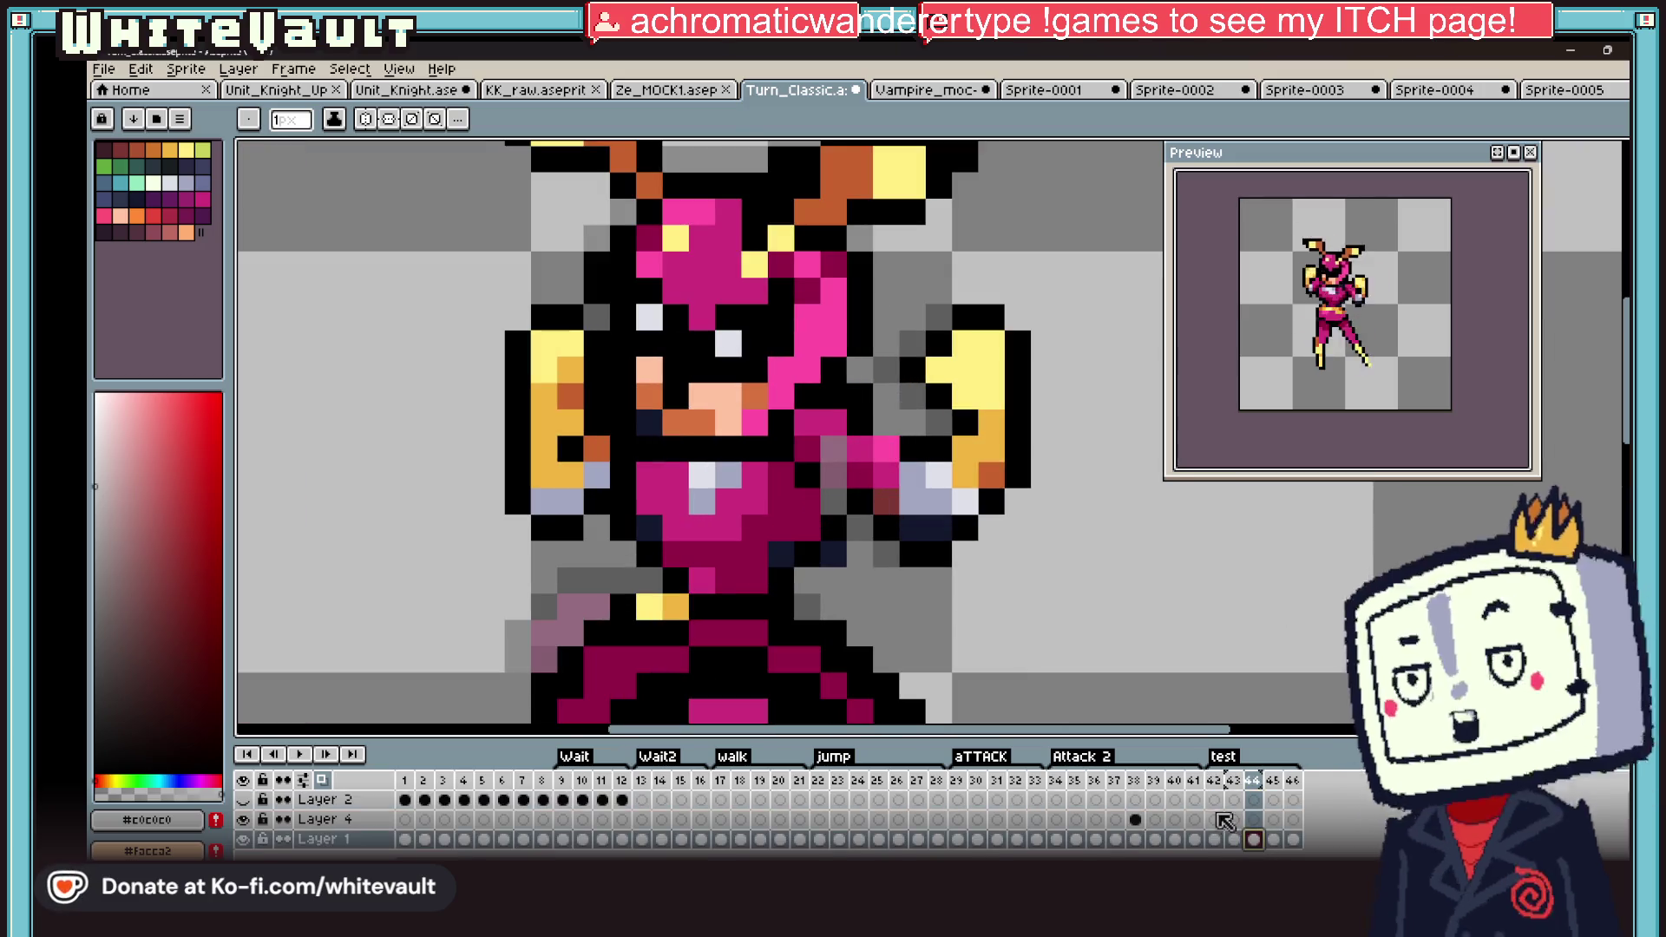
Step: Pick black and the pale glove colour from the sprite and start a Layer 4 cel at frame 44
left_click(836, 500, "alt")
left_click(848, 469, "alt")
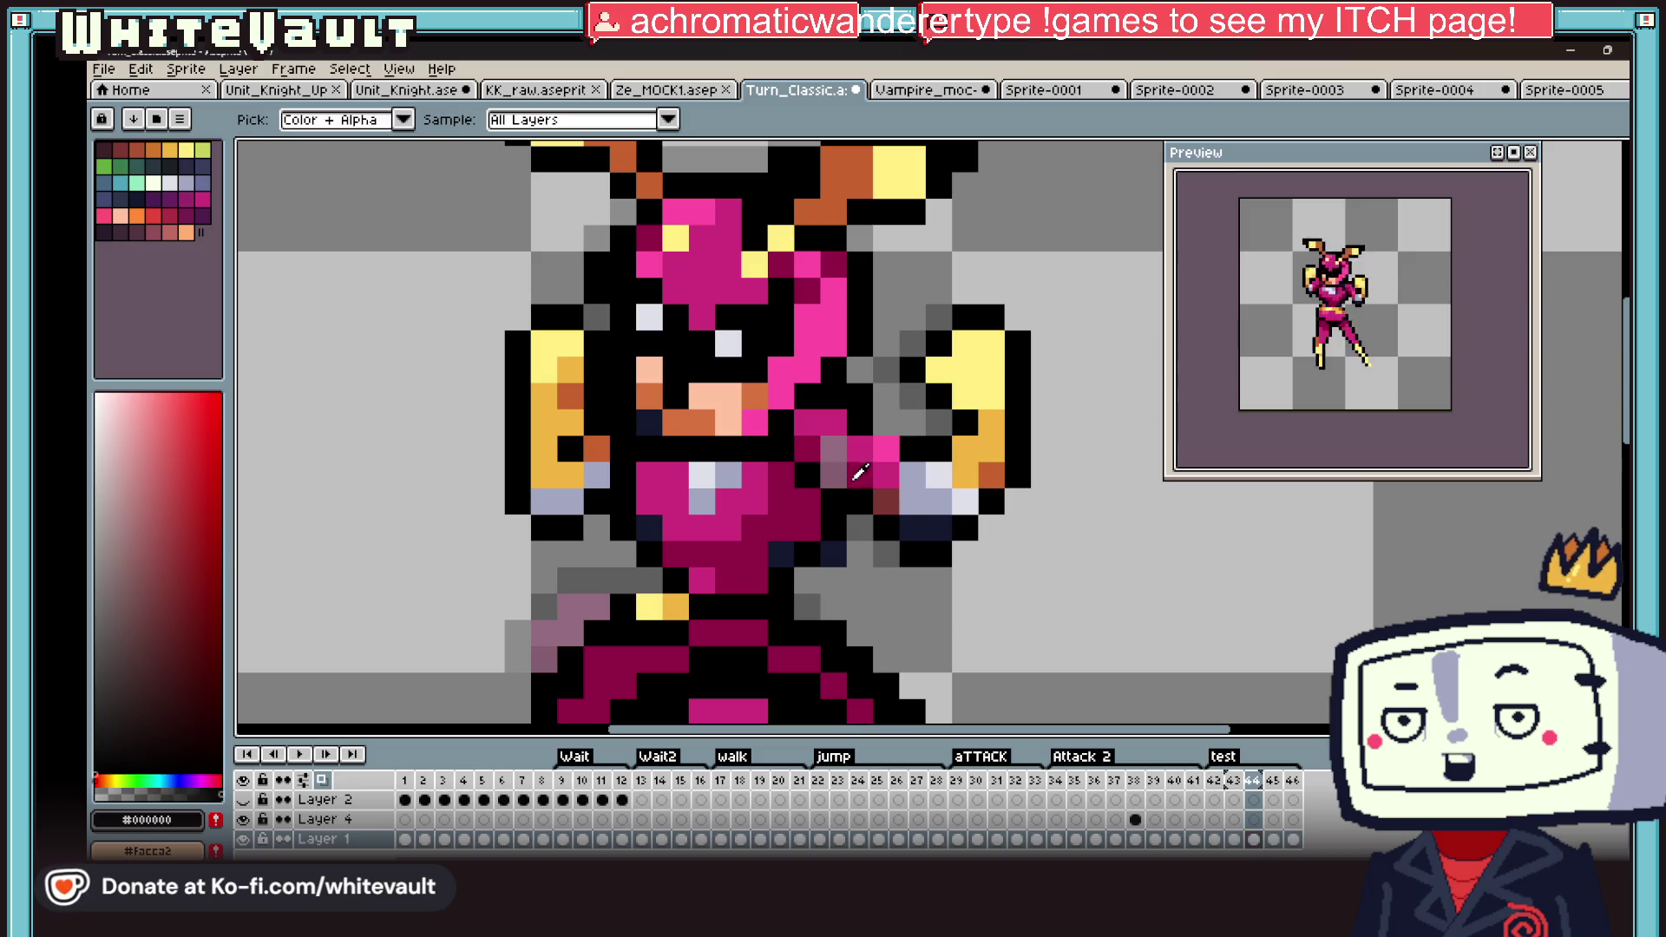
scroll(848, 468, "down", 5)
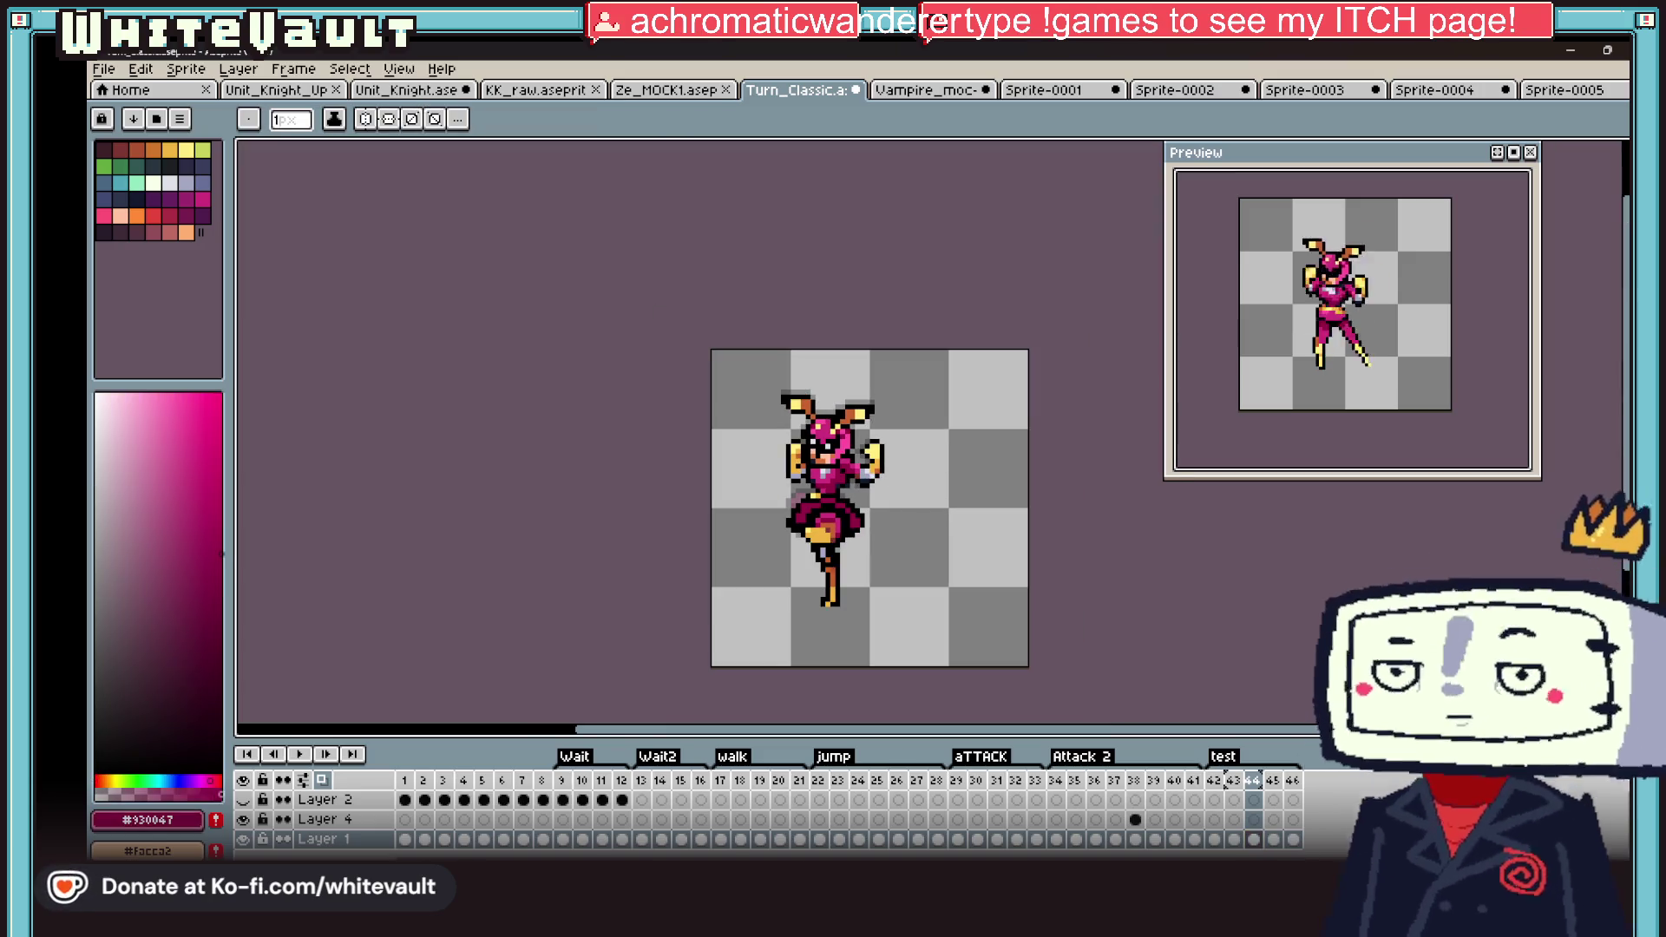
key("Up")
left_click(836, 495)
scroll(834, 443, "up", 4)
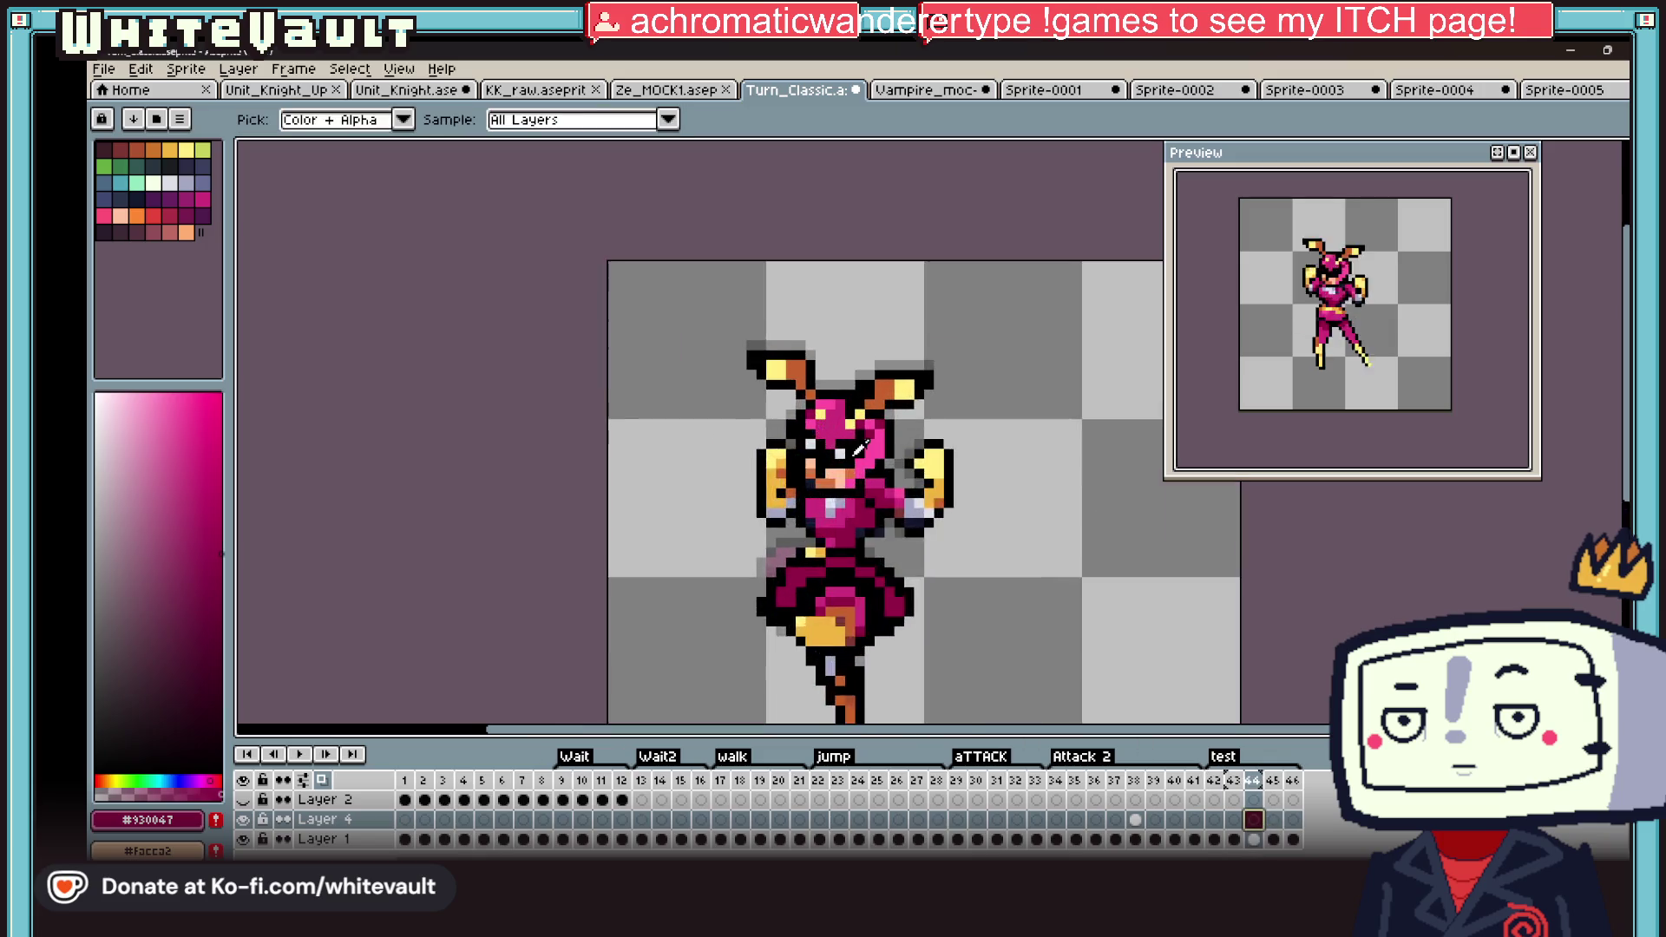
left_click(834, 443, "alt")
scroll(833, 468, "down", 2)
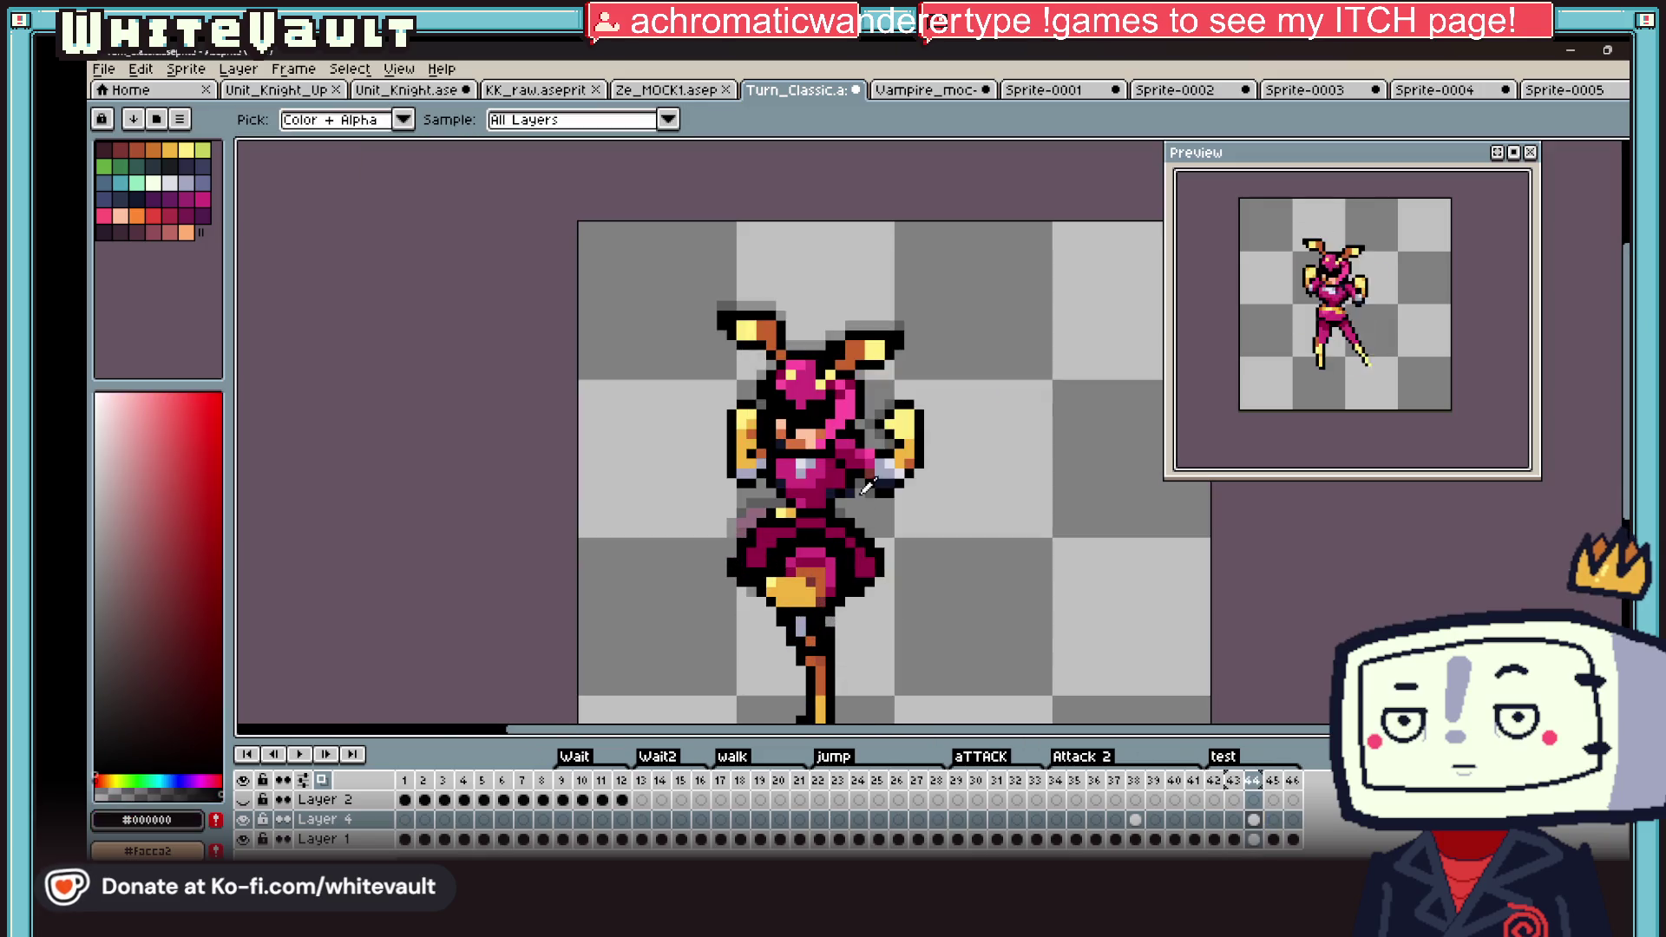
scroll(892, 488, "up", 1)
left_click(892, 488, "alt")
scroll(785, 590, "up", 4)
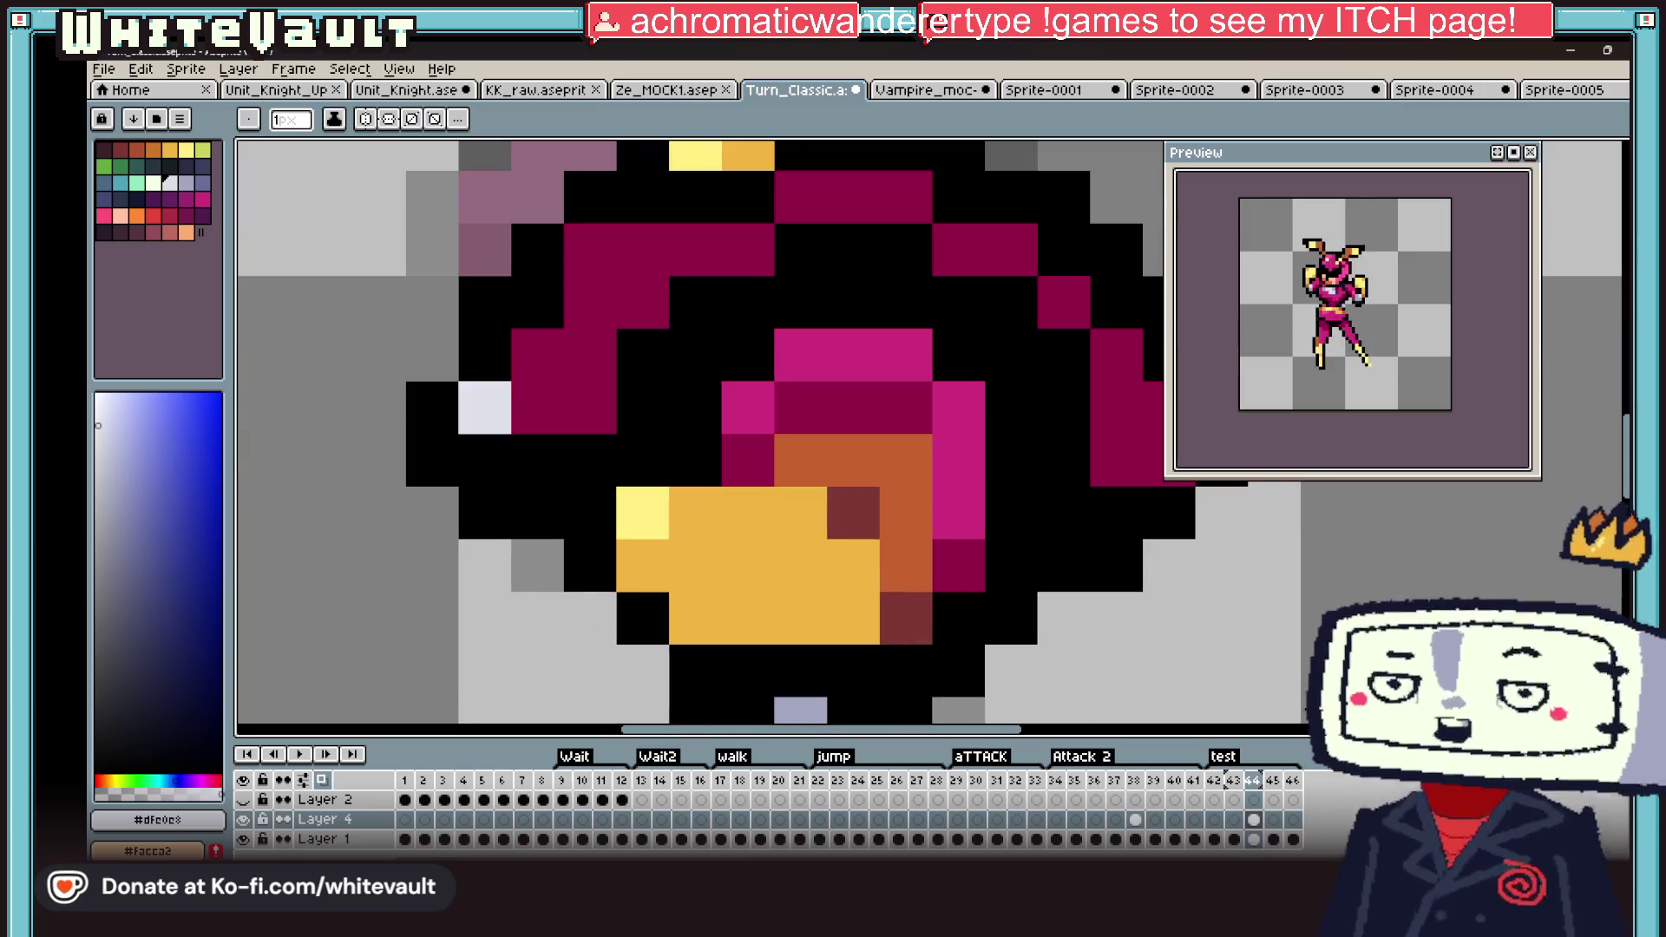
Step: Paint two cream highlights on the yellow skirt patch and revert a stray pixel to black
right_click(642, 460)
left_click(695, 566)
left_click(748, 573)
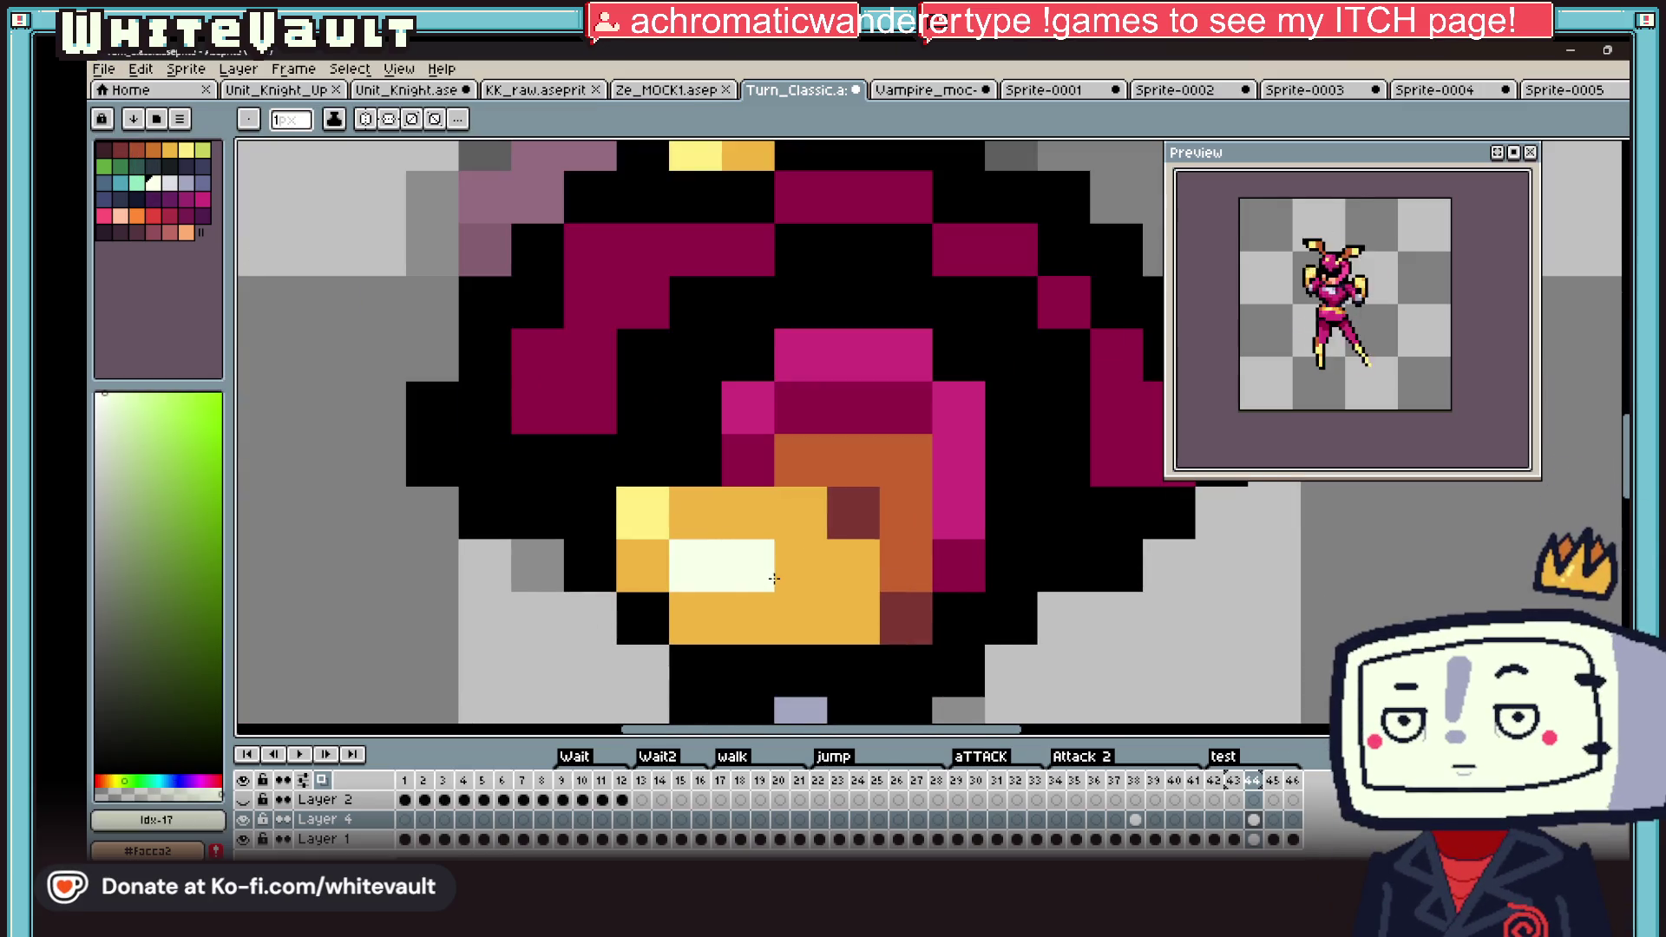
scroll(796, 578, "down", 4)
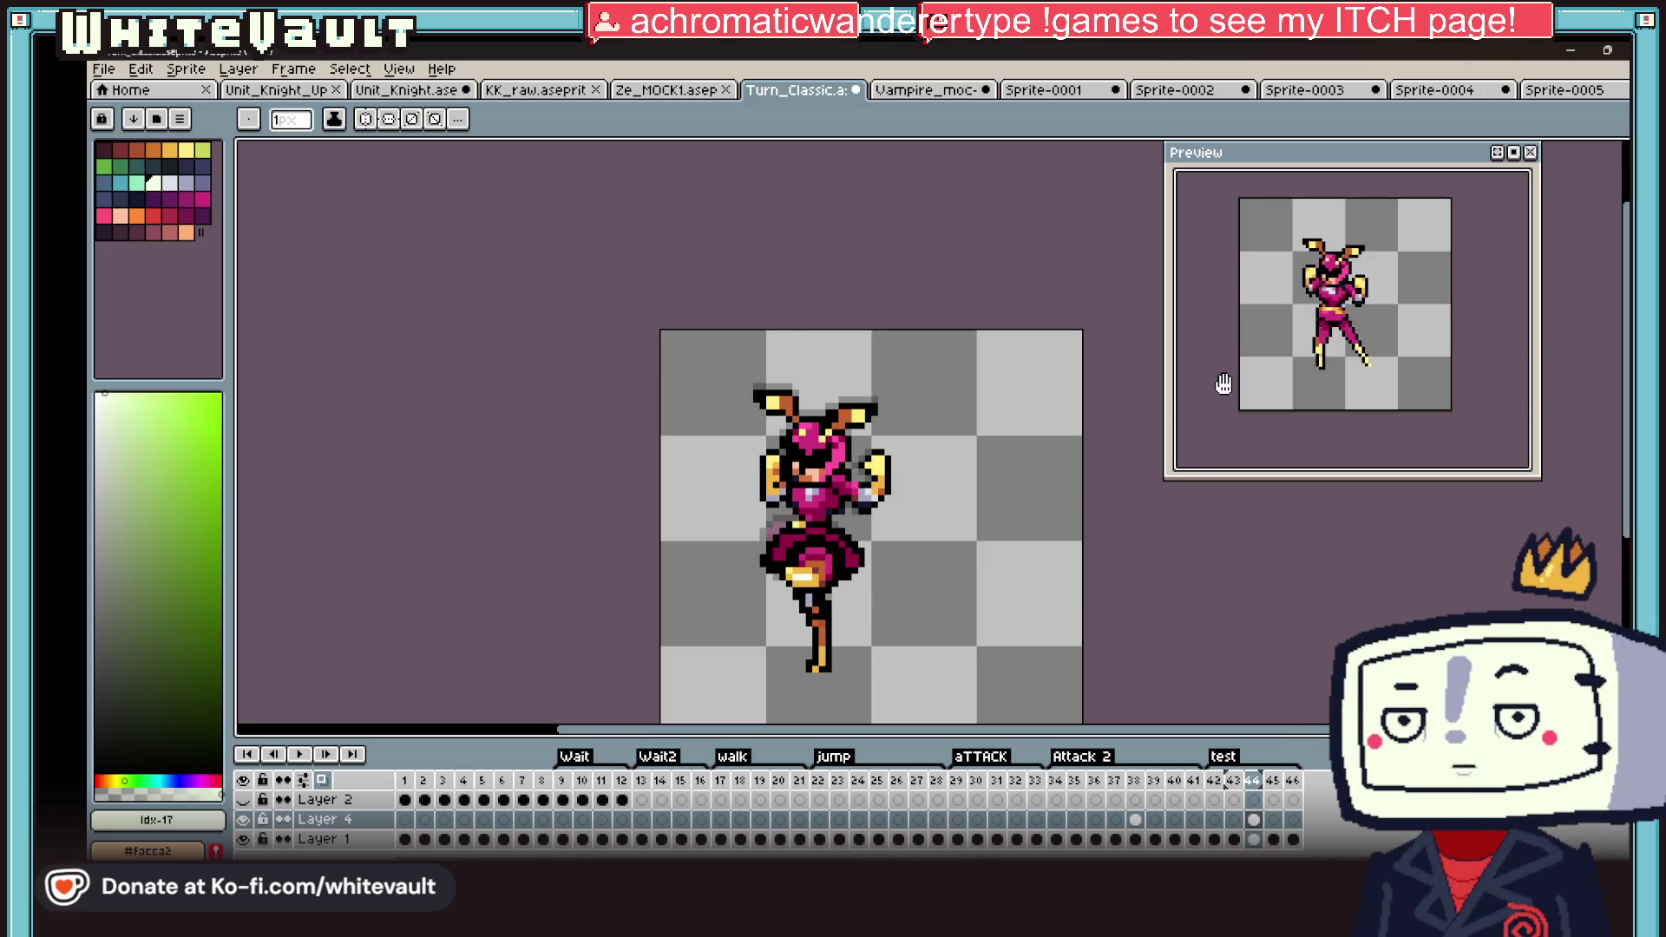
Step: Select the yellow skirt patch and move it up one pixel
key("m")
scroll(714, 304, "up", 3)
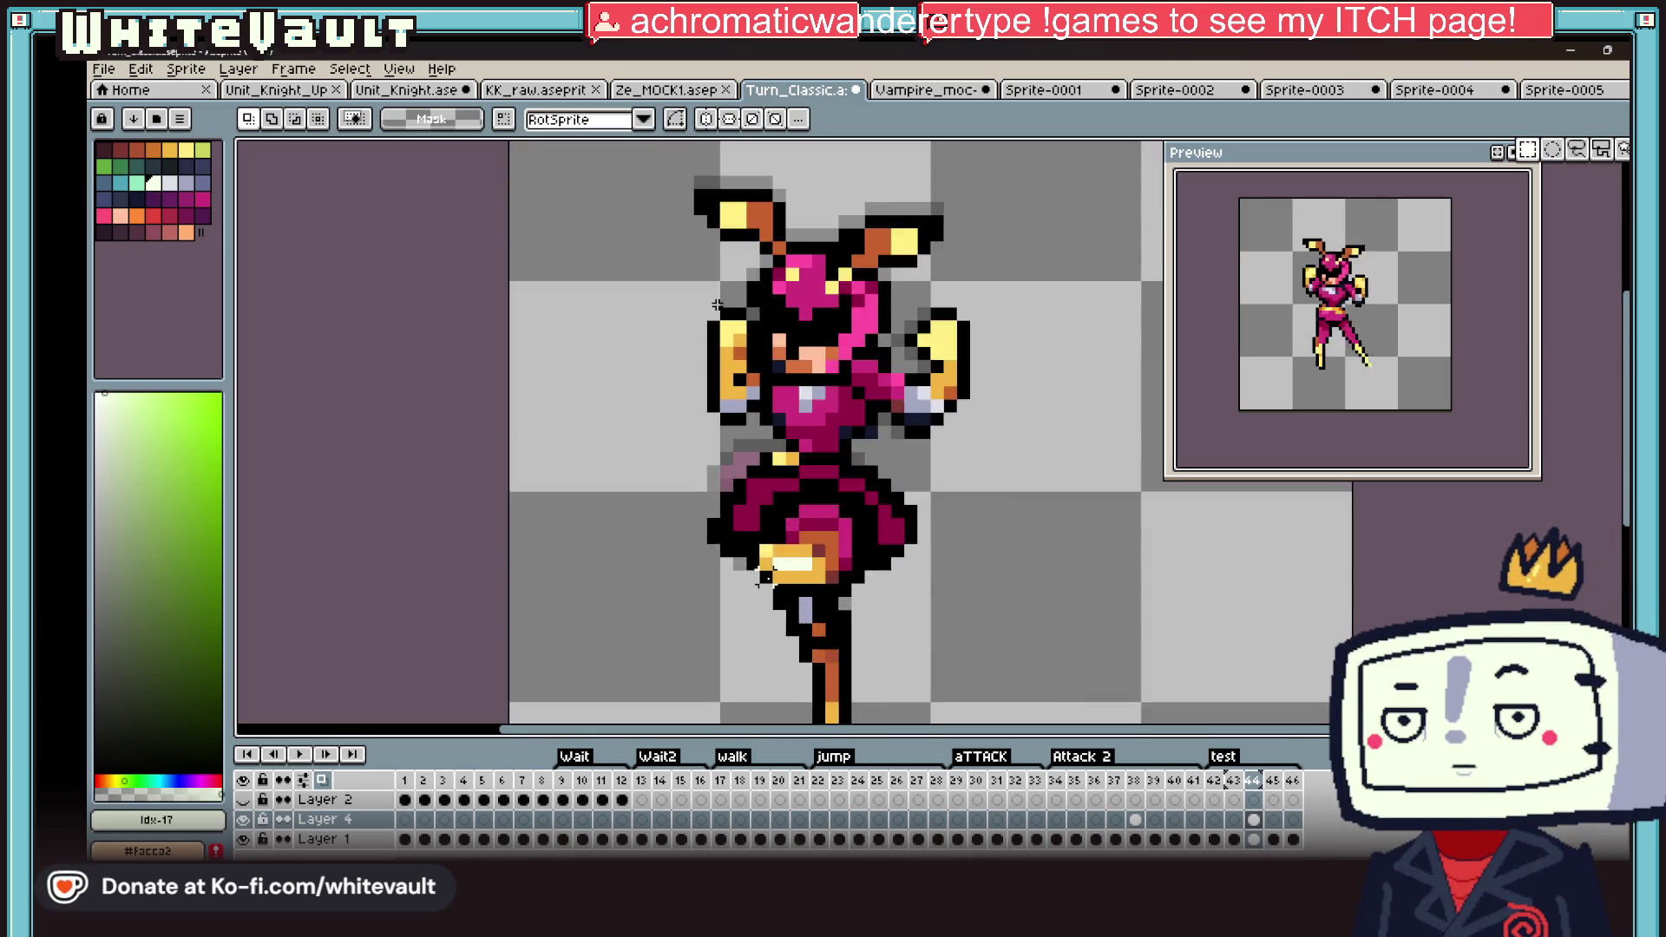
mouse_move(890, 615)
left_mouse_down()
mouse_move(904, 565)
mouse_move(889, 597)
left_mouse_up()
right_click(322, 819)
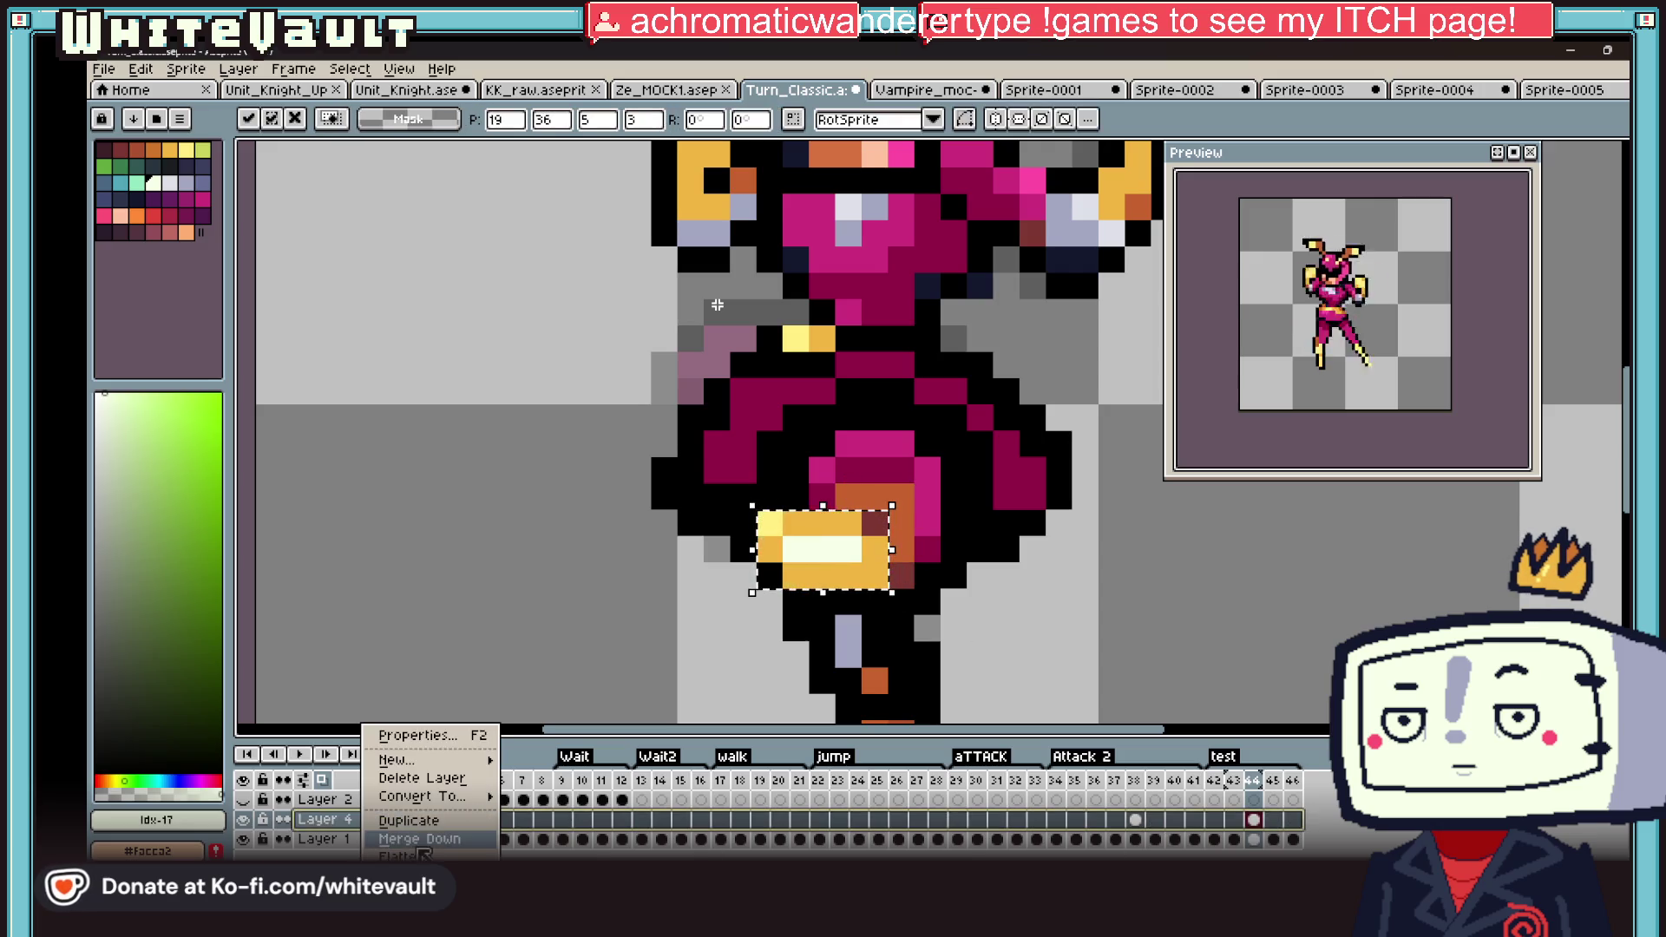
Step: Merge Layer 4 down and move the gold-and-cream block up onto the torso
left_click(408, 807)
mouse_move(877, 560)
left_mouse_down()
mouse_move(935, 477)
mouse_move(942, 506)
left_mouse_up()
key("Return")
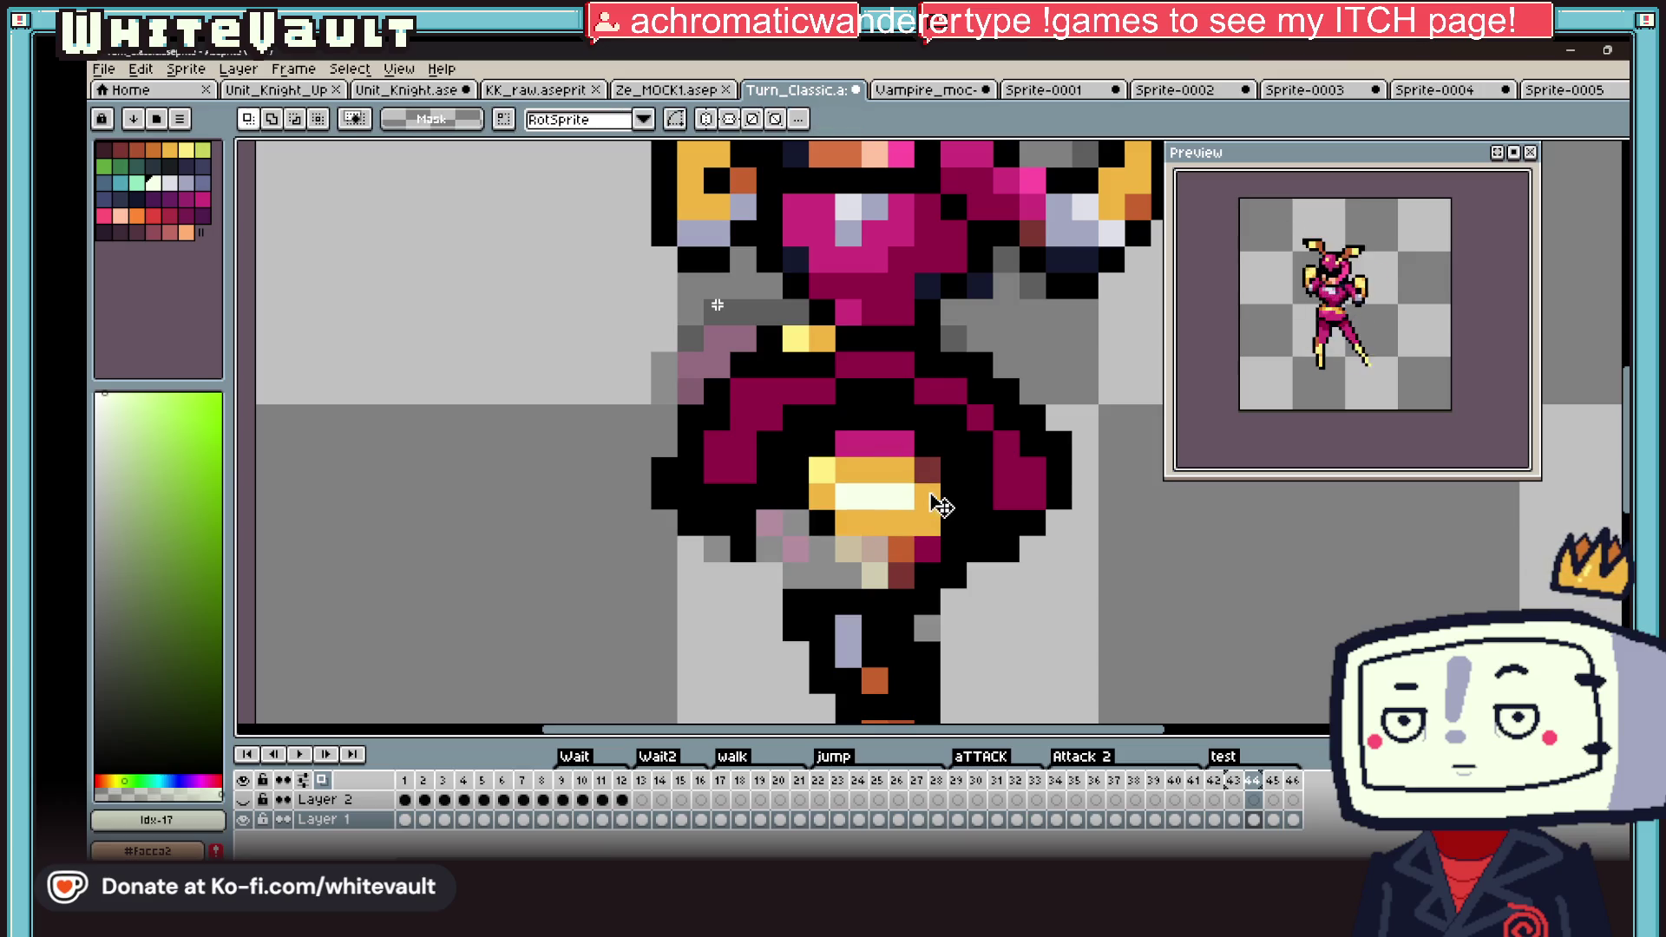
Step: Paint the stray grey, tan and light pixels around the waist piece black
scroll(861, 577, "up", 1)
key("b")
left_click(723, 533)
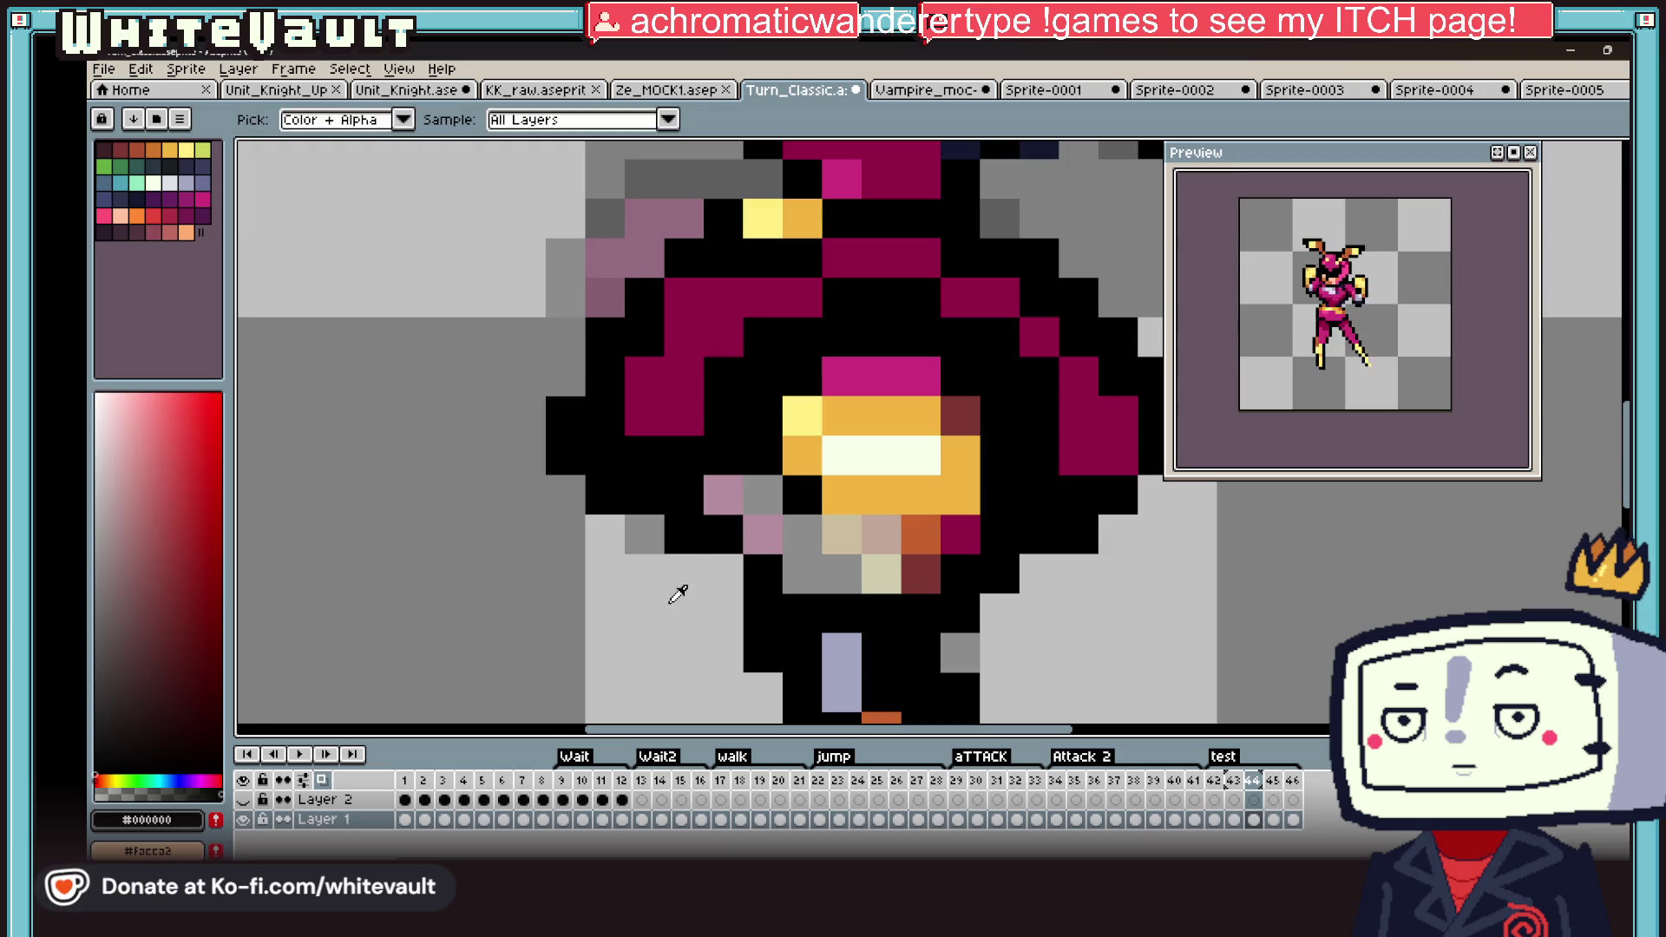
left_click(743, 530, "alt")
mouse_move(728, 496)
left_mouse_down()
mouse_move(771, 497)
mouse_move(799, 532)
mouse_move(842, 540)
left_mouse_up()
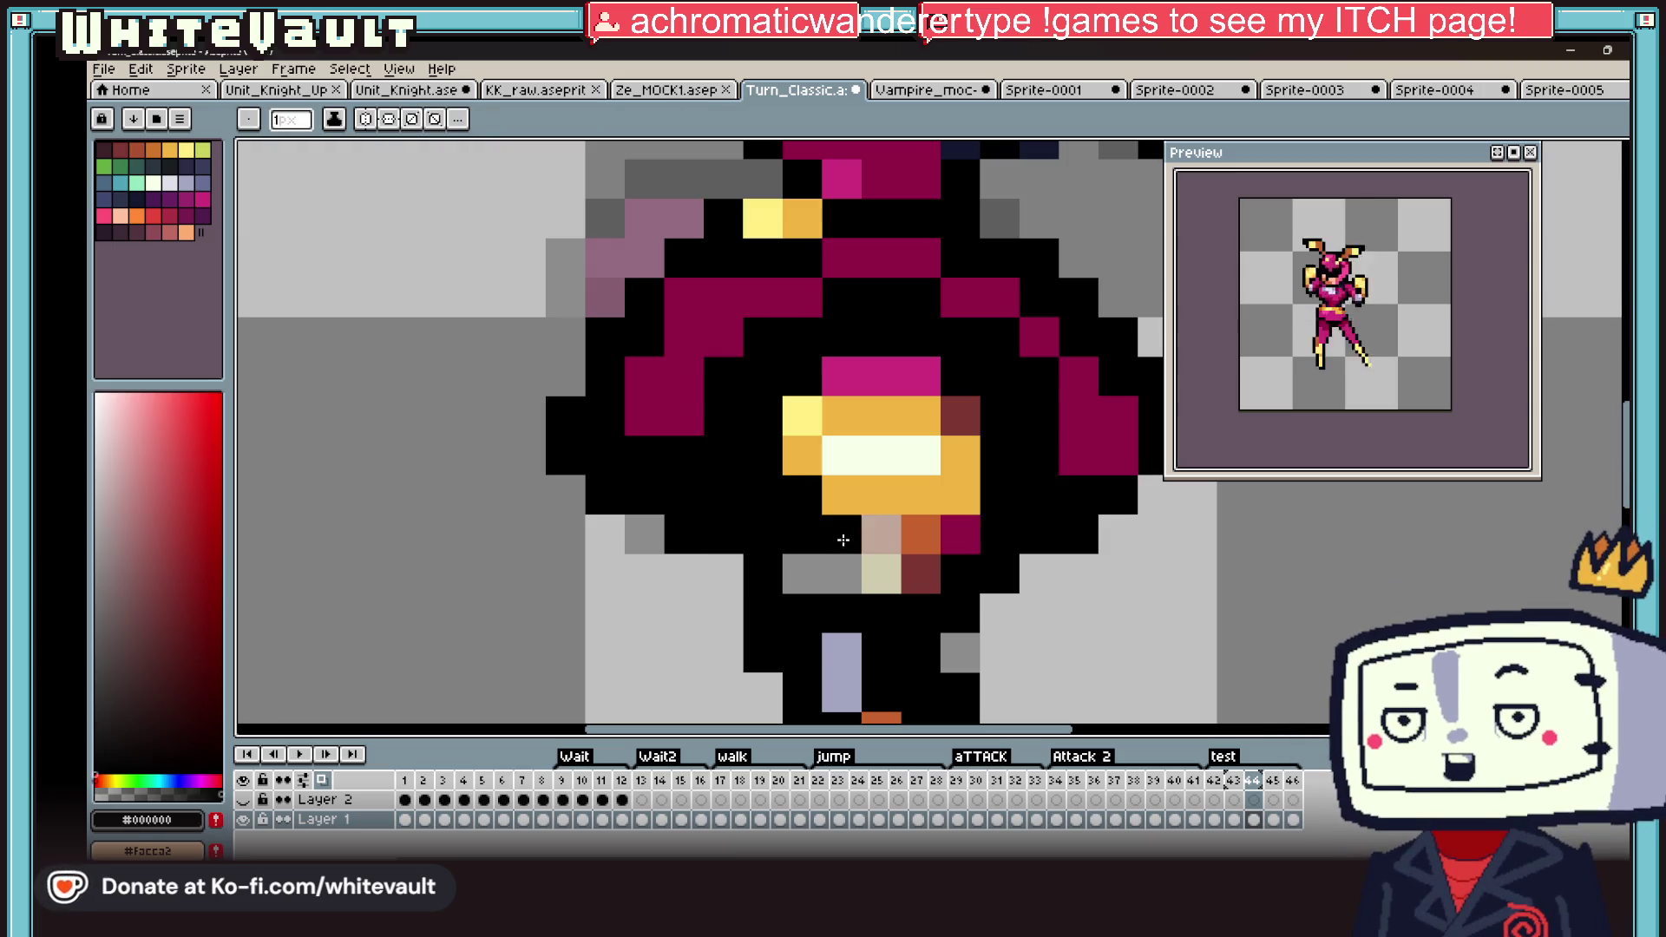
left_click_drag(960, 542, 771, 569)
scroll(770, 569, "down", 2)
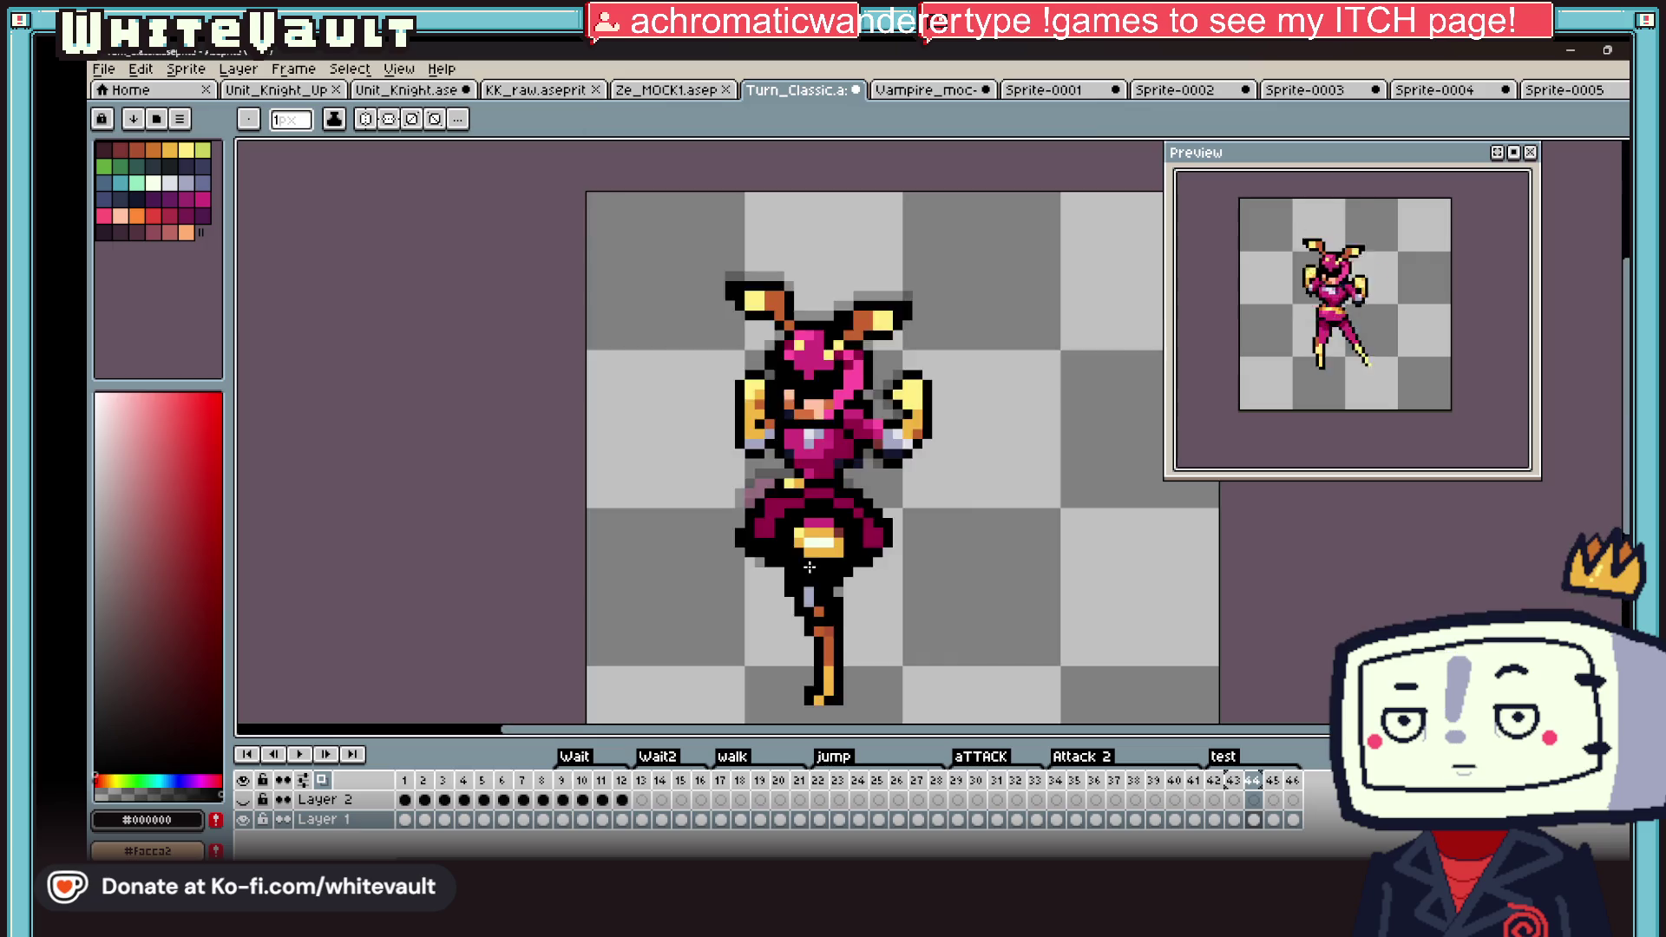
scroll(853, 542, "up", 1)
key("alt")
scroll(853, 541, "up", 1)
left_click(779, 526, "alt")
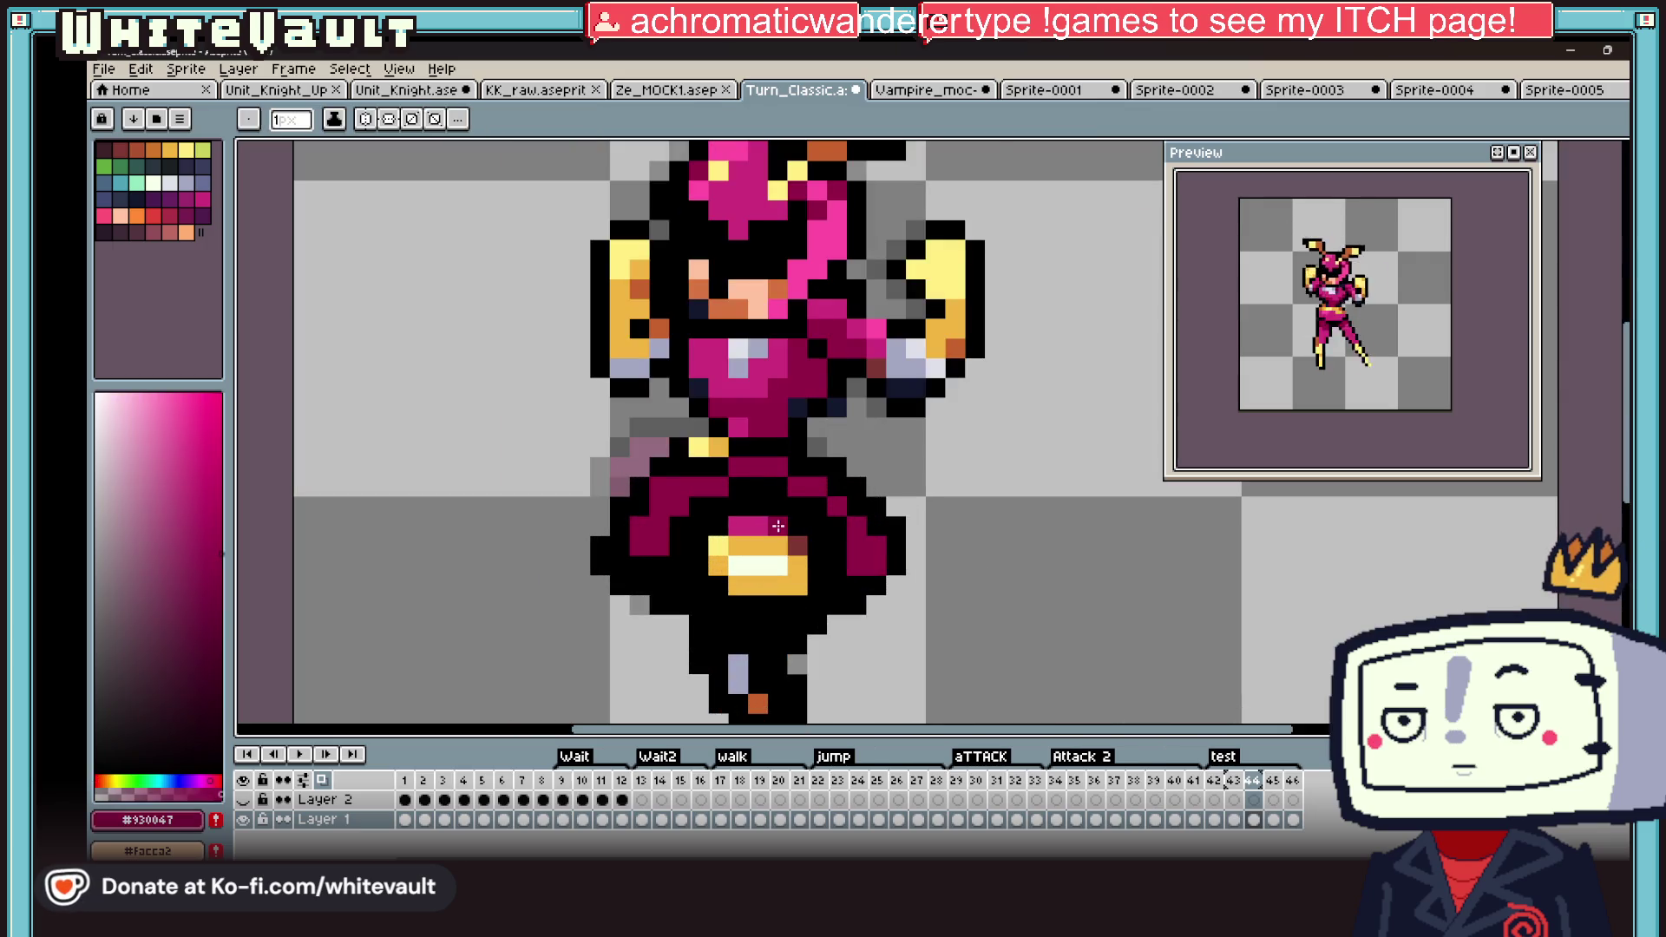
left_click(747, 524, "alt")
scroll(823, 564, "down", 5)
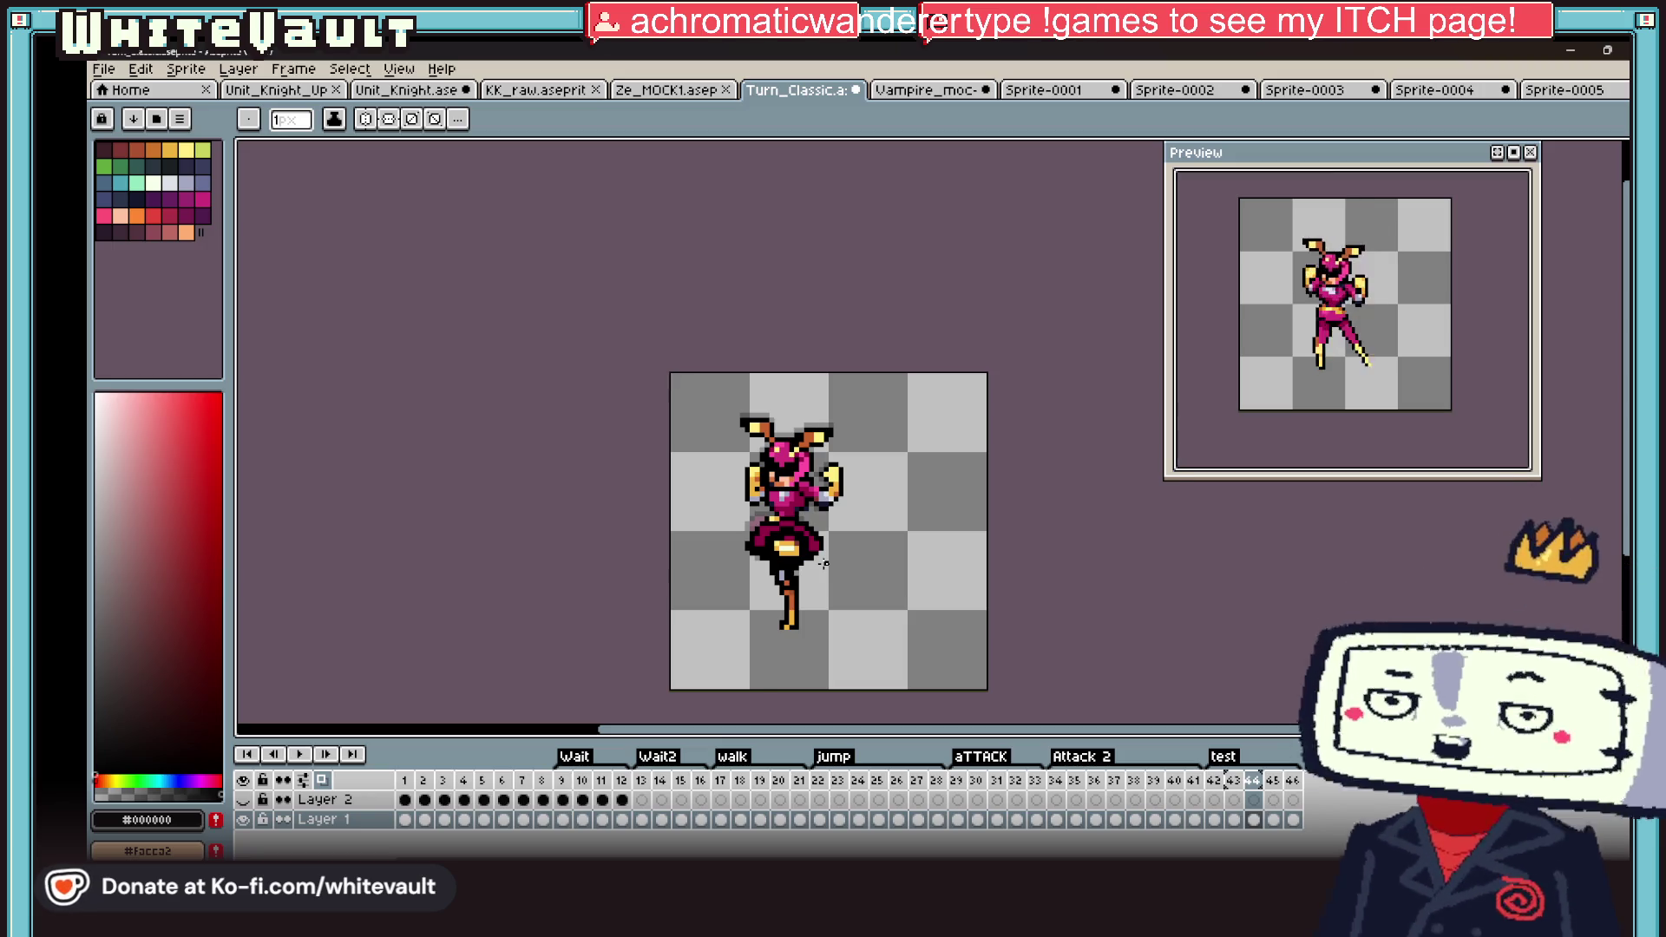
Step: Paint two more waist pixels black
key("alt")
scroll(767, 514, "up", 5)
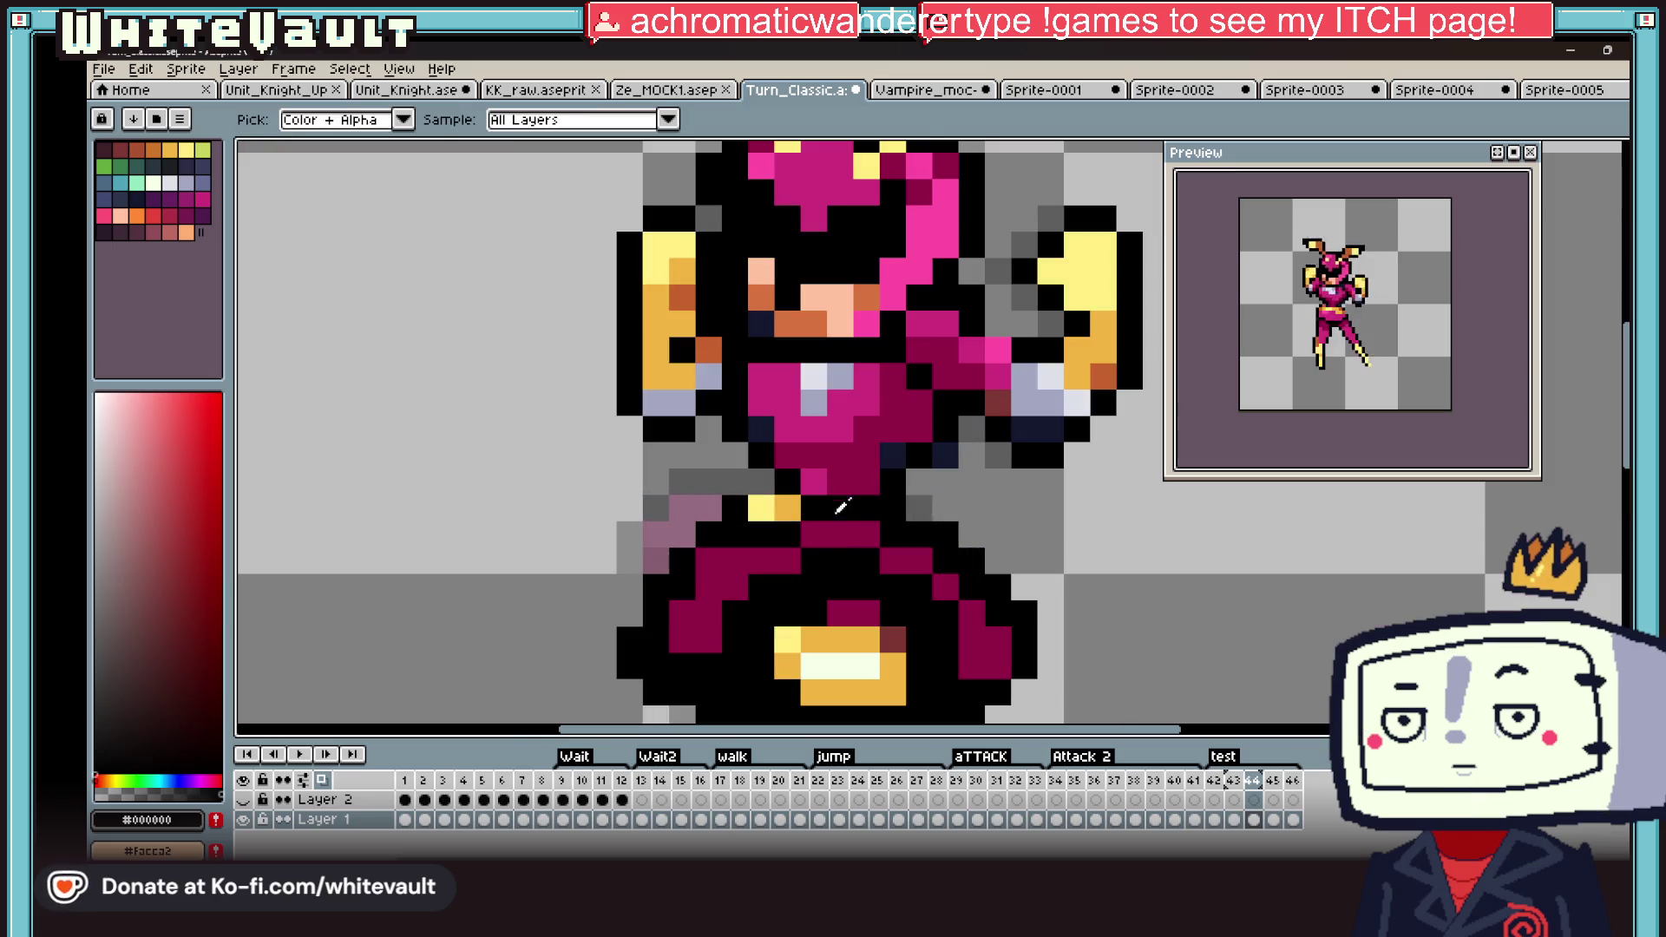
left_click(736, 509, "alt")
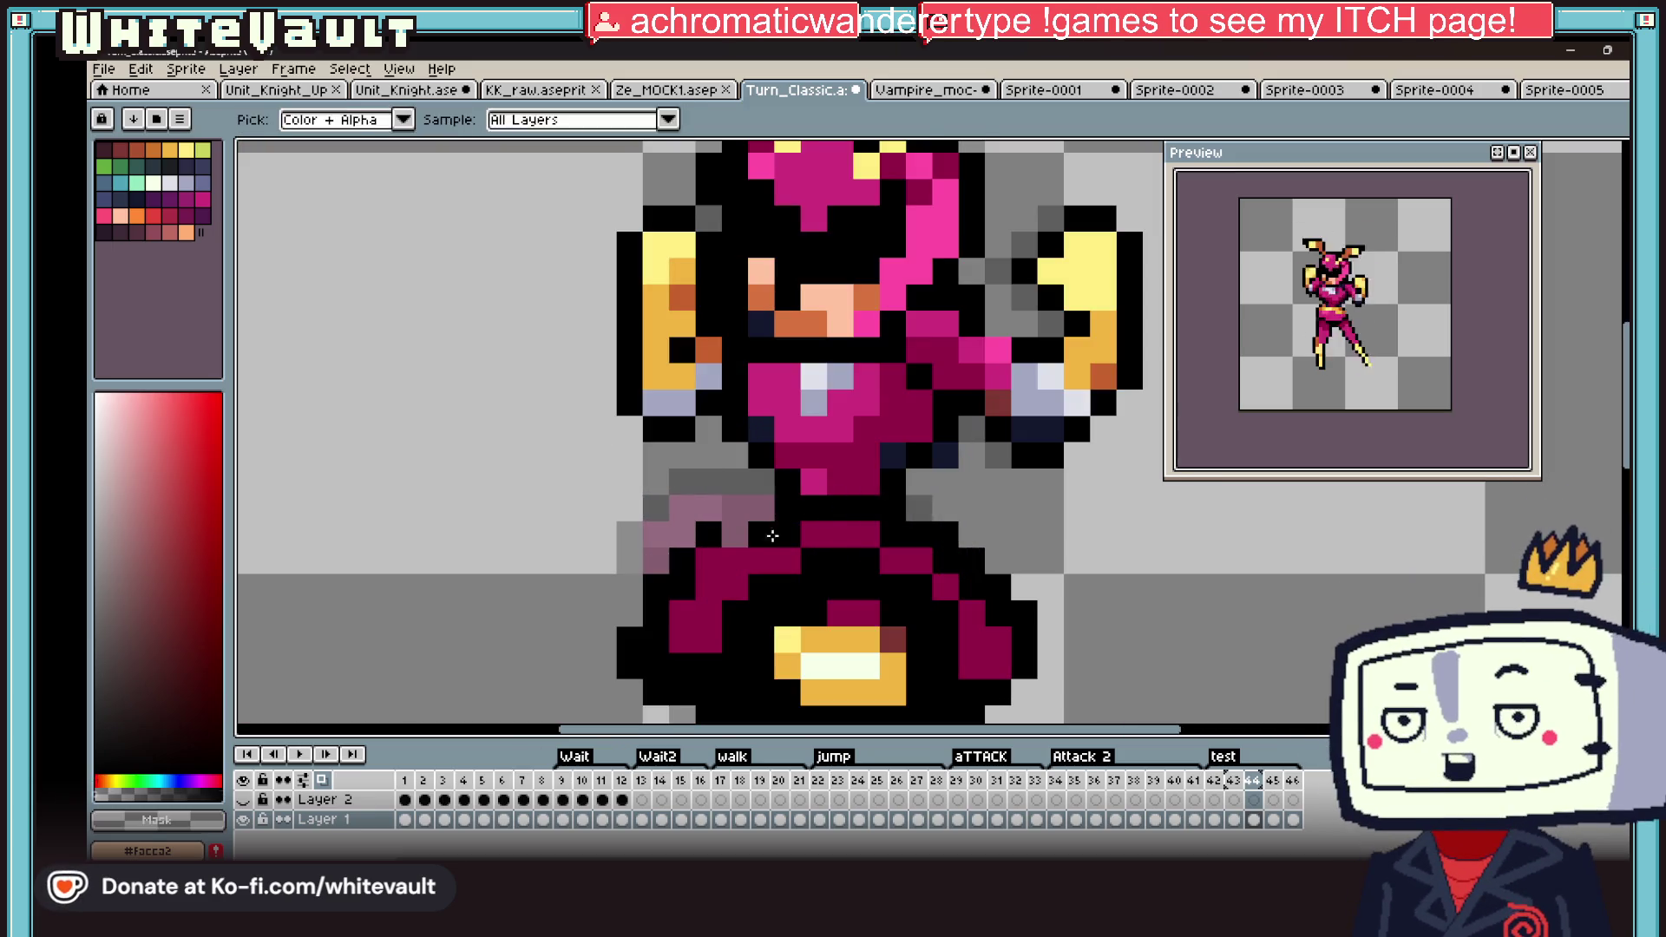
left_click_drag(736, 534, 762, 508)
left_click(894, 453, "alt")
key("alt")
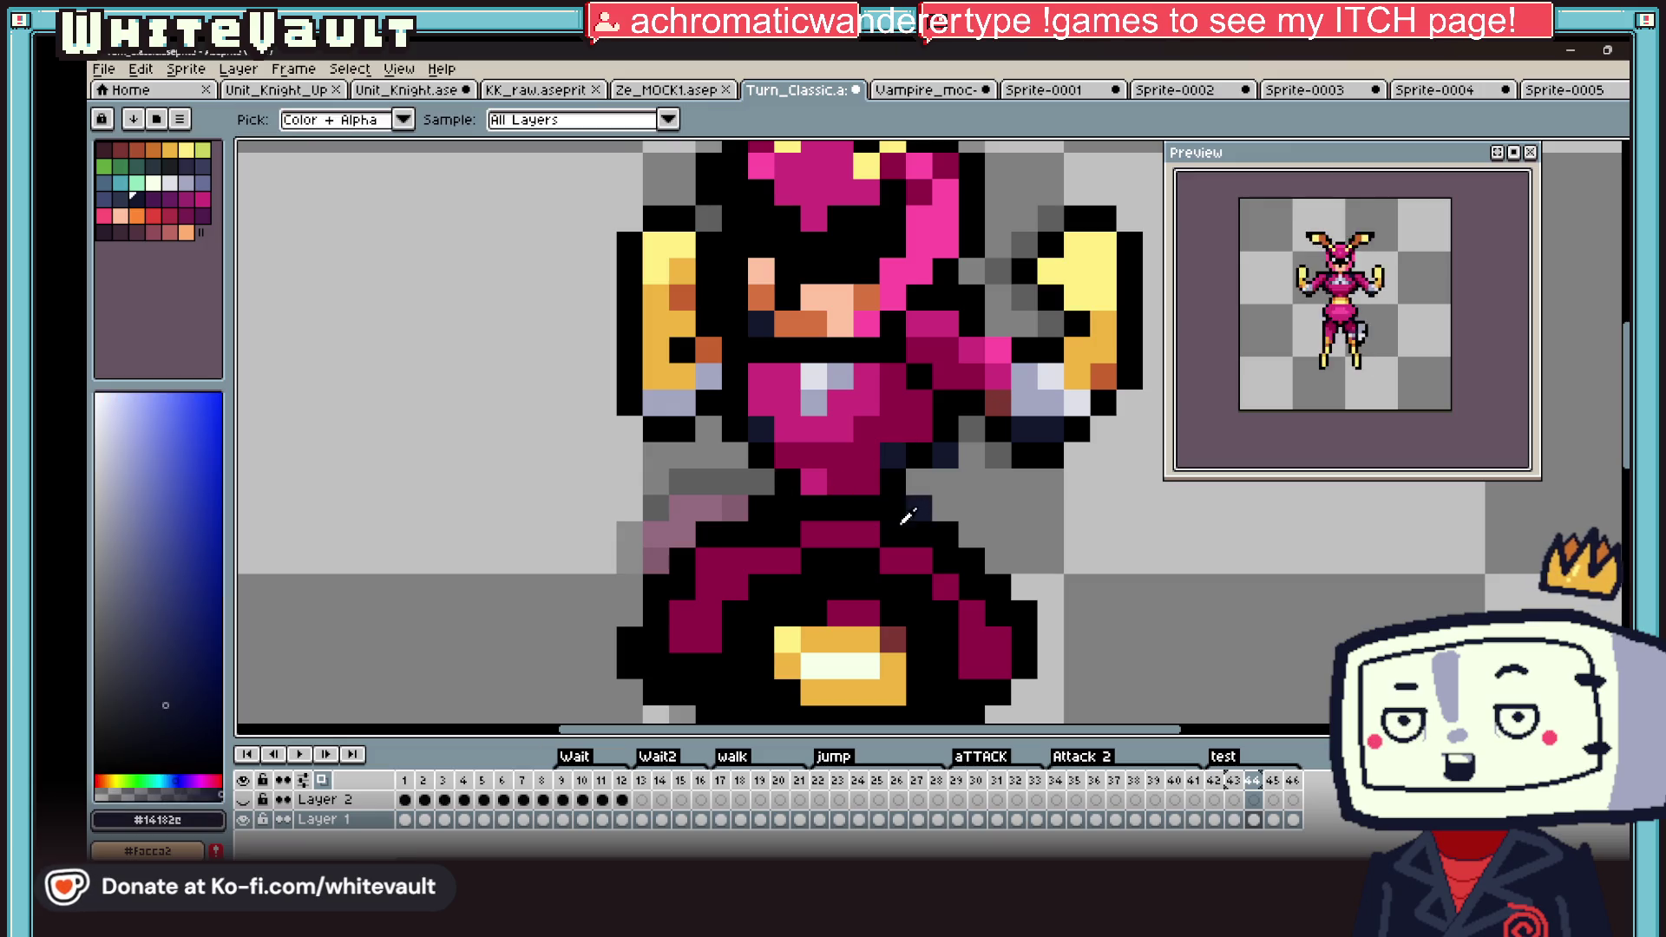
scroll(922, 503, "down", 5)
Step: Select the sprite's upper half, shift it one pixel left, and commit the move
key("m")
left_click_drag(706, 263, 1061, 495)
scroll(981, 486, "up", 2)
key("Left")
scroll(1074, 397, "down", 2)
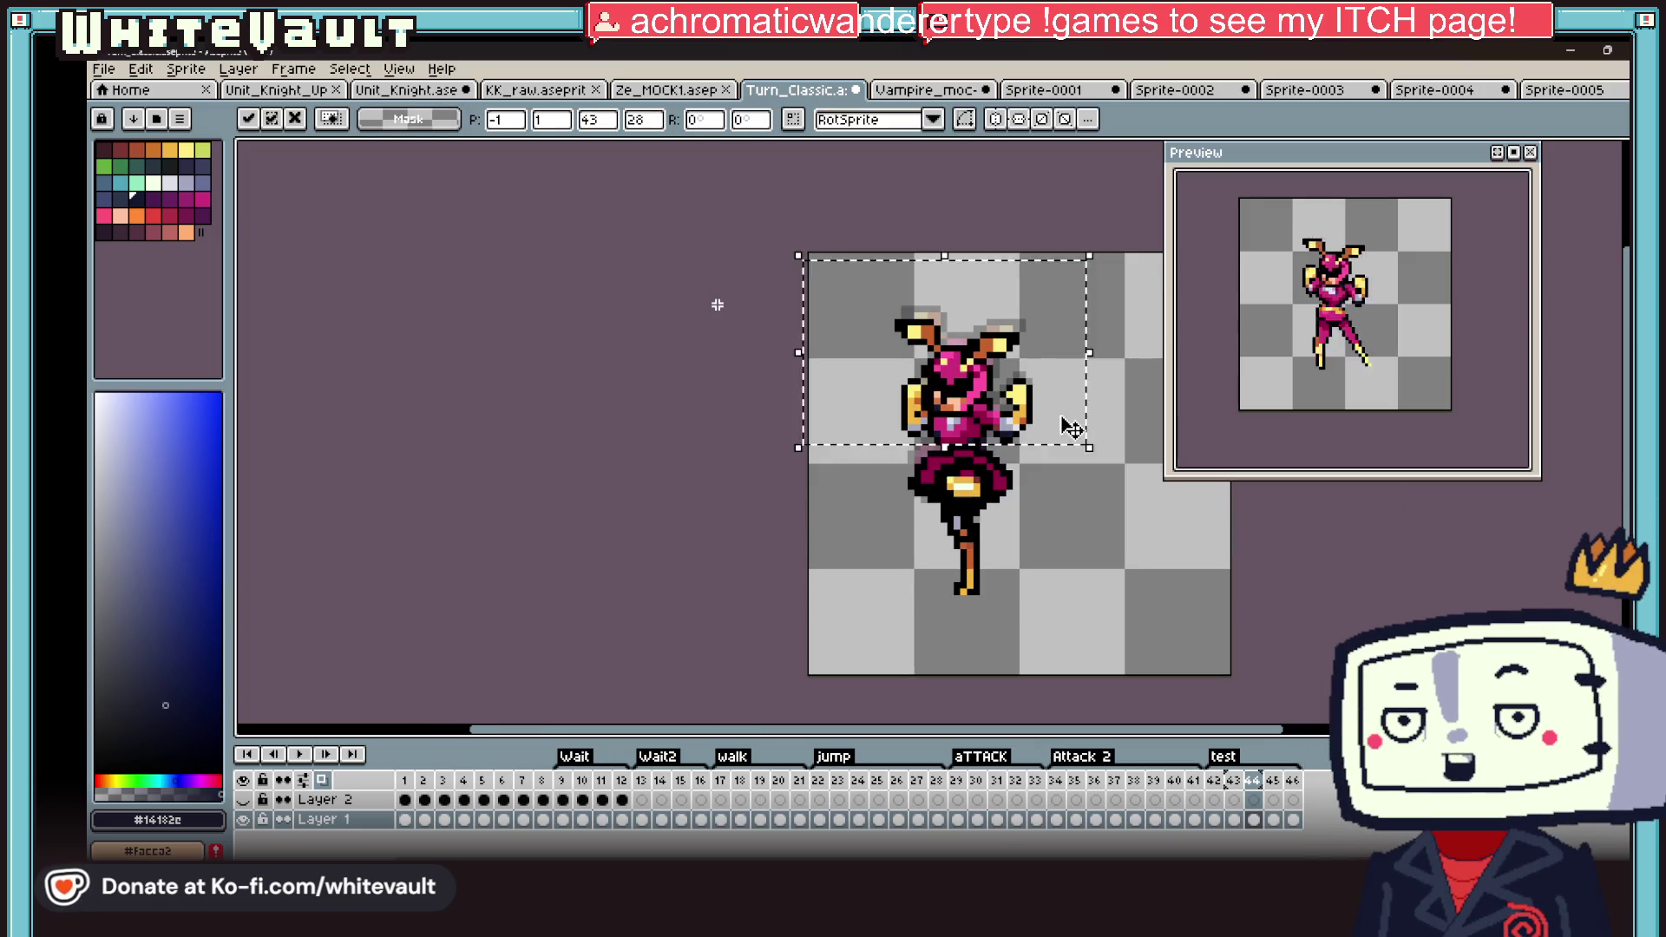
key("Return")
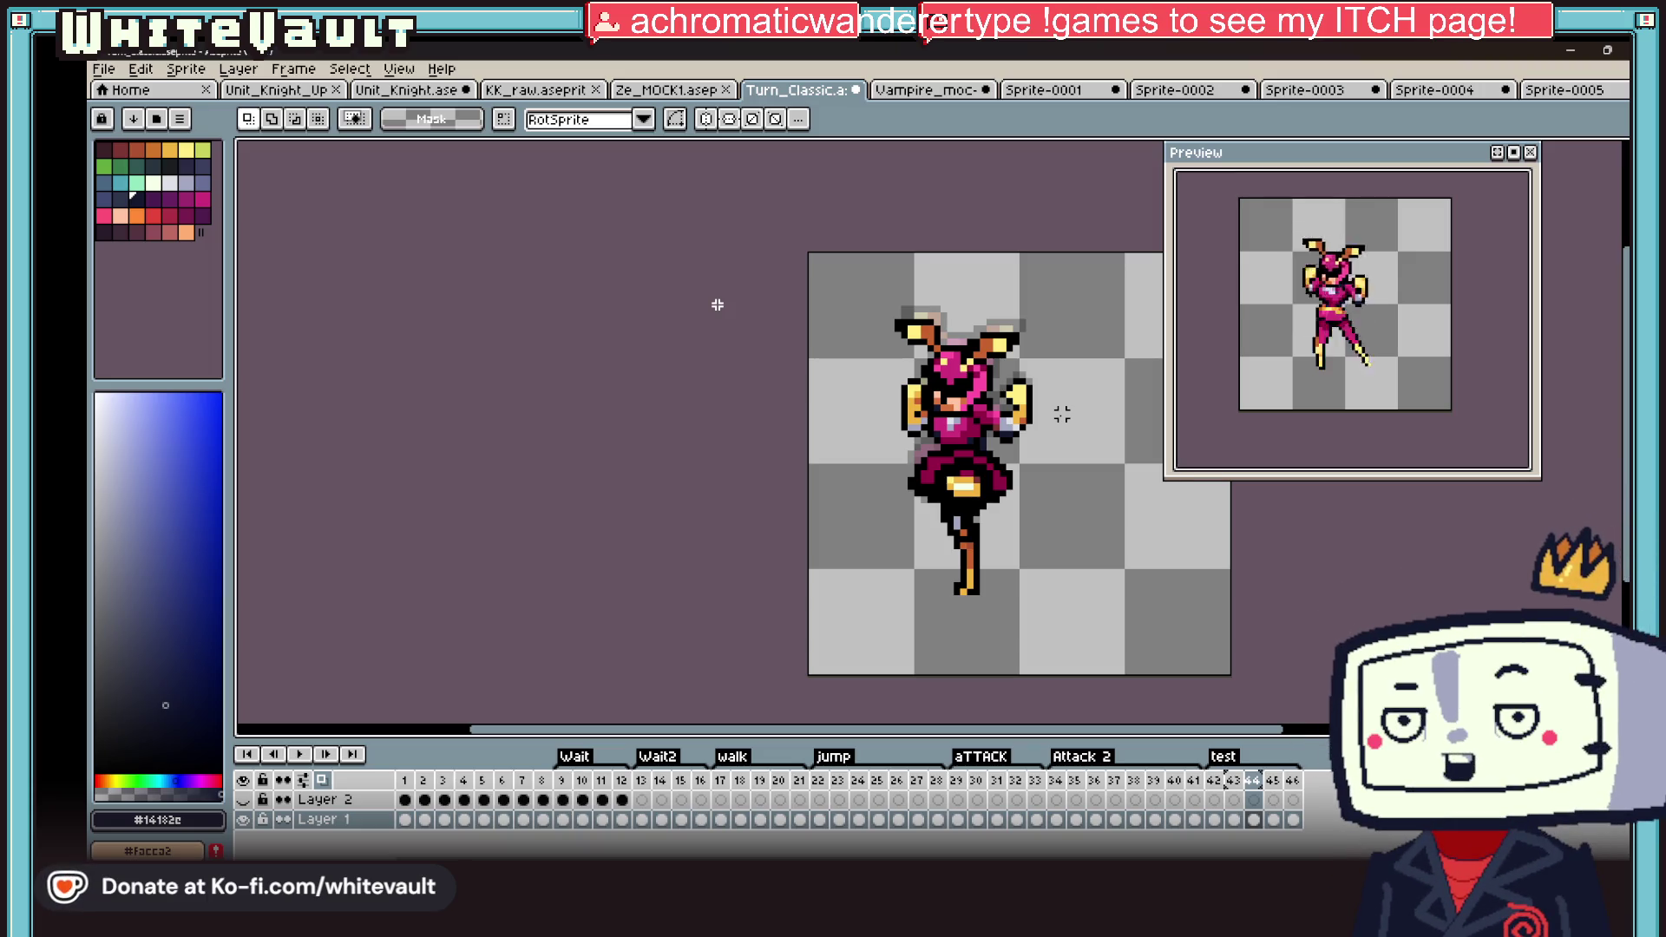
scroll(1461, 387, "down", 2)
scroll(1400, 335, "up", 2)
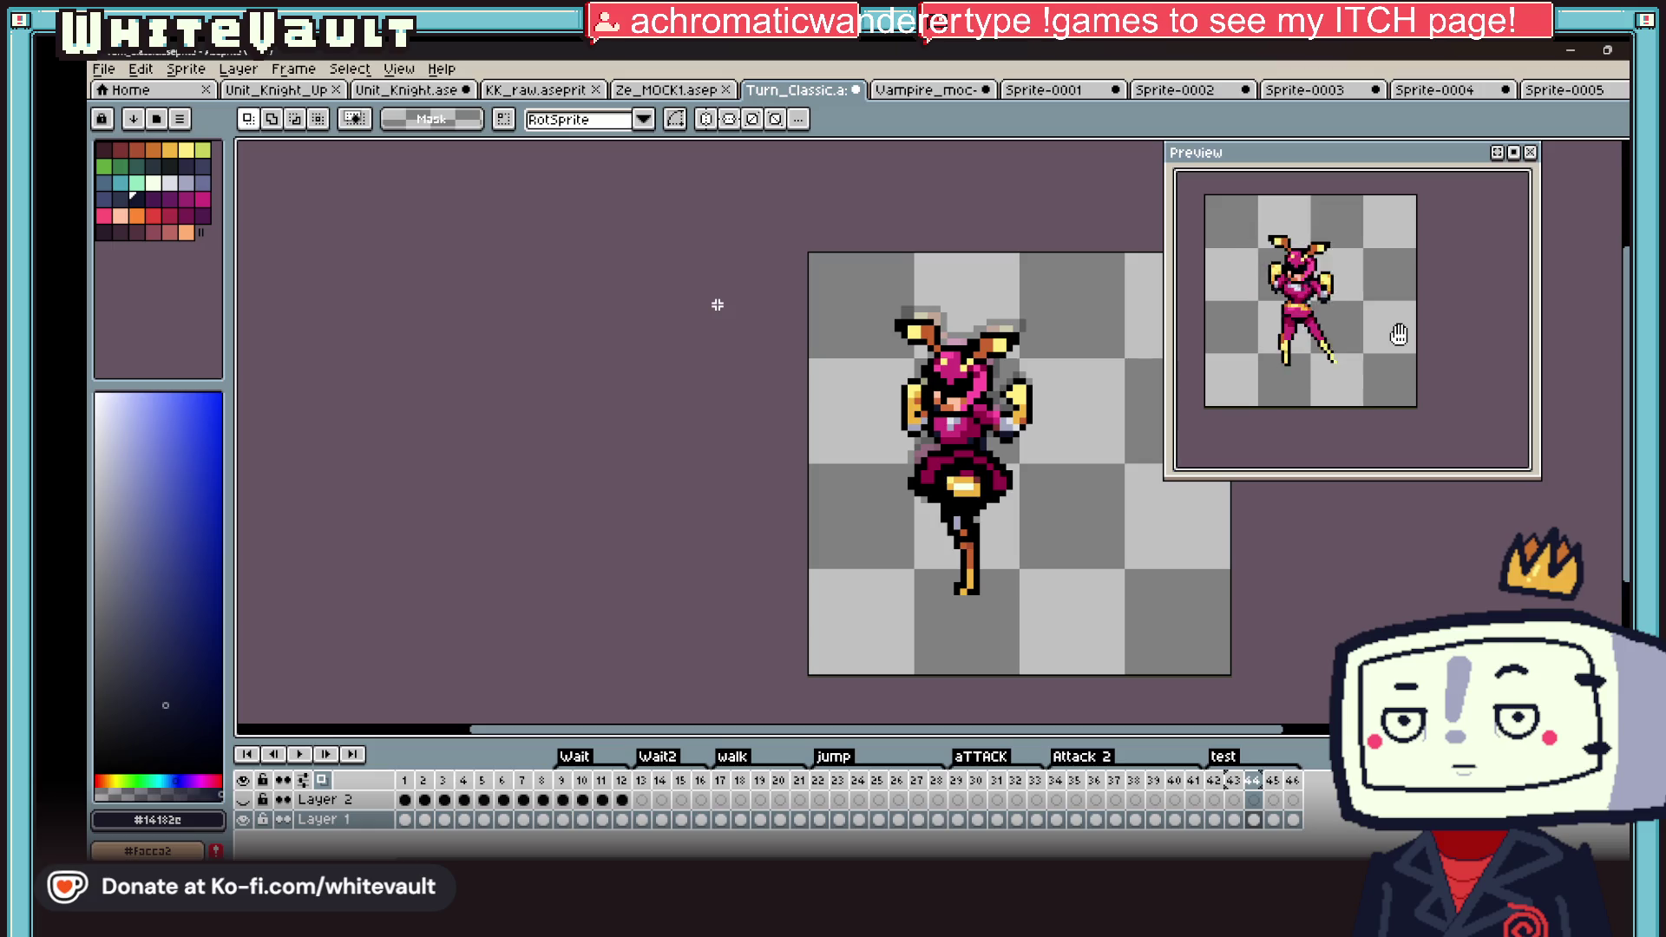
left_click(1062, 787)
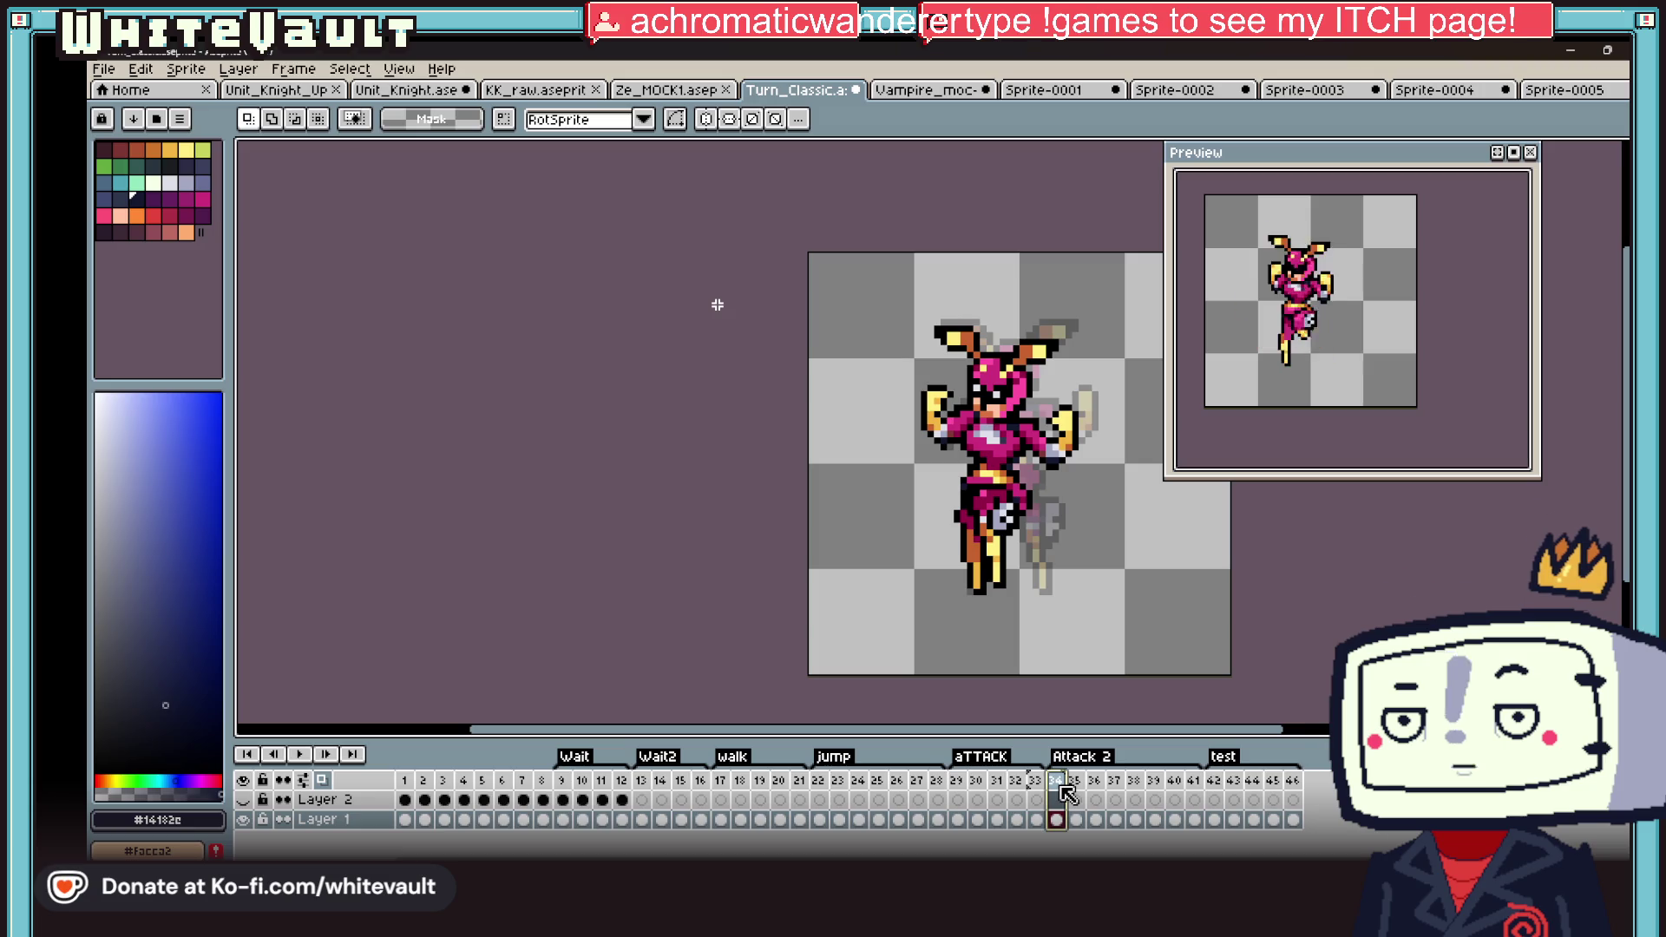
Step: Check frame 42 at the start of the test tag, then return to frame 1 on Layer 2
left_click(1214, 780)
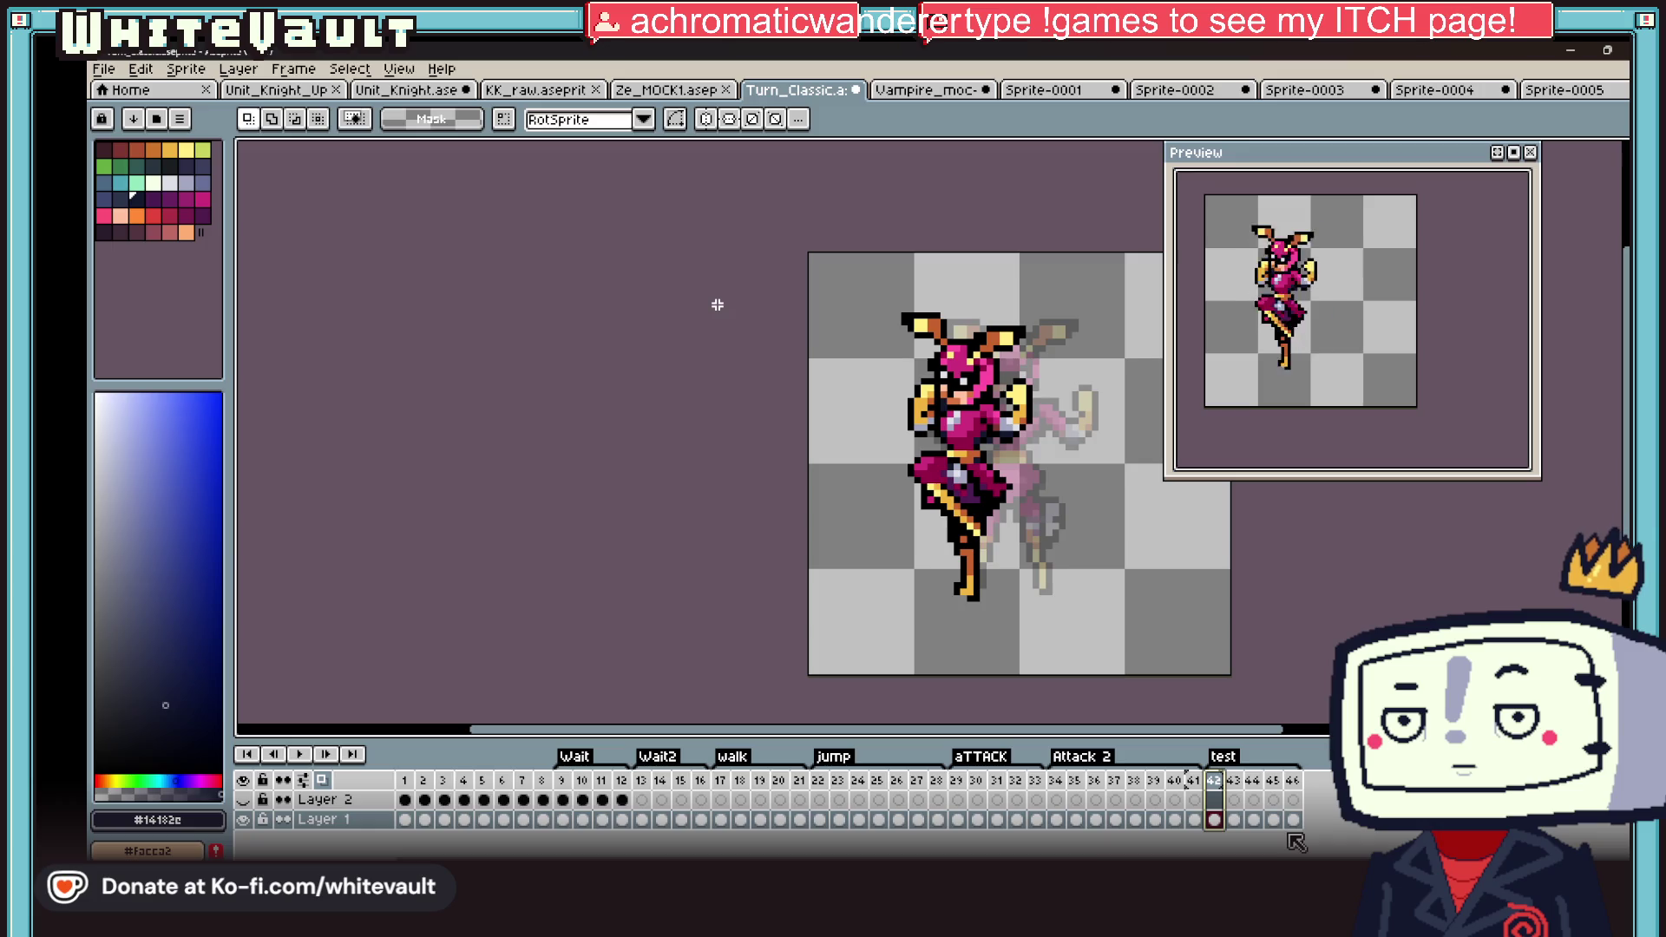
left_click(405, 799)
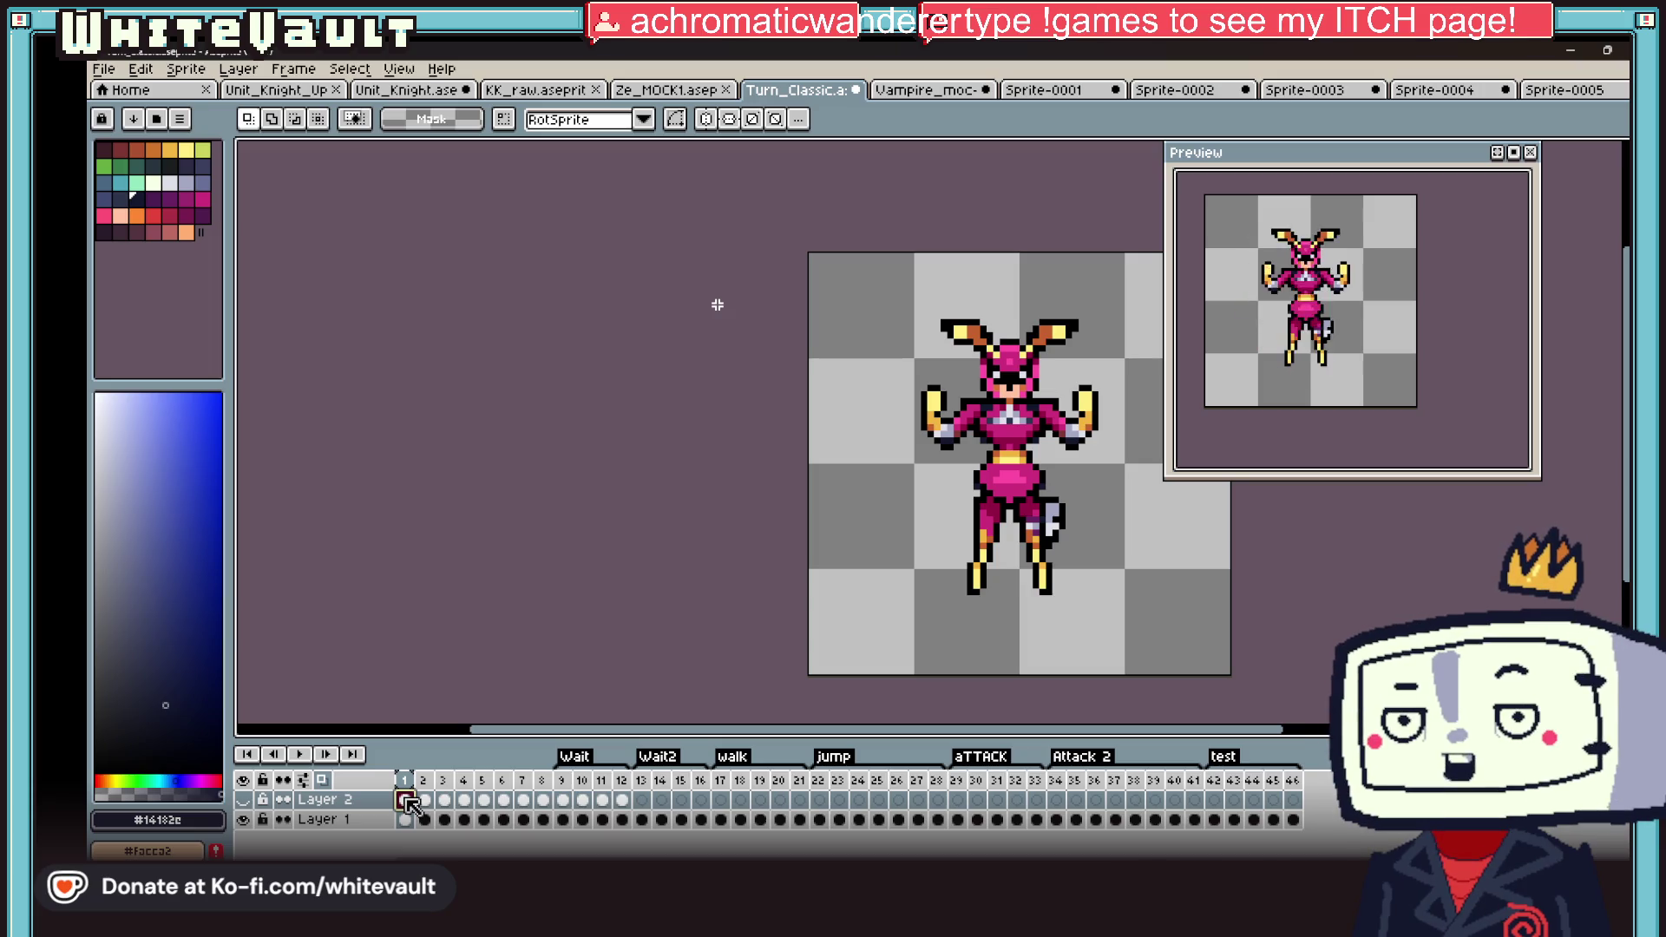
left_click(1047, 90)
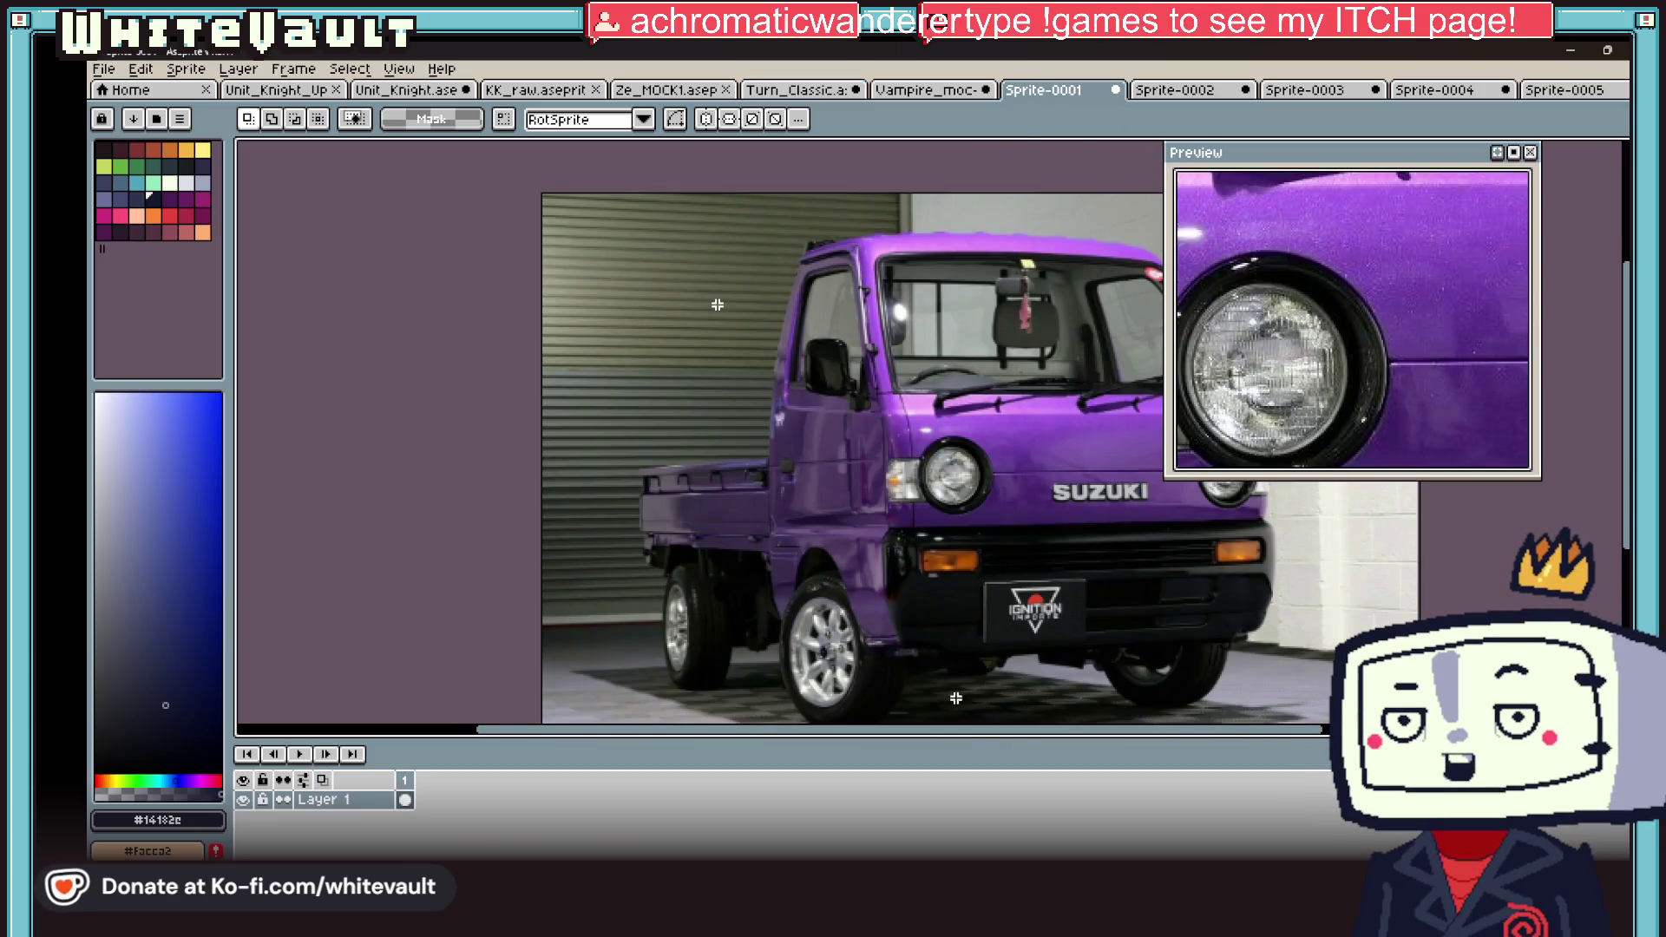
left_click_drag(978, 731, 1082, 730)
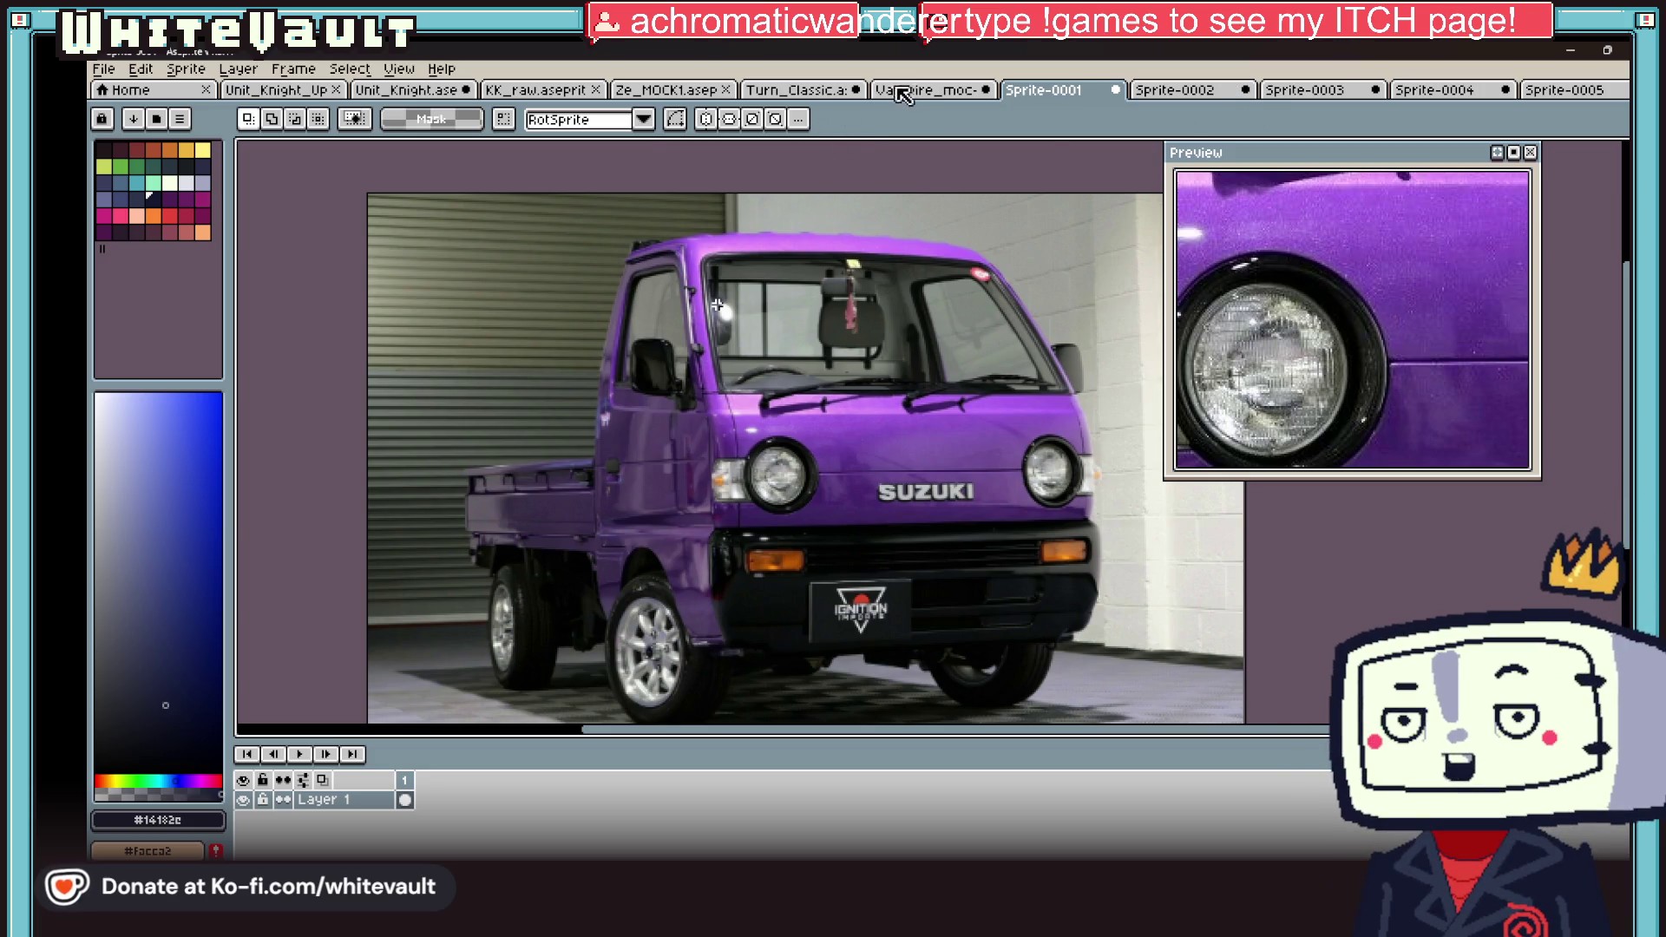
left_click(814, 91)
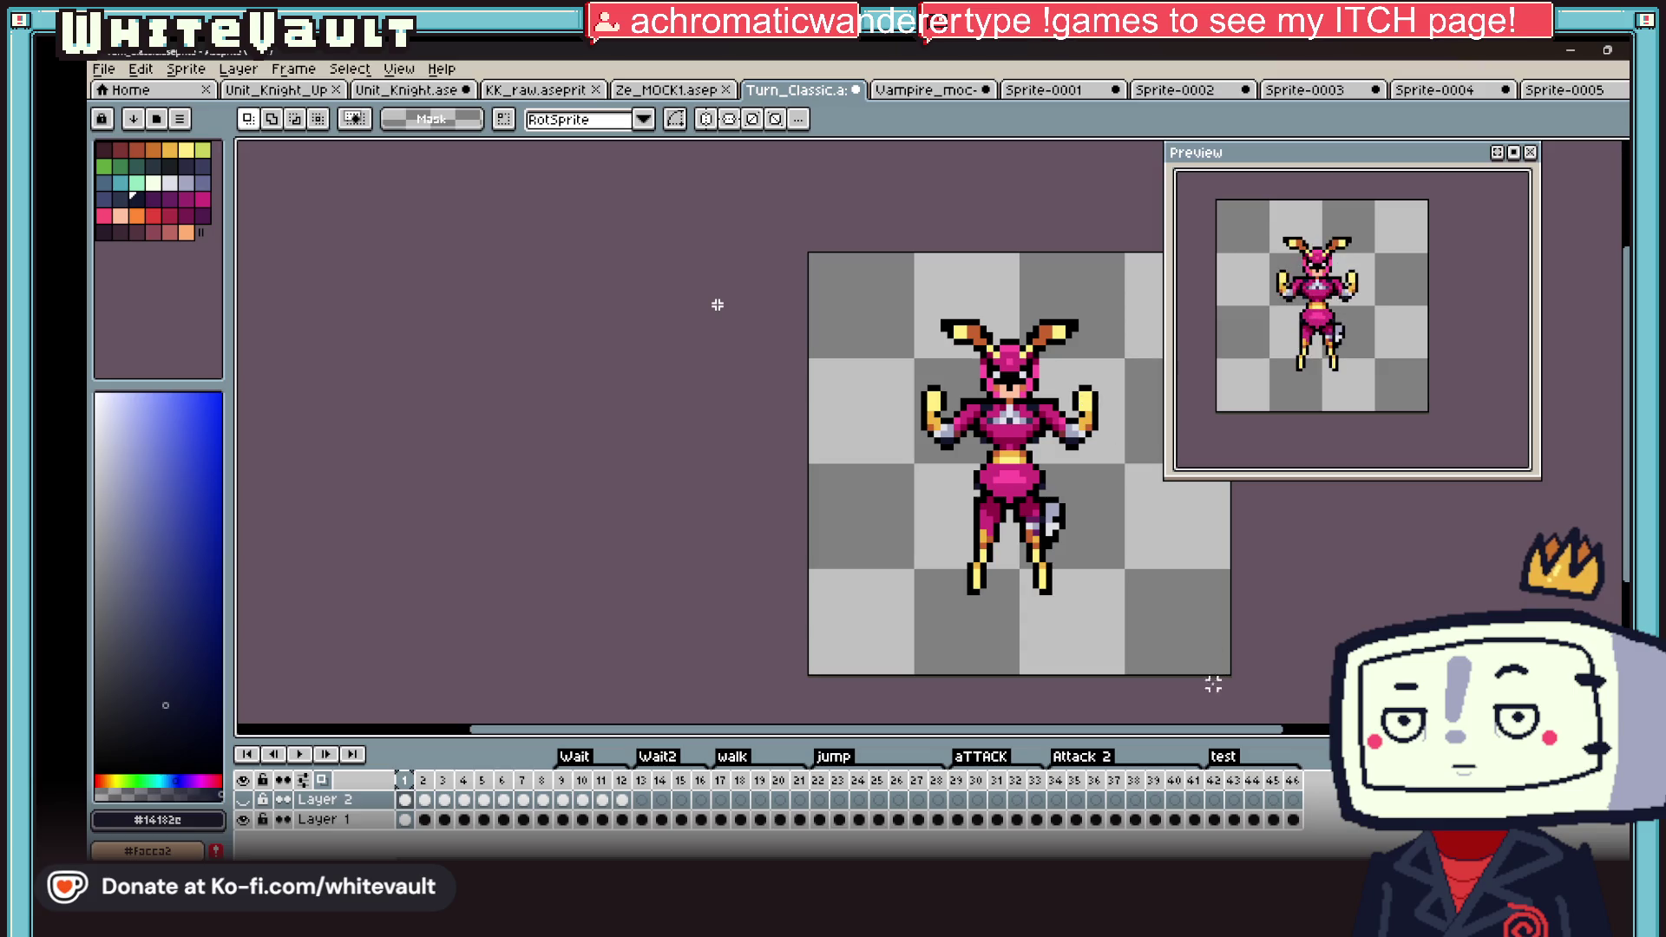
left_click_drag(1198, 736, 1288, 734)
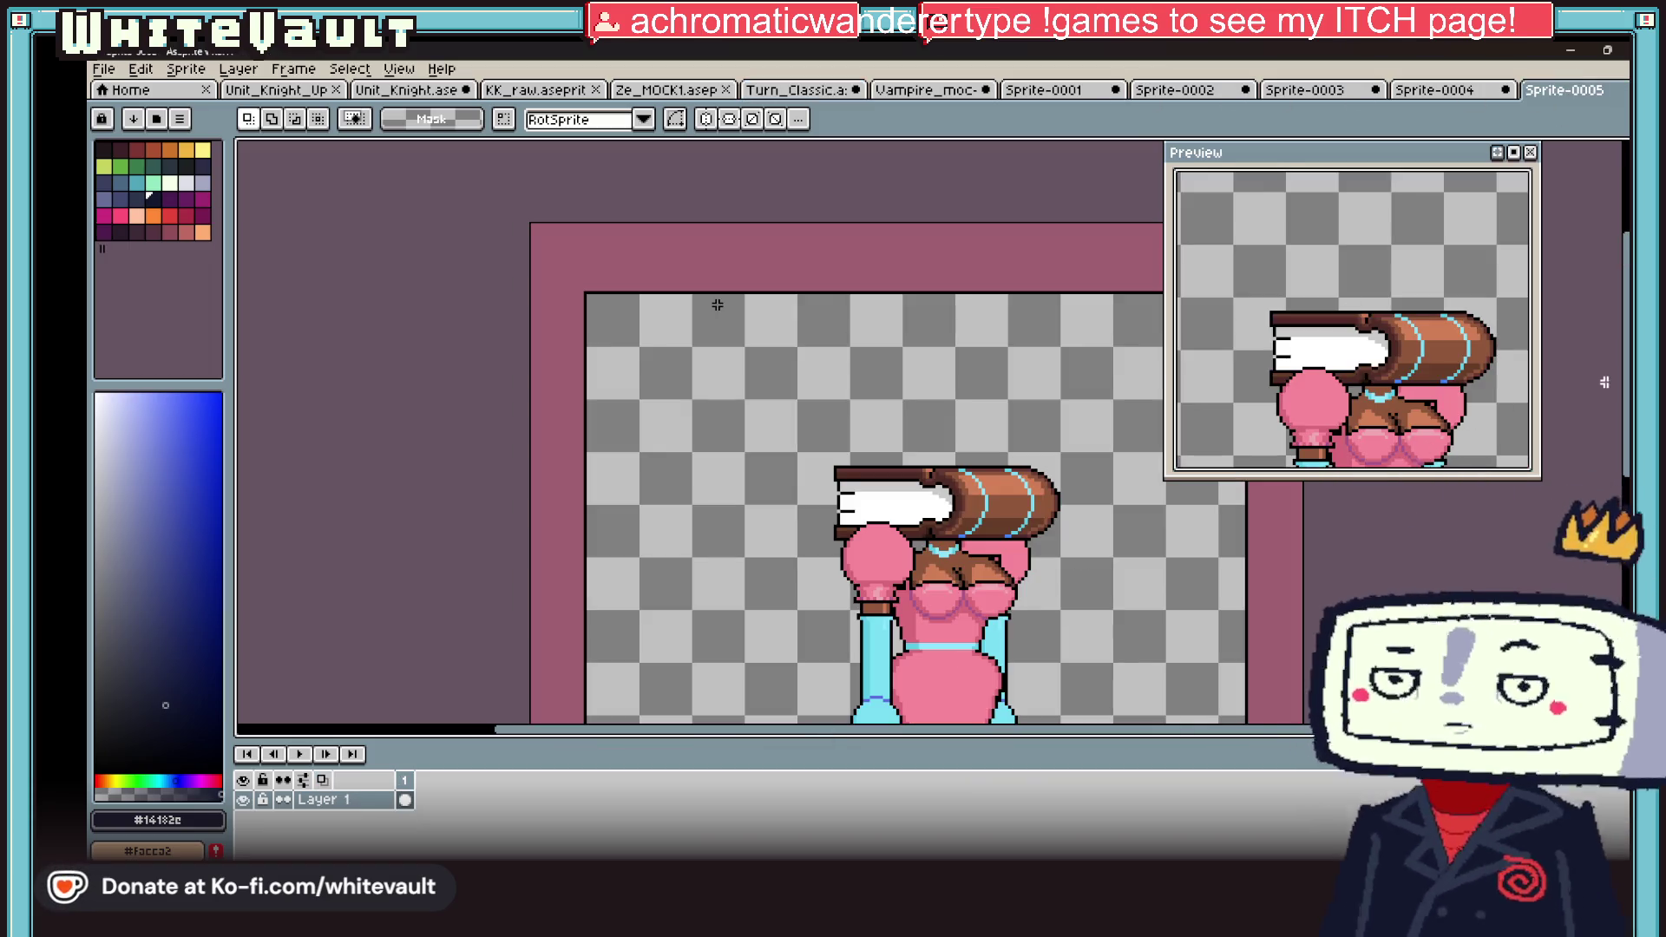
Step: Browse the other open drawings, including the purple truck, then return to Turn_Classic
scroll(716, 305, "down", 5)
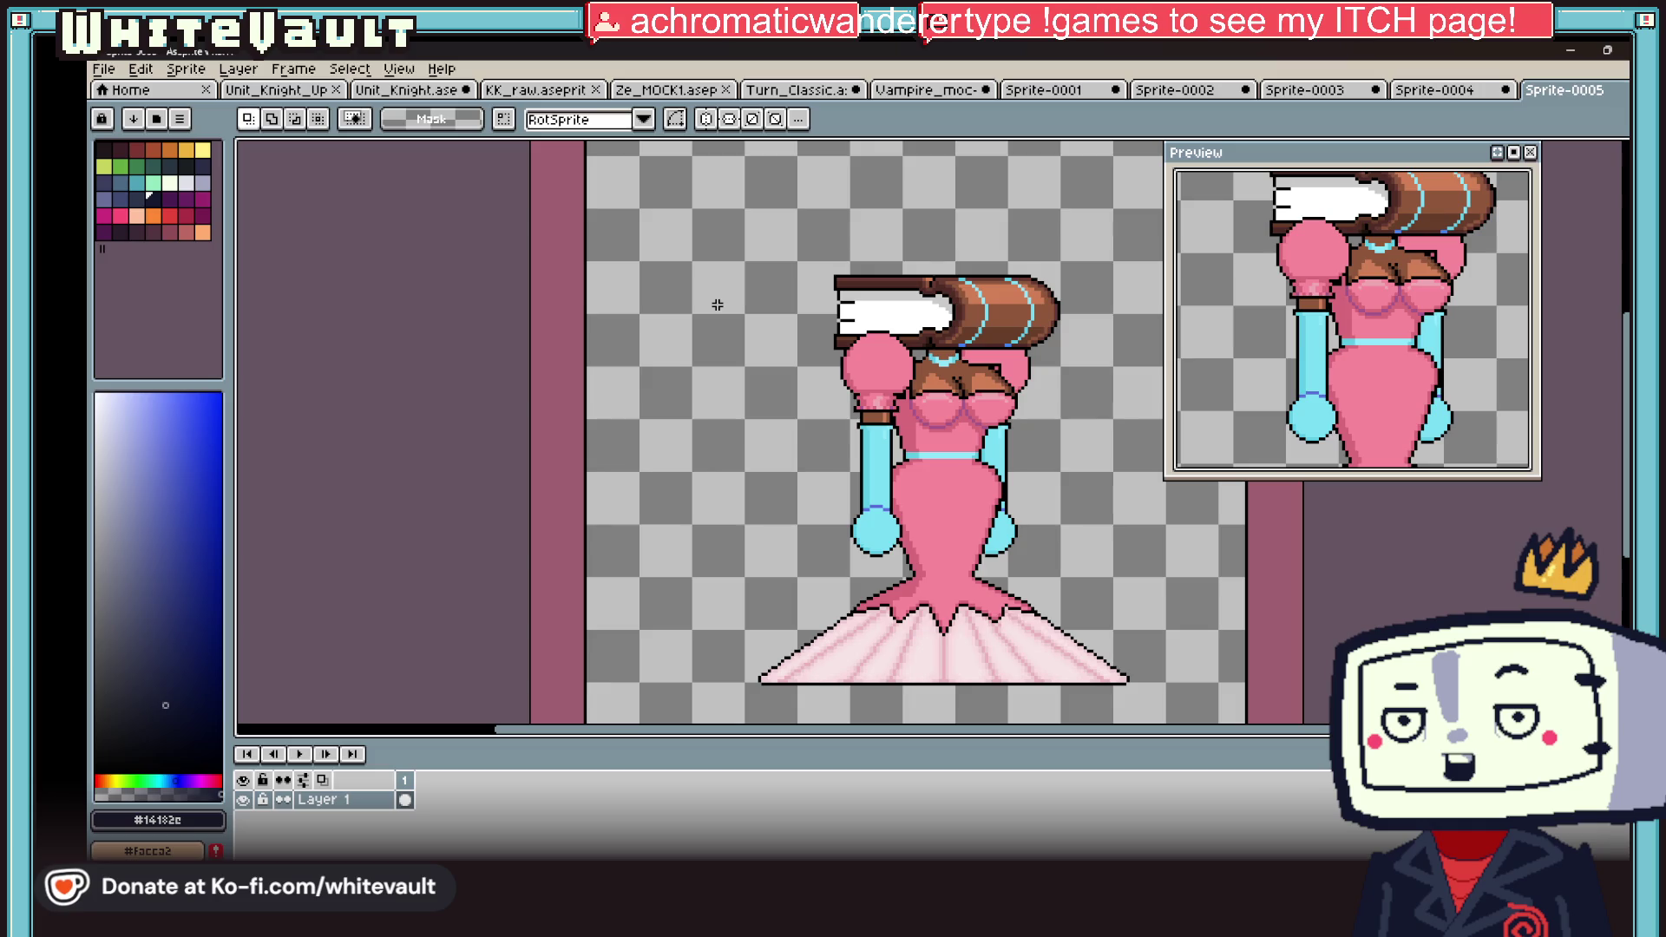
left_click(1189, 90)
left_click(1031, 92)
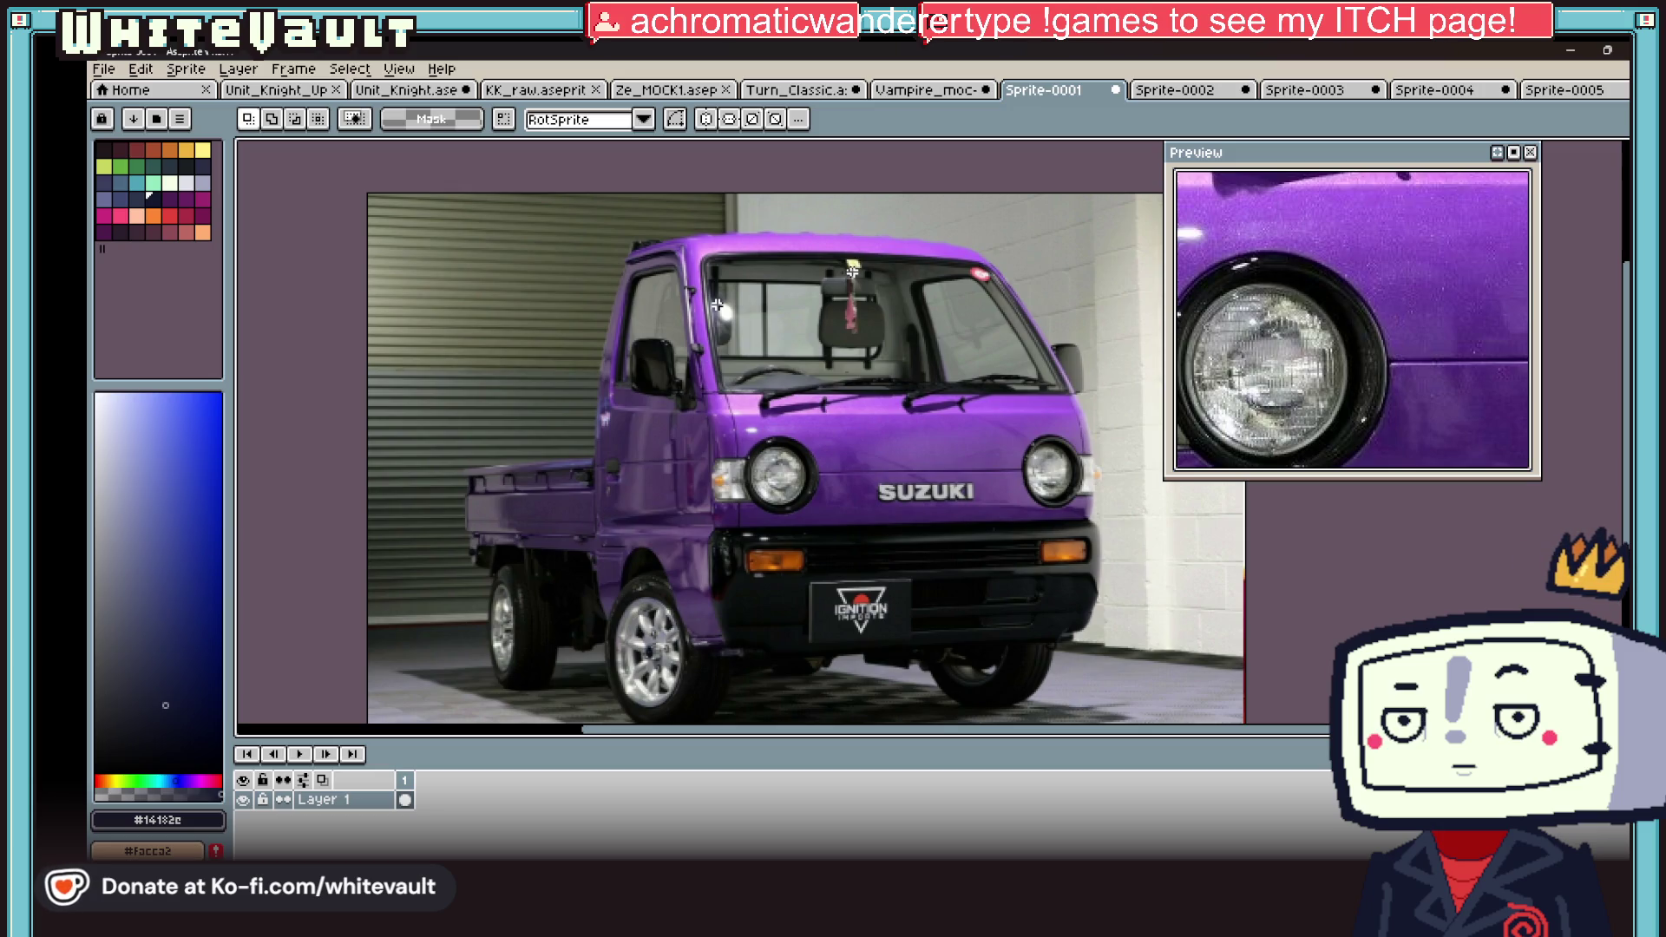
key("ctrl+shift+Tab")
key("ctrl+shift+Tab")
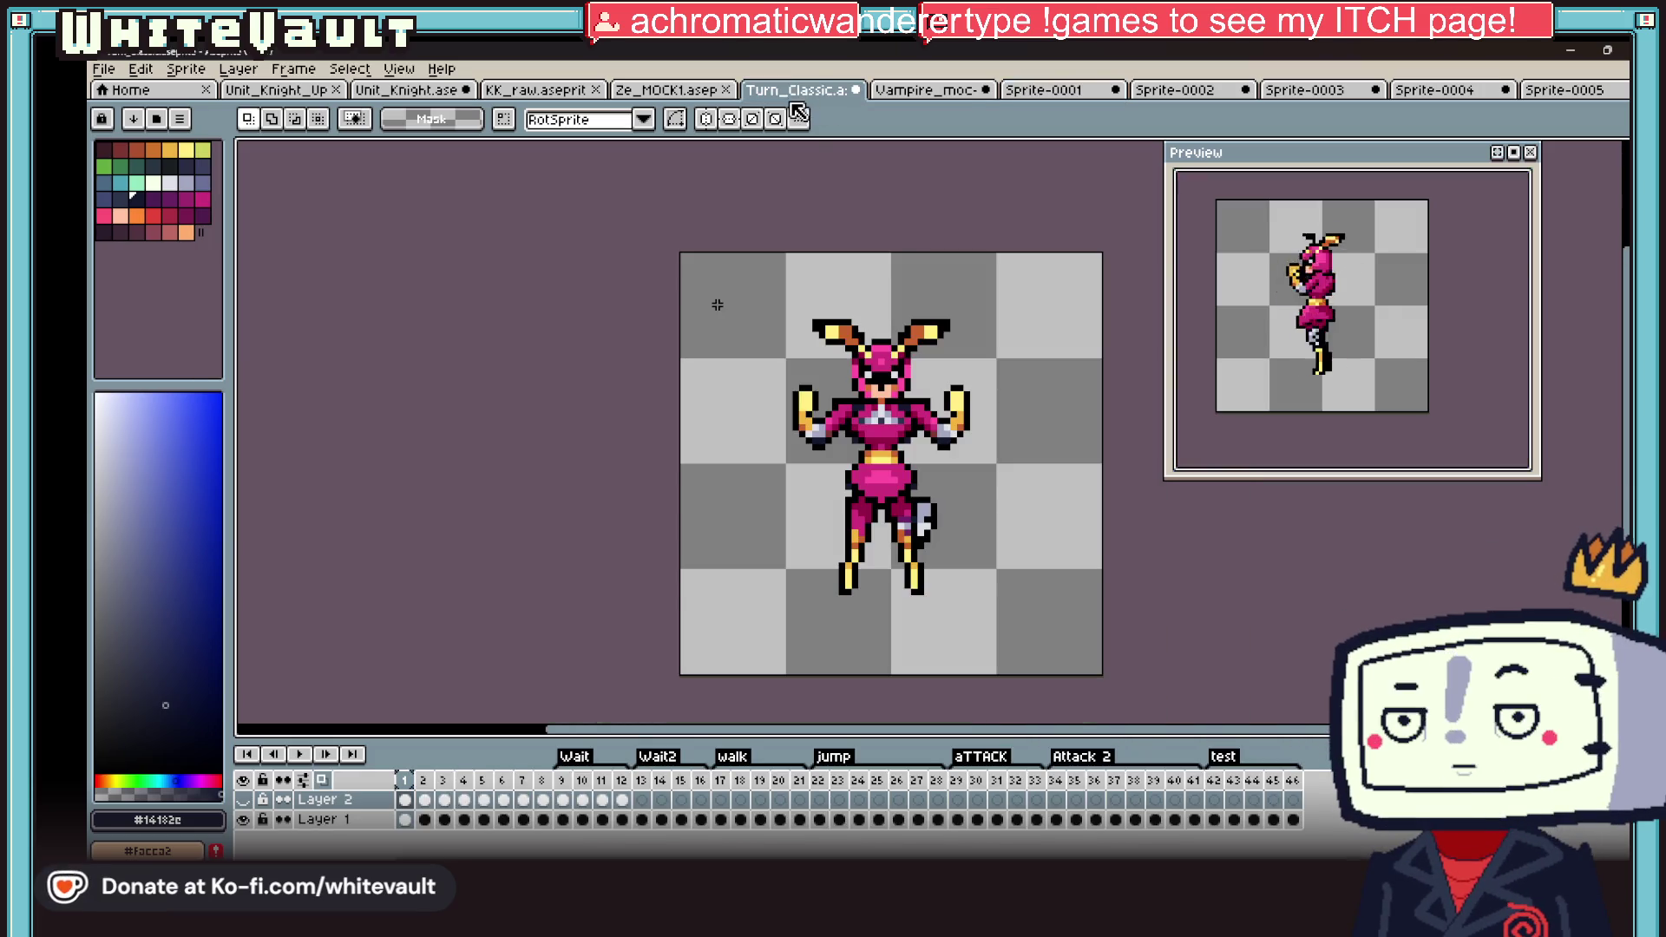
Step: Review frames 42, 34, 35 and 31 of the test and Attack 2 animations, then save the sprite
left_click(1215, 819)
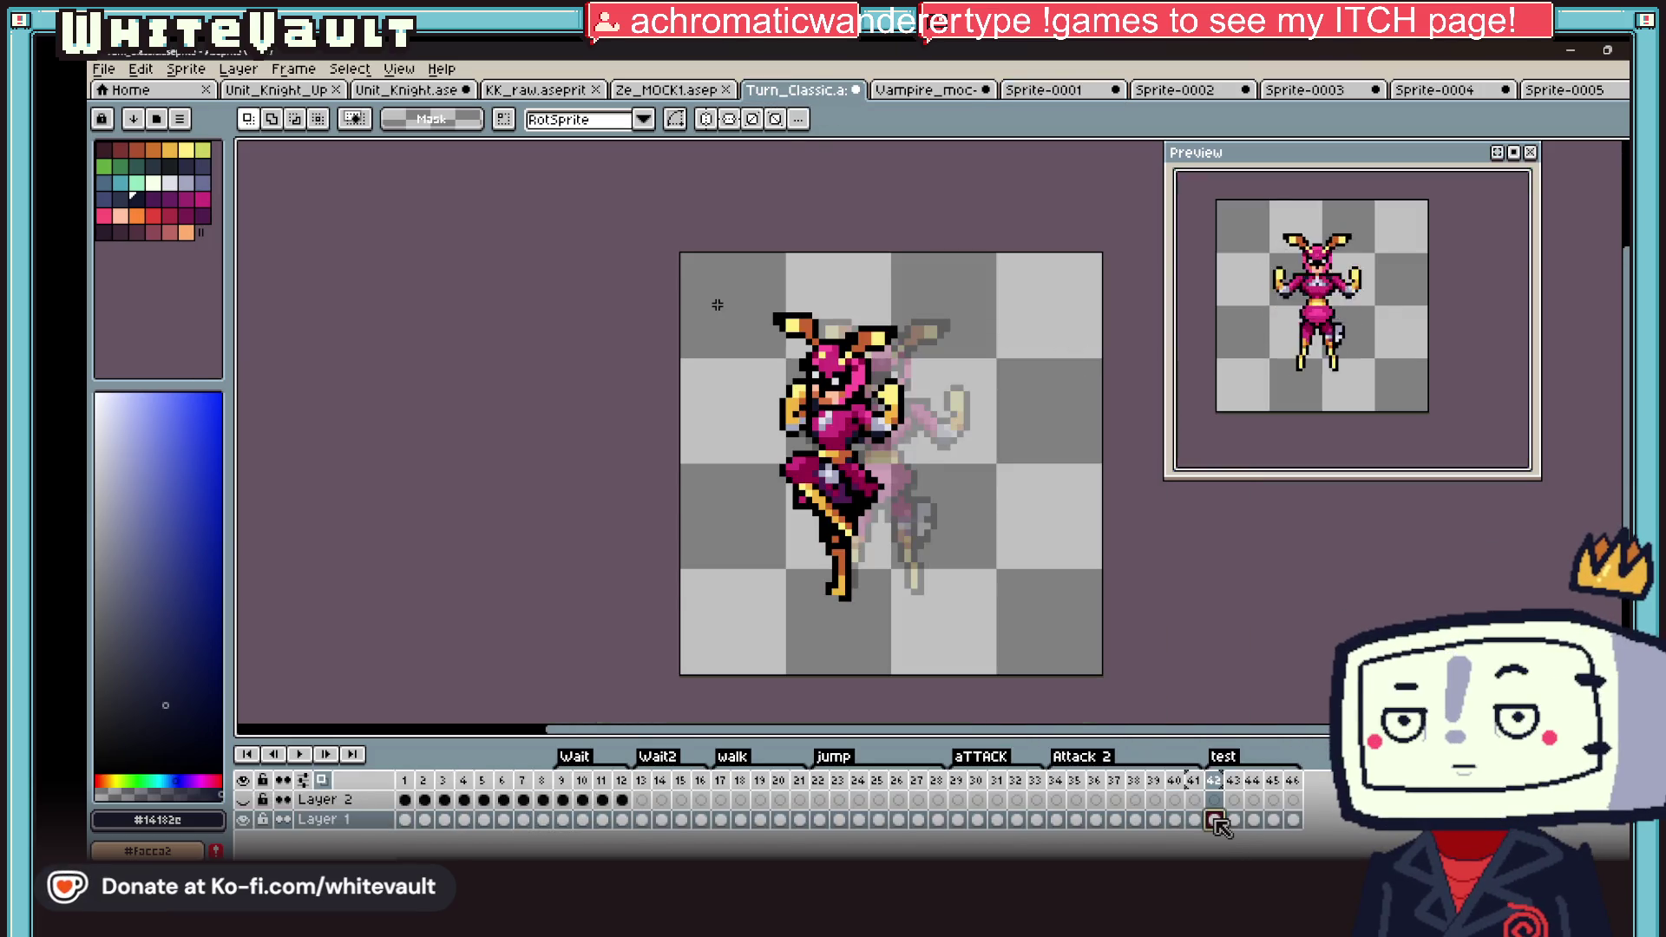
left_click(1056, 819)
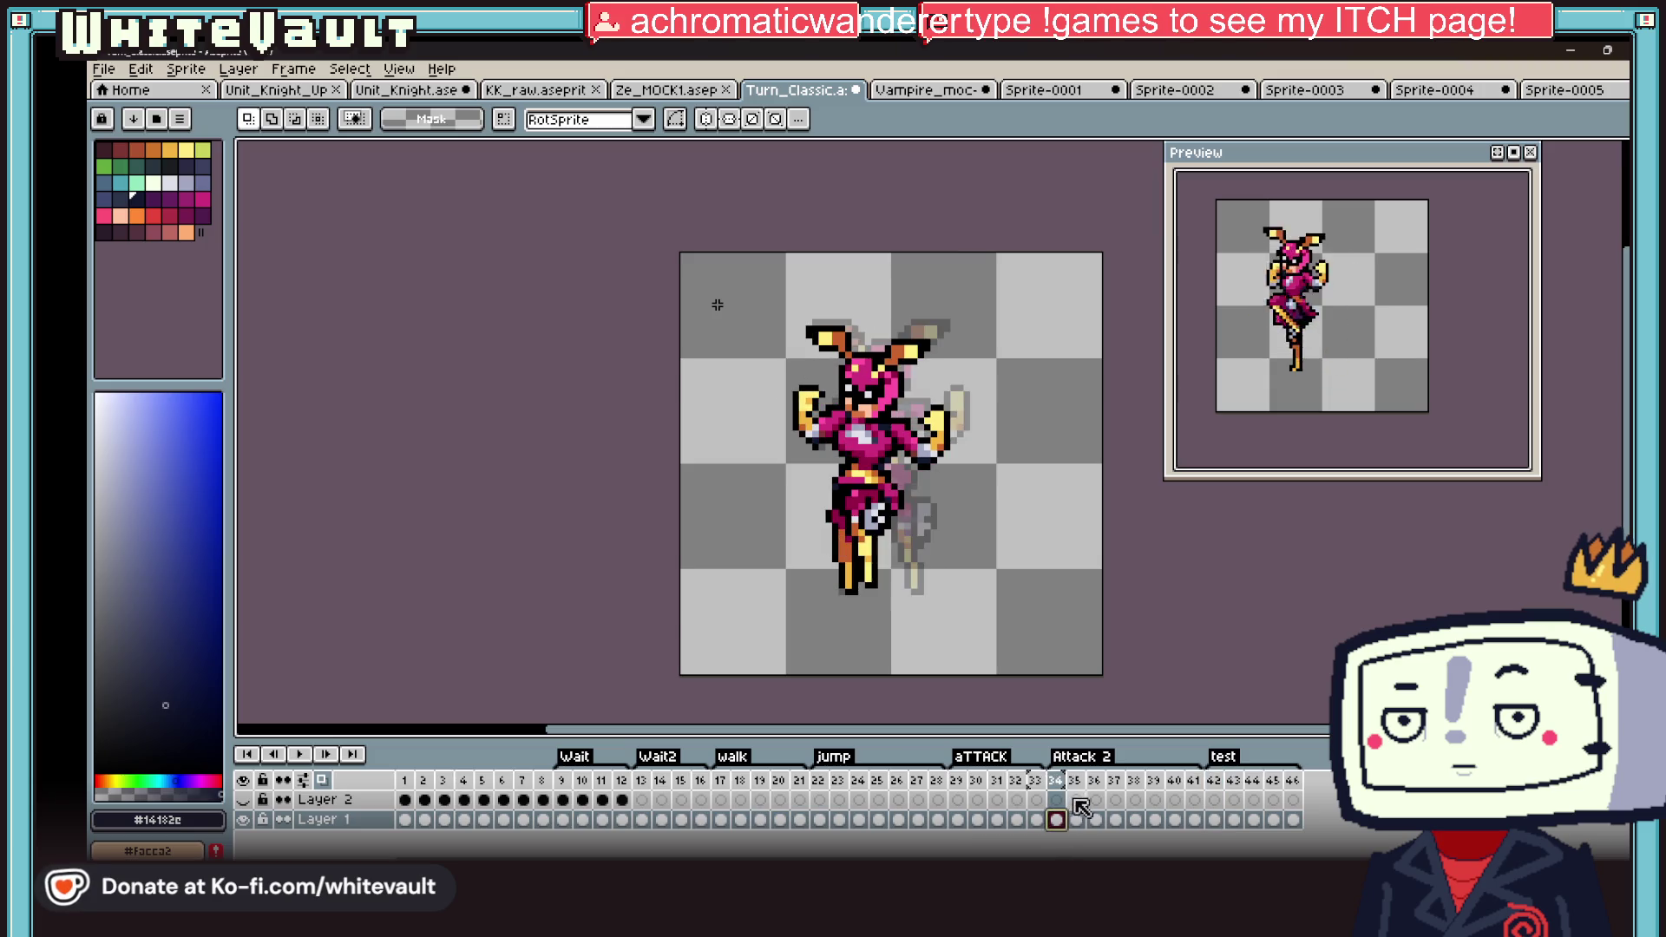
left_click(1076, 819)
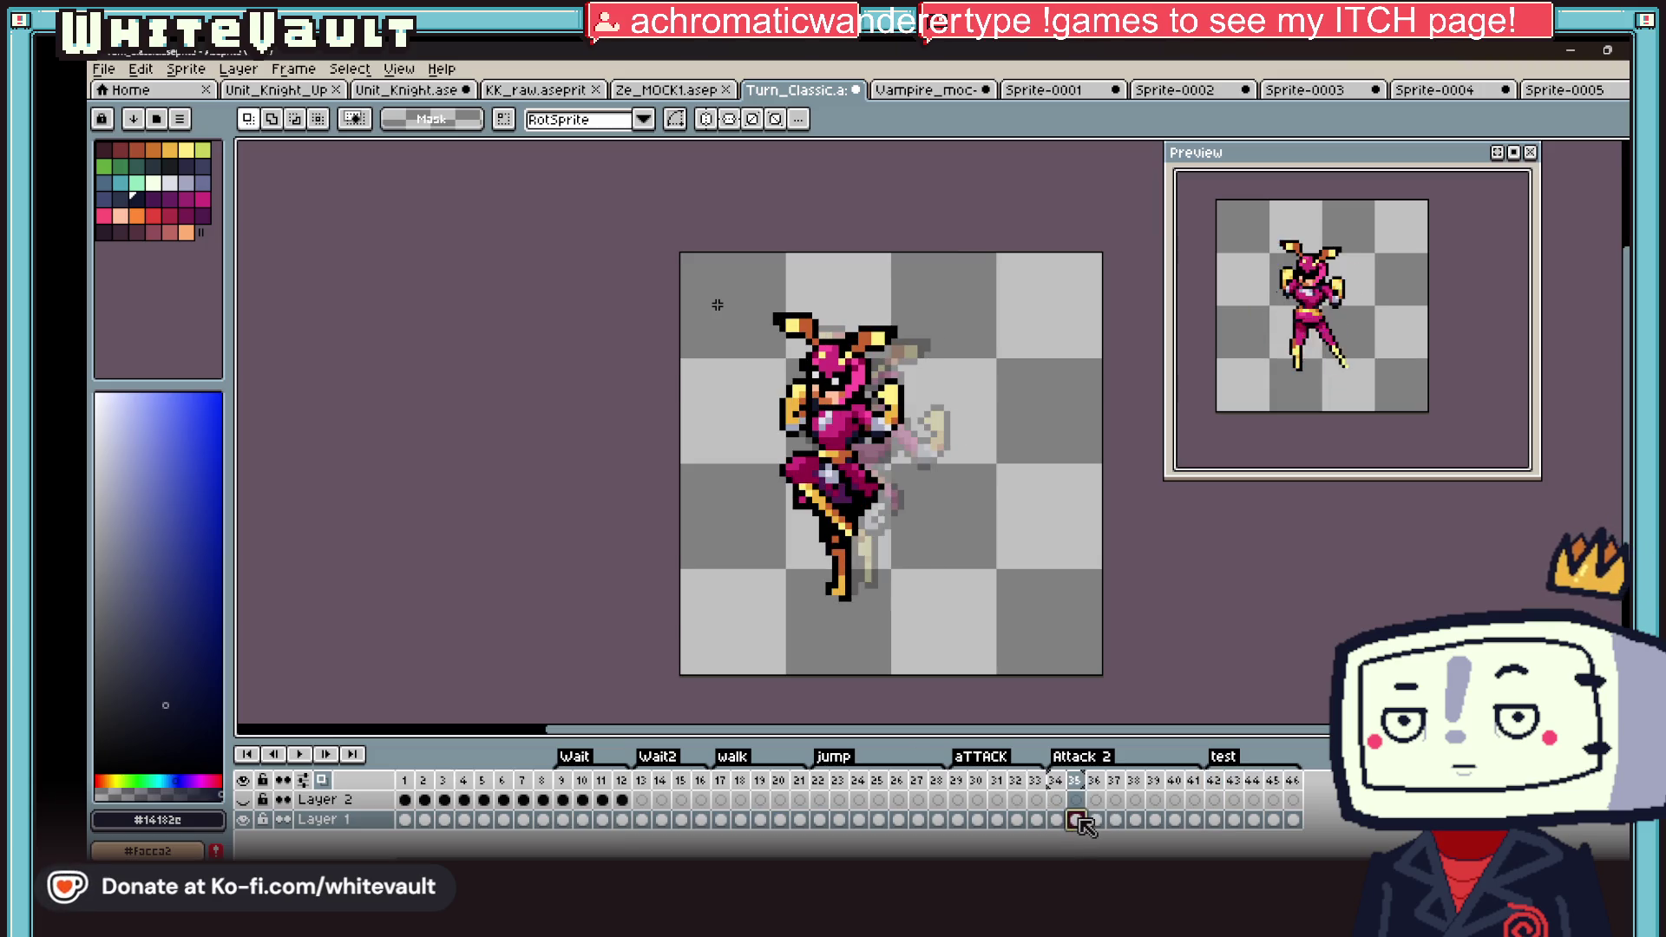
left_click(1095, 819)
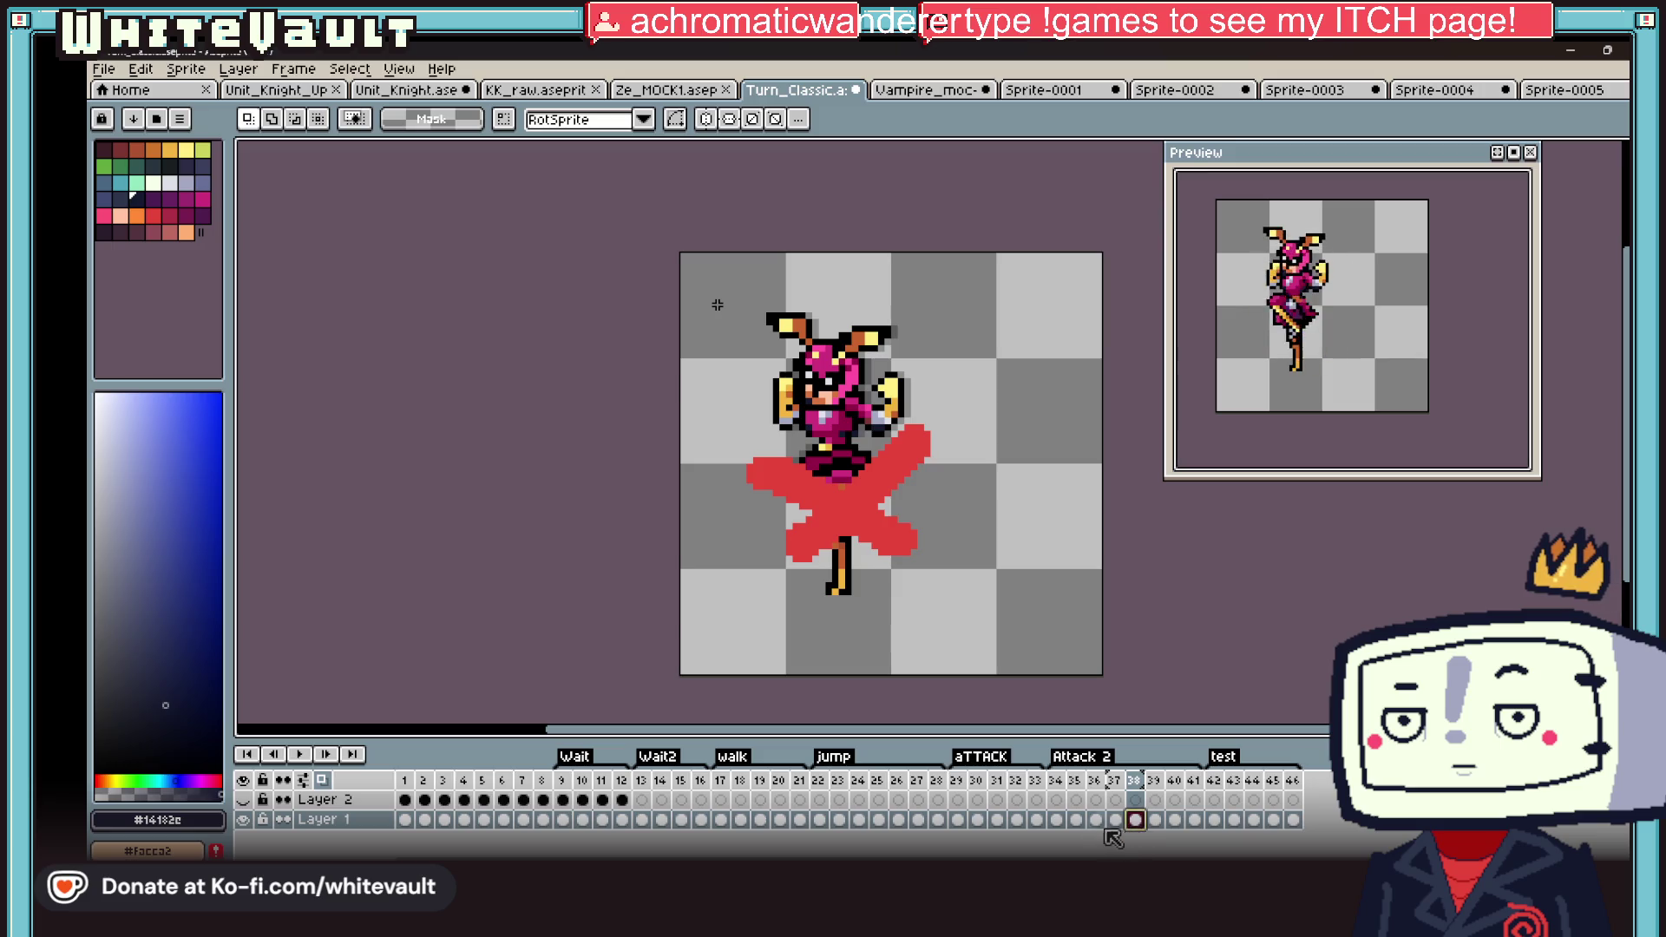
left_click(1074, 819)
left_click(1096, 819)
left_click(1076, 819)
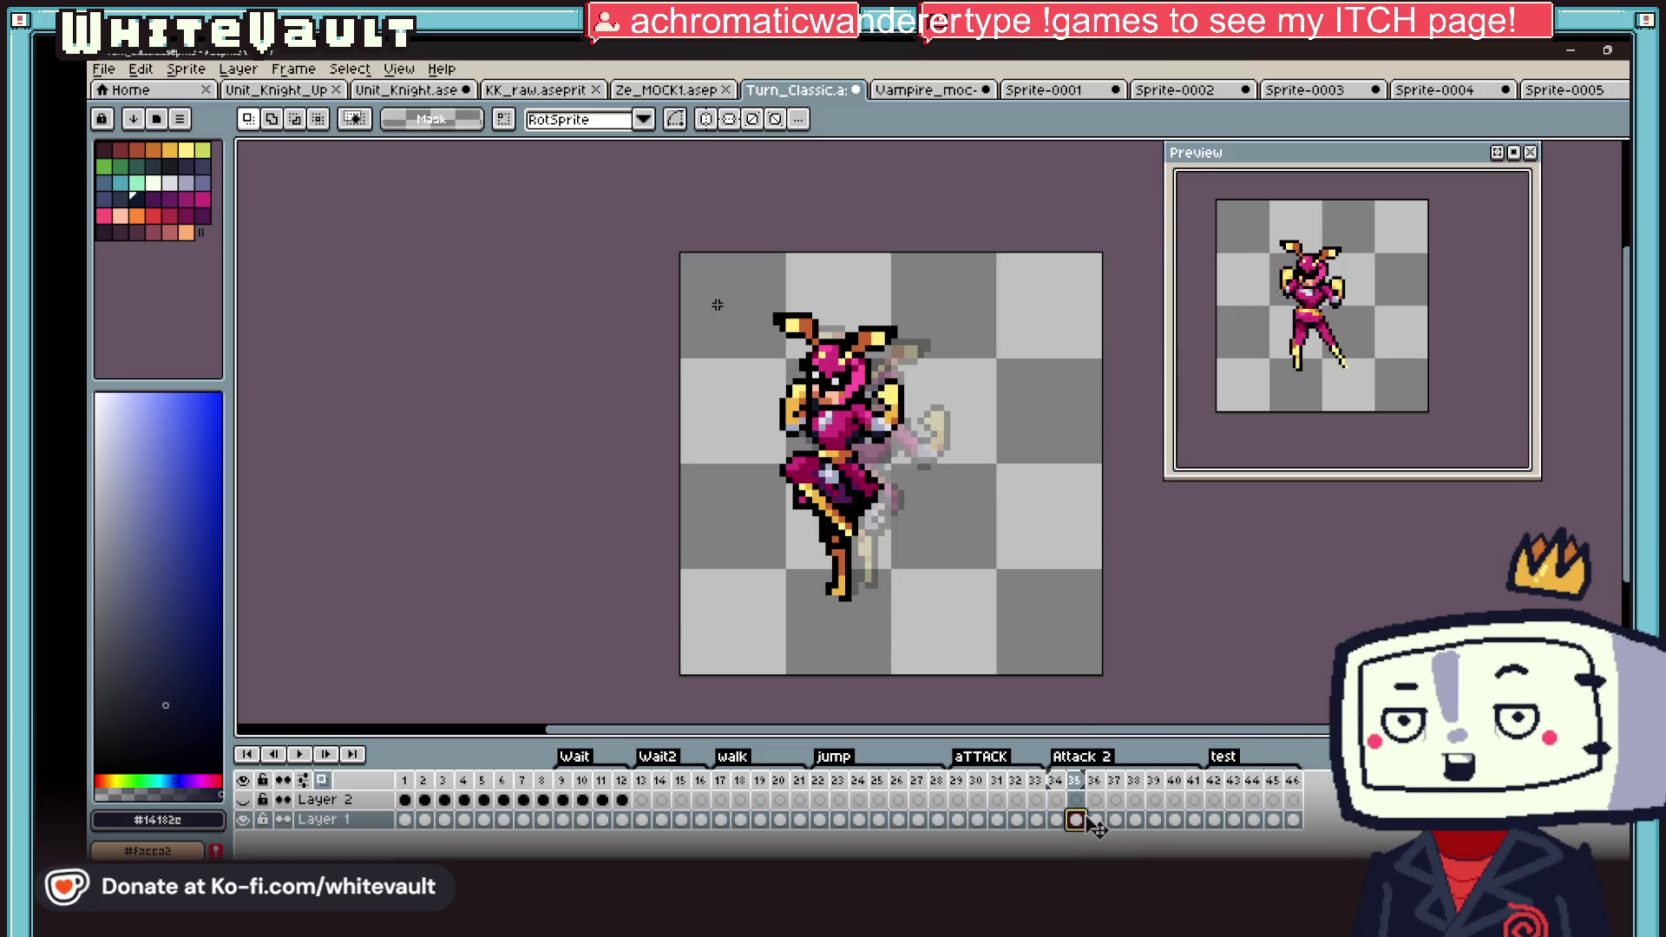
left_click(997, 819)
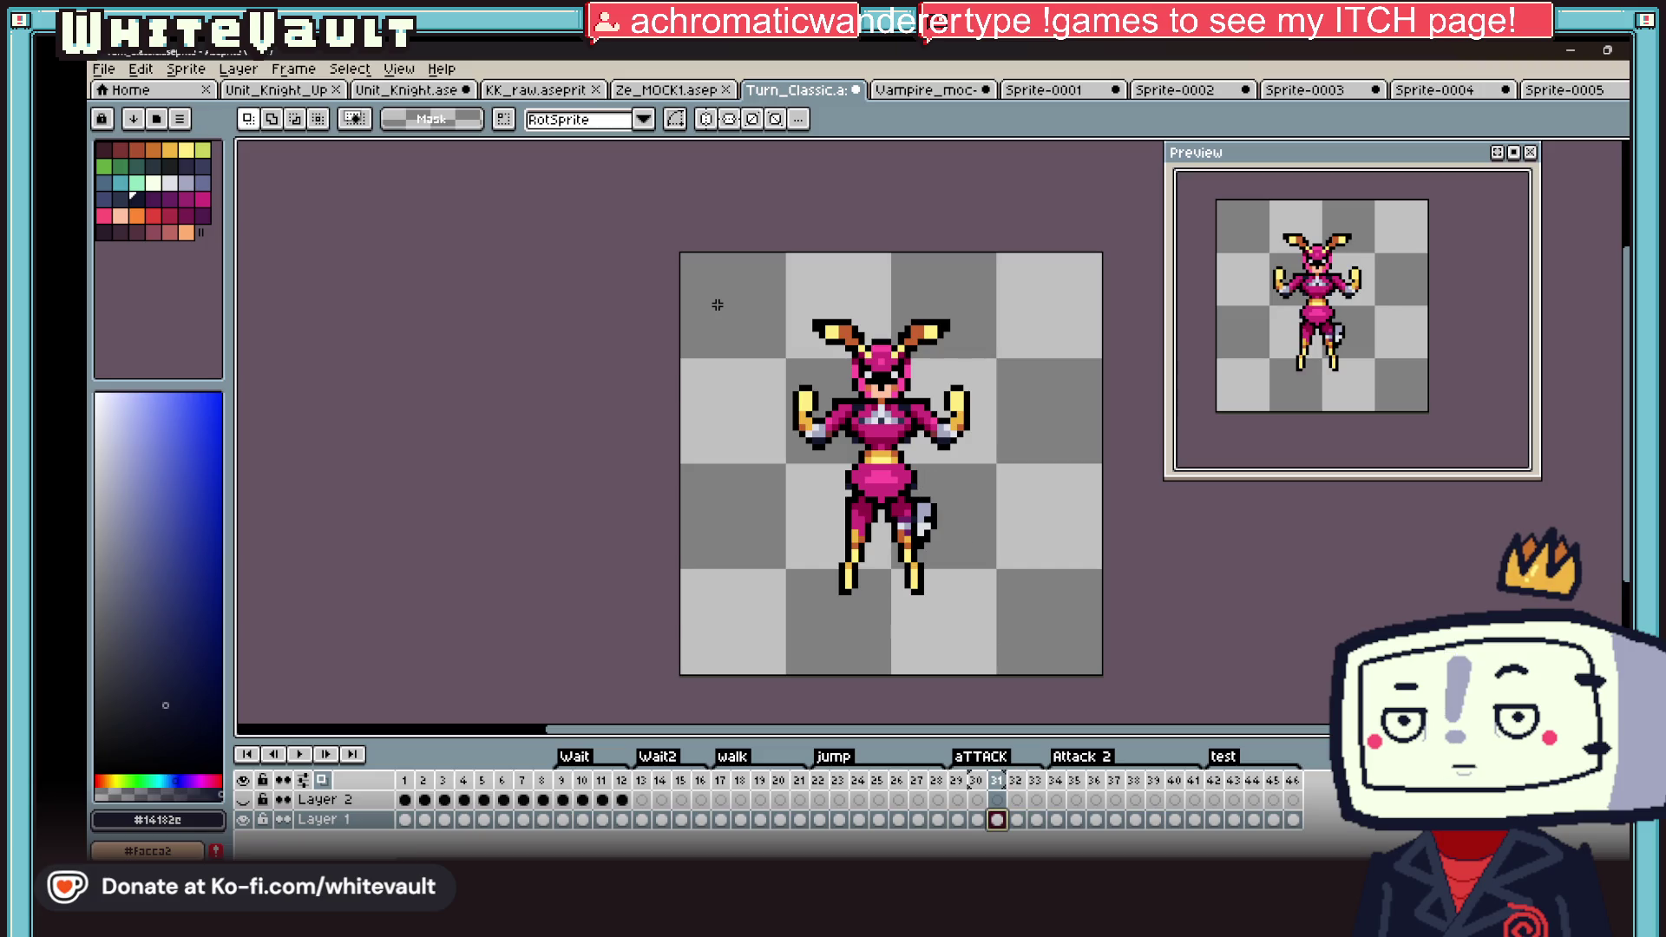
left_click(121, 70)
left_click(122, 153)
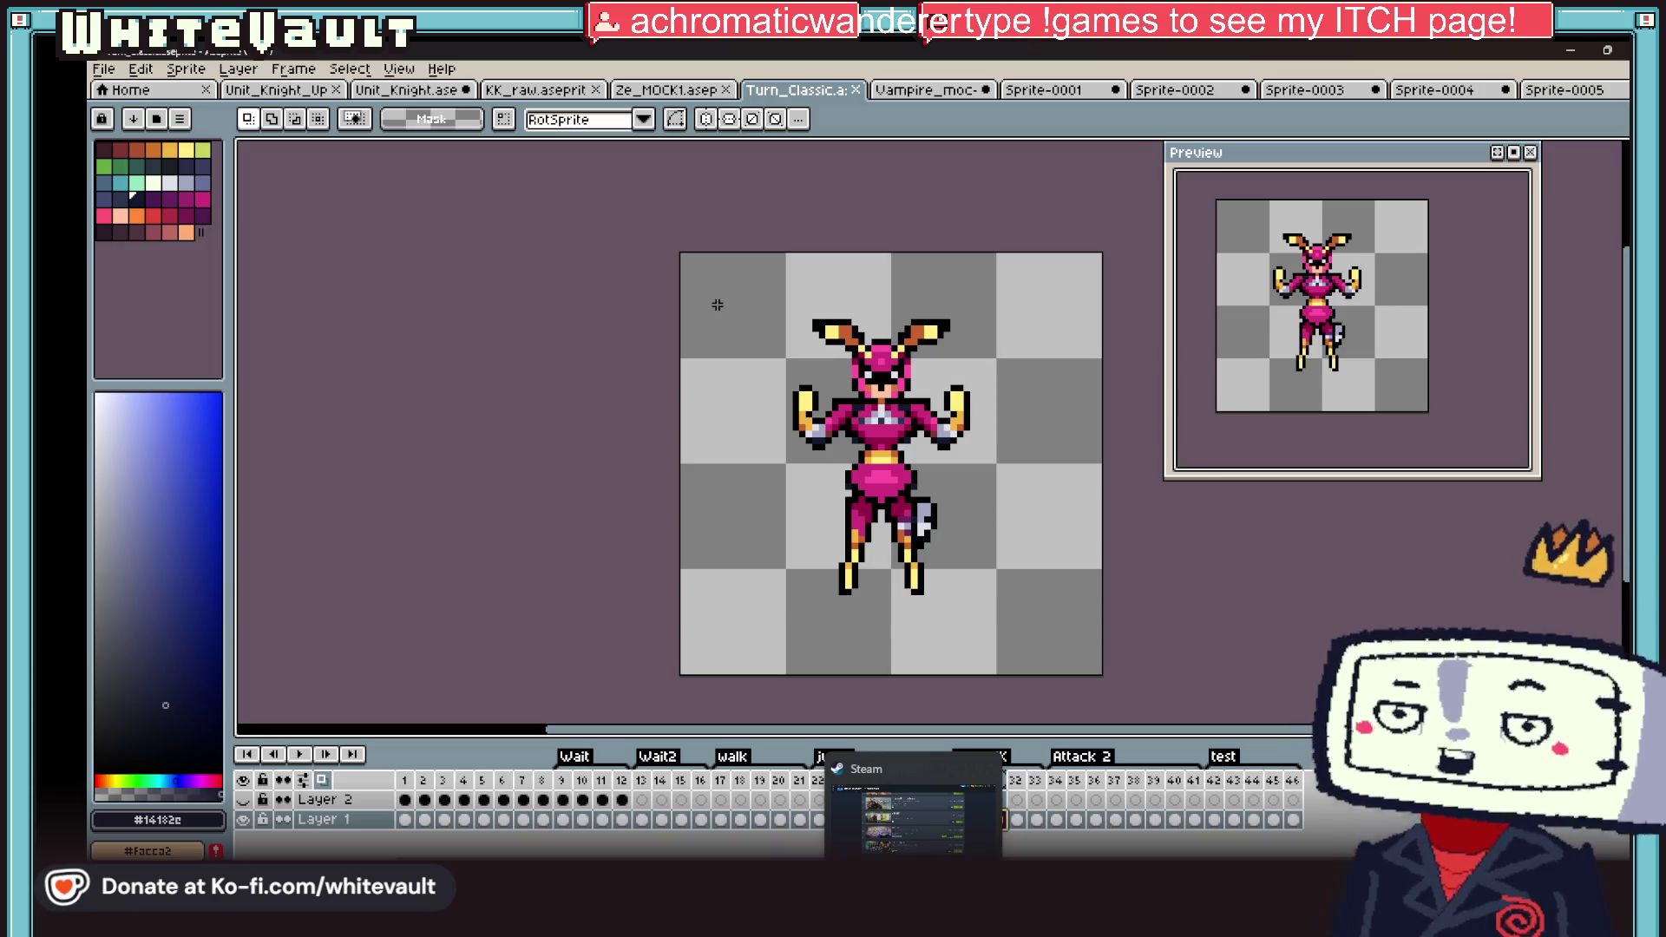
Step: Close the Downloads and Alterium Explorer windows and launch RPG Developer Bakin from the desktop
mouse_move(806, 932)
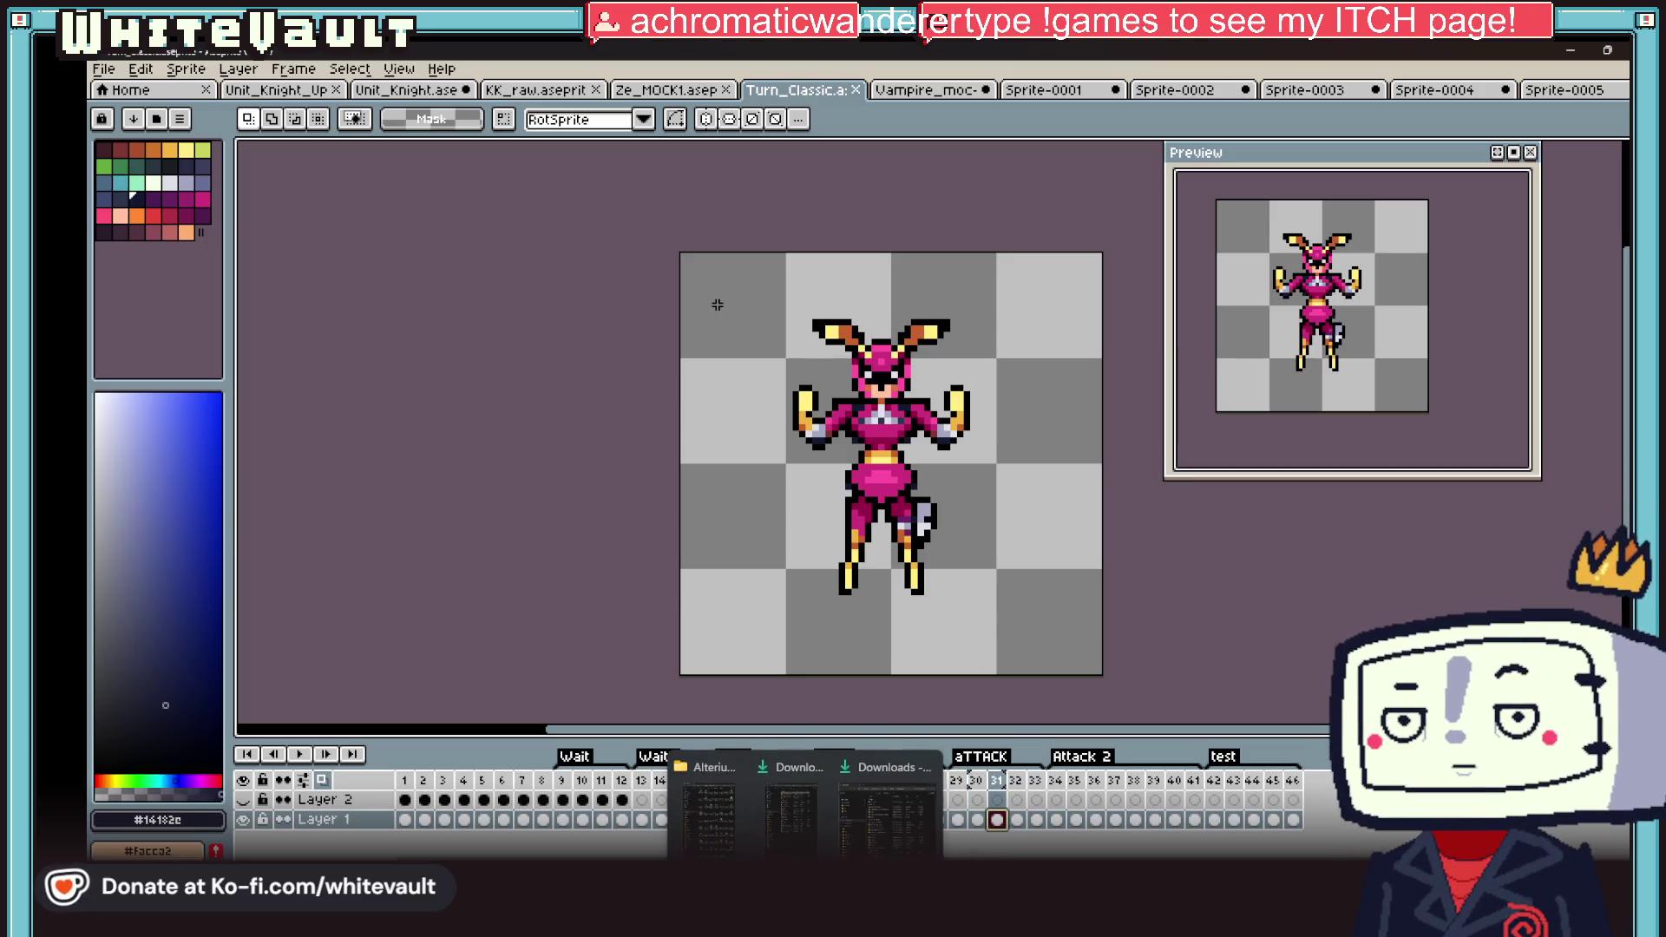
left_click(921, 767)
left_click(872, 767)
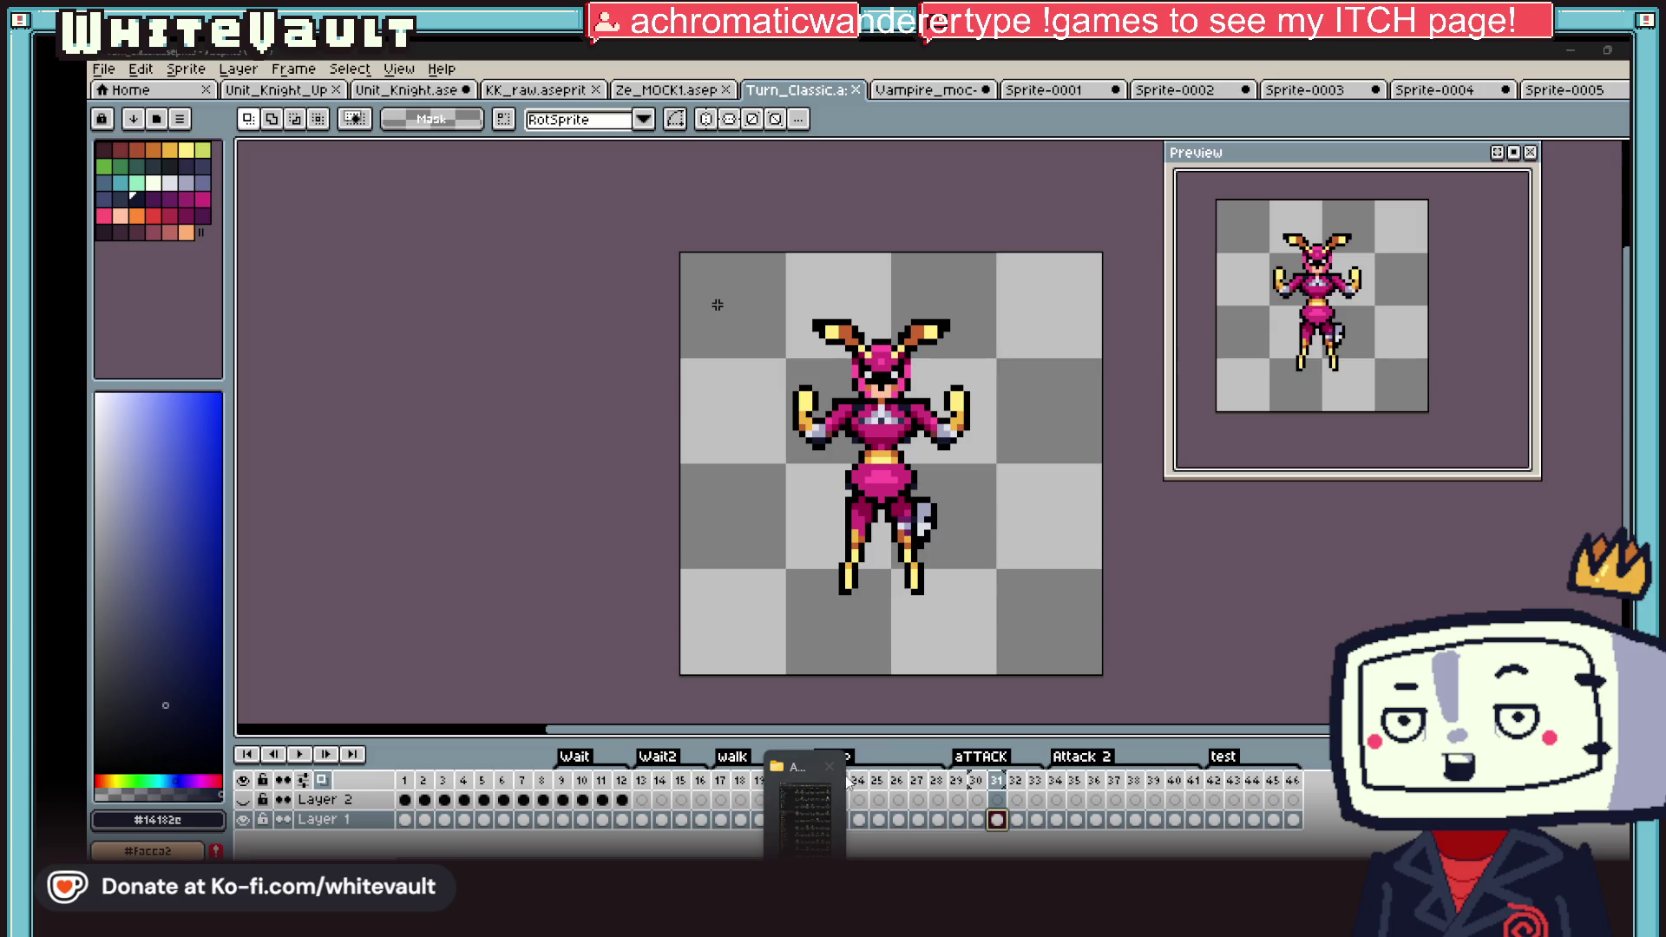
left_click(831, 767)
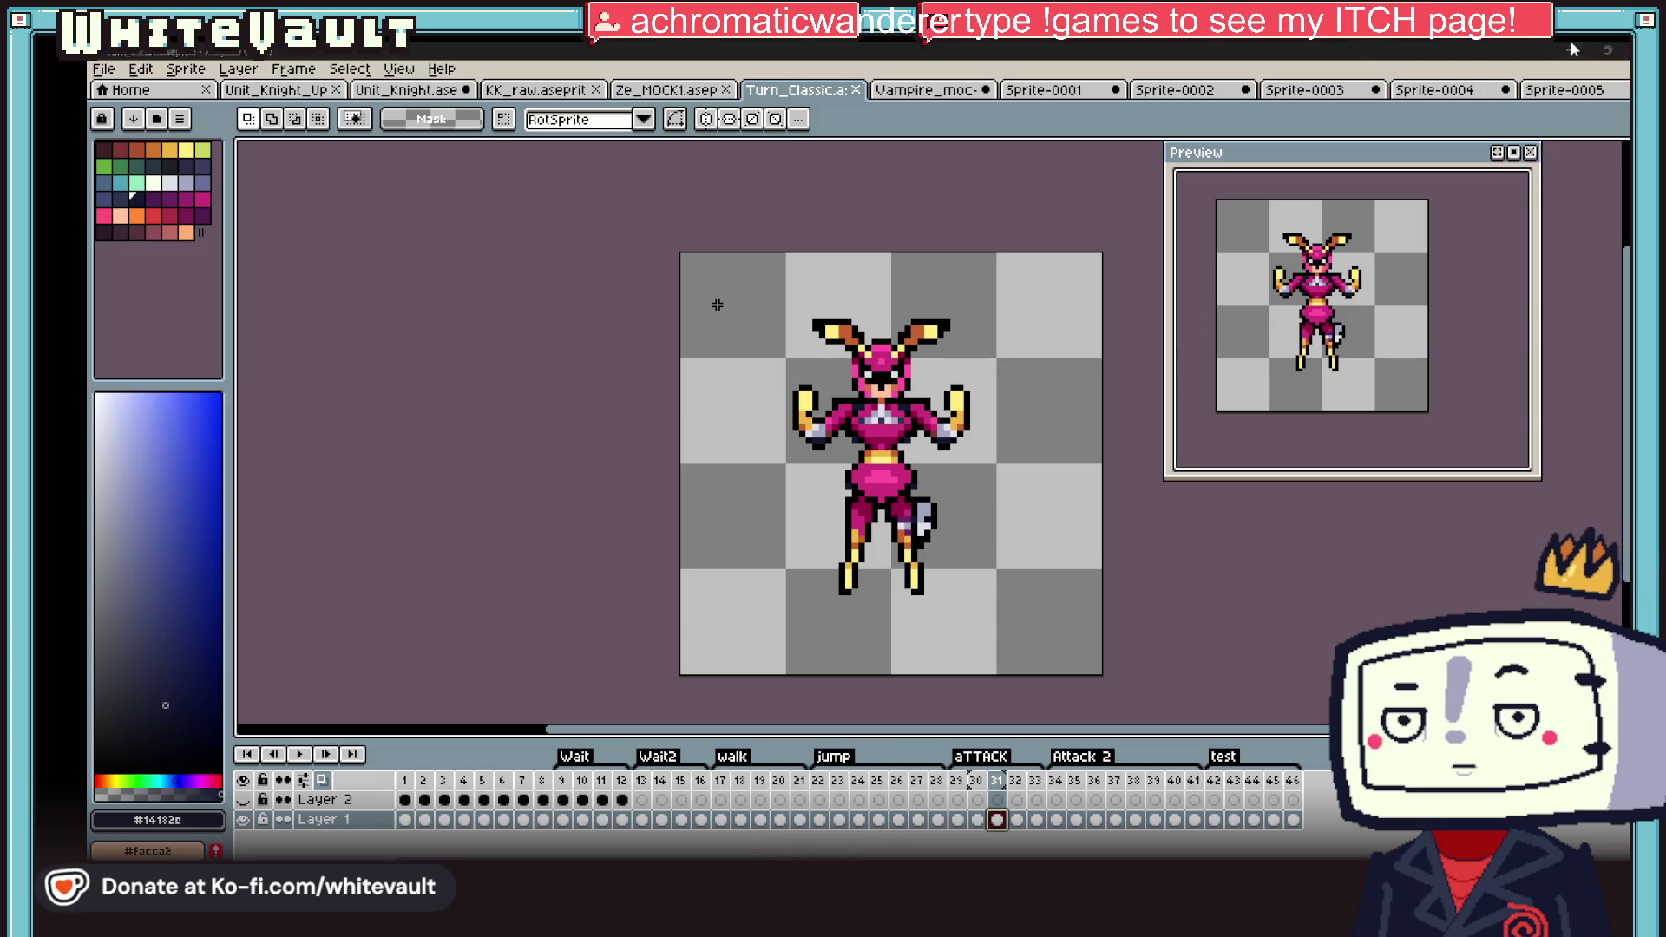
key("super+d")
double_click(1118, 551)
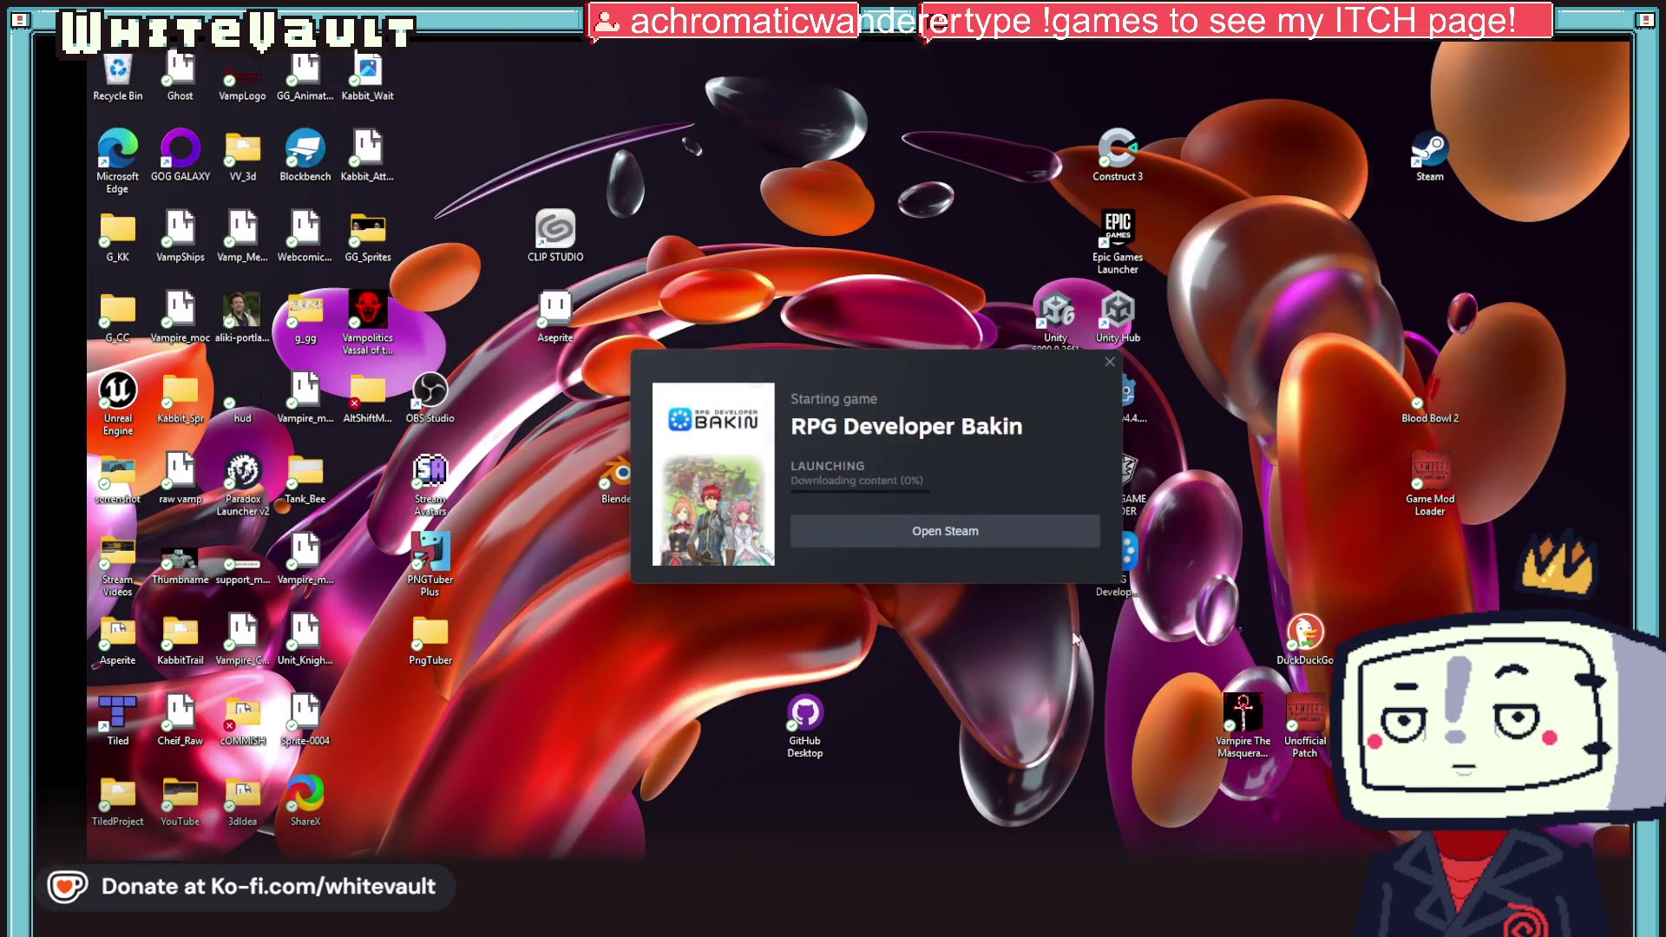
Step: Restore Aseprite from the taskbar while Bakin finishes opening to its History list
left_click(781, 807)
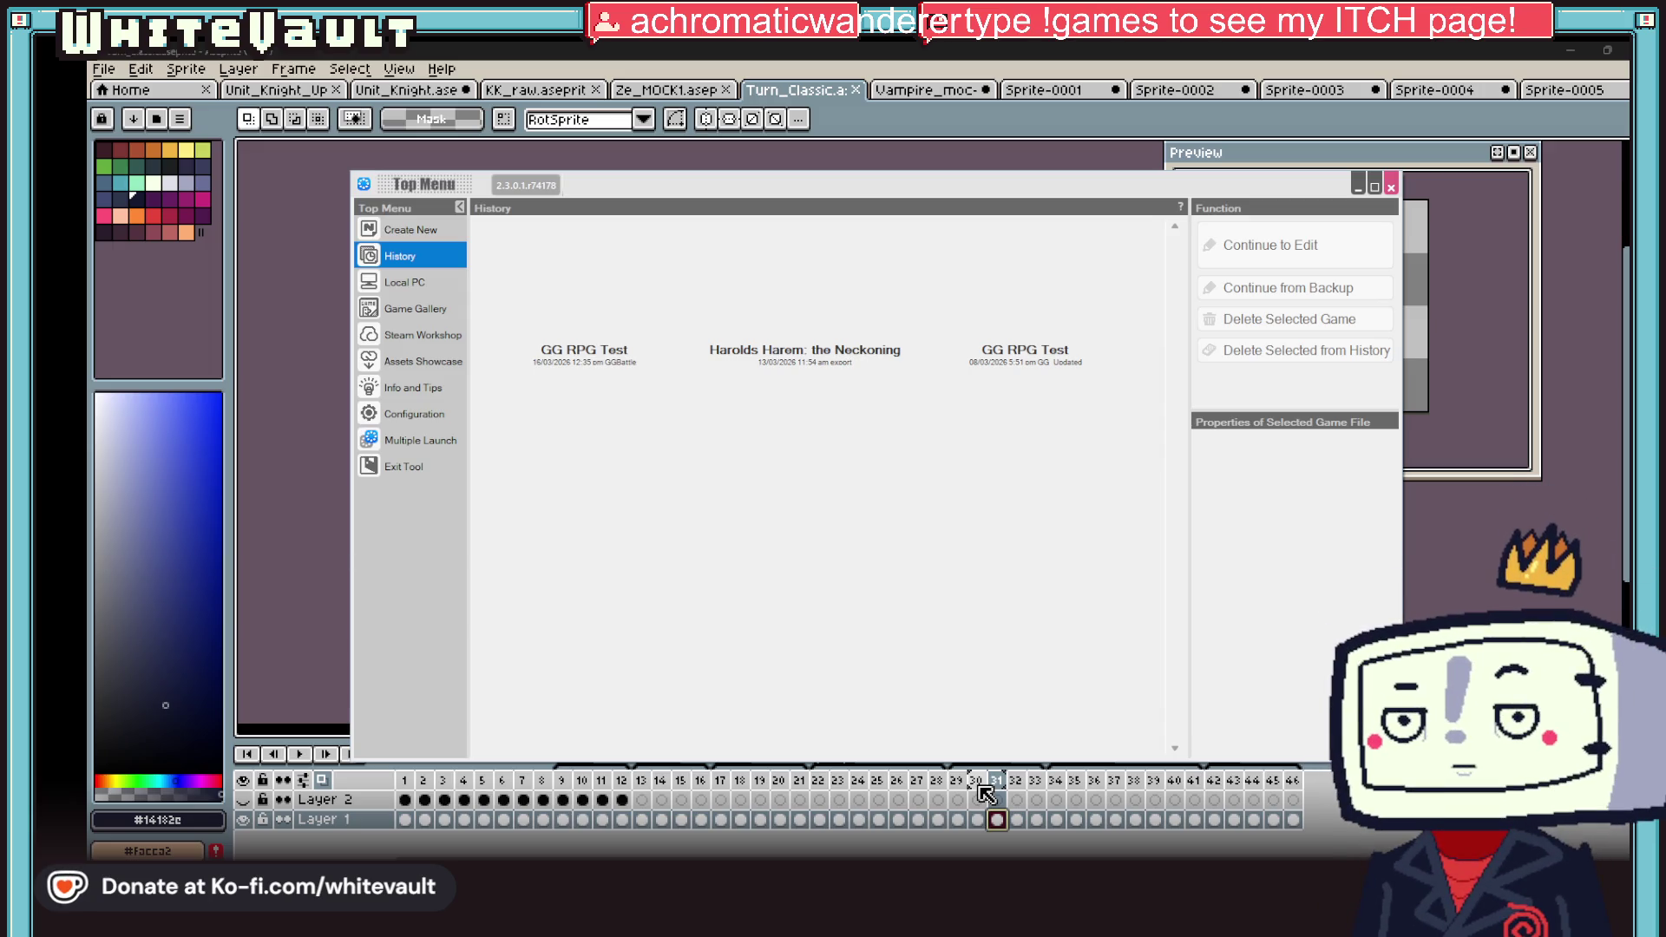
Step: Select GG RPG Test in the History list and open the project
left_click(605, 313)
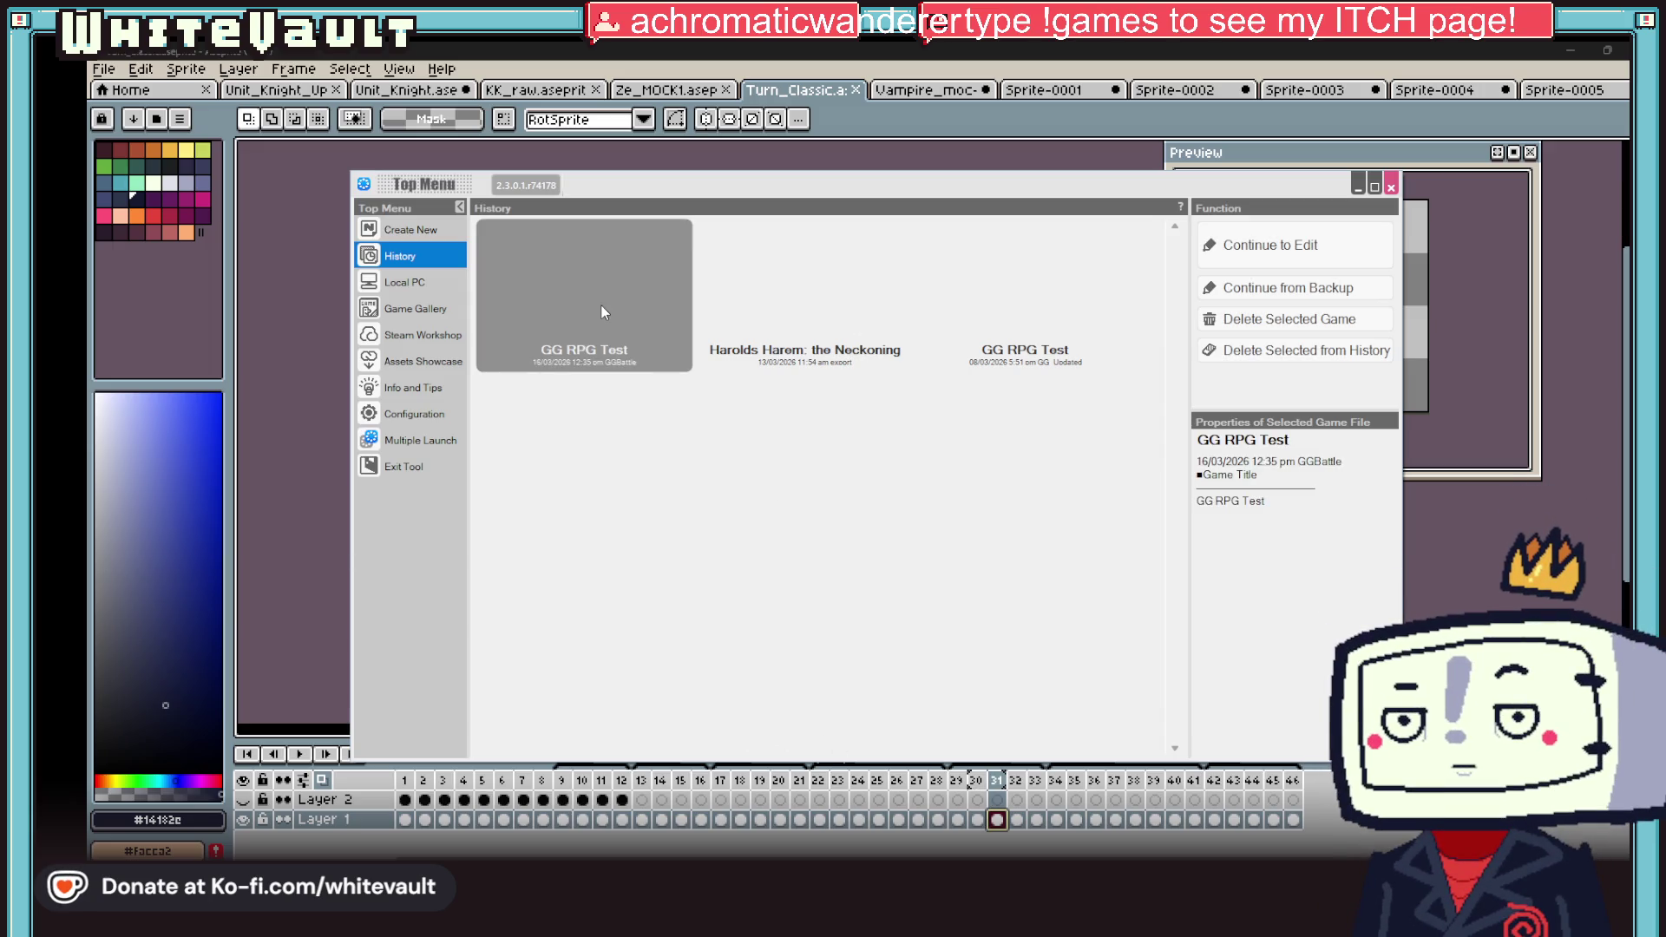
double_click(602, 306)
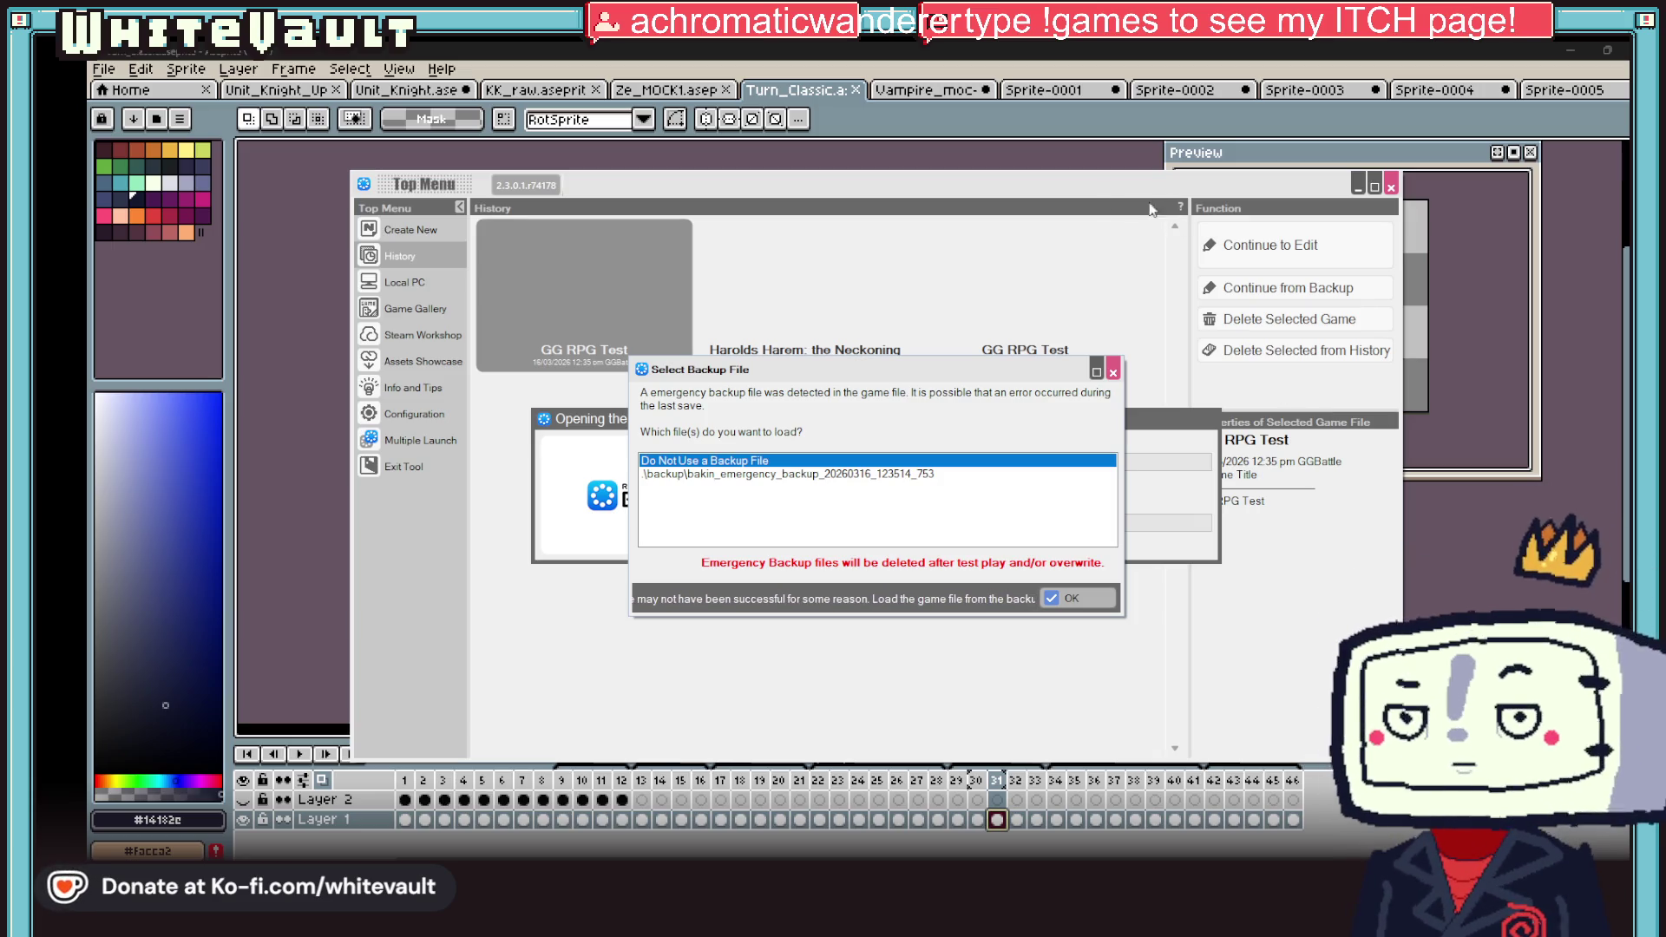
Step: Load GG RPG Test with 'Do Not Use a Backup File' instead of the emergency backup
left_click(912, 477)
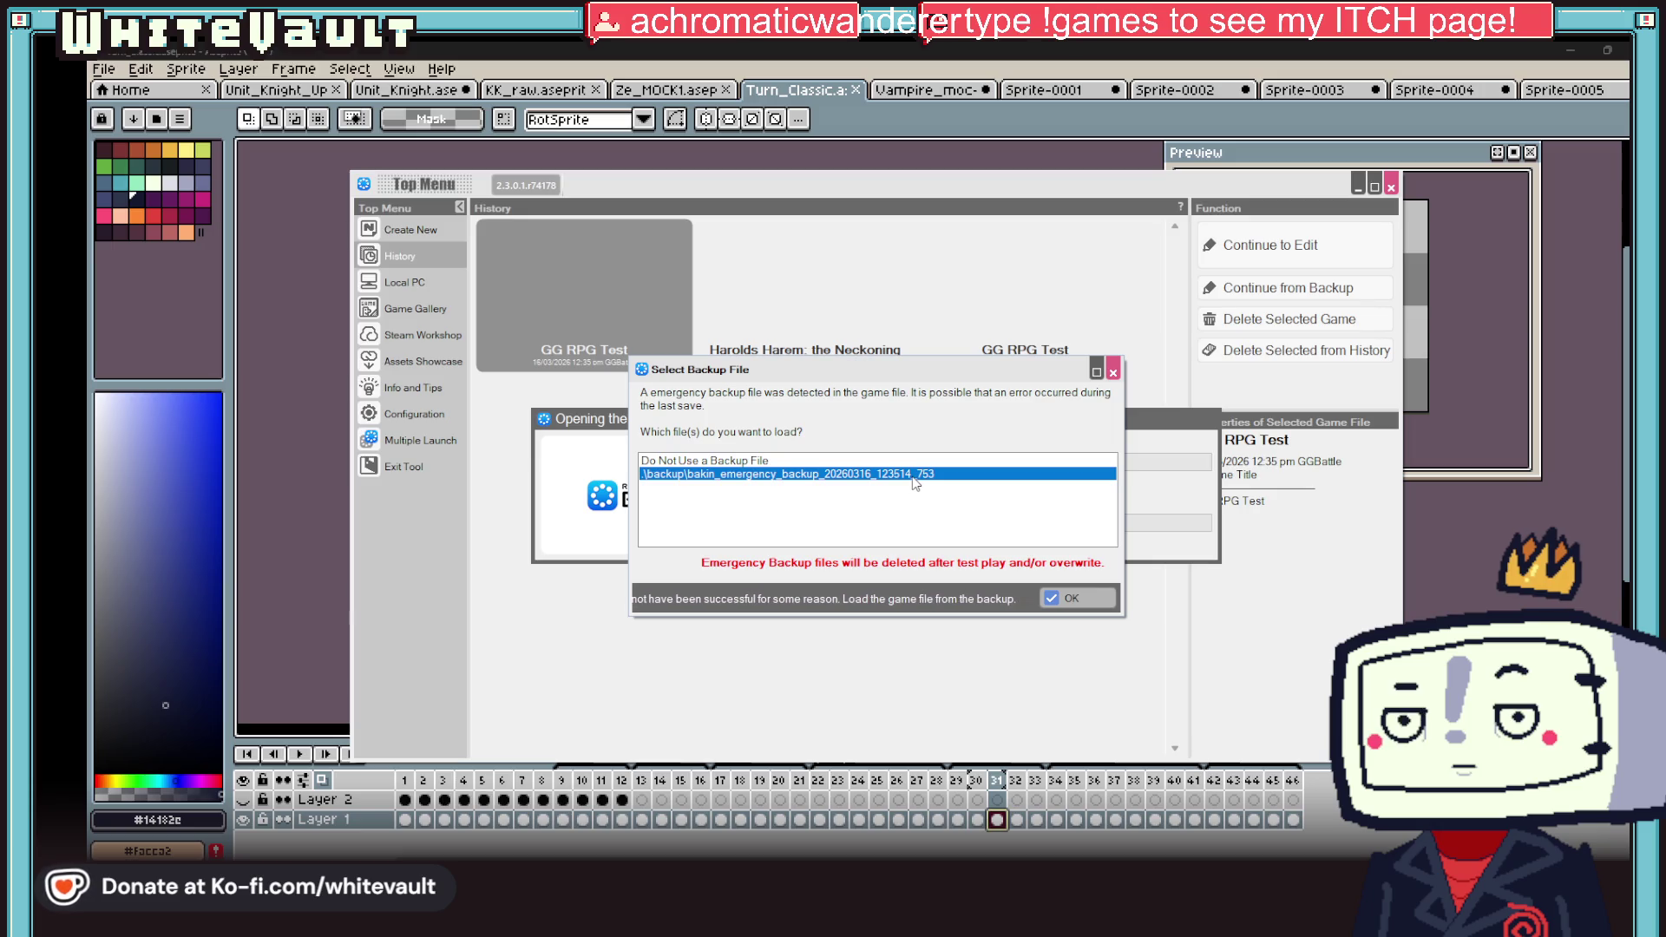
left_click(891, 461)
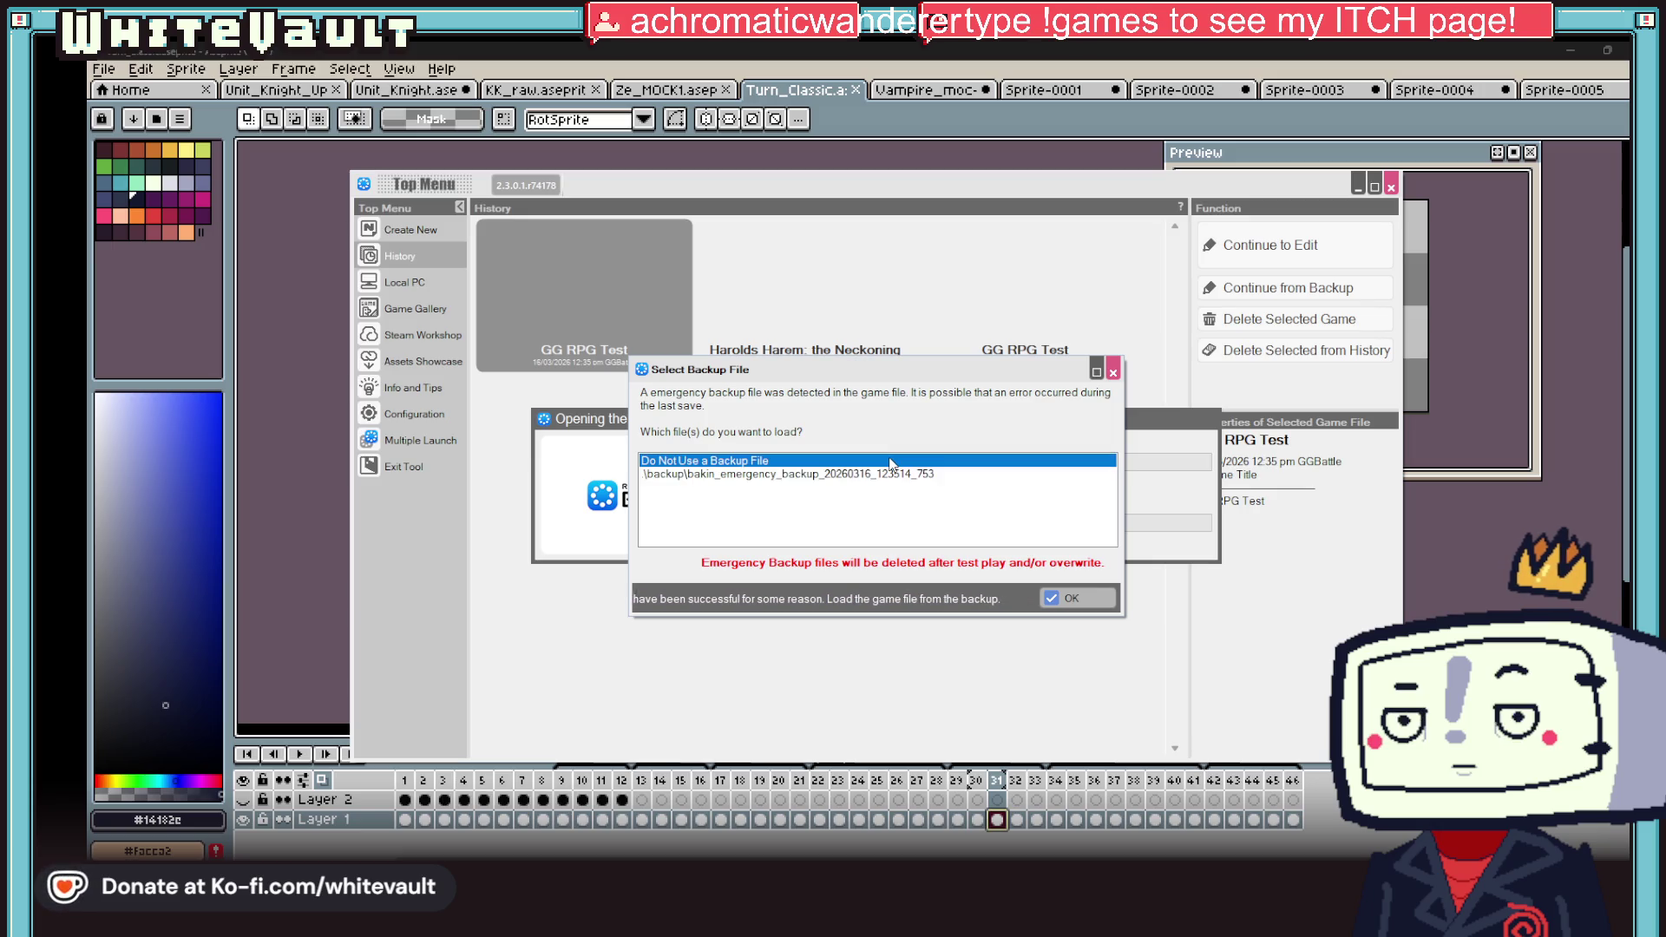
left_click(1090, 601)
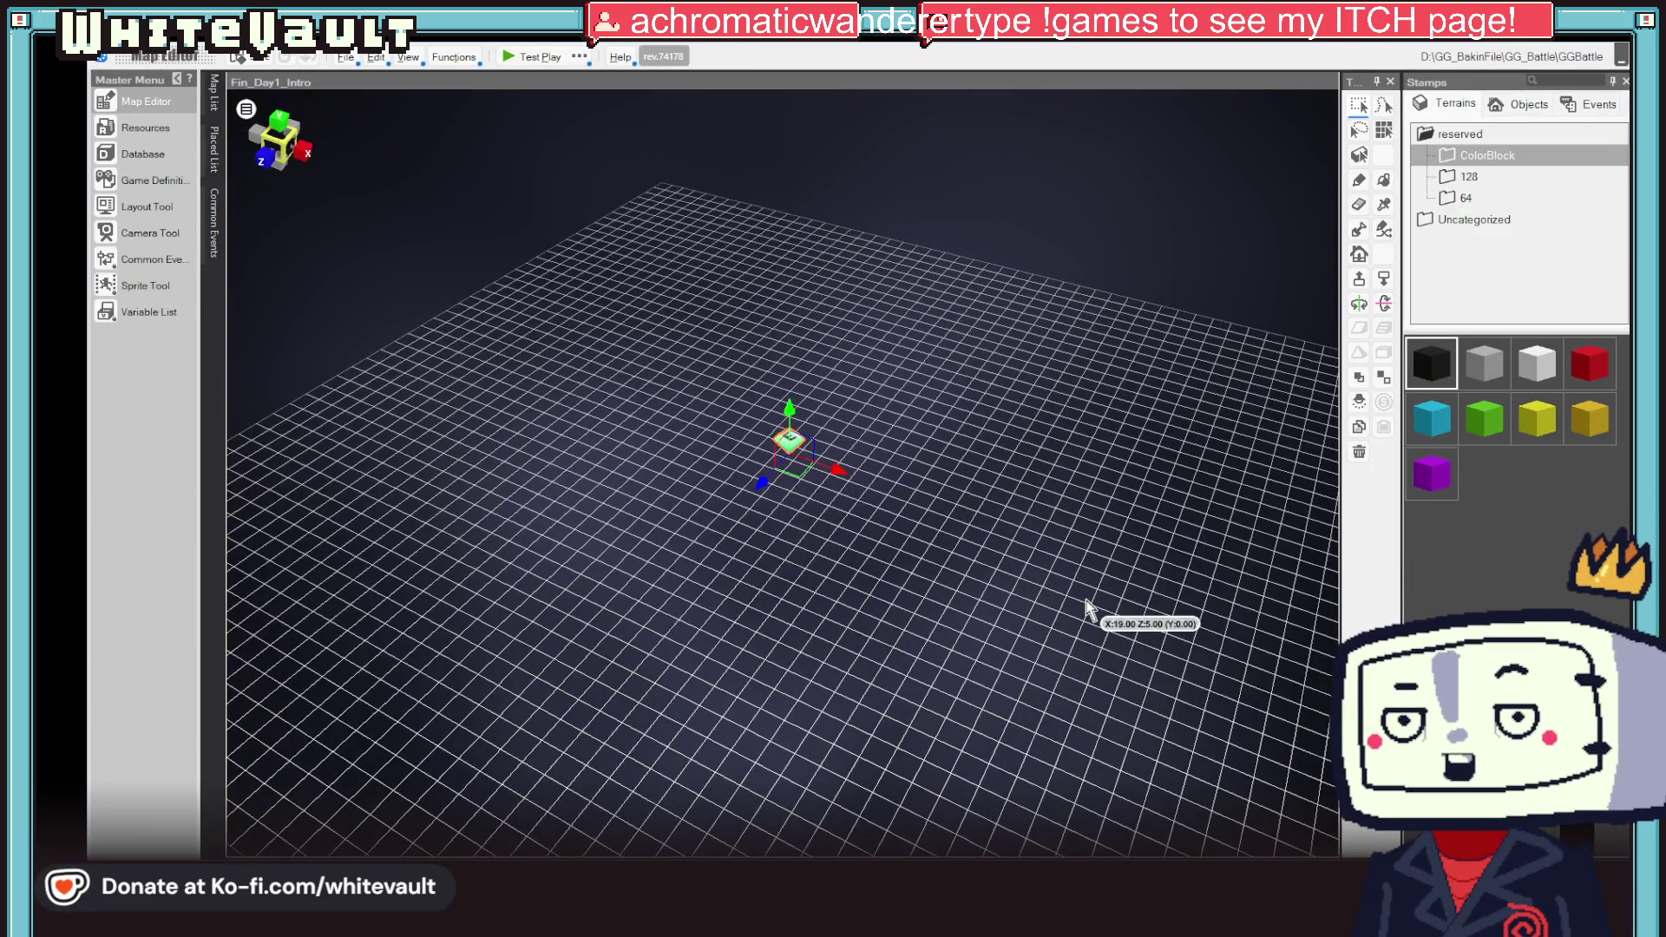
Step: Zoom out the map view and browse the Map List's Day - 1 and Ending folders
scroll(916, 594, "down", 5)
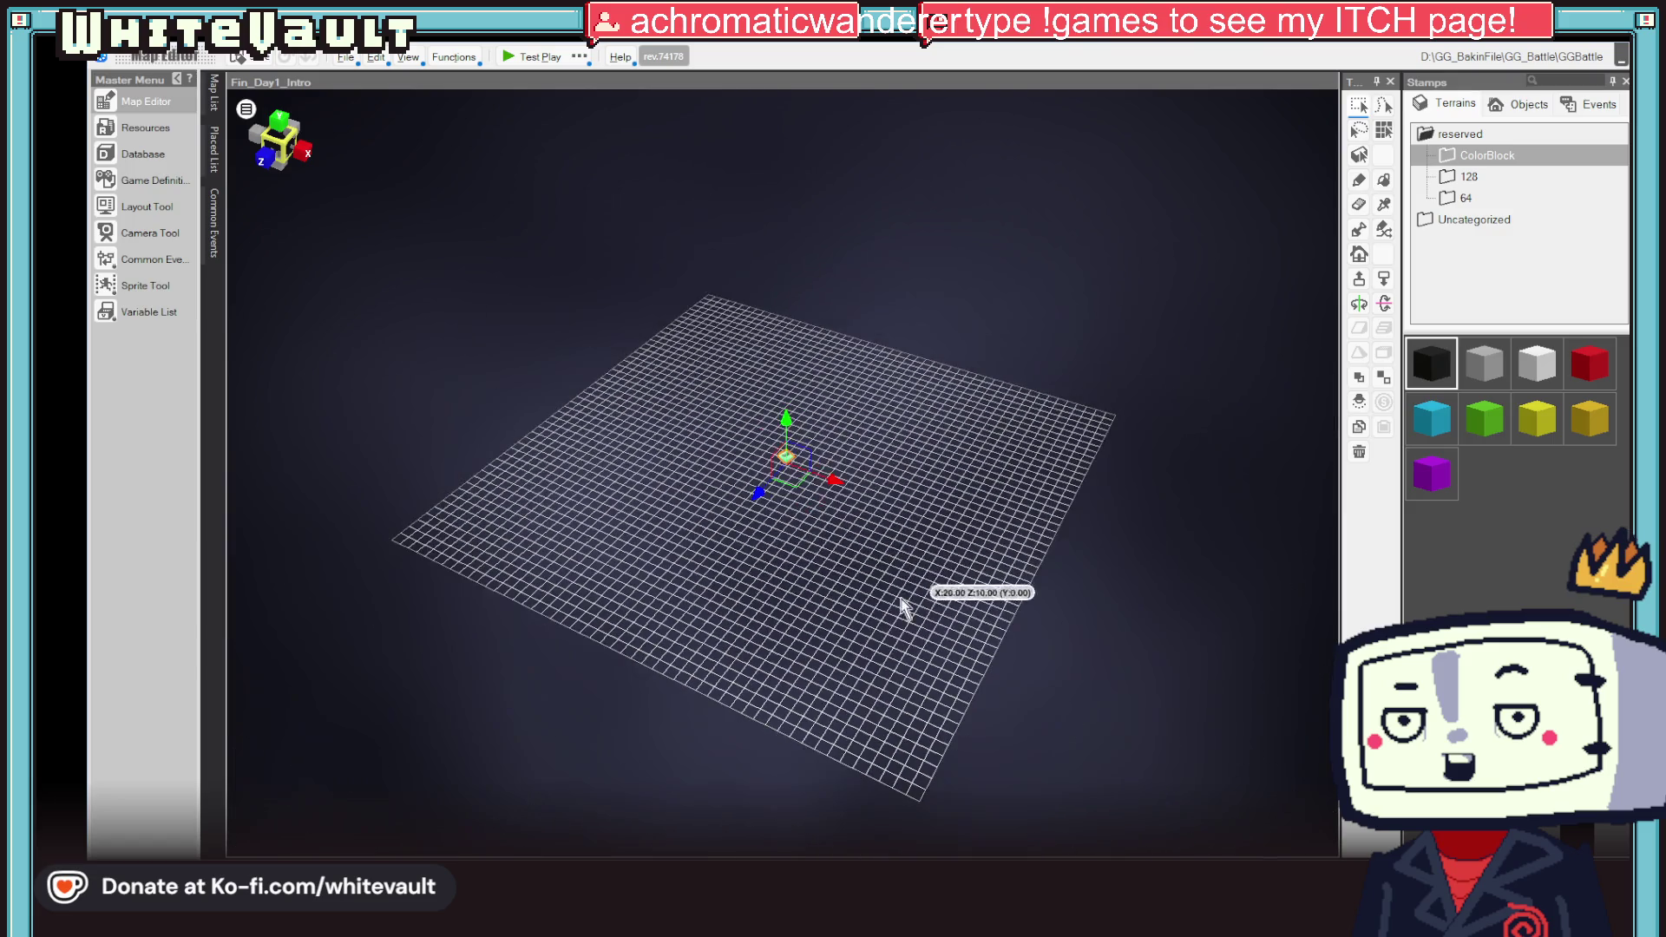
mouse_move(217, 97)
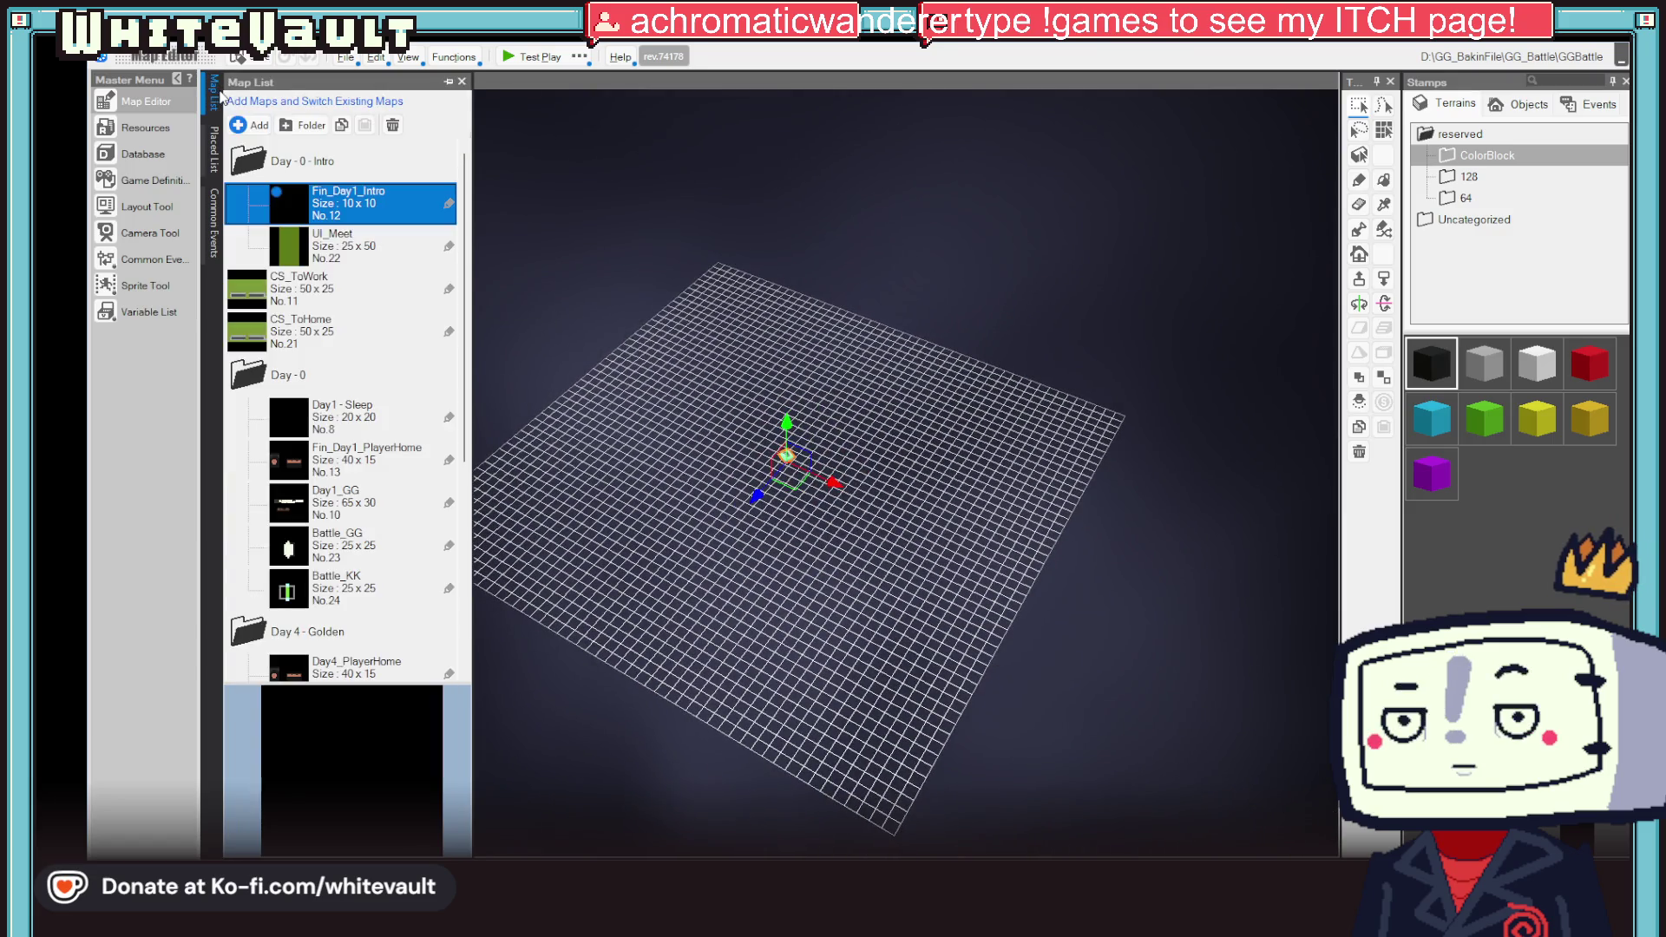
scroll(314, 371, "down", 3)
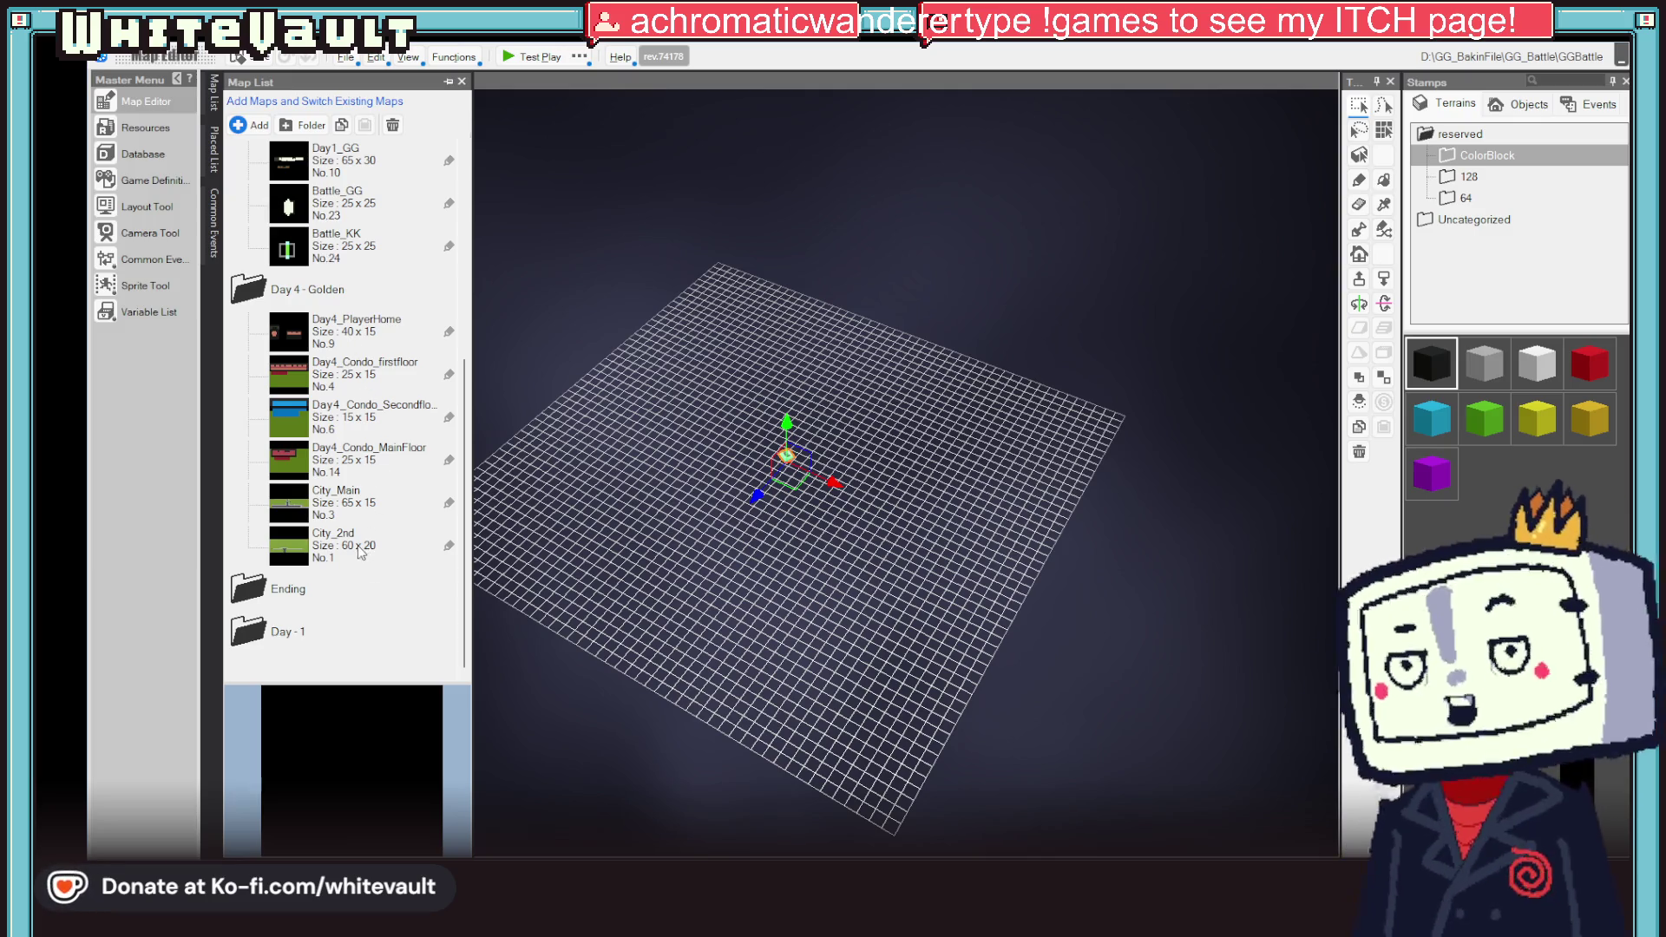
scroll(356, 486, "up", 3)
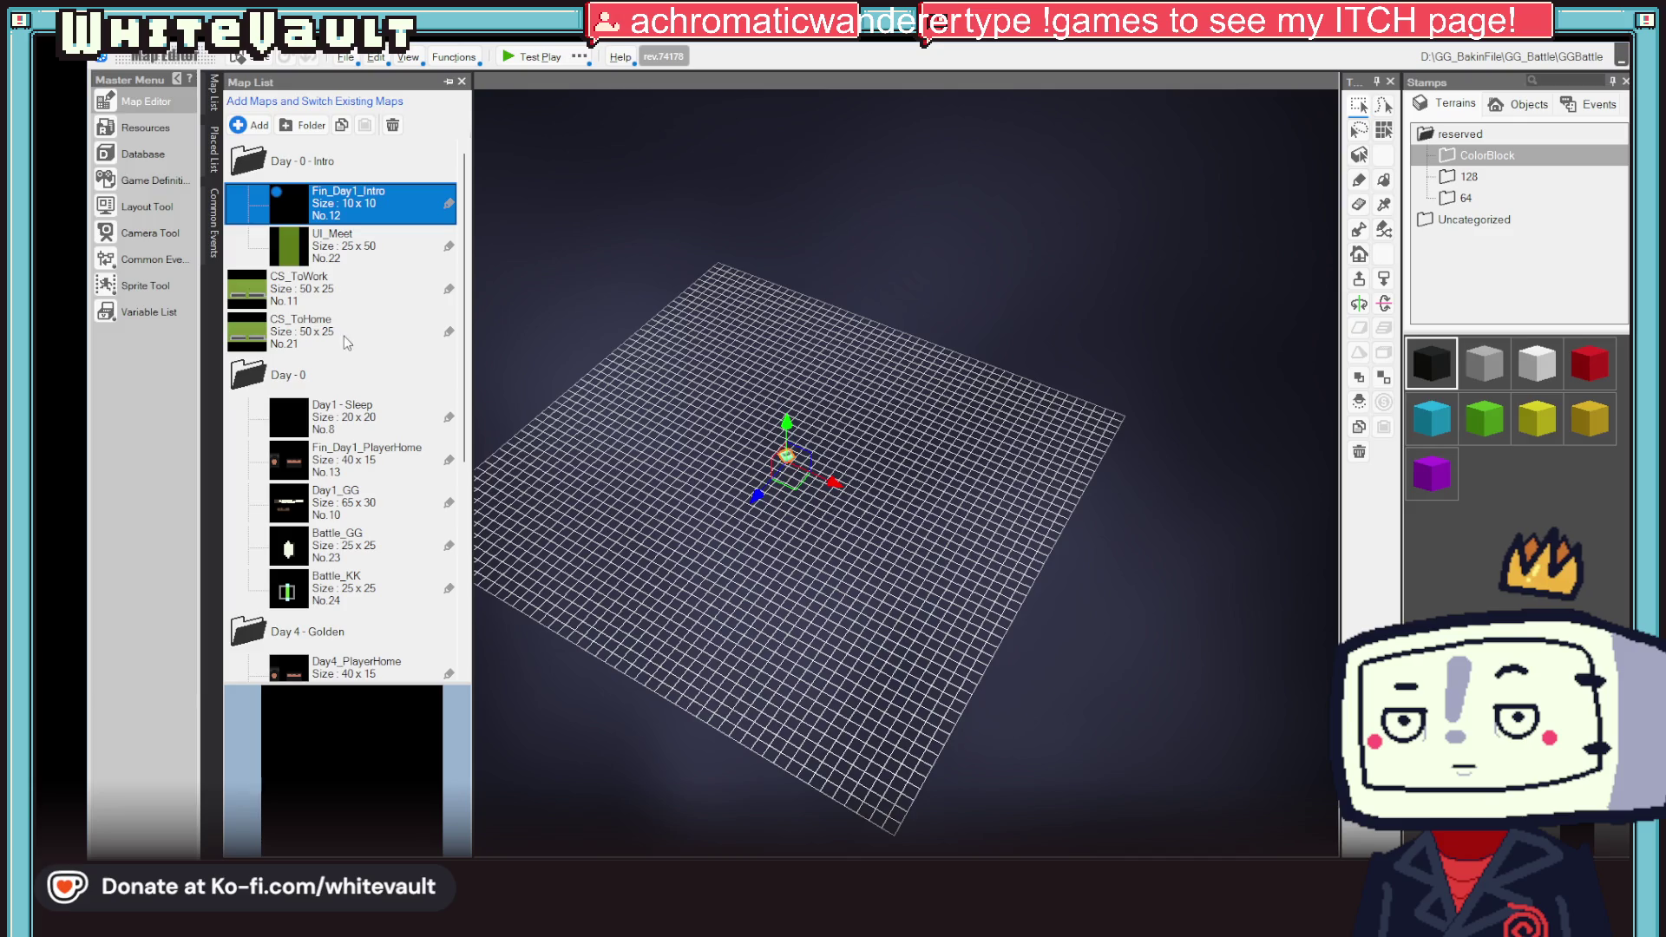
scroll(347, 343, "down", 3)
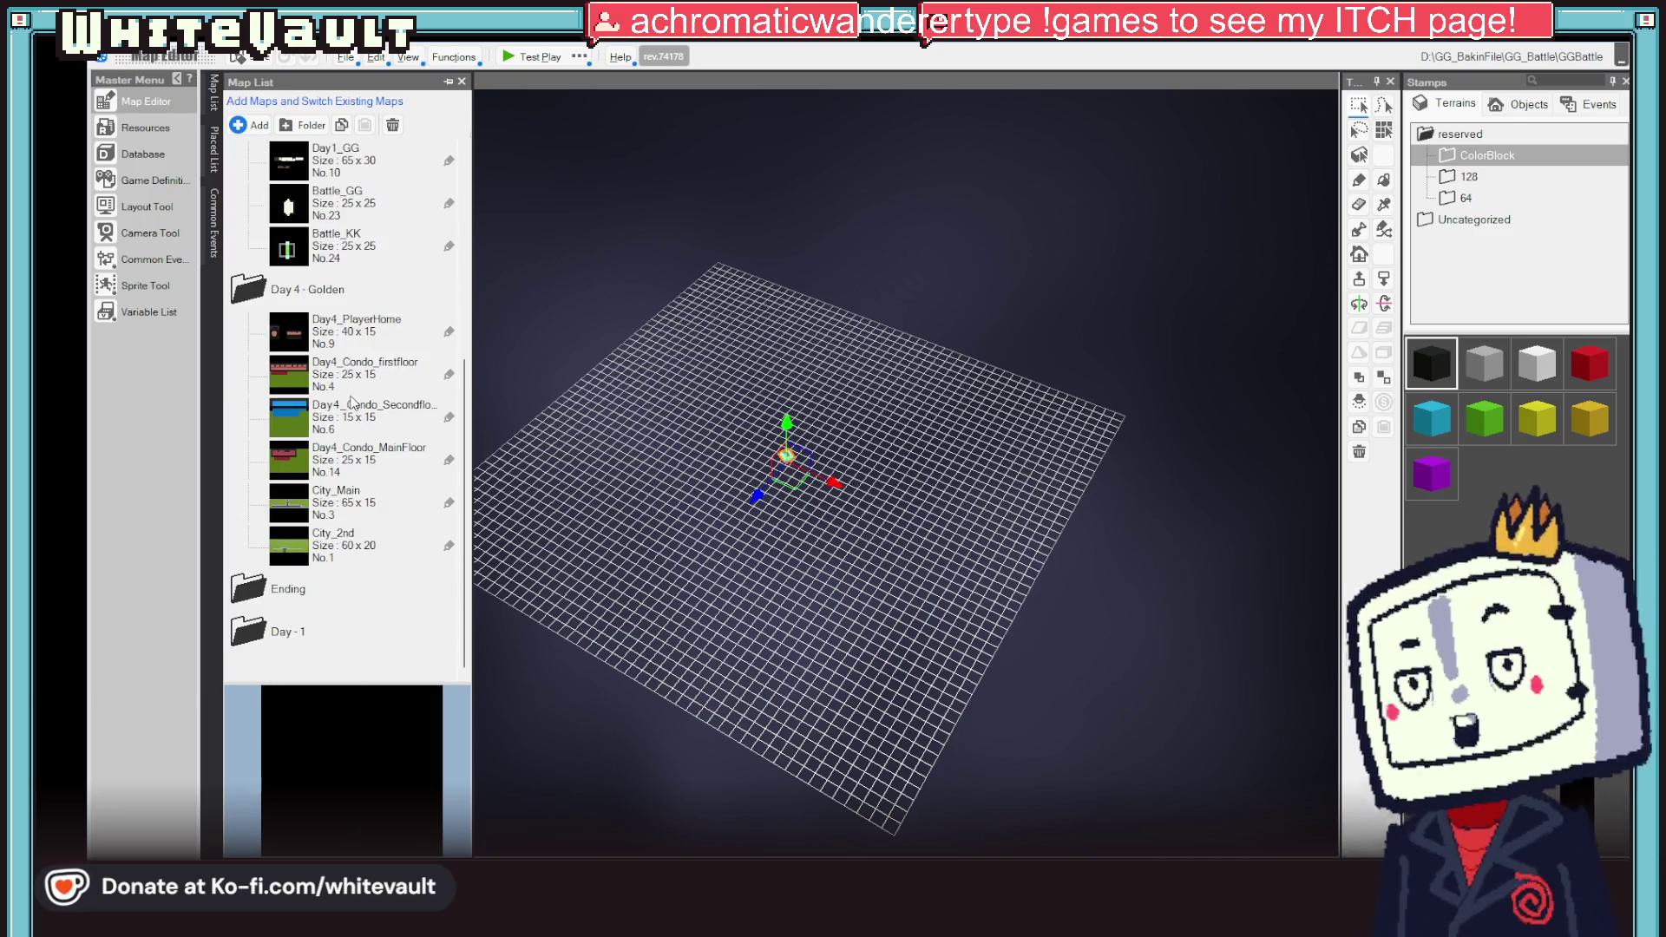
left_click(306, 633)
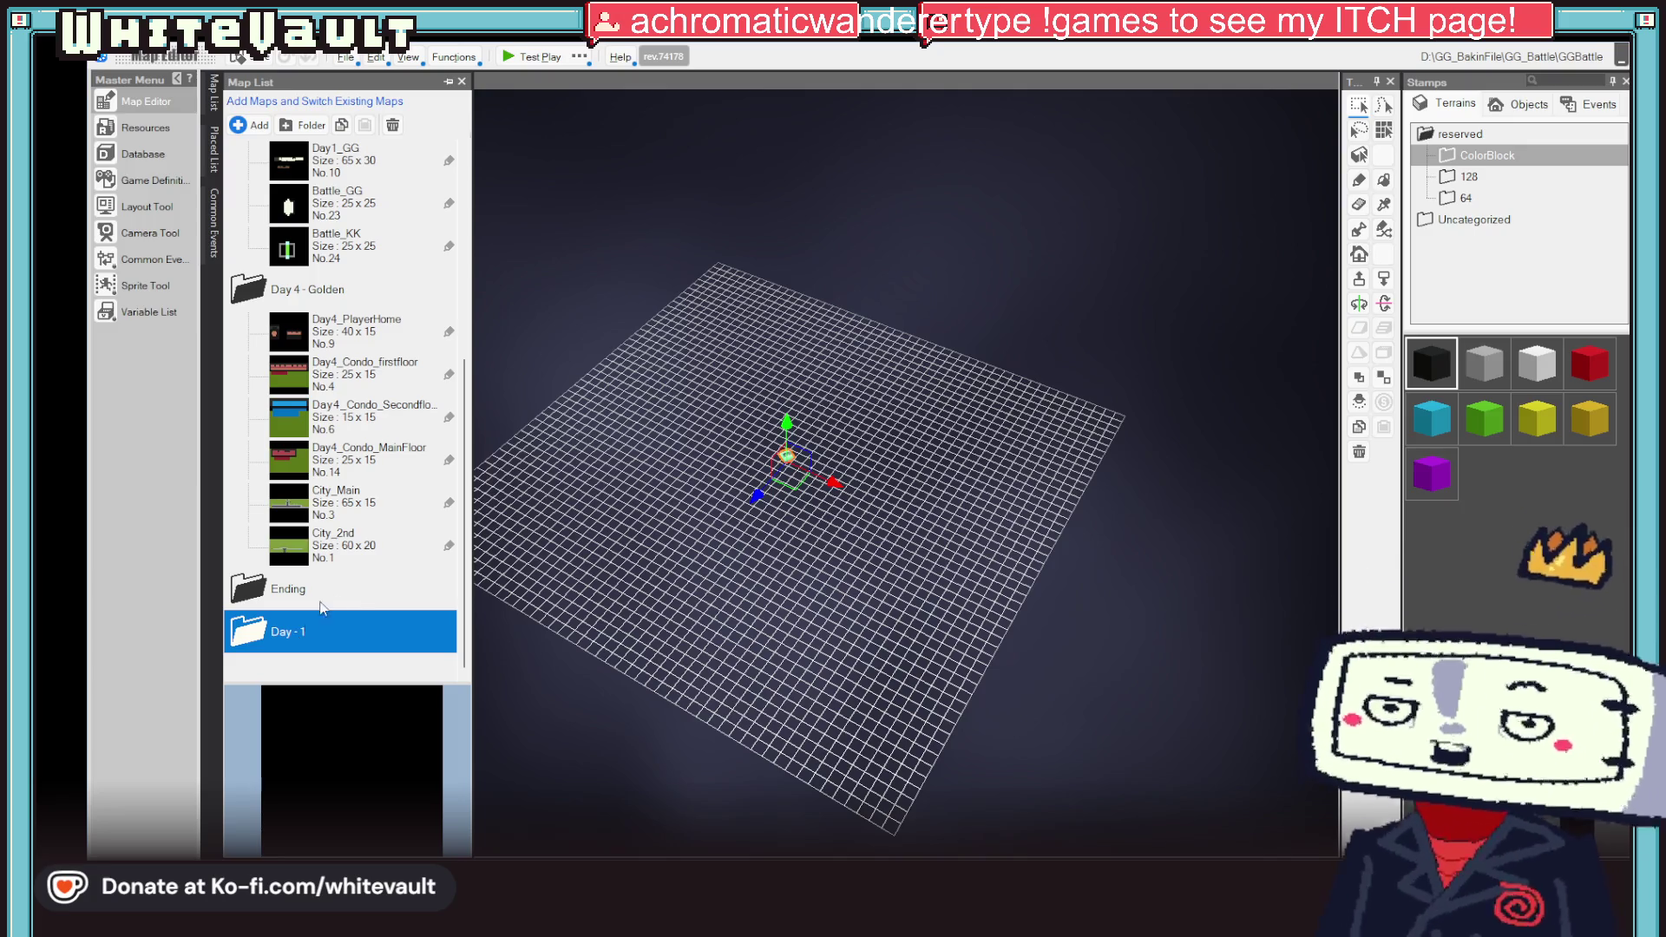
left_click(259, 595)
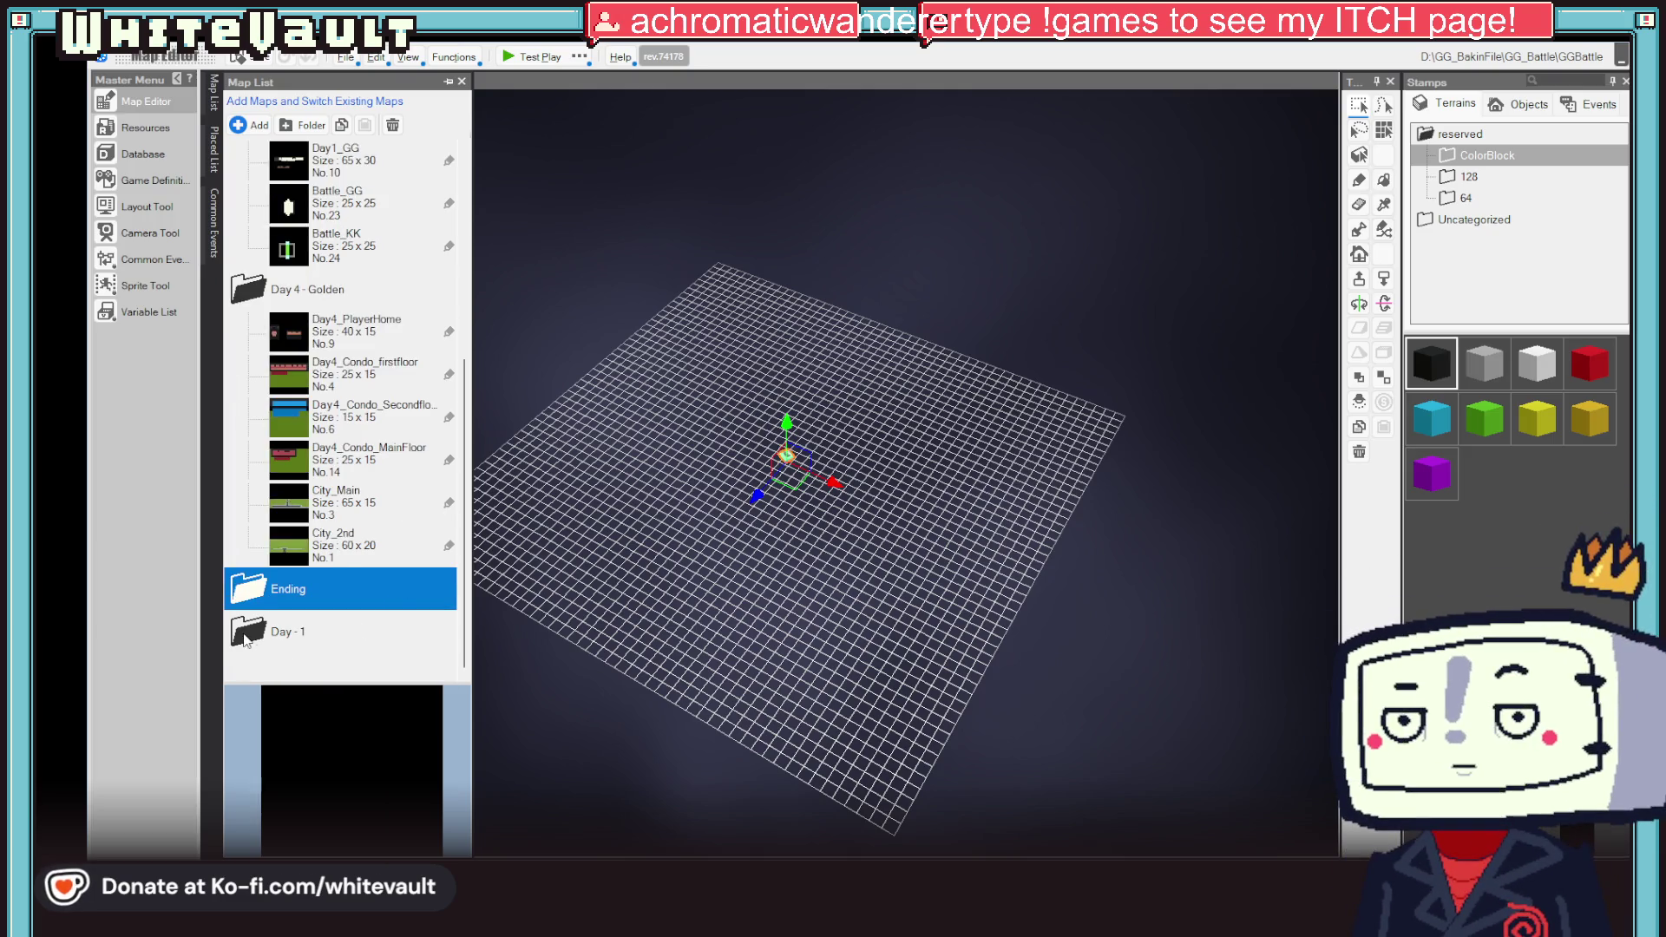
Step: Open the Battle_GG map from the Map List
left_click(356, 629)
left_click_drag(467, 574, 467, 371)
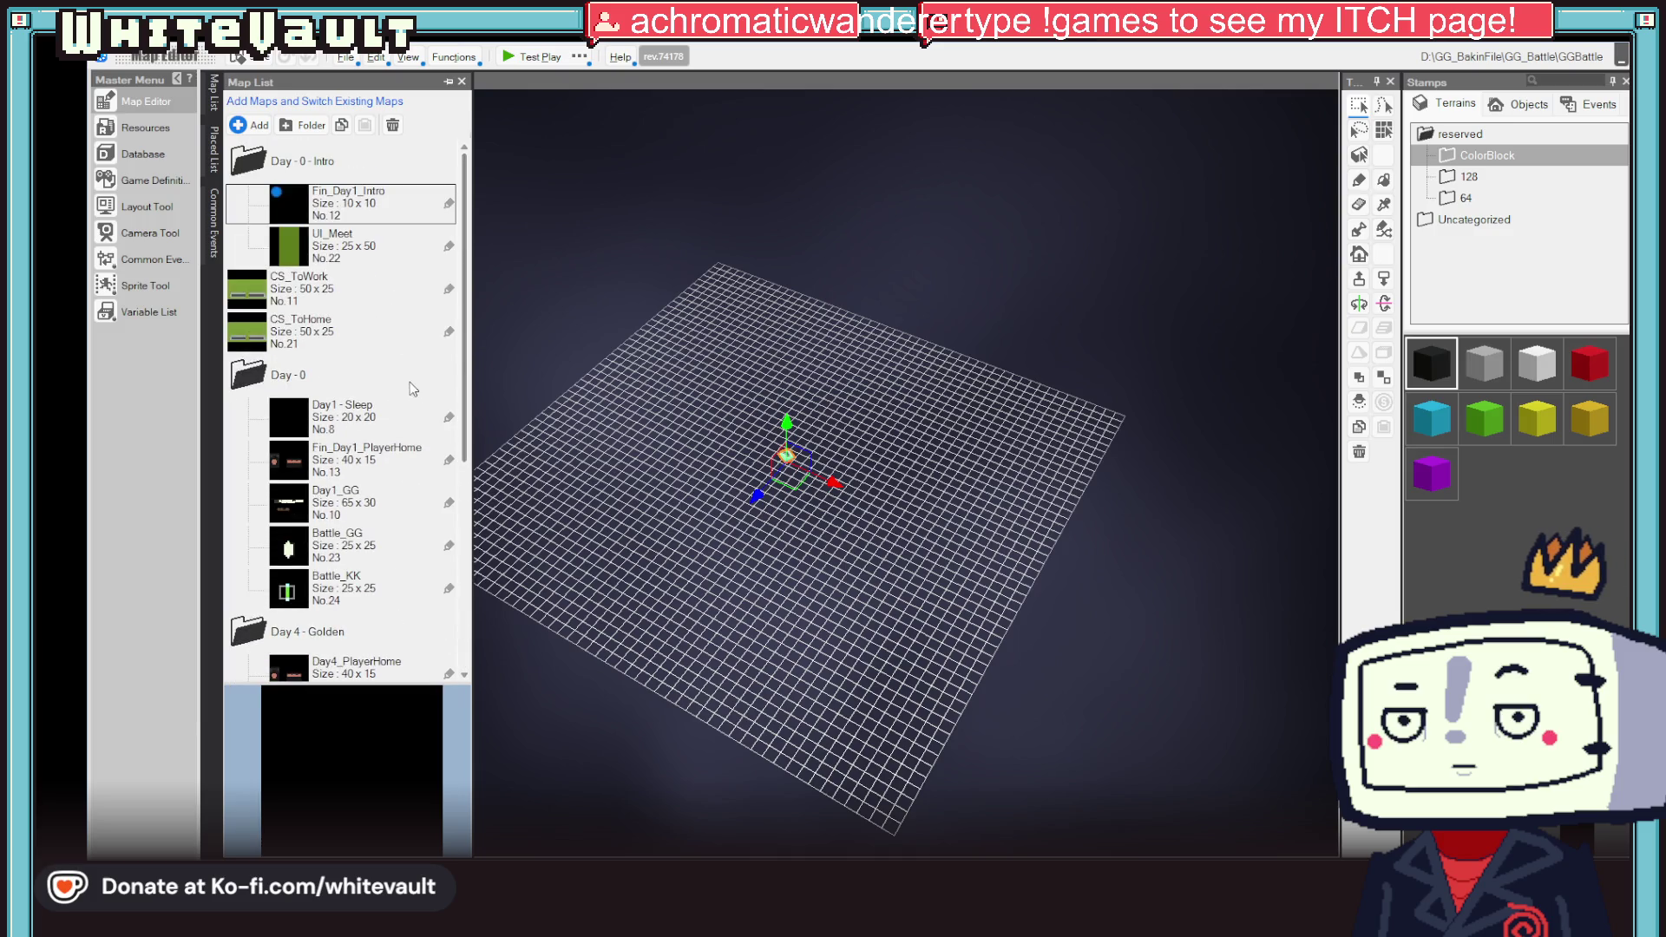
scroll(397, 531, "down", 1)
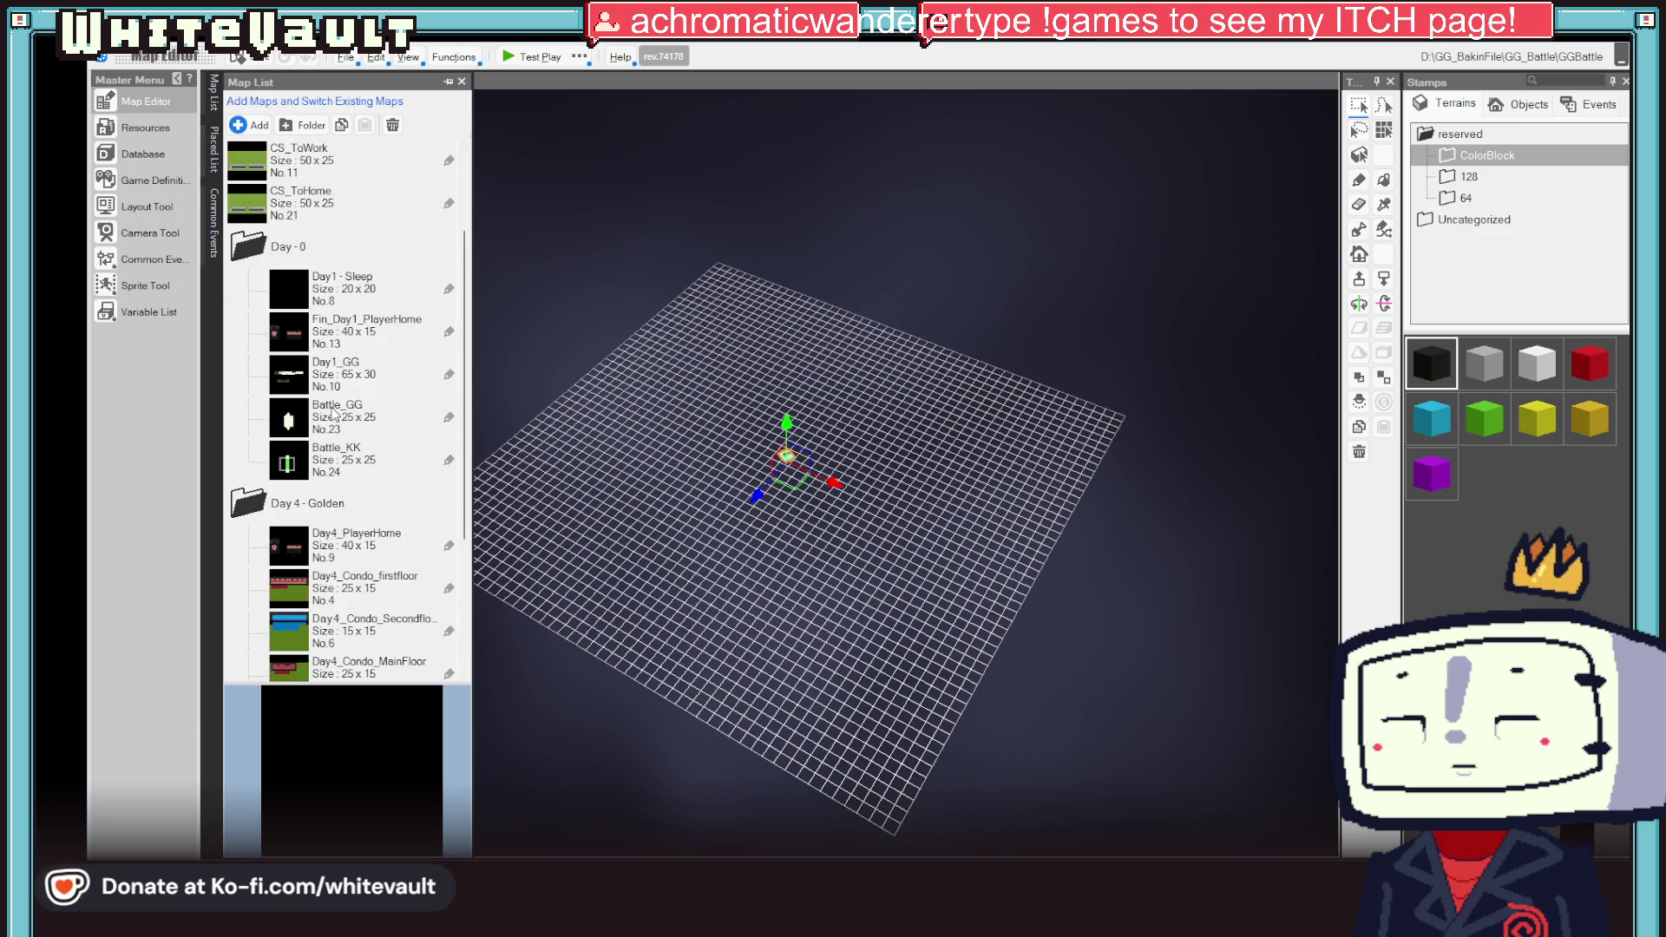
double_click(333, 413)
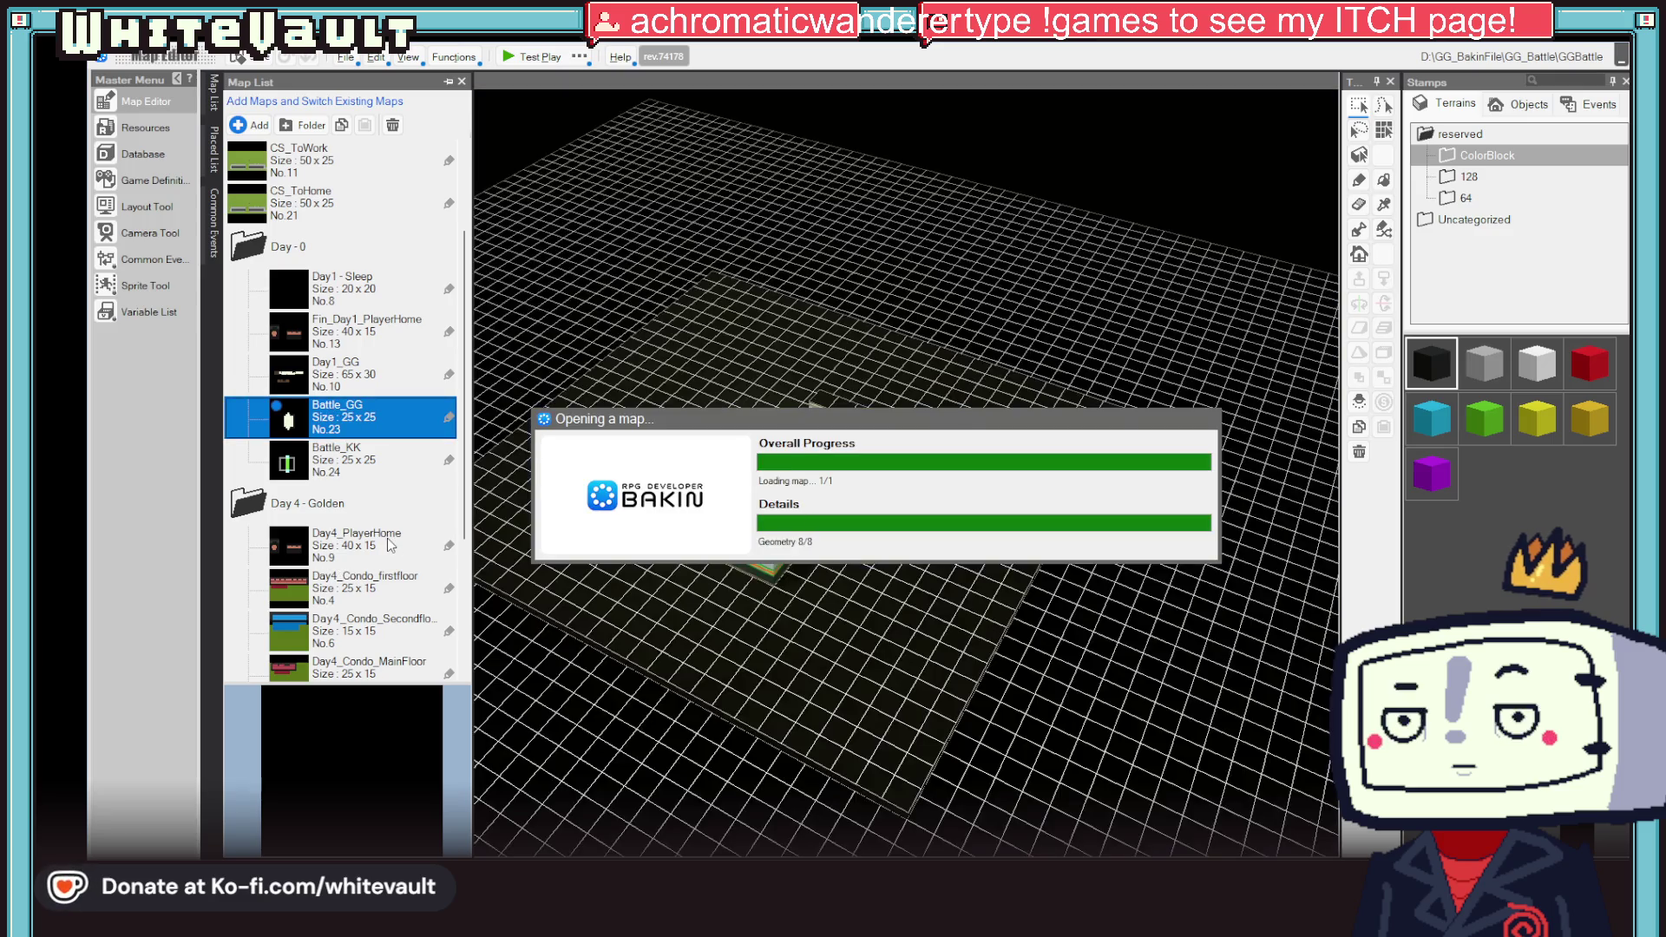
Step: Scroll the Map List and select the Ending folder
scroll(347, 577, "down", 1)
scroll(373, 562, "down", 1)
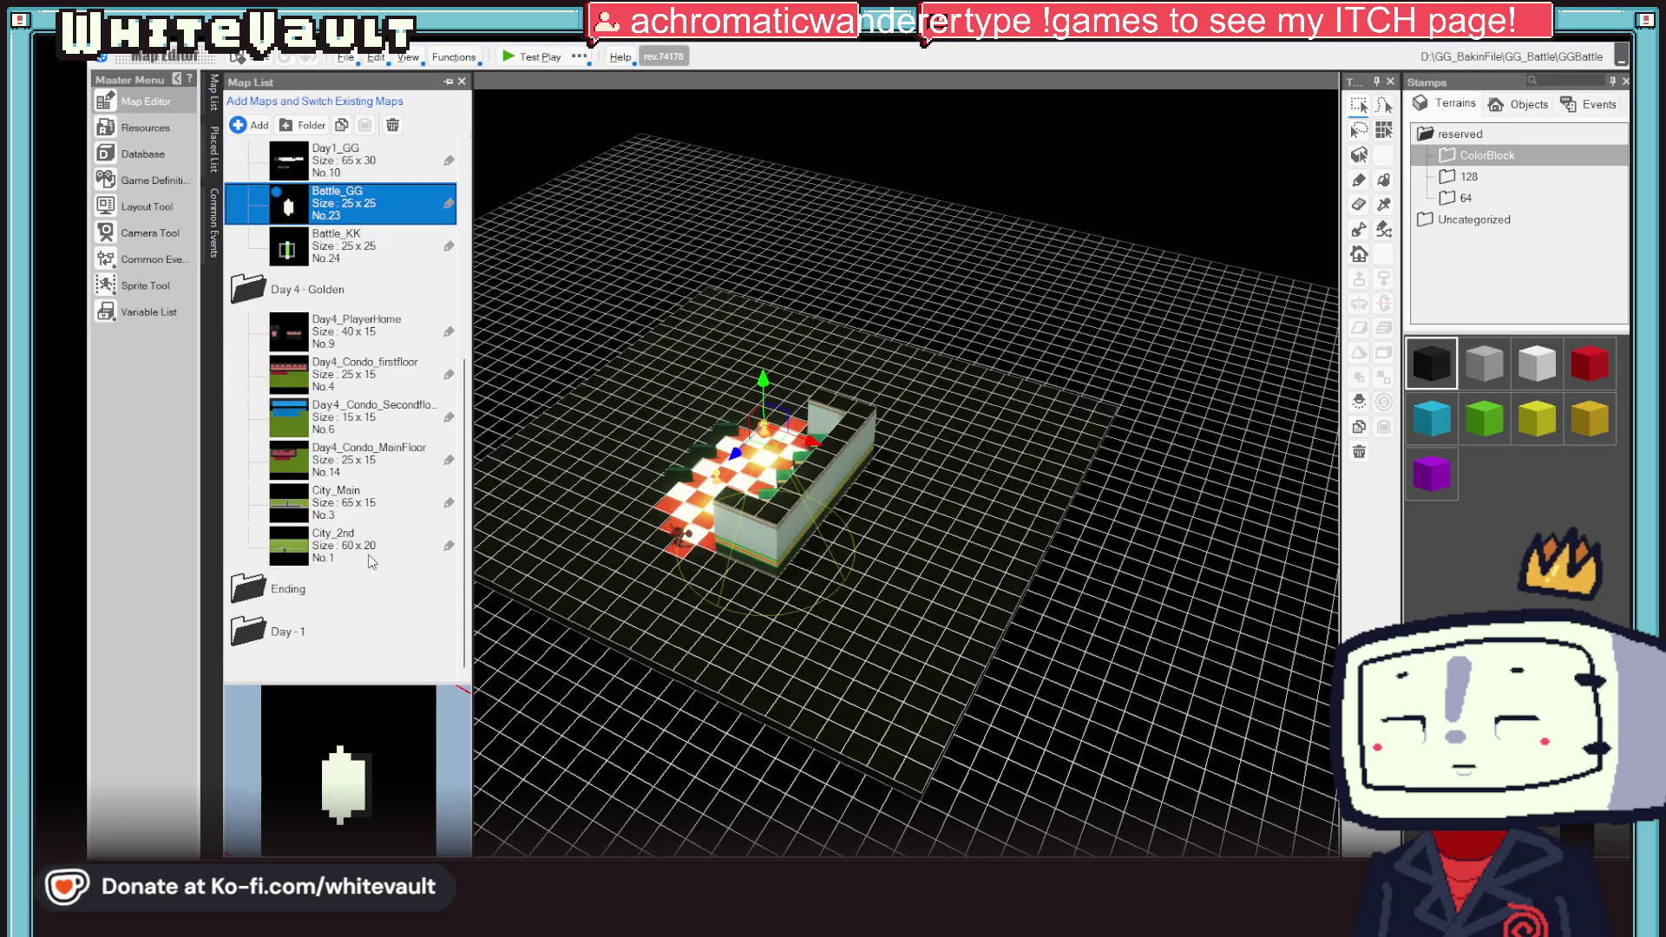
left_click(267, 597)
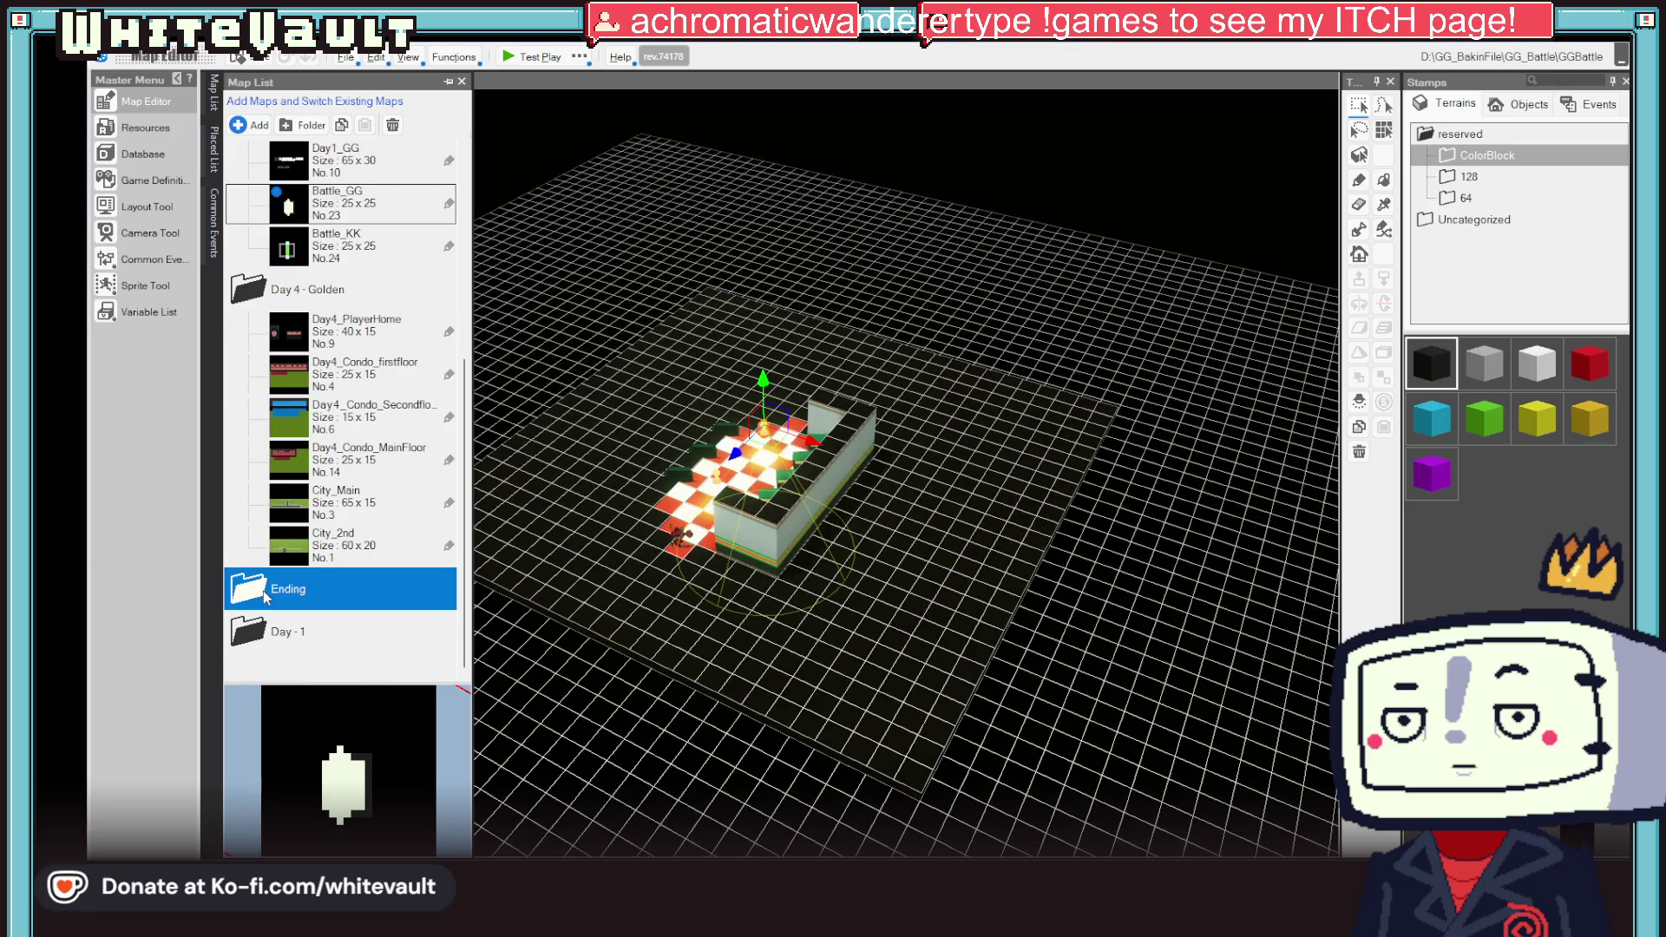
left_click_drag(468, 647, 488, 419)
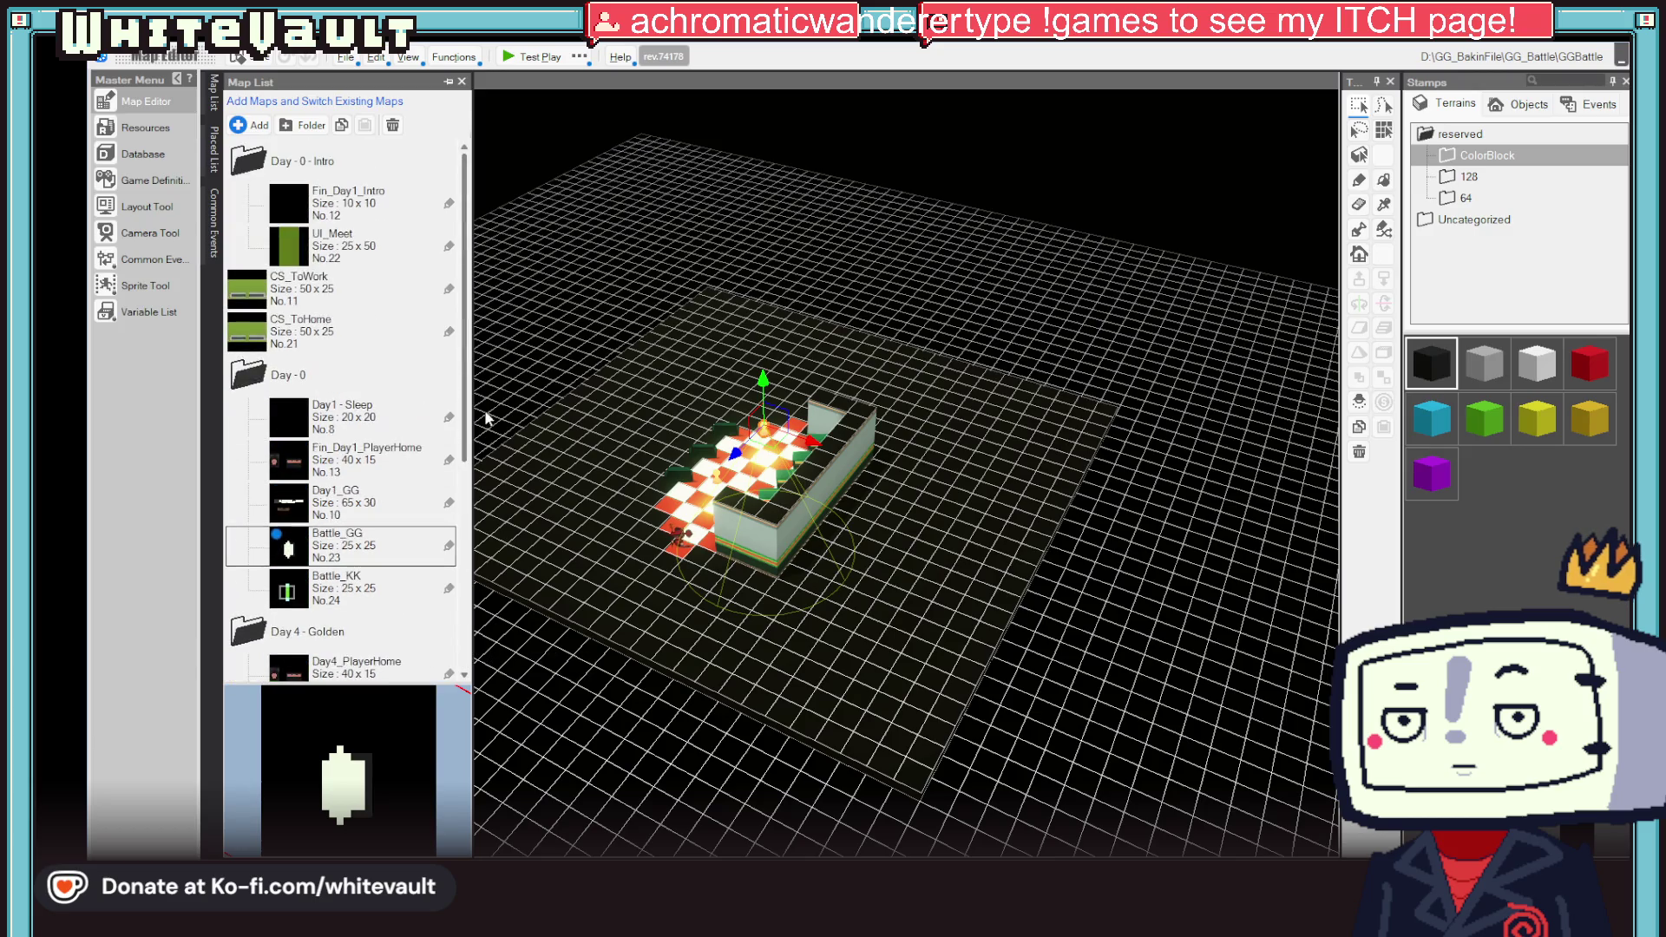
Step: Briefly view the Resources manager, then load the CS_ToWork town map from the Map List
left_click(146, 128)
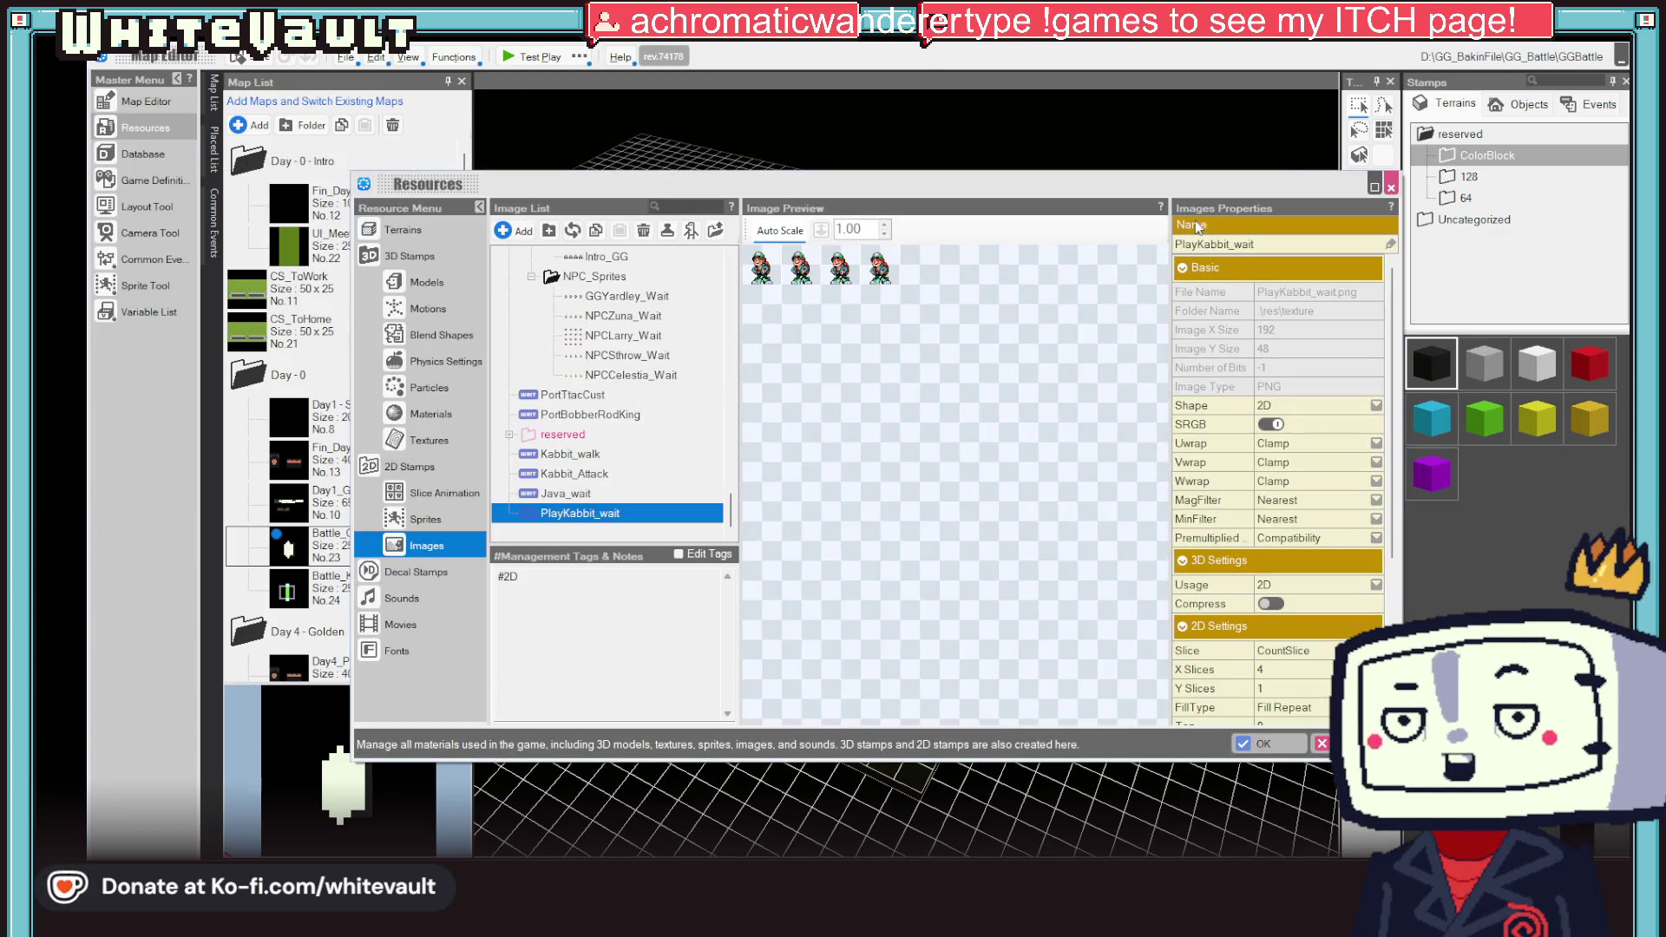
left_click(1389, 186)
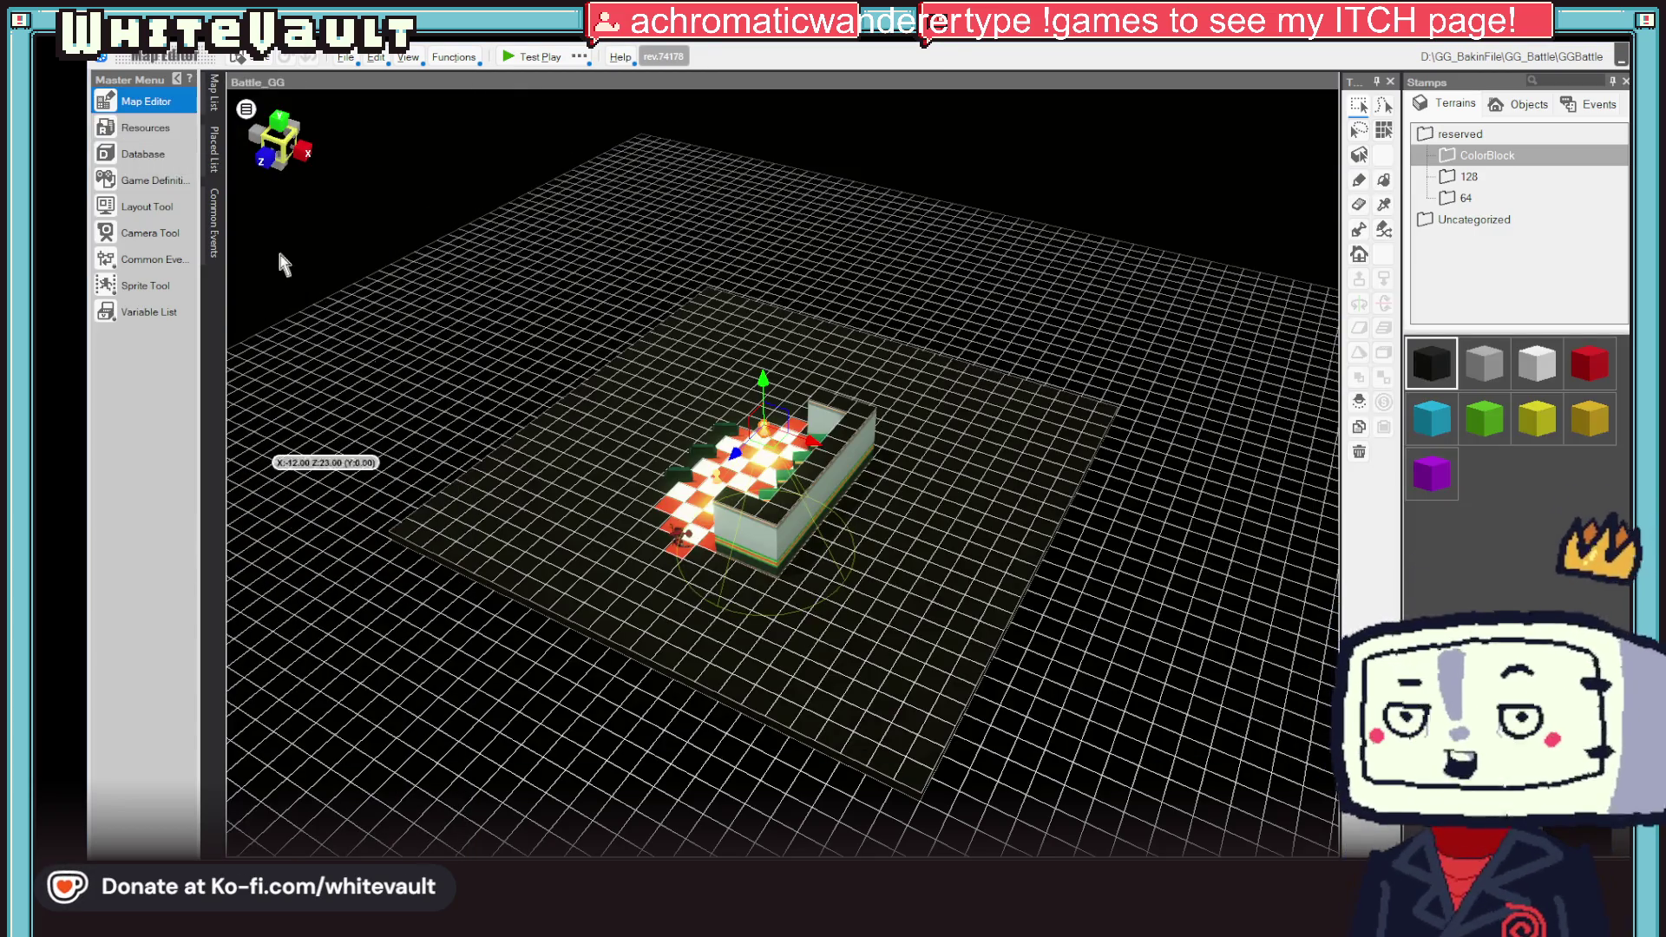
left_click(215, 102)
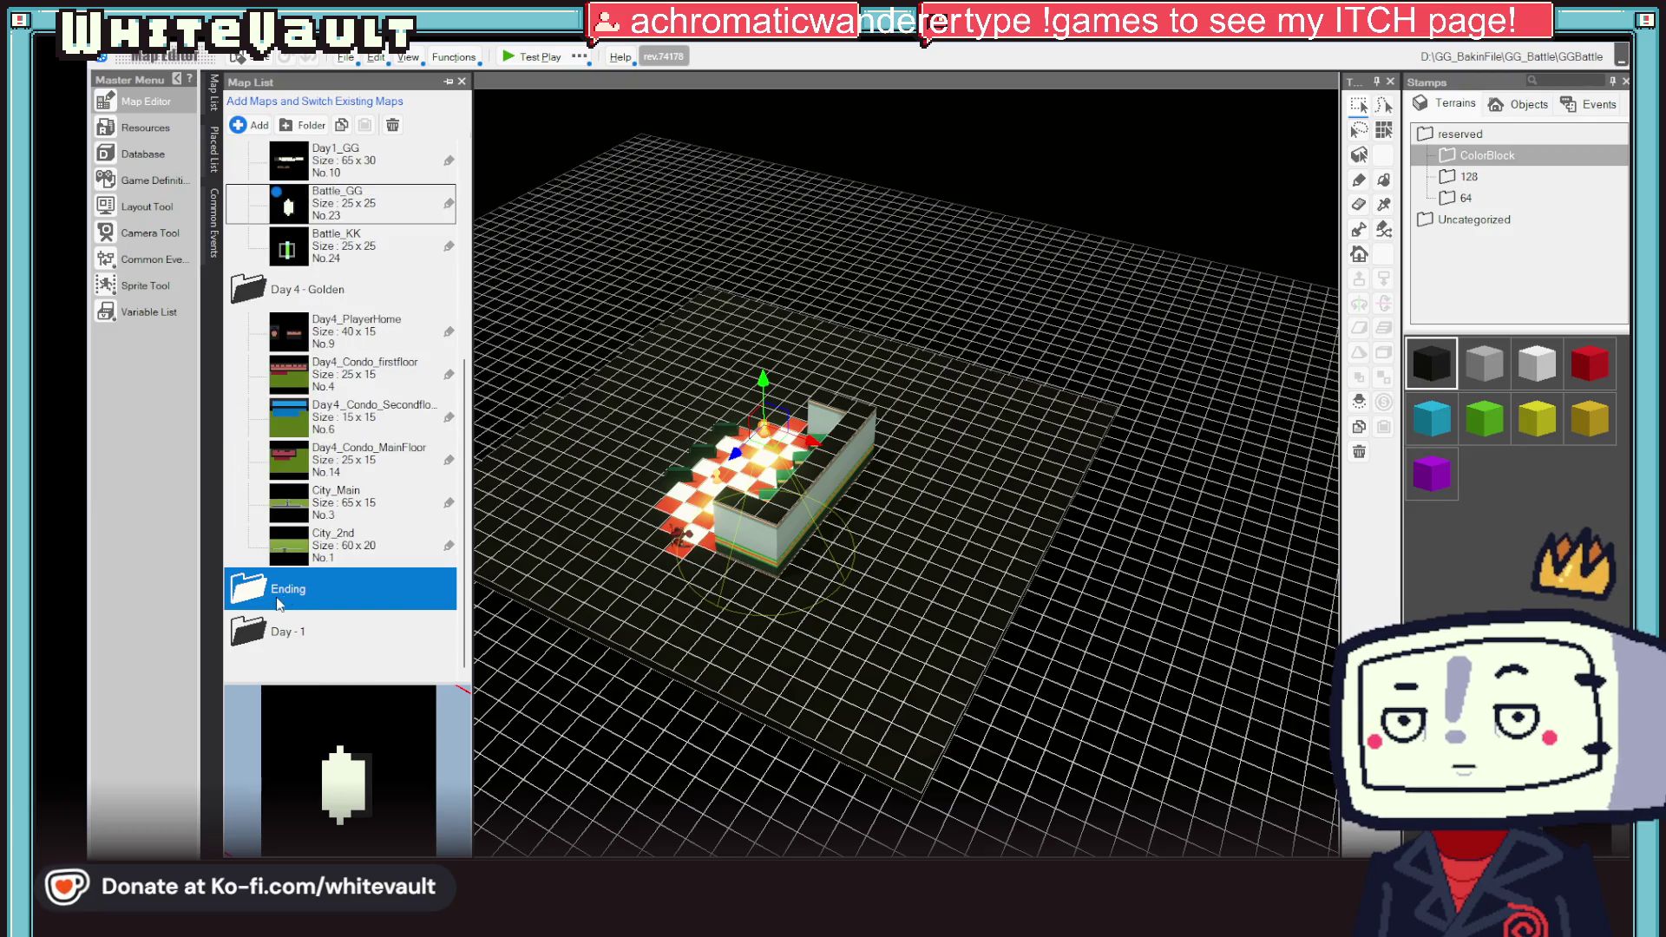
left_click(260, 295)
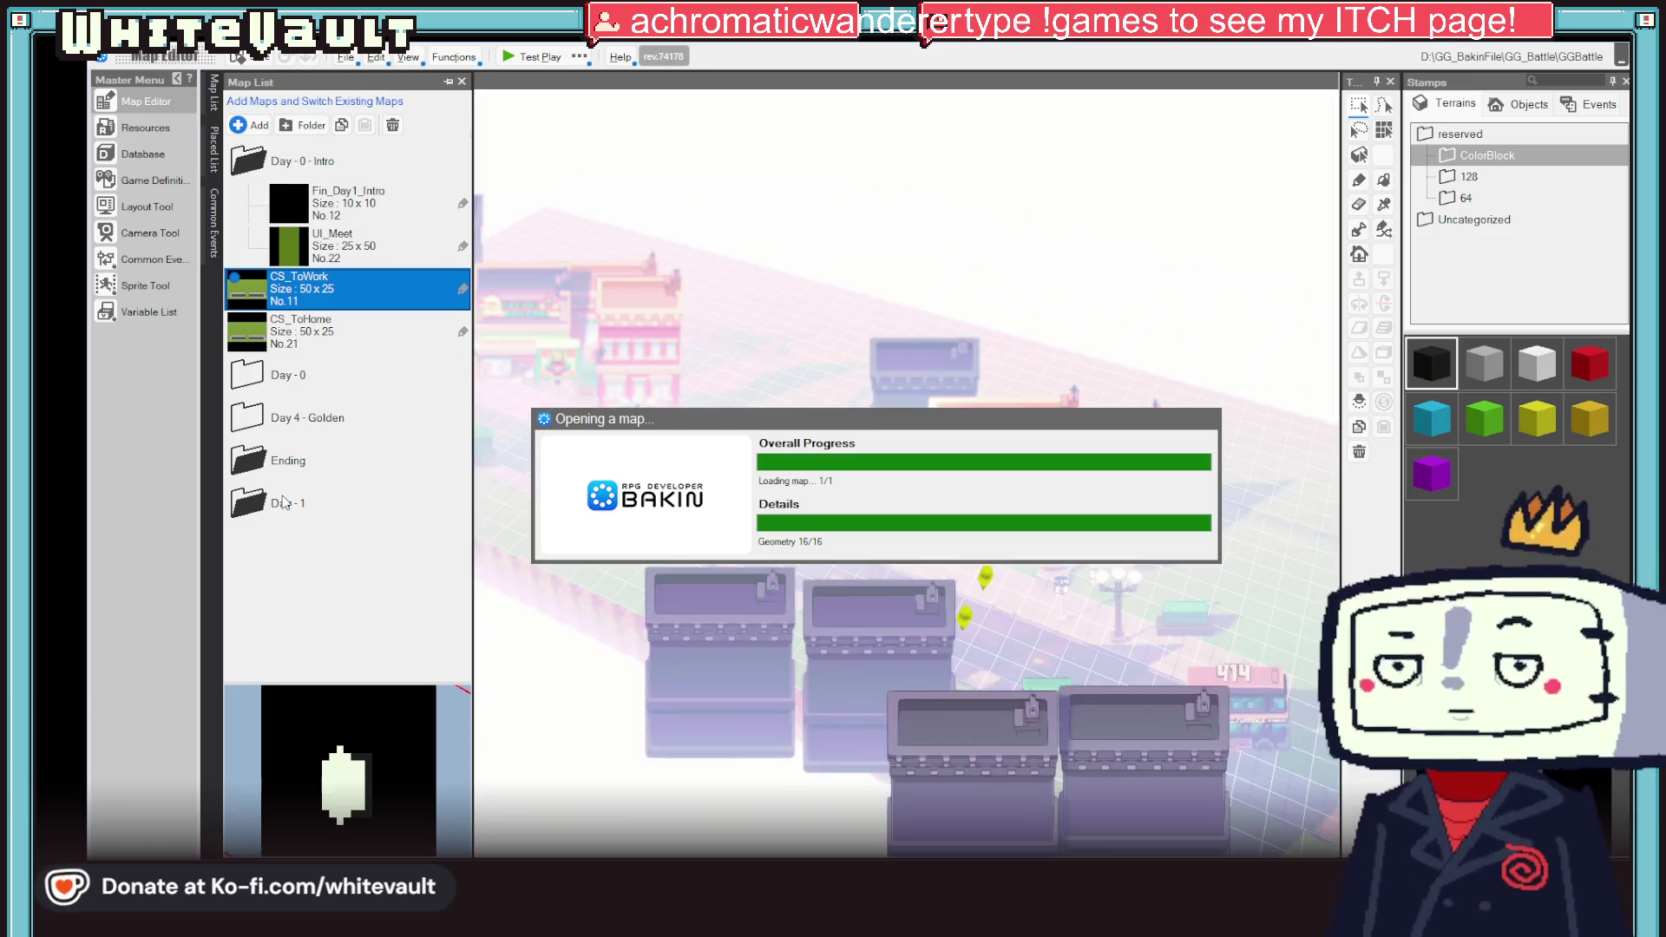
Step: Browse the Ending and Day - 1 map folders in the Map List
left_click(279, 461)
left_click(272, 512)
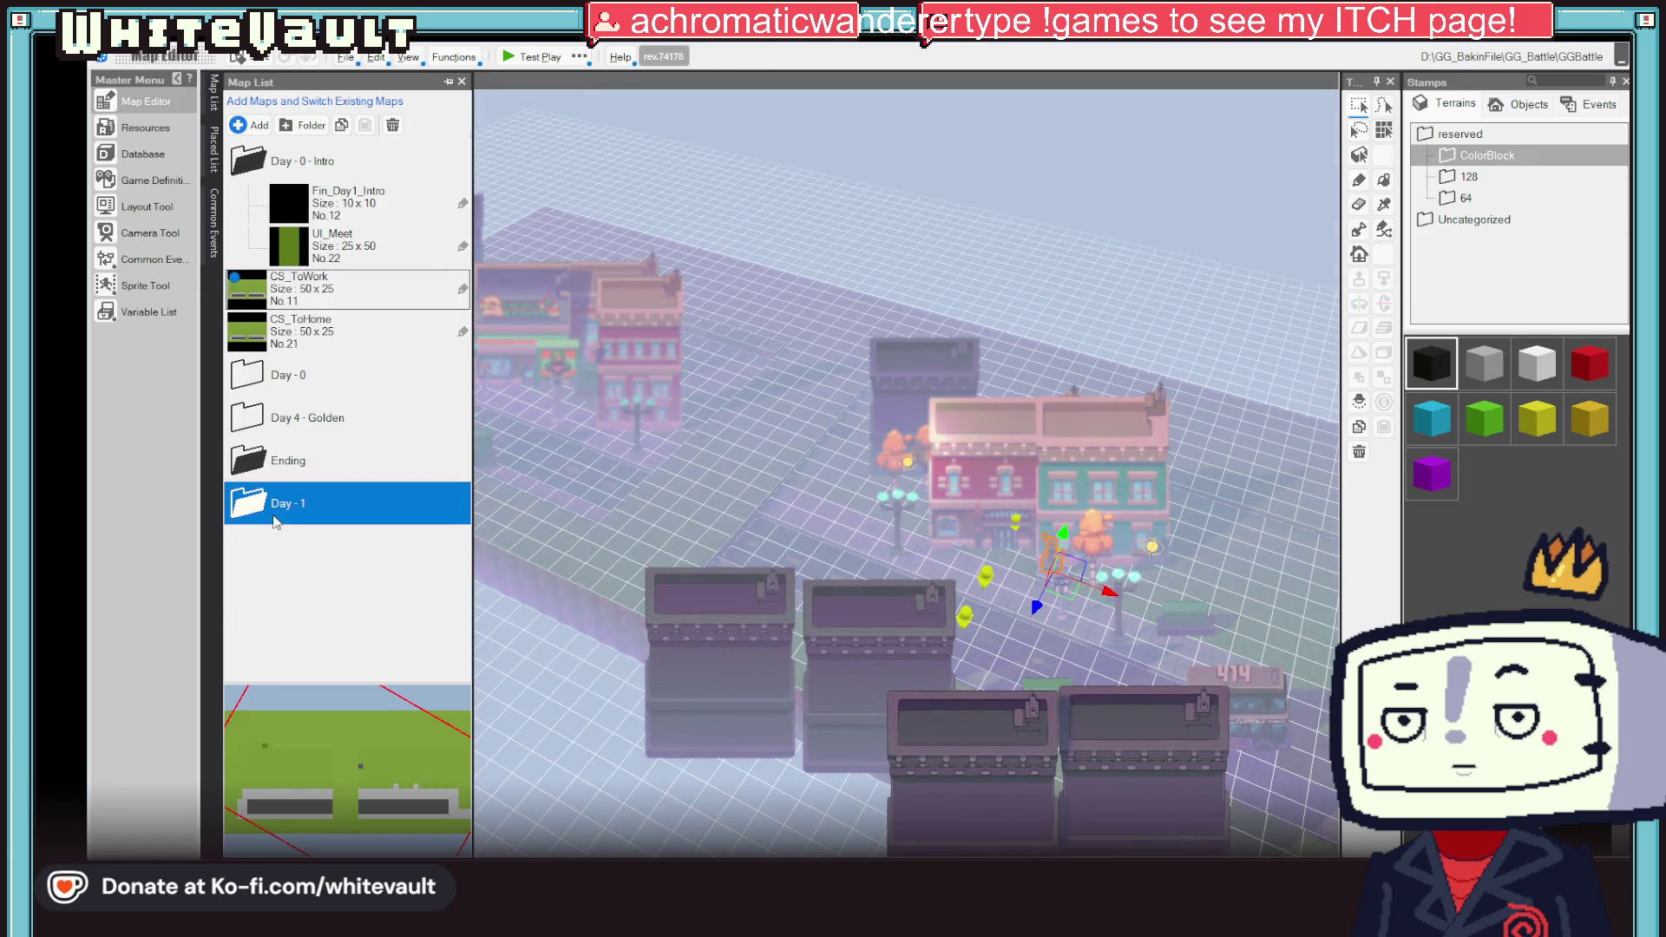
scroll(790, 564, "up", 3)
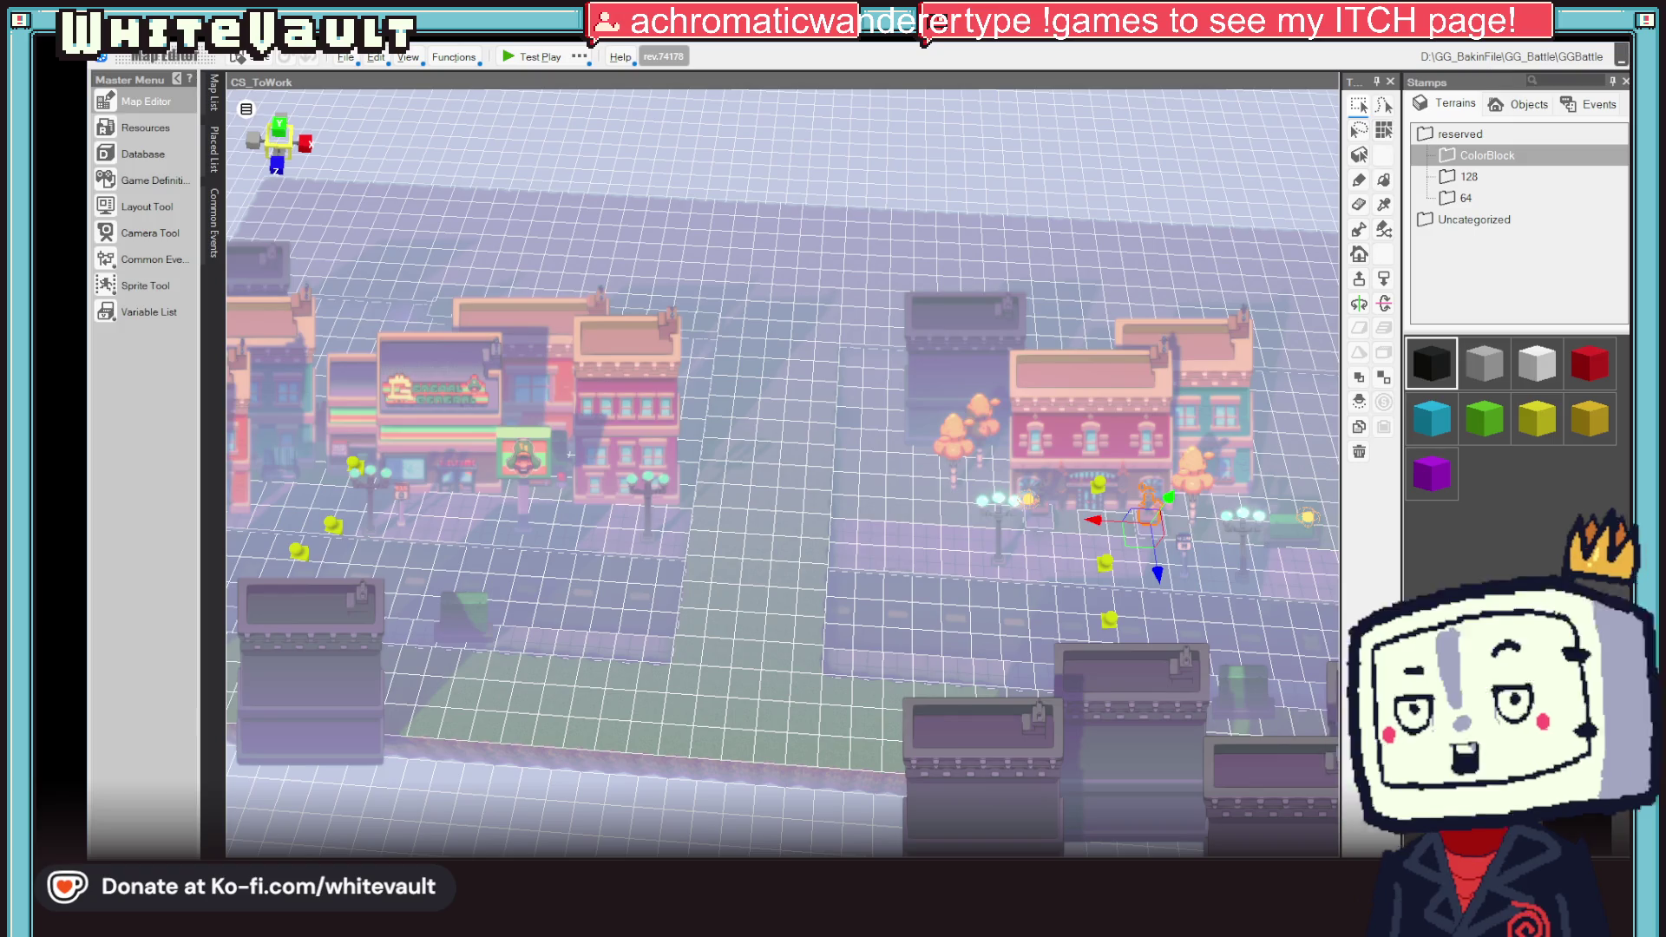
Step: Quit Bakin without saving changes and minimize Aseprite to show the desktop
left_click(1639, 19)
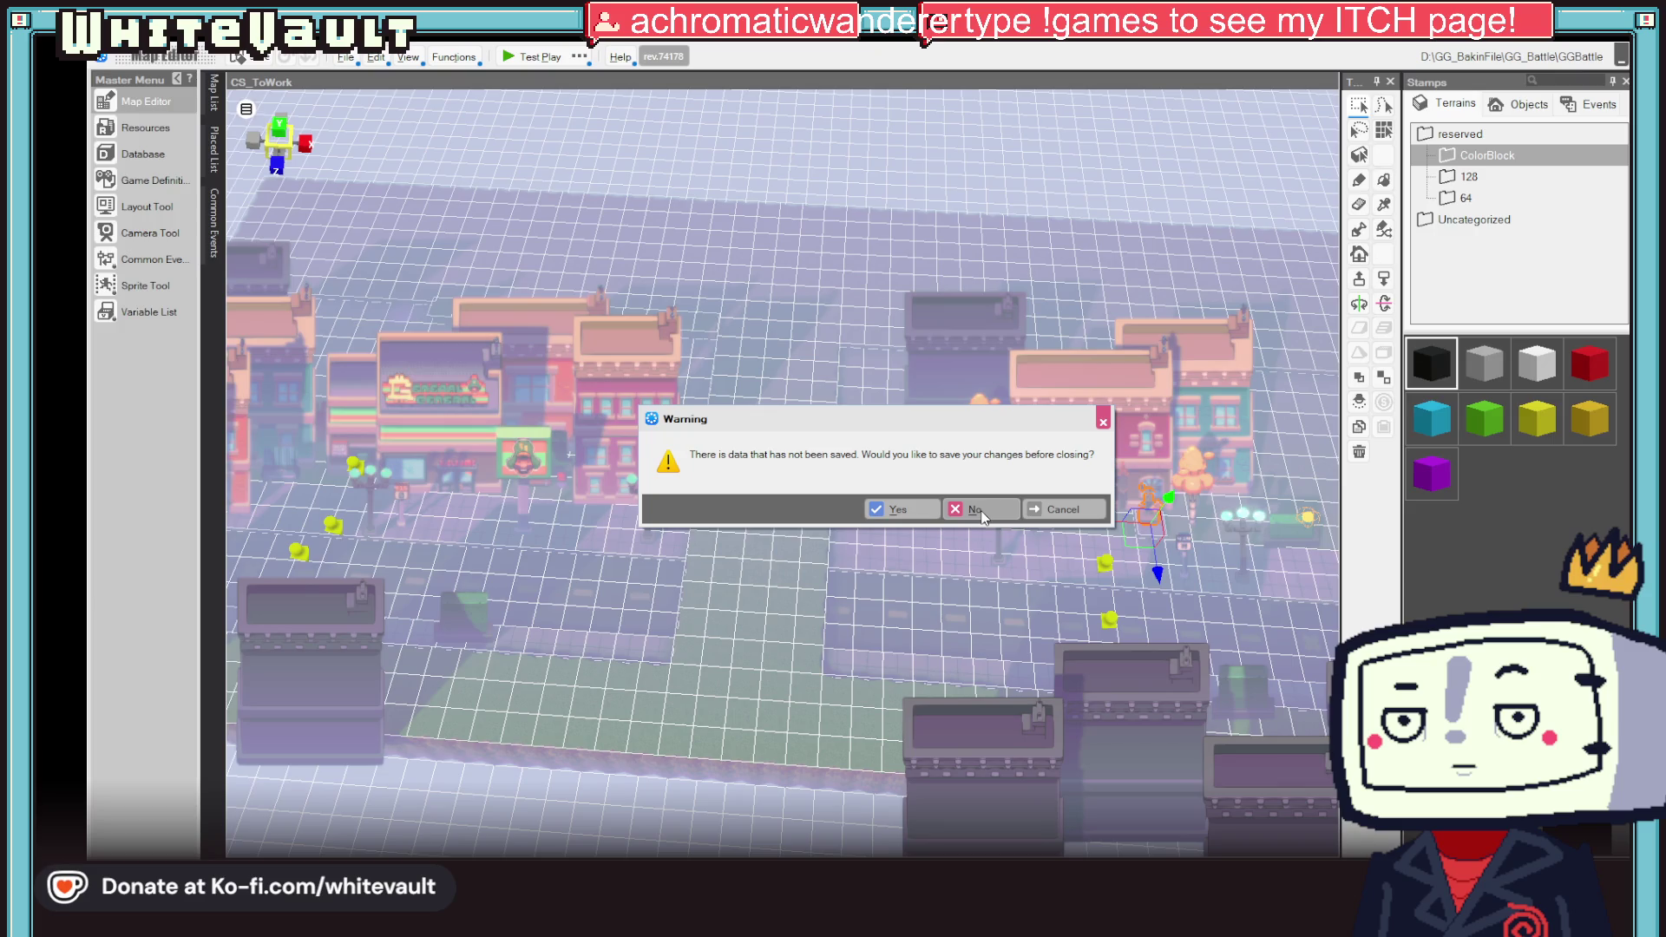
left_click(982, 513)
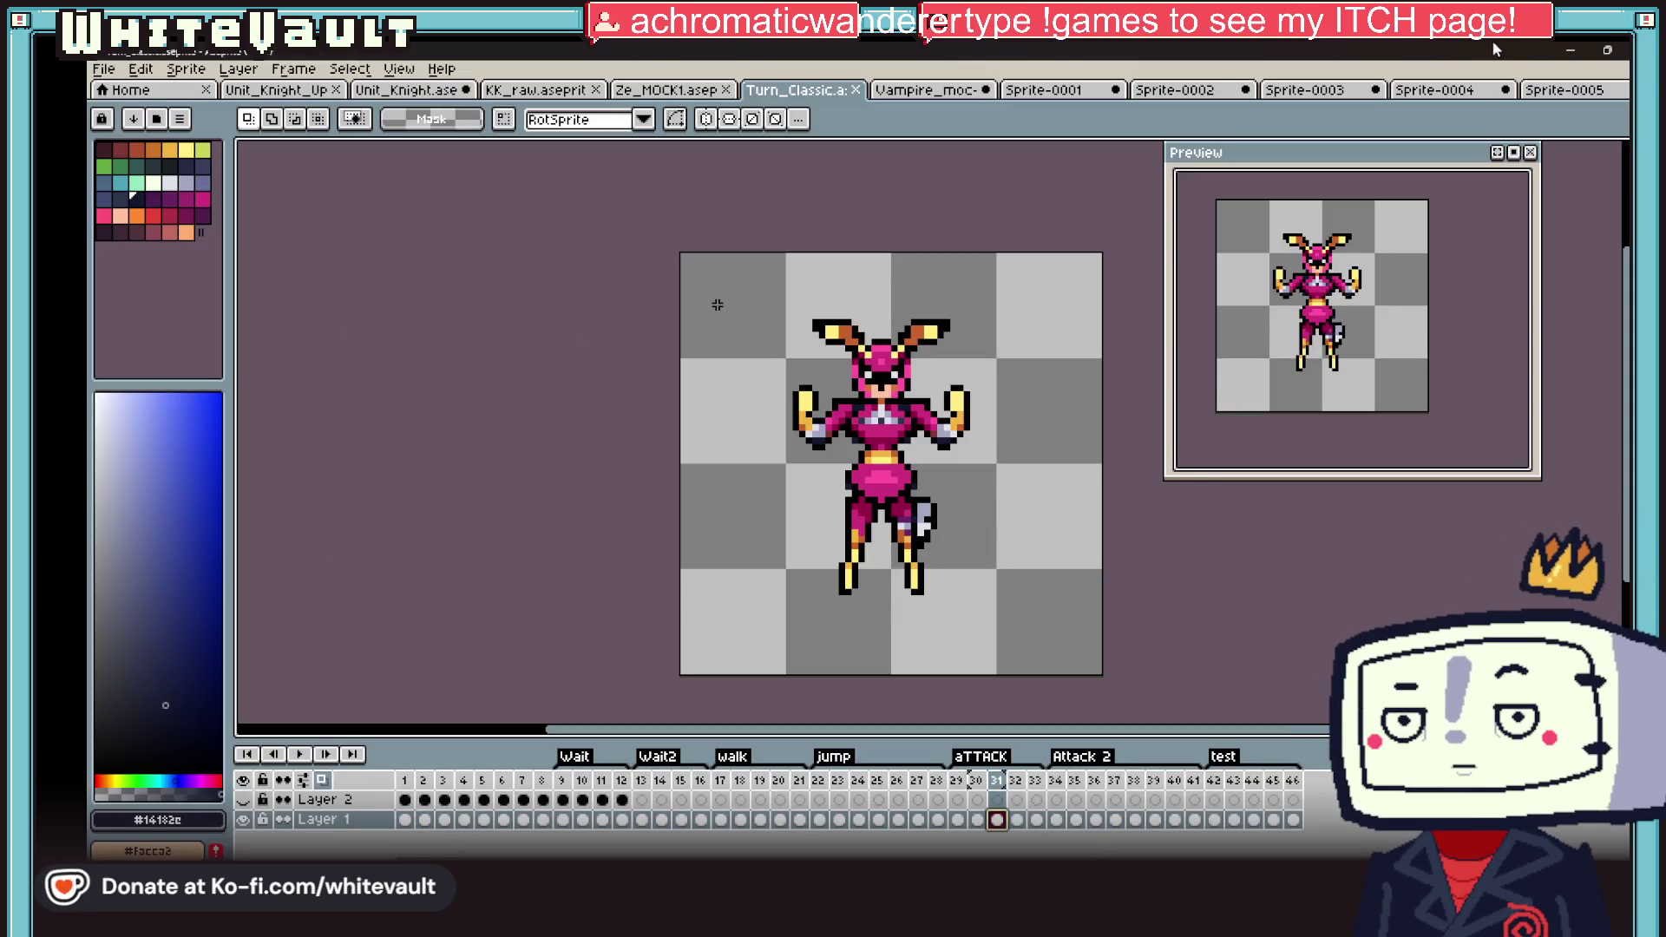
left_click(1570, 50)
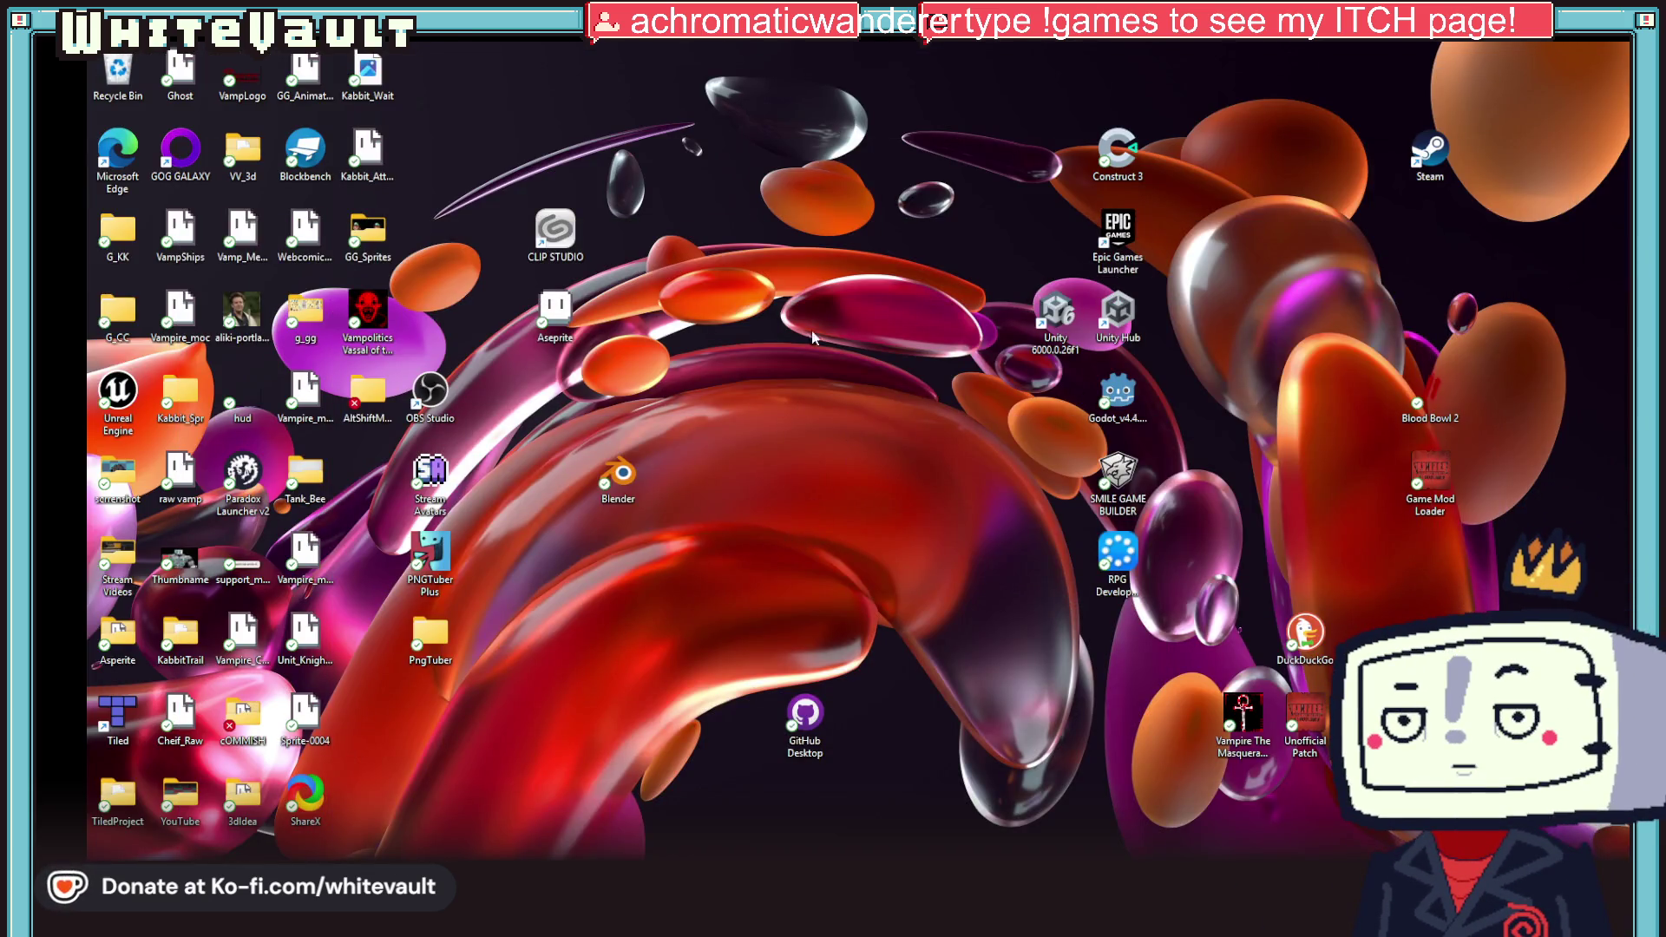
Step: Launch RPG Developer Bakin from the desktop and choose Local PC in the Top Menu
double_click(1119, 557)
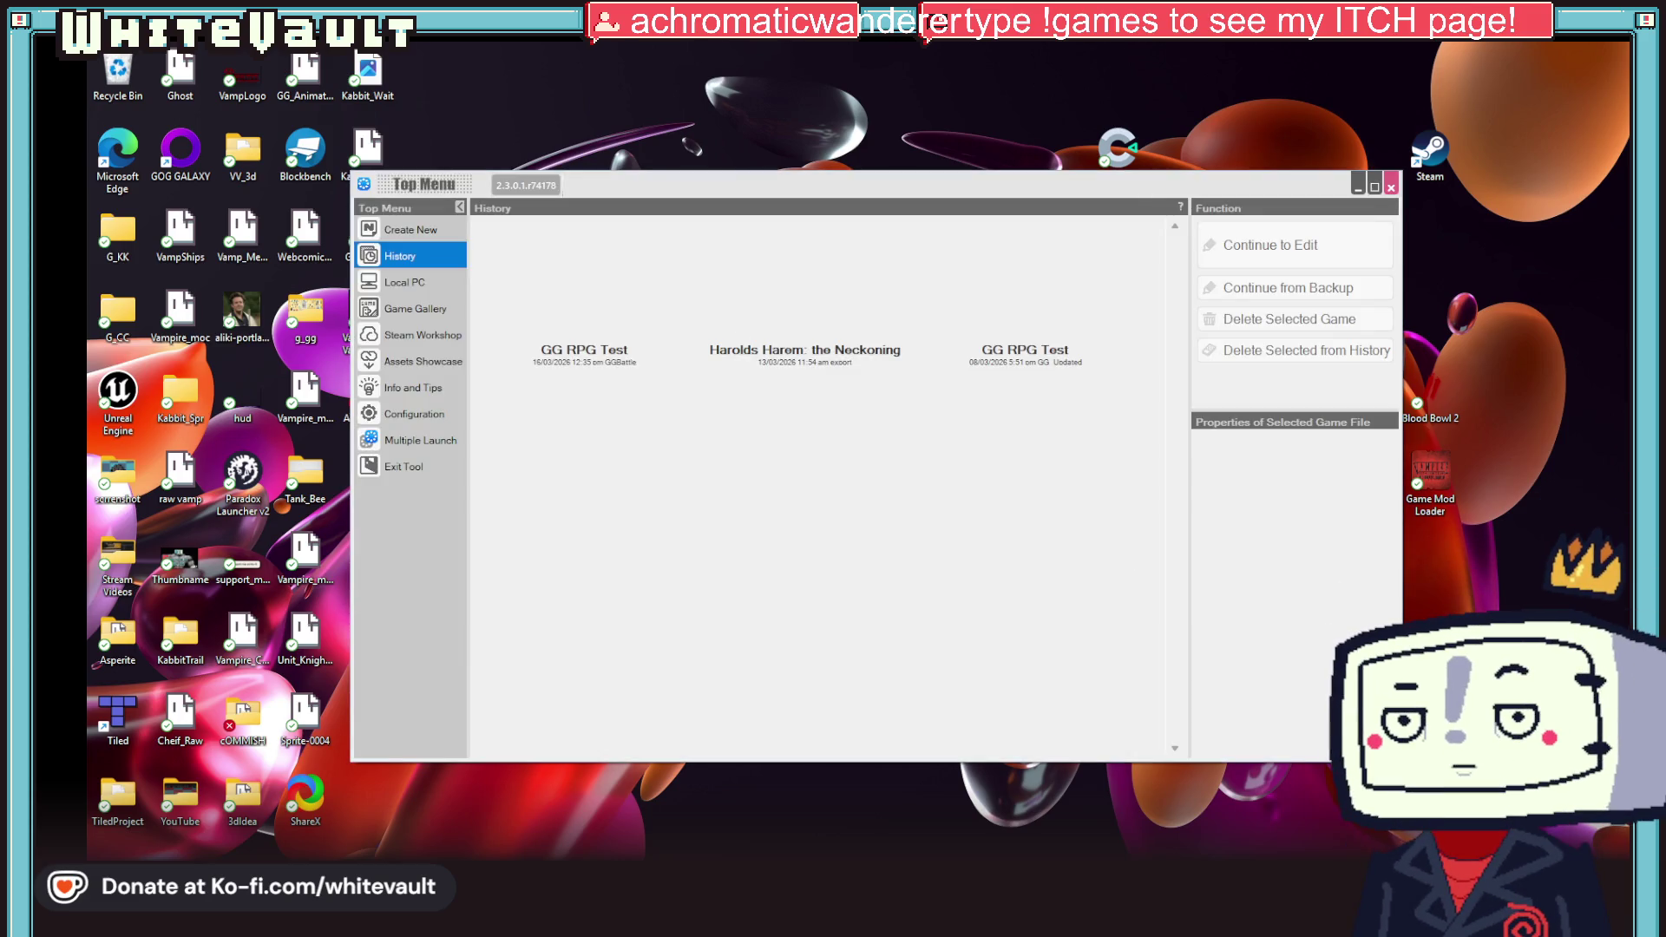
left_click(408, 283)
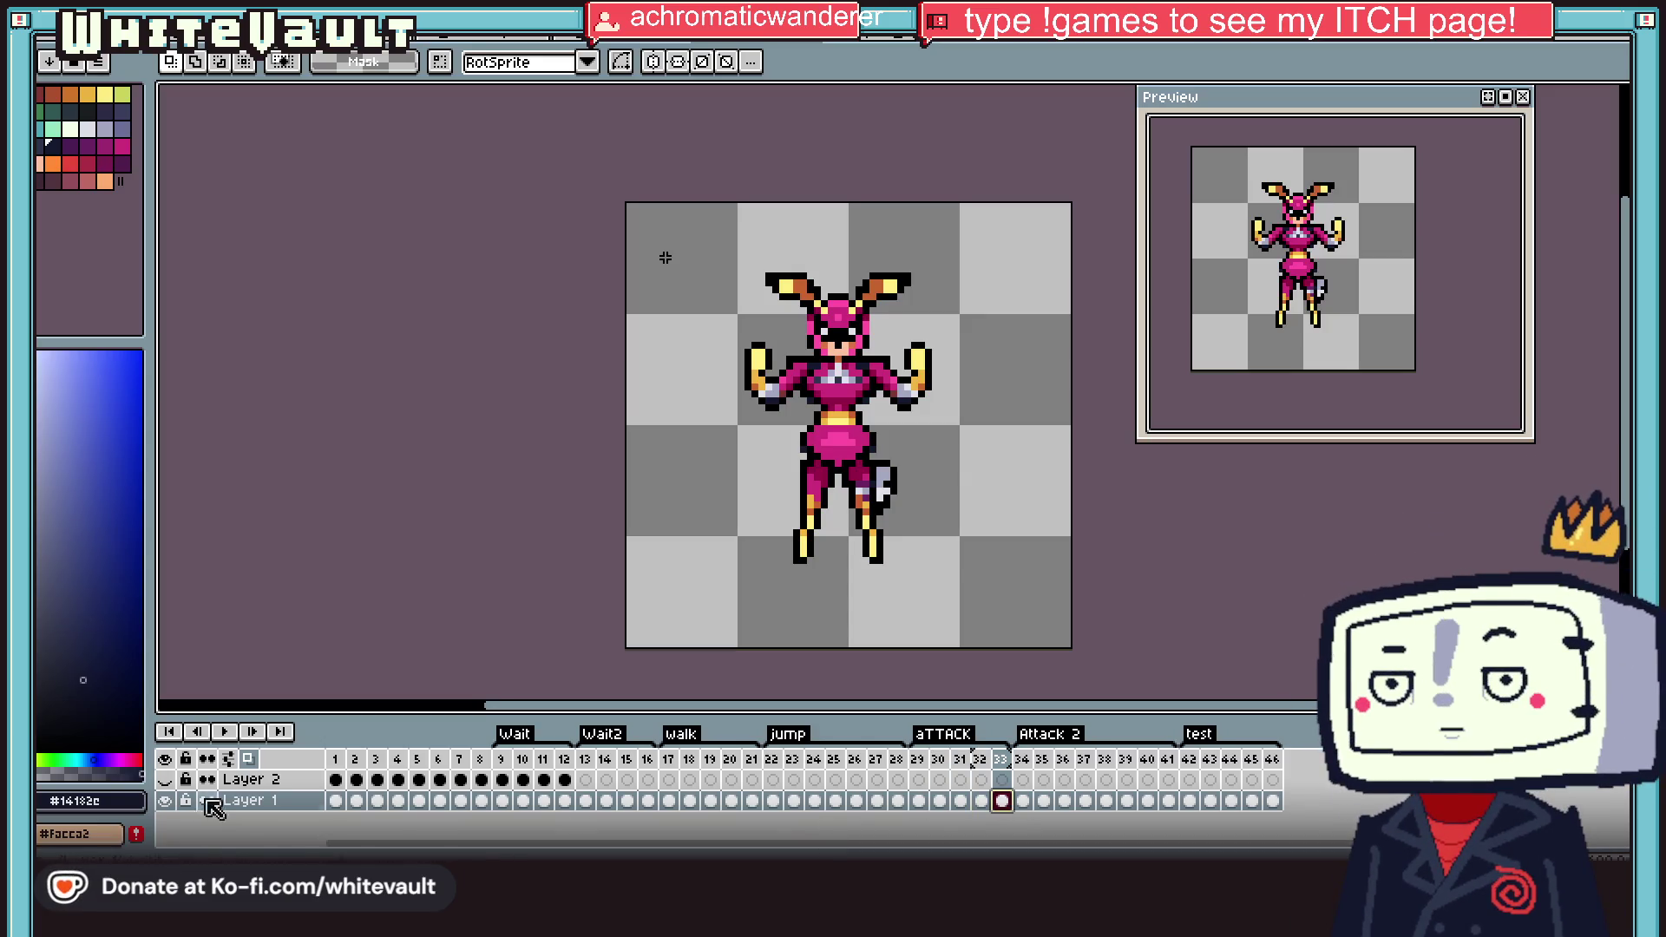
Step: Select frame 4 on Layer 1 and play the bug-girl animation
left_click(398, 800)
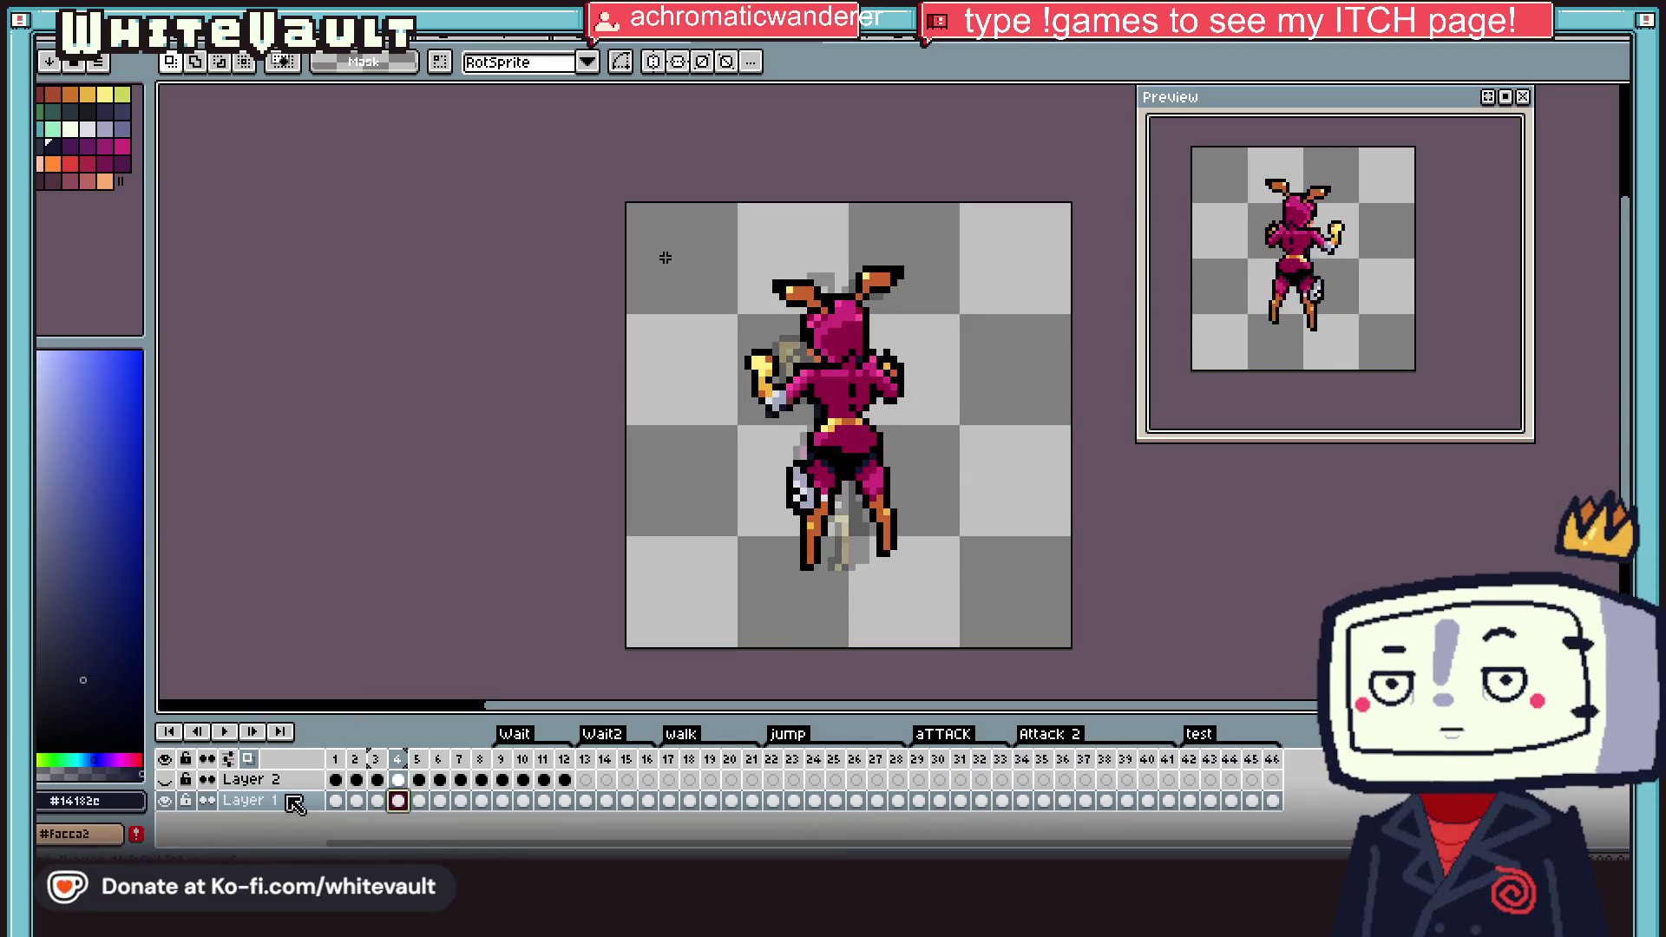
key("Home")
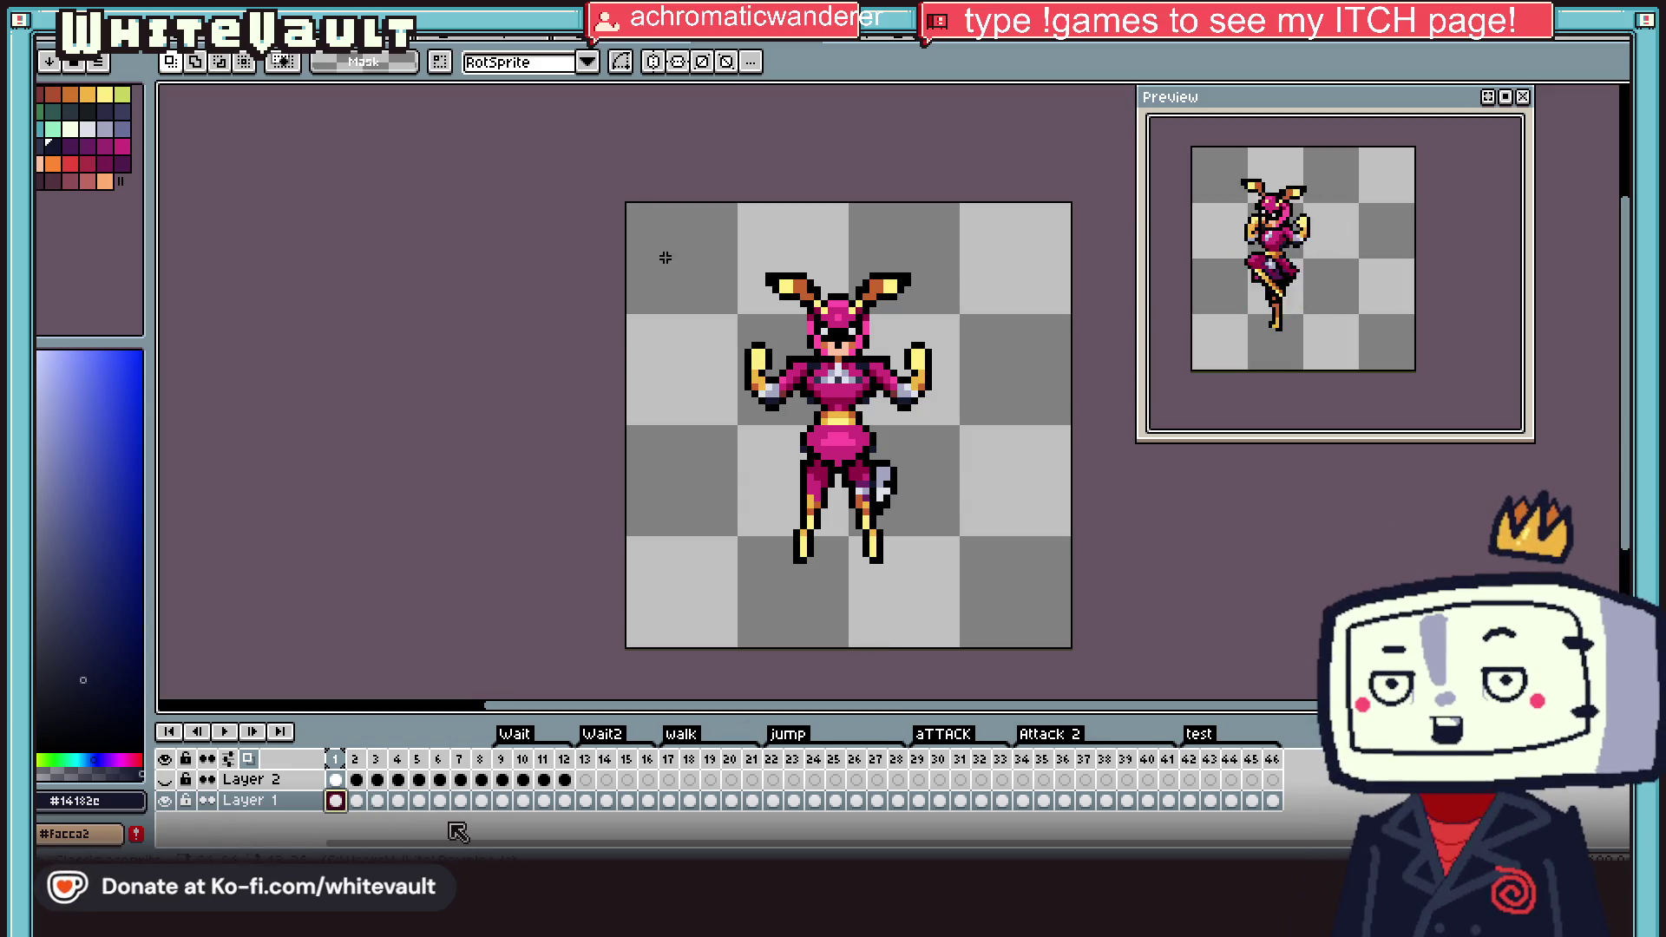
Step: Review frames 4, 9, 14, 18, 15, 23, 29, 34 and 42, then close the bug-girl sprite
left_click(398, 800)
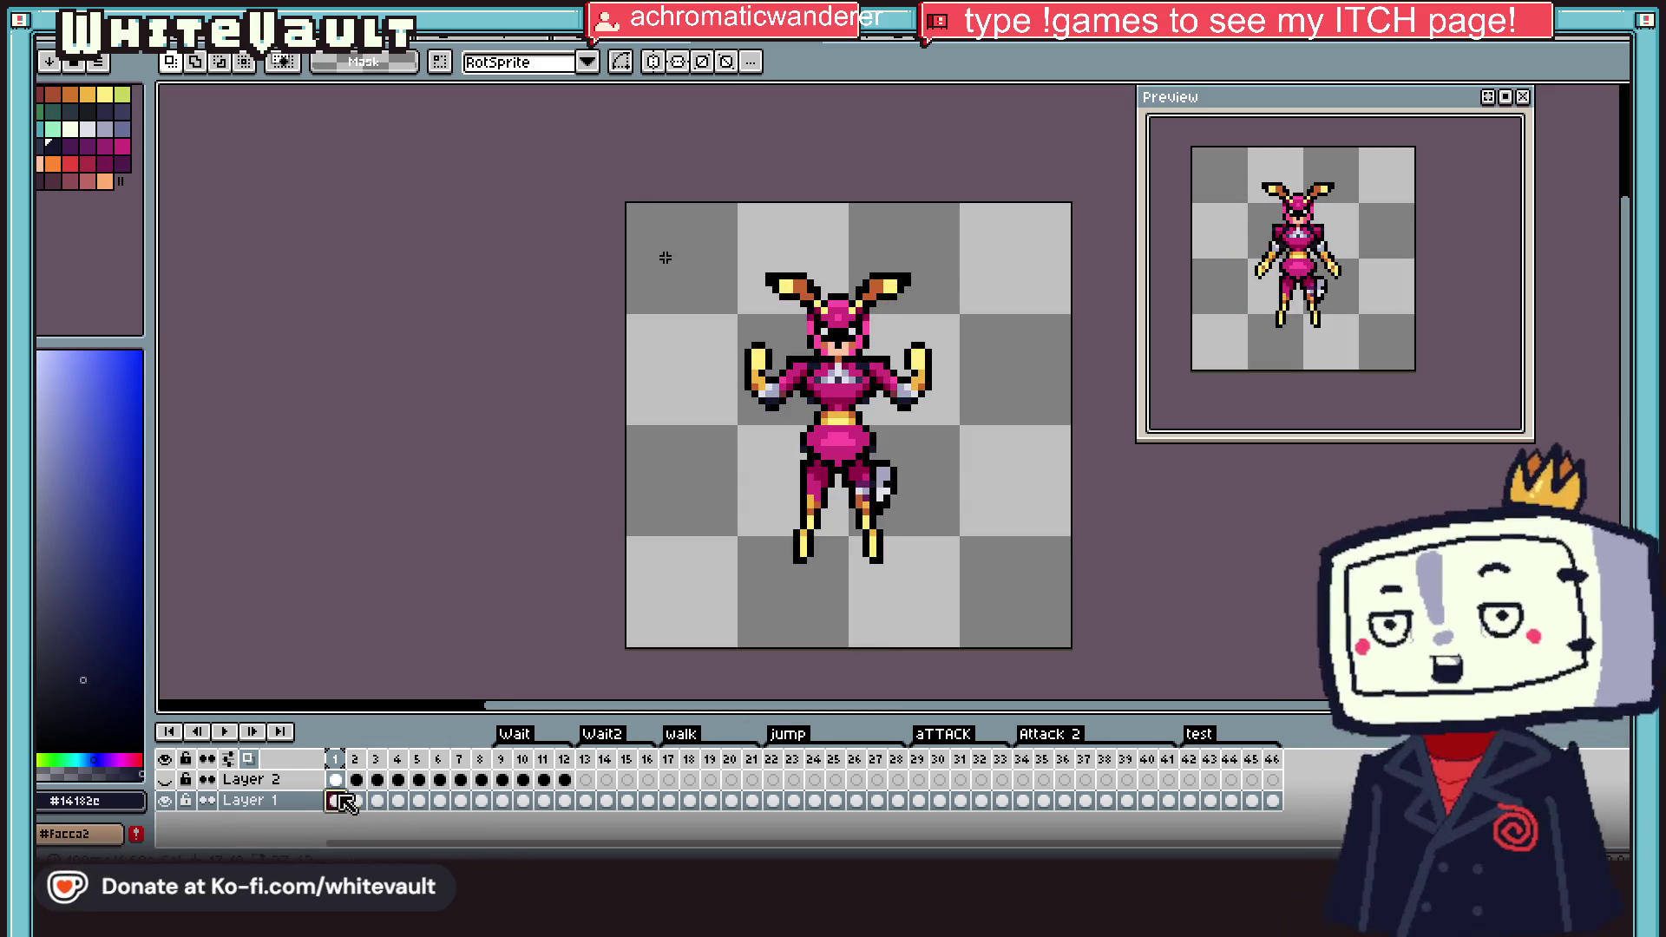
left_click(502, 800)
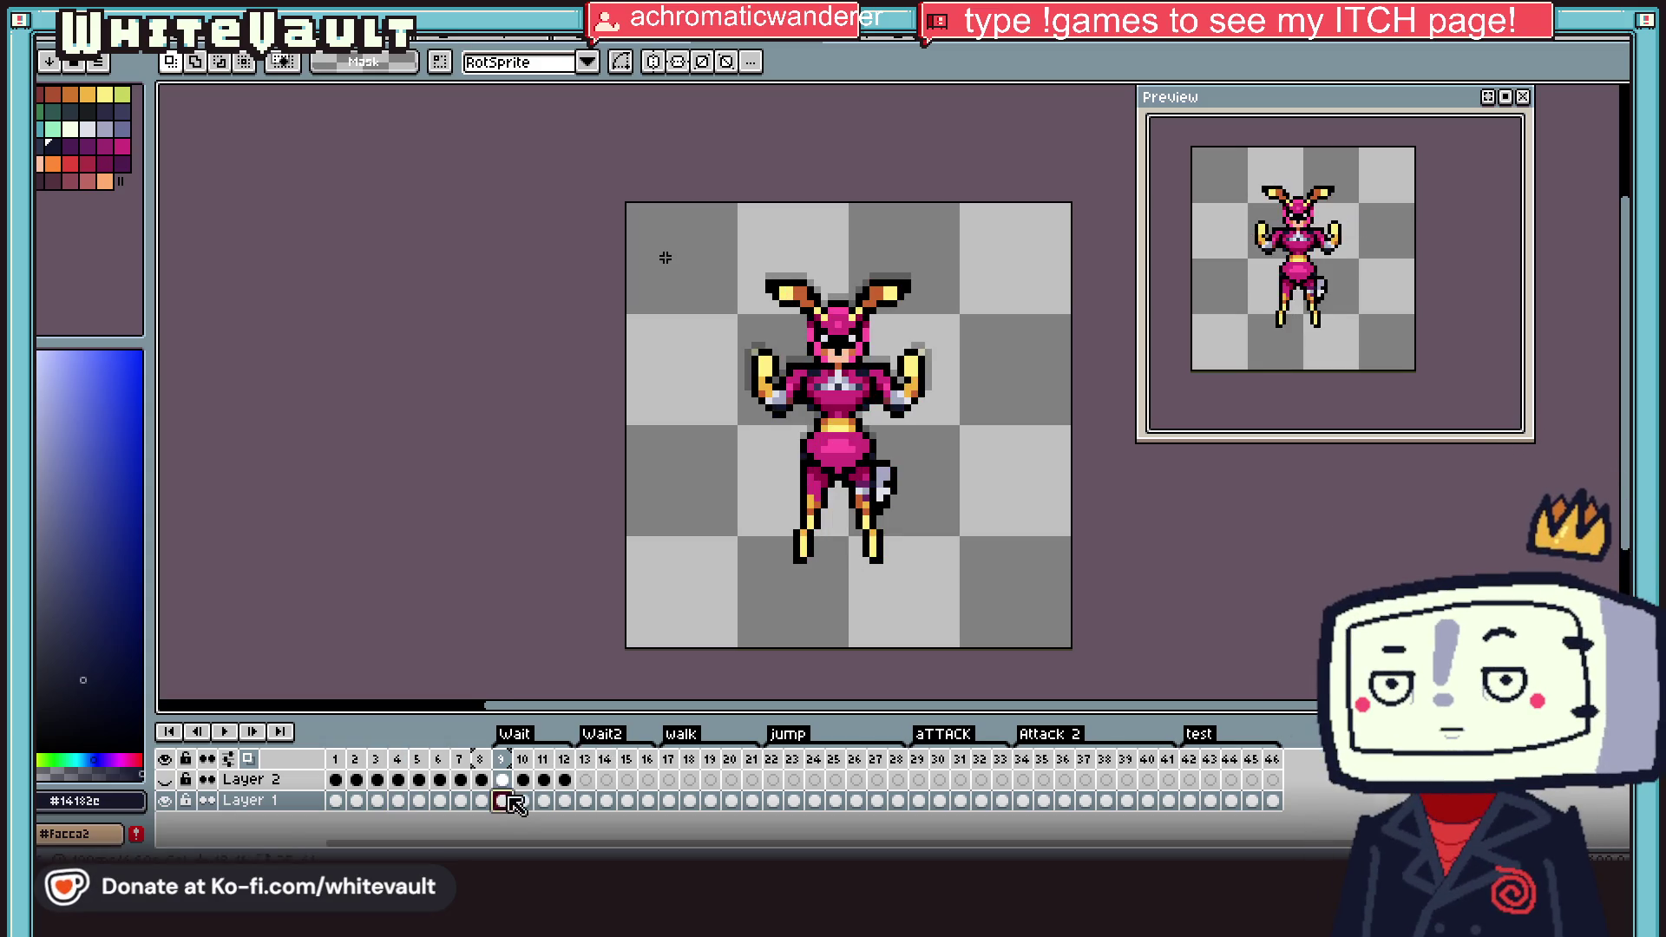
left_click(606, 801)
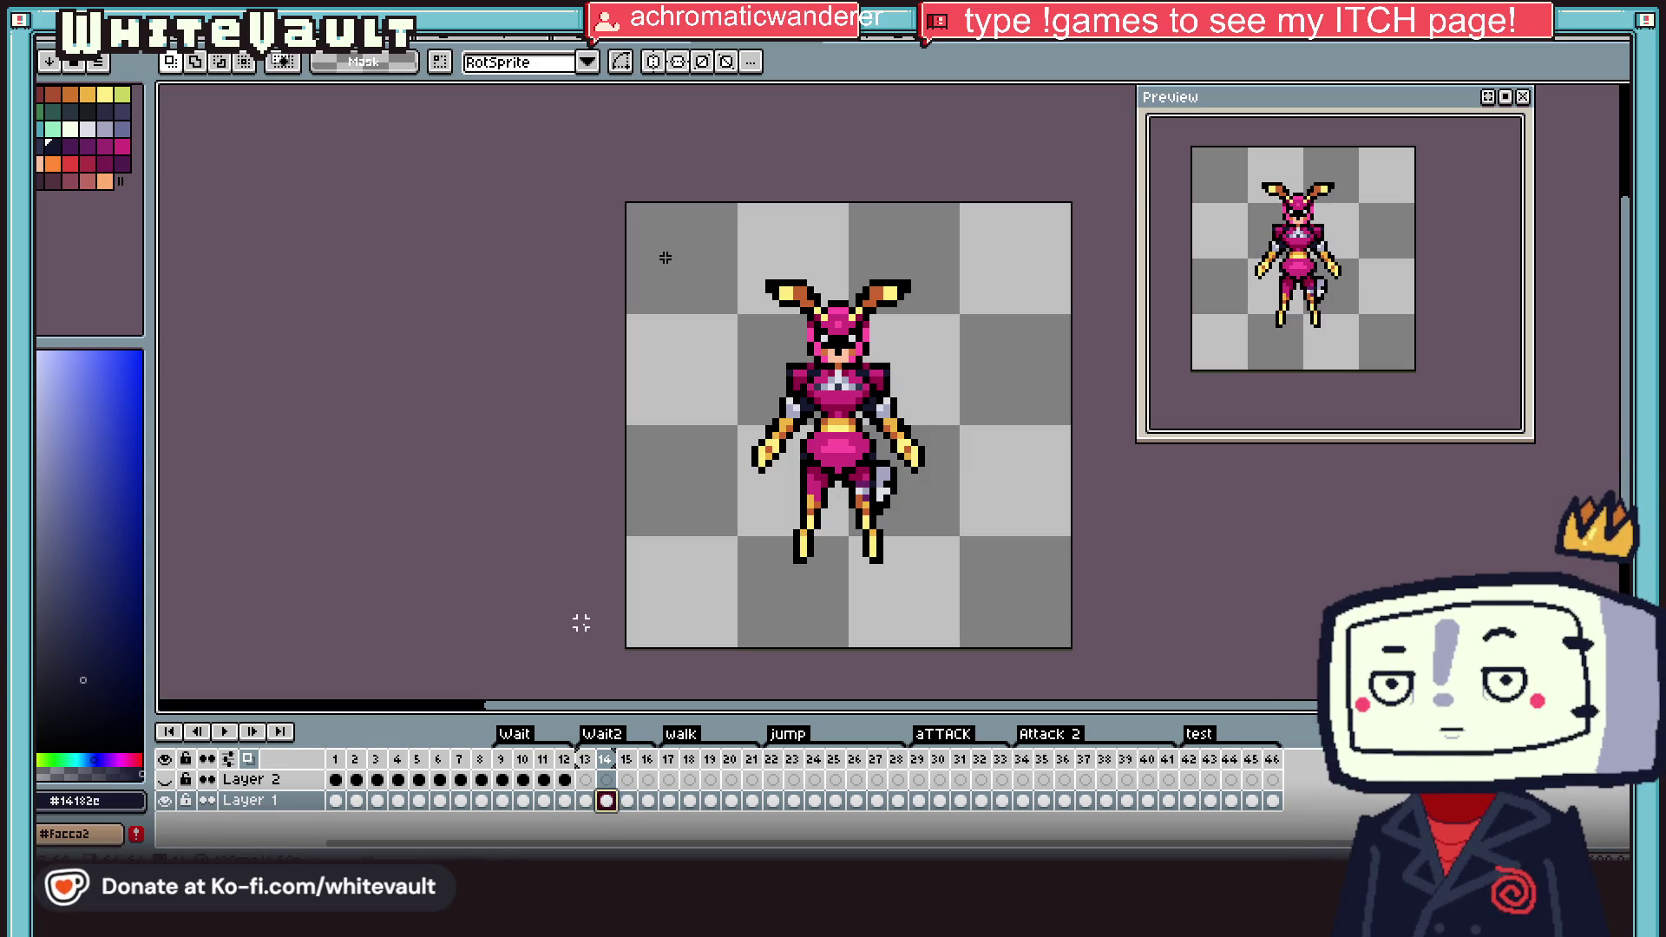
left_click(688, 801)
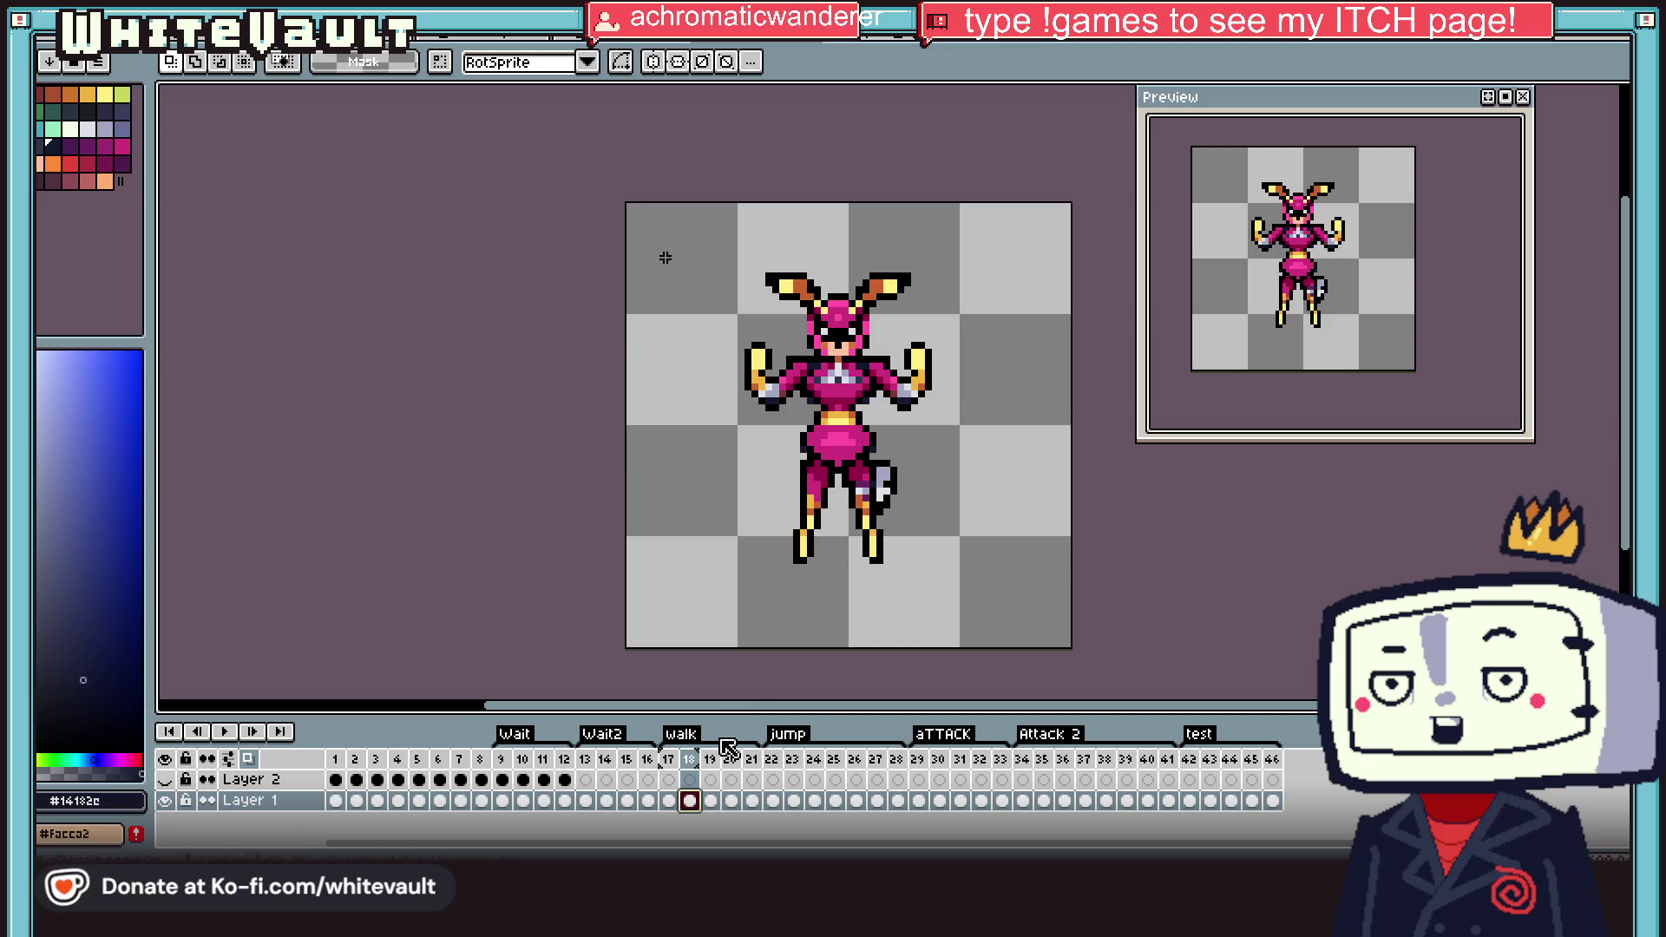
left_click(626, 800)
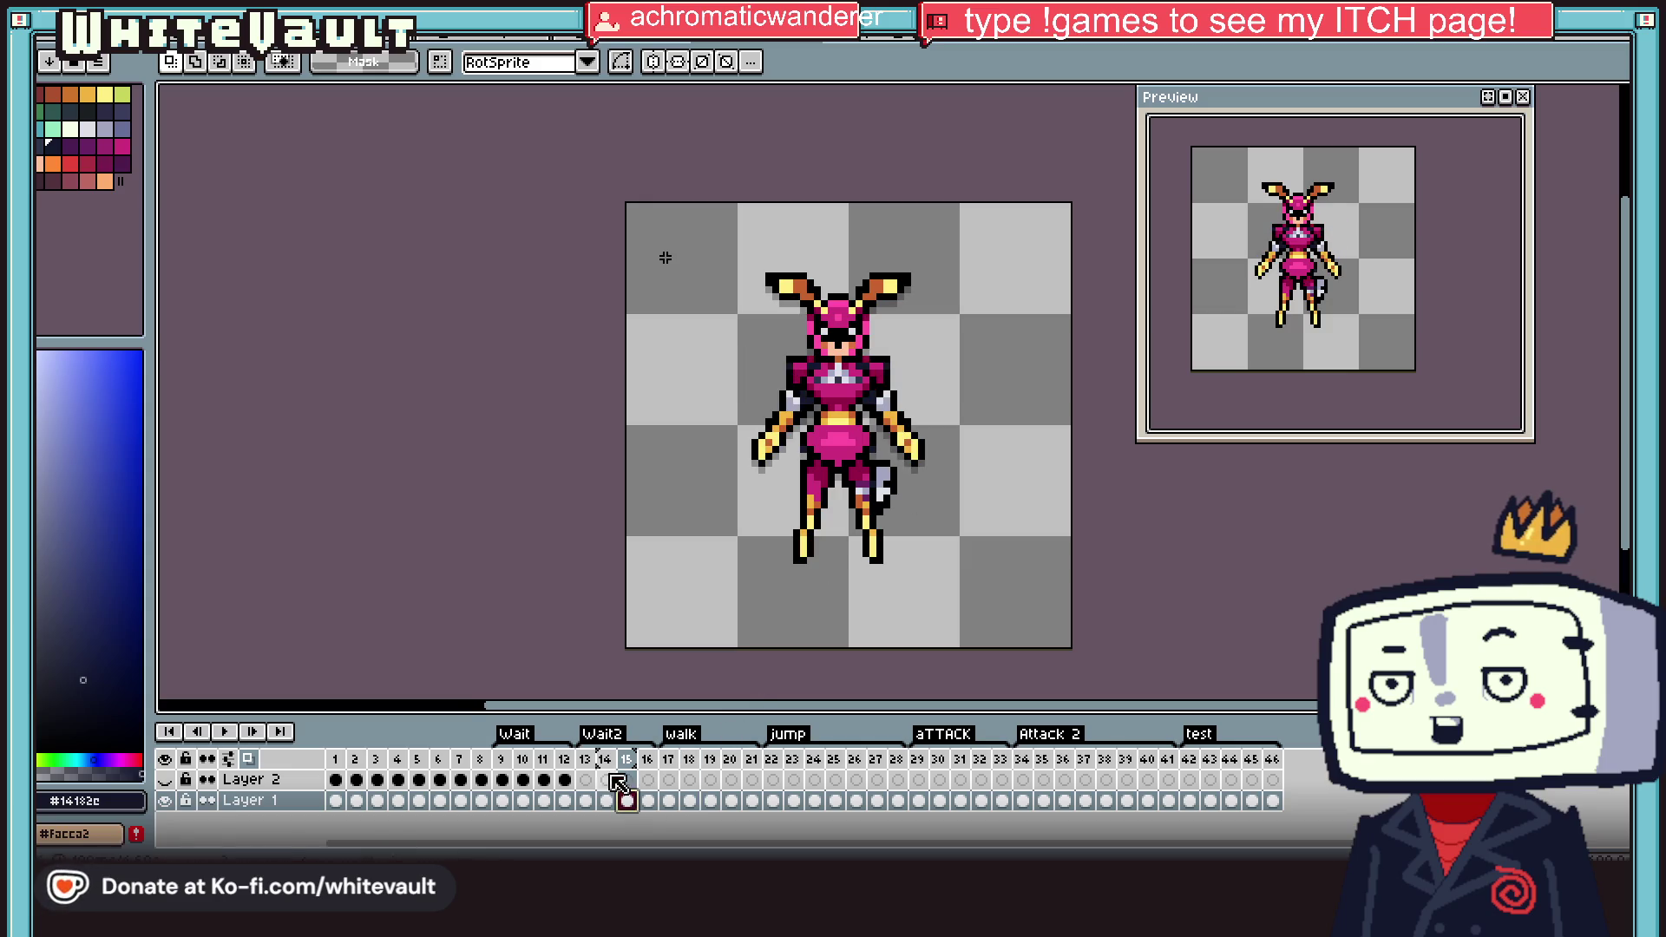
left_click(794, 802)
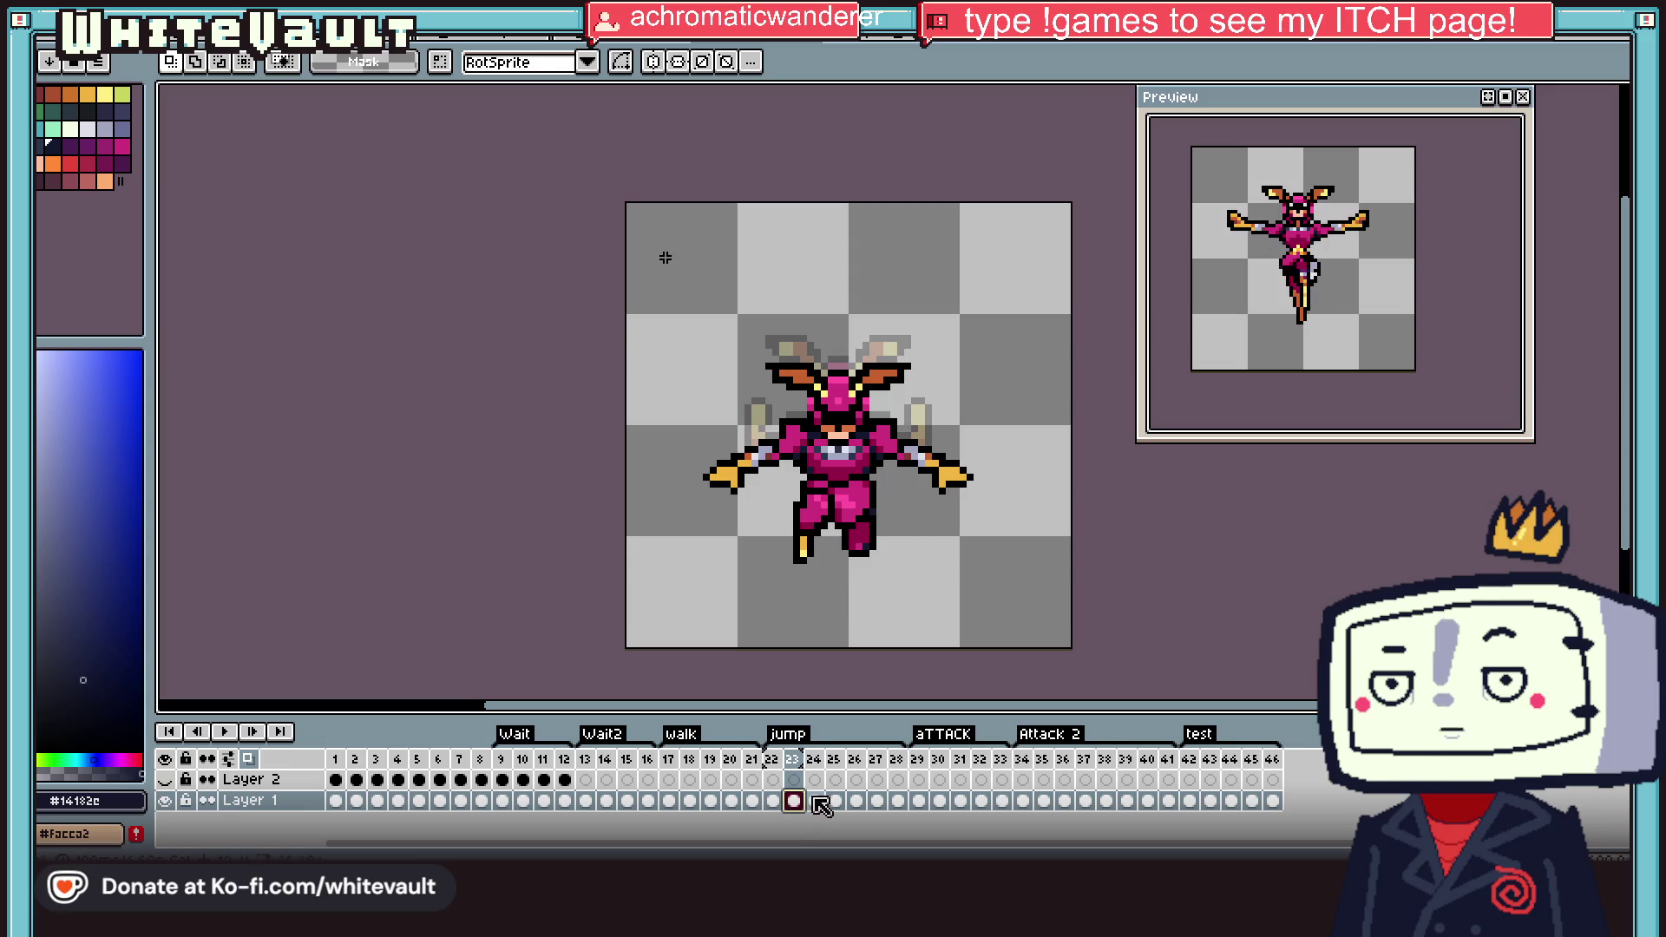
left_click(920, 802)
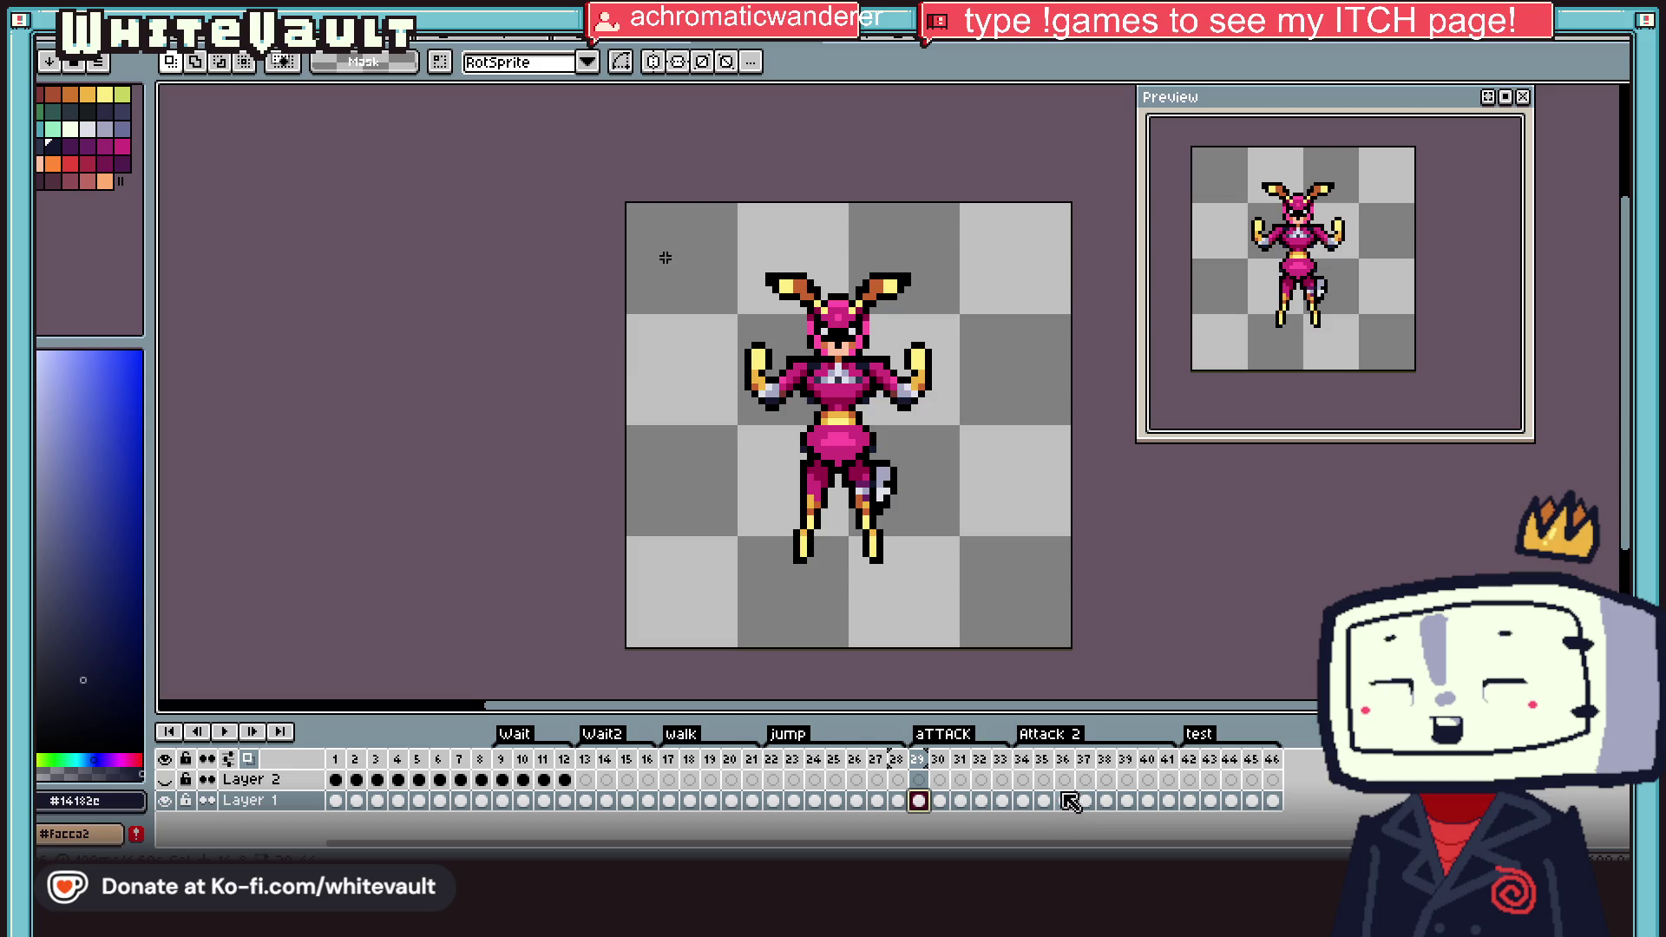
left_click(1028, 801)
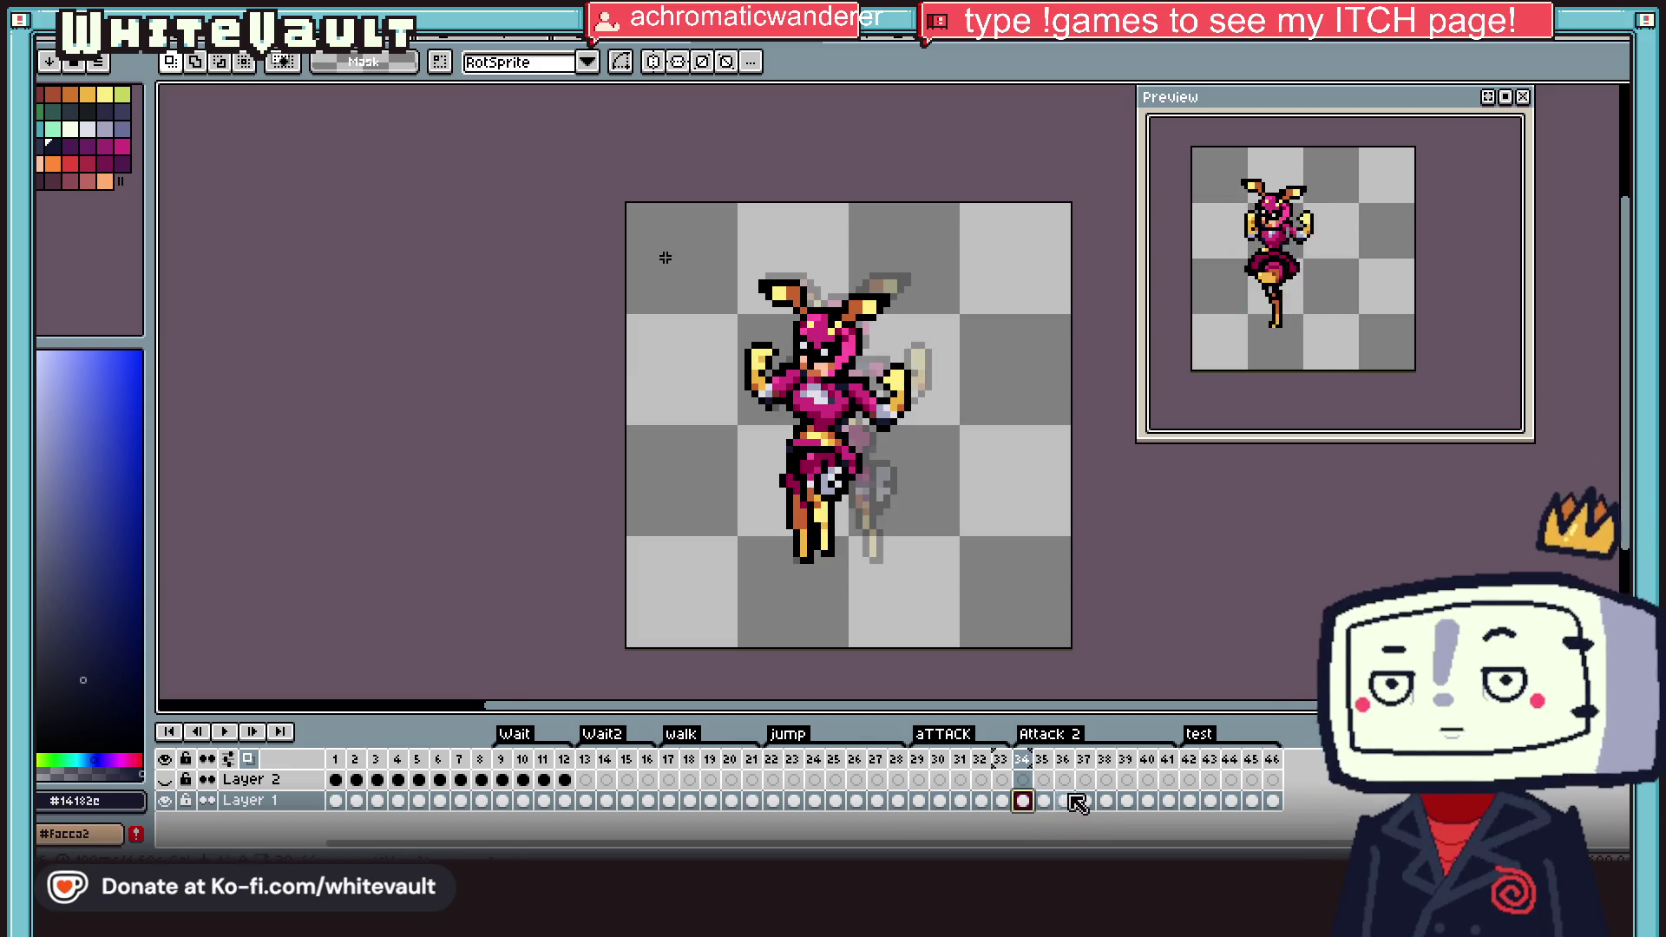
left_click(1191, 802)
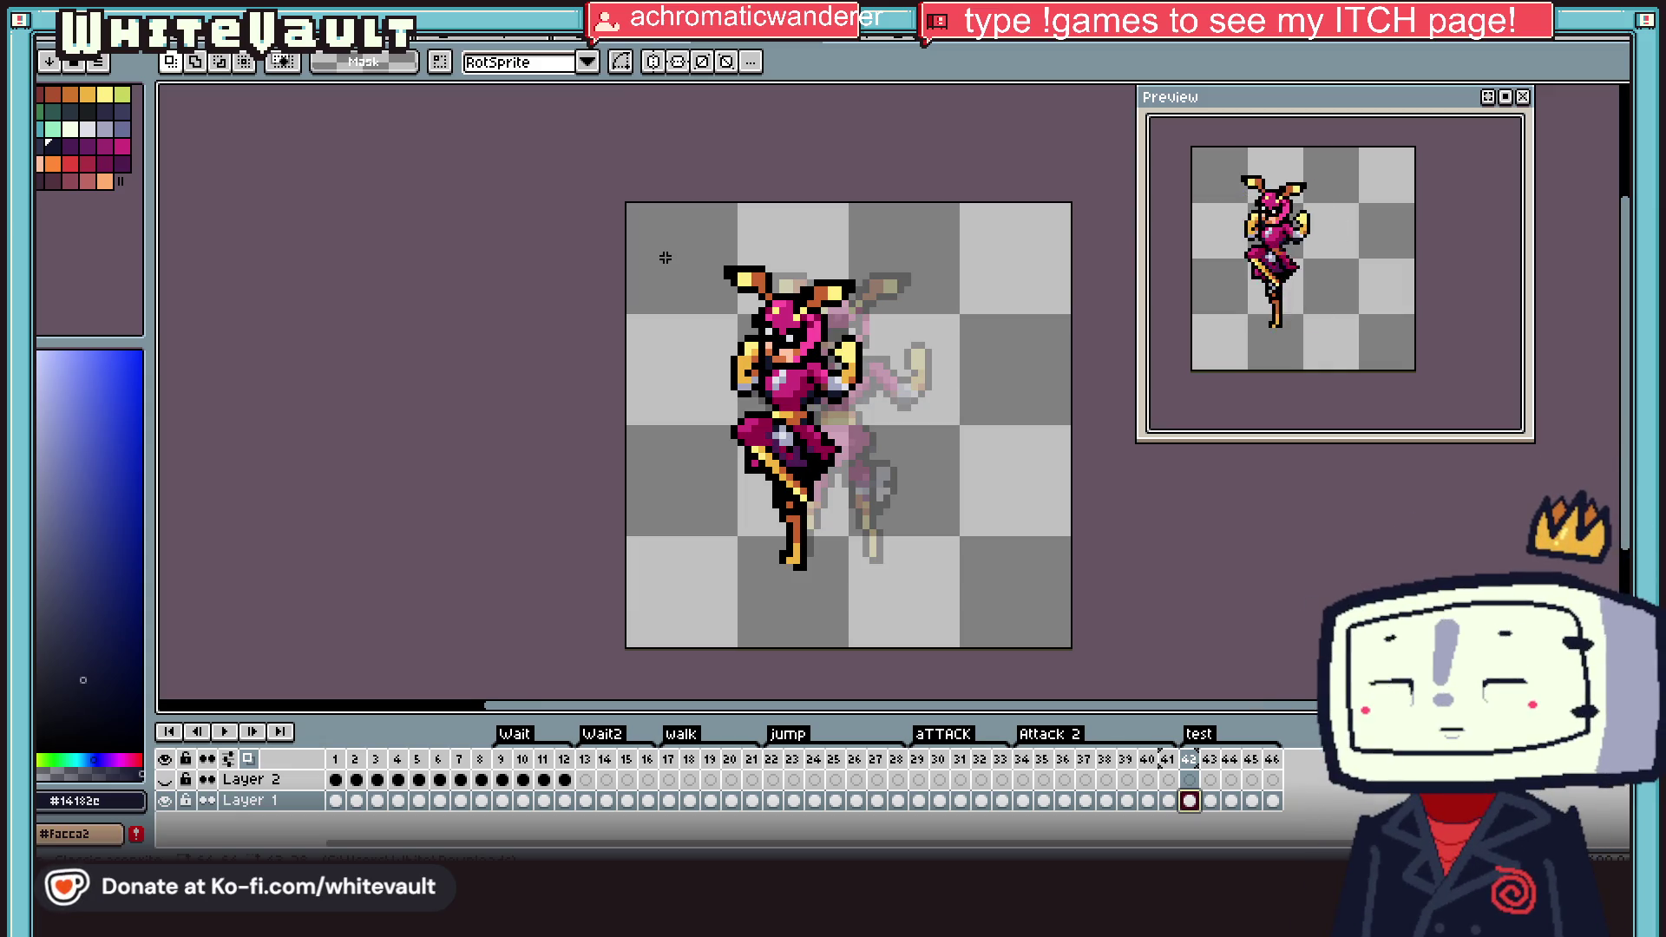
left_click(906, 44)
Step: Close the vampire sheet, truck, BRB, ranger, dumpling and mermaid sprites without saving
left_click(907, 43)
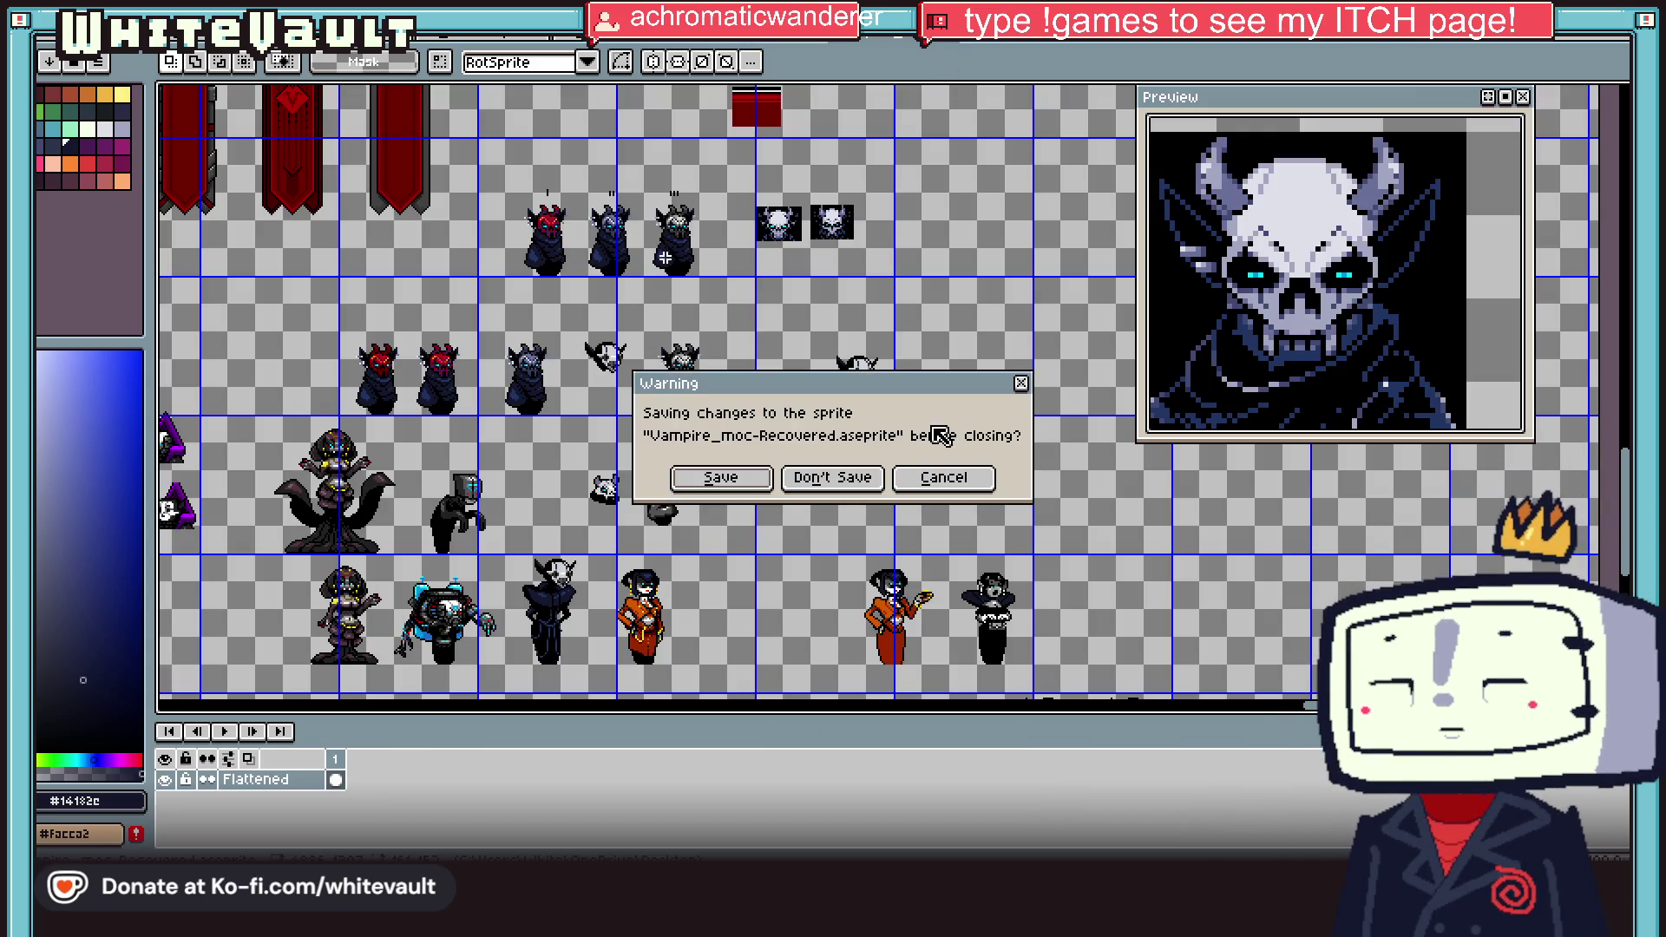
left_click(862, 488)
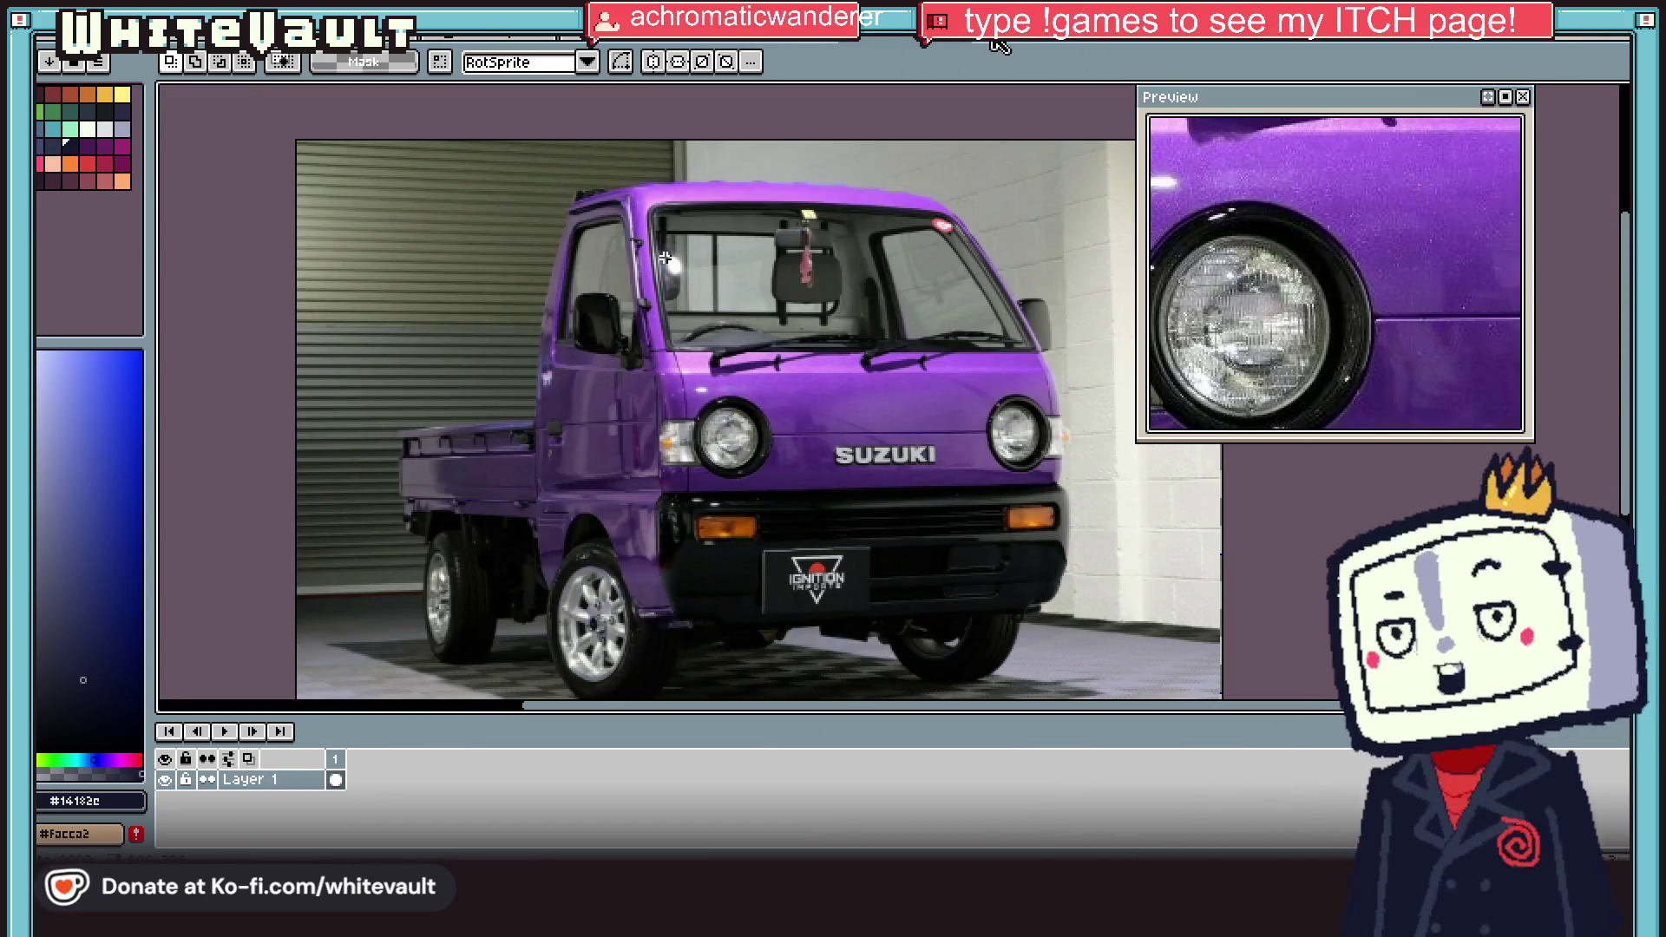
left_click(963, 43)
left_click(872, 477)
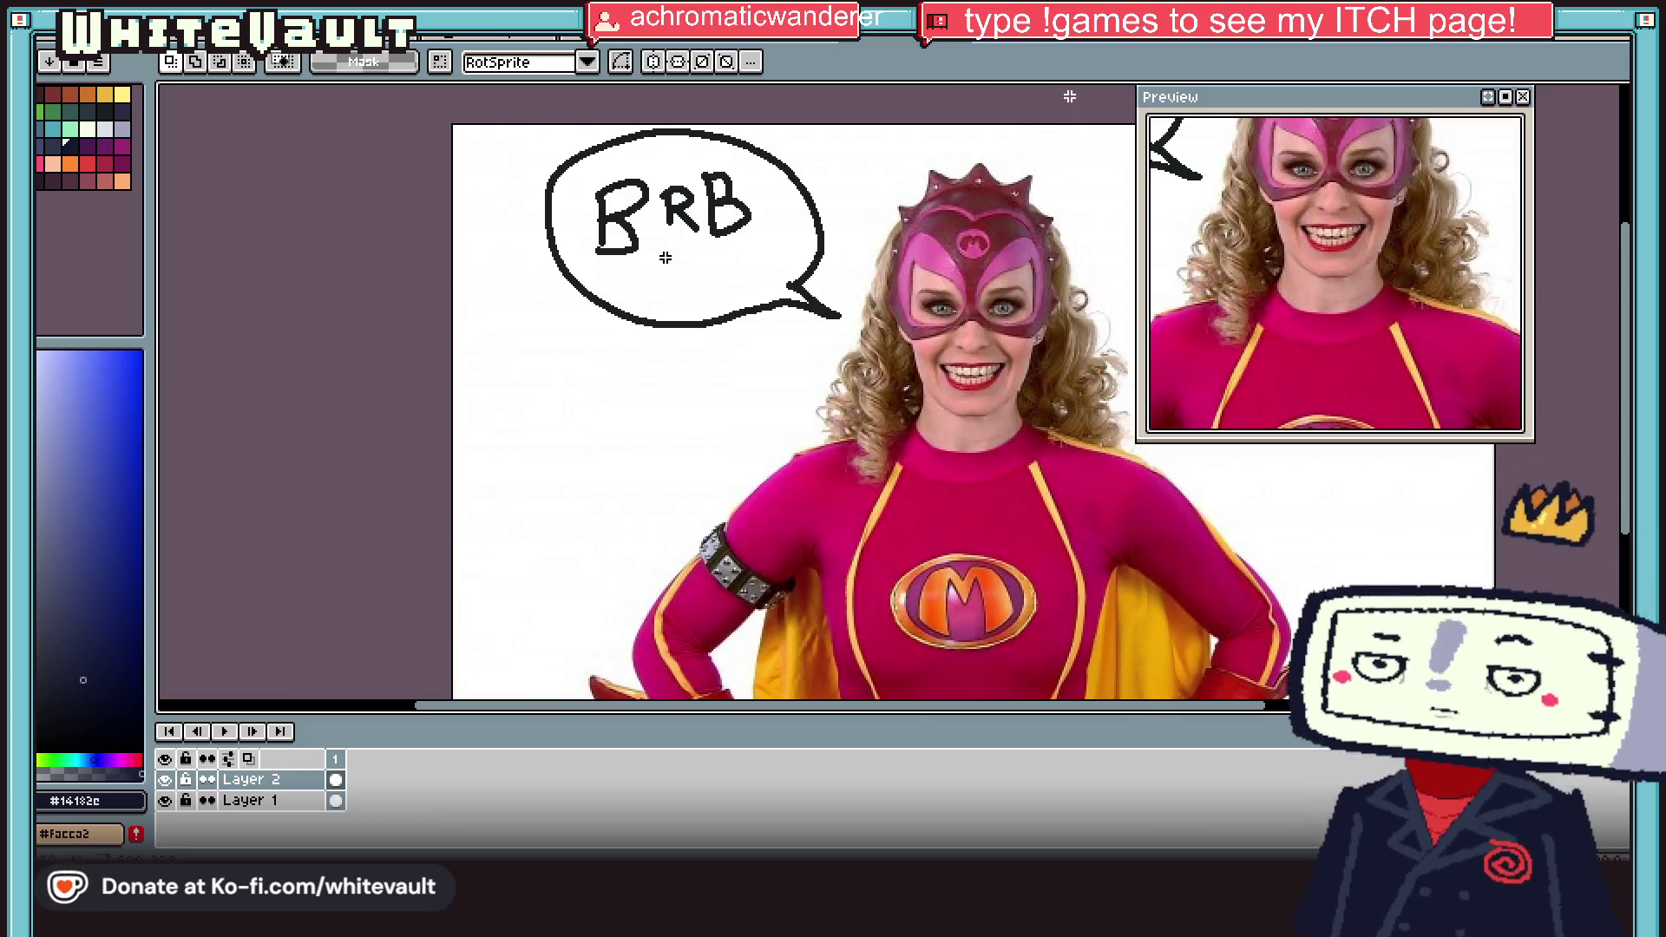
left_click(1054, 39)
left_click(1055, 39)
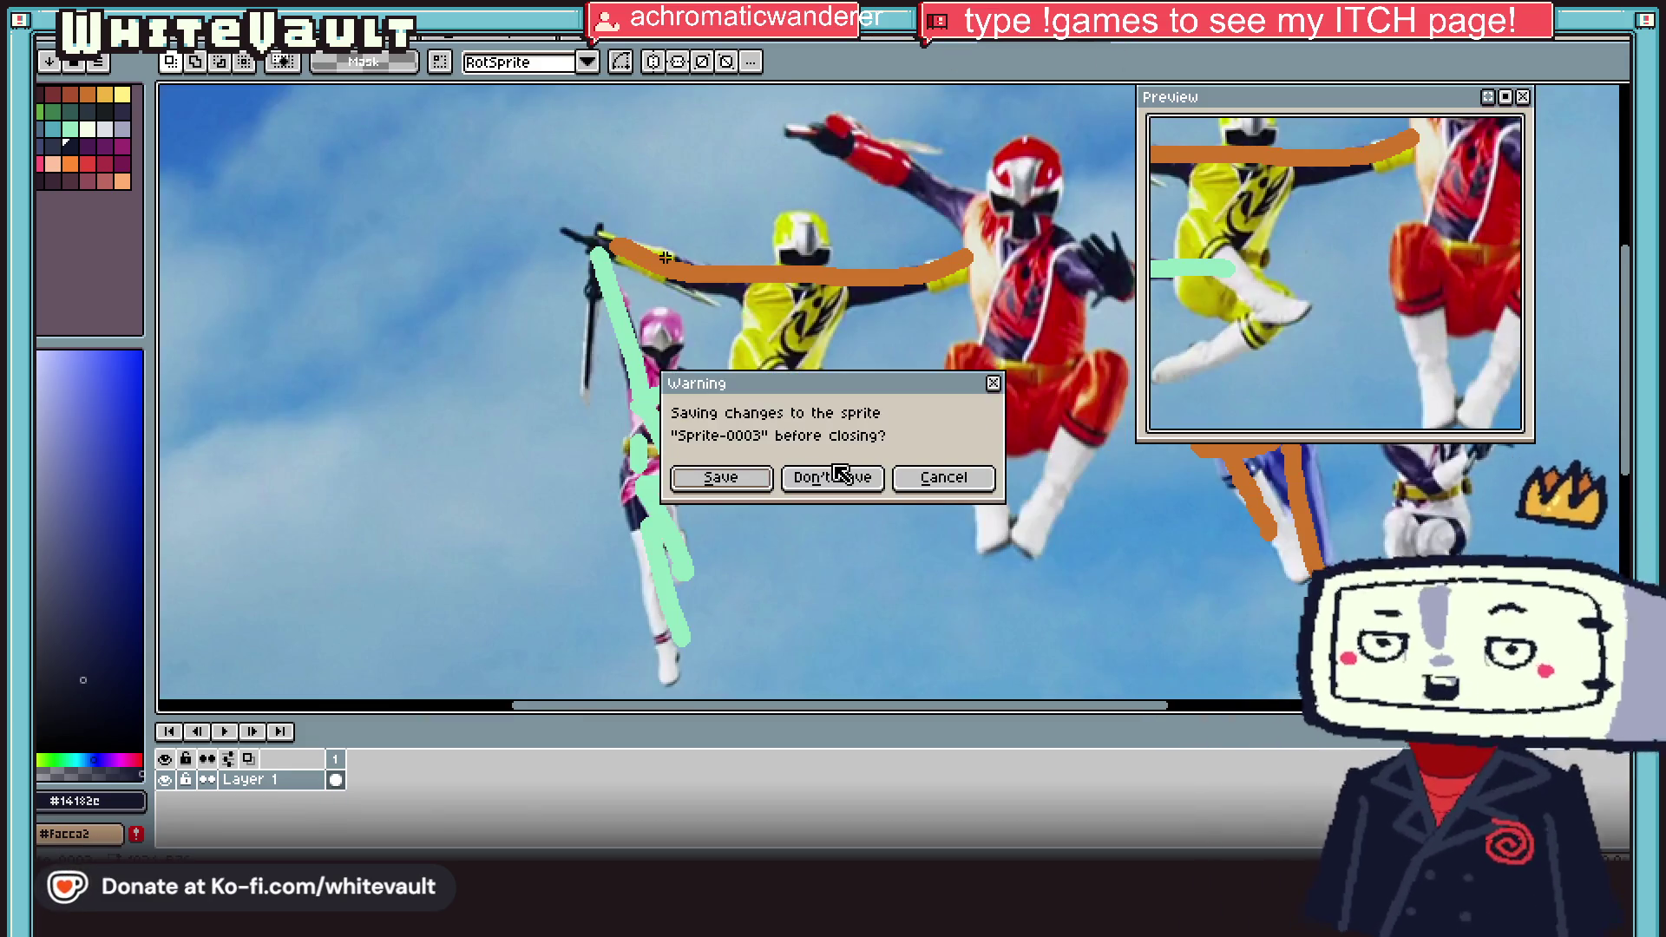
left_click(840, 476)
left_click(1055, 40)
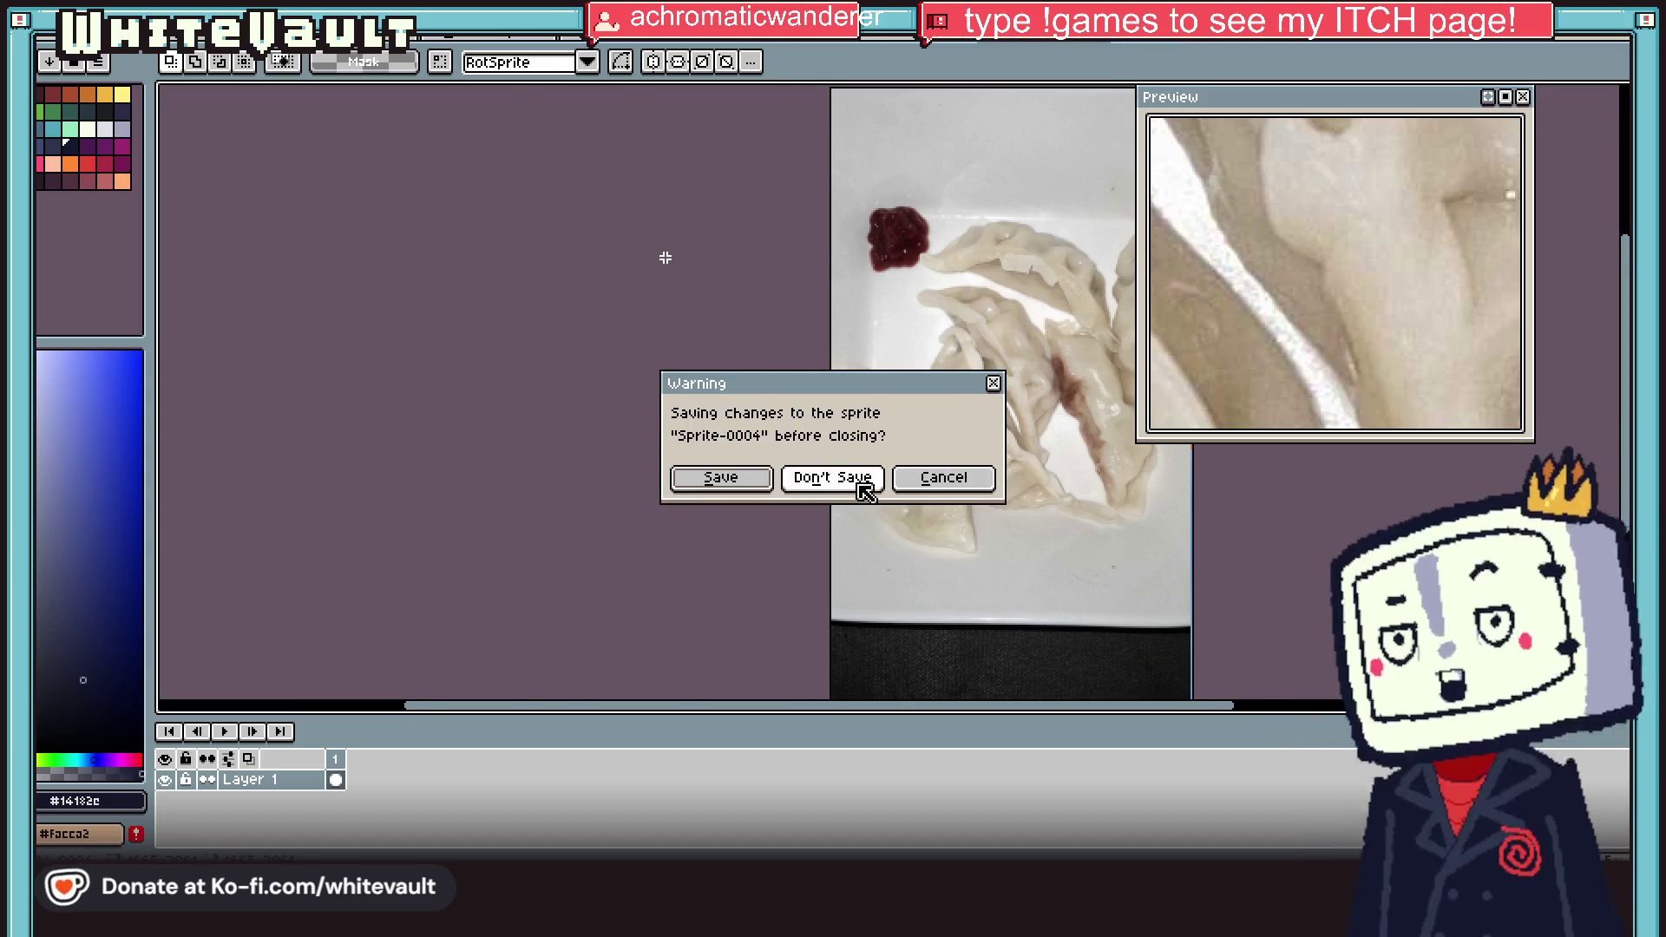
left_click(863, 480)
left_click(1114, 52)
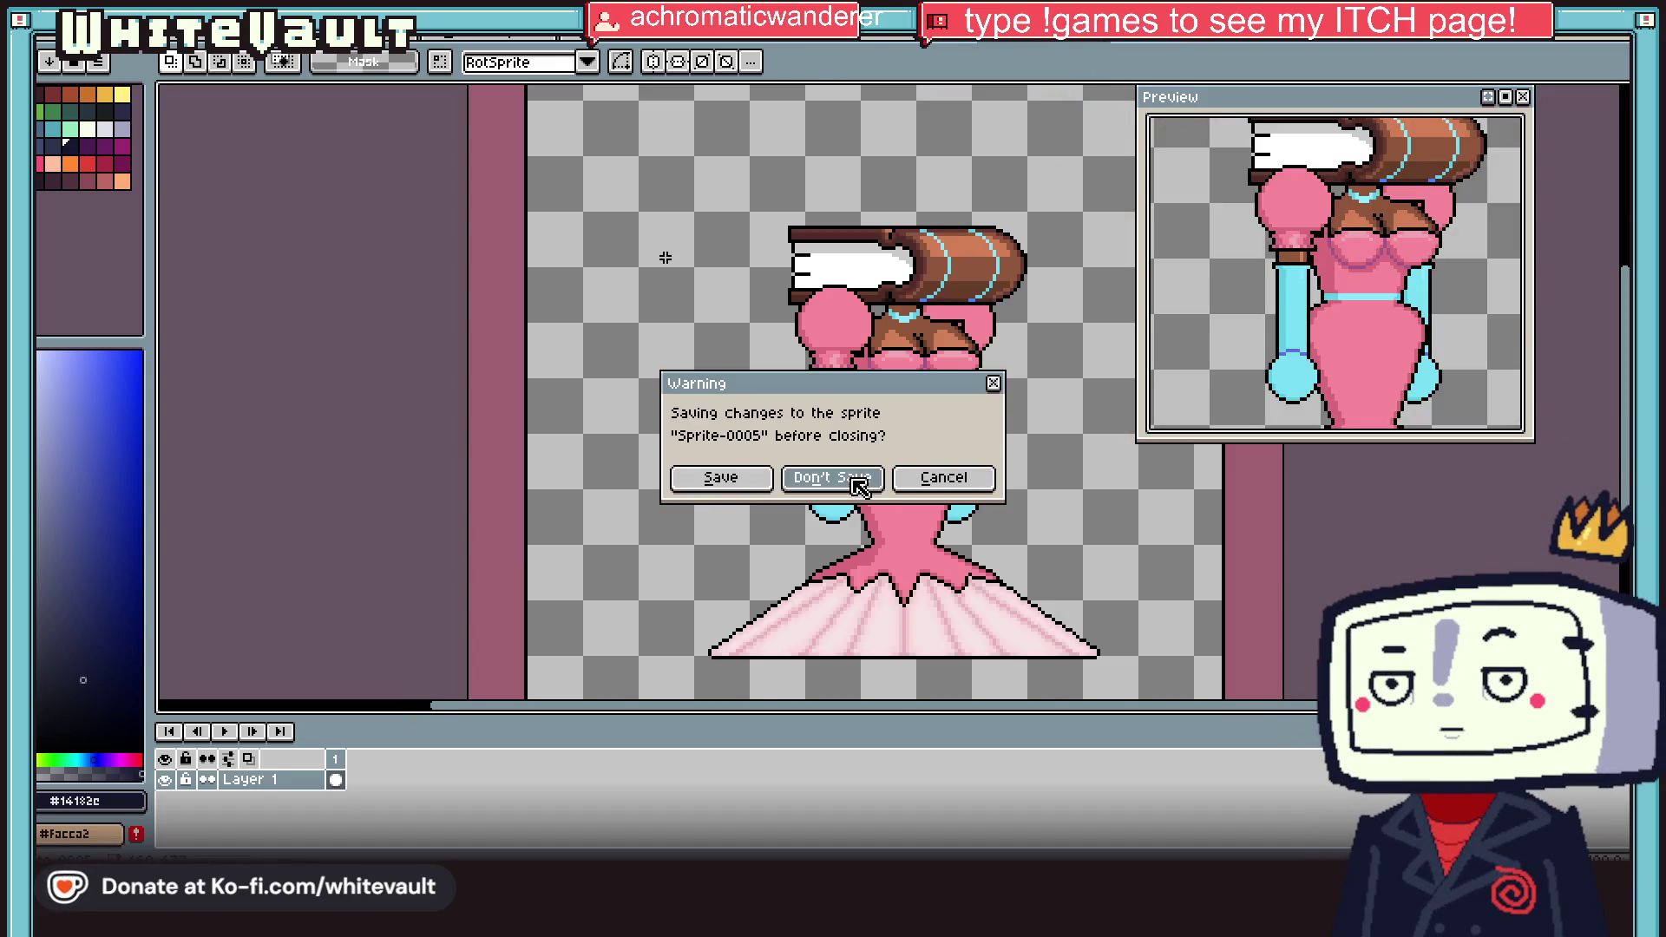
left_click(856, 476)
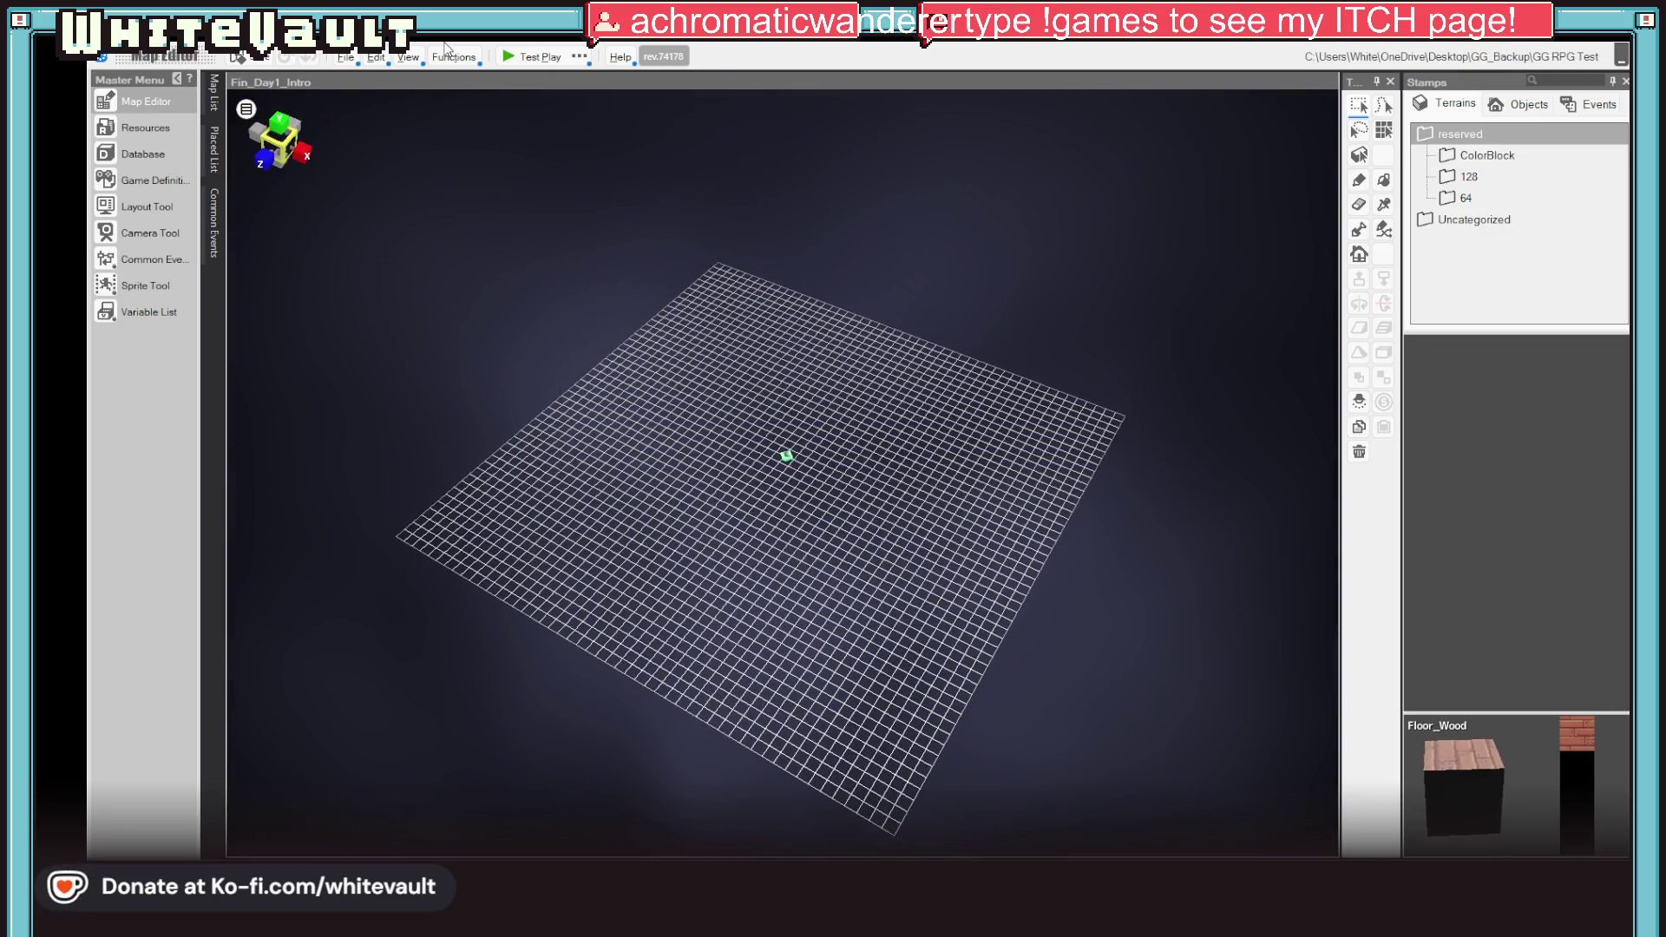
Step: Open the Day1_Shop_Vet map from the Day 4 - Golden folder in the Map List
left_click(213, 91)
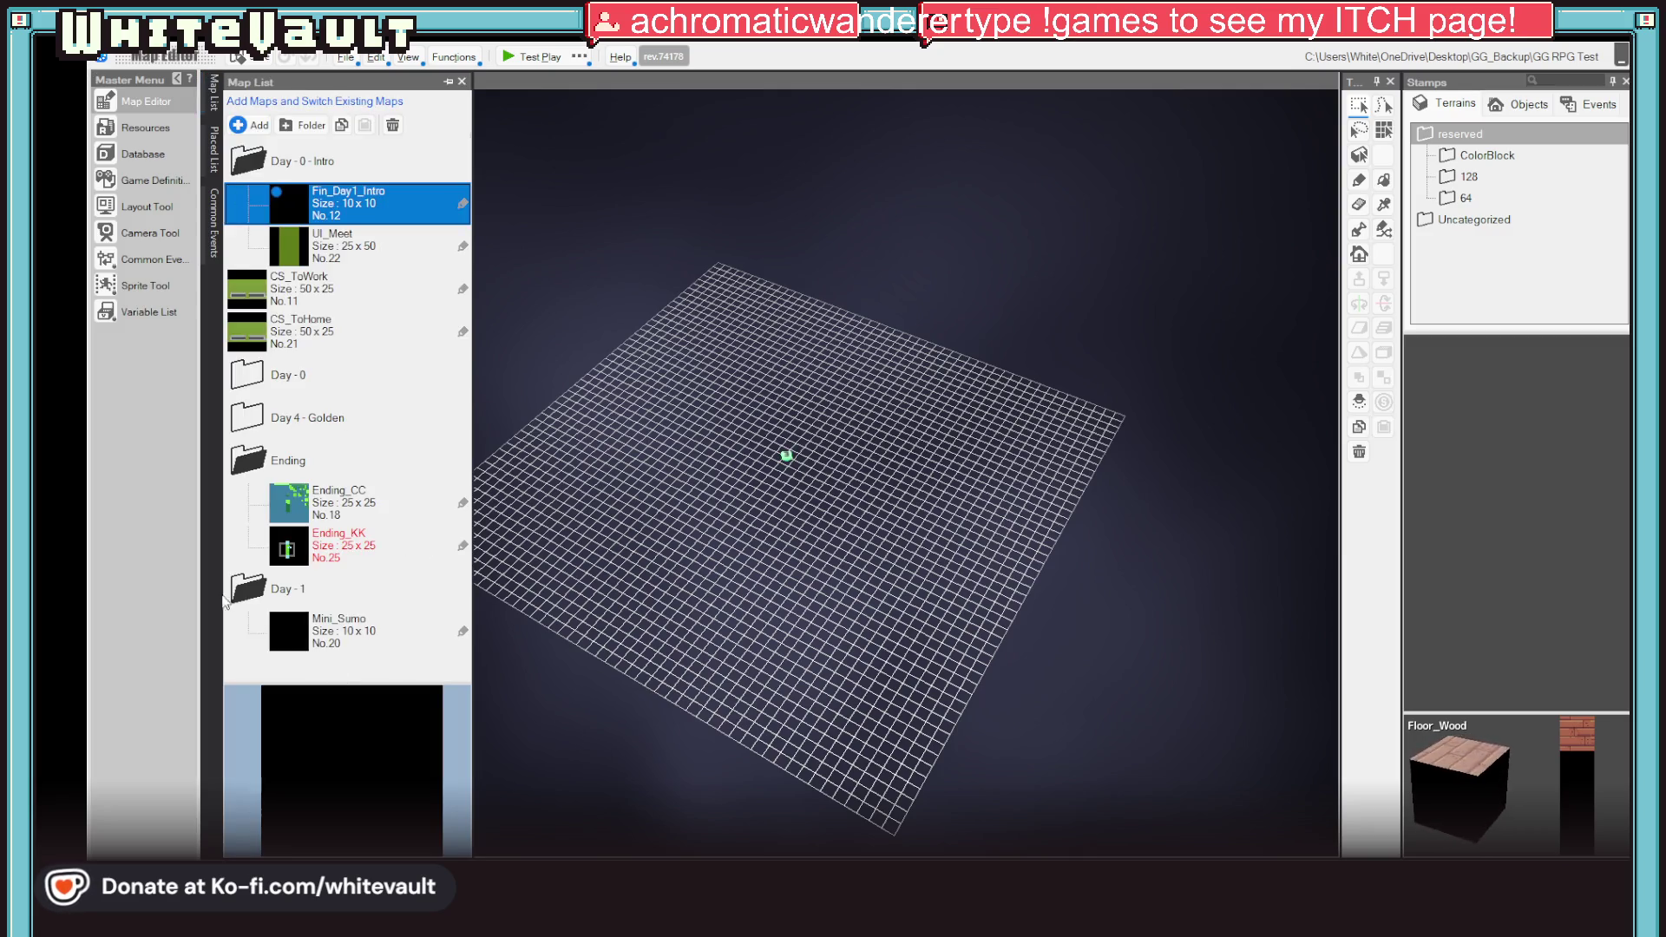
left_click(256, 415)
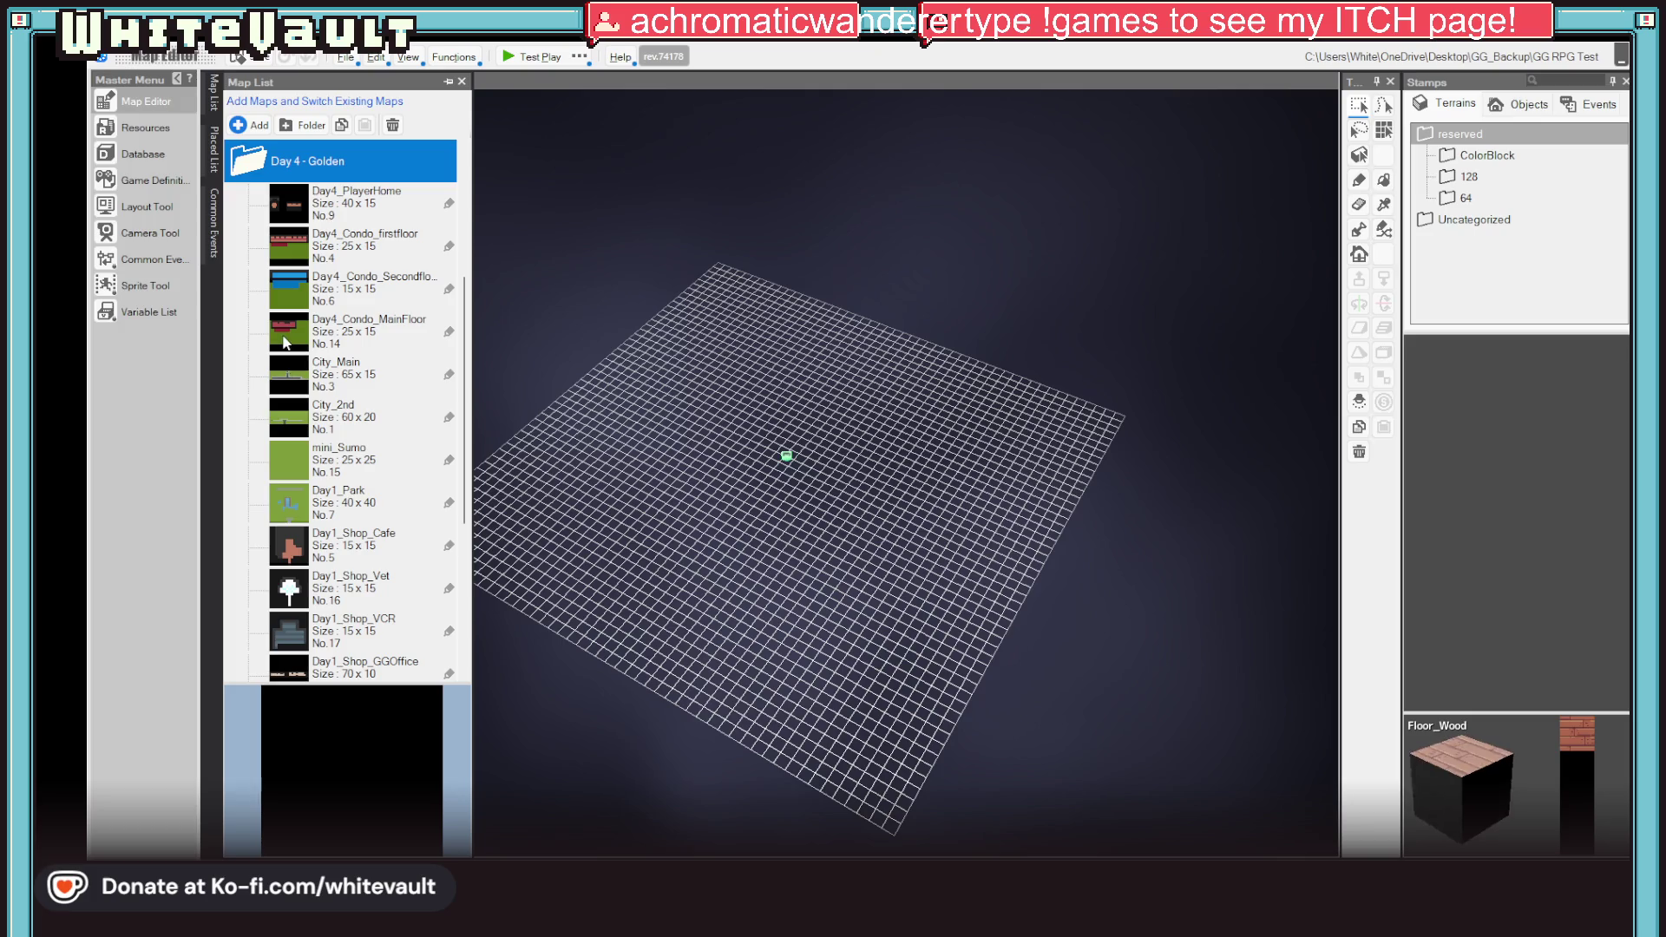
scroll(287, 343, "down", 3)
left_click(352, 336)
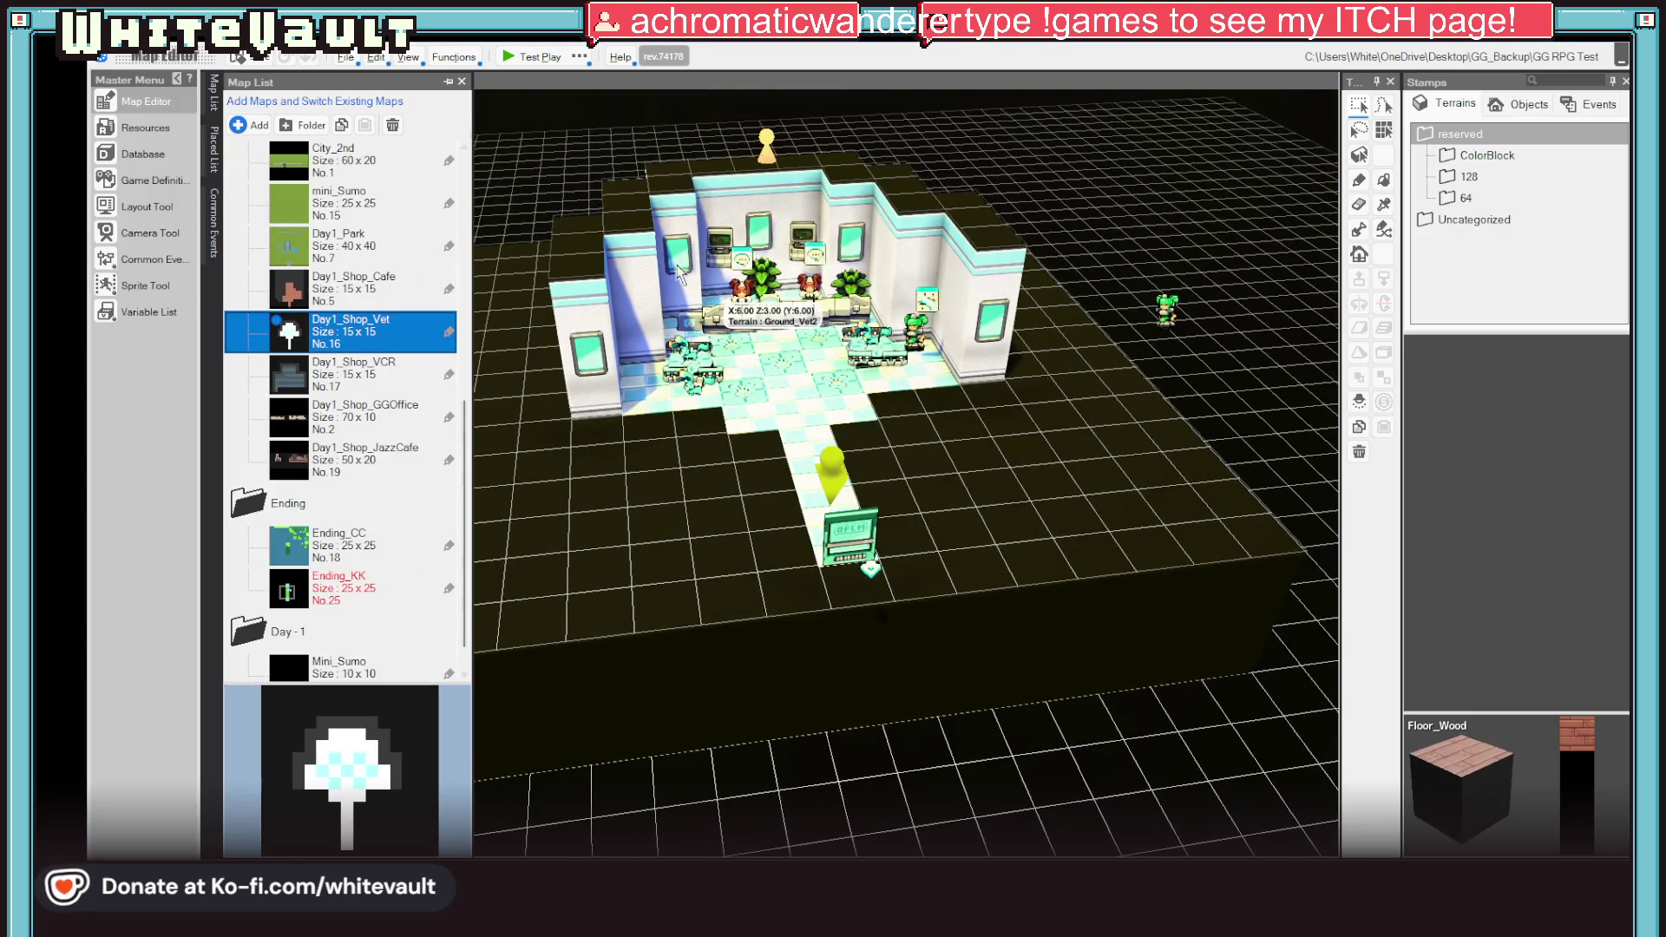
Step: Set the player's starting point on the path tile below the room and start a test play
scroll(954, 529, "up", 5)
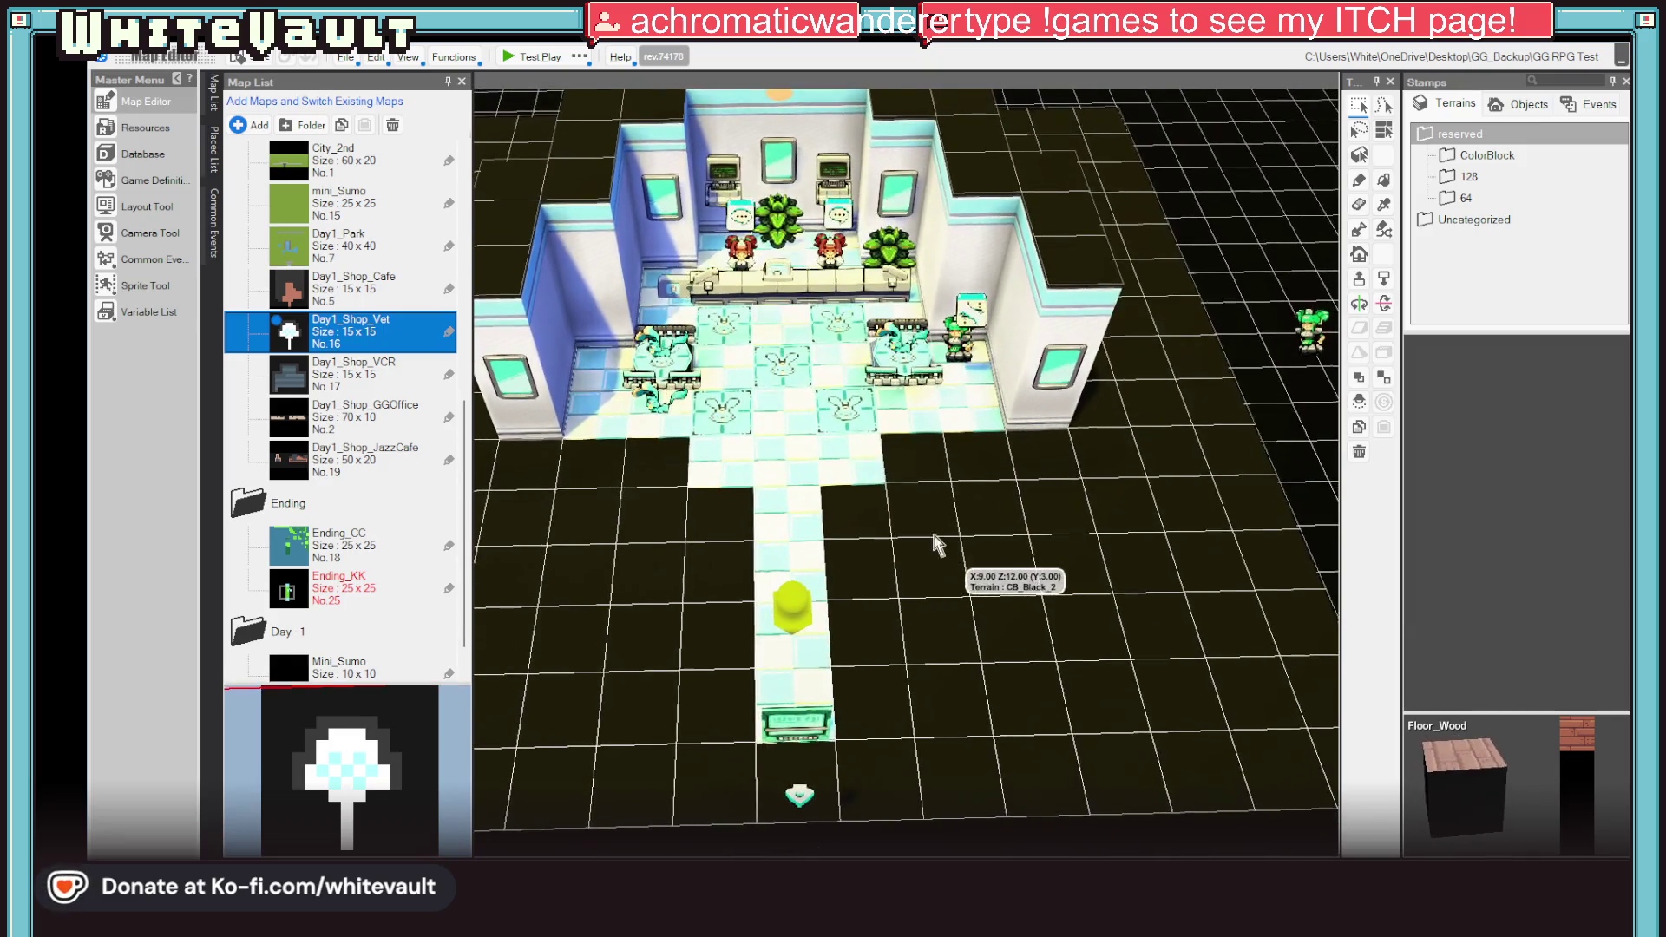
left_click(789, 468)
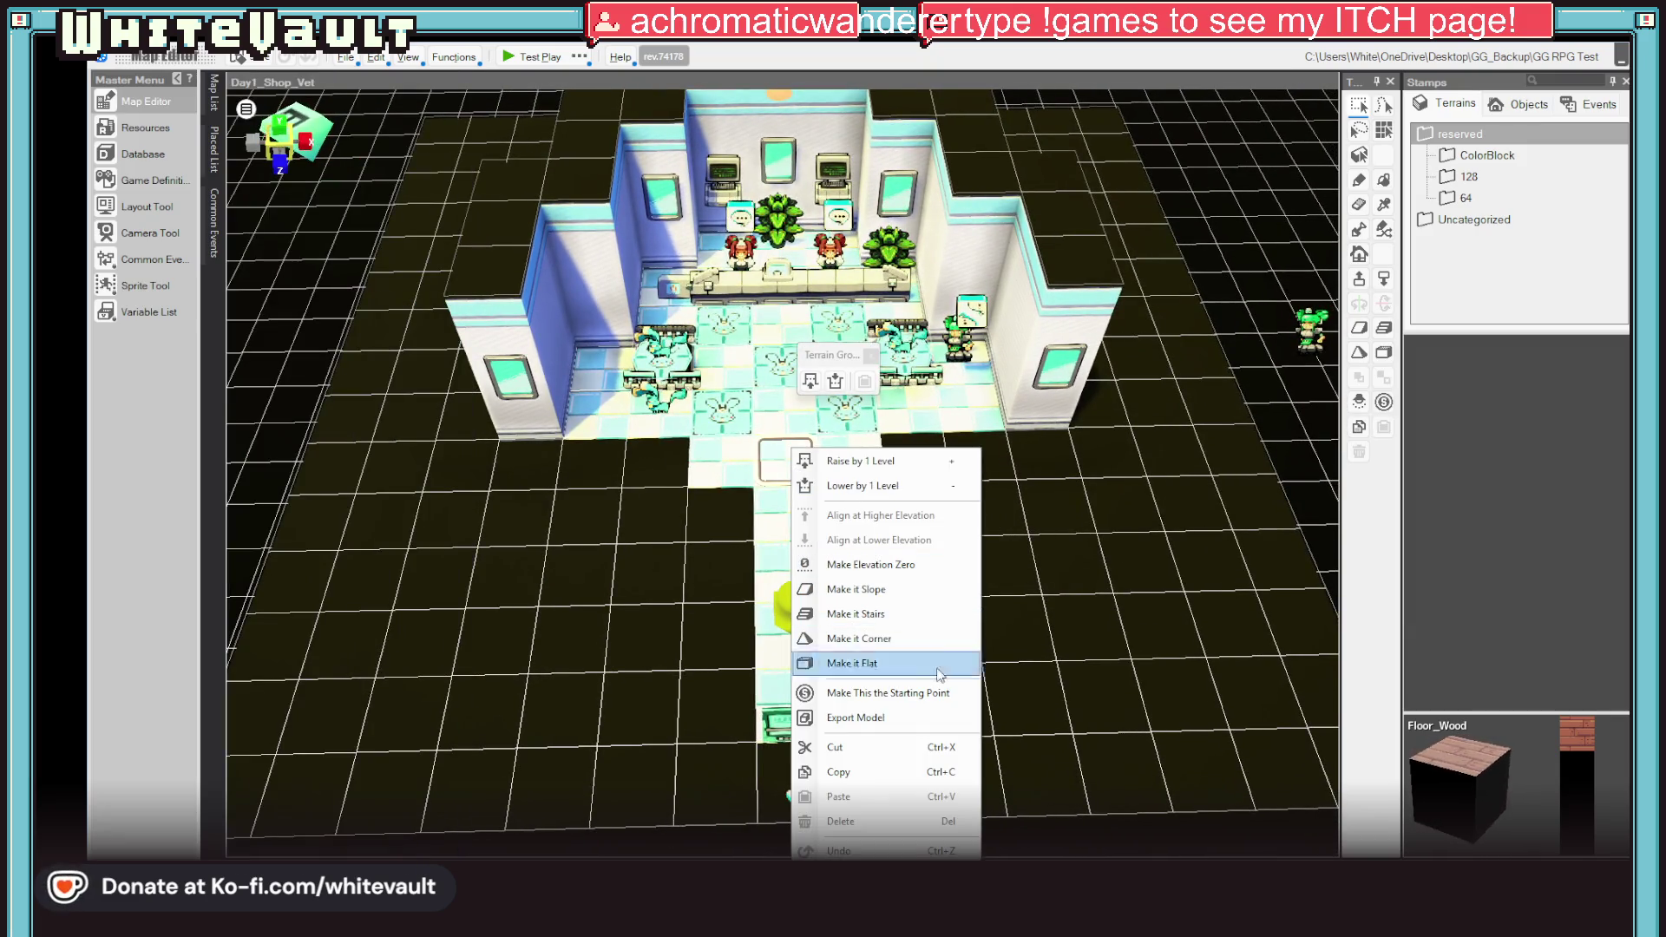
left_click(868, 692)
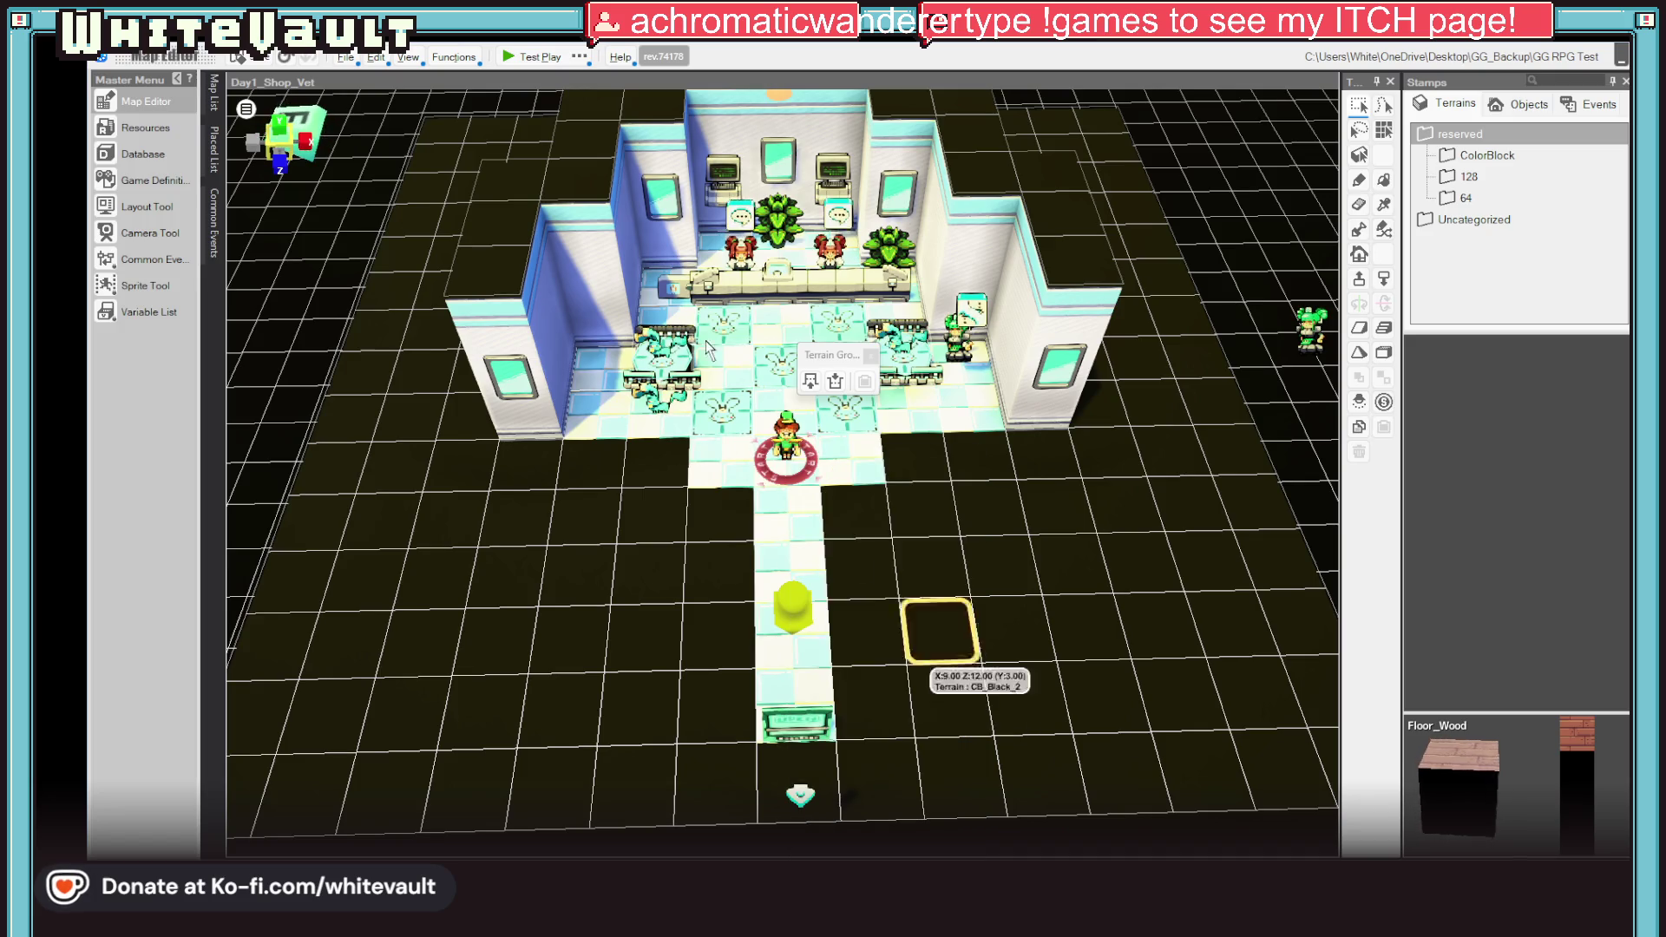
left_click(536, 58)
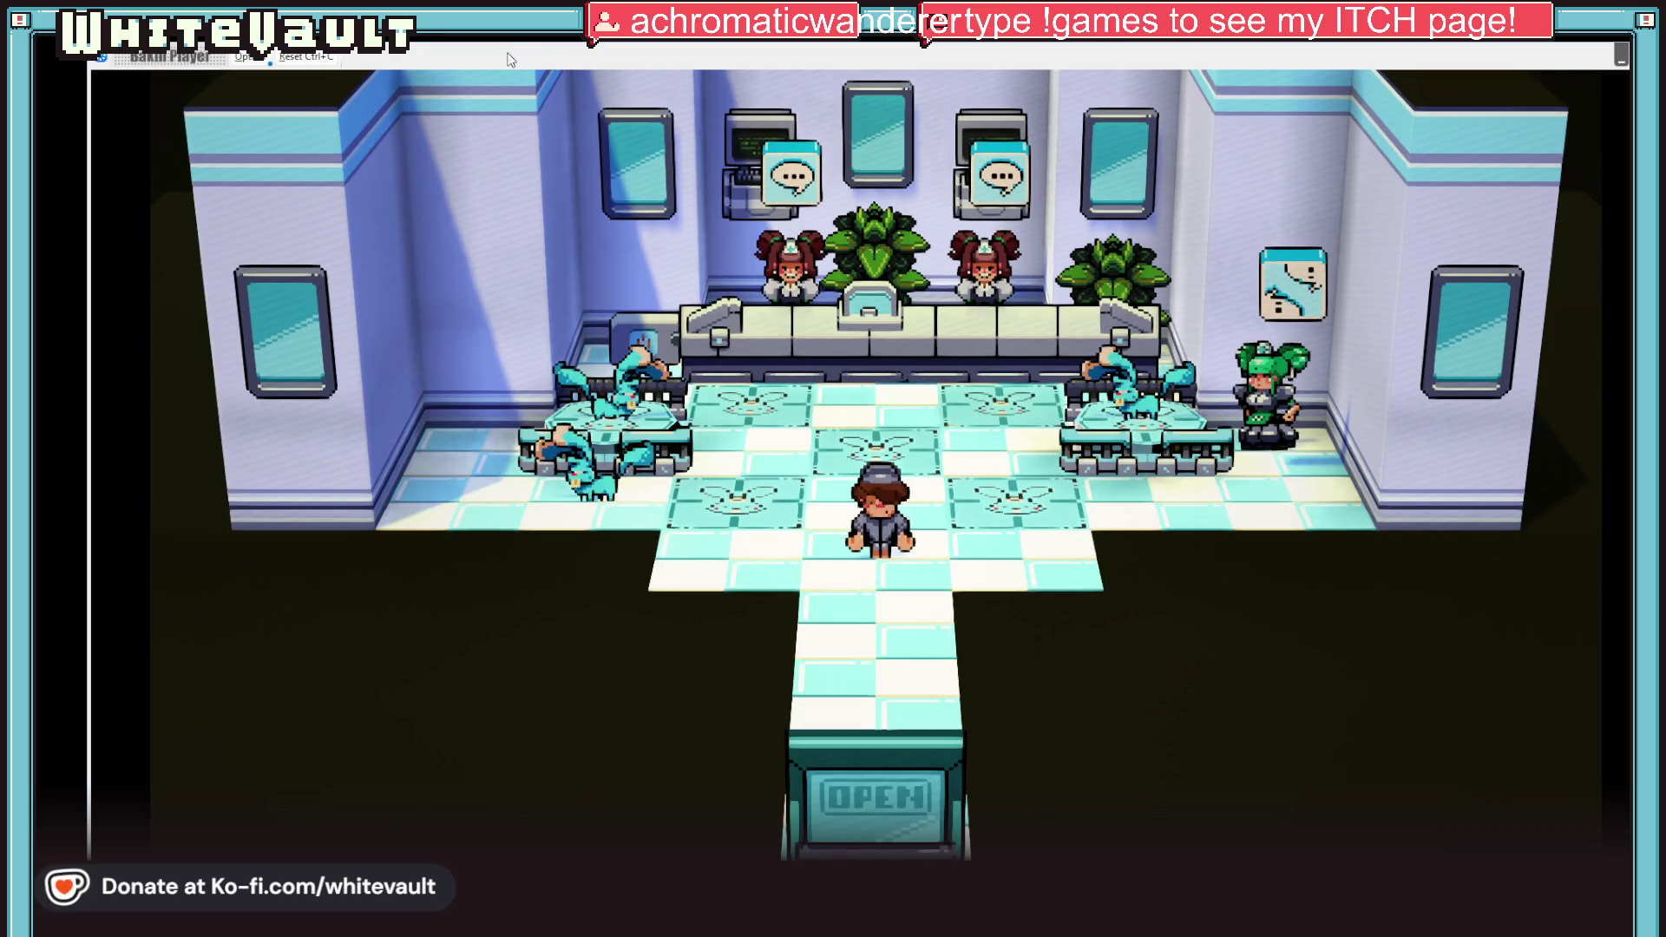
Step: Walk to the green-haired NPC, read the kabbit dialogue, and walk back across the room
key("Right")
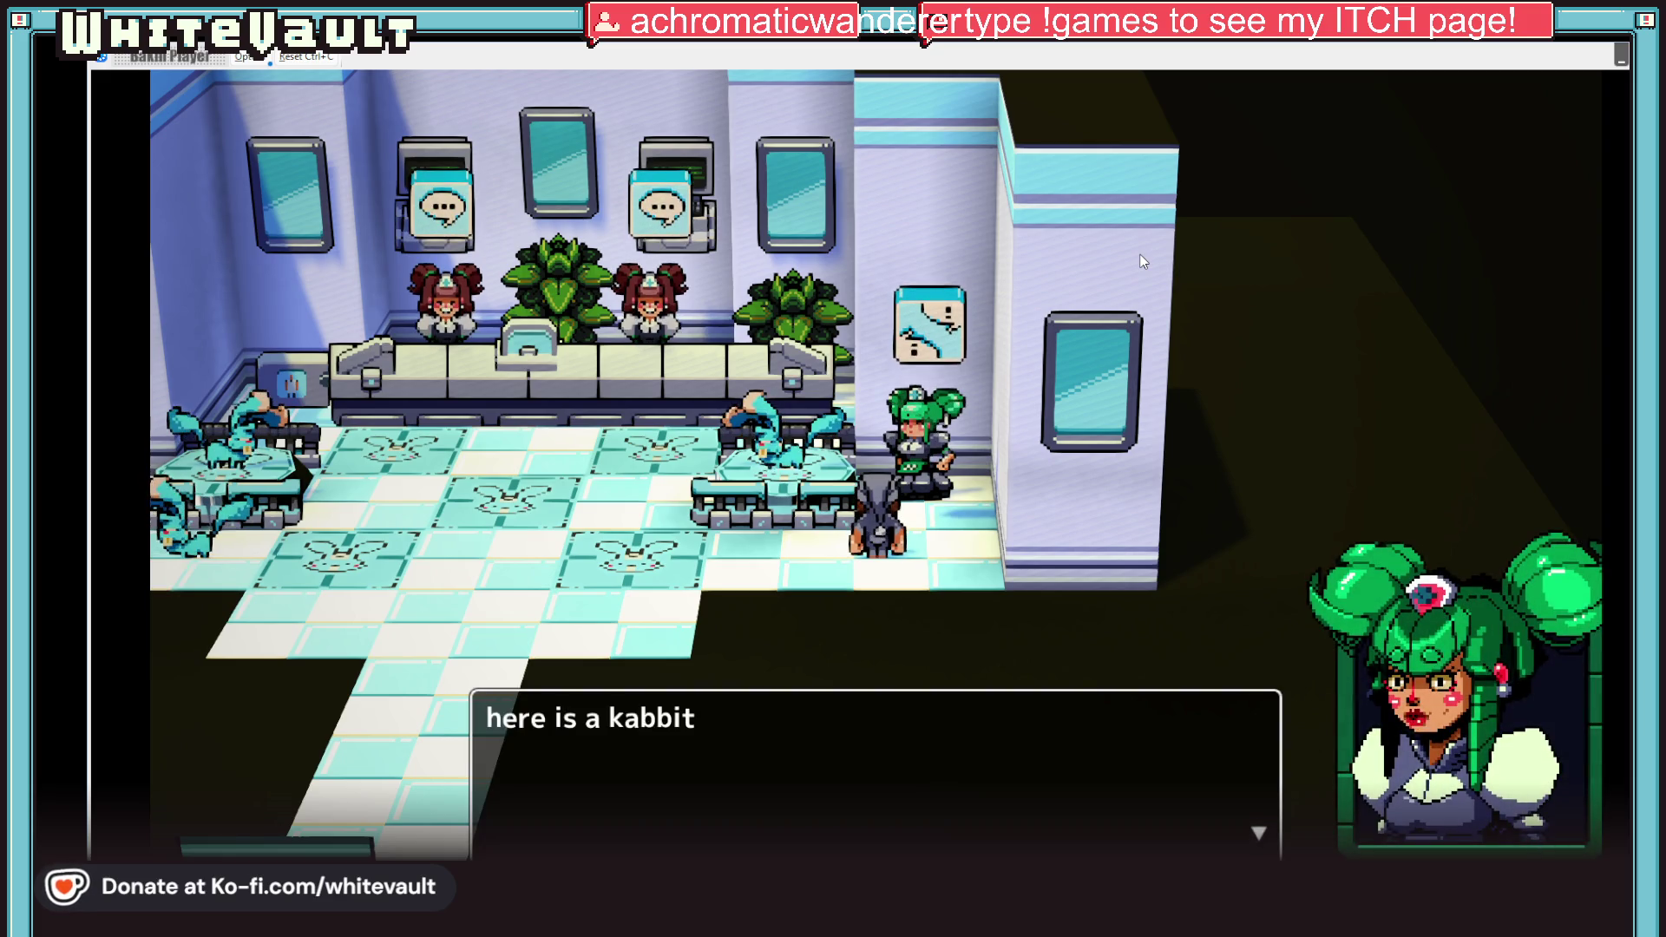
key("Return")
key("Return")
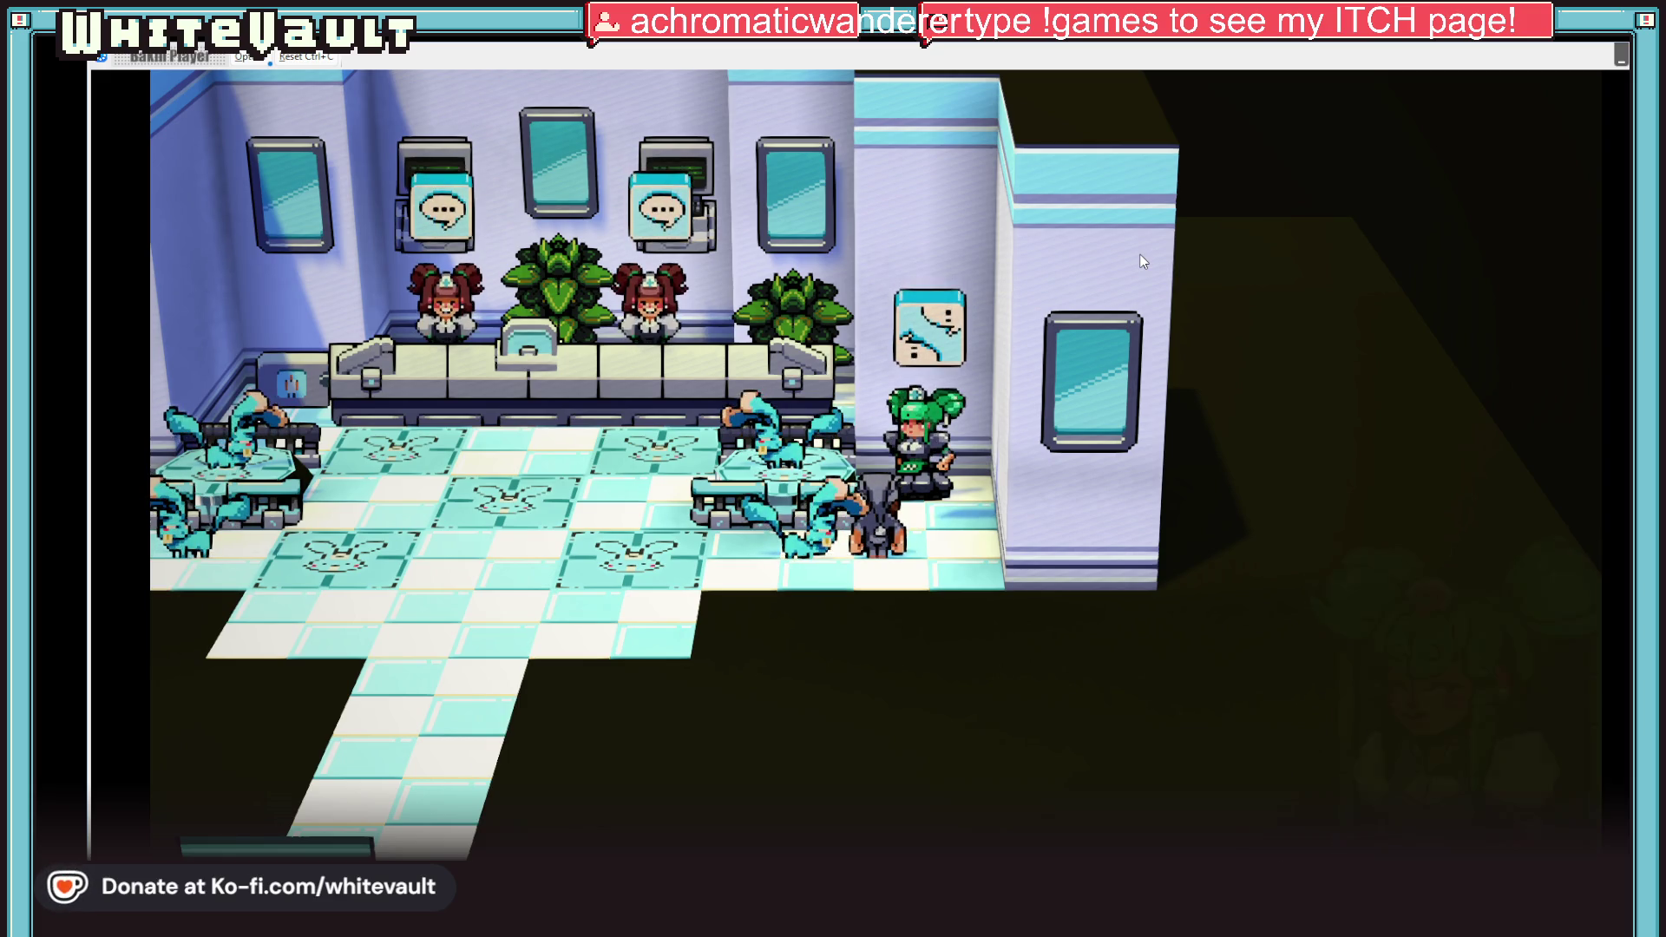
key("Left")
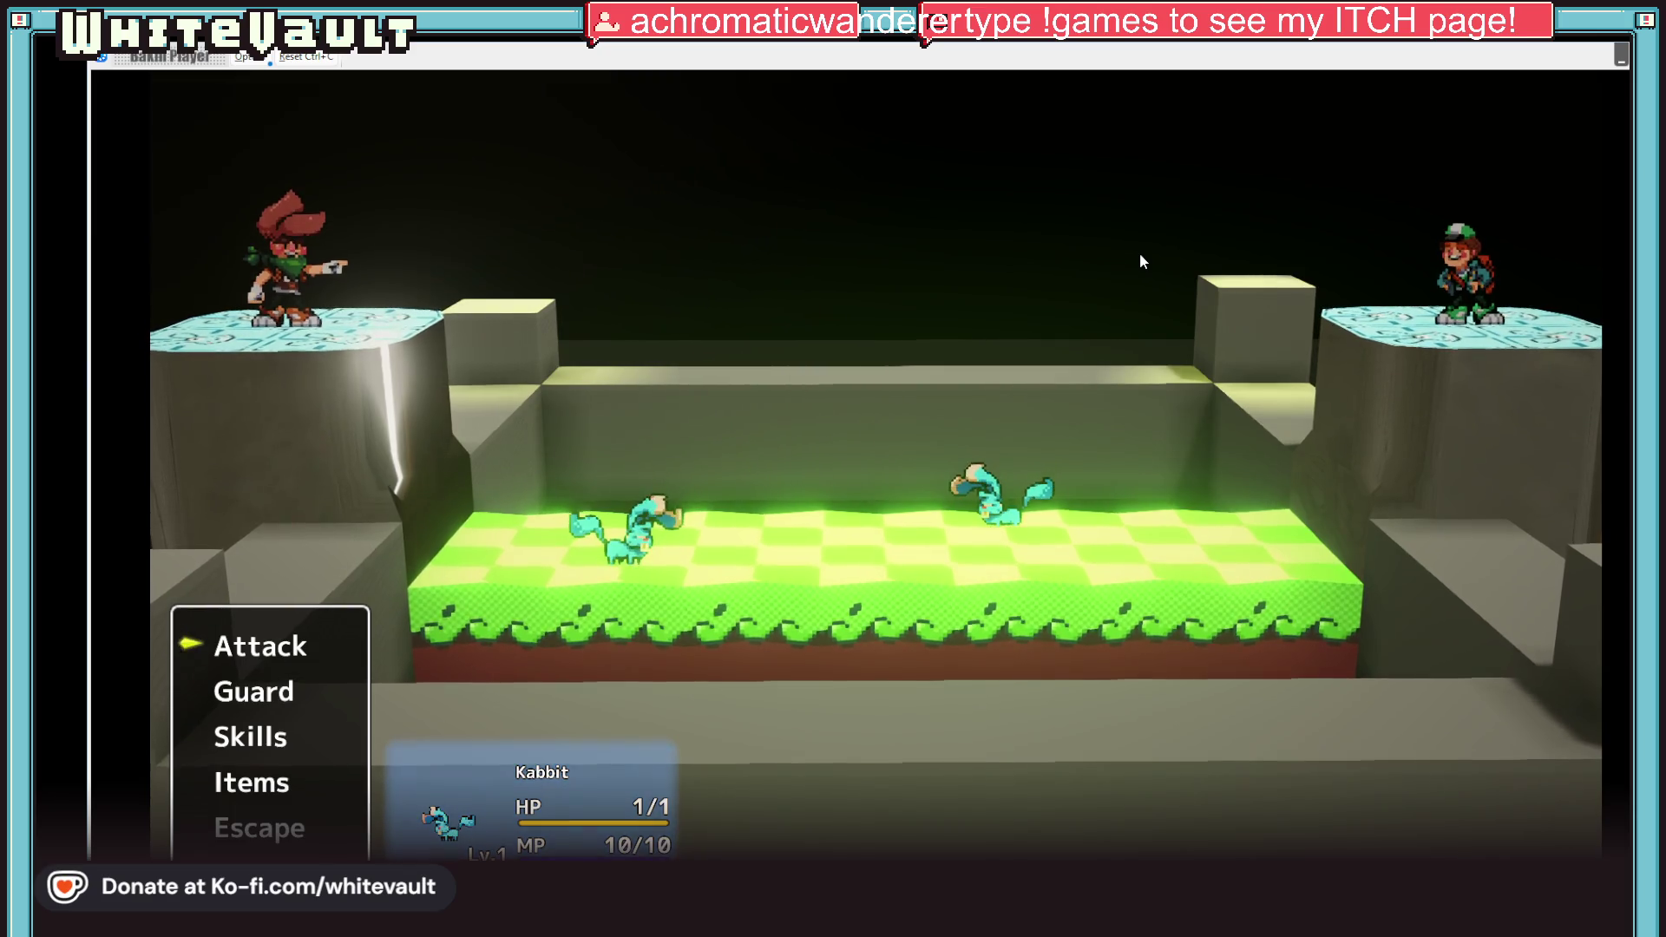
Step: Attack the Kabbit in battle, dismiss the results, and zoom out the map view
key("Return")
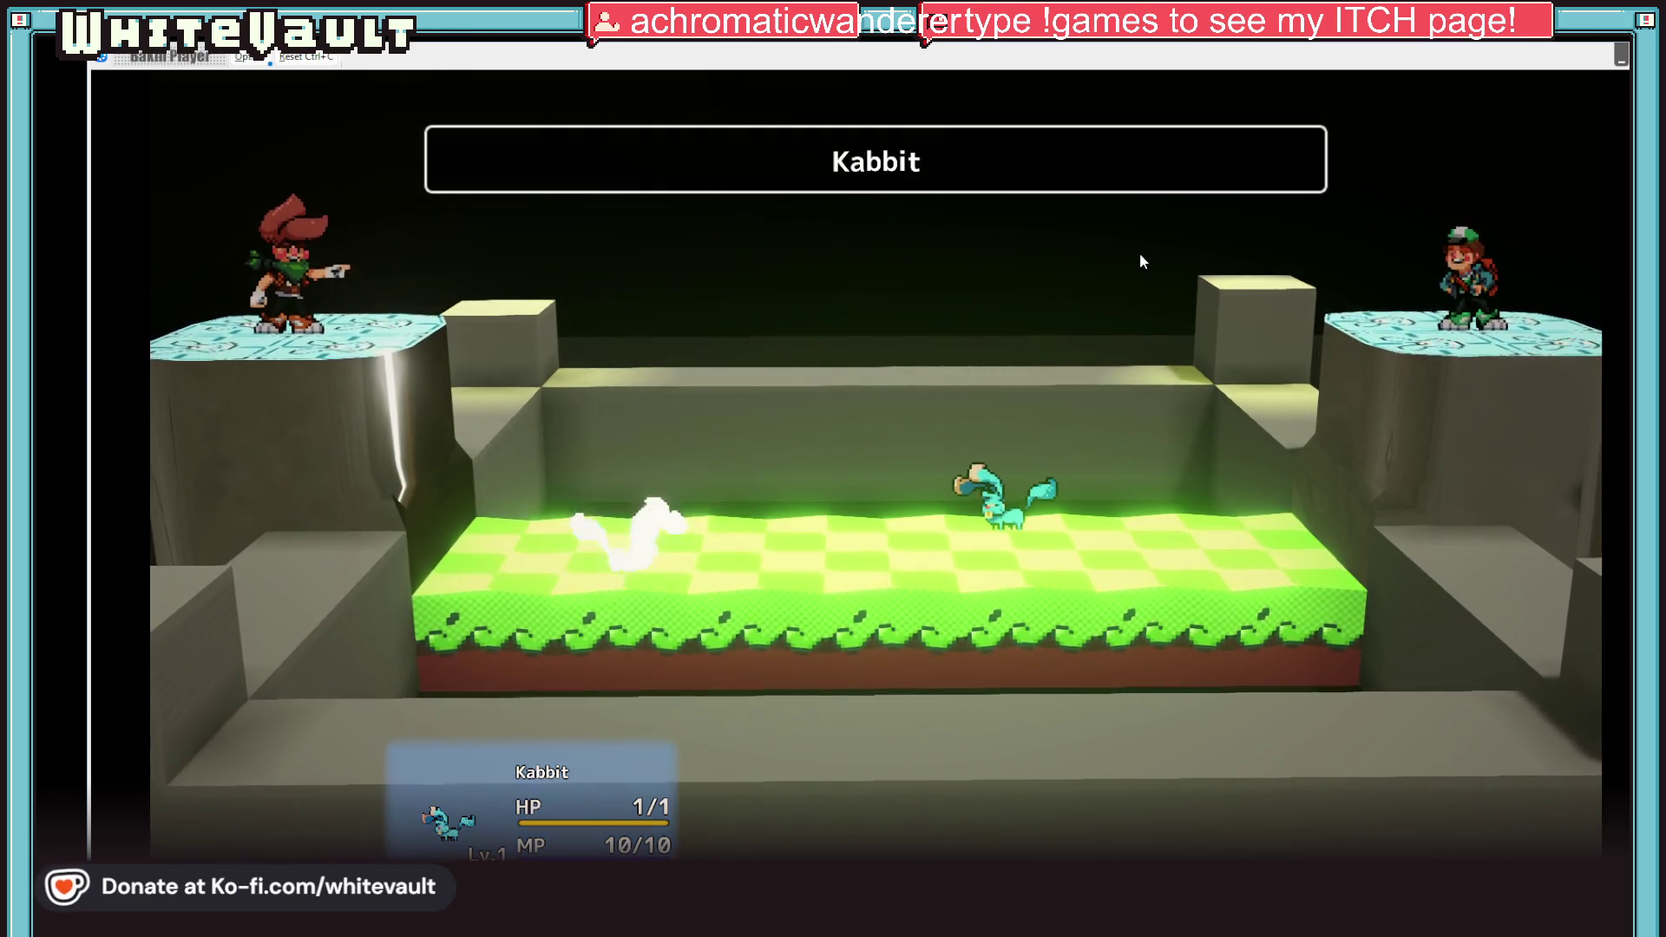
key("Return")
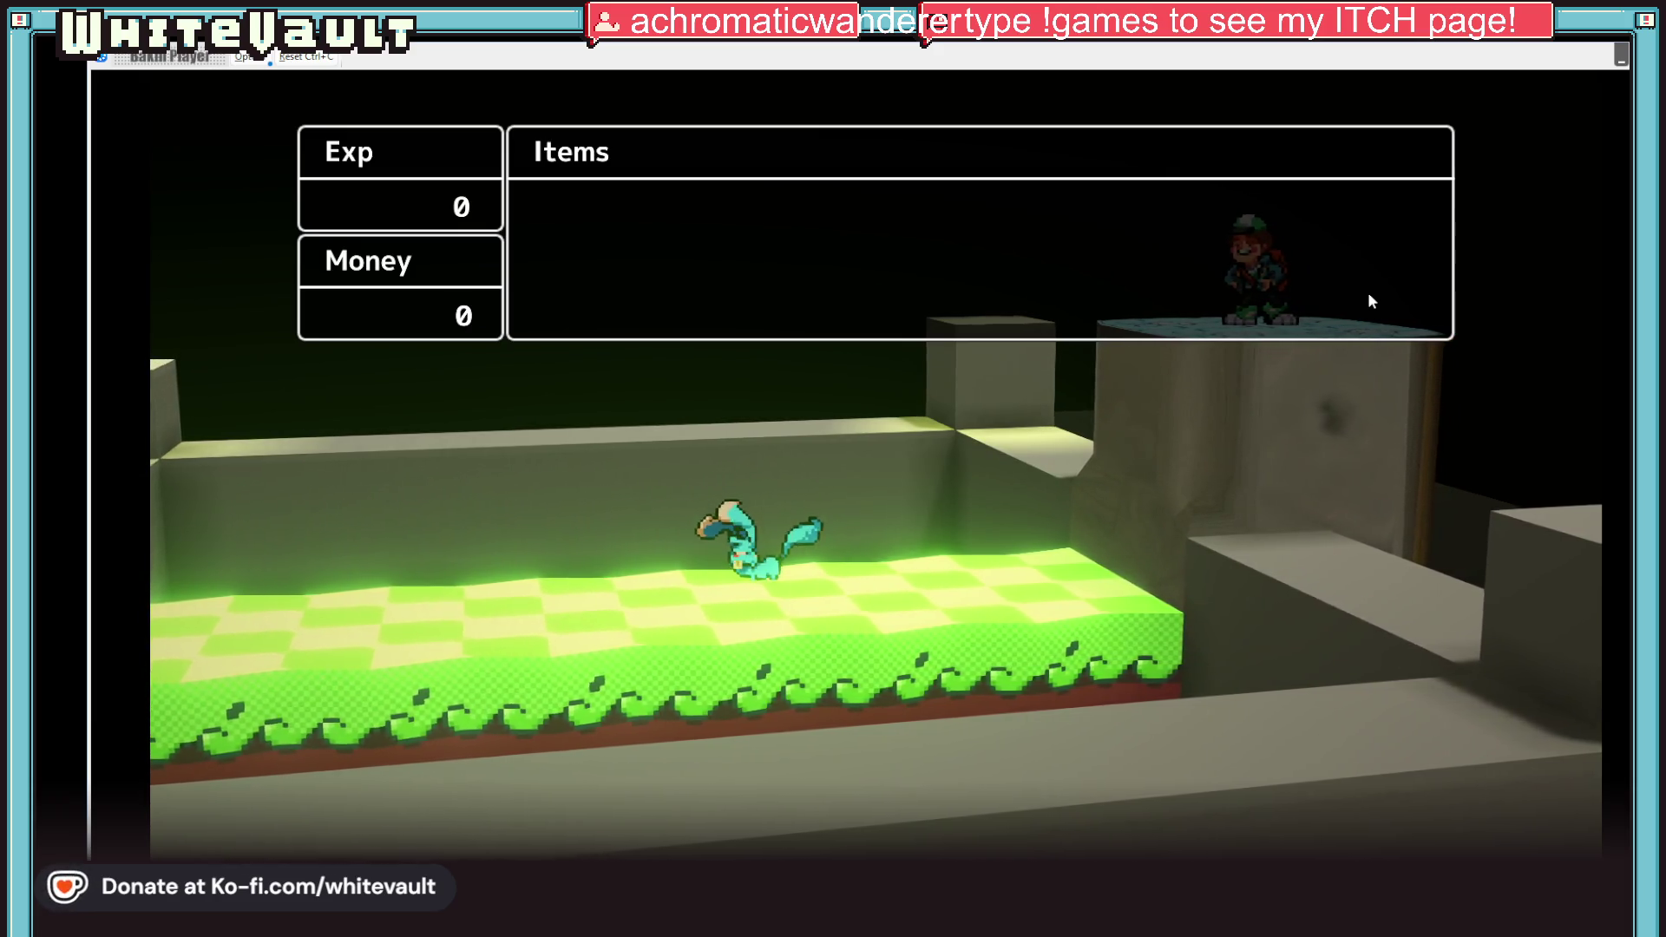
key("Return")
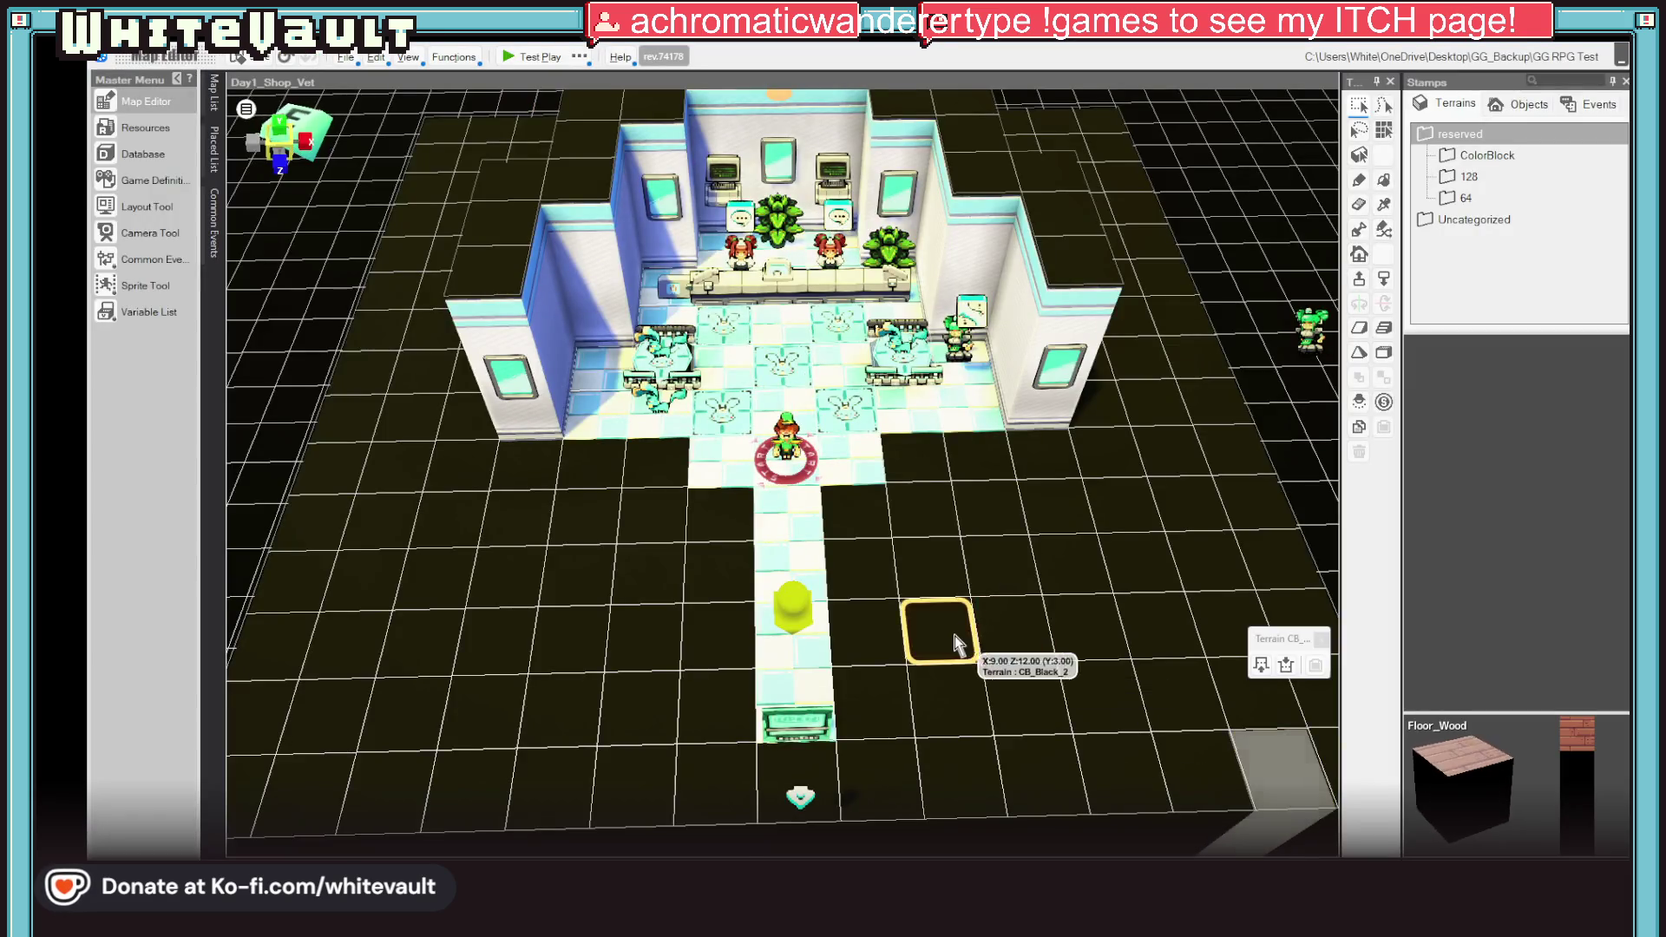
mouse_move(955, 635)
left_mouse_down()
mouse_move(983, 640)
mouse_move(1007, 544)
mouse_move(1009, 590)
mouse_move(937, 556)
left_mouse_up()
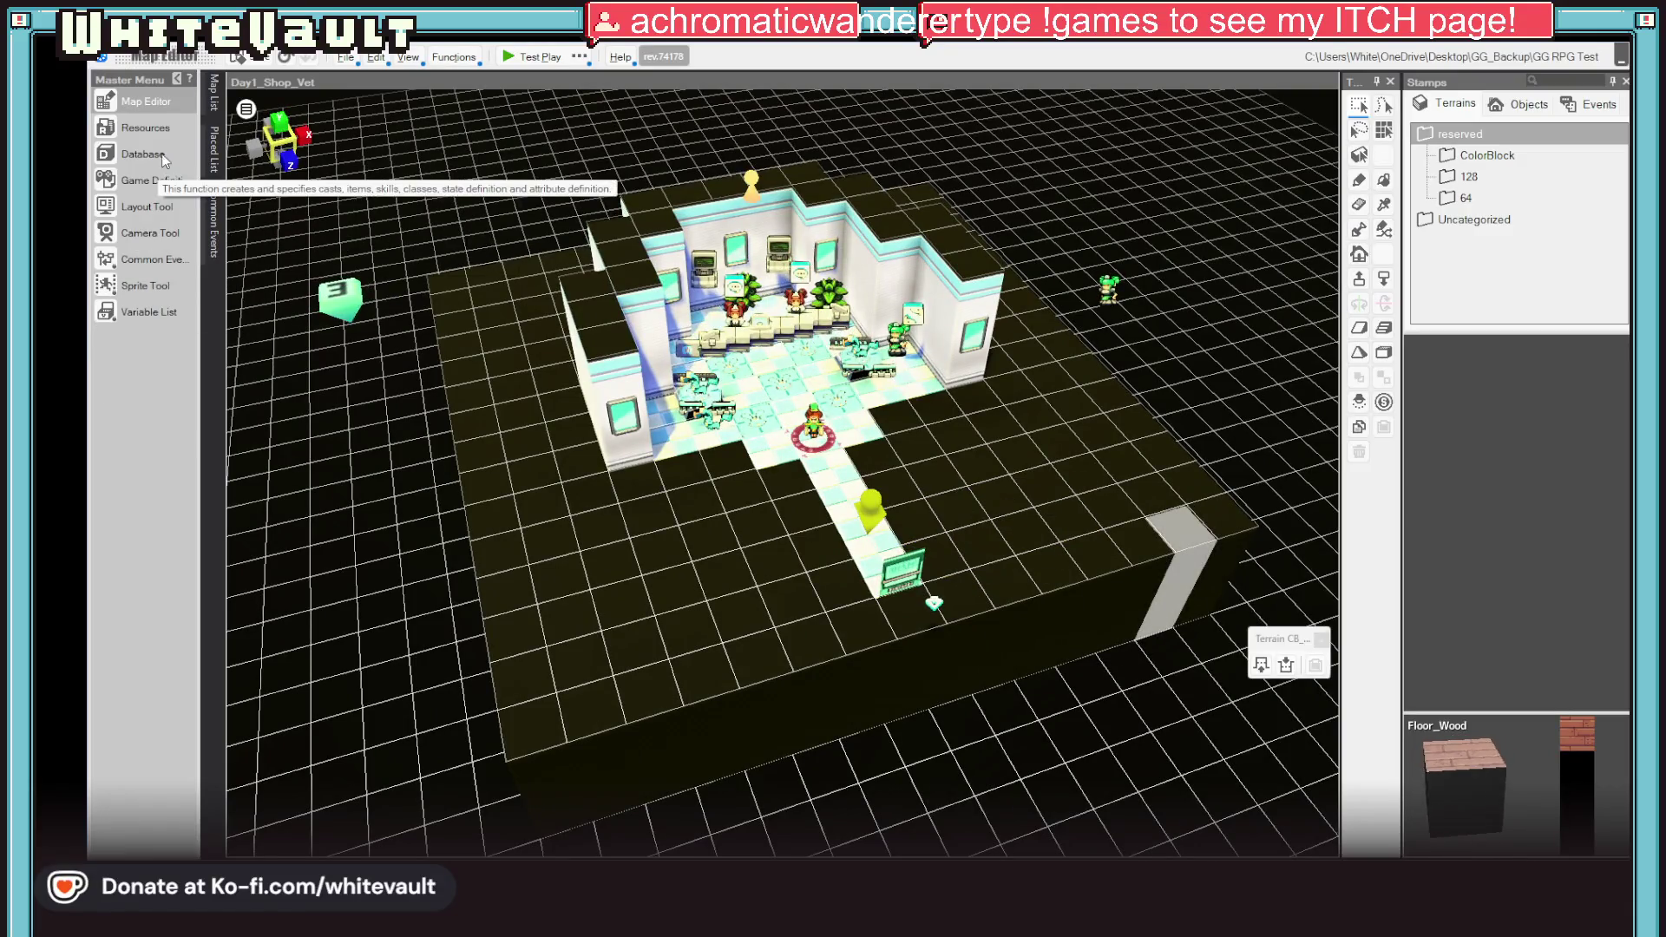
Step: Open and close Resources, then select the Ending_KK map in the Map List
left_click(154, 130)
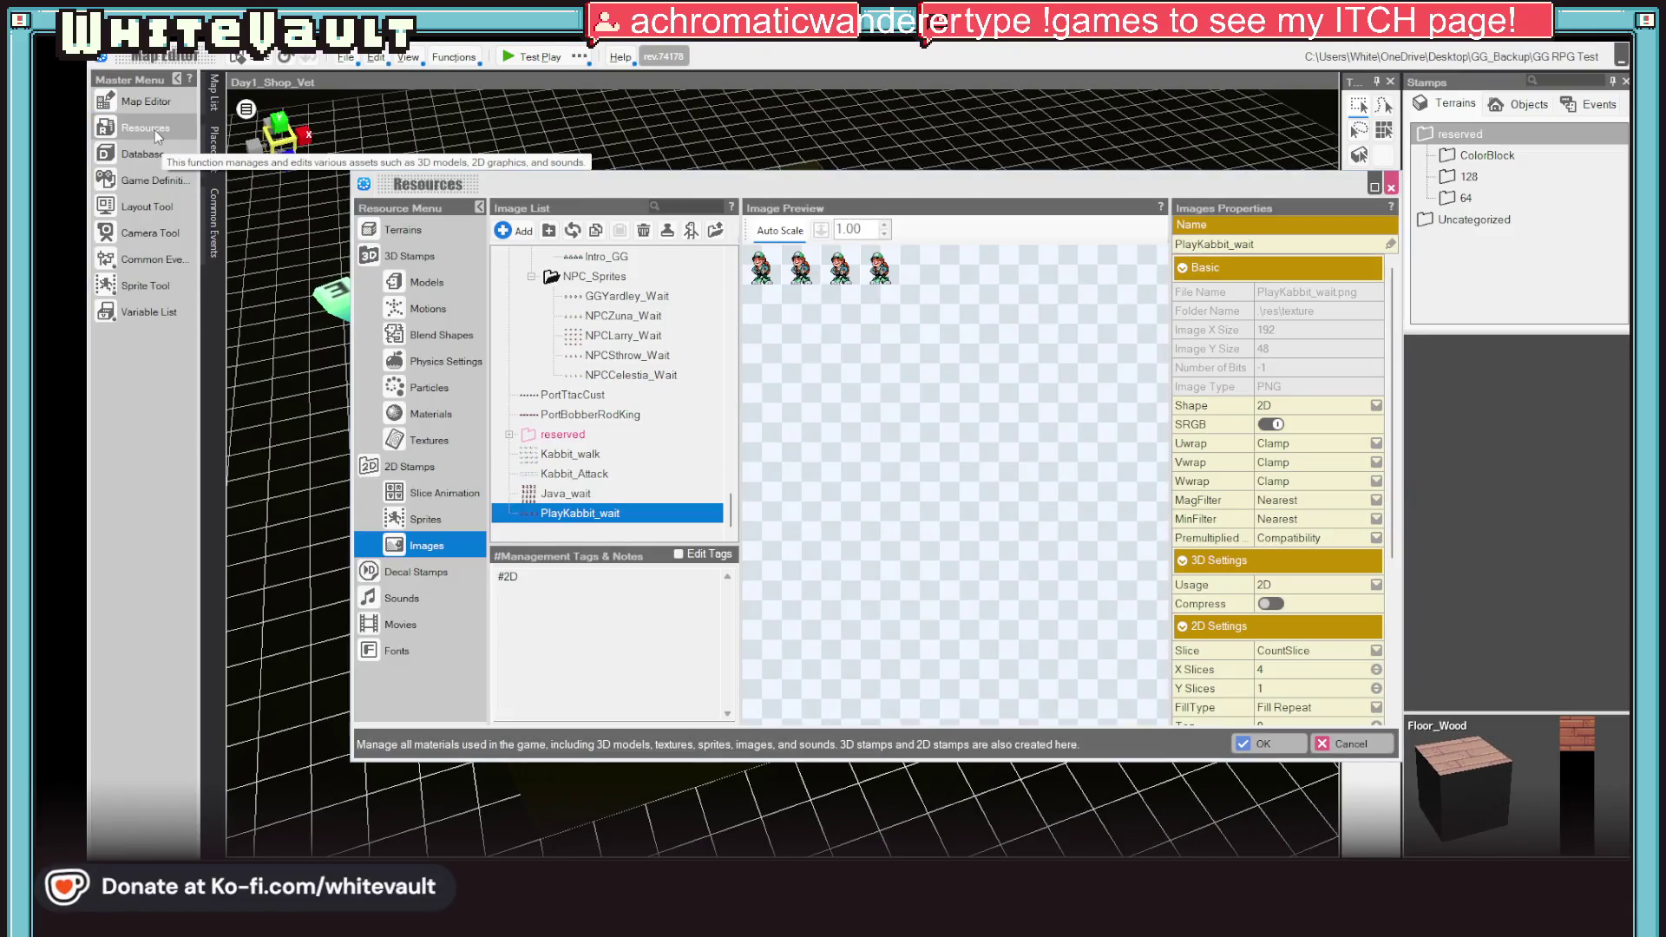
key("Escape")
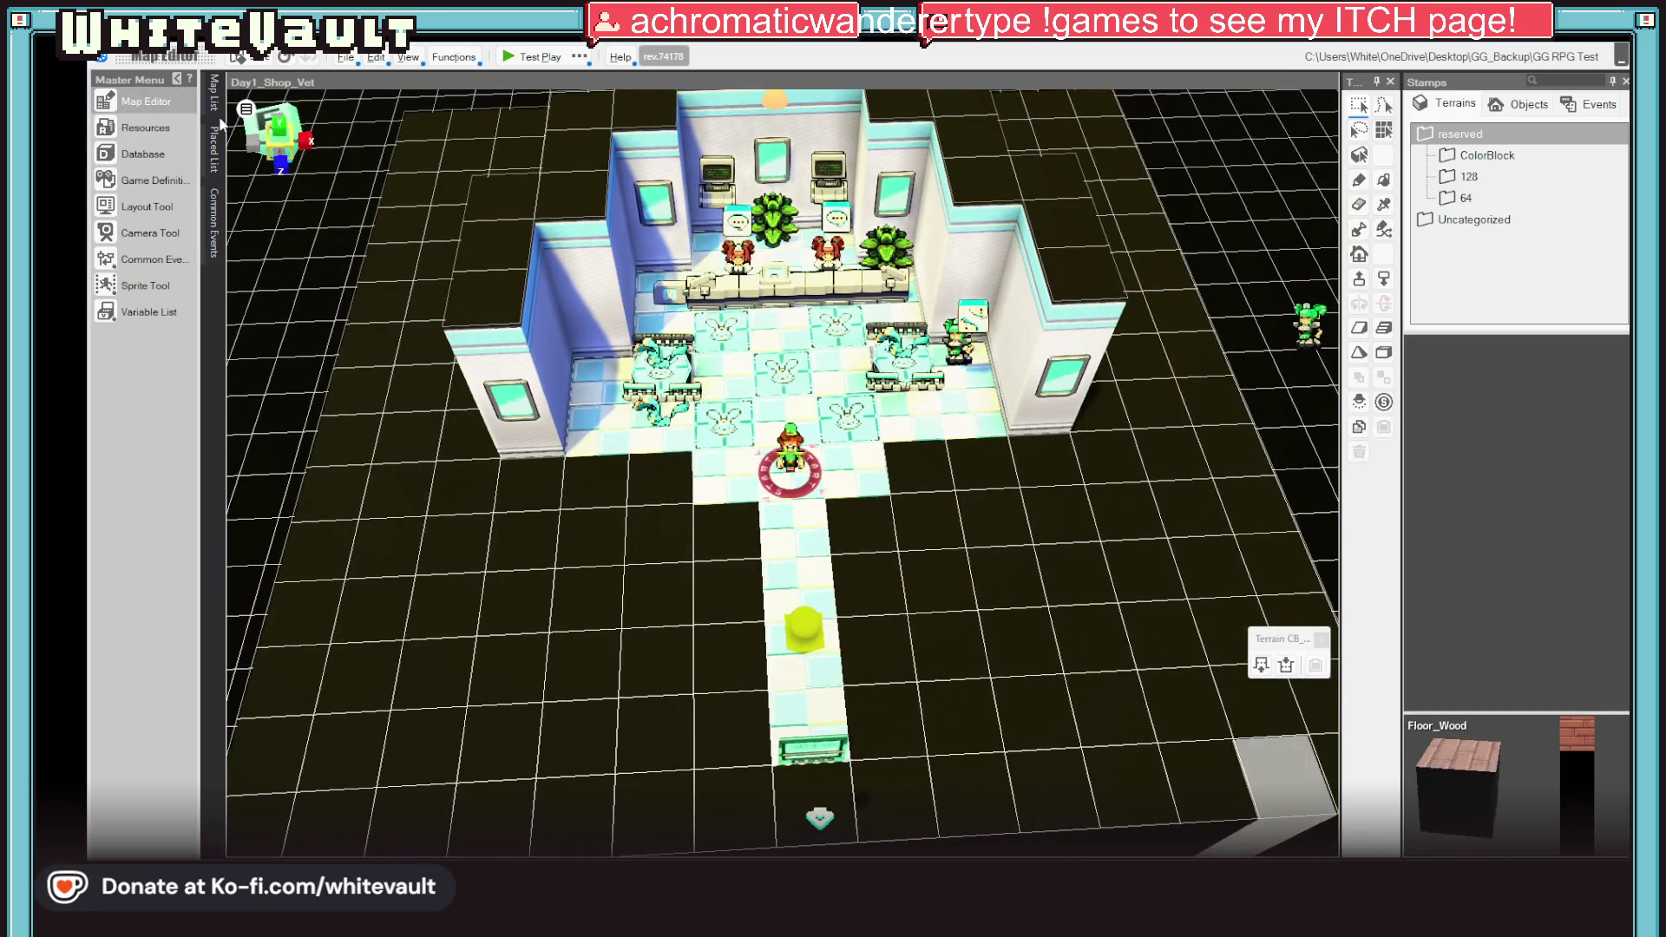
left_click(213, 92)
left_click(371, 460)
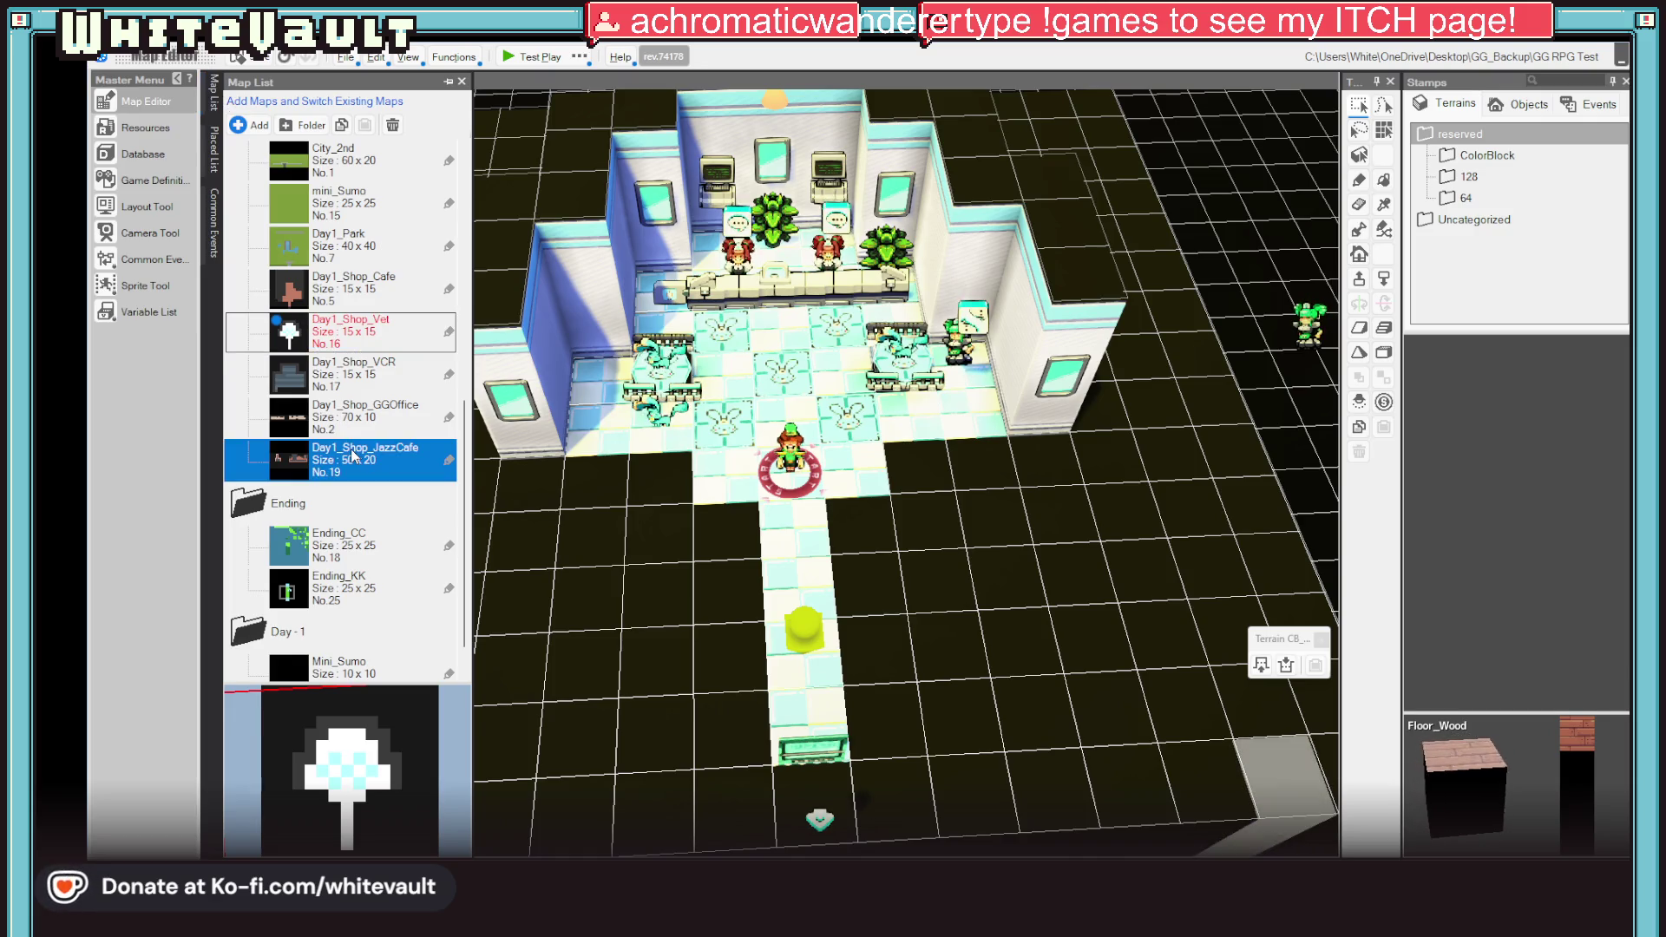
scroll(364, 493, "down", 1)
left_click(368, 540)
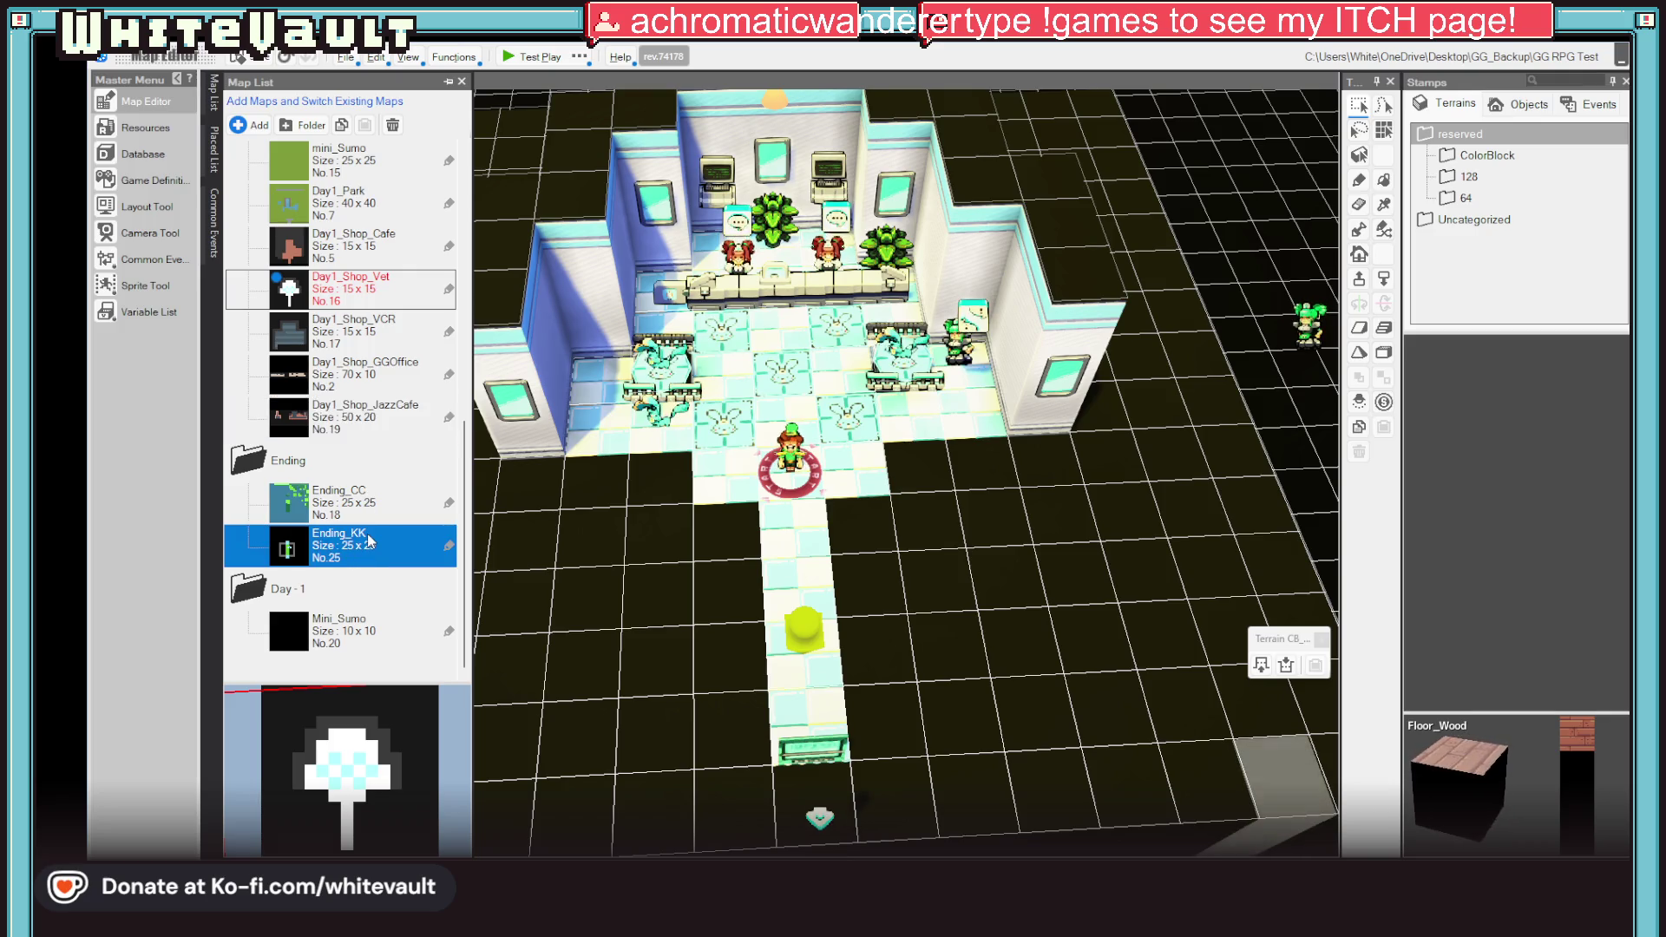
Step: Paste the copied map onto Ending_KK from its right-click menu
right_click(369, 540)
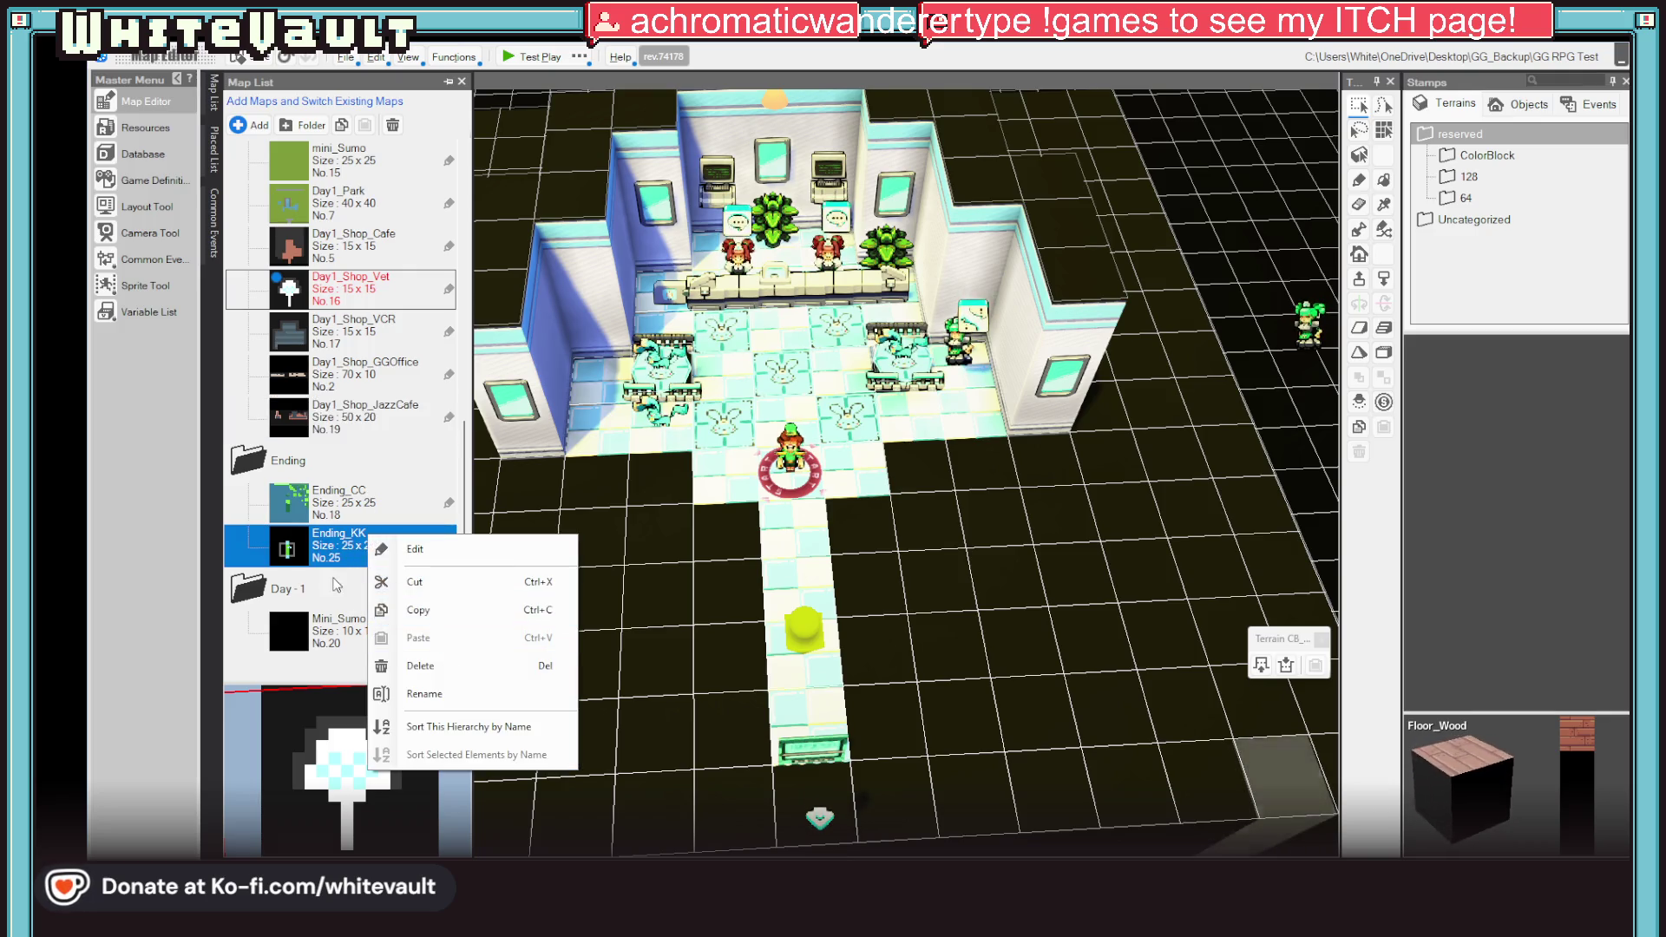
left_click(331, 552)
right_click(330, 548)
left_click(334, 549)
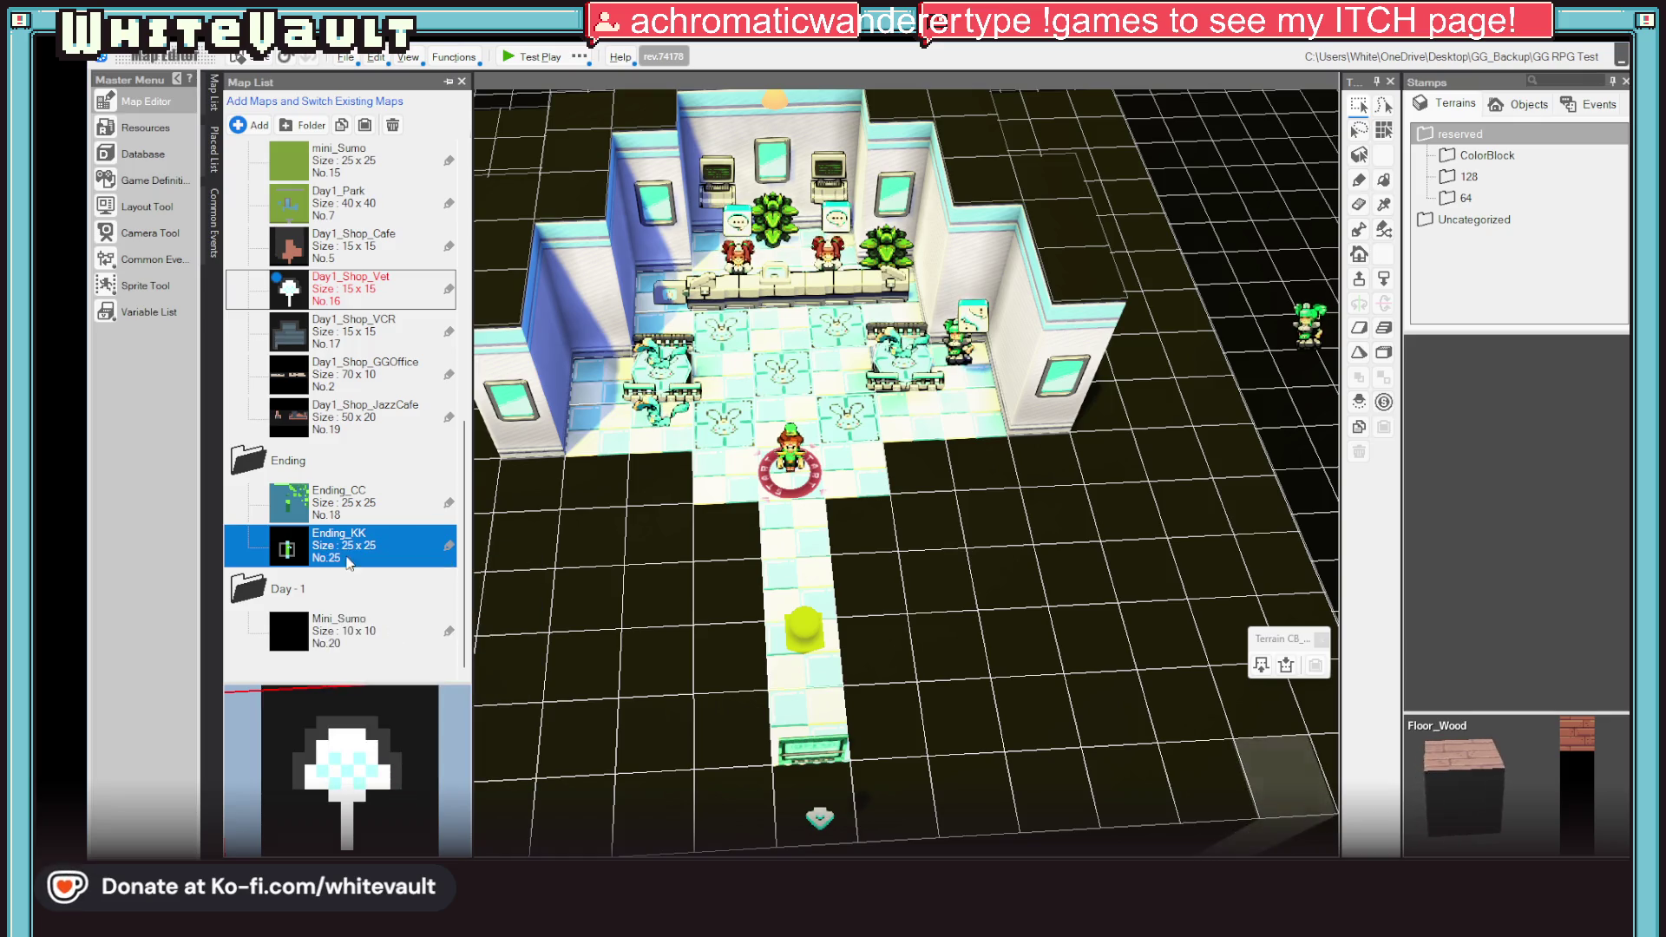
right_click(354, 545)
left_click(400, 644)
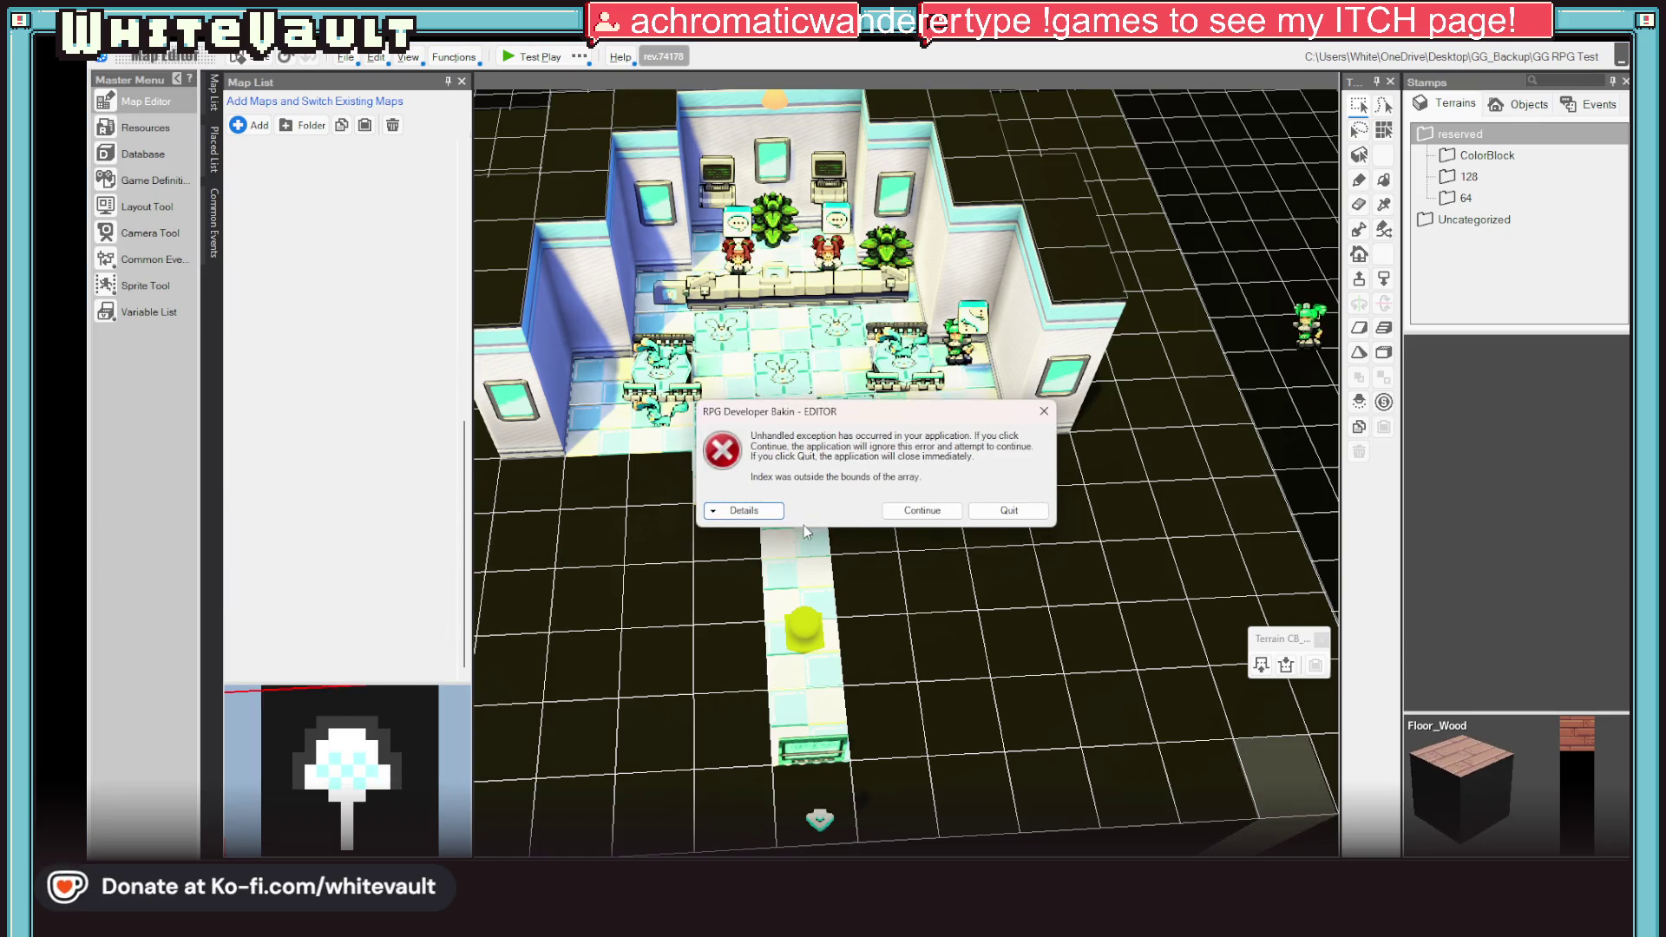
Step: Continue past the unhandled-exception error, then close Bakin and answer the save prompt
left_click(941, 513)
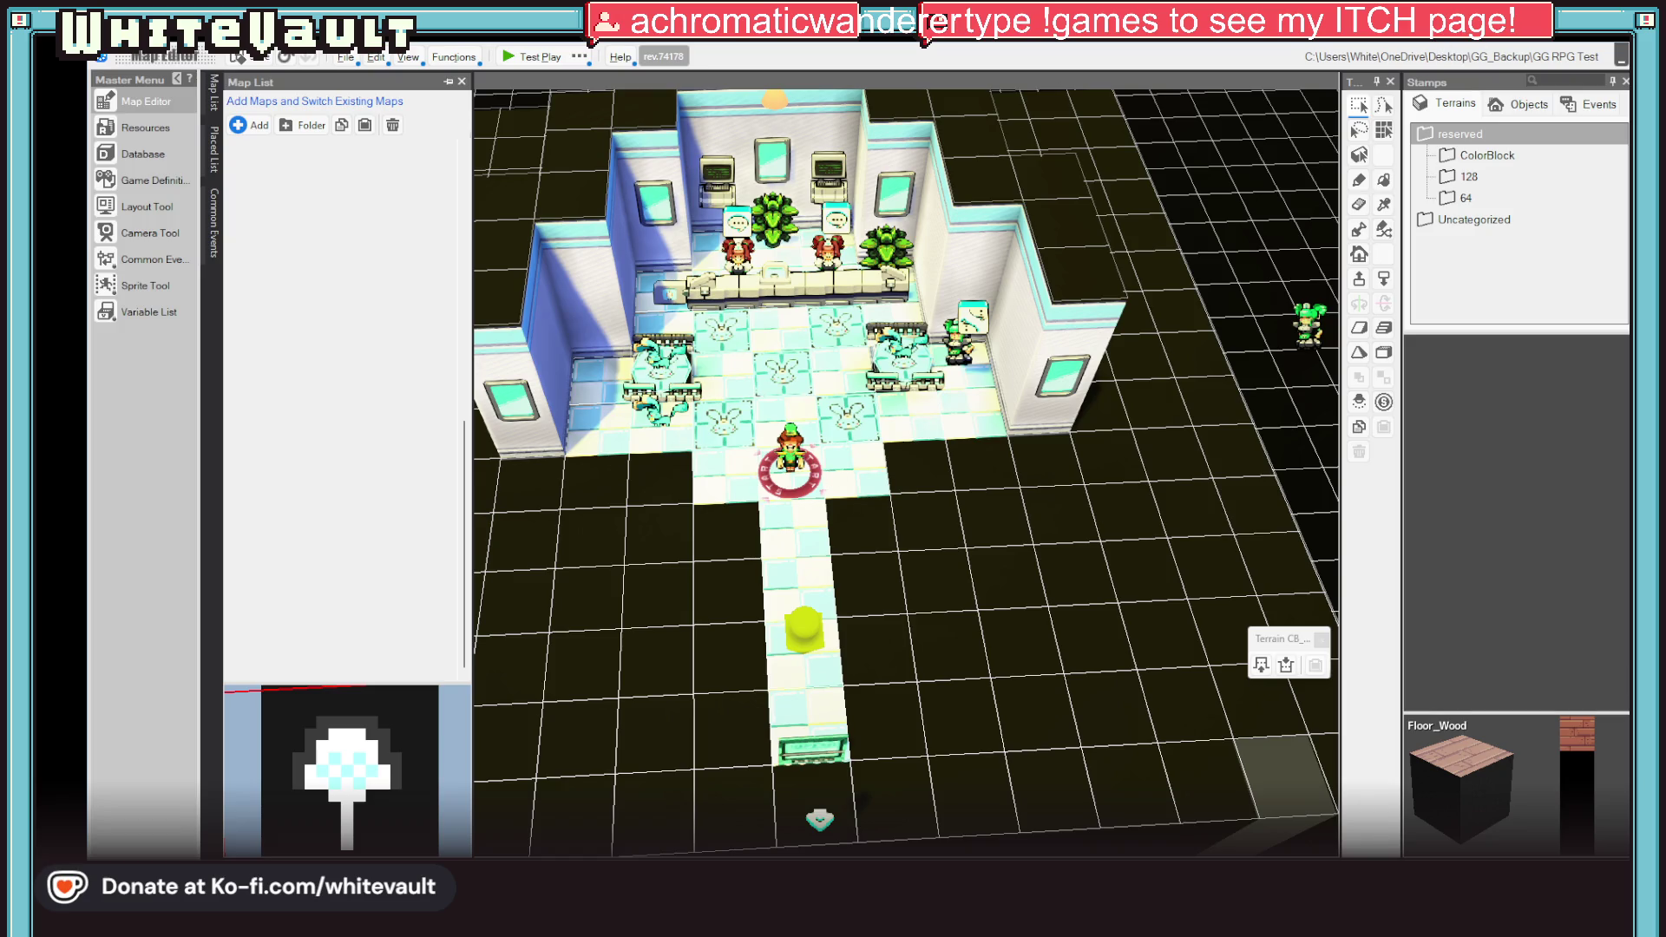
key("alt+F4")
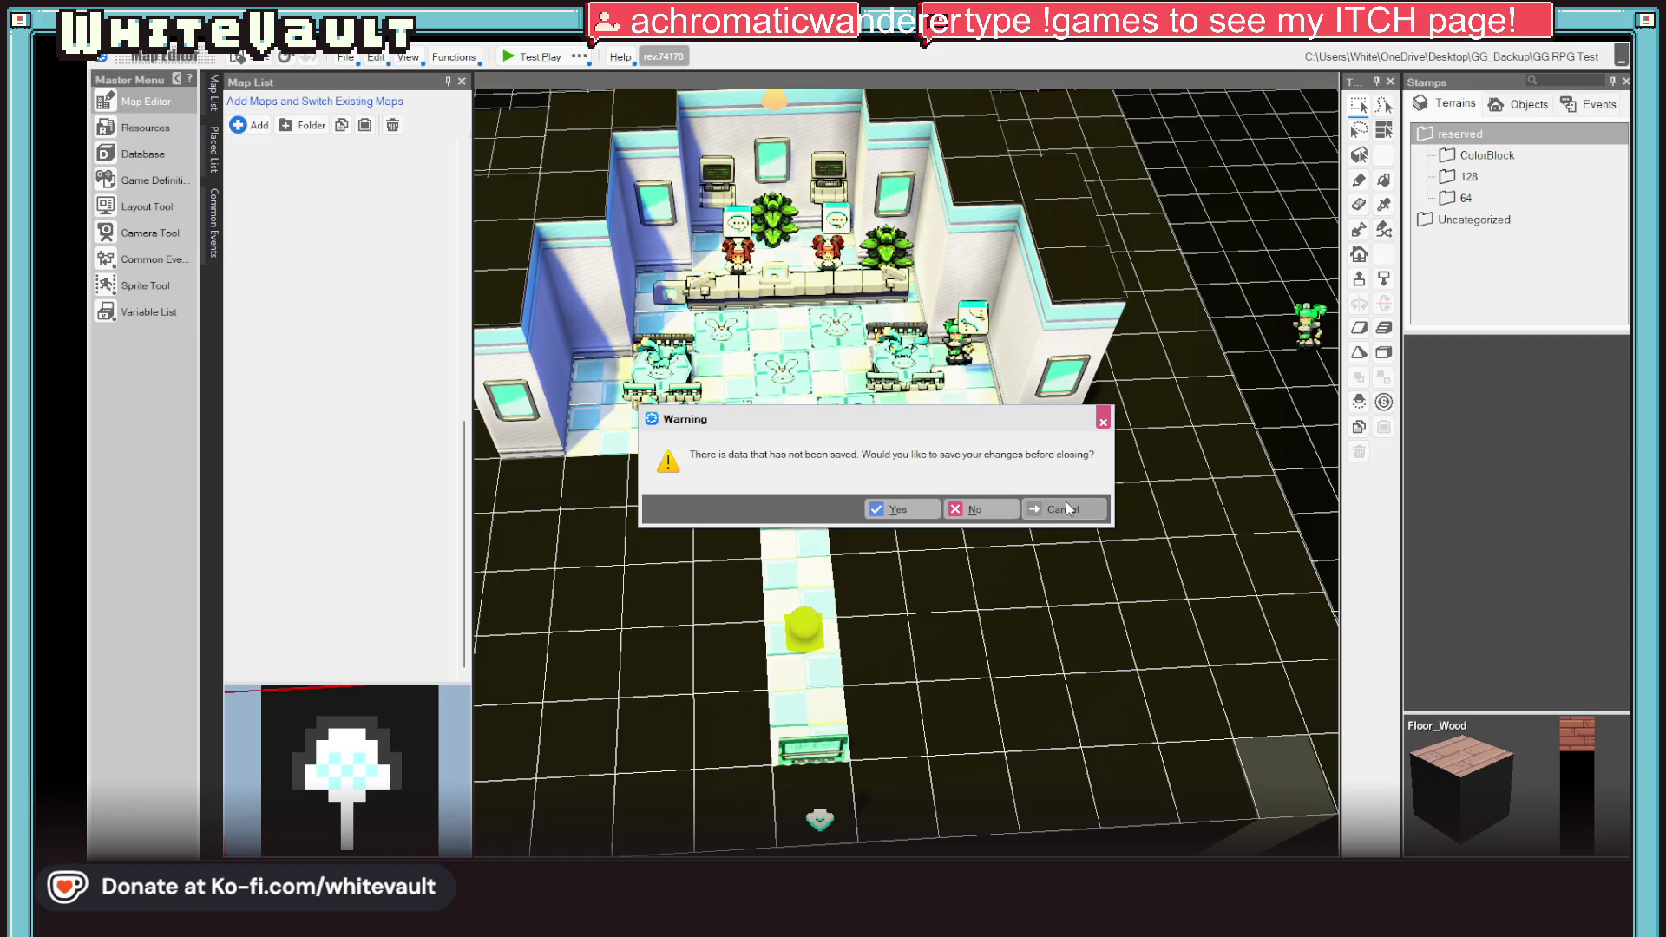
left_click(985, 510)
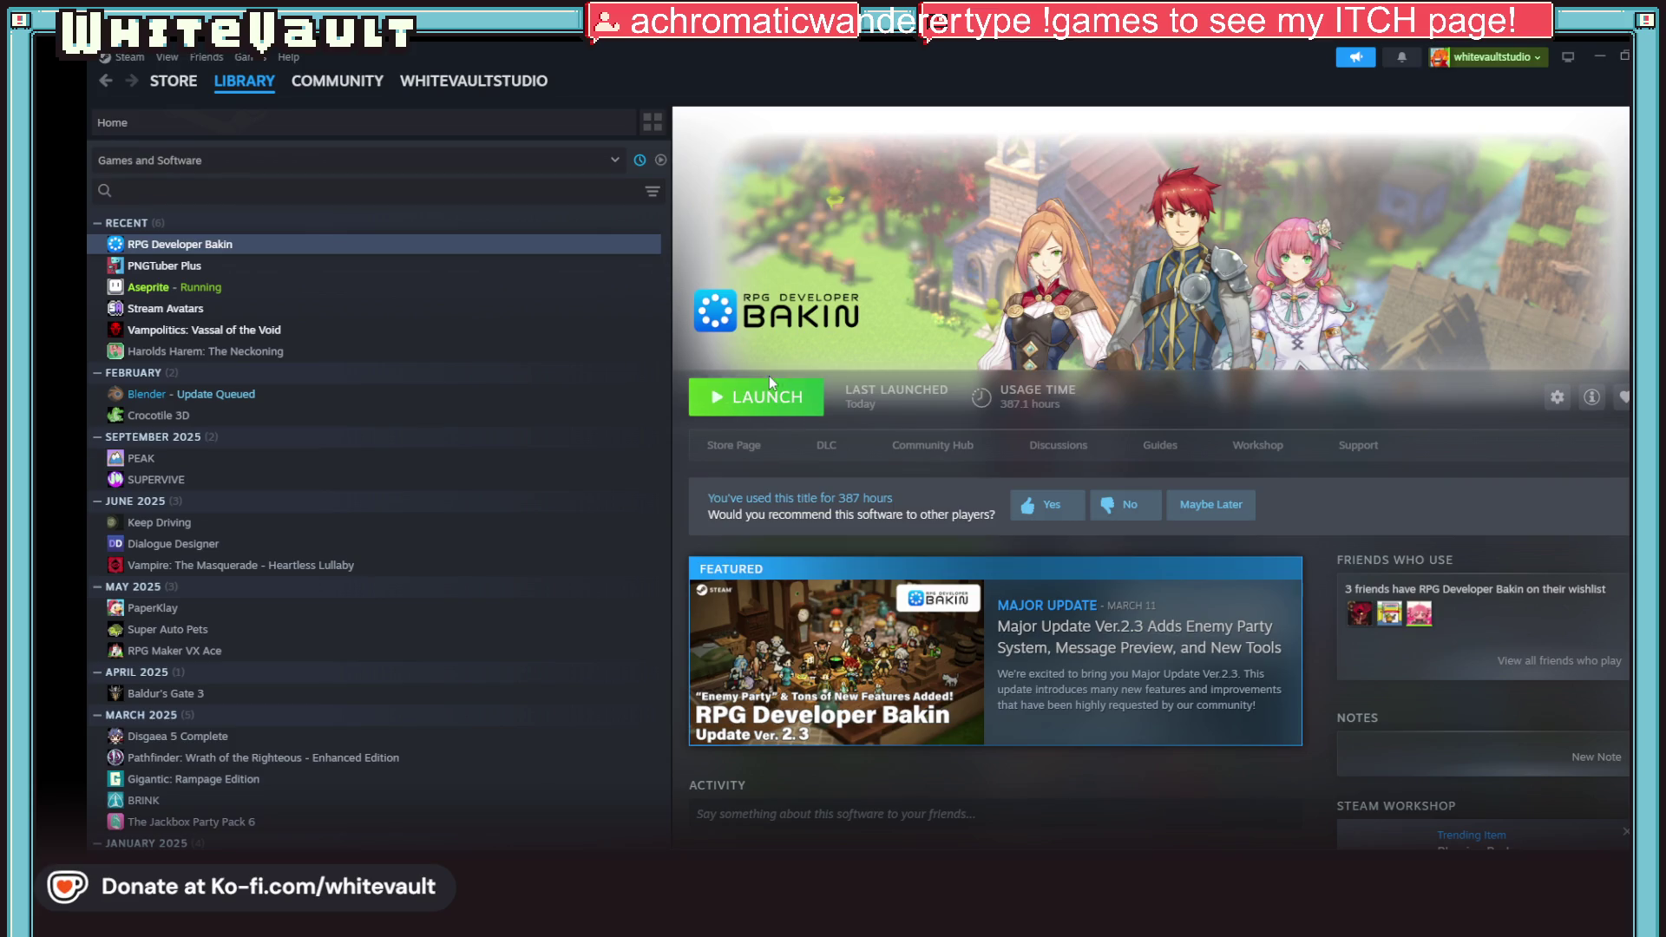
Step: Launch RPG Developer Bakin from Steam and open the first GG RPG Test project in History
left_click(758, 397)
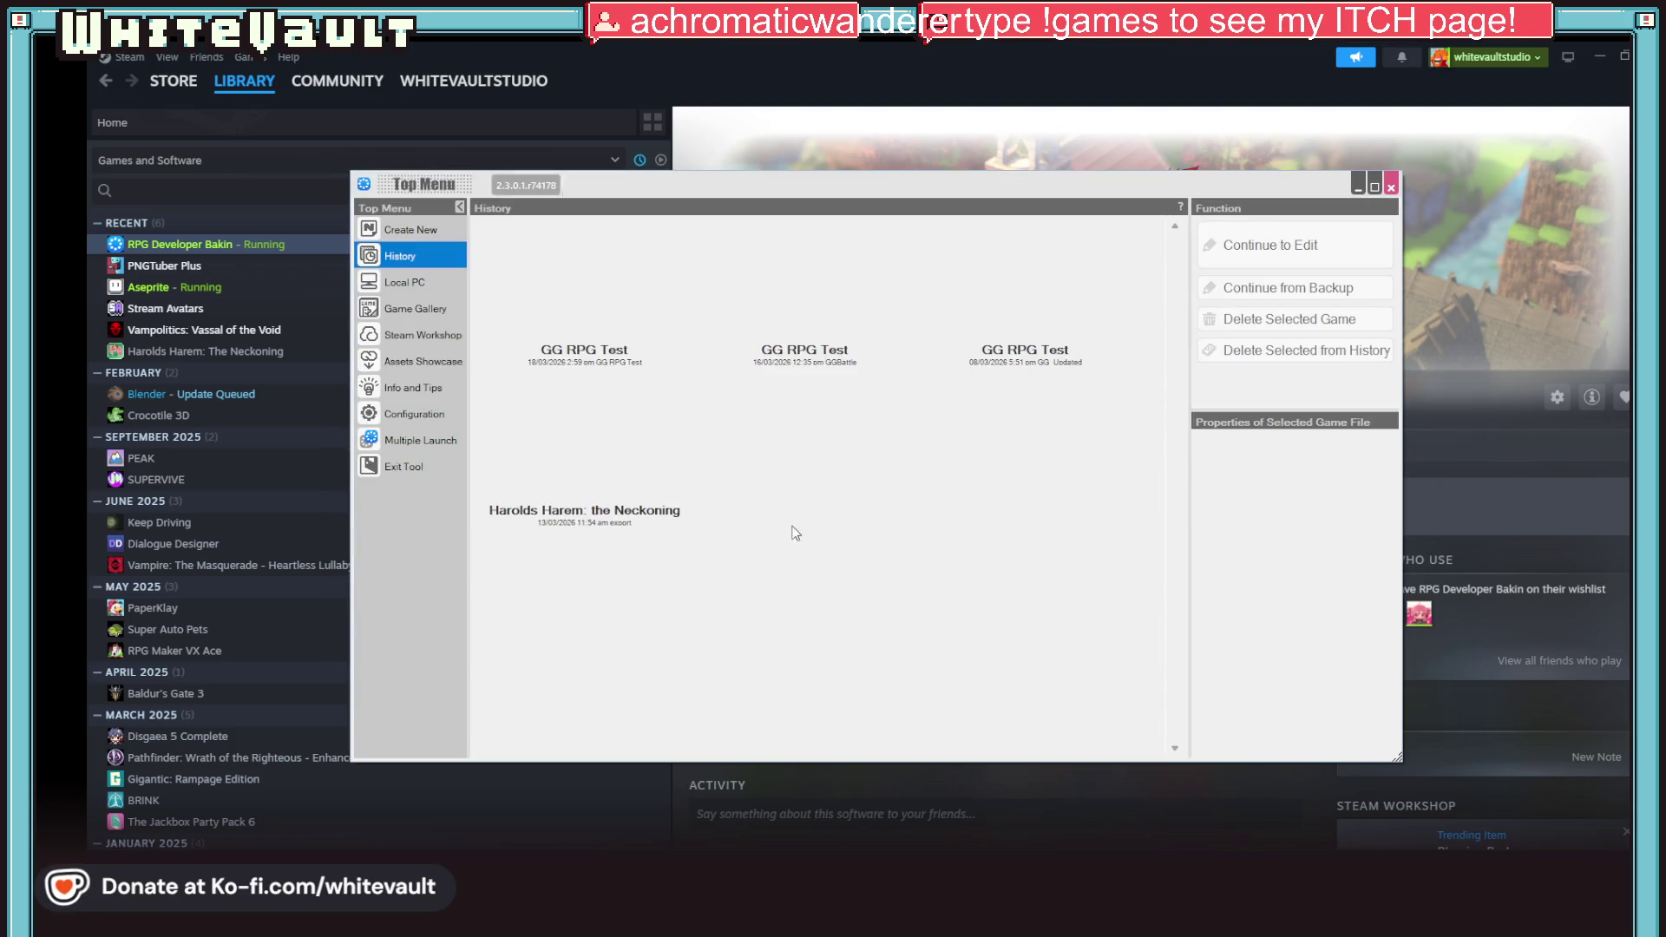
left_click(616, 290)
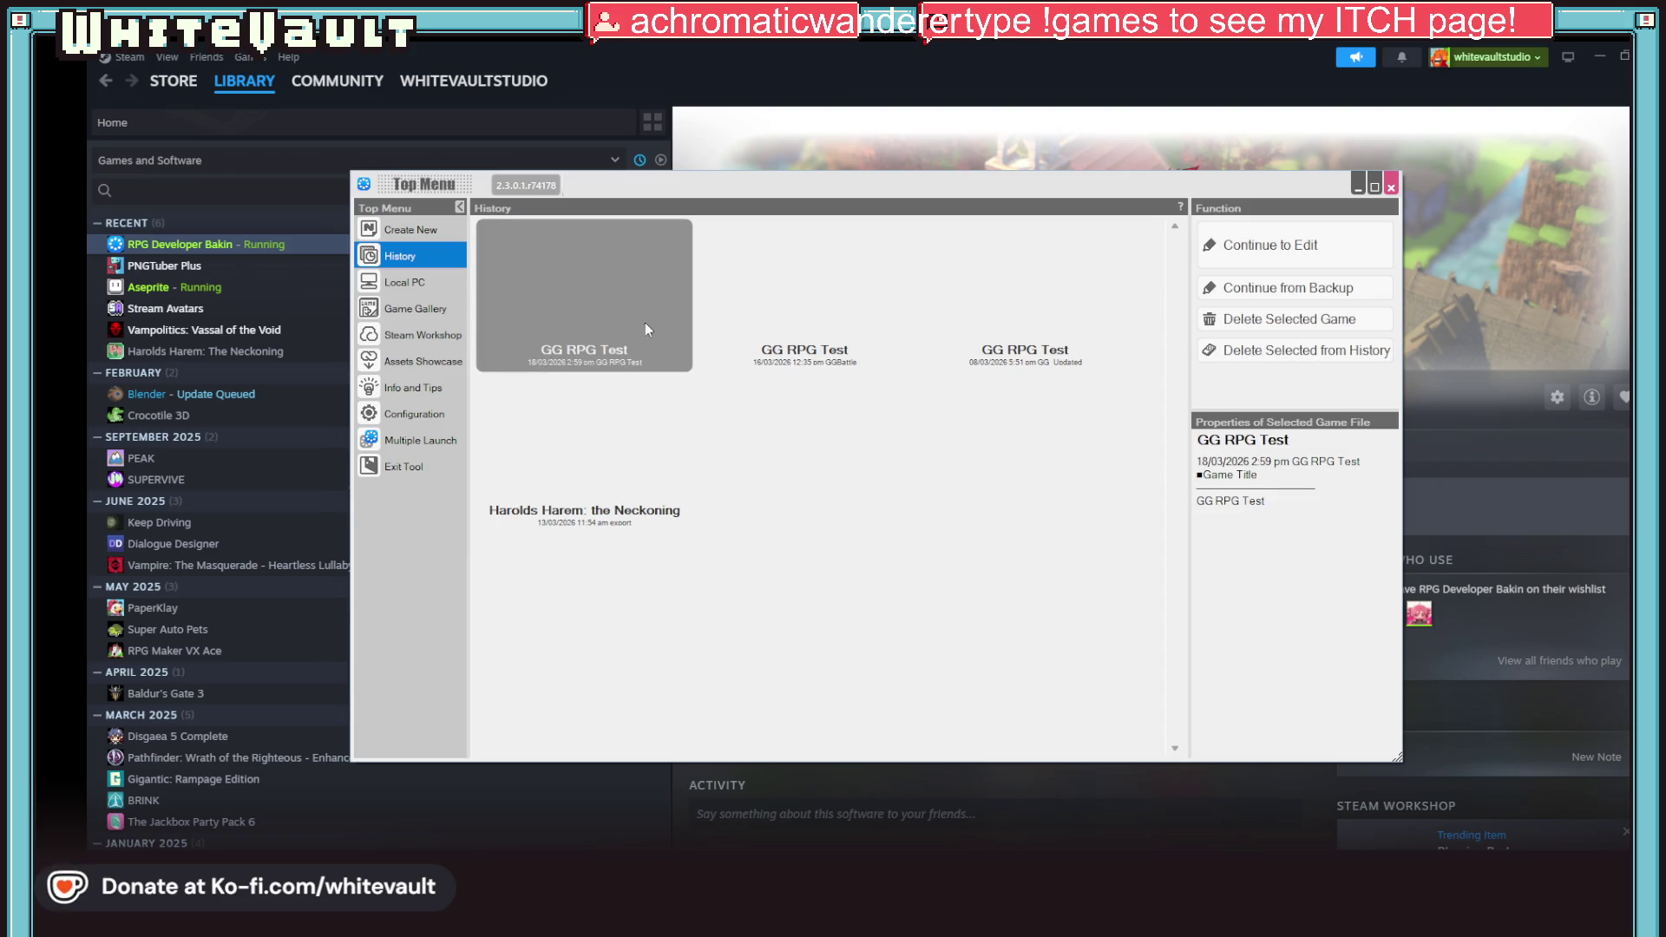
double_click(581, 304)
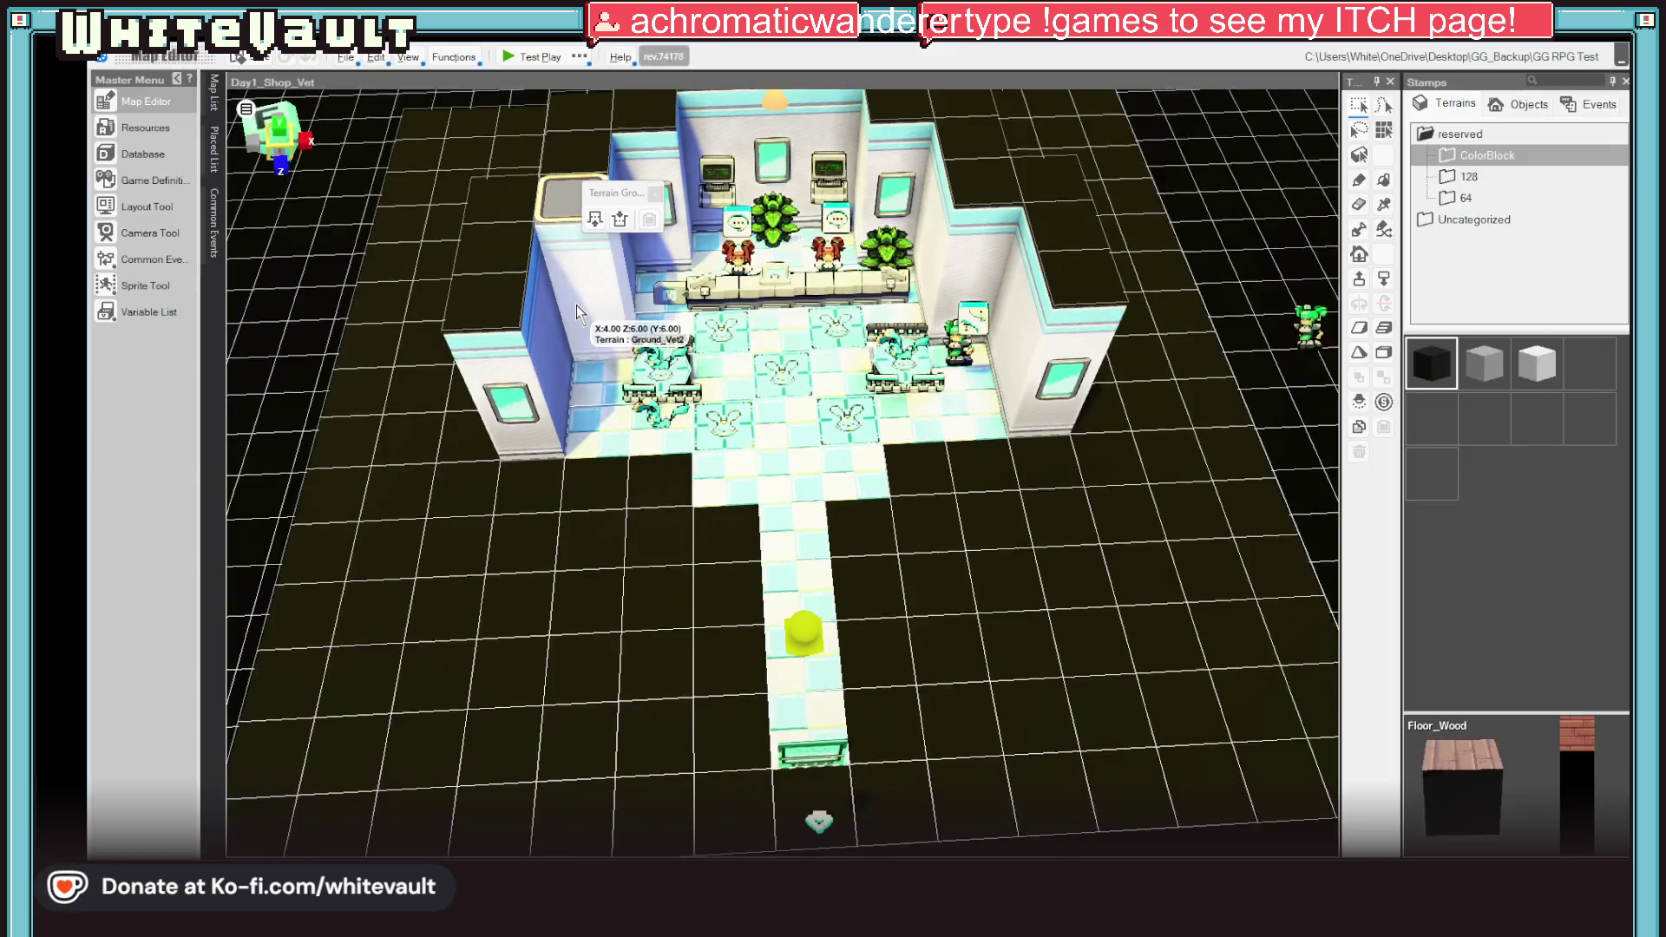
Step: Make the walkway tile below the vet clinic room the player's starting point
scroll(999, 351, "down", 5)
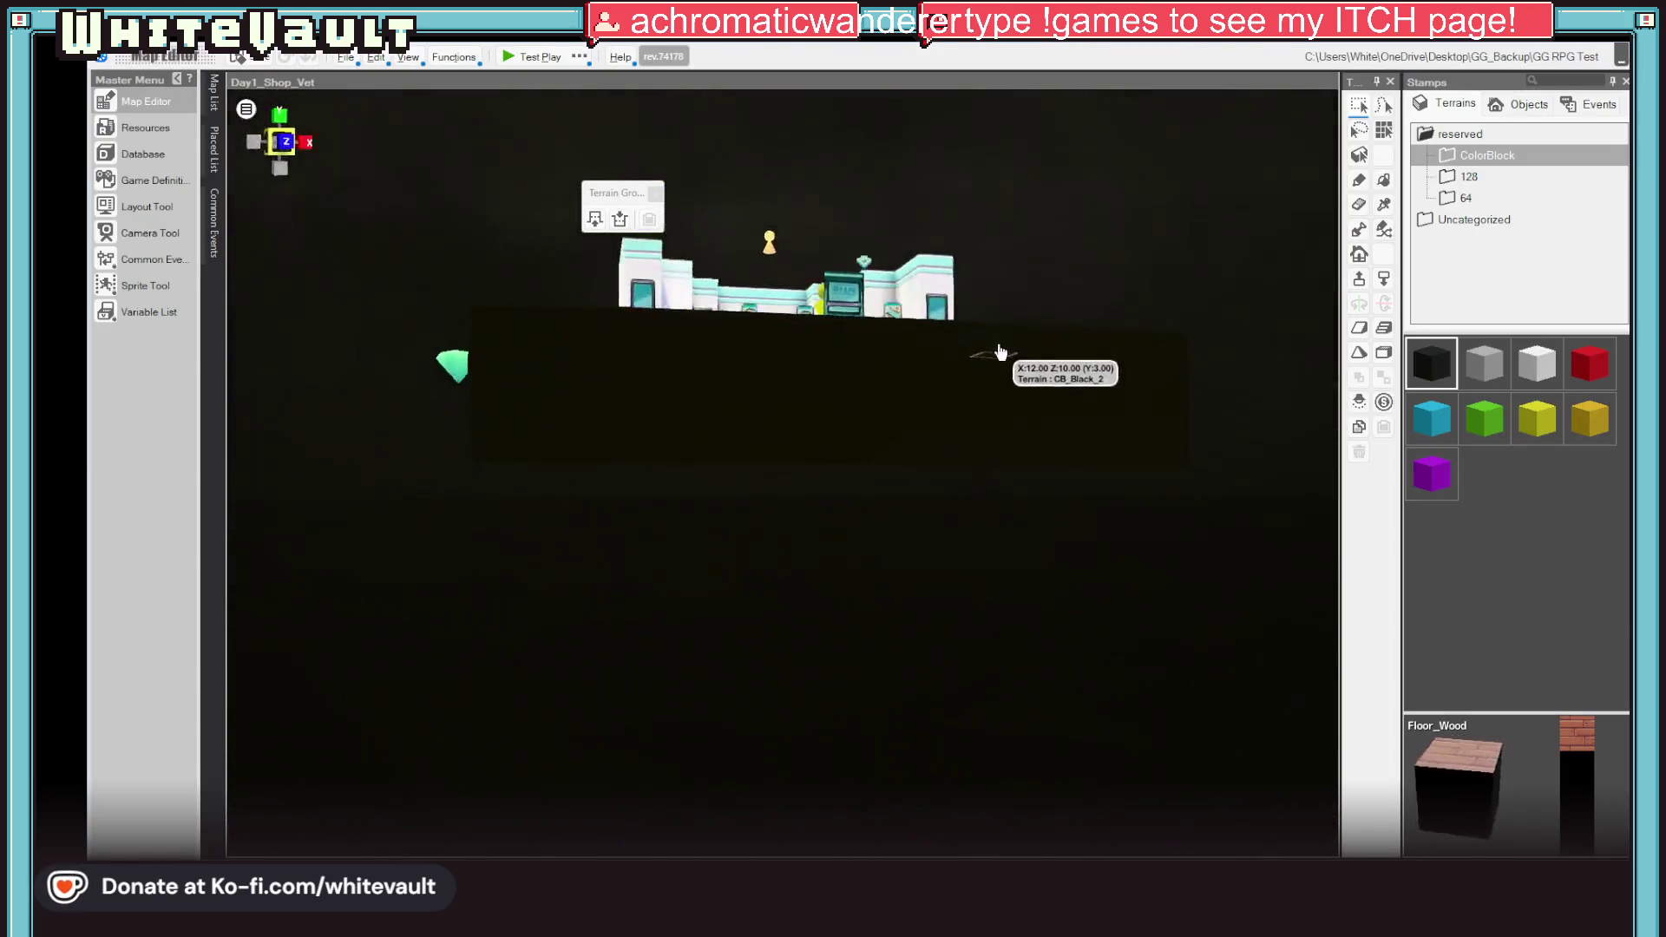
mouse_move(999, 351)
left_mouse_down()
mouse_move(997, 584)
mouse_move(825, 633)
mouse_move(781, 590)
left_mouse_up()
right_click(785, 597)
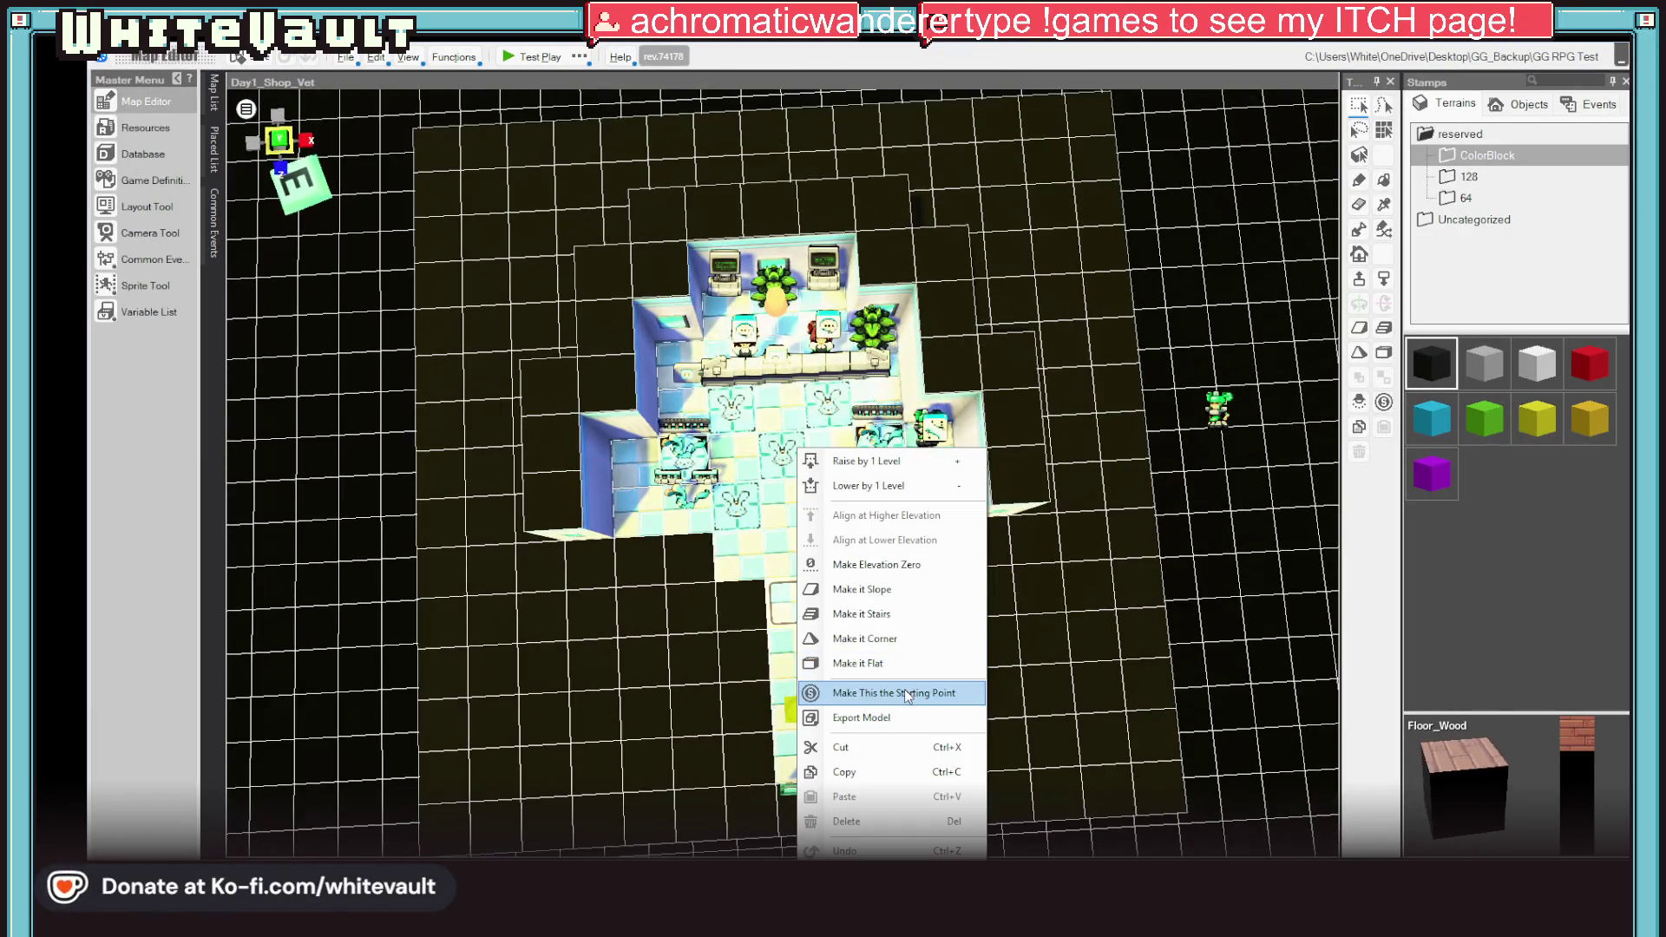
left_click(820, 689)
scroll(923, 685, "up", 2)
left_click_drag(922, 685, 948, 612)
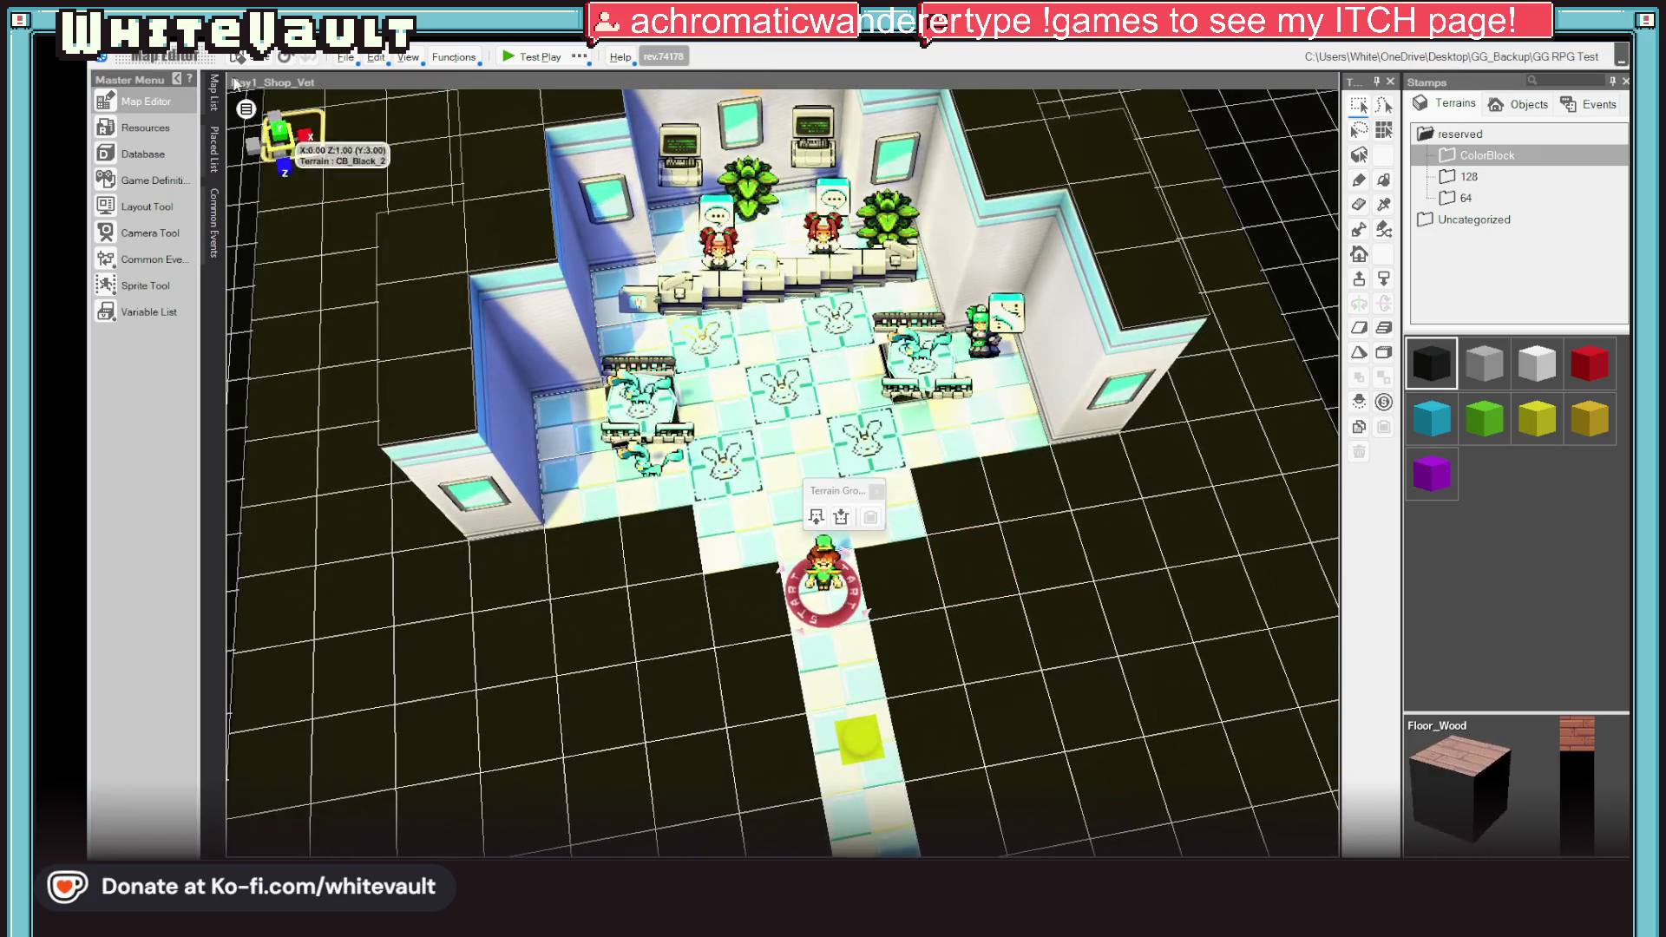
Step: Open the Day1_Shop_JazzCafe map from the Map List
left_click(213, 103)
scroll(369, 623, "down", 2)
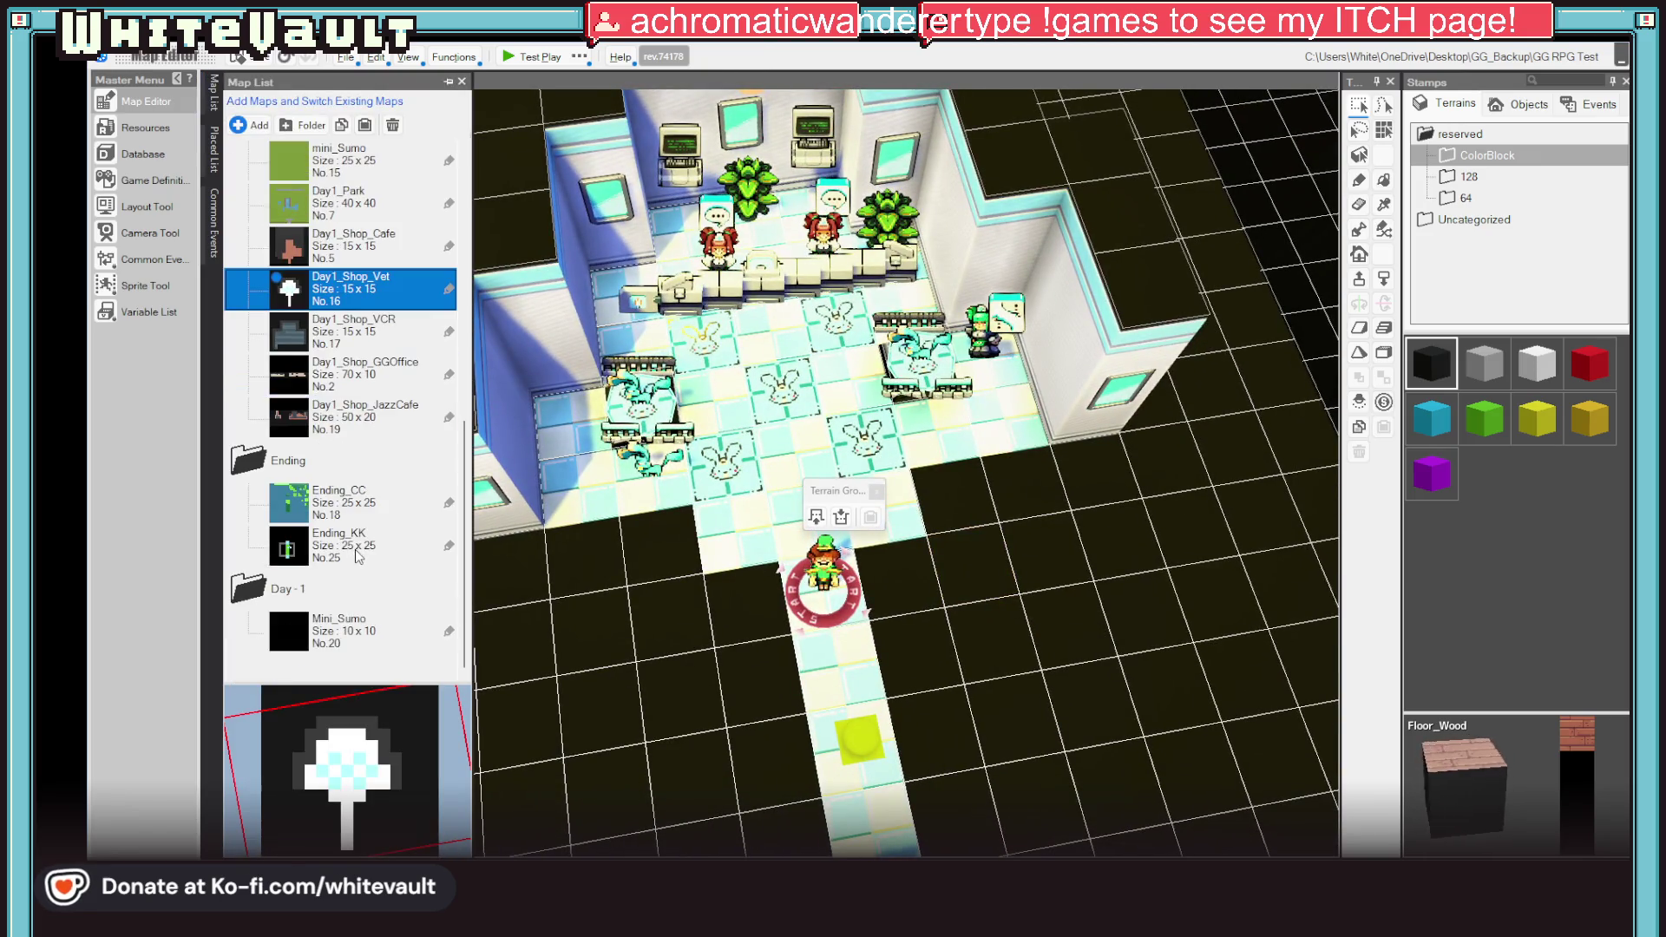
left_click(346, 636)
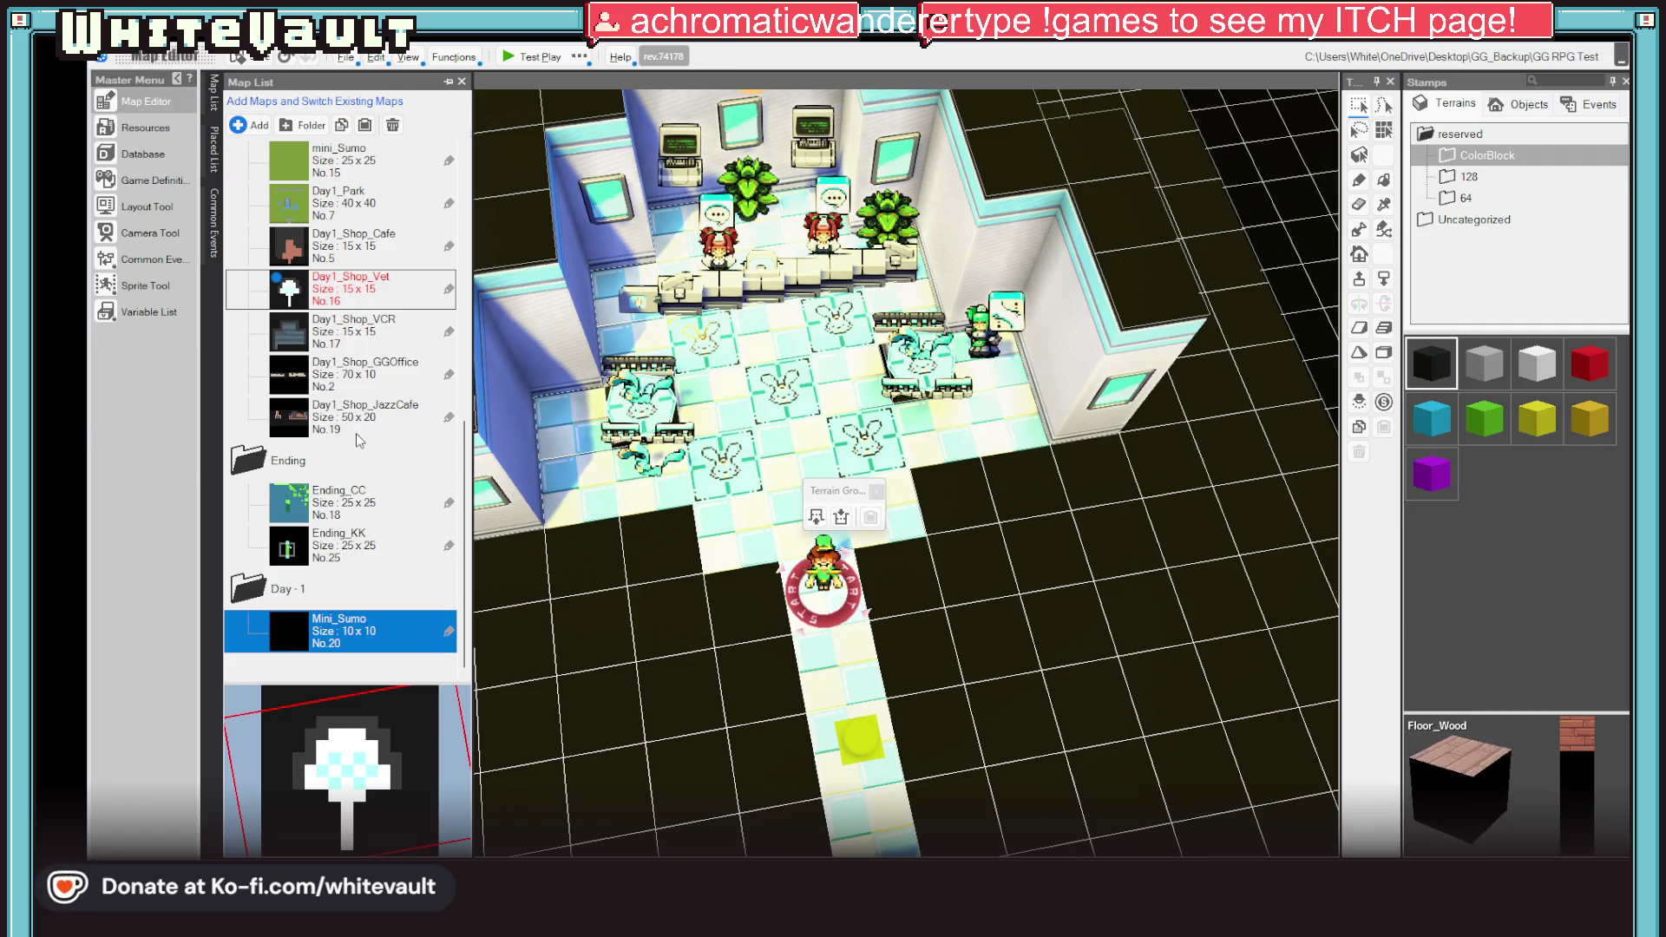
double_click(333, 423)
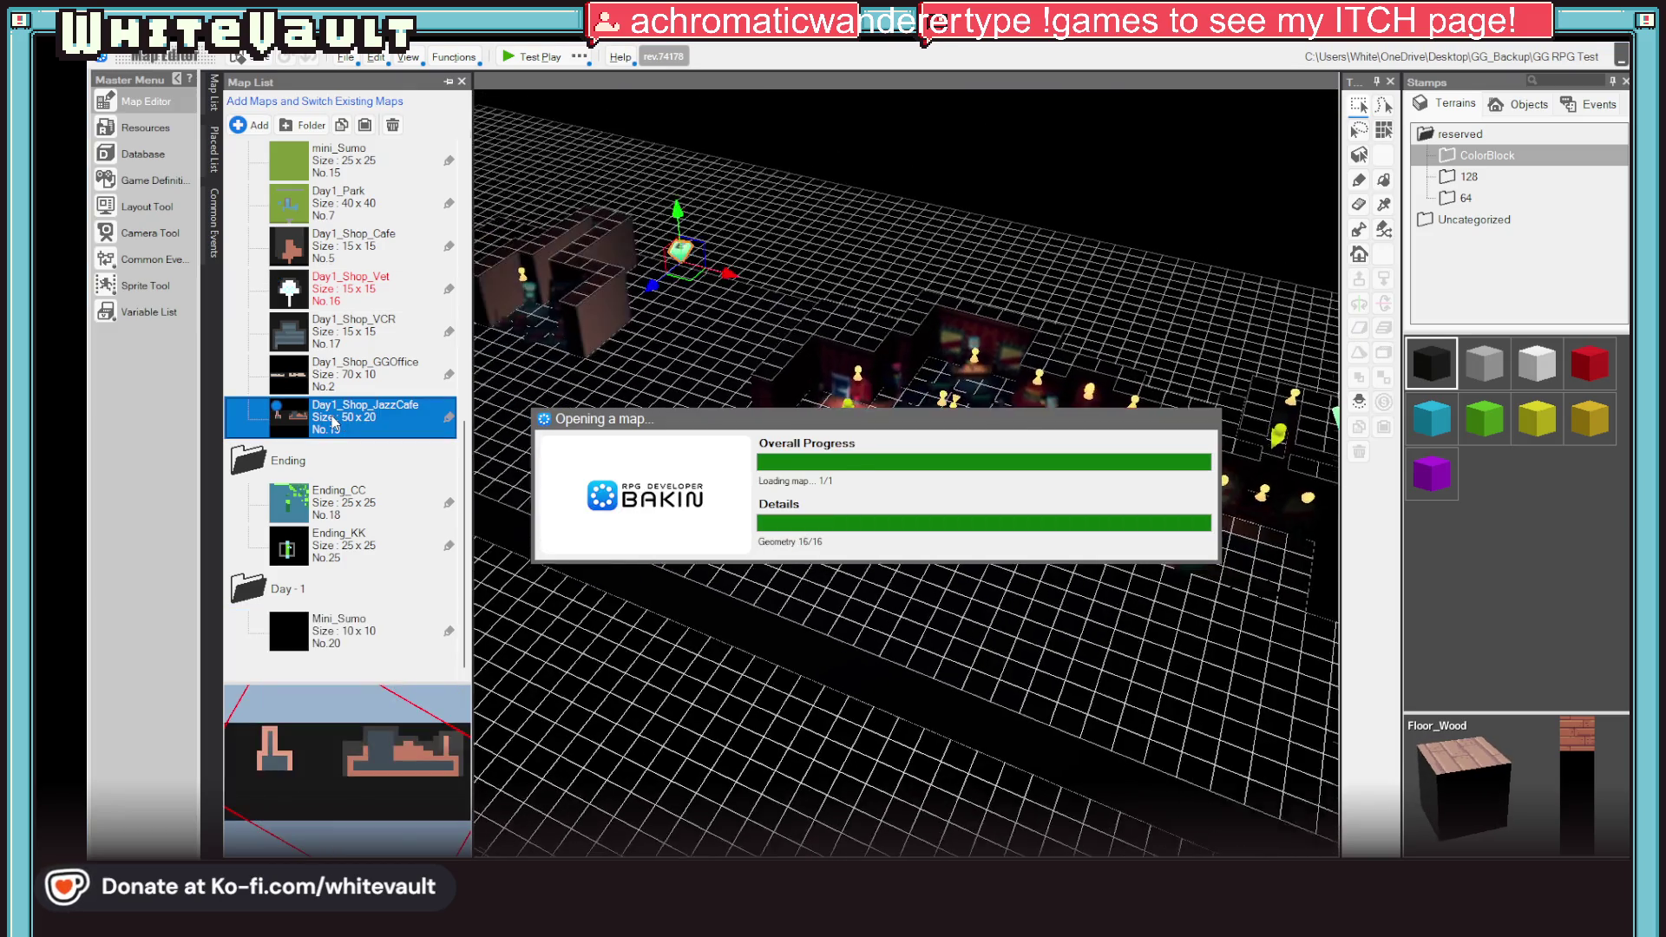
Step: Make a Floor_Wood block in the upper-right room the starting point and start Test Play
scroll(1056, 486, "up", 3)
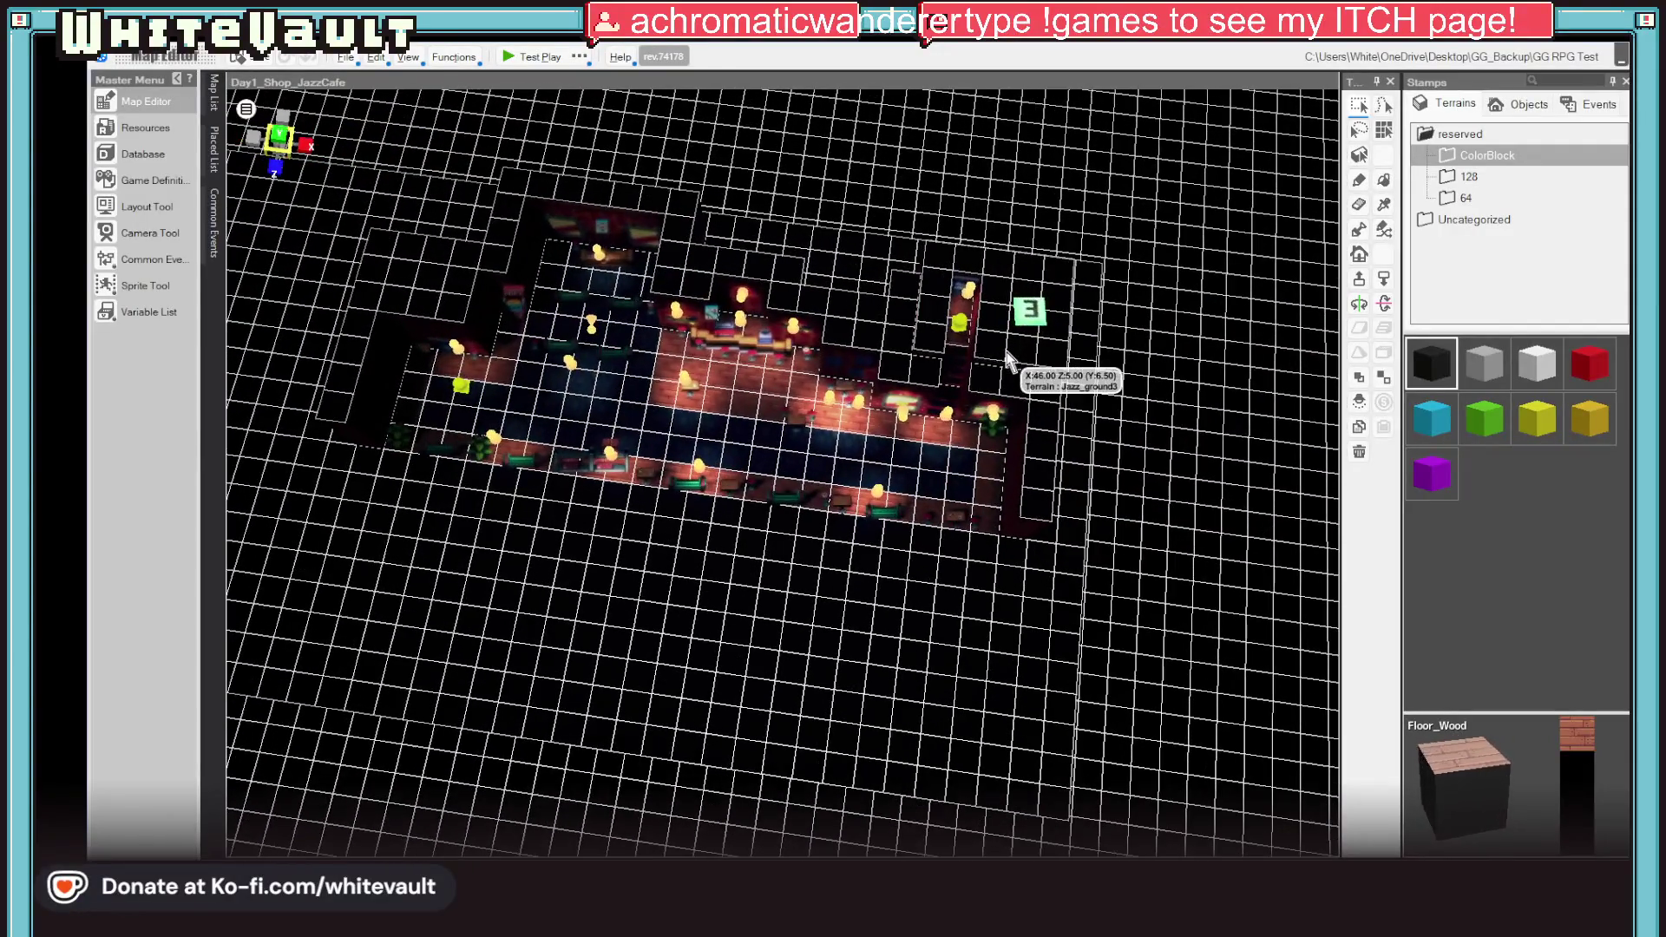
left_click(953, 358)
left_click(959, 304)
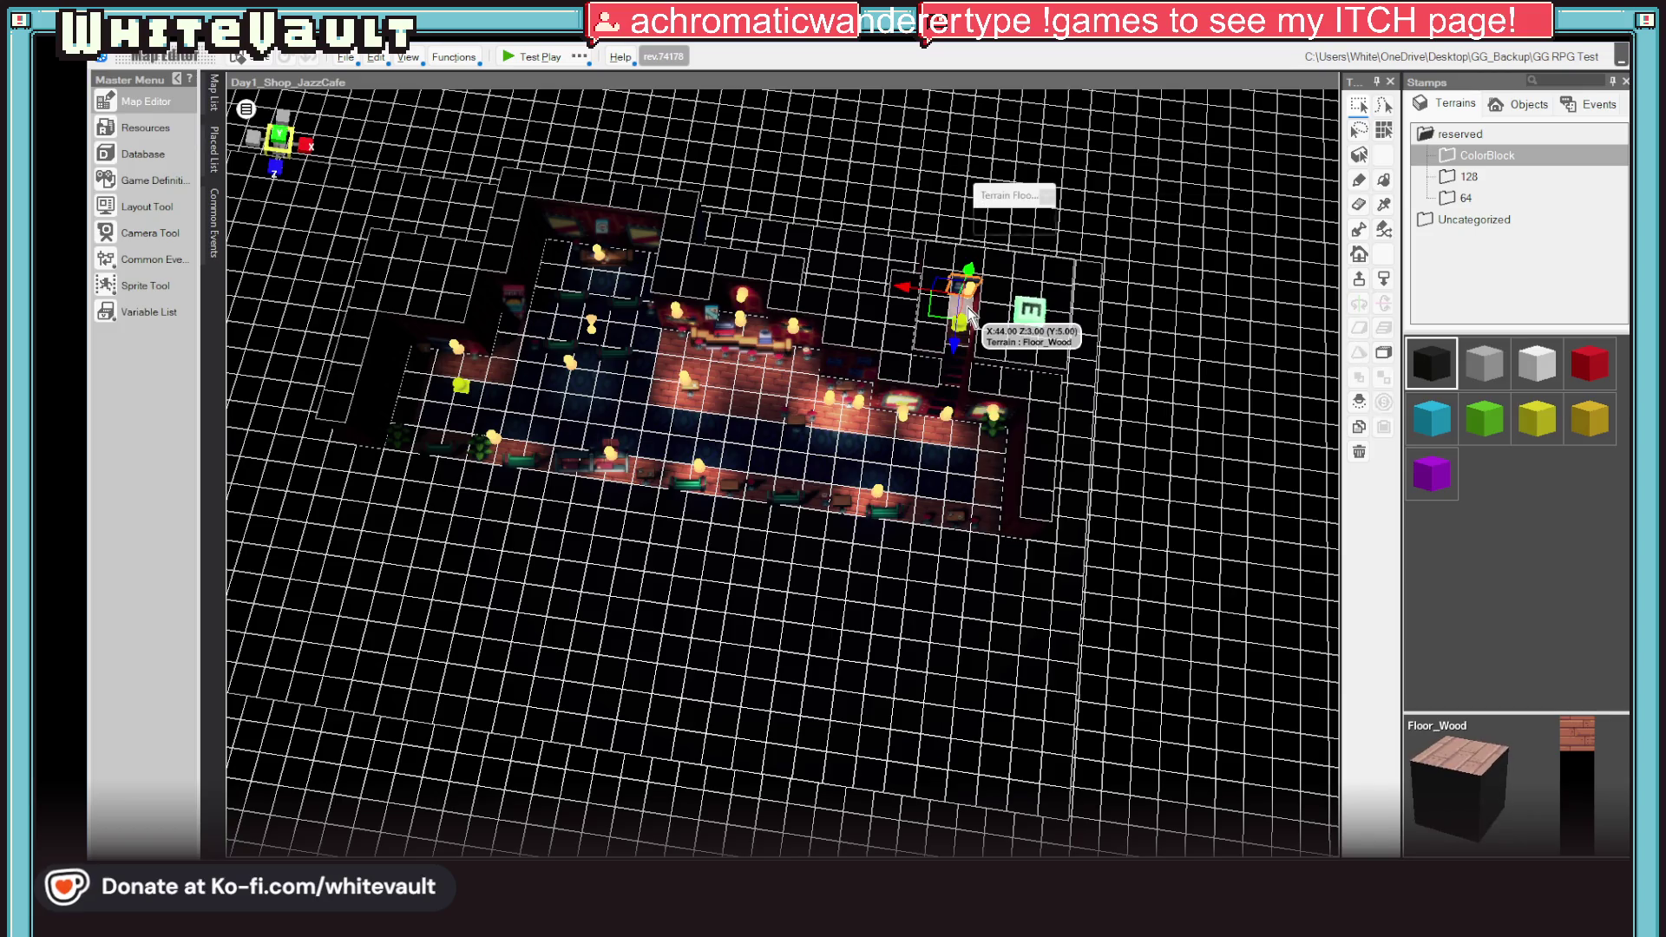
right_click(965, 307)
left_click(1097, 561)
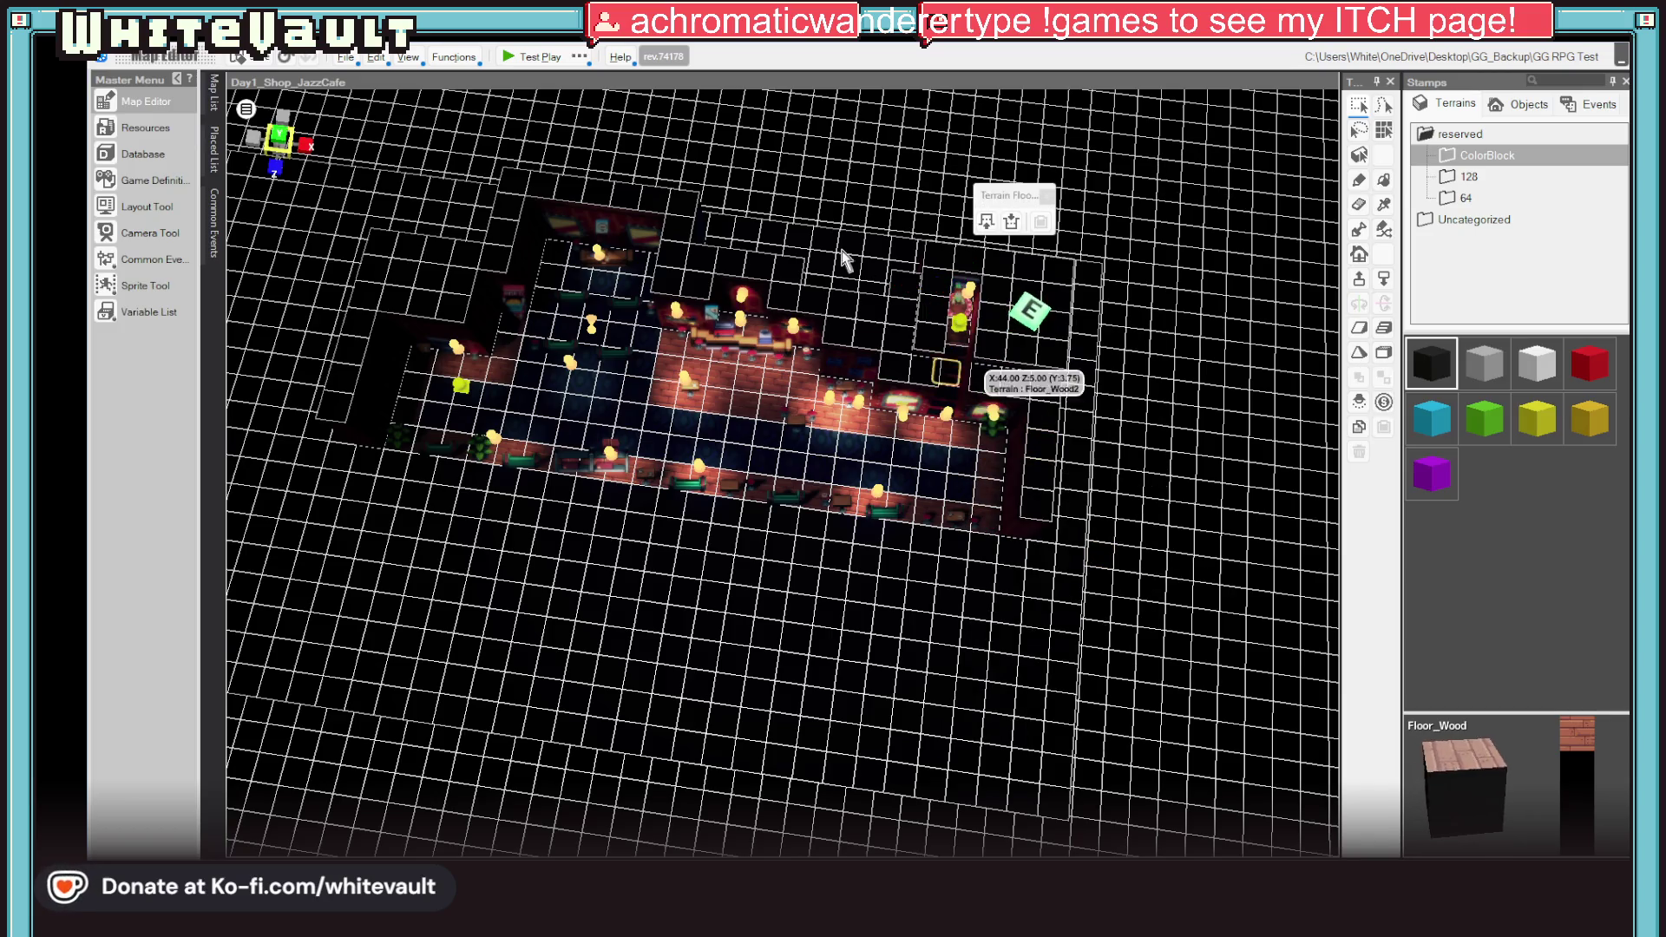
left_click(522, 52)
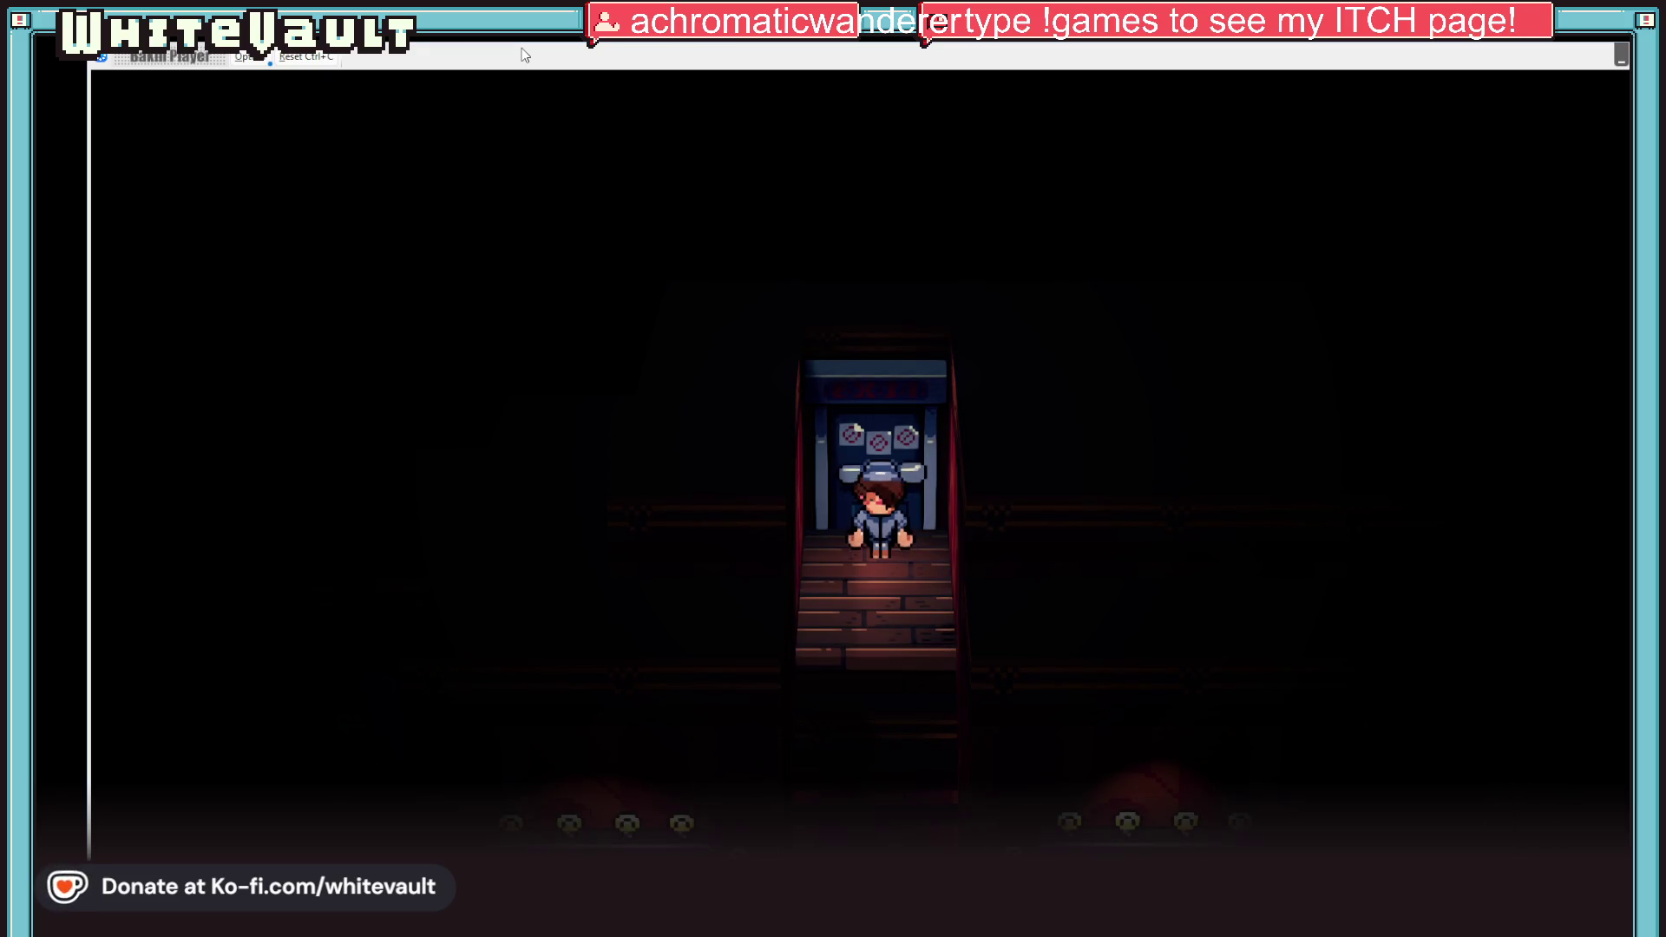
Step: Walk the character down the stairs, left across the café to the stage, and past the benches
key("Down")
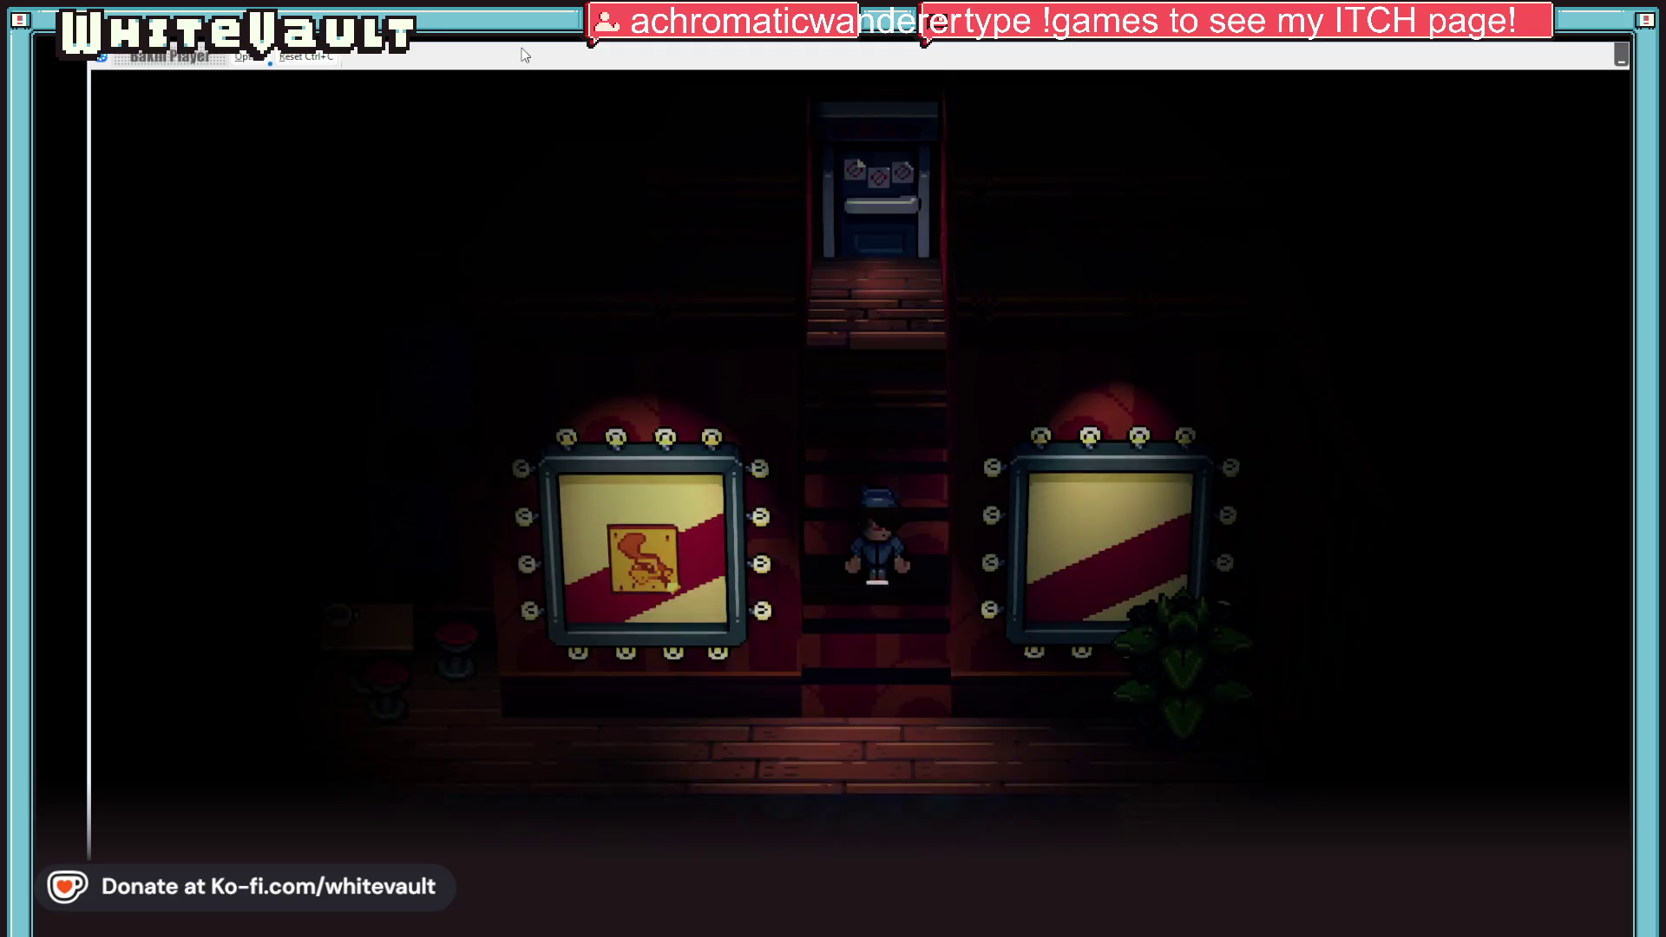
key("Down")
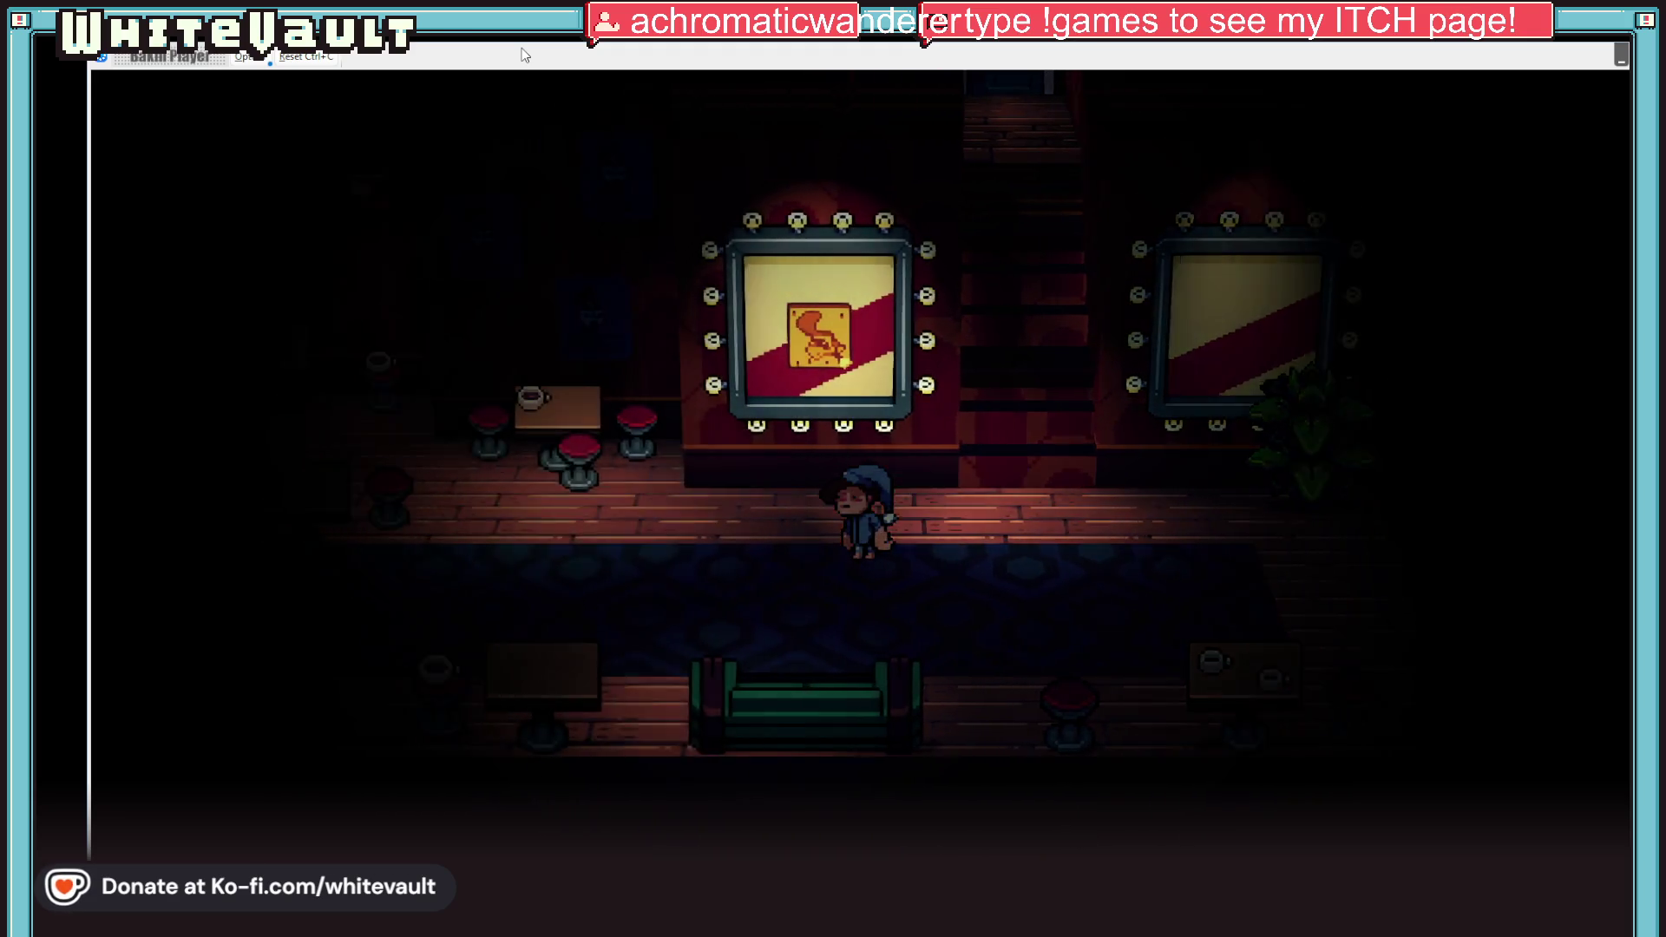
key("Left")
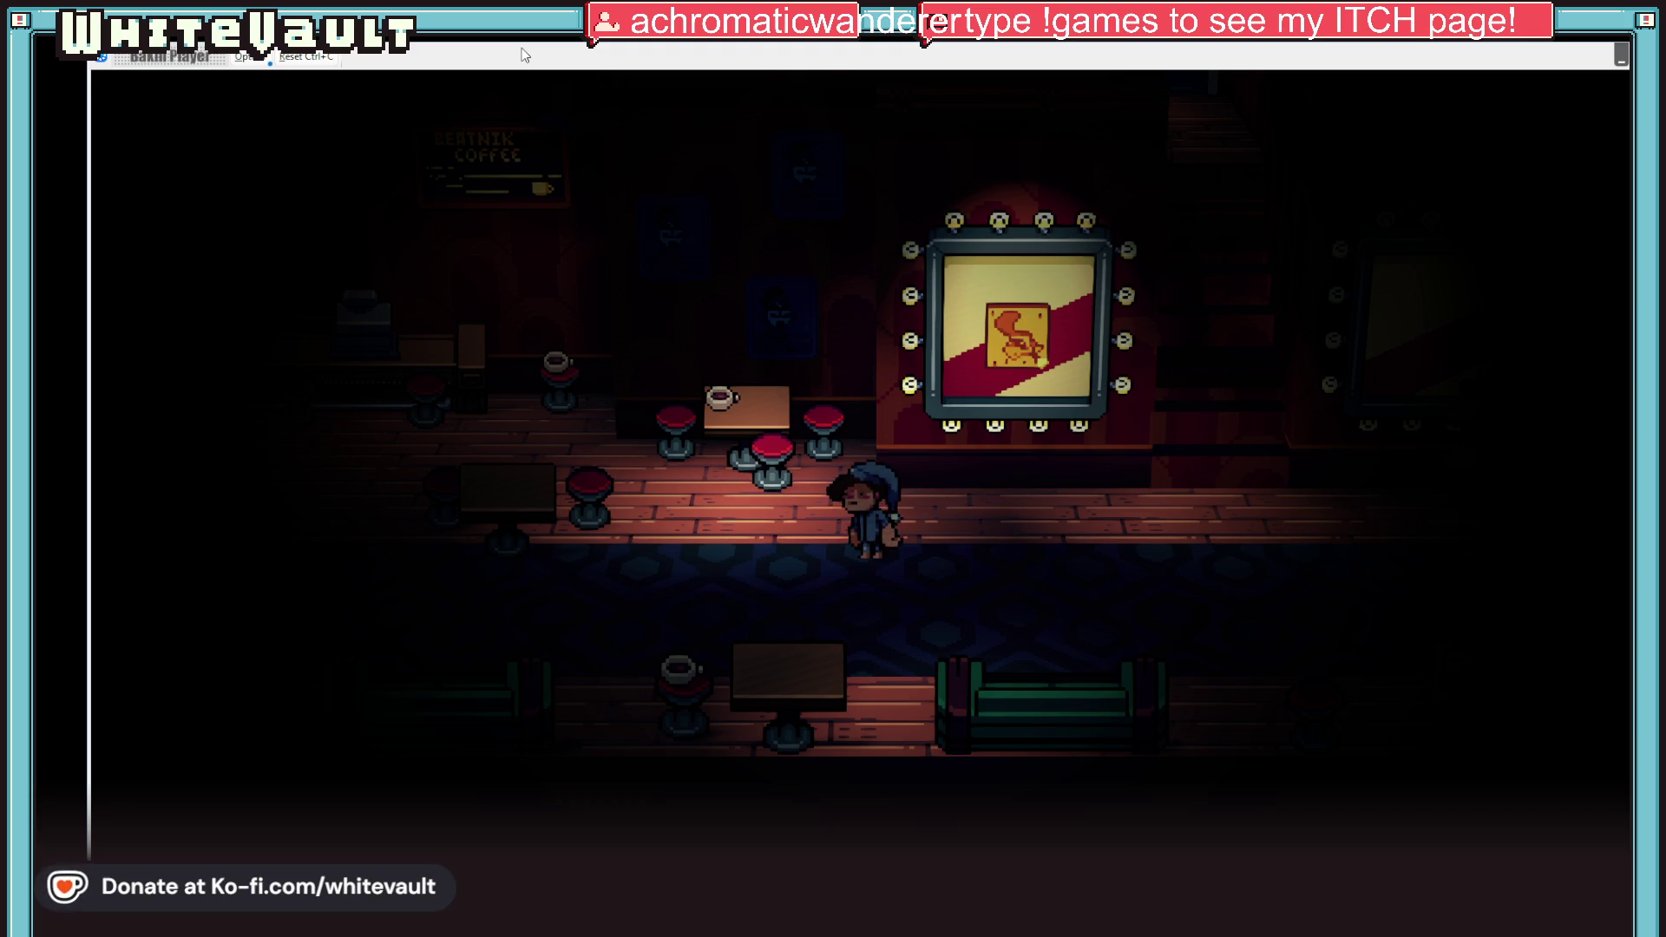
key("Left")
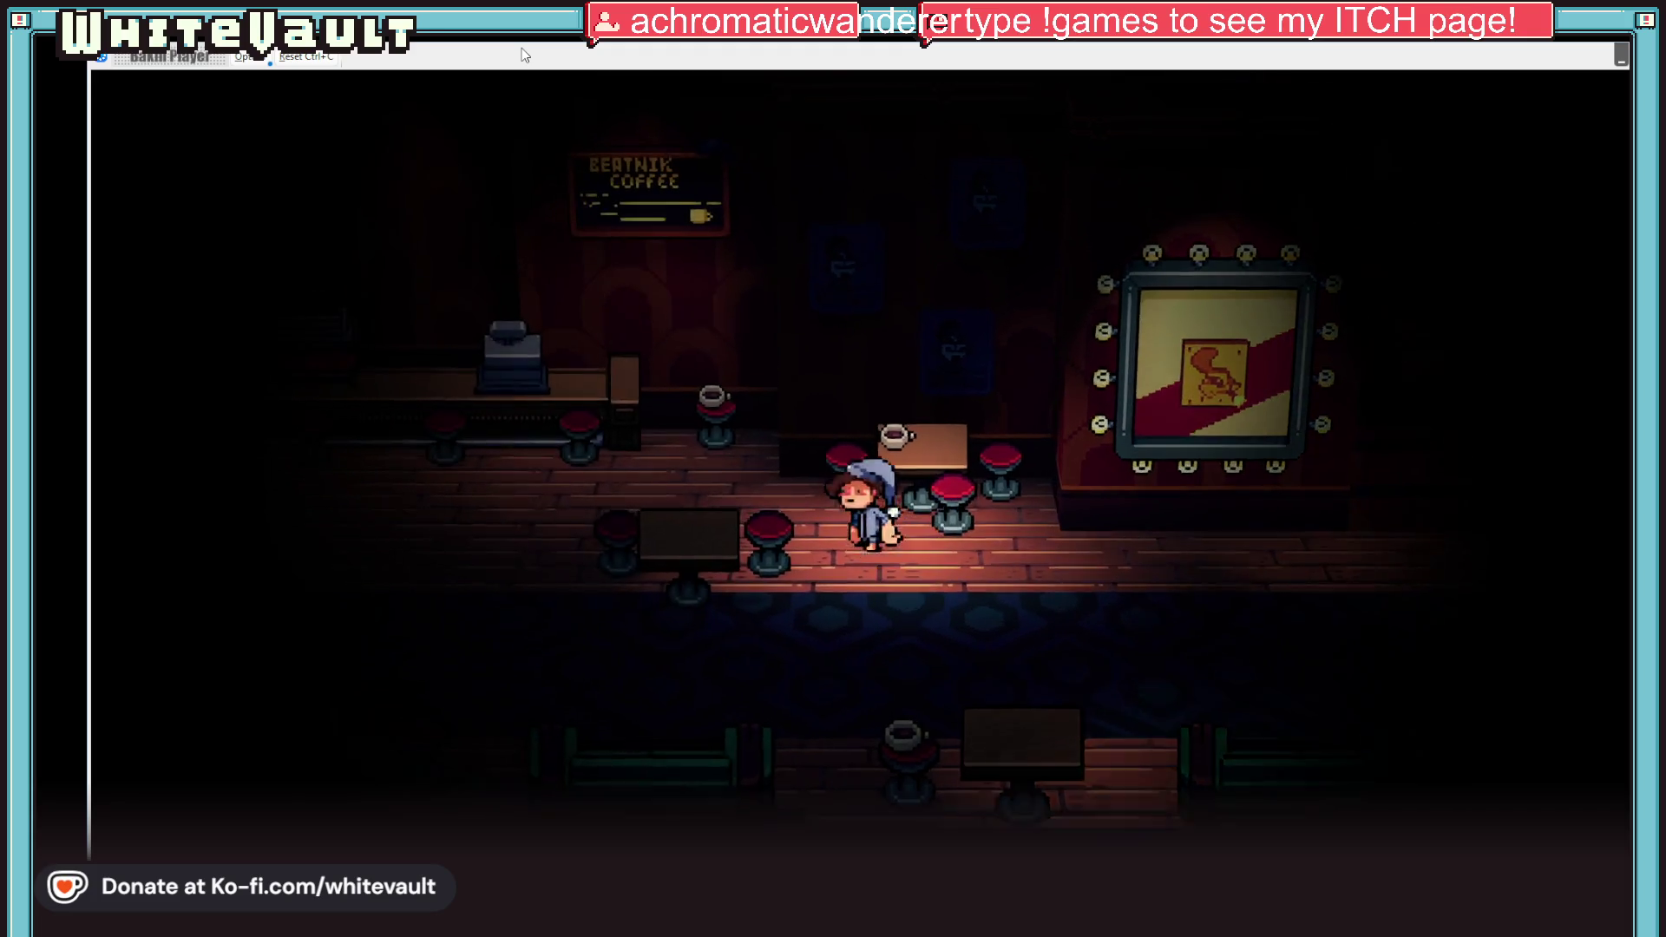
key("Left")
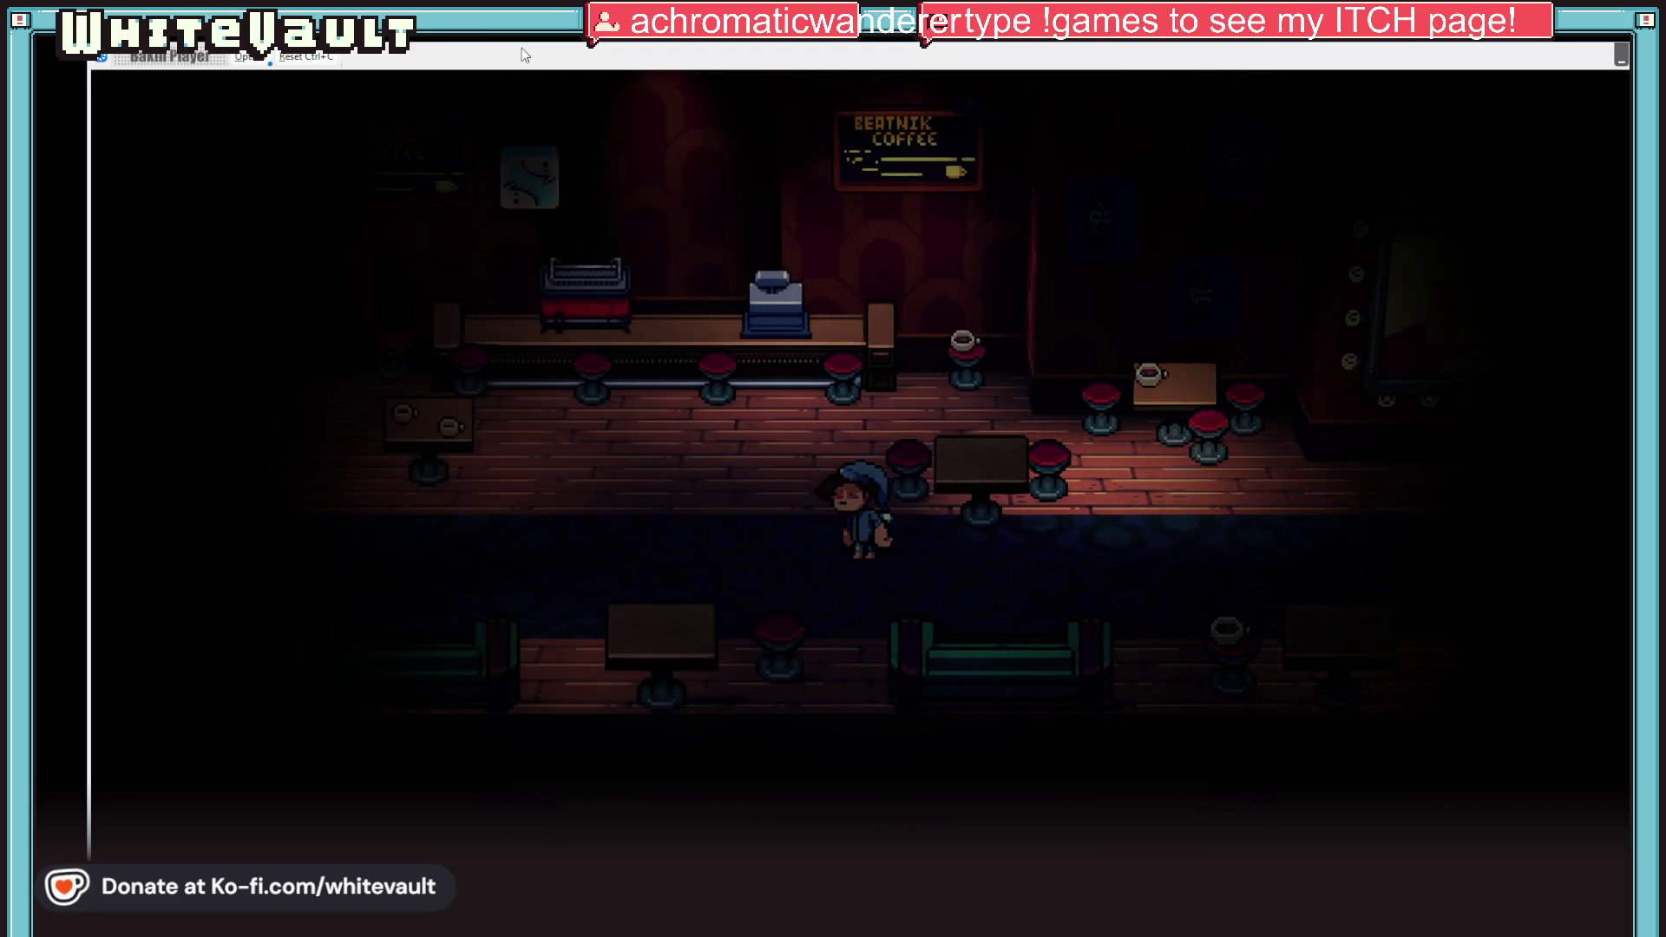
key("Left")
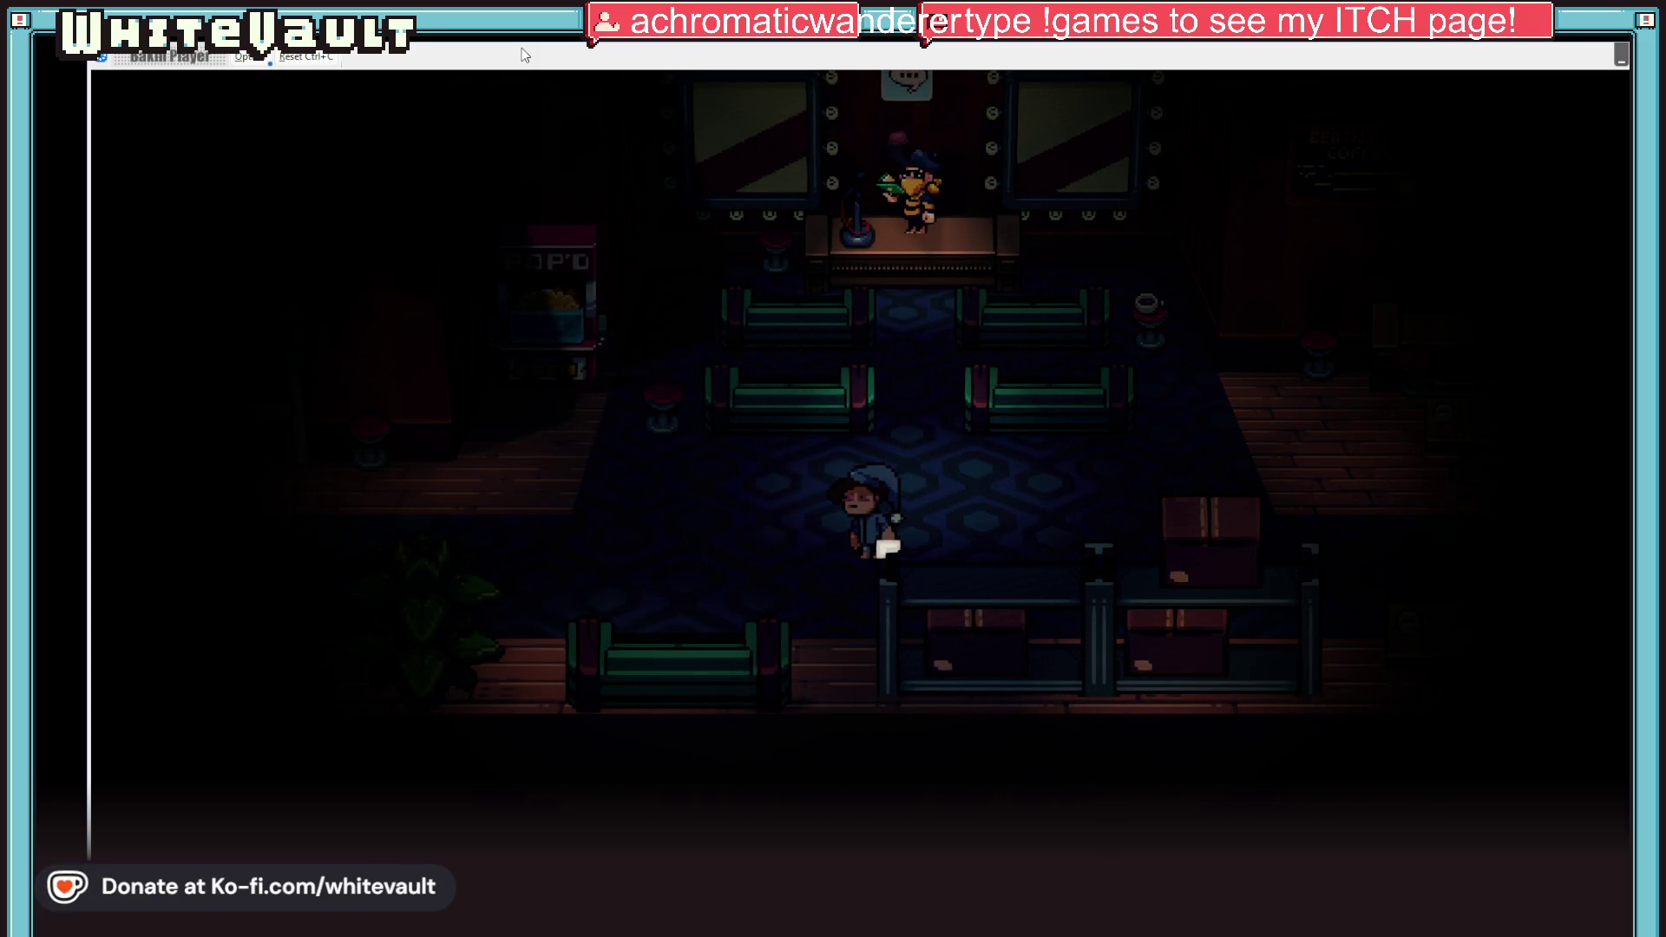
key("Up")
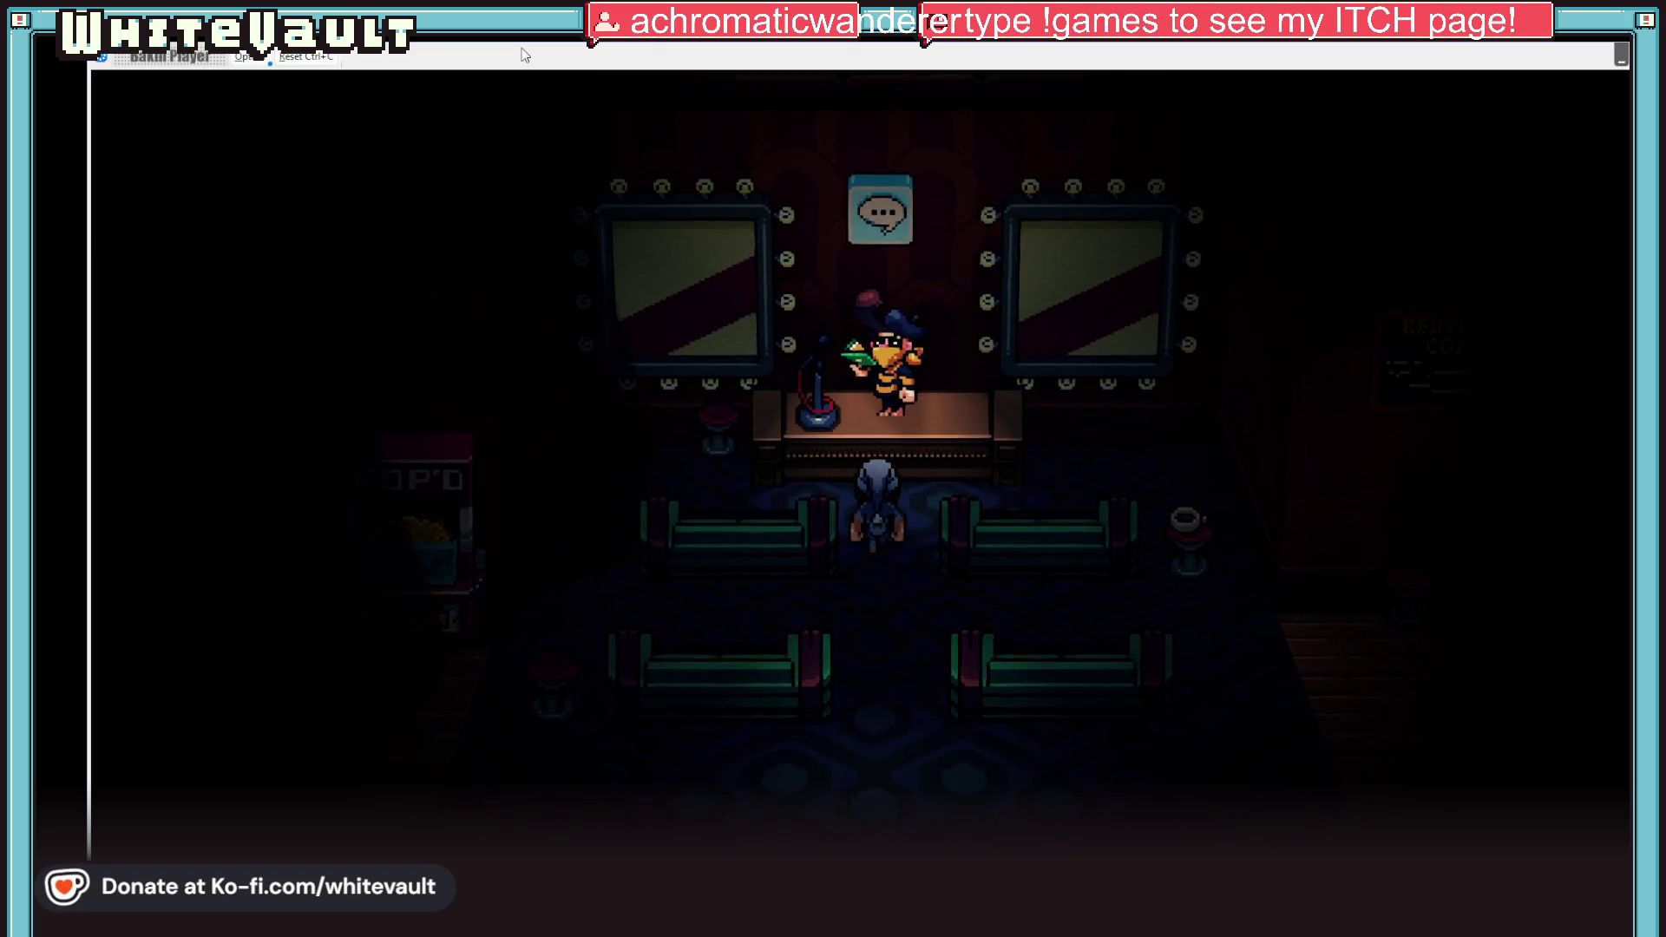
key("Down")
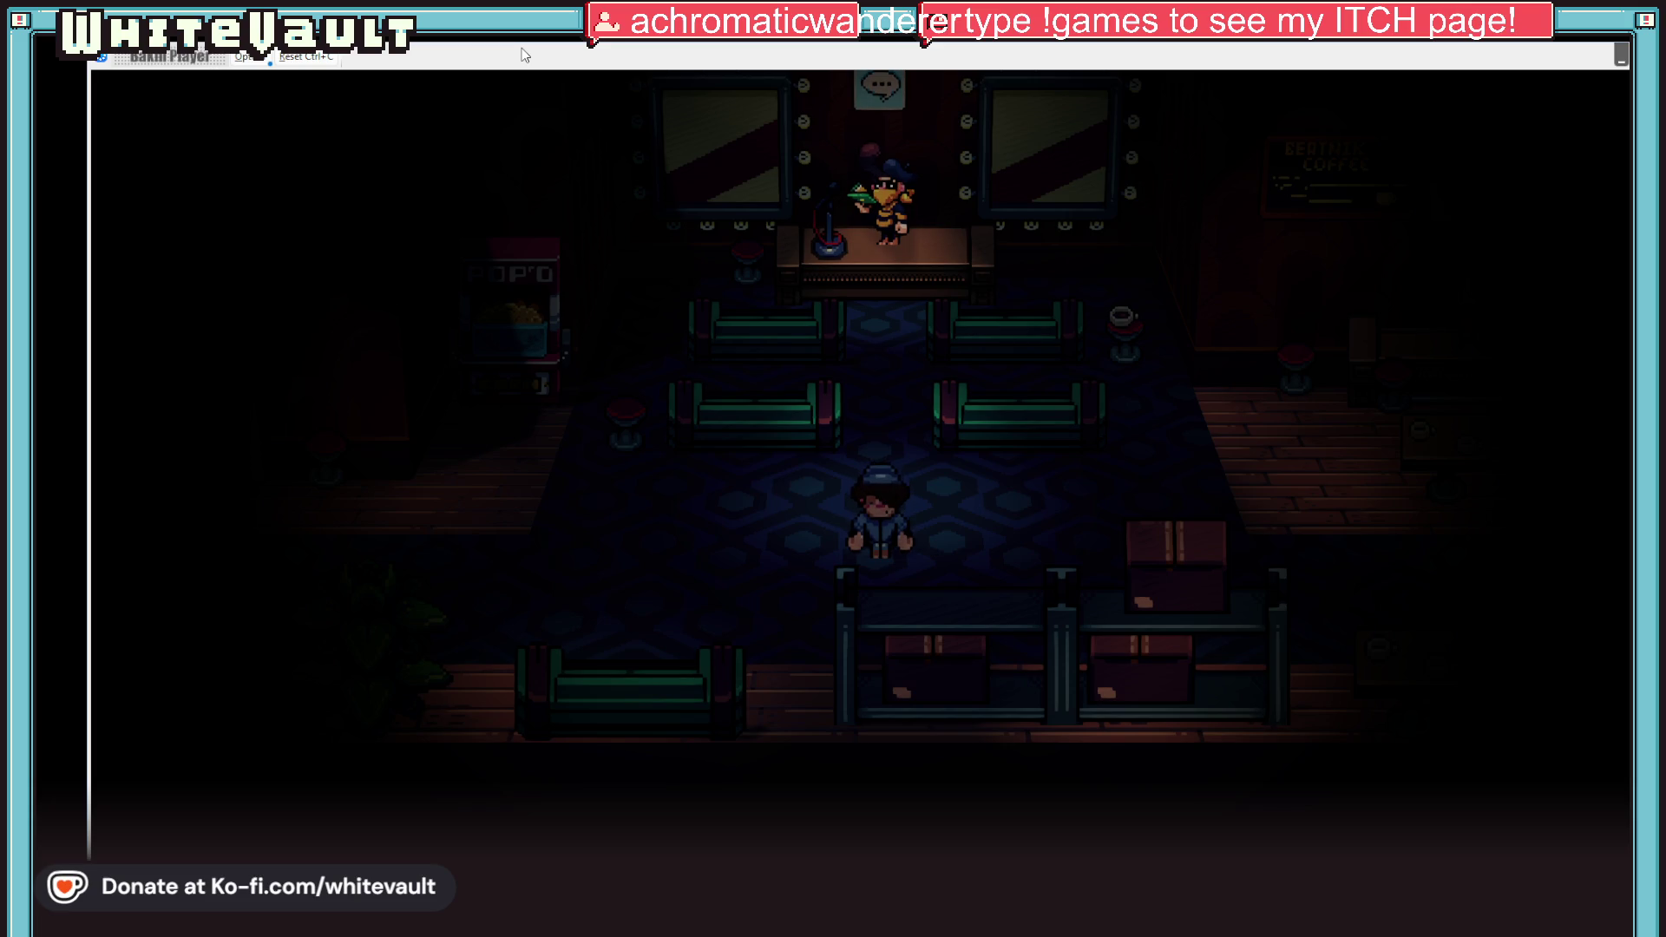
Step: Walk right past the Beatnik Coffee counter and up the mirrored corridor to the back door
key("Left")
key("Right")
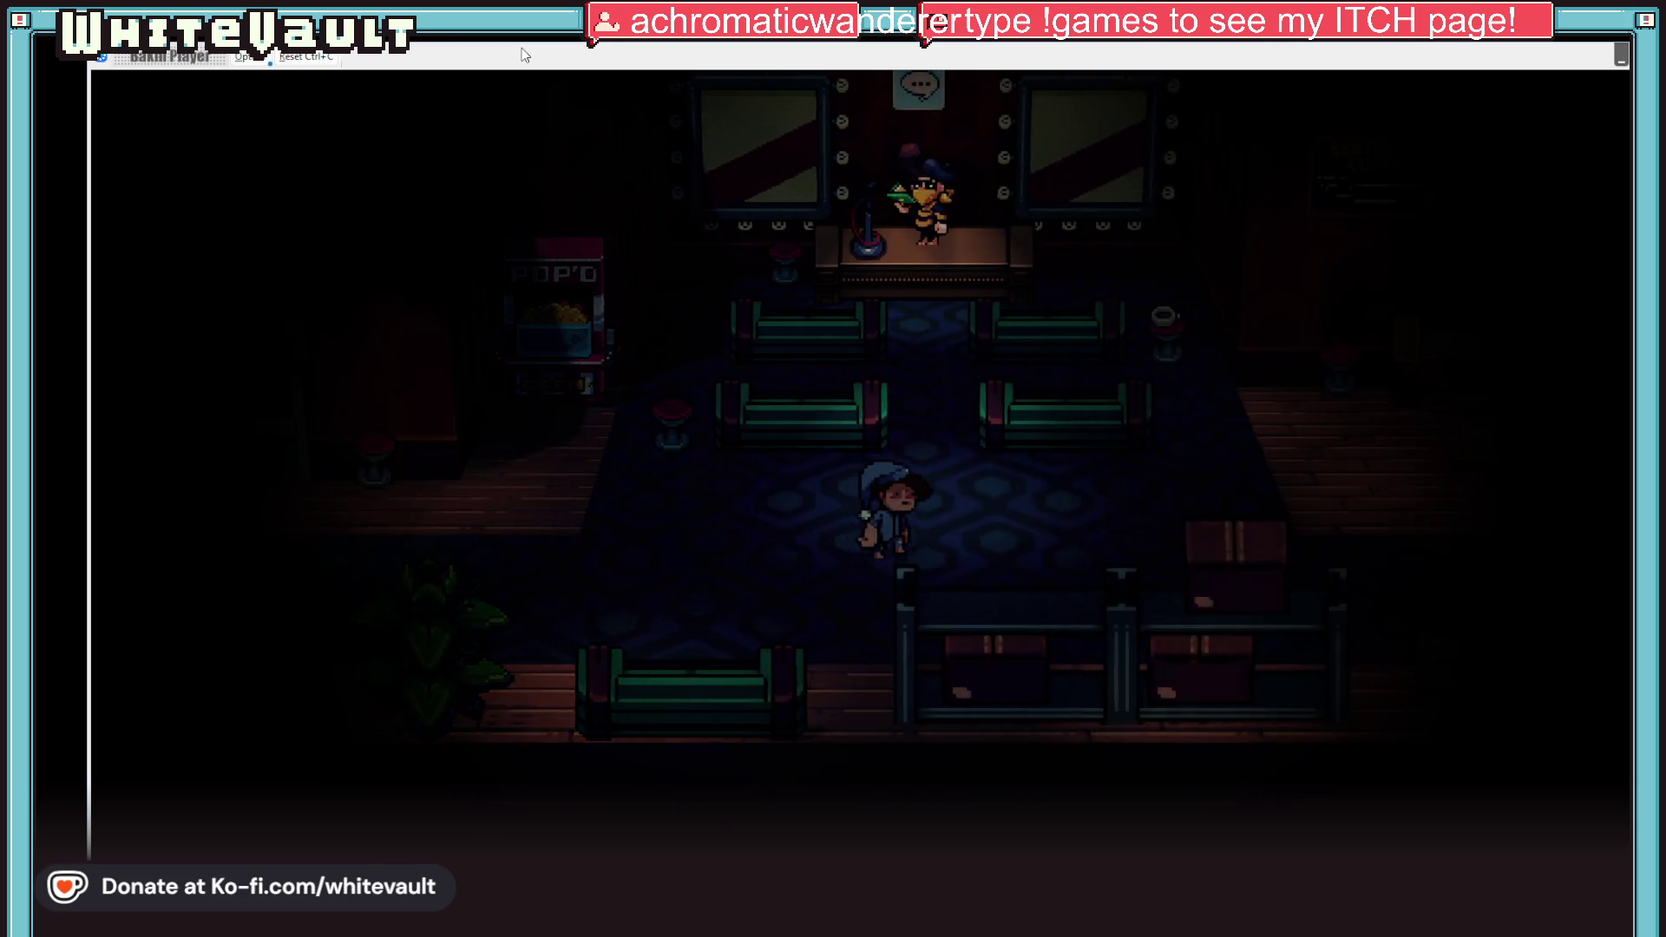
key("Right")
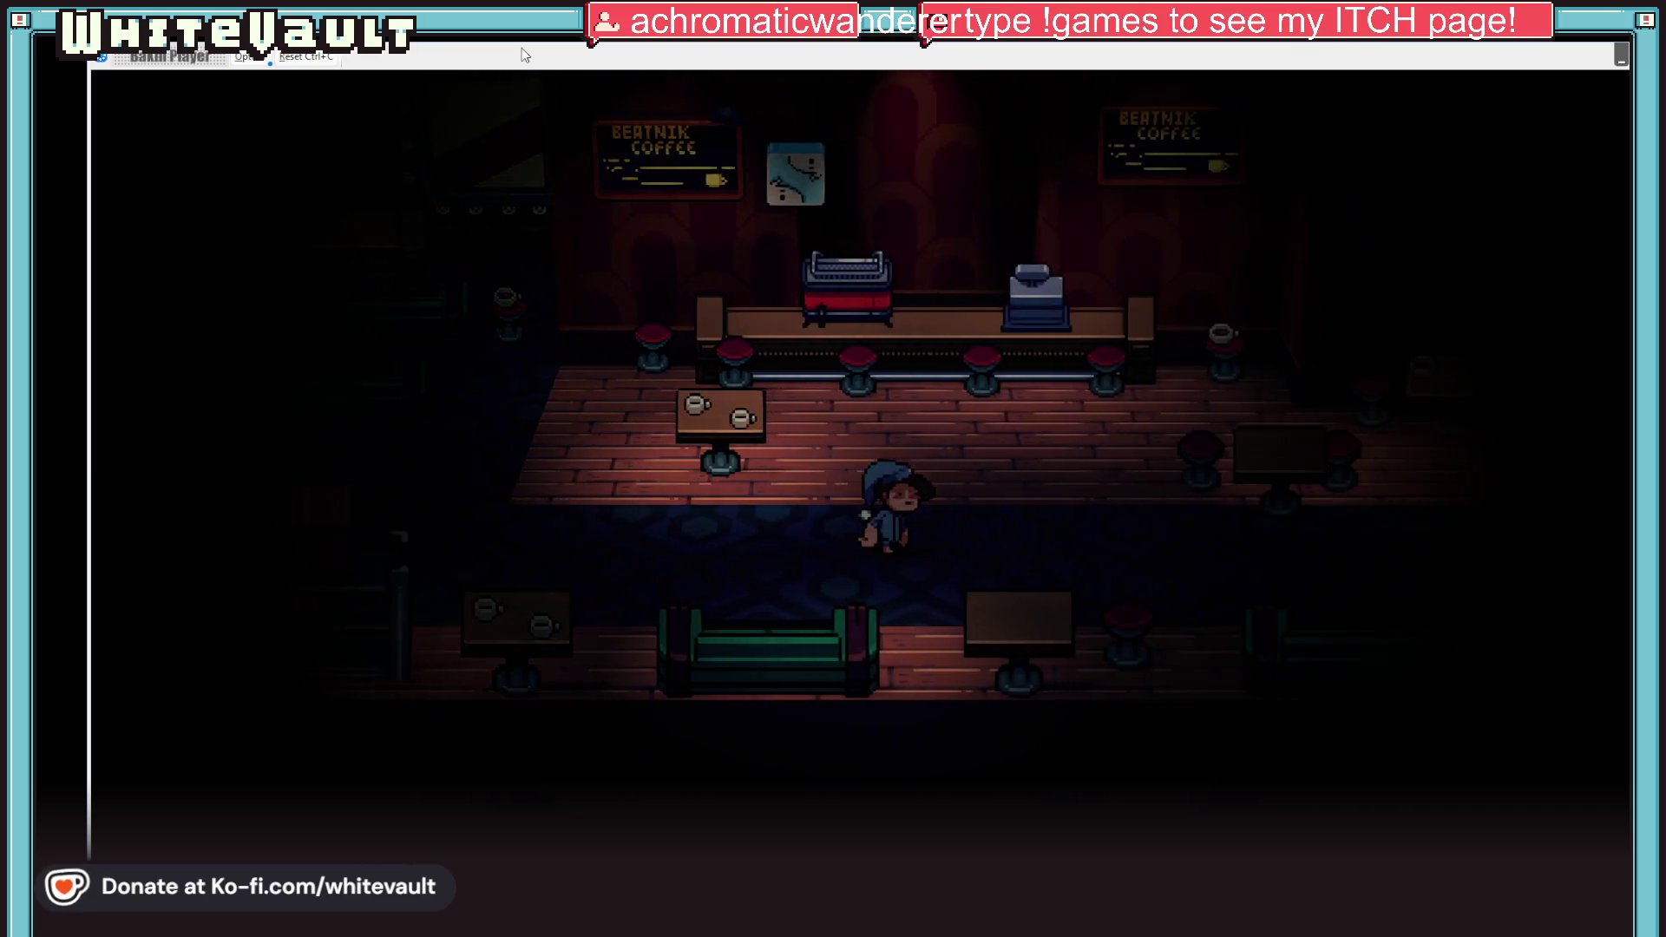
key("Right")
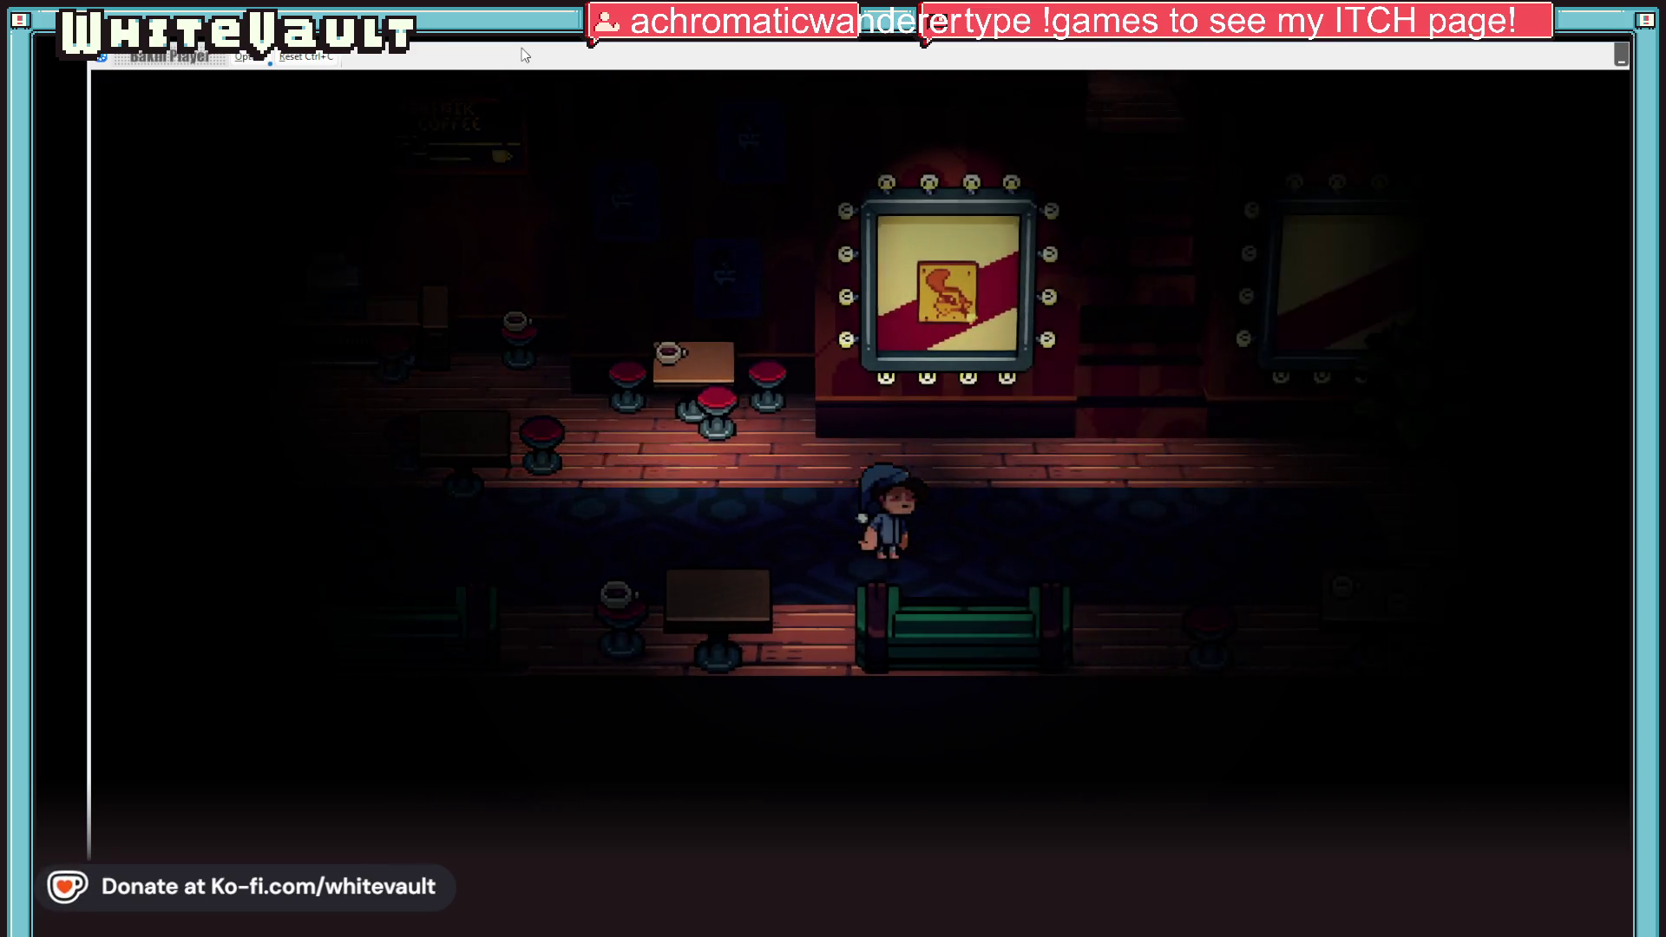
key("Right")
key("Up")
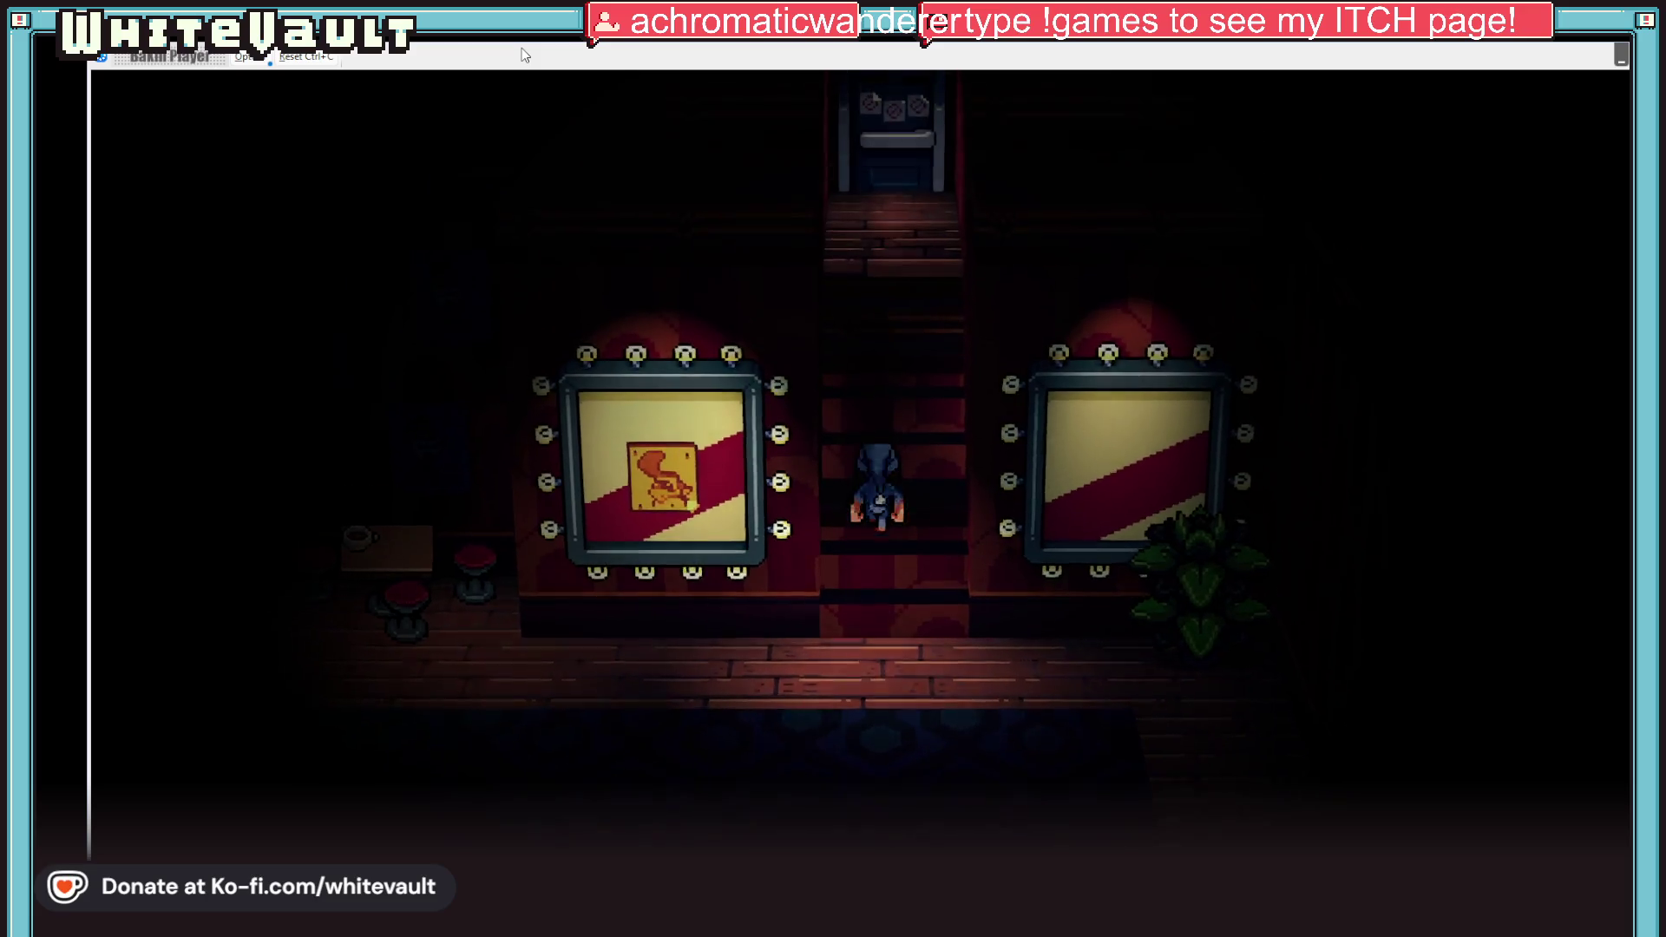
key("Up")
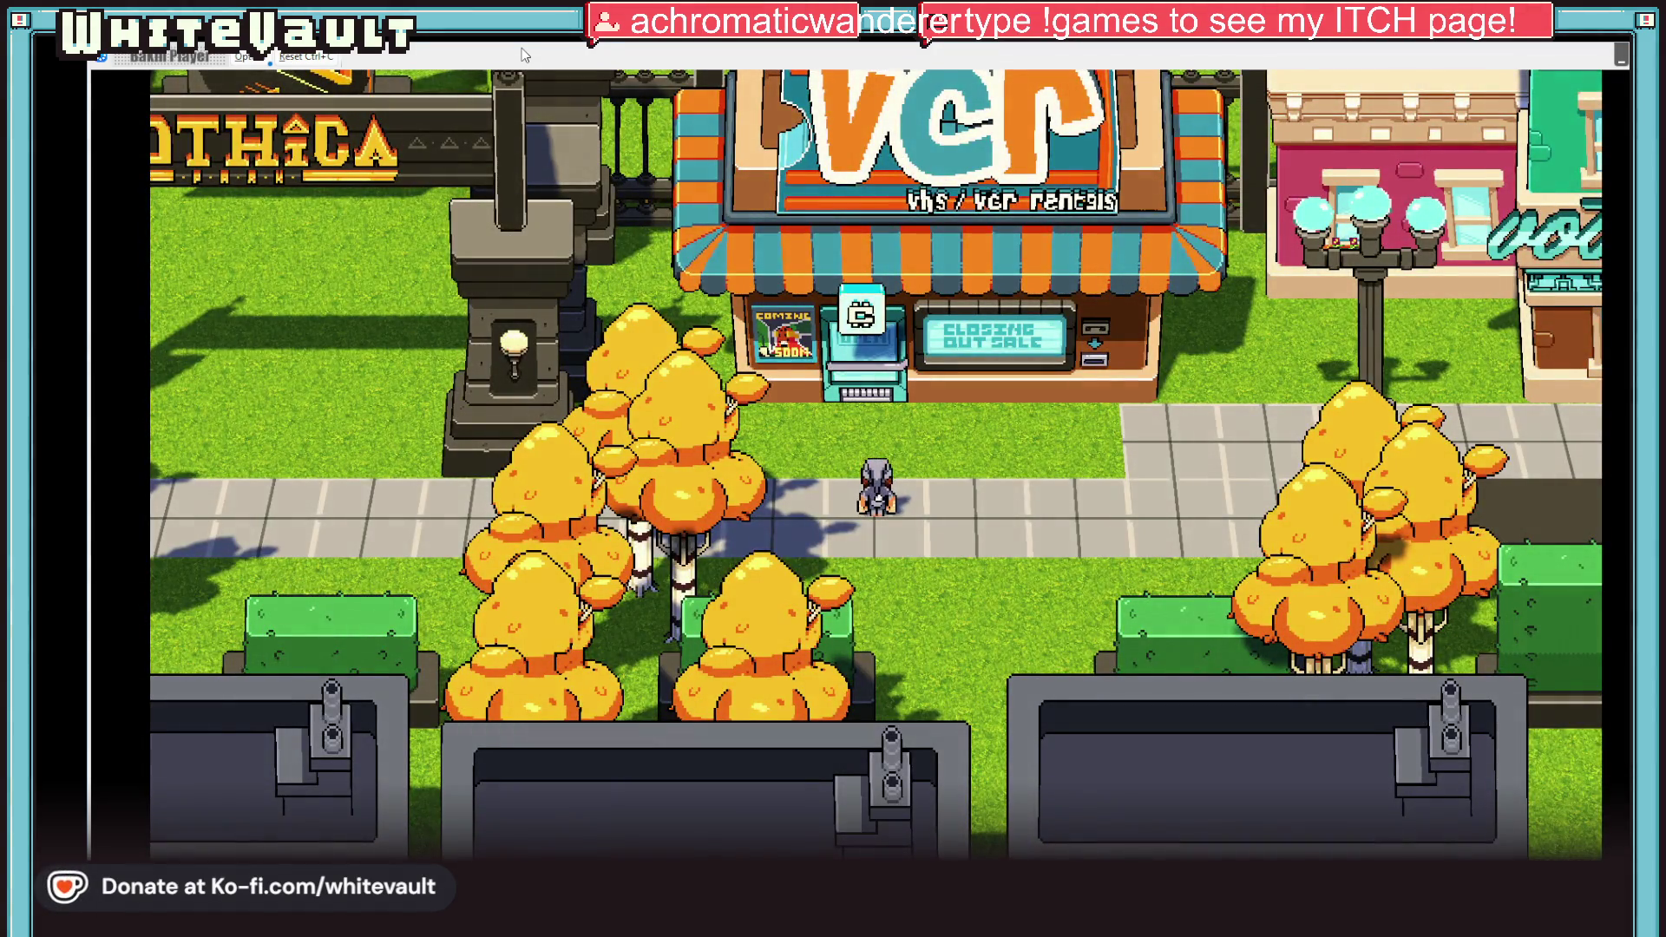
Step: Walk right along the sidewalk toward Vothica Cafe and down the dark path
key("Right")
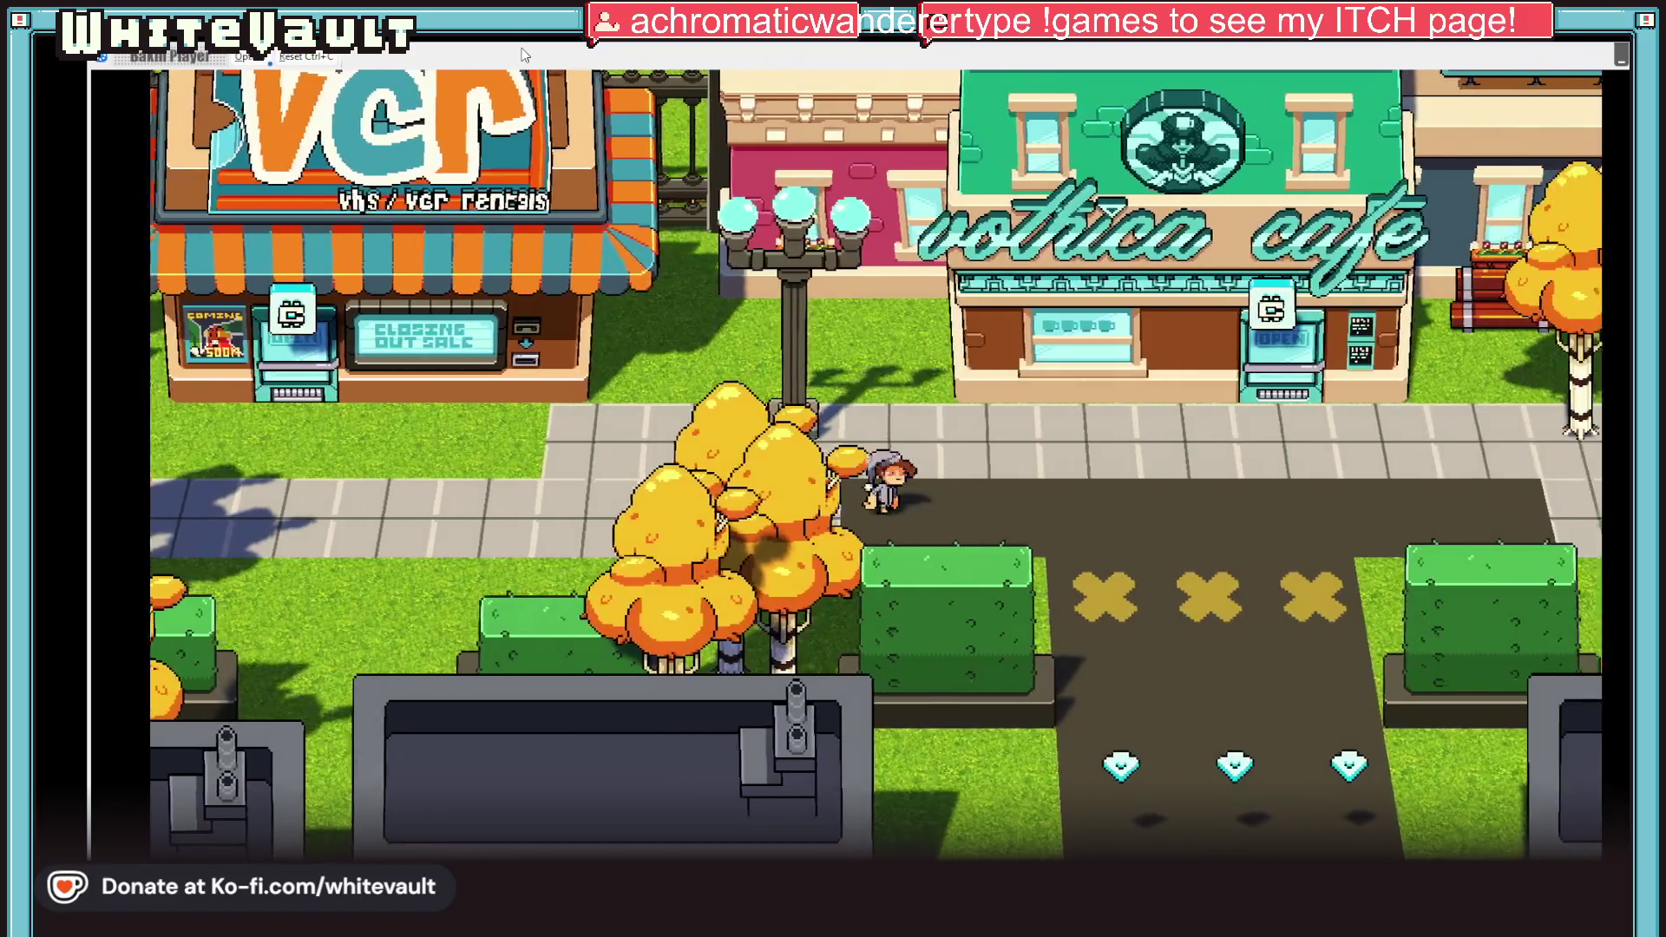
key("Down")
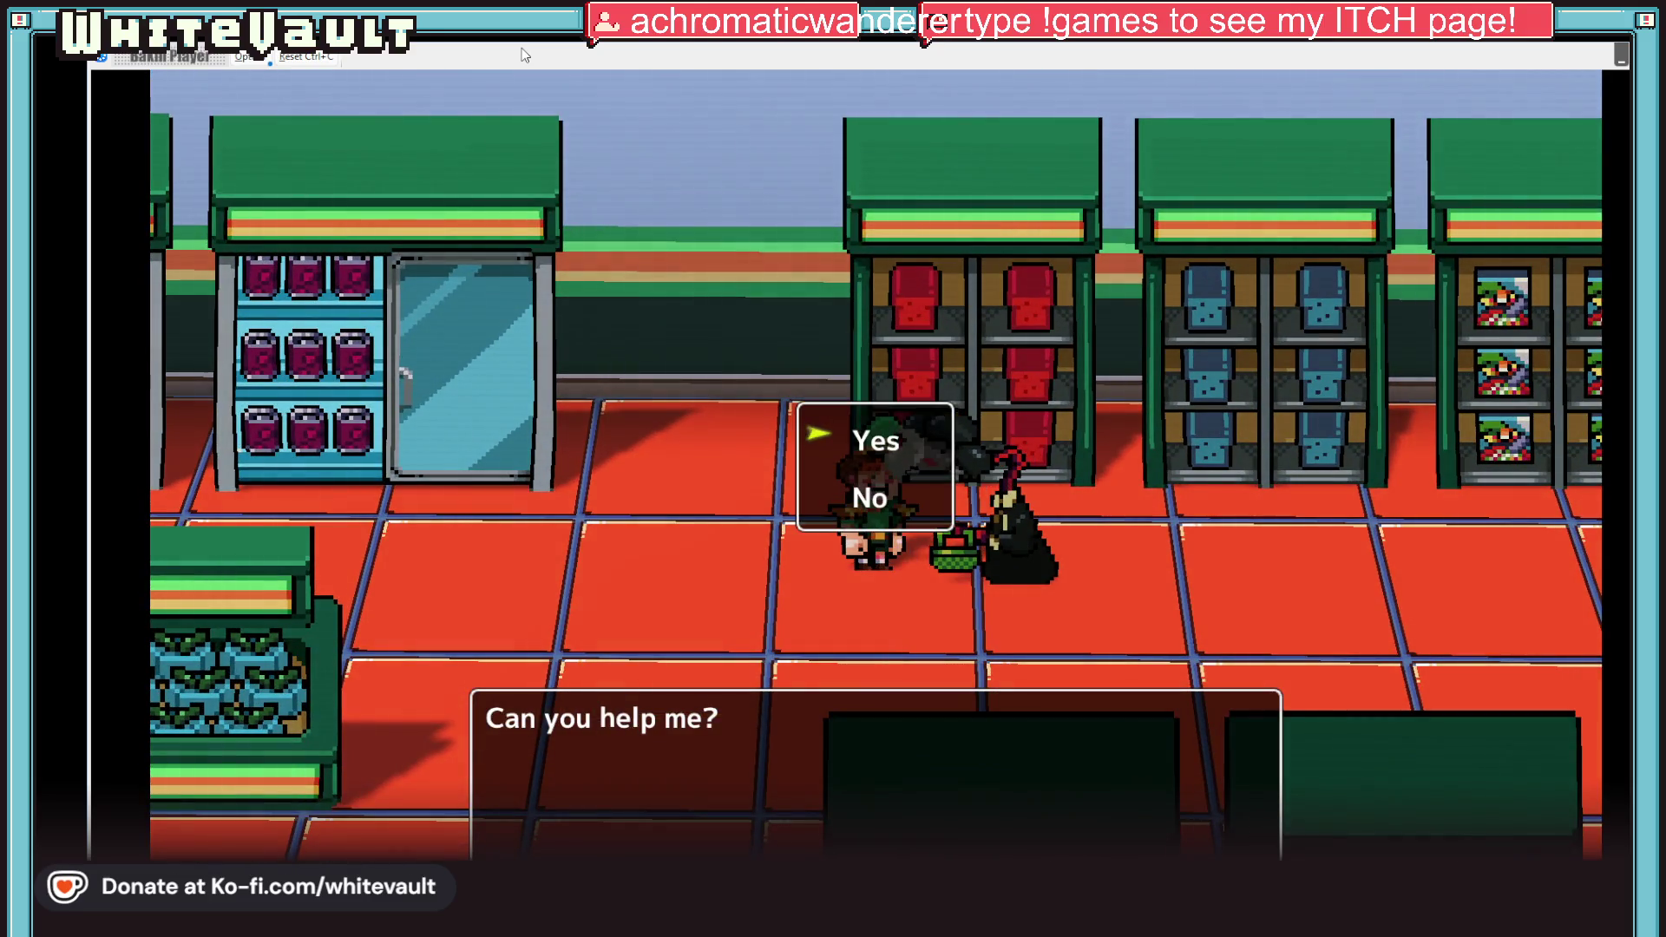
Step: Answer Yes to the NPC's request, then use the coffee machine and dismiss the 'thank yah!' message
key("Return")
key("Left")
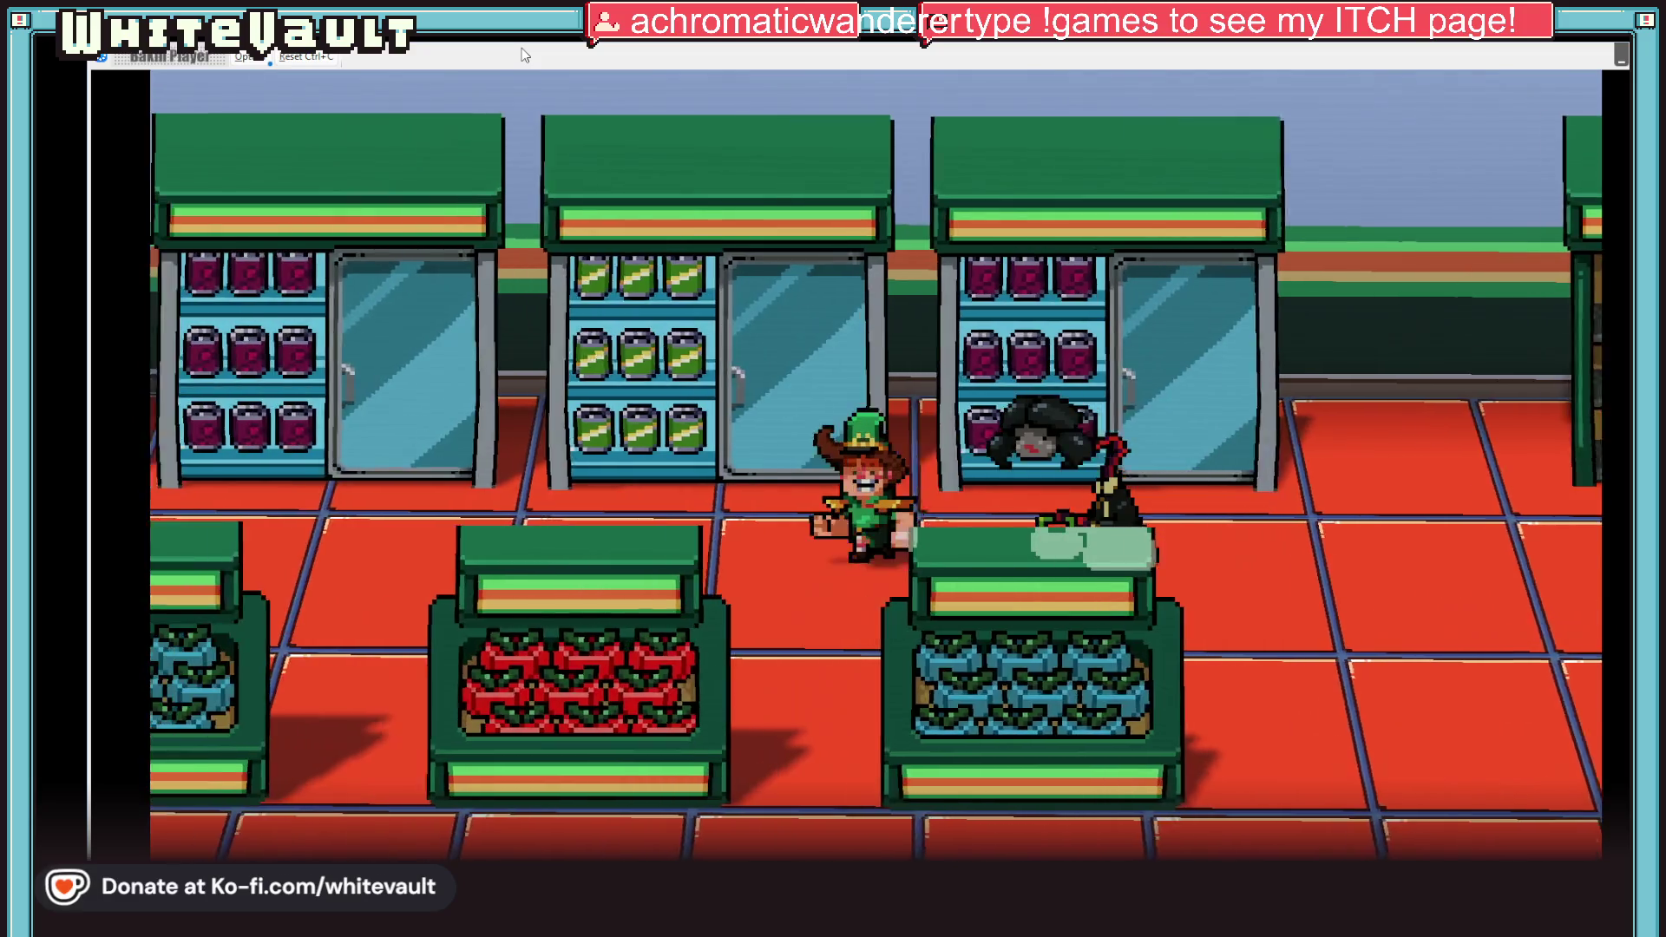
key("Left")
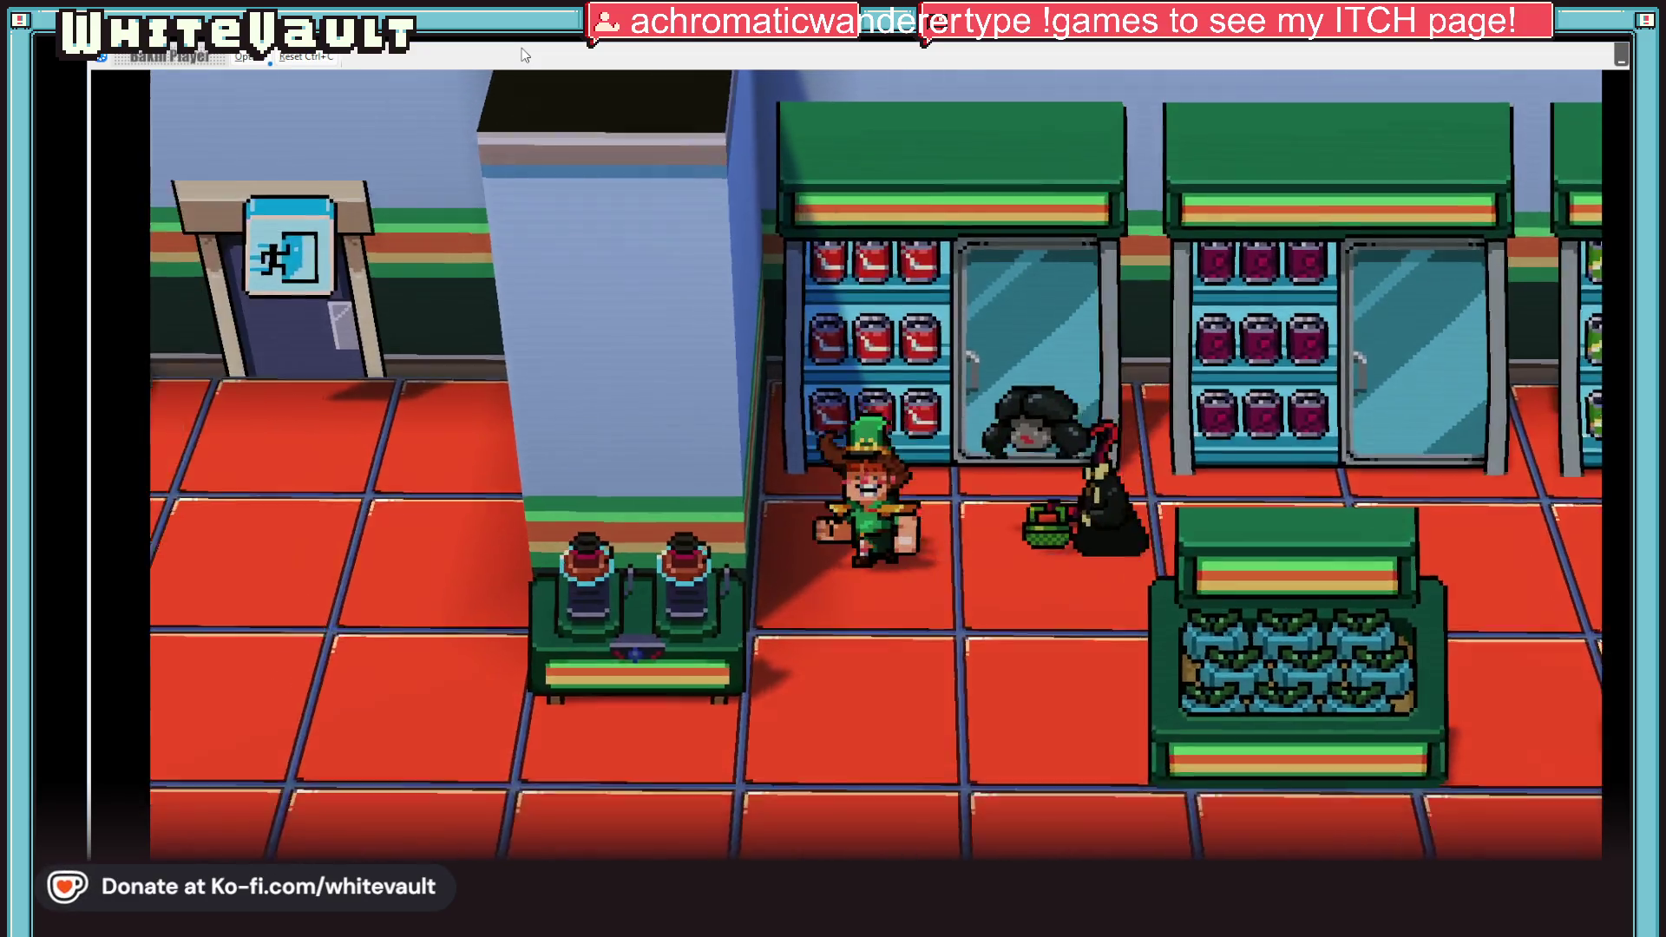
key("Down")
key("Left")
key("Up")
key("Return")
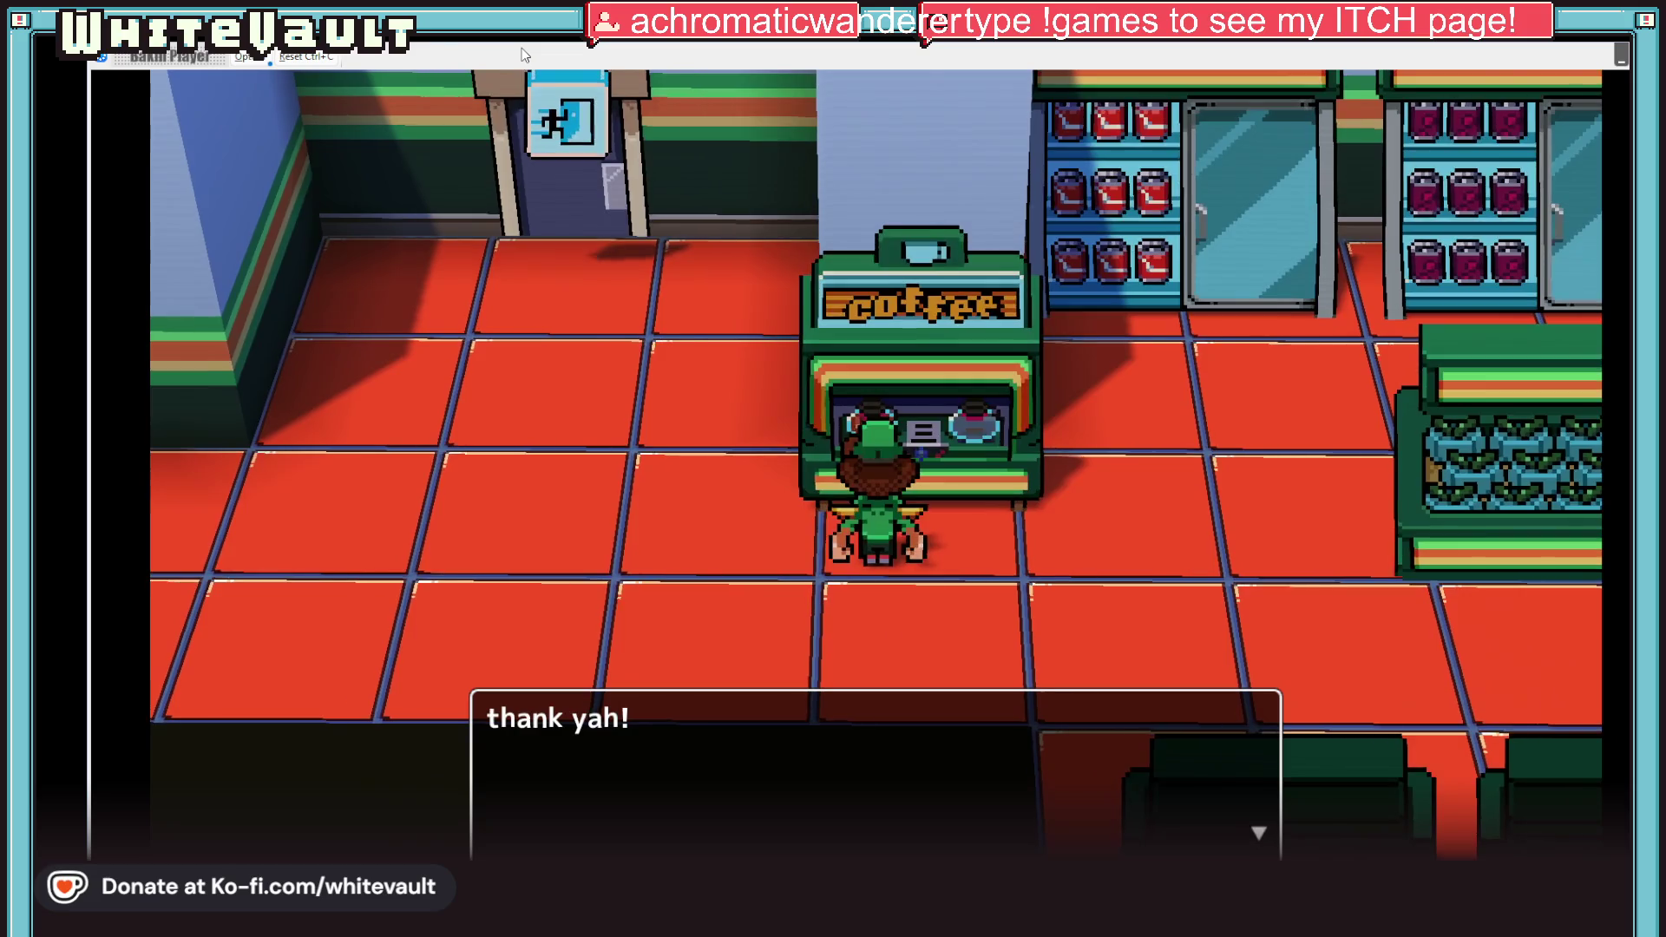
key("Return")
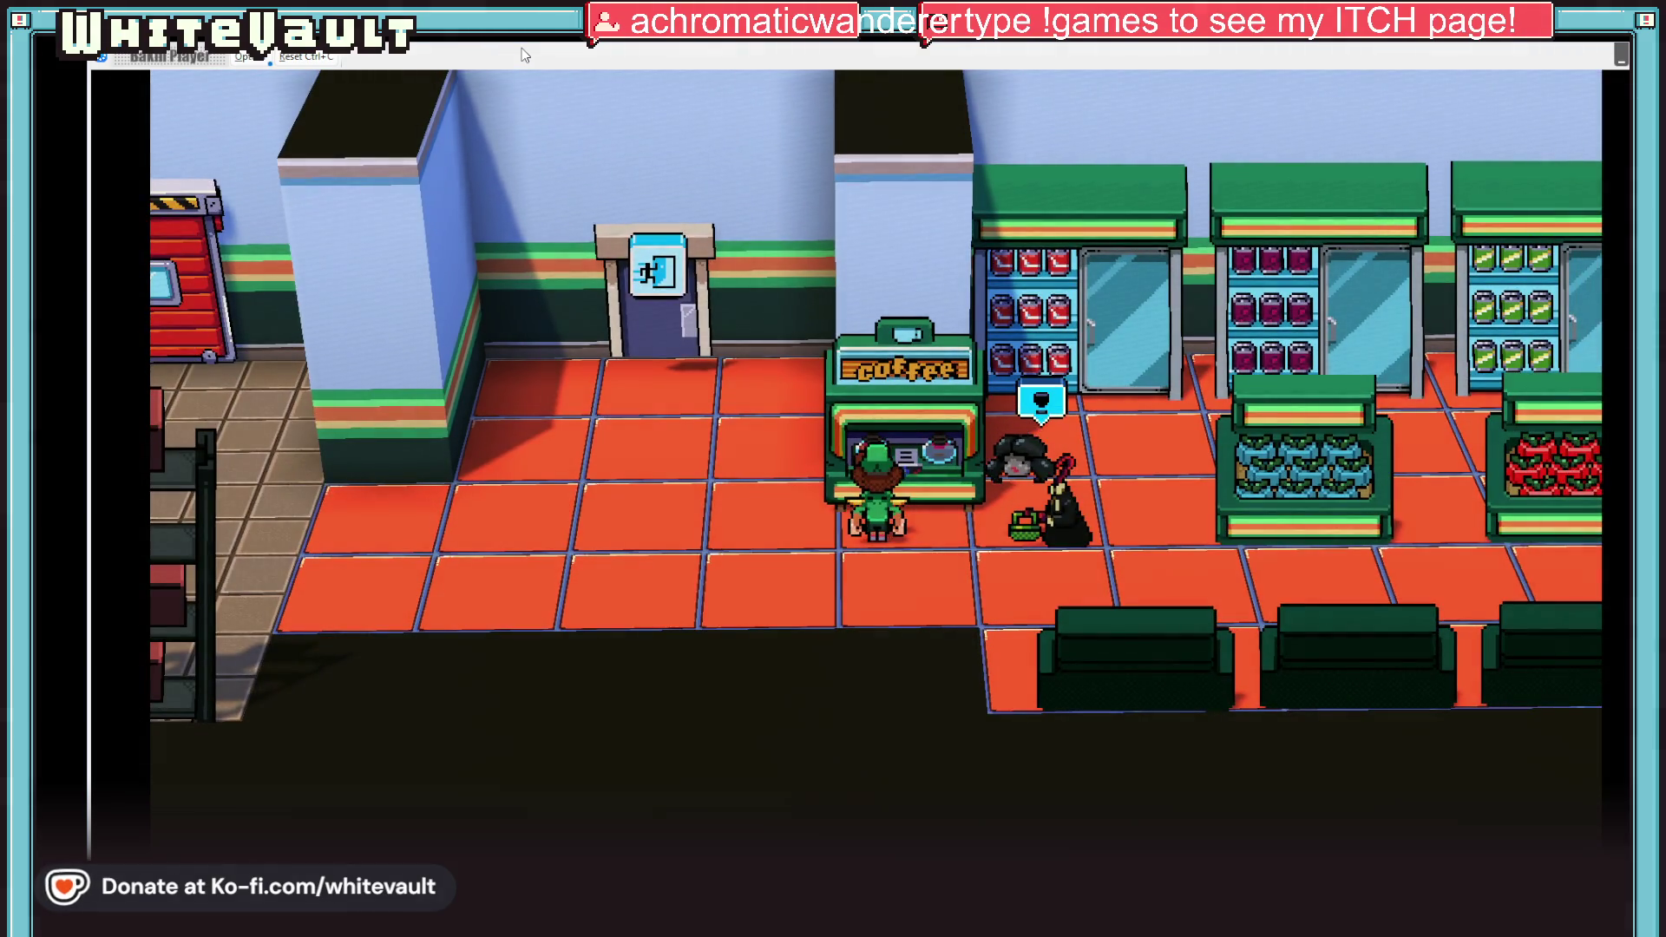
Step: Walk right through the freezer aisle past the fish counter to the cash registers, facing the cashier
key("Right")
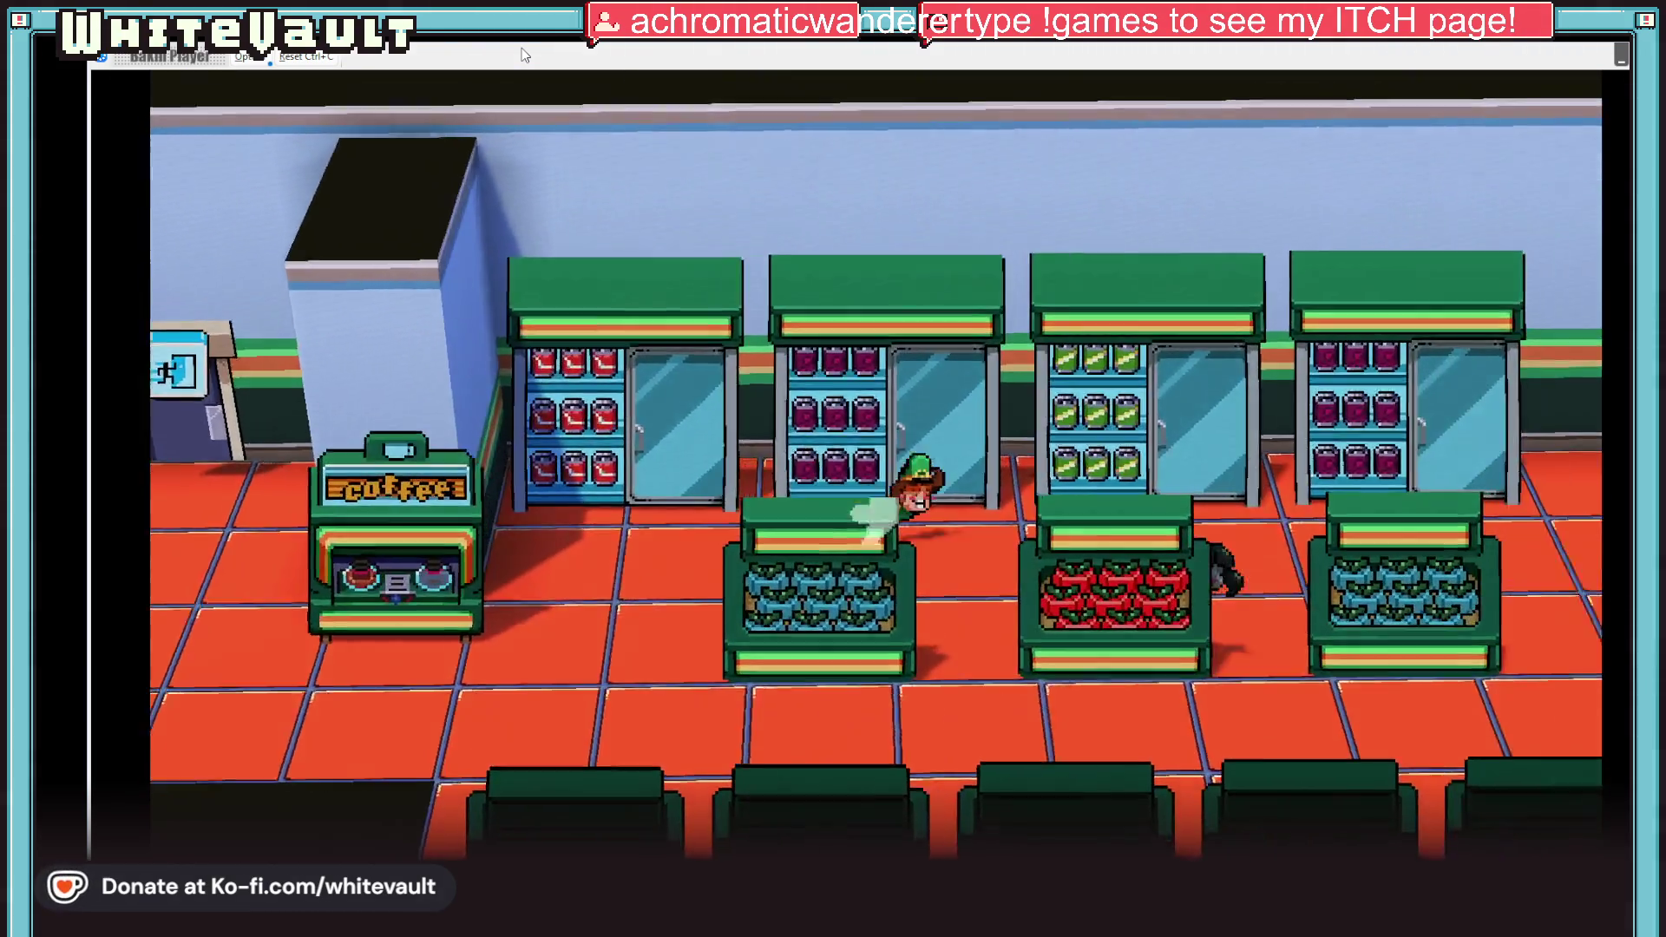
key("Right")
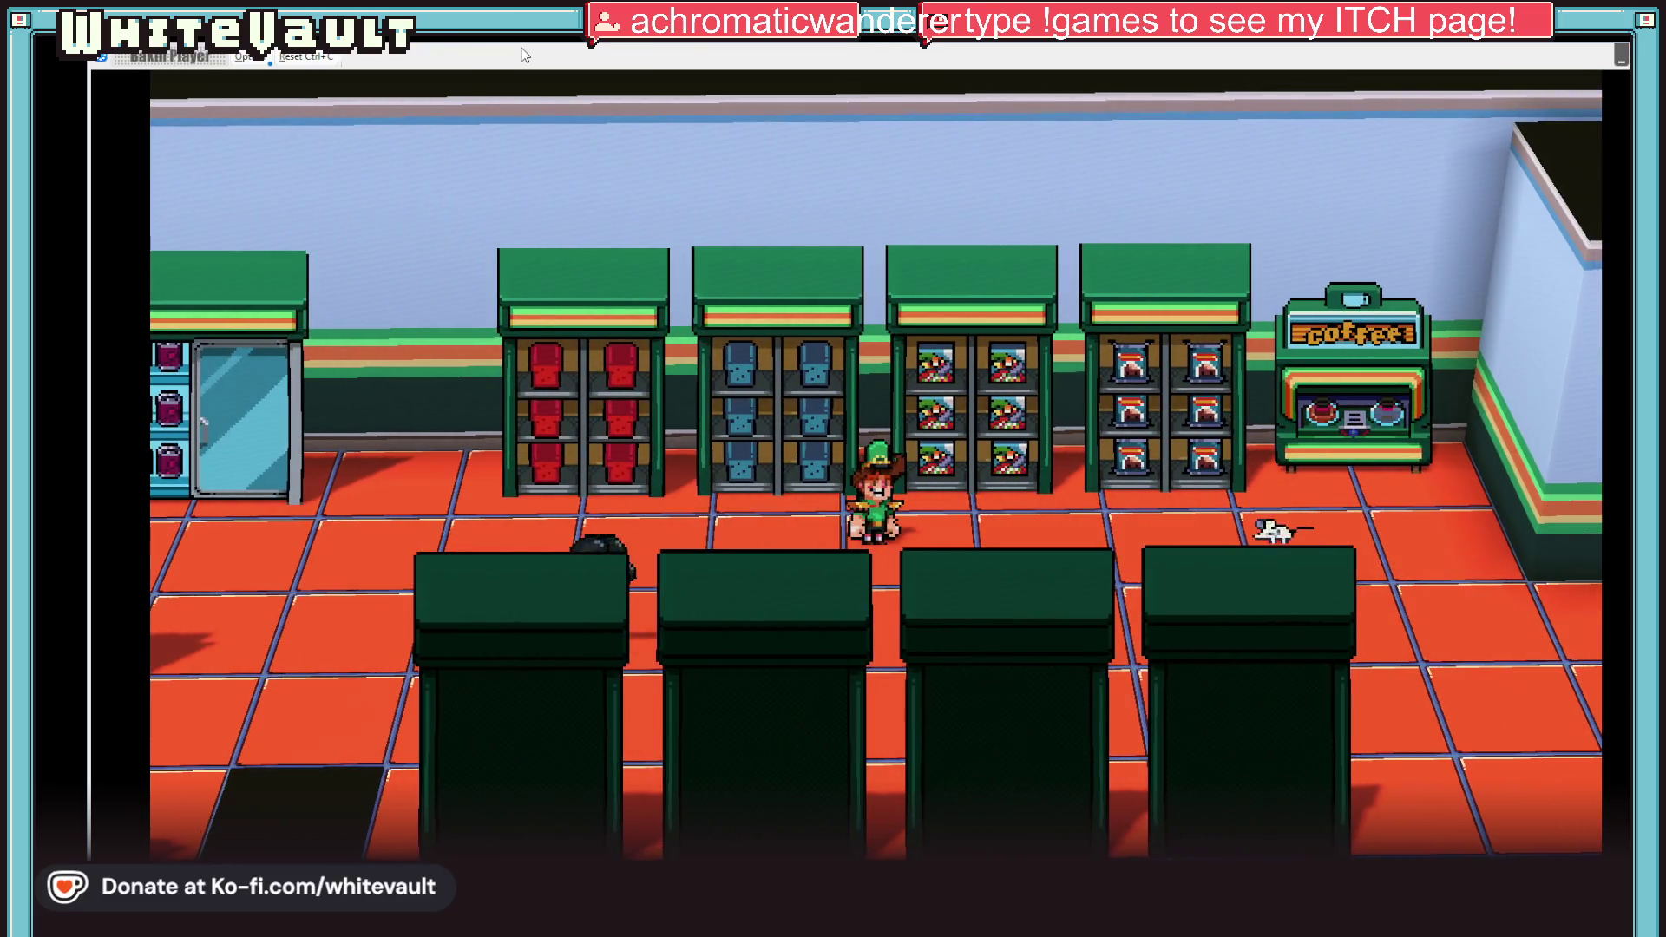
key("Right")
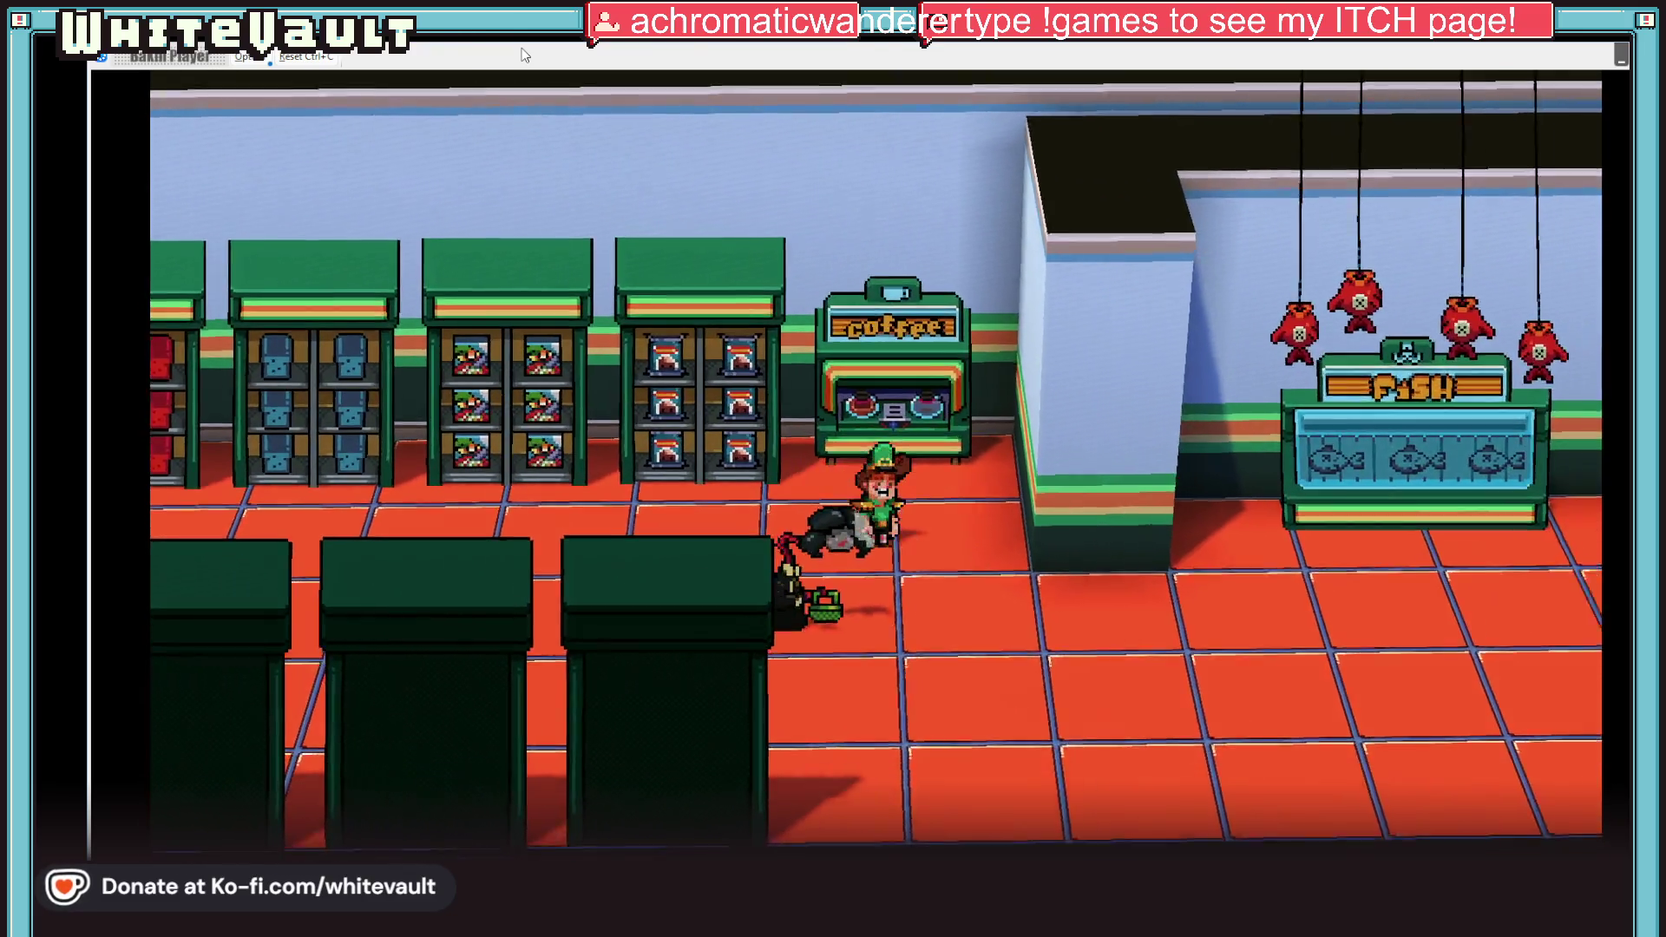
key("Right")
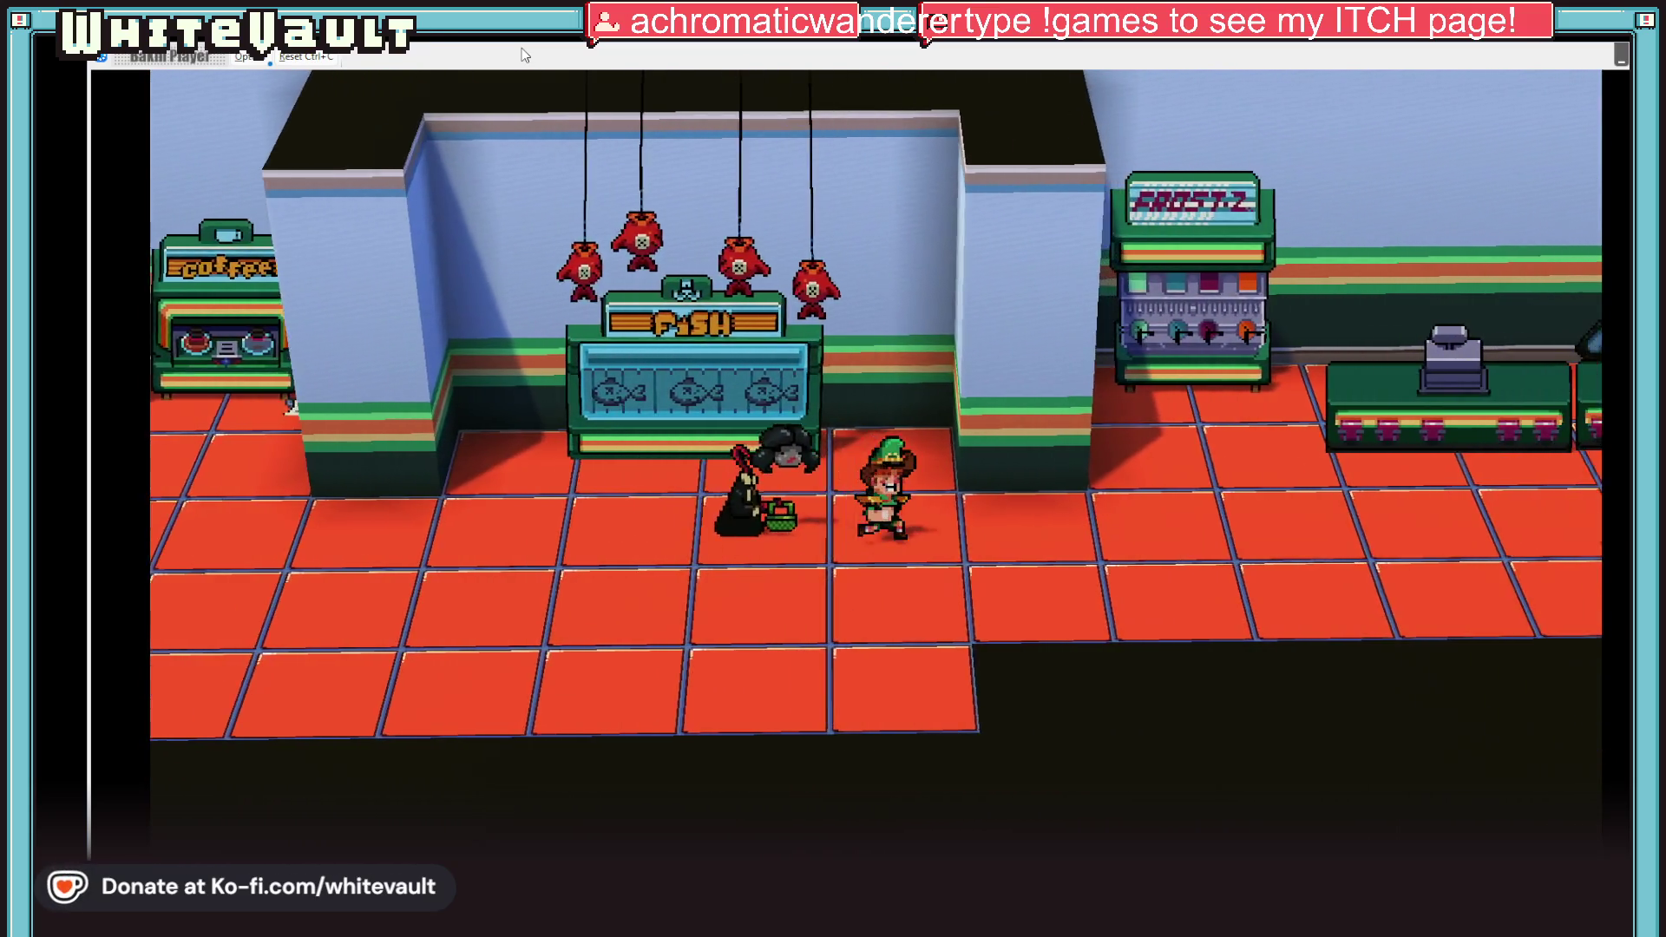
key("Right")
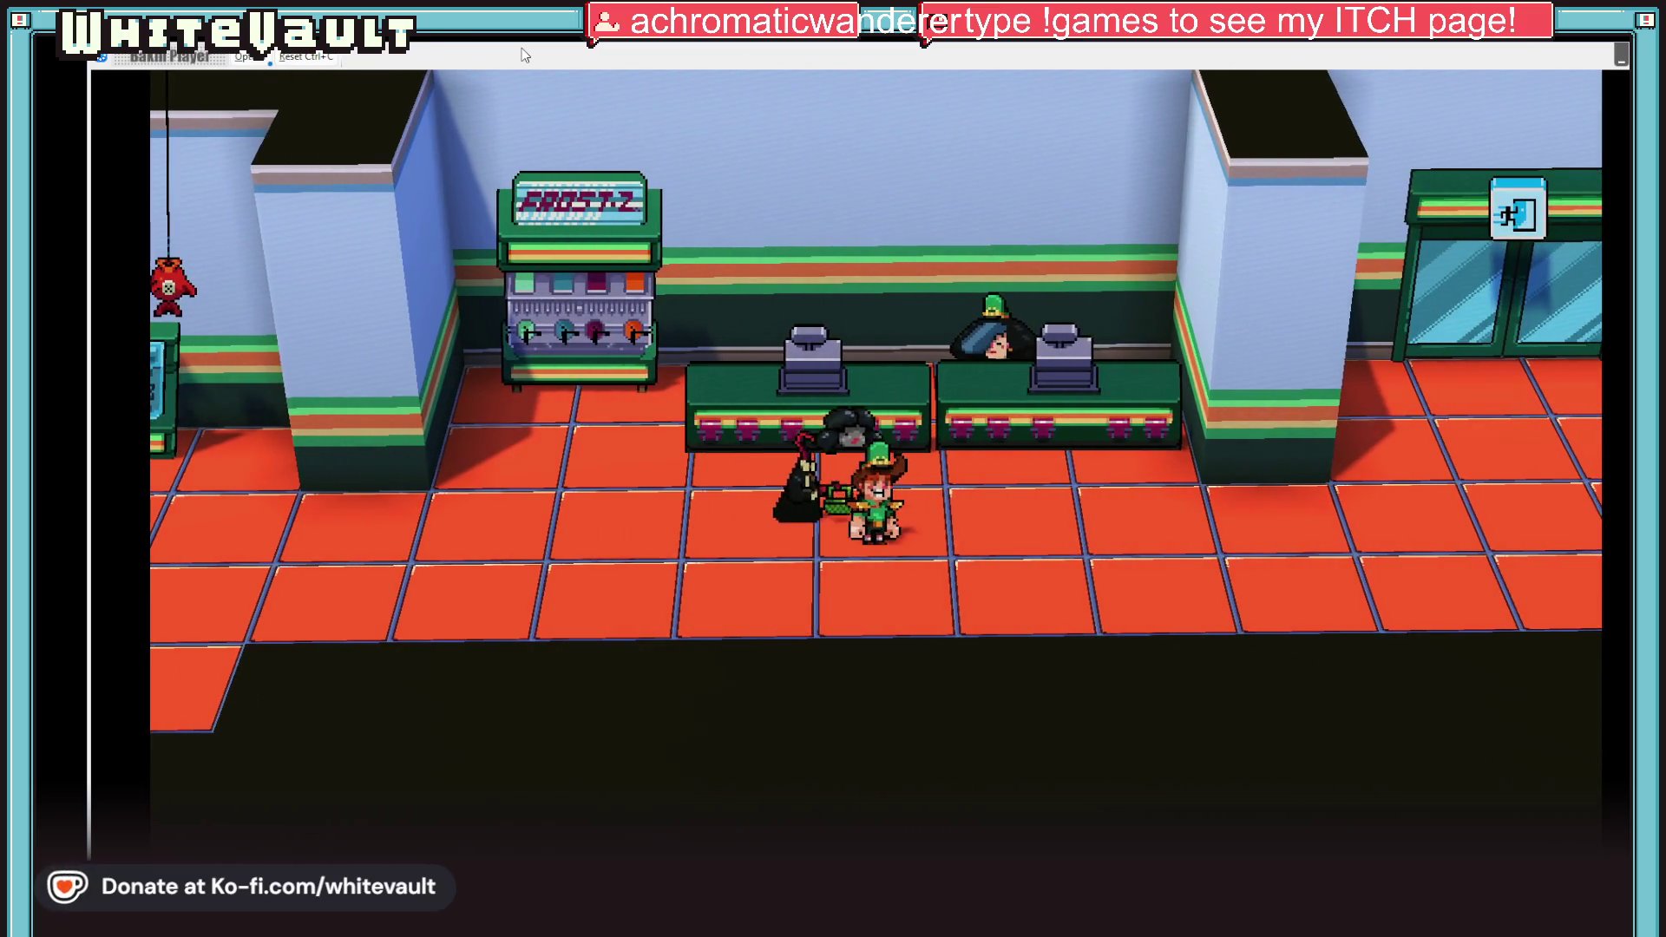
key("Up")
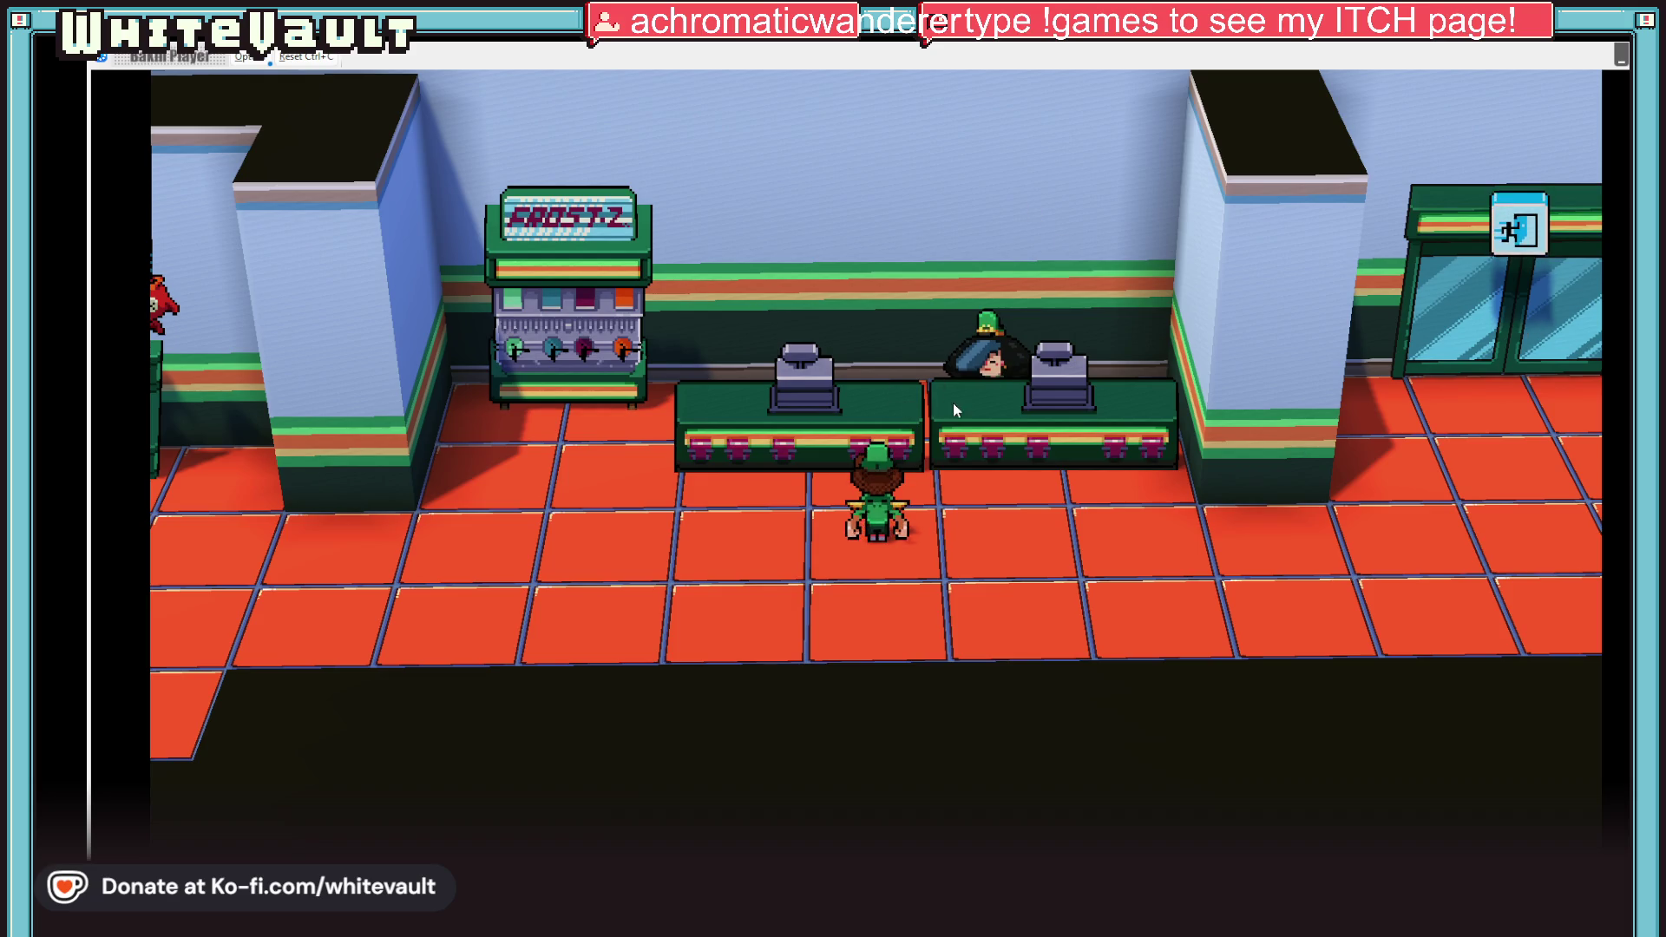
key("Down")
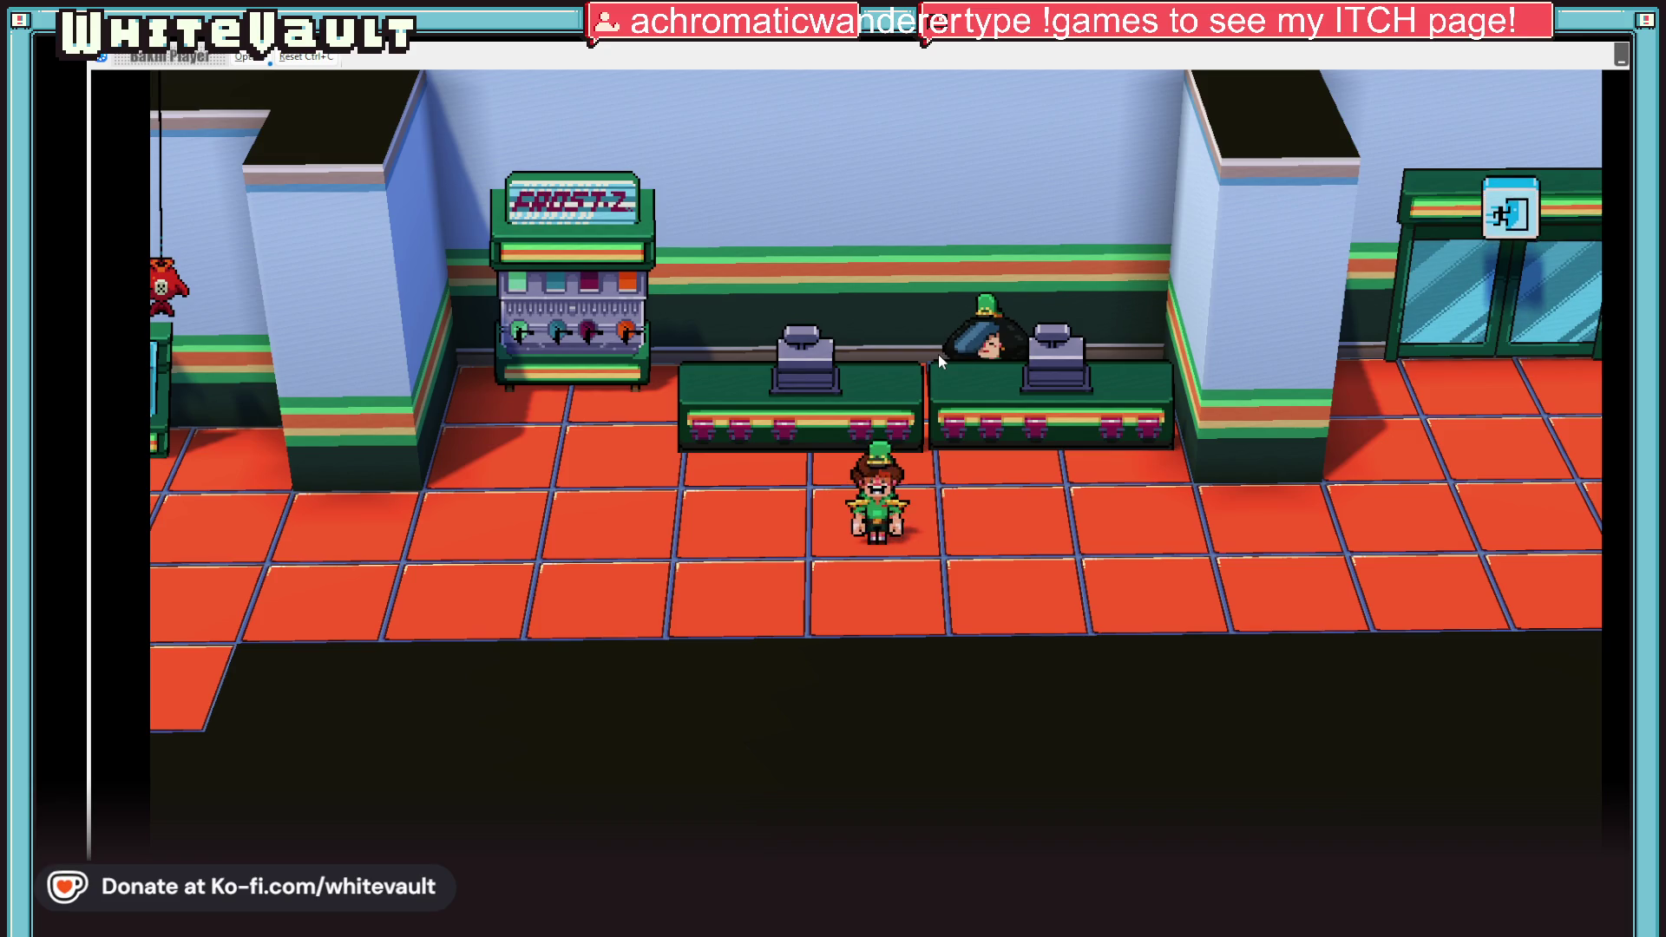
key("Right")
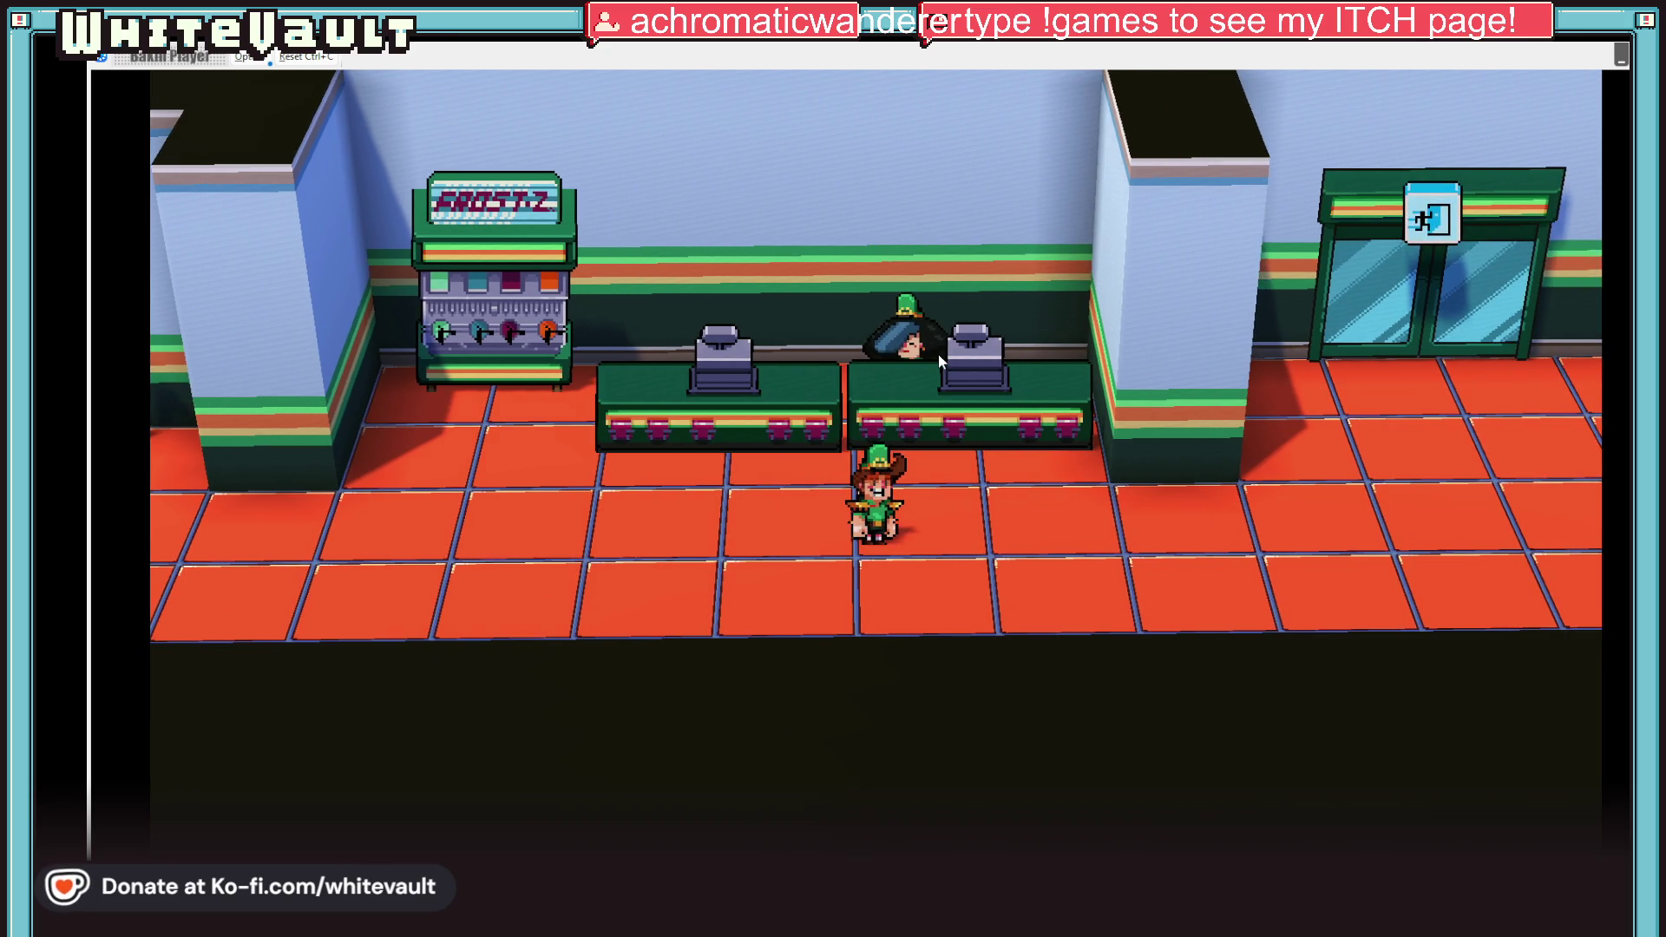
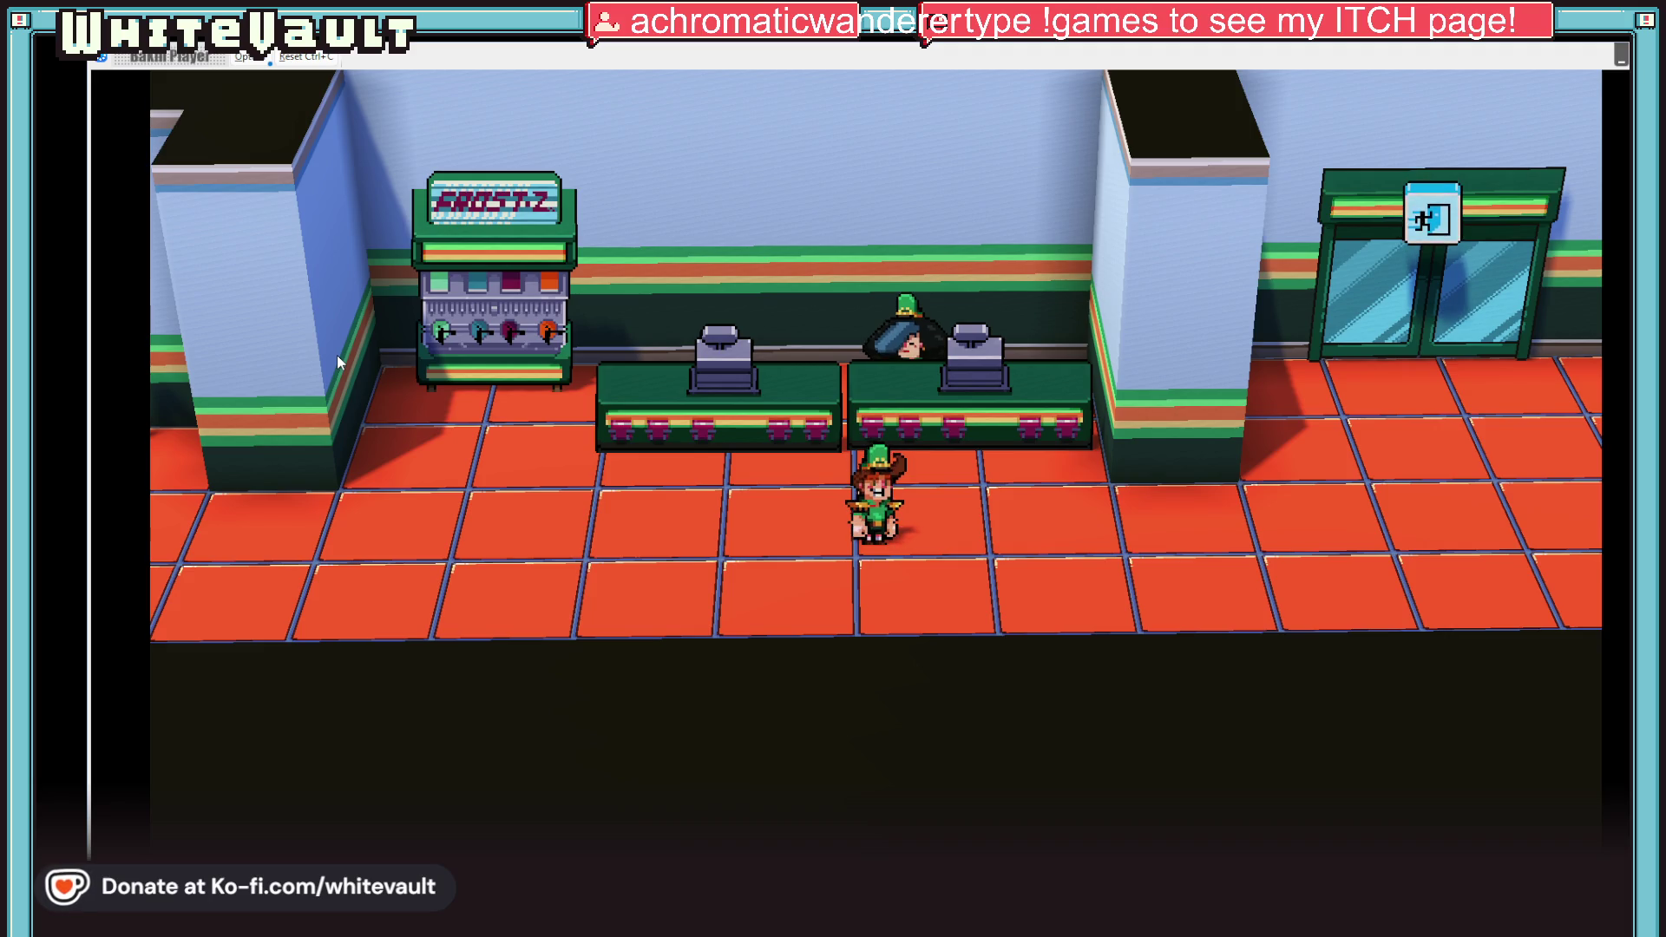
Step: Walk the character around the jazz cafe shop floor, past the fish stand and back
key("Right")
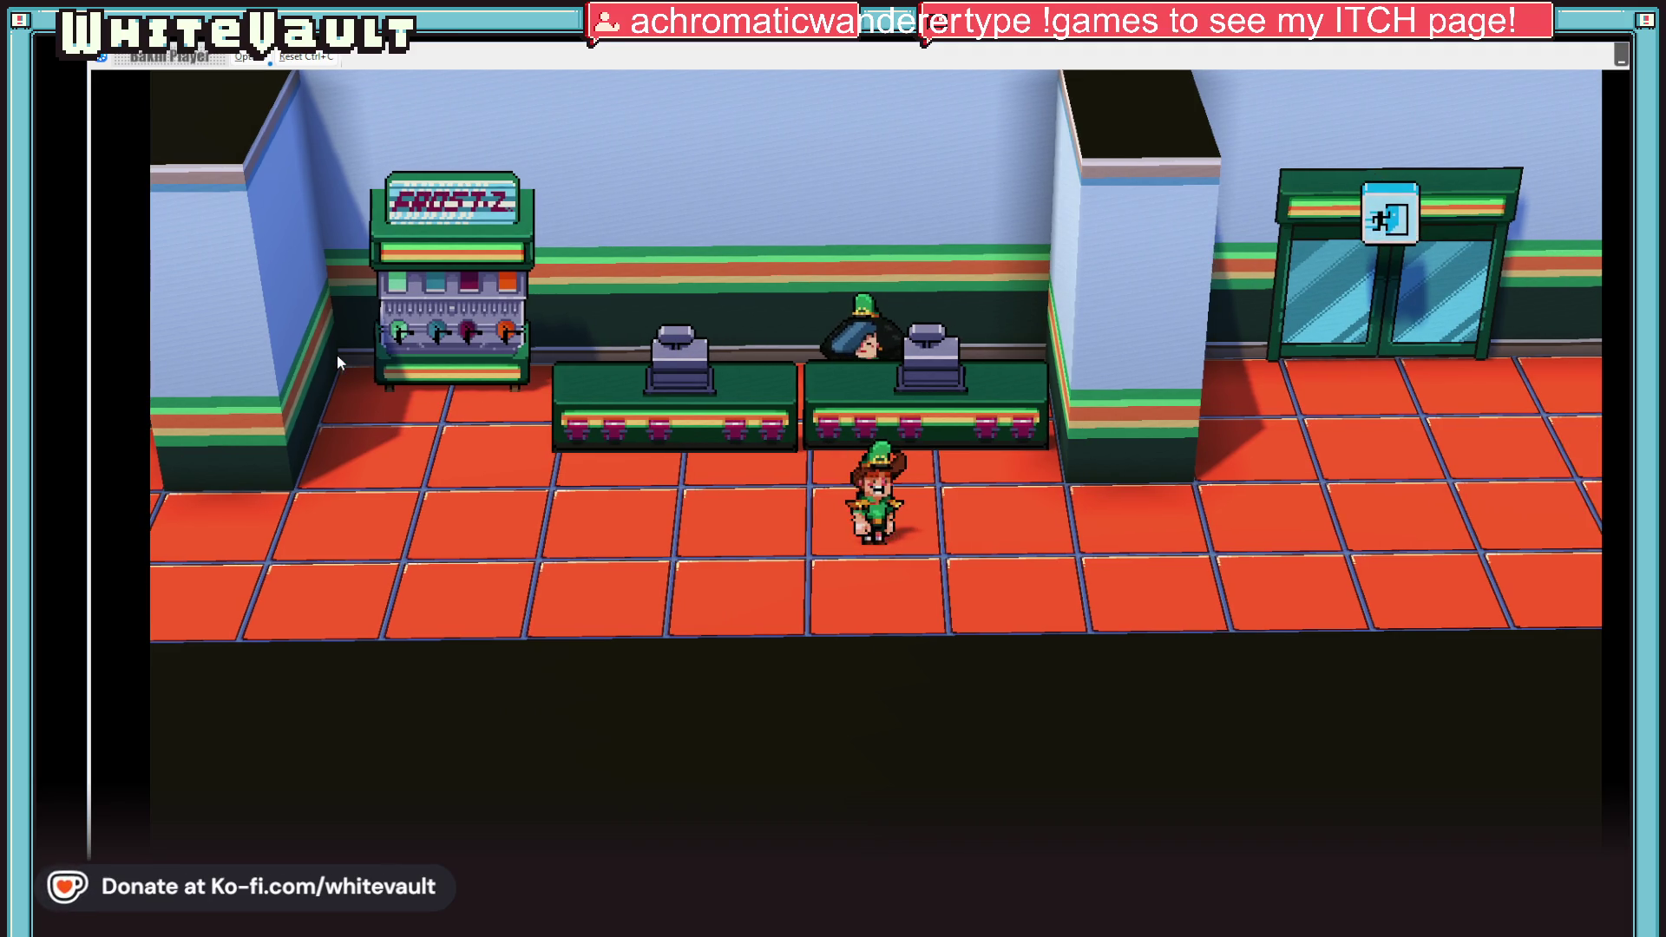
key("Up")
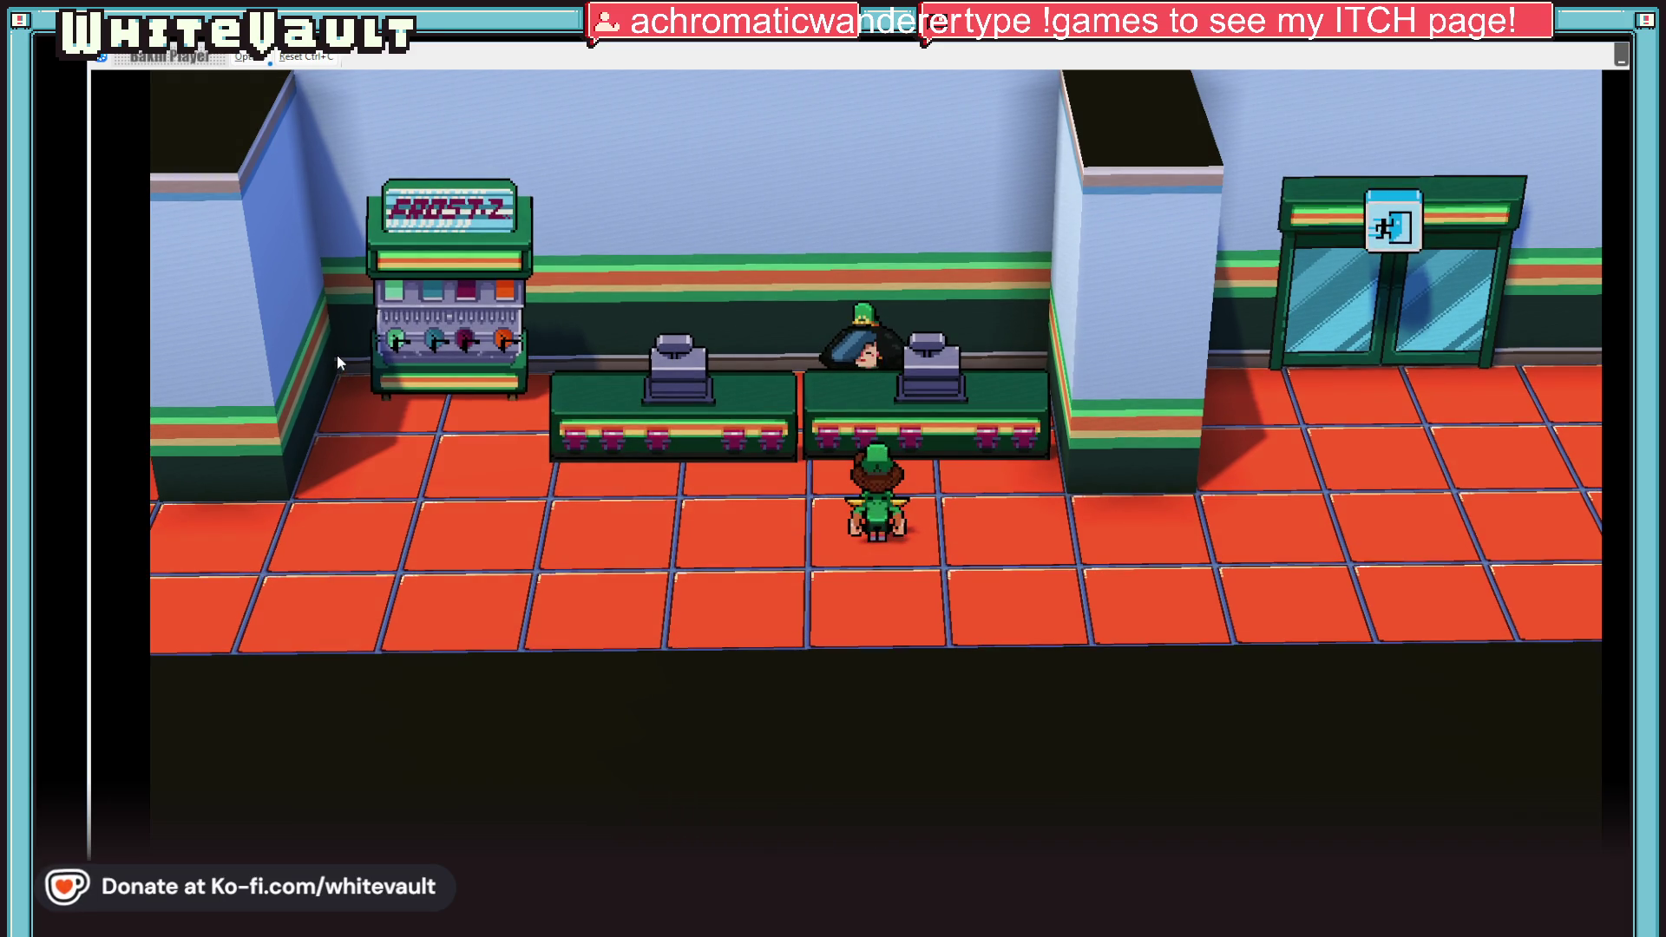
key("Left")
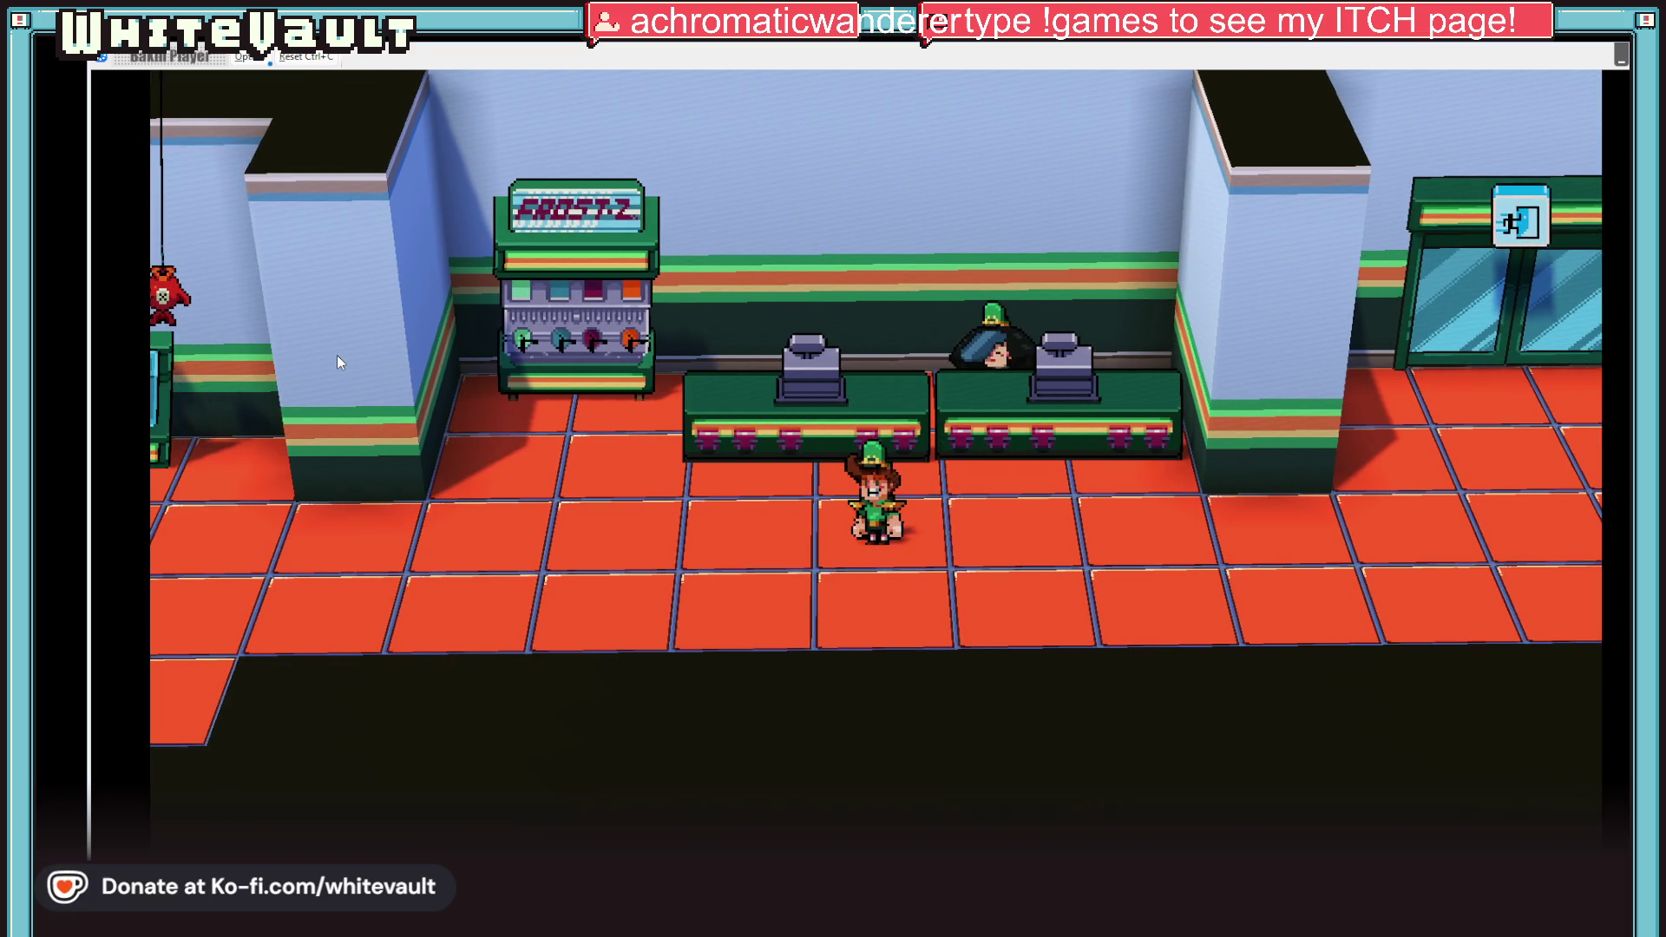
key("Left")
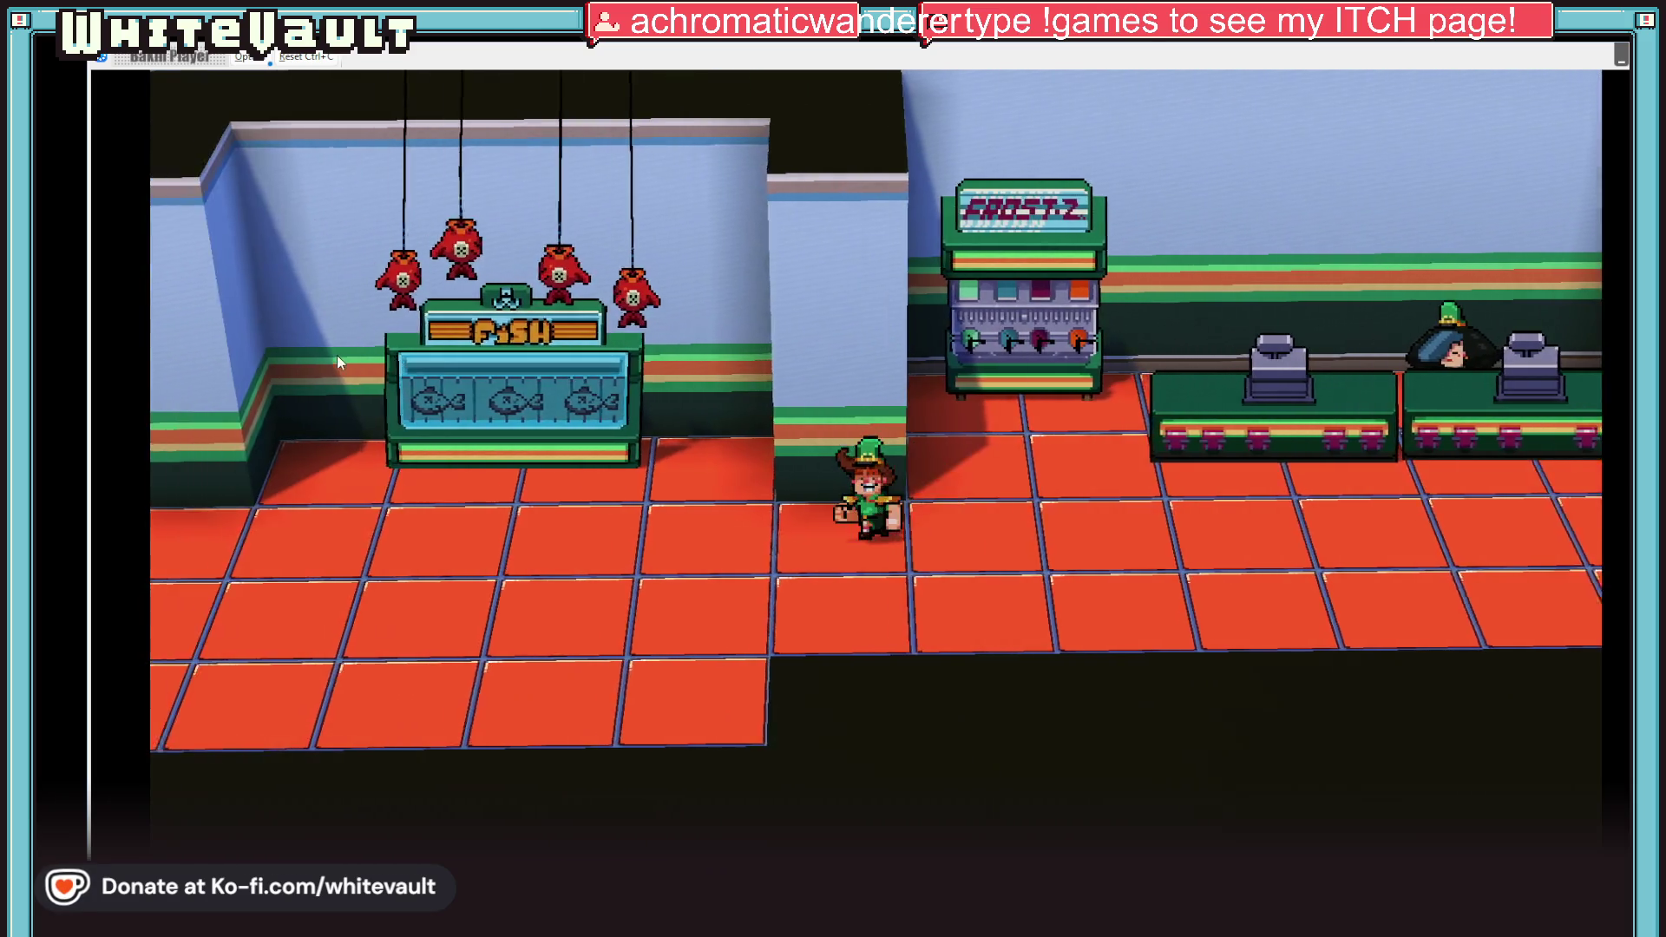
key("Left")
key("Right")
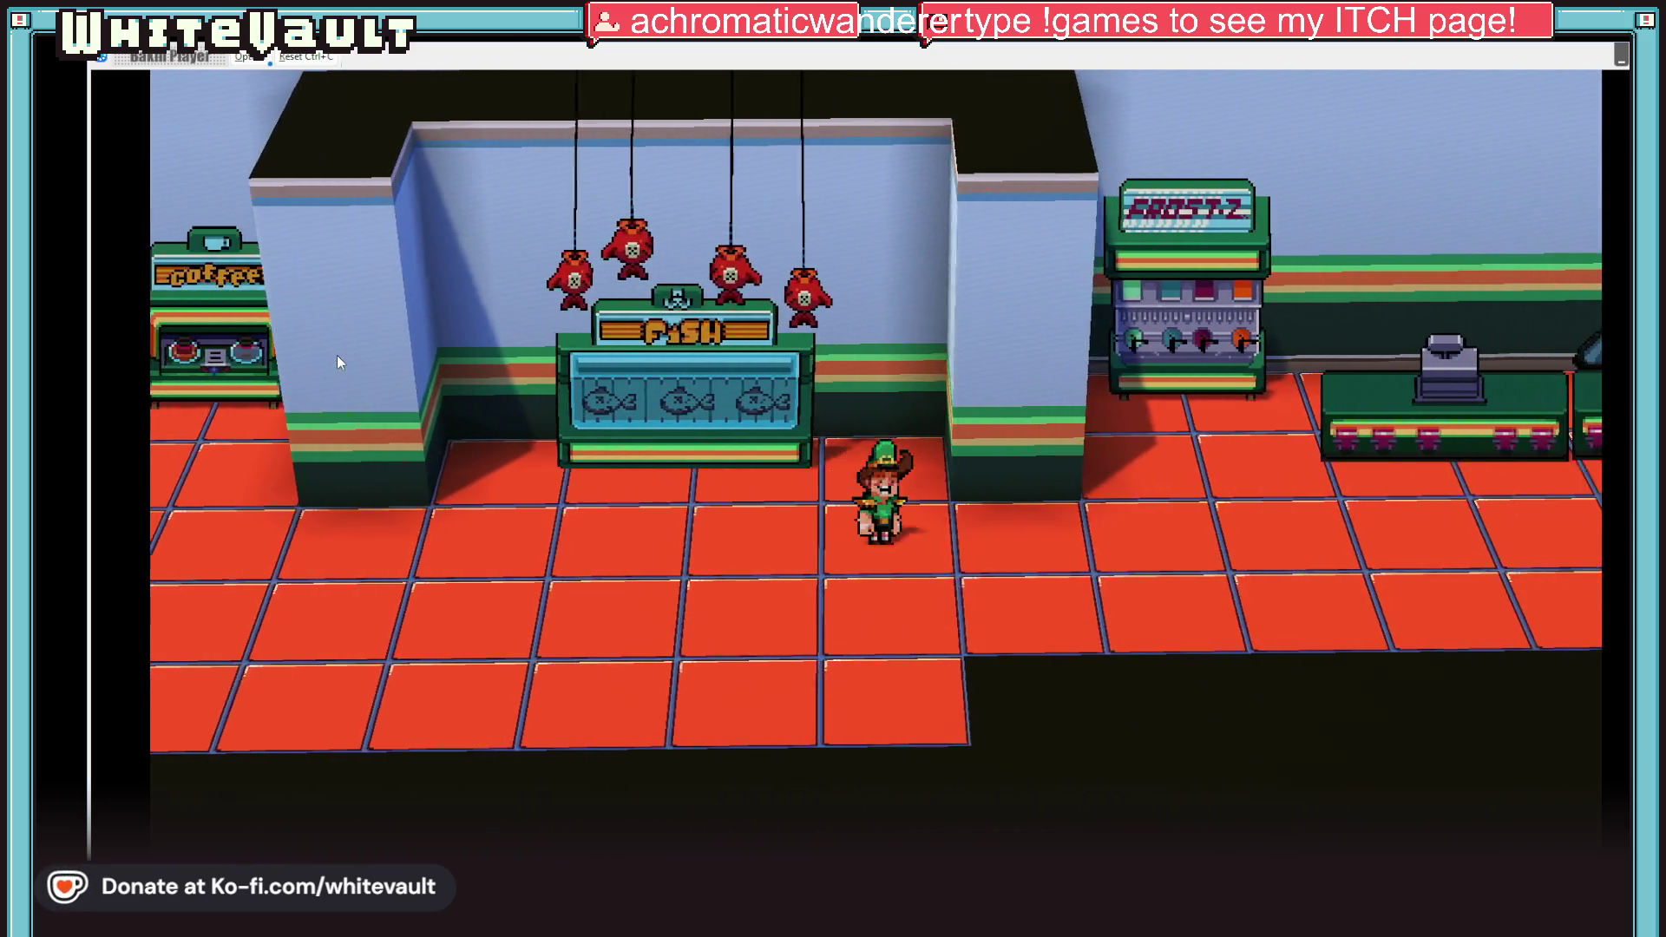
key("Right")
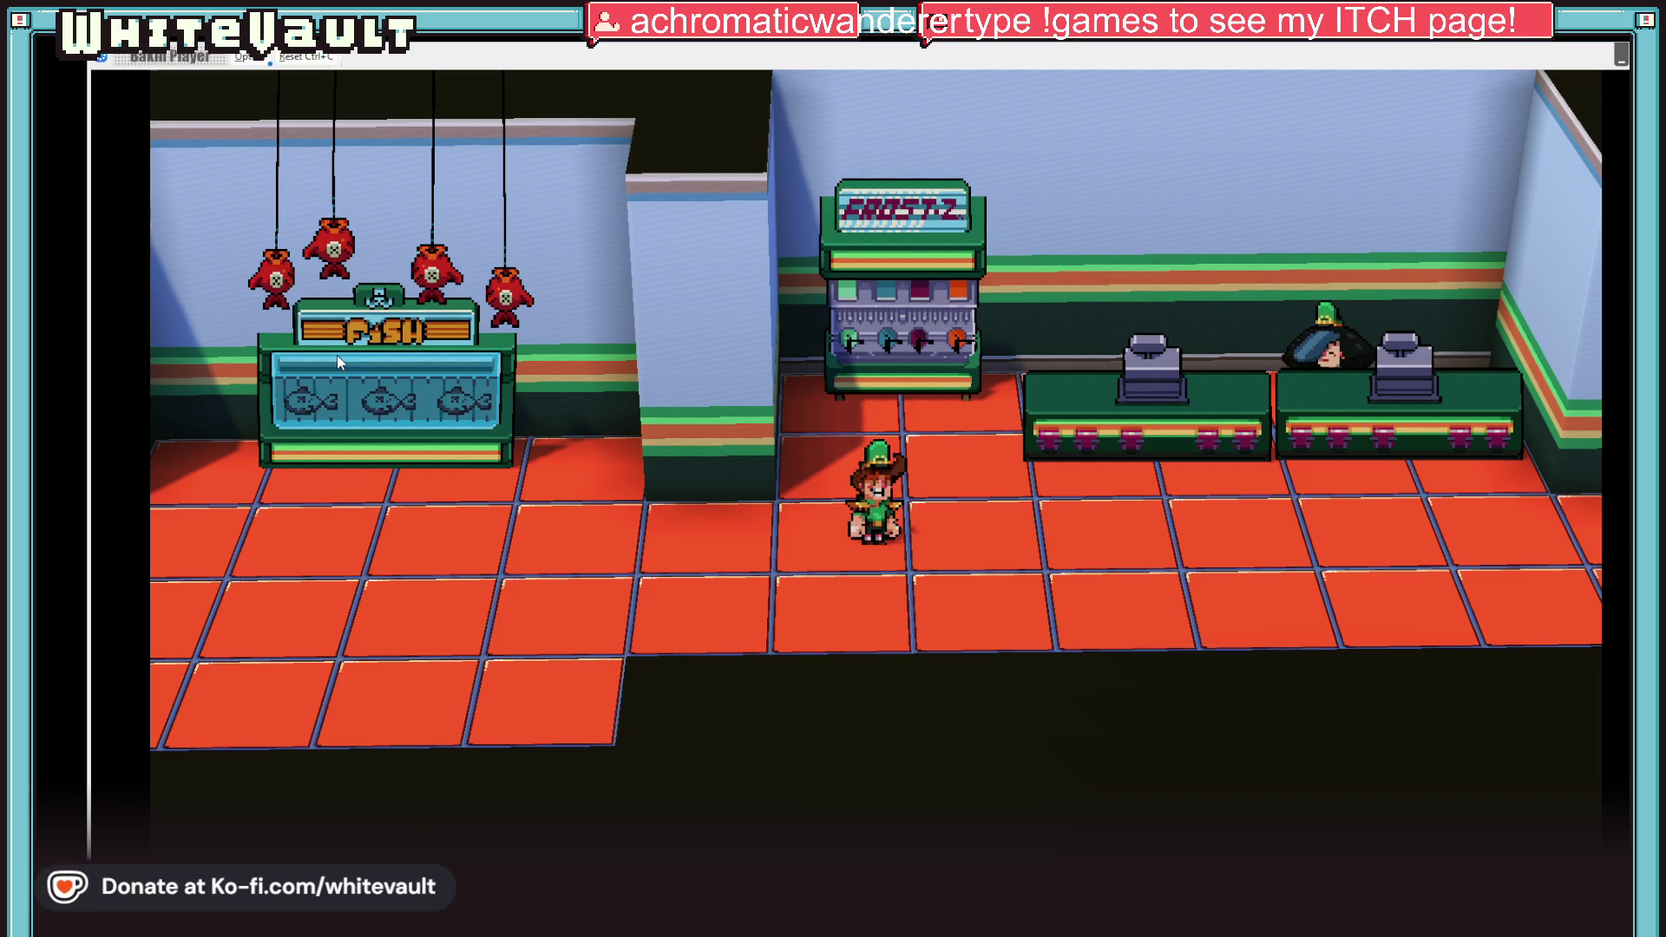
key("Right")
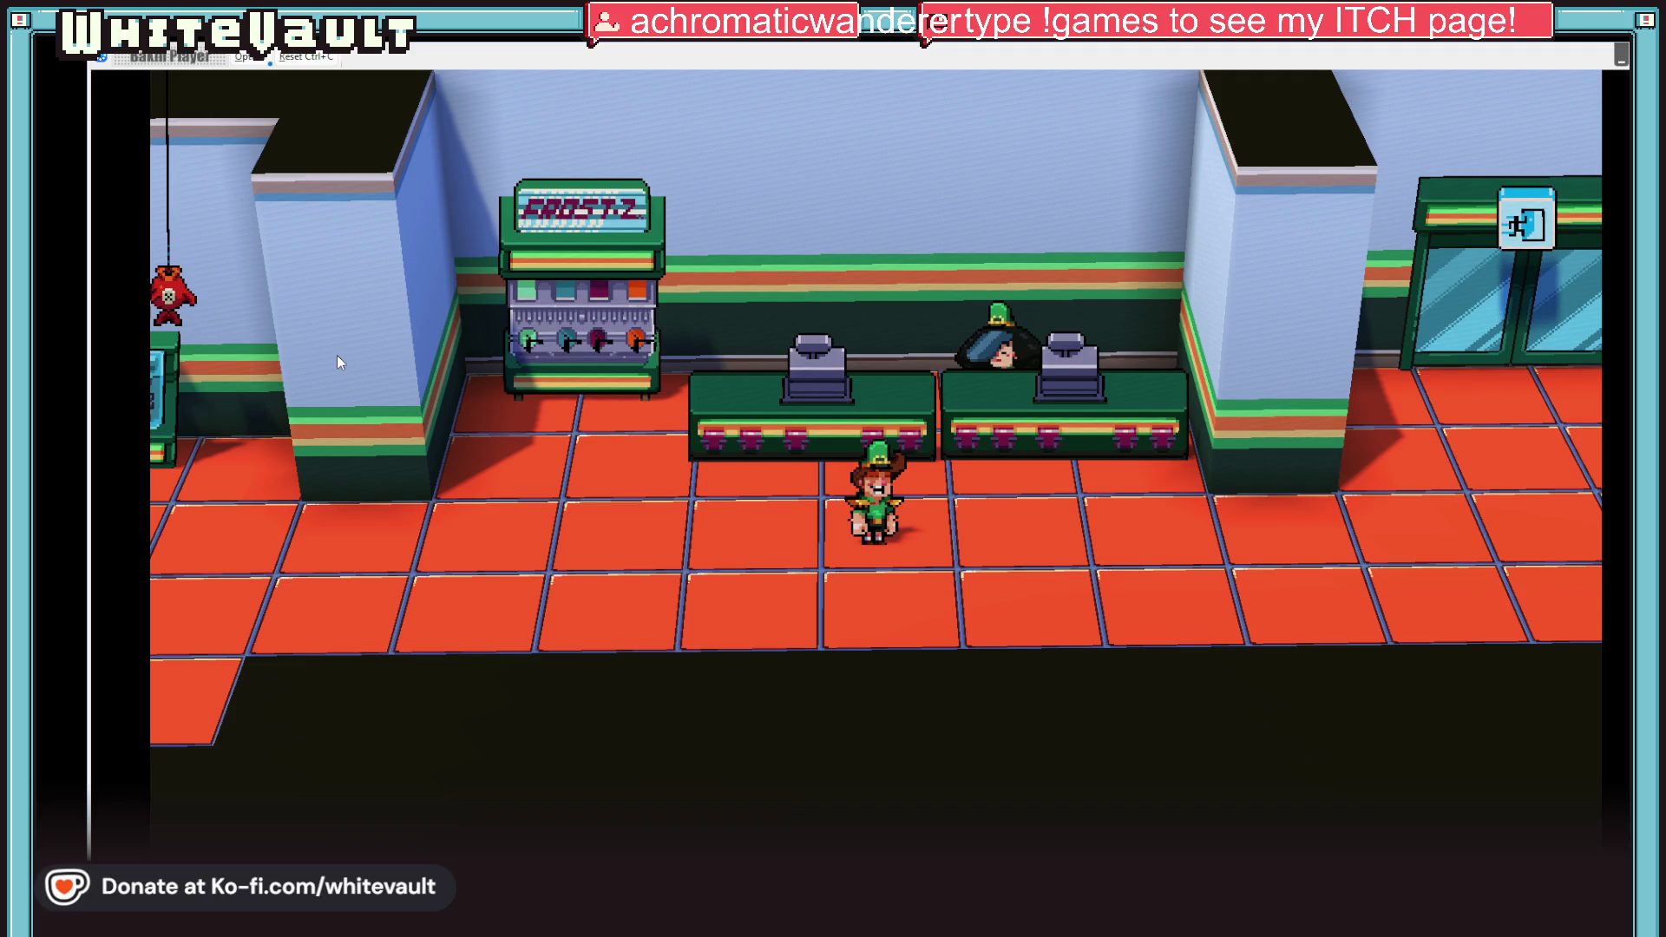
Step: Walk behind the checkout counter to test its collision, then end the test play
key("Up")
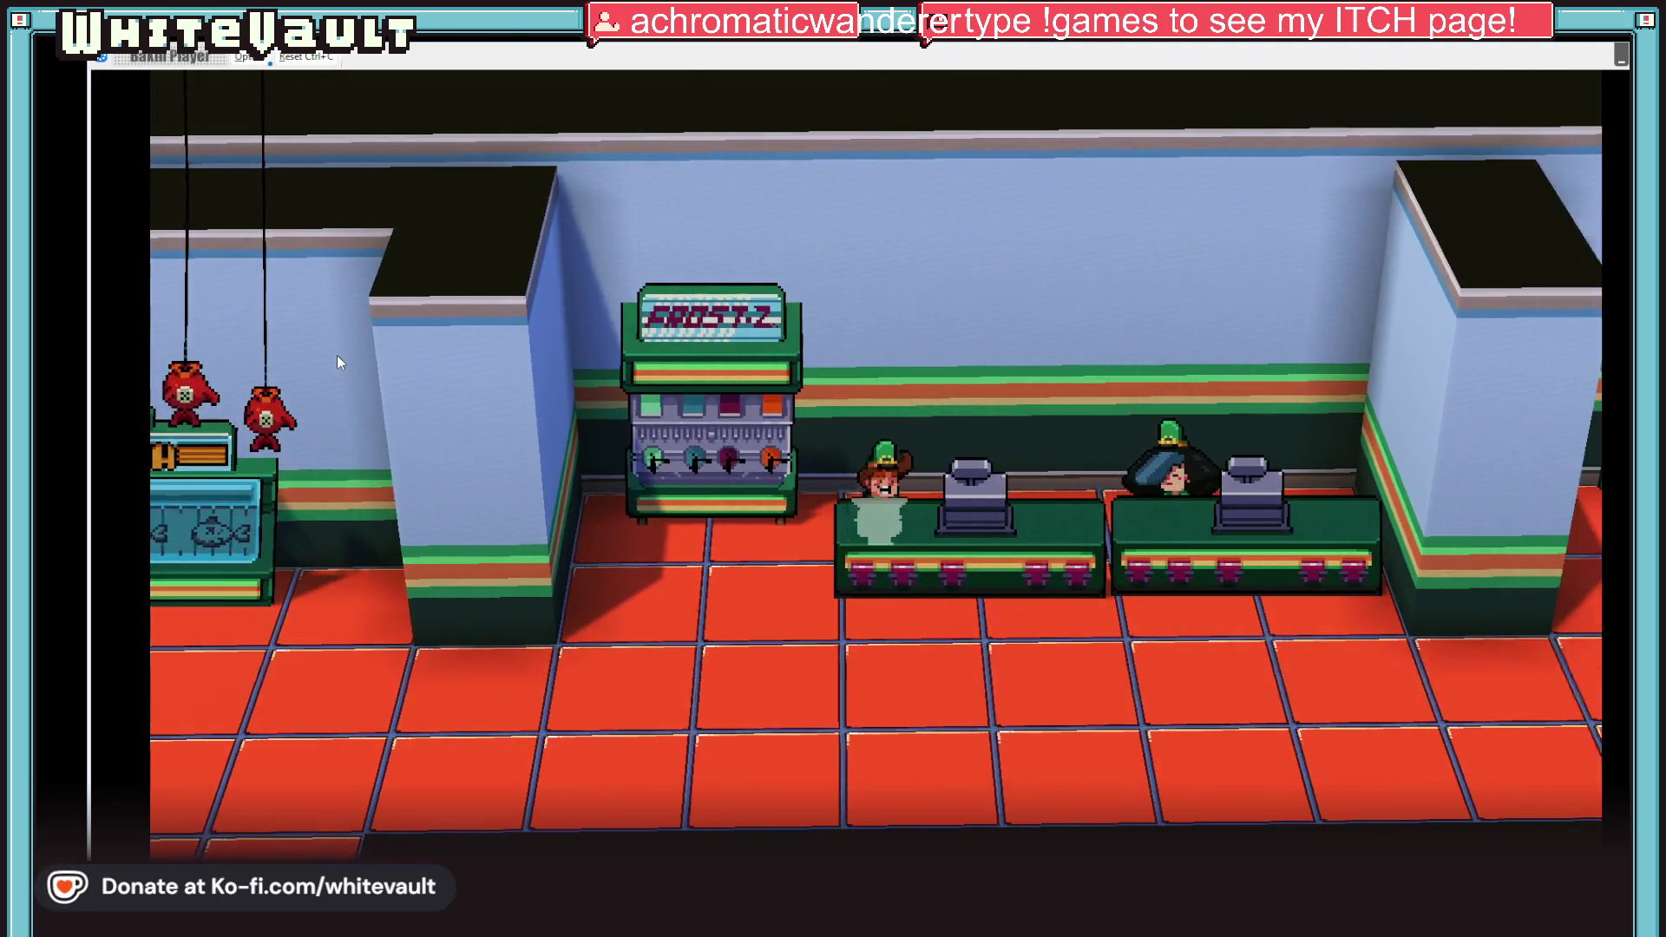
key("Right")
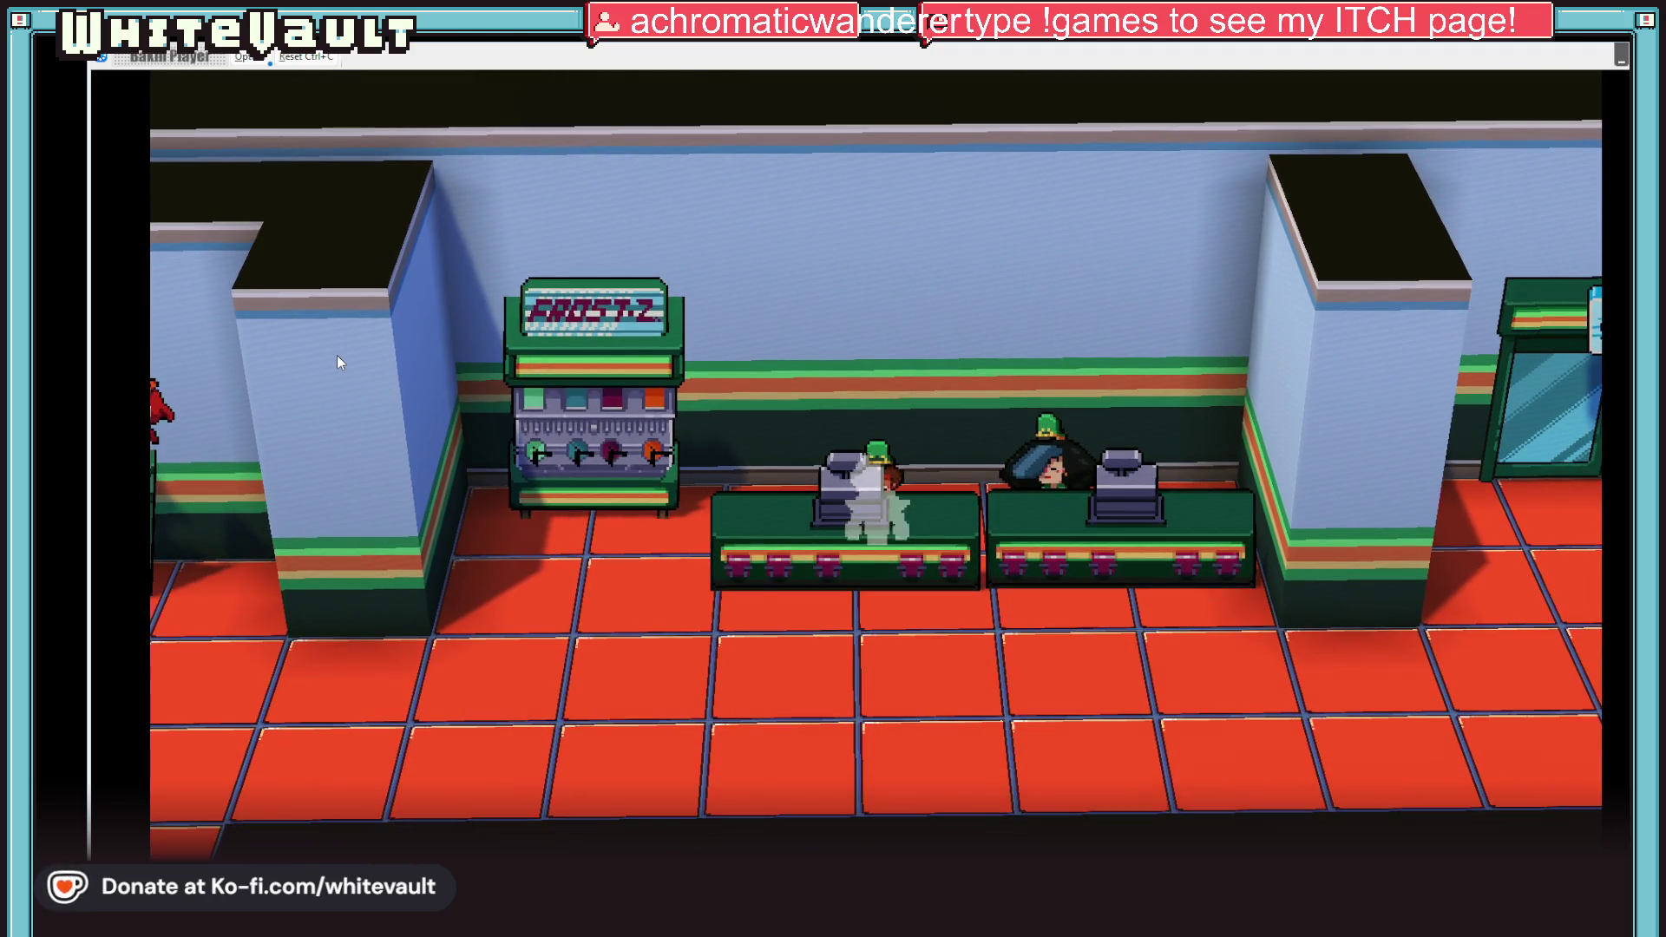
key("Left")
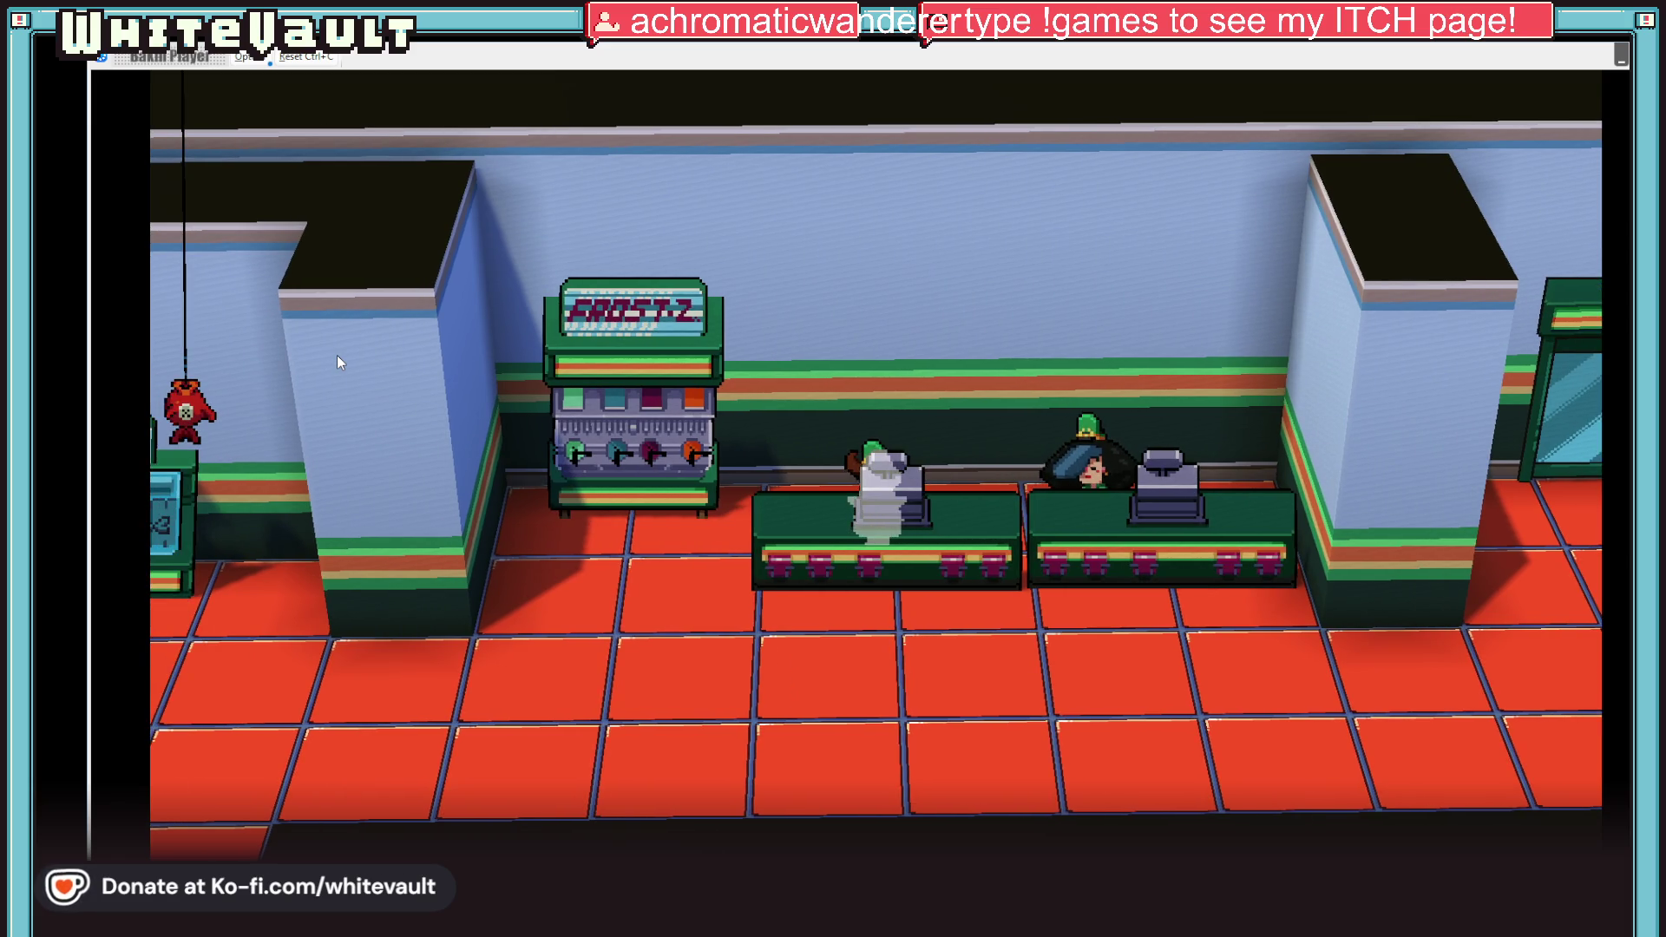
key("Up")
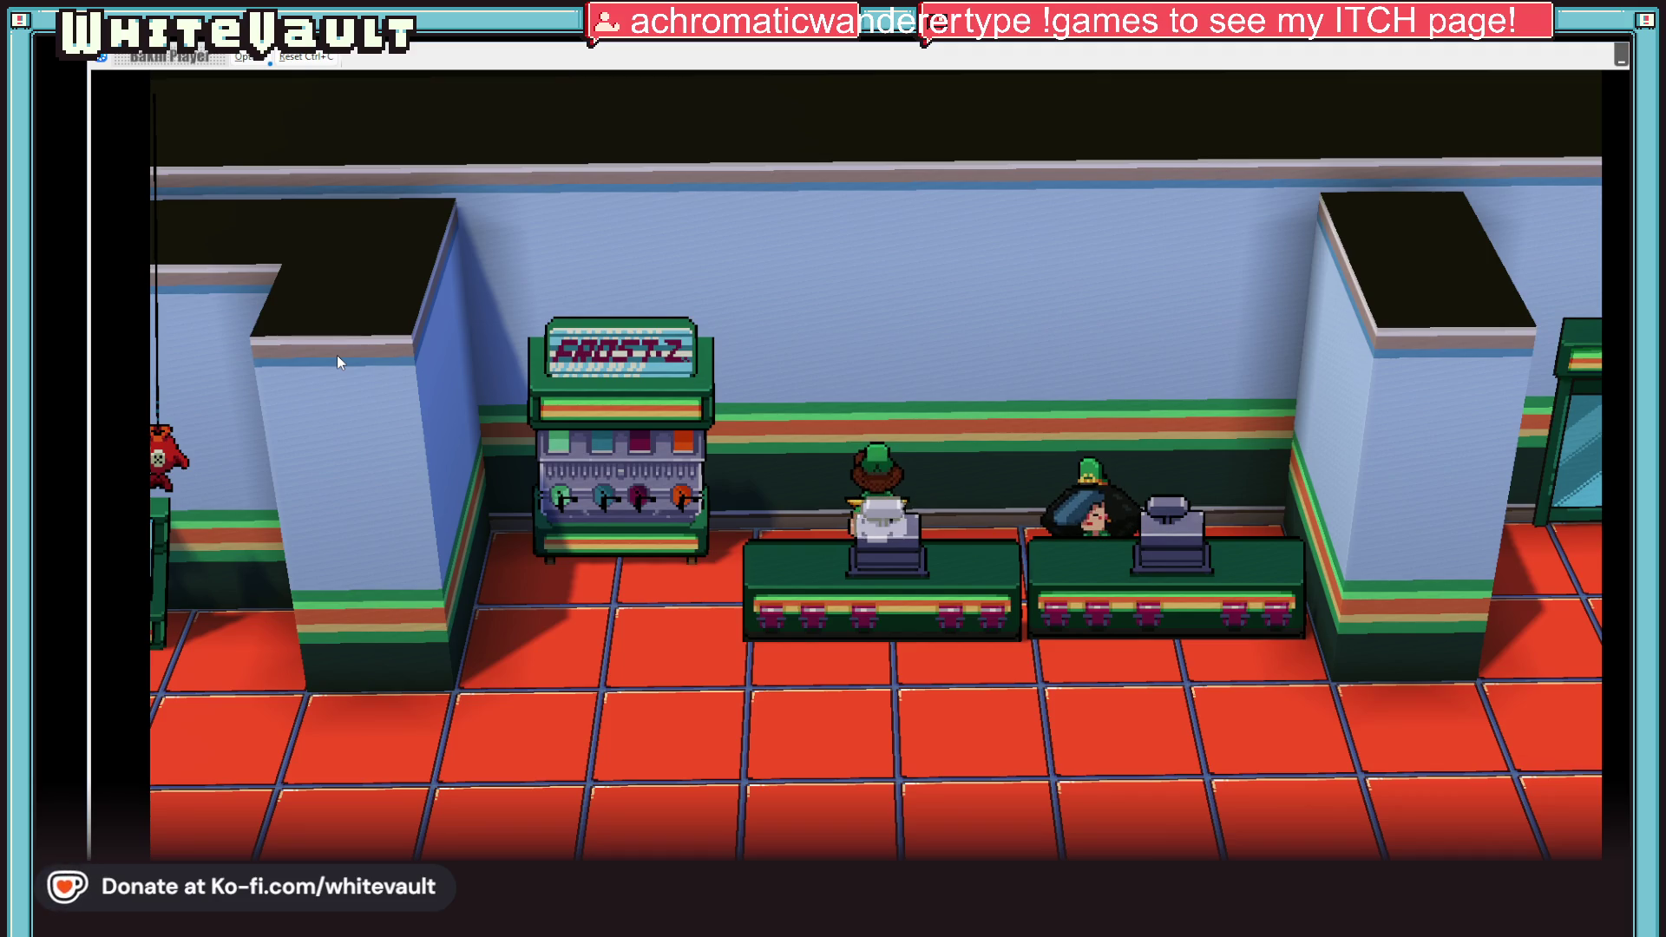
key("Left")
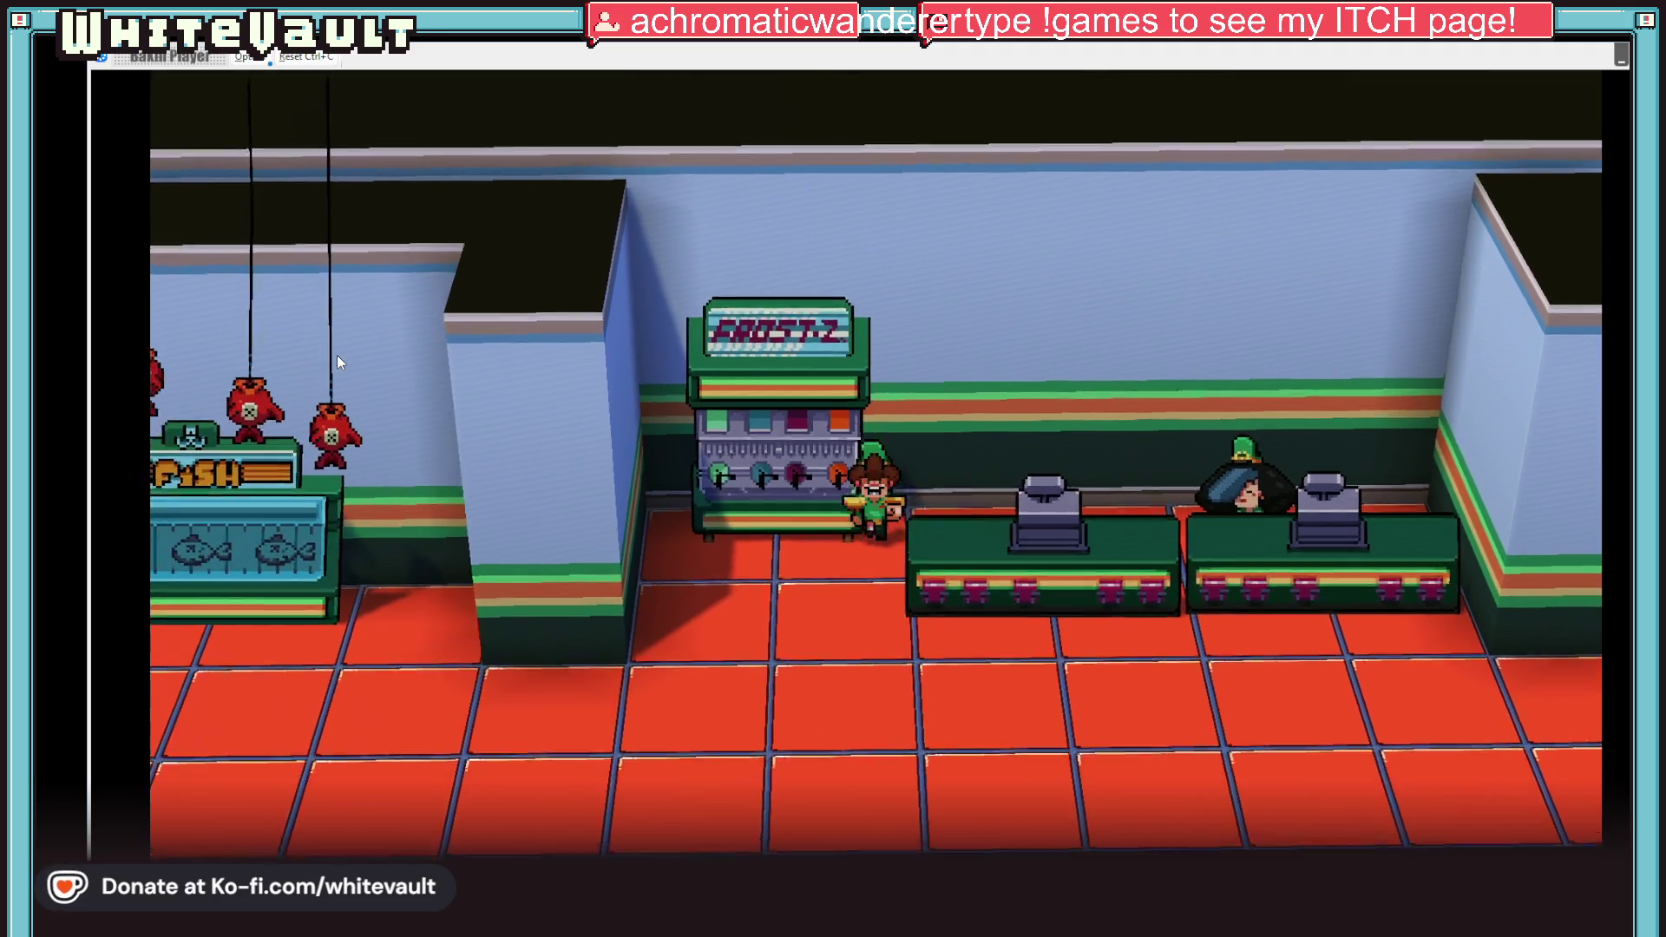
key("Down")
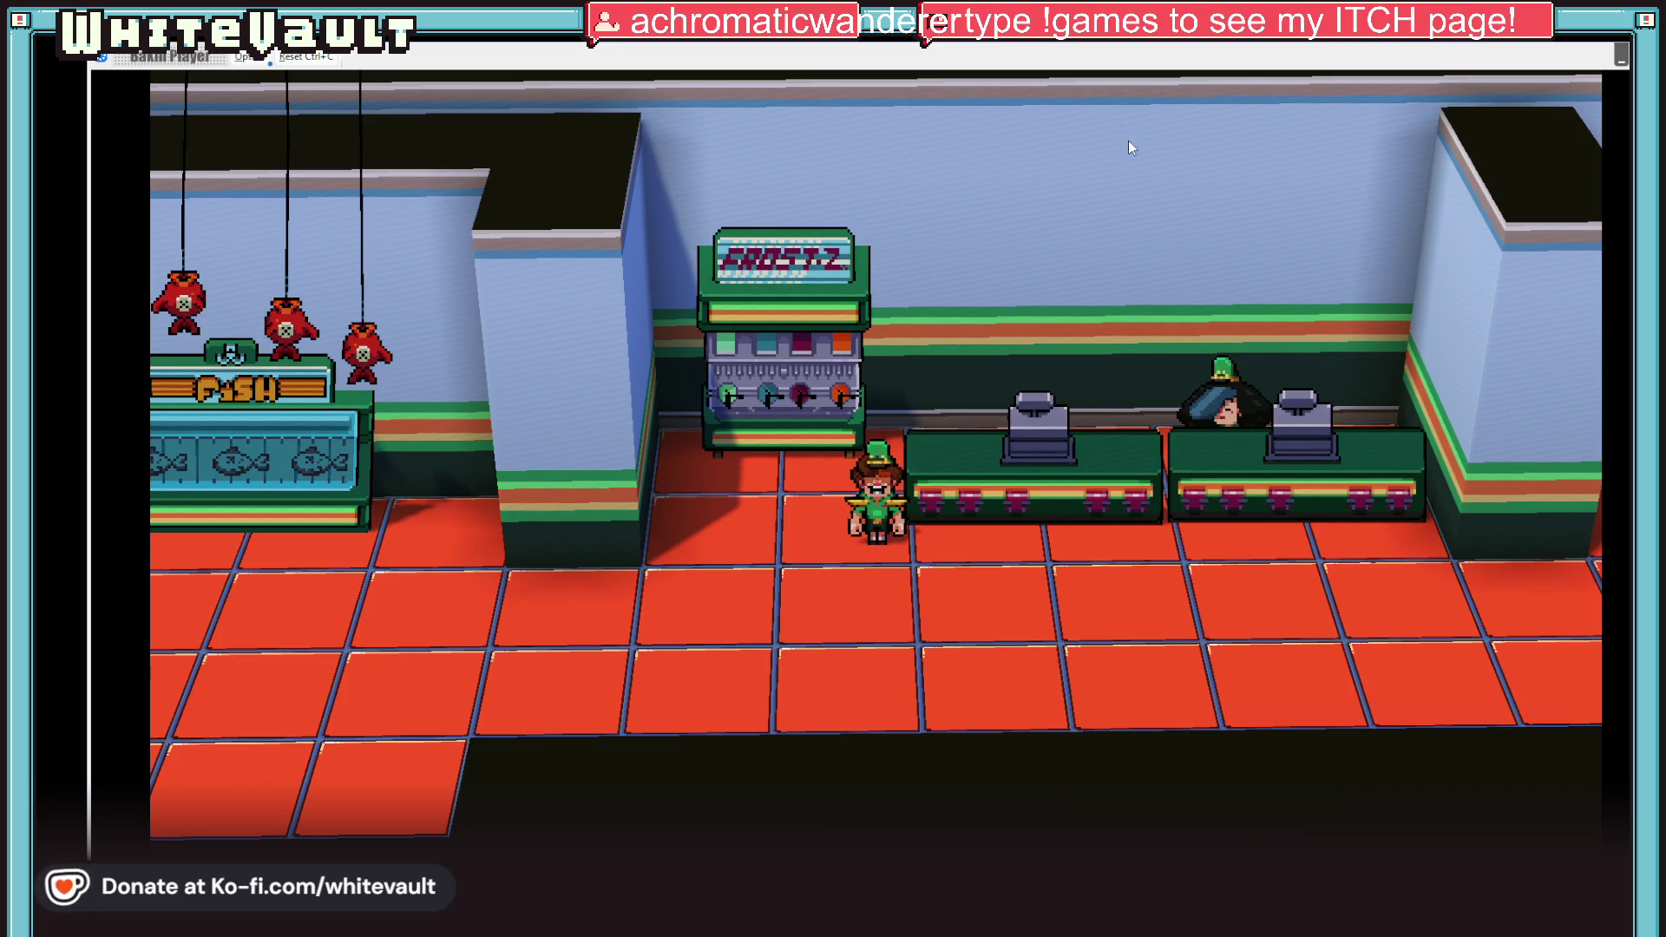
key("alt+F4")
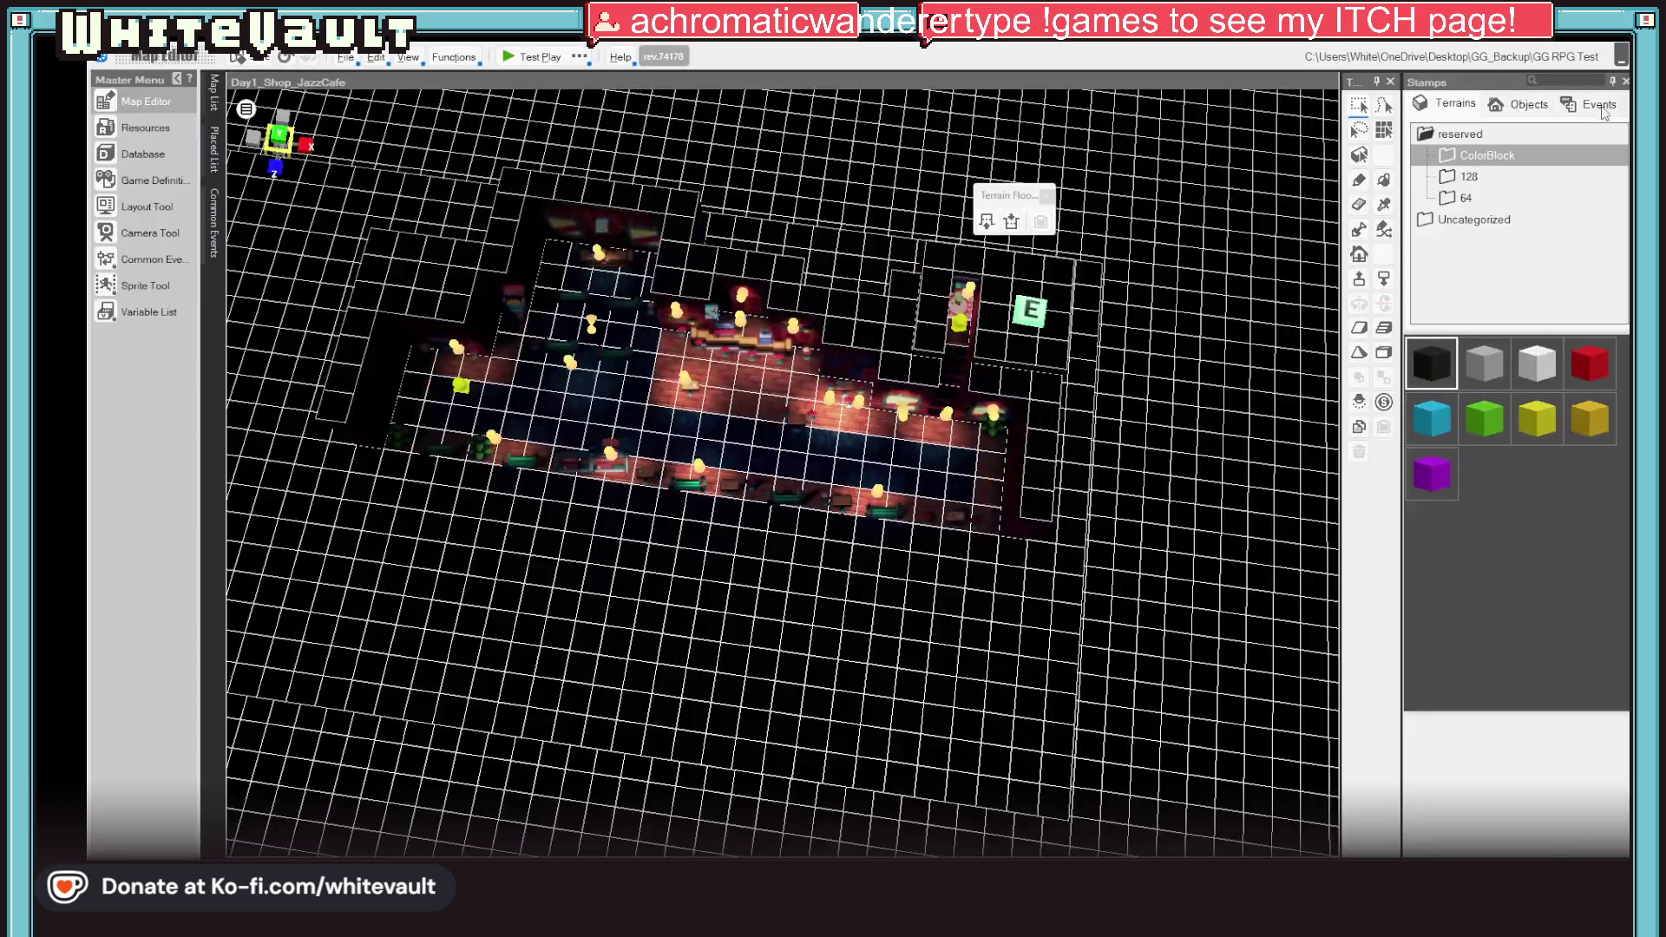
Step: From the Map List's Day - 0 folder, load Day1_GG after briefly opening Battle_GG and Fin_Day1_PlayerHome
left_click(215, 94)
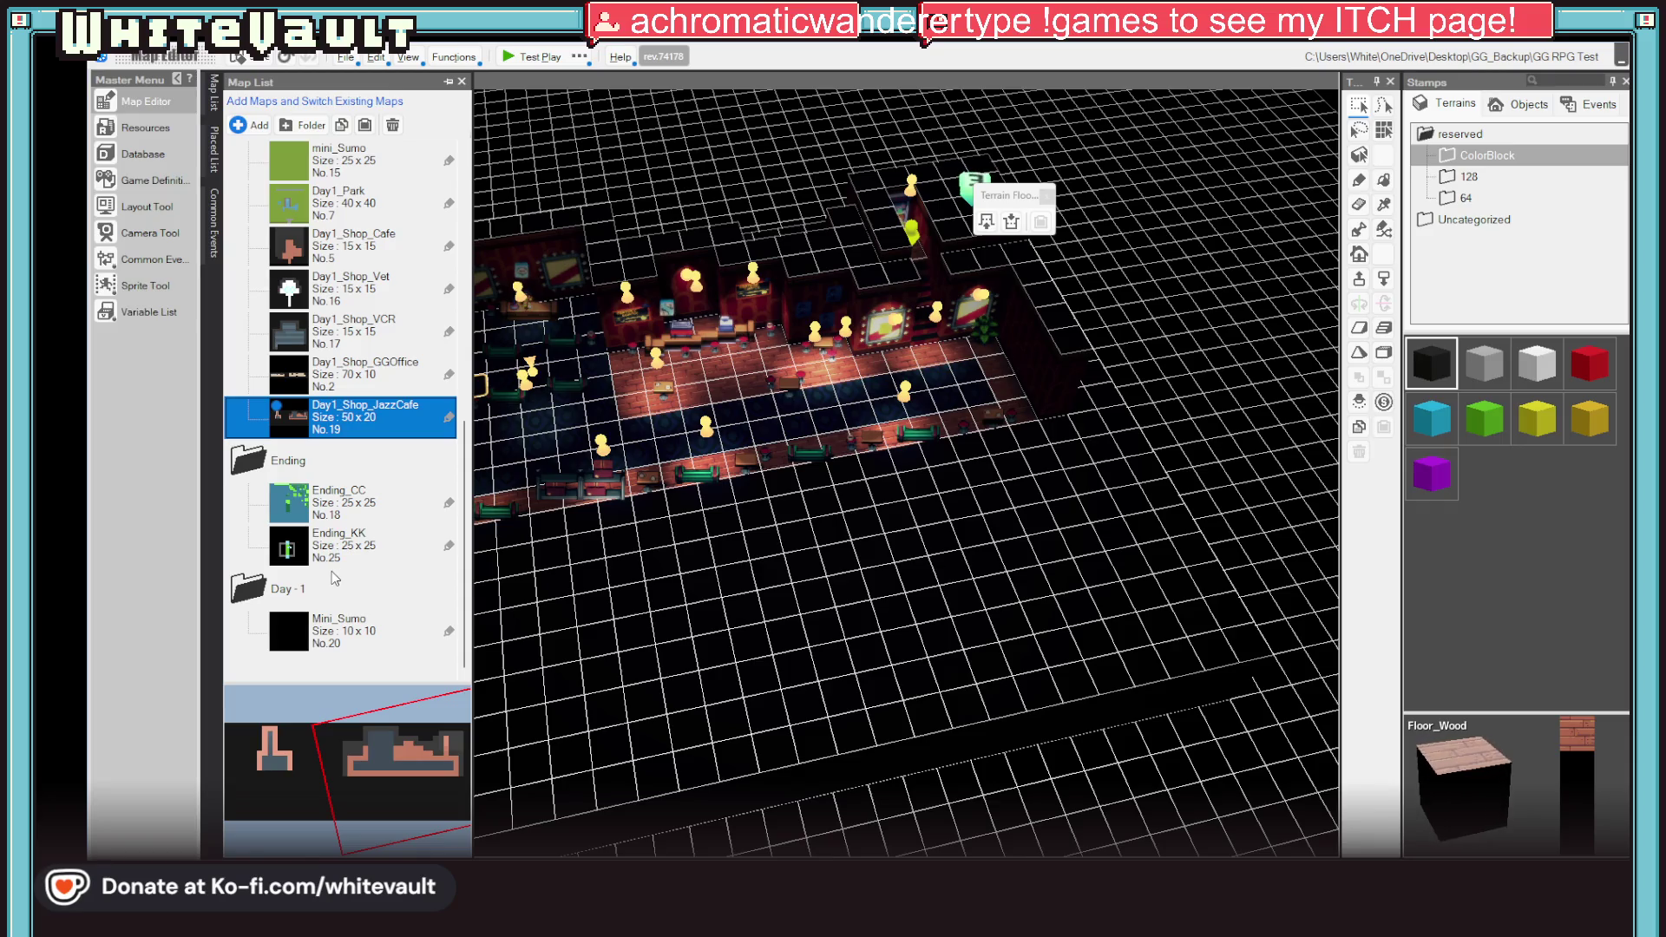
scroll(358, 431, "up", 3)
scroll(381, 414, "up", 2)
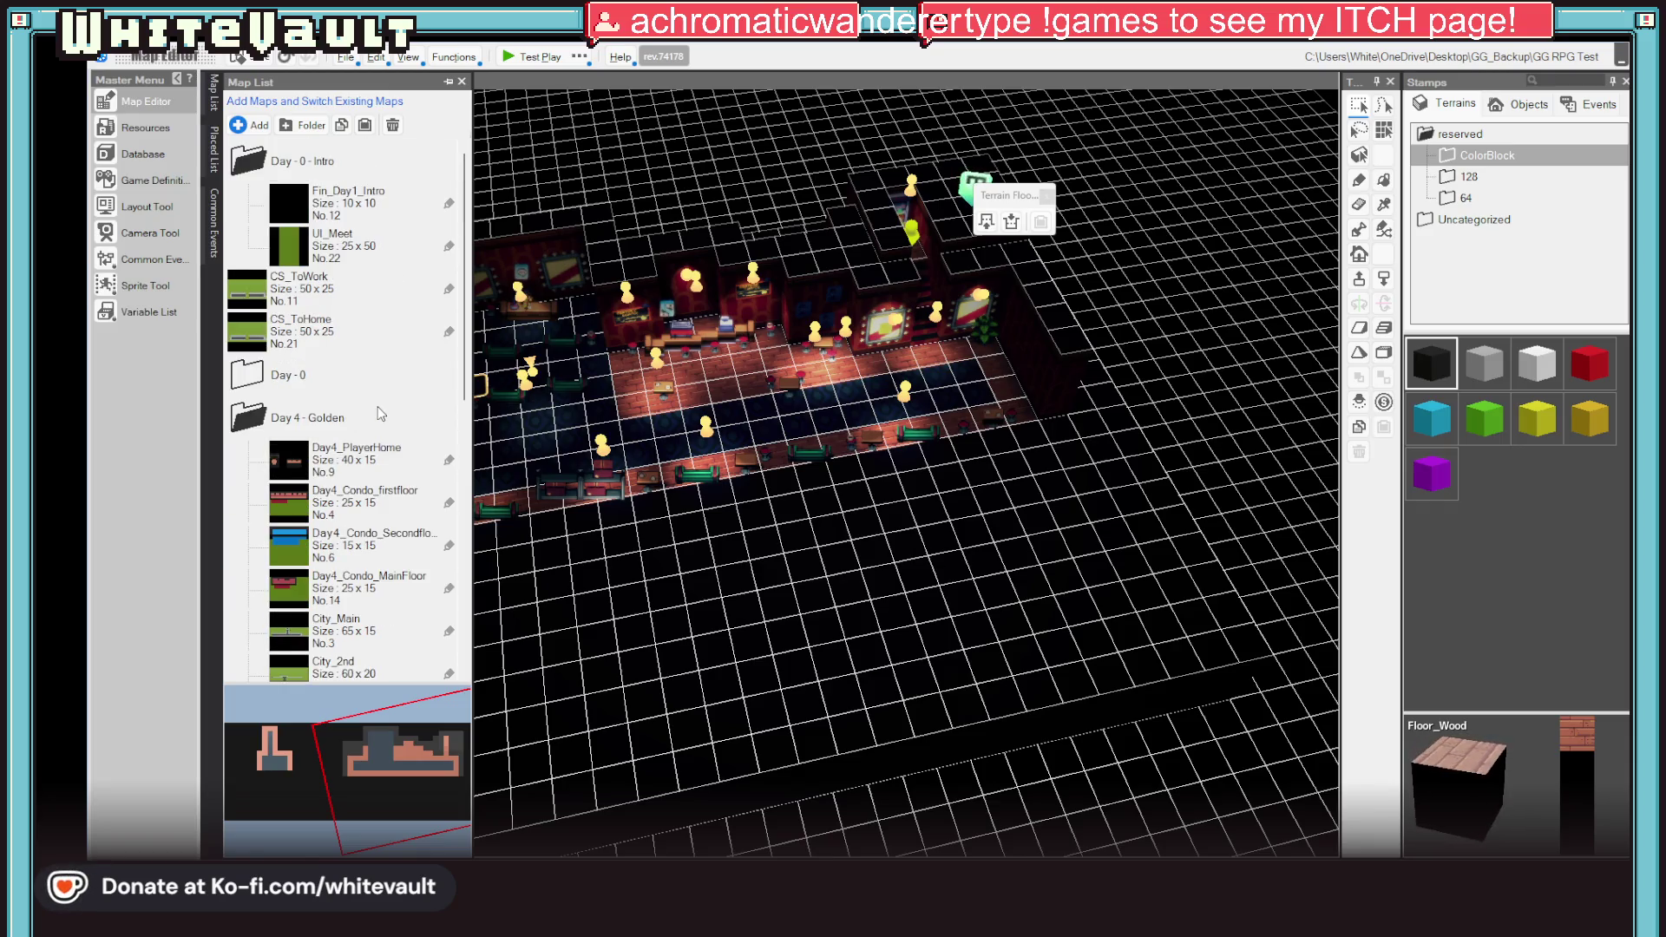
scroll(382, 414, "down", 5)
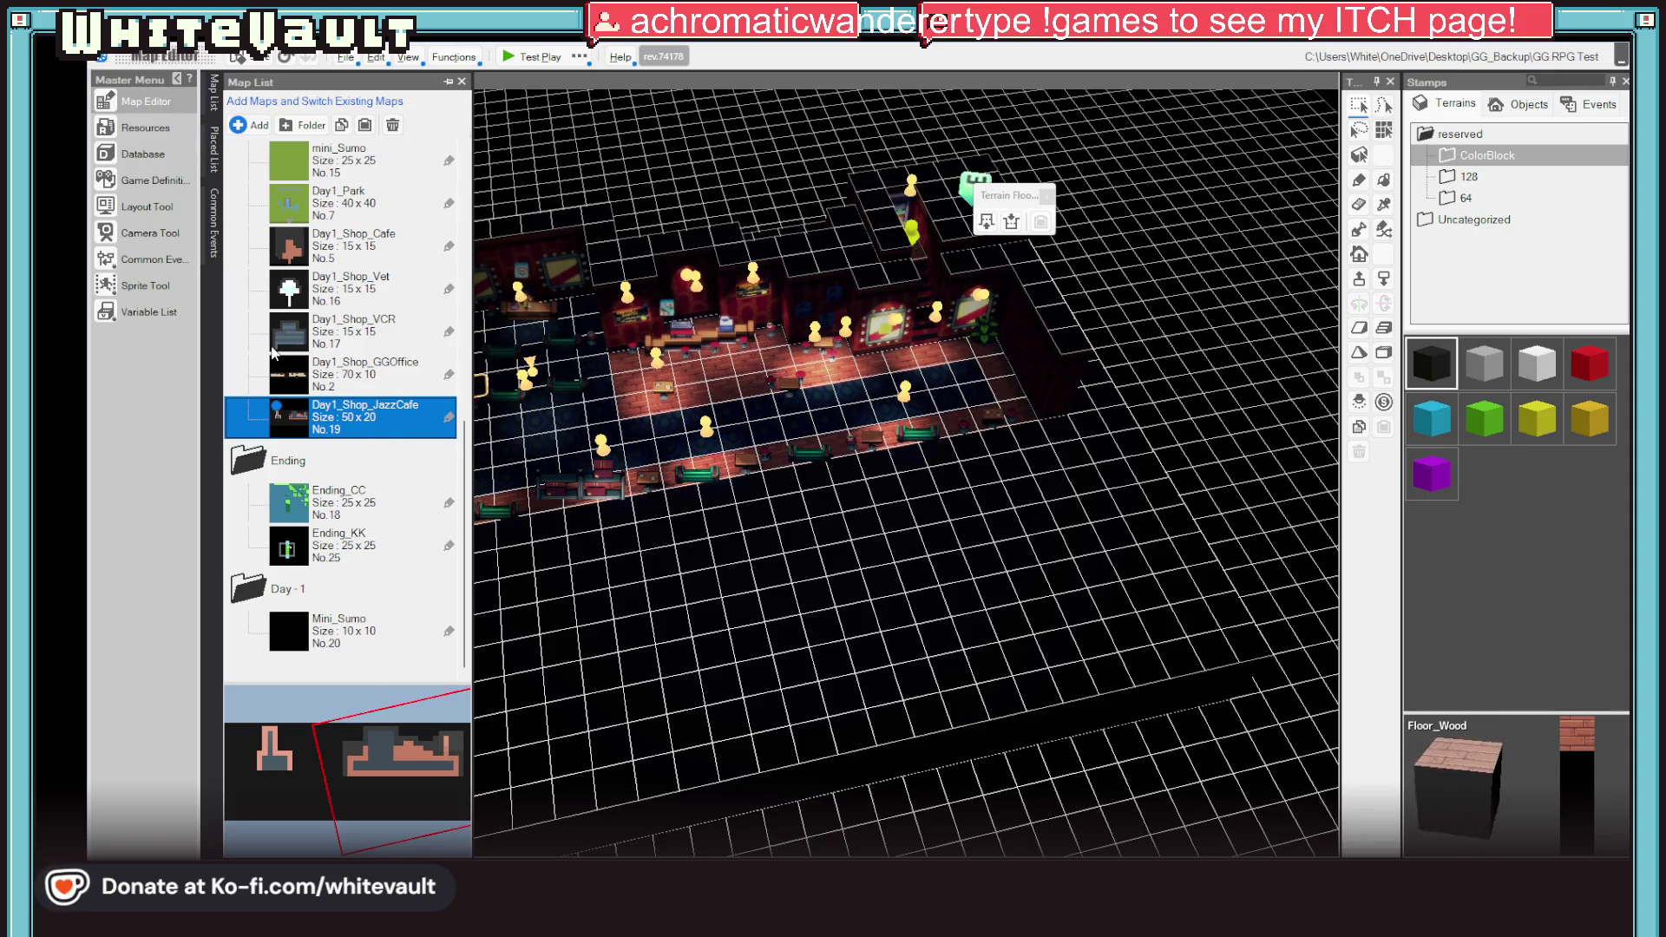
scroll(347, 355, "up", 5)
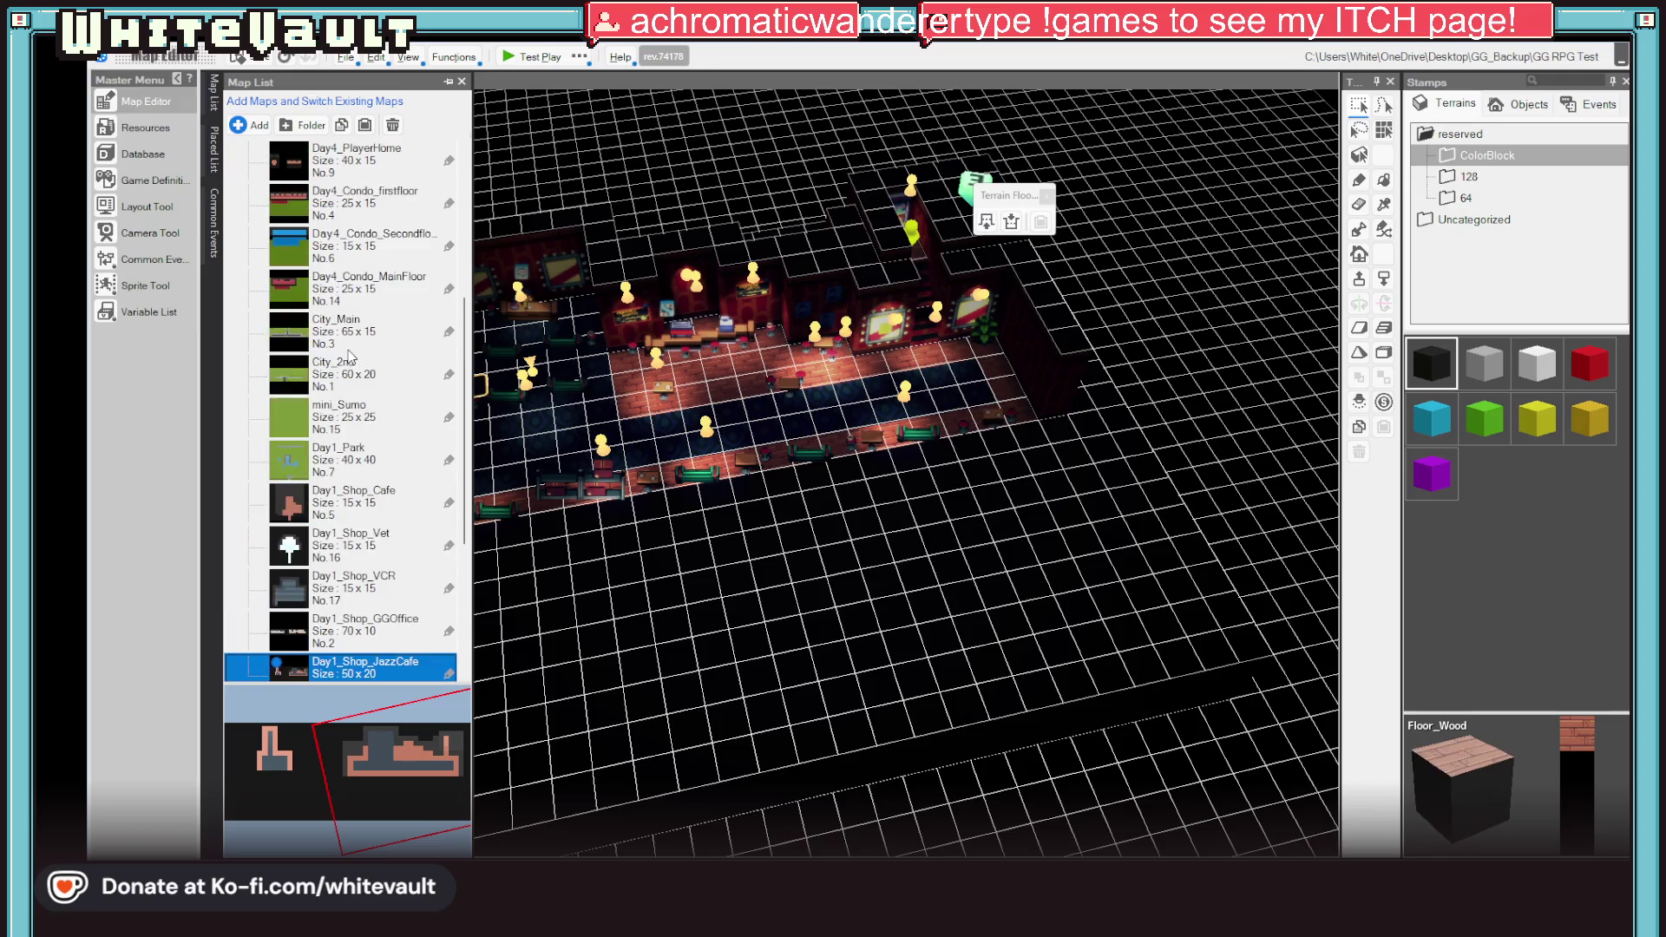
left_click(285, 332)
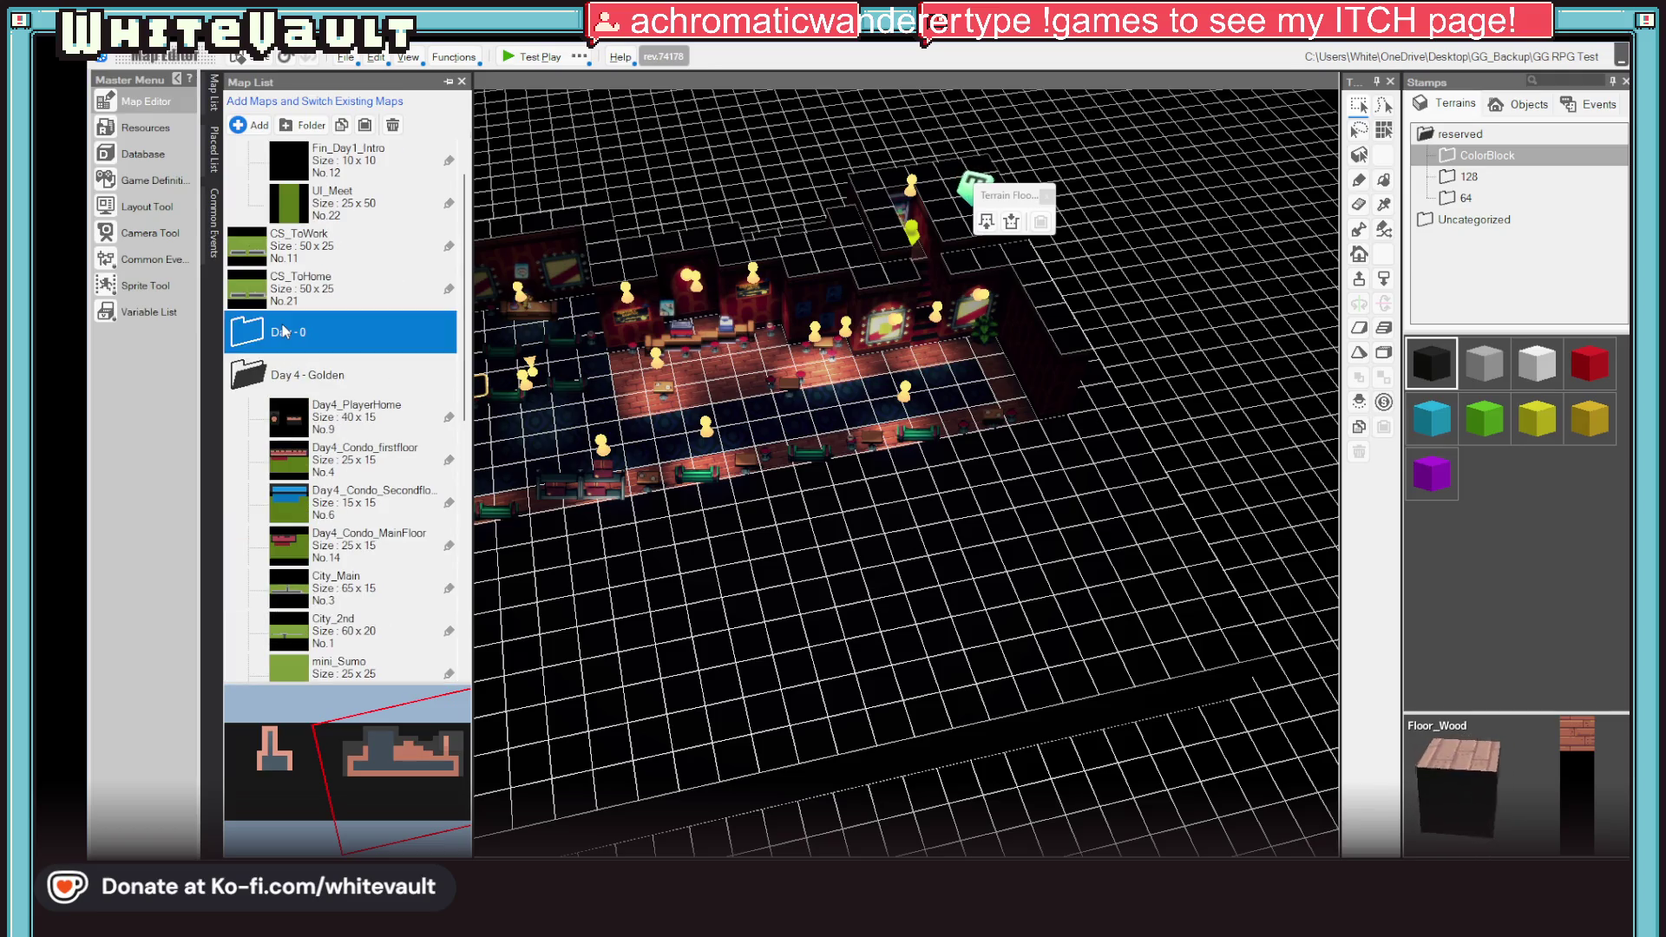
left_click(286, 332)
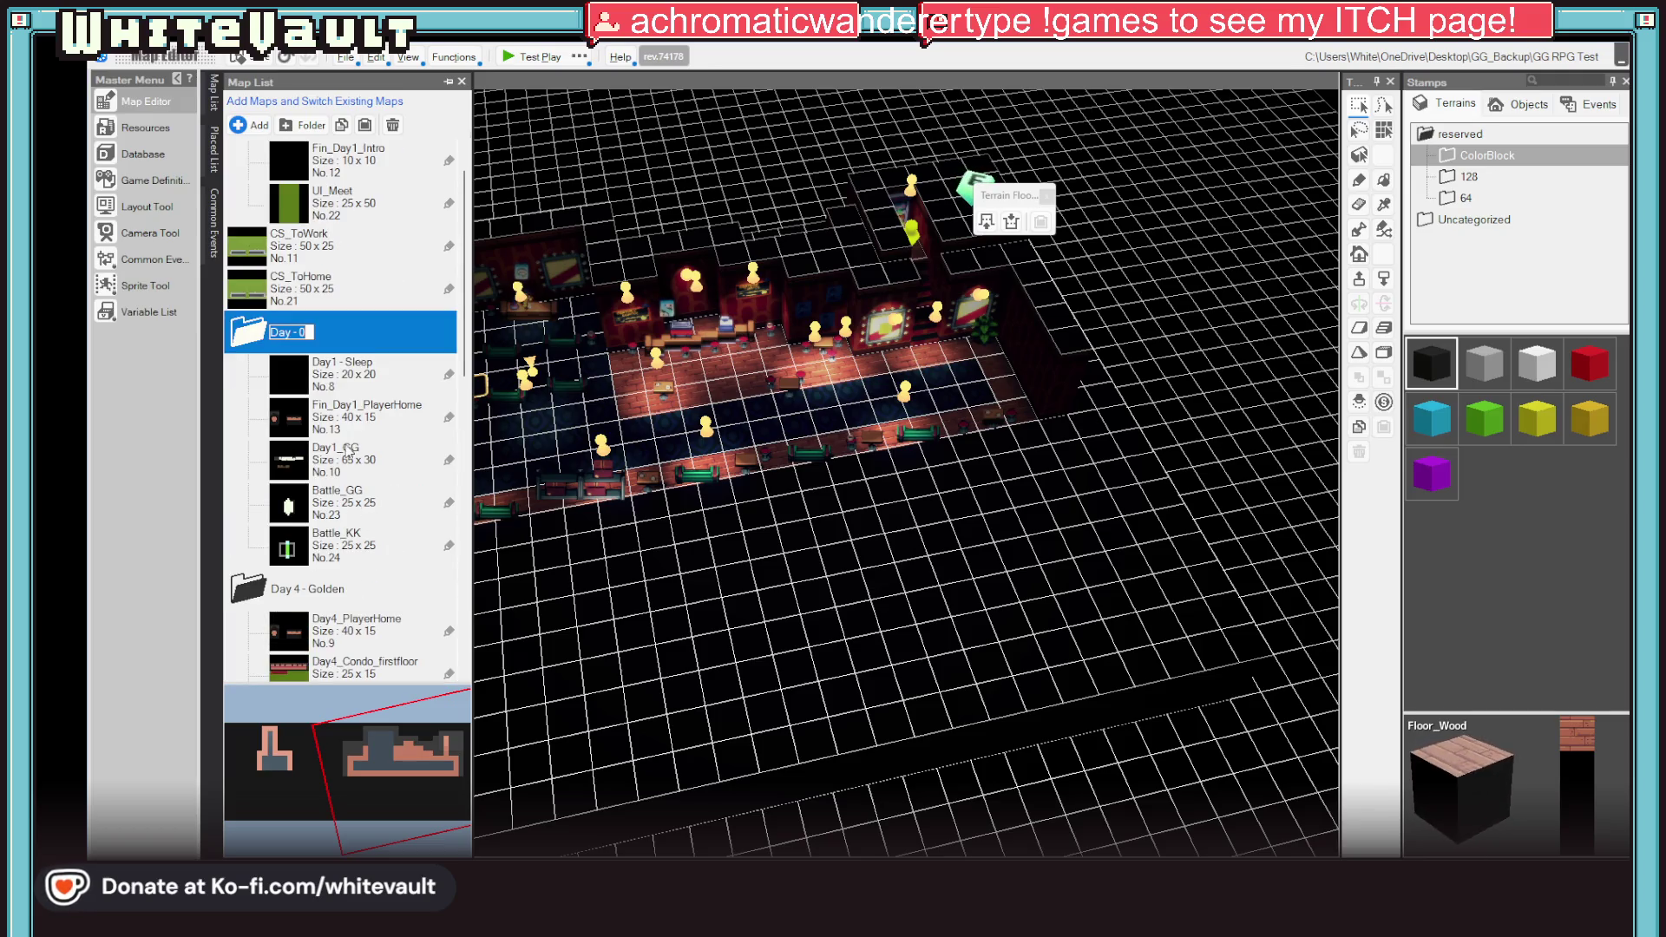
double_click(363, 507)
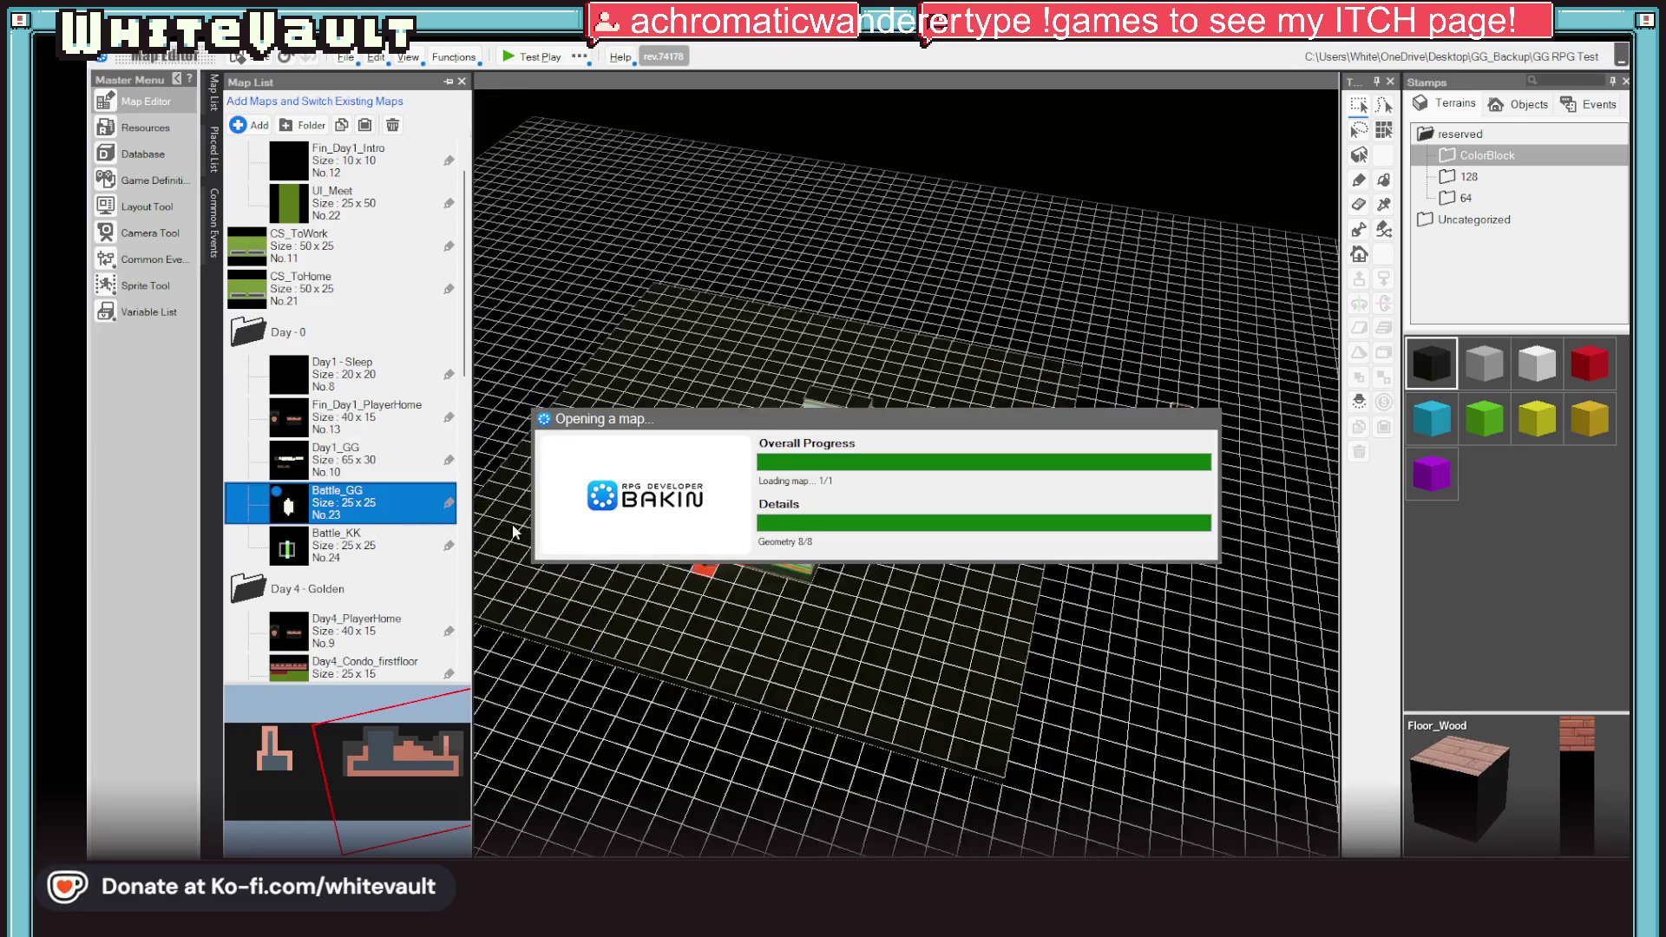
double_click(385, 418)
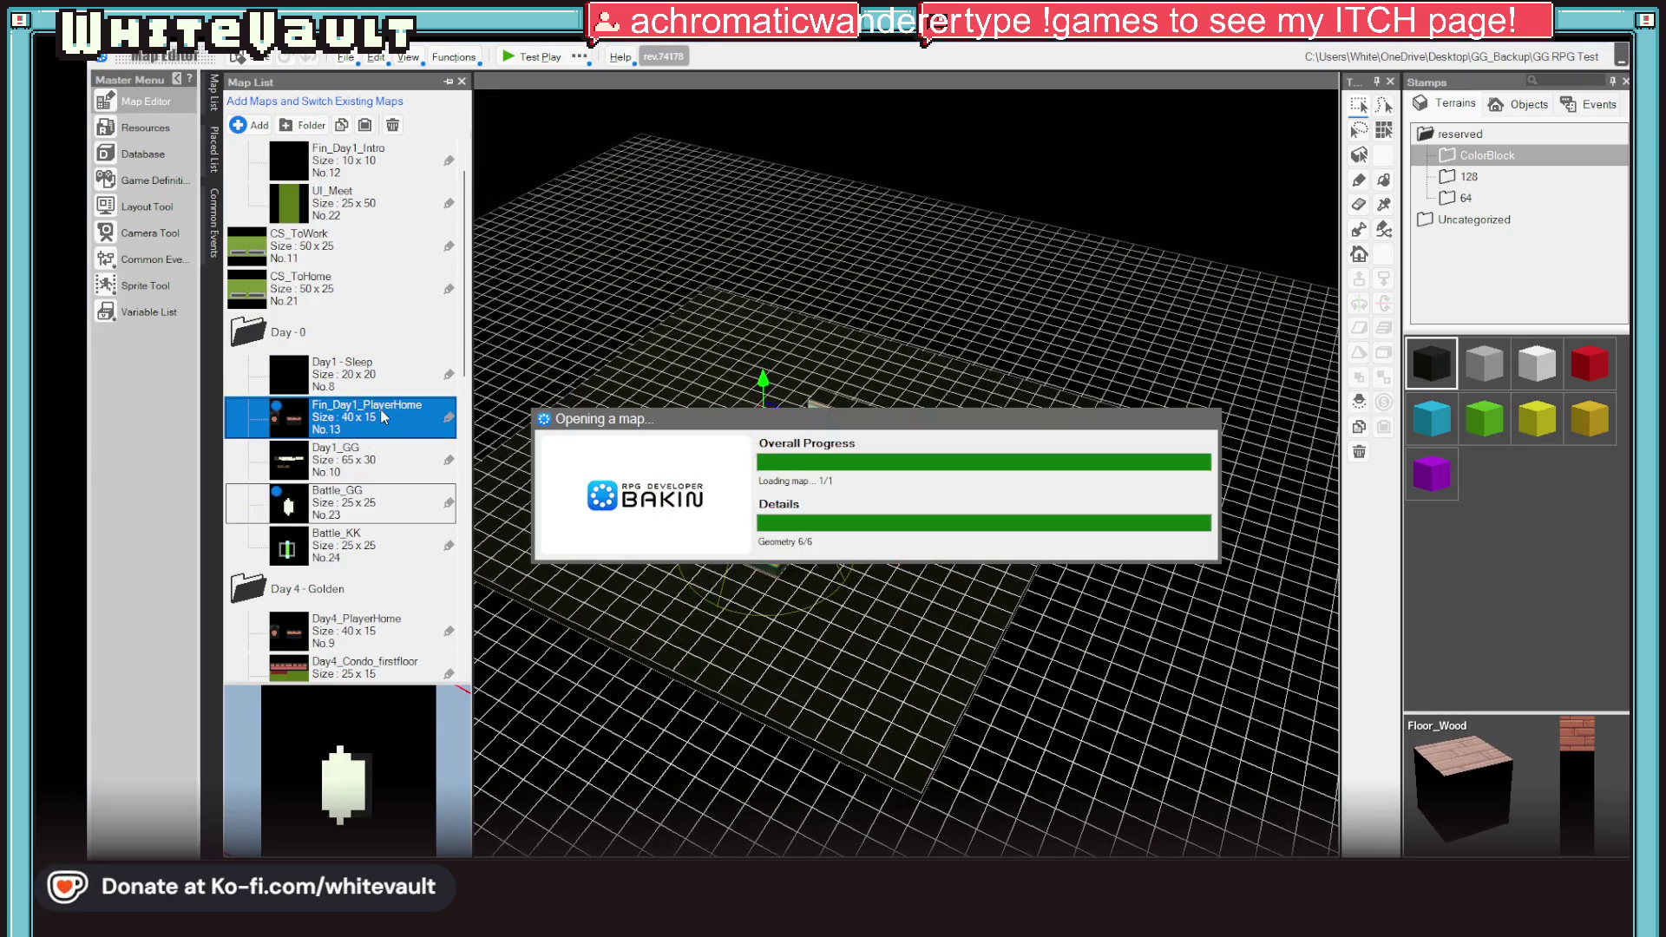
double_click(375, 458)
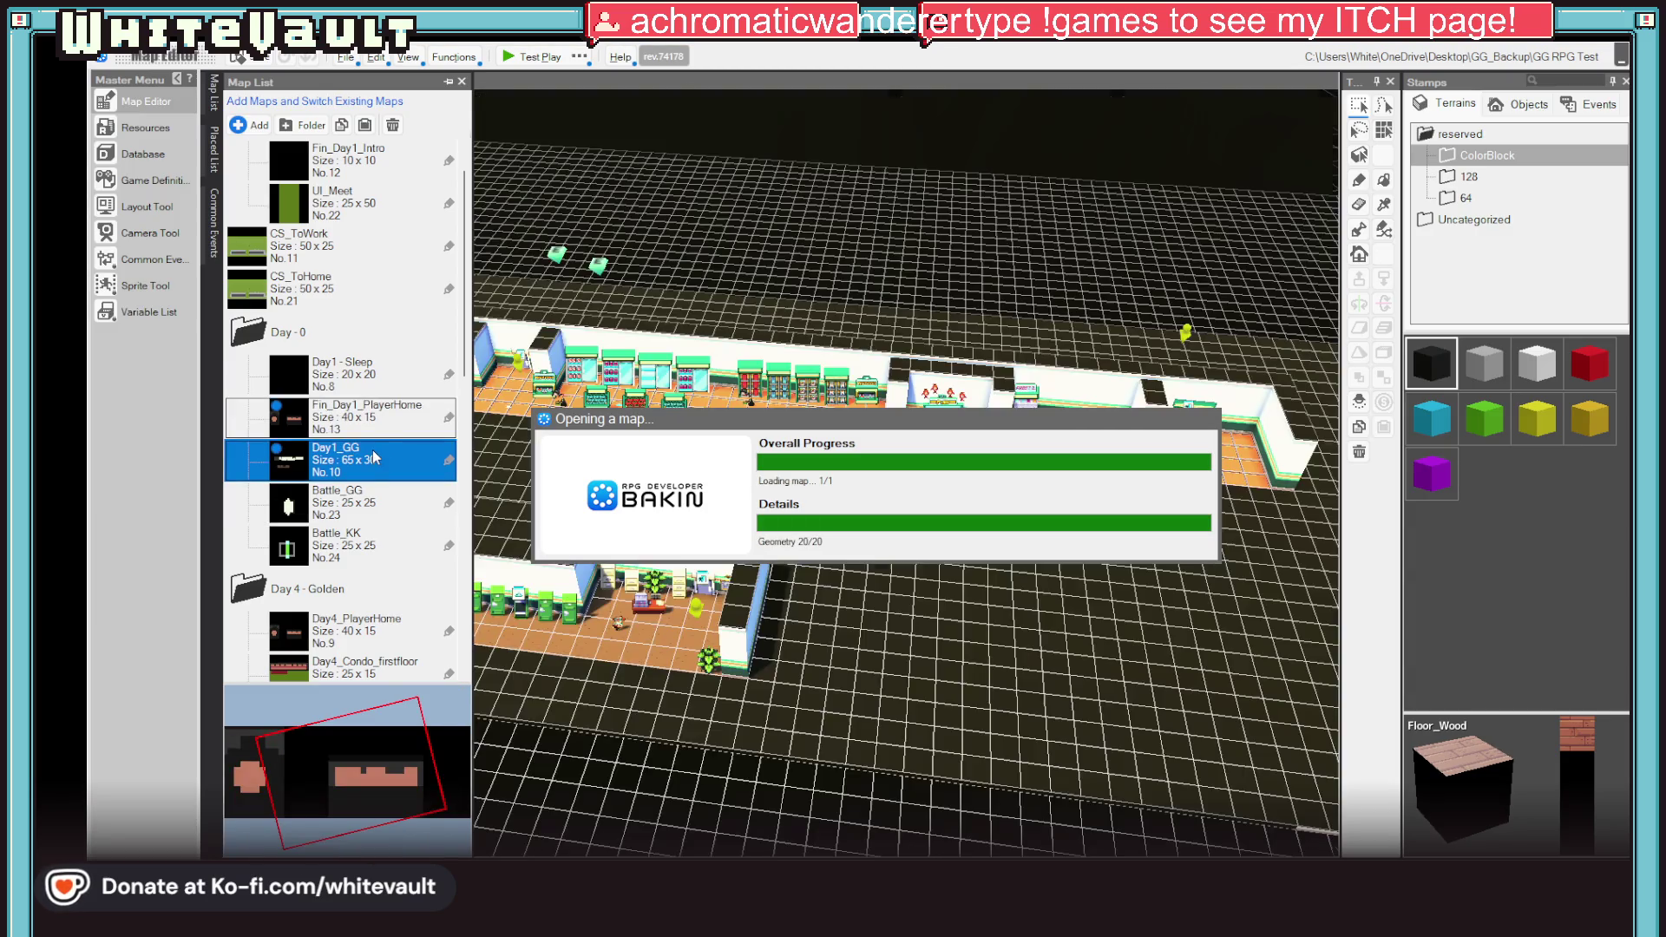
scroll(1076, 608, "down", 8)
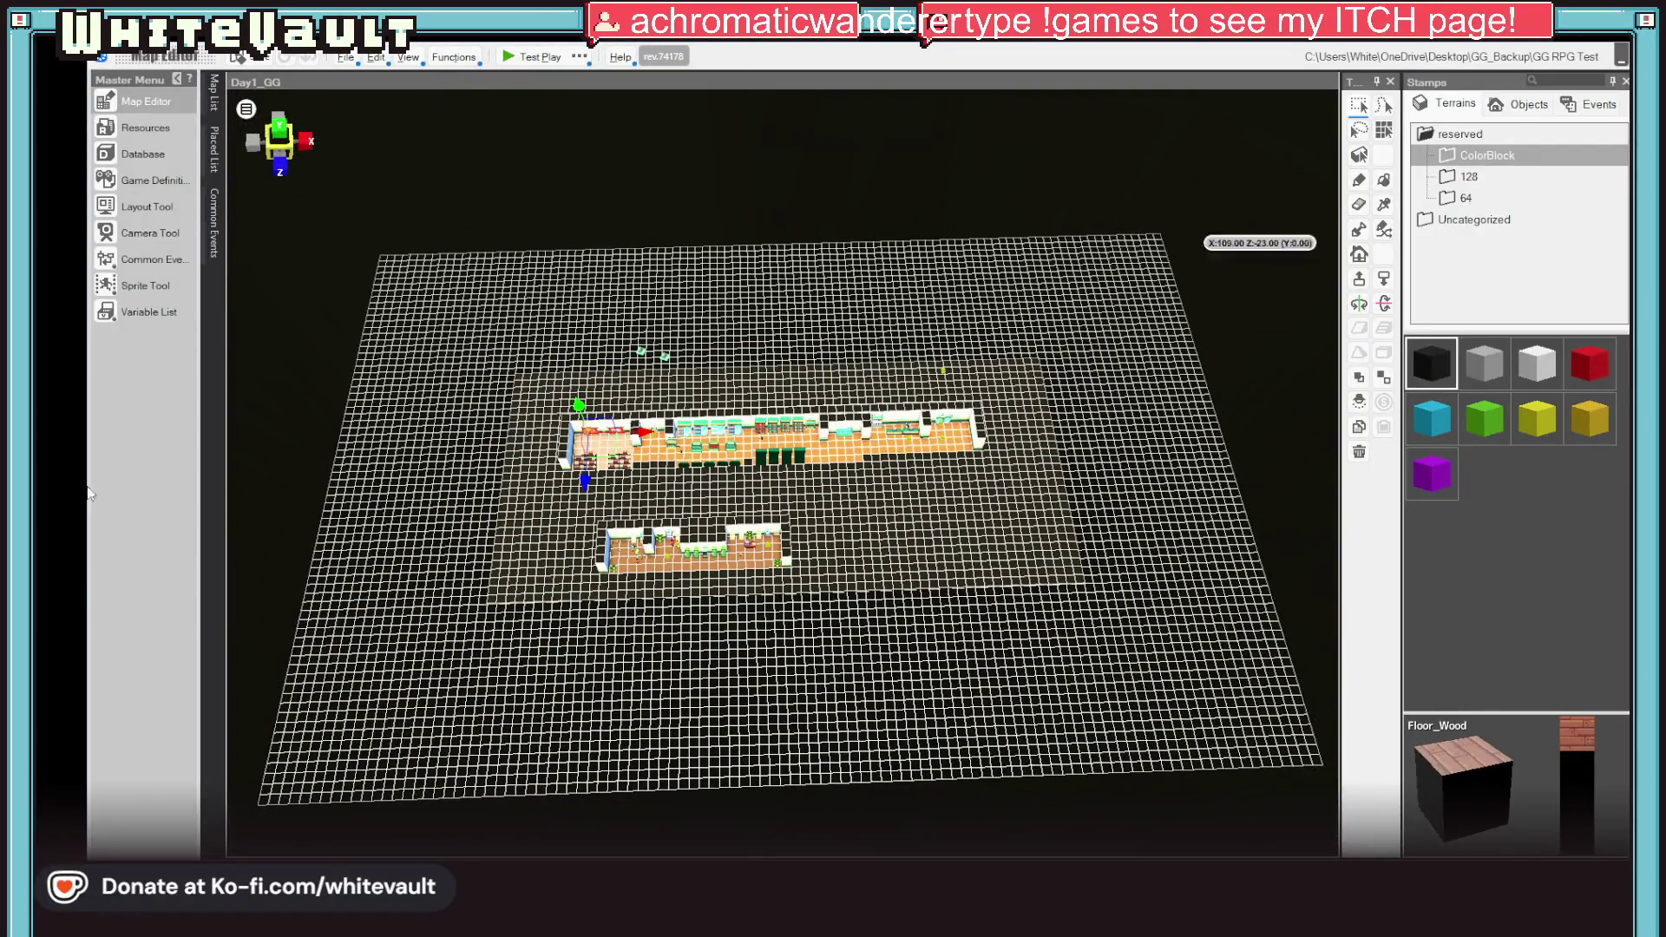
Step: Zoom and pan the Day1_GG map view onto the shop row
scroll(880, 477, "up", 5)
scroll(881, 477, "down", 8)
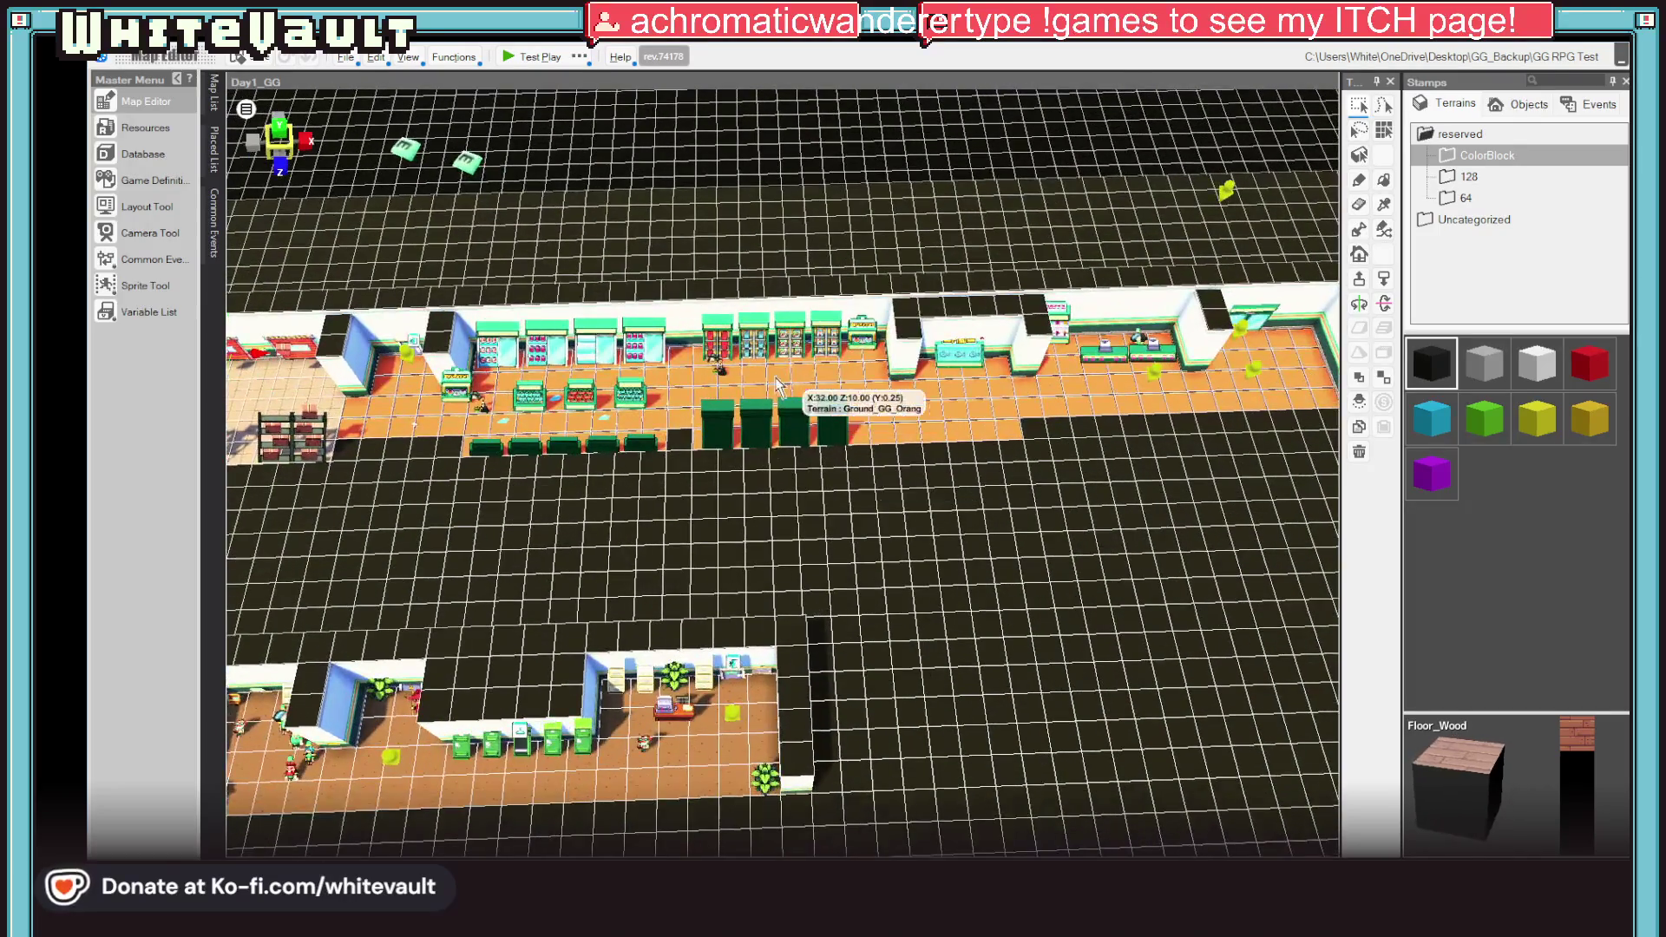
scroll(884, 621, "up", 2)
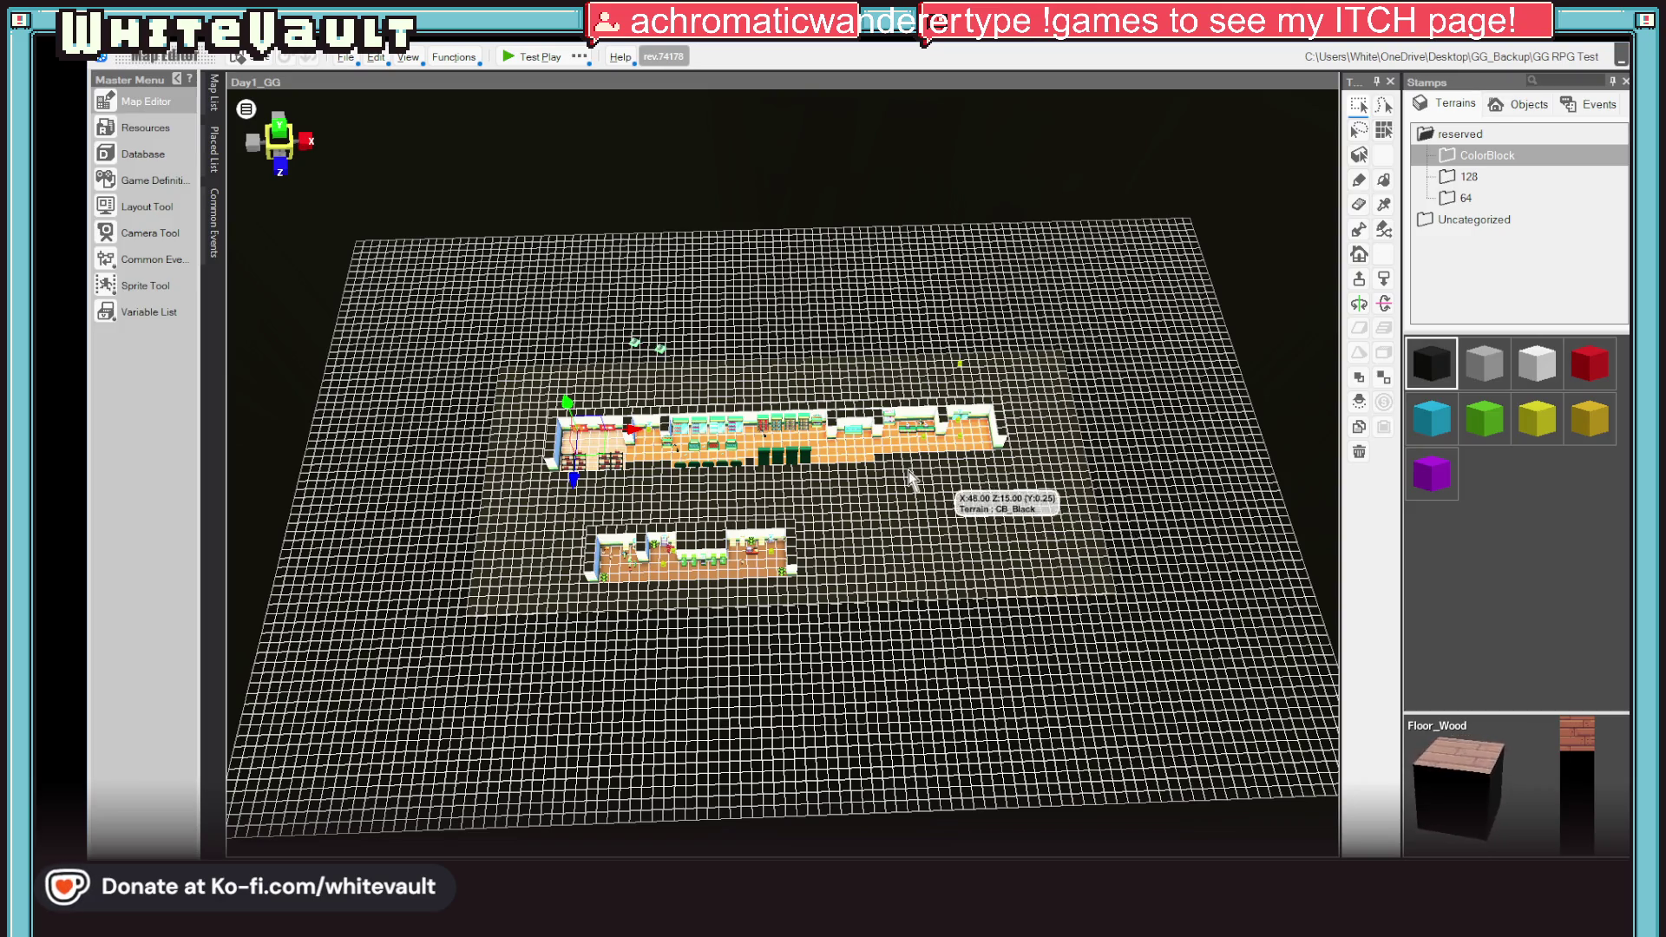
scroll(912, 477, "up", 1)
left_click_drag(1223, 340, 1189, 460)
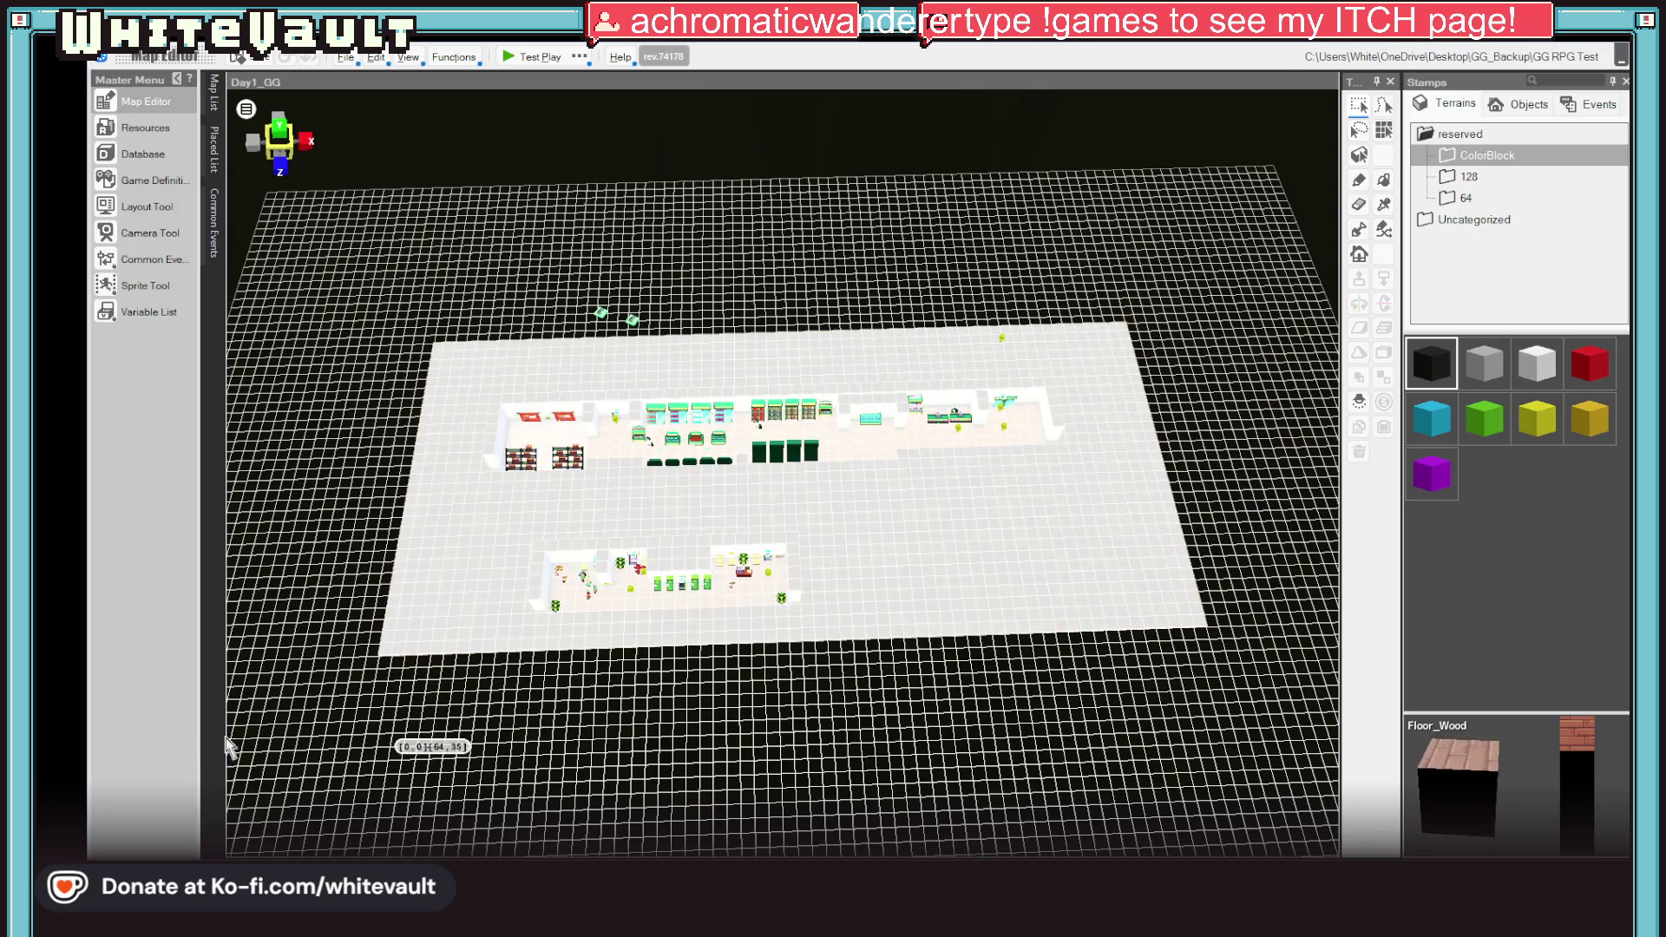
left_click_drag(779, 638, 517, 728)
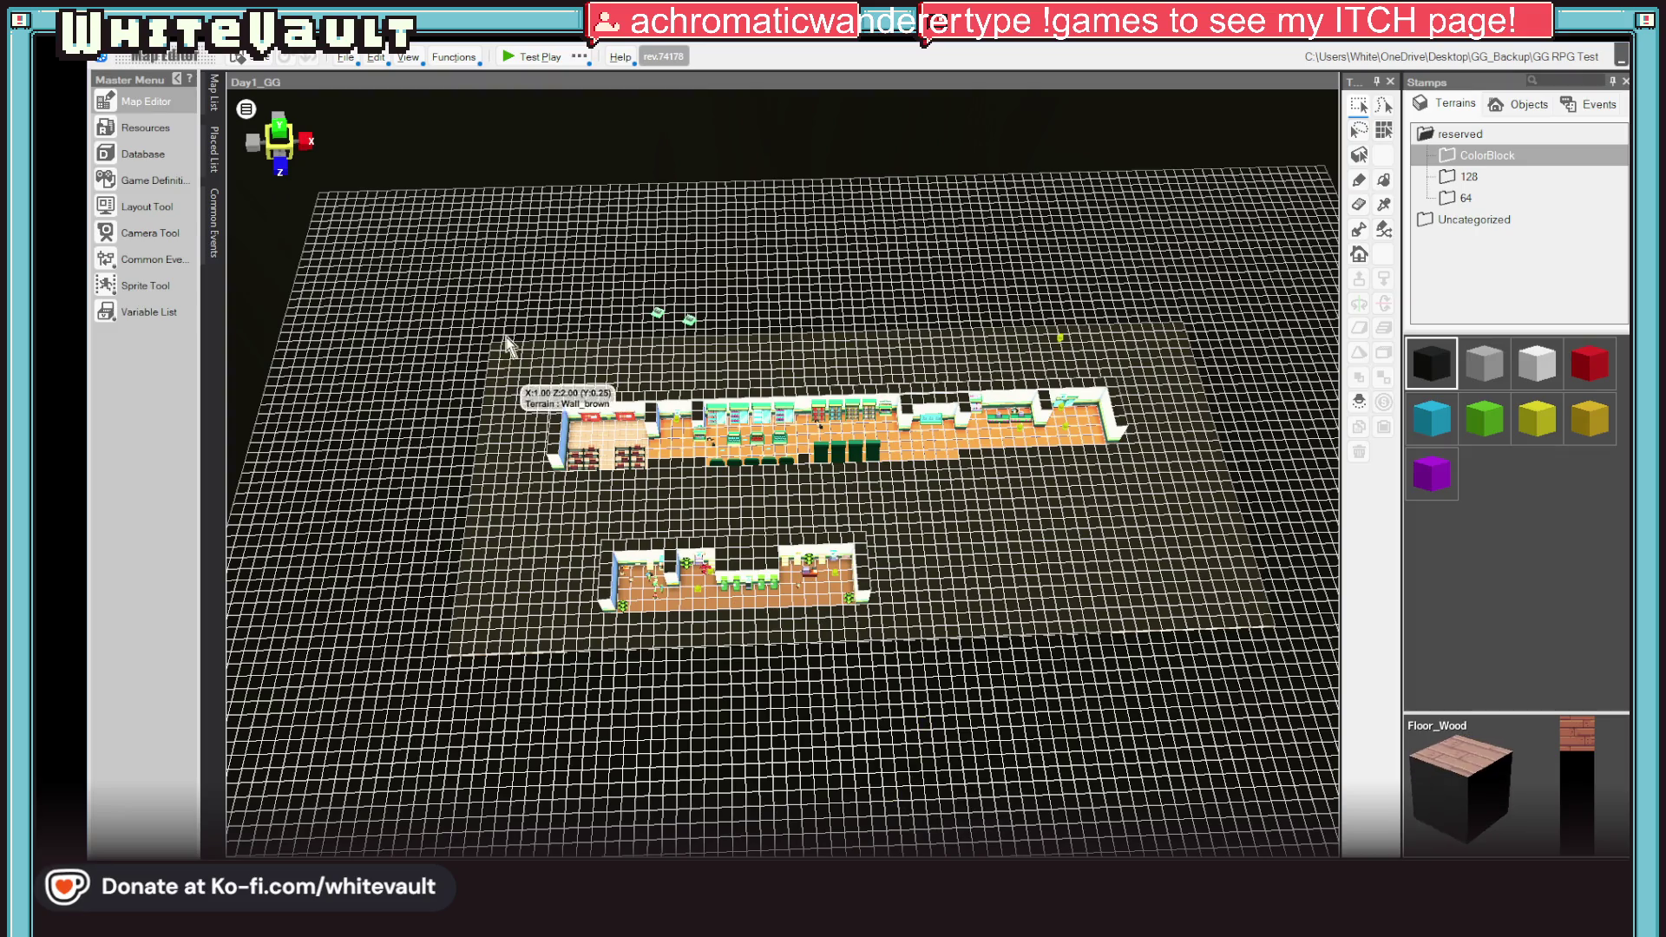
mouse_move(502, 378)
left_mouse_down()
mouse_move(933, 564)
mouse_move(1305, 650)
mouse_move(1267, 590)
mouse_move(1167, 616)
mouse_move(1208, 706)
left_mouse_up()
scroll(1206, 706, "up", 2)
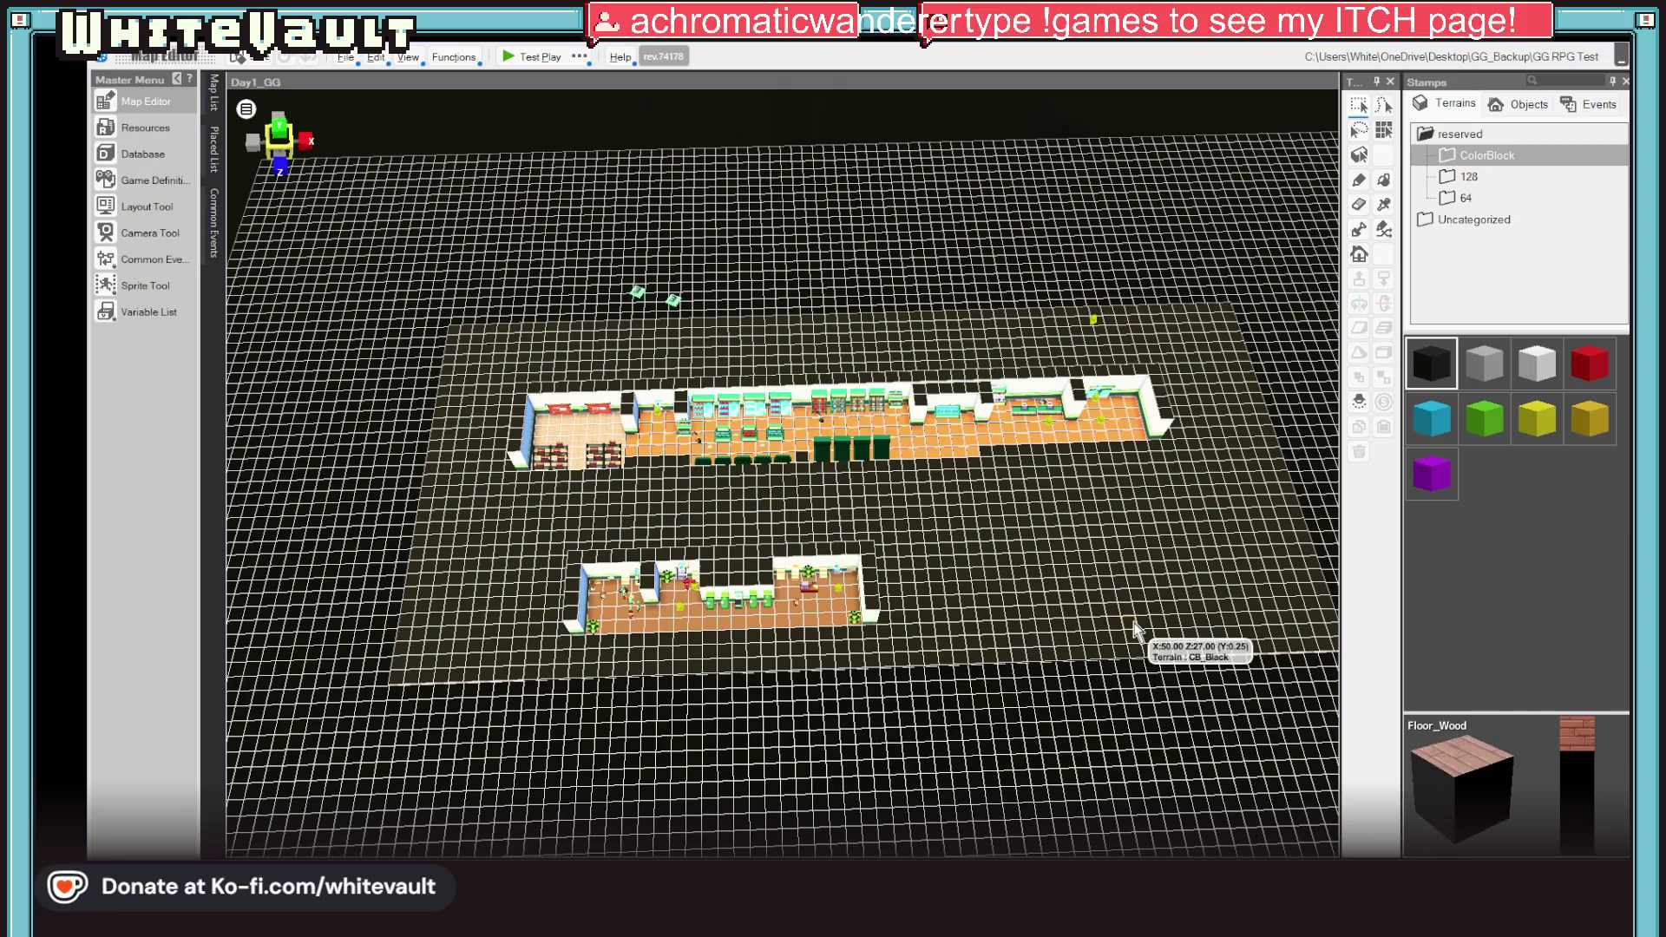
scroll(954, 412, "up", 3)
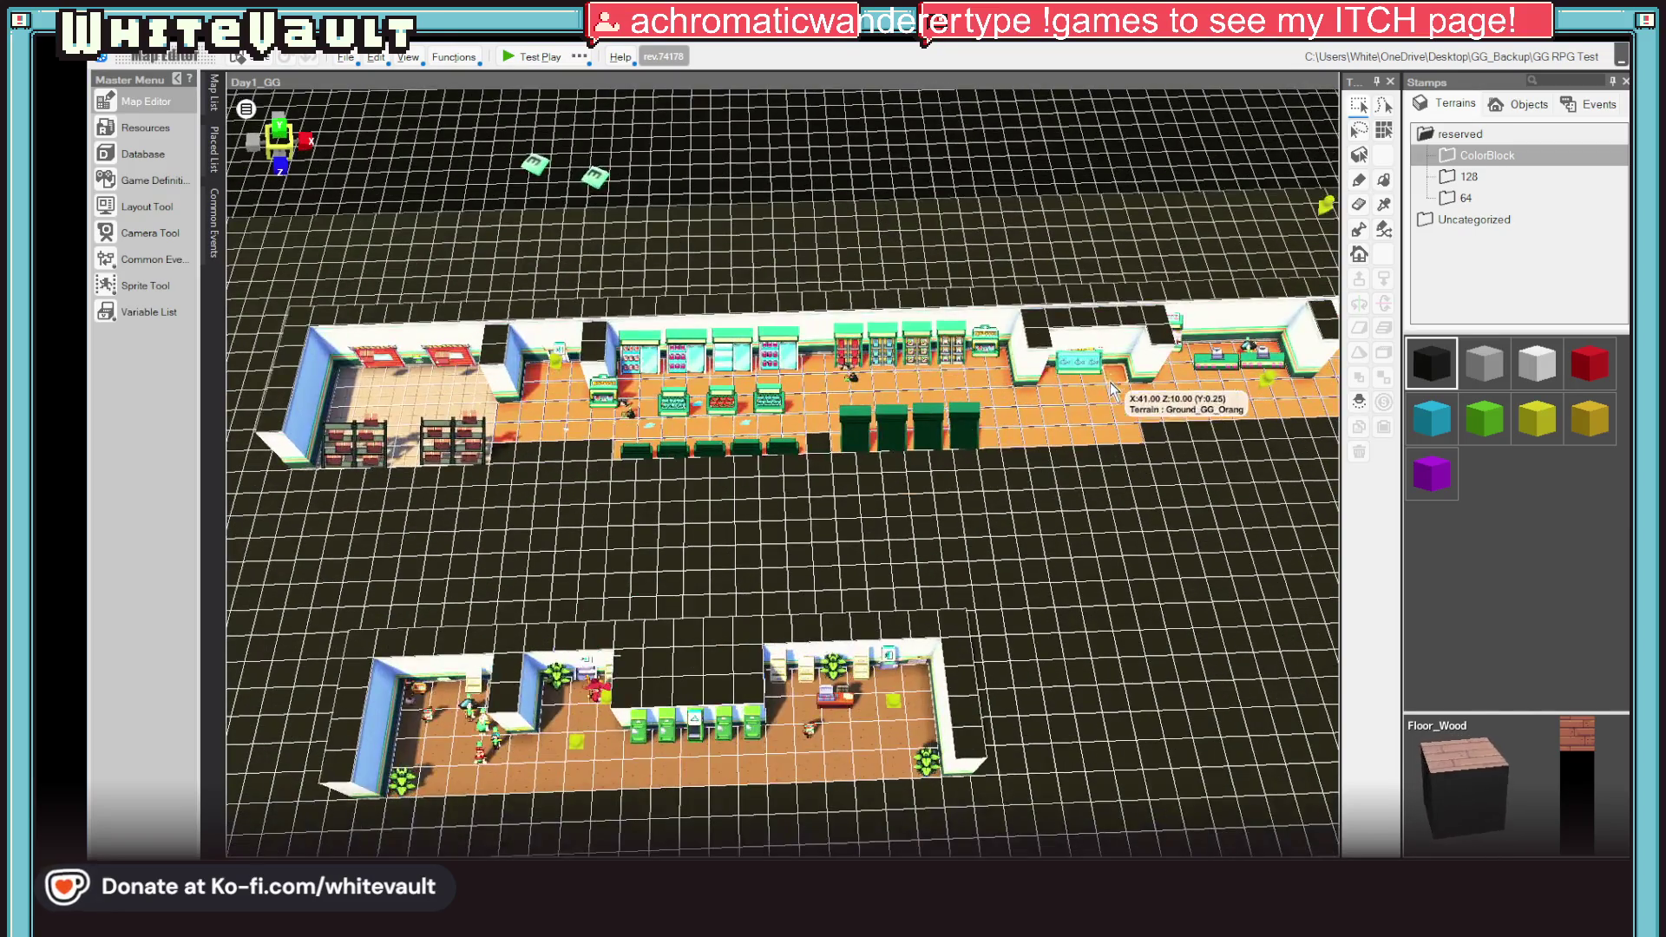
Step: Make a shop floor tile the player's starting point, then switch to Aseprite
right_click(1108, 395)
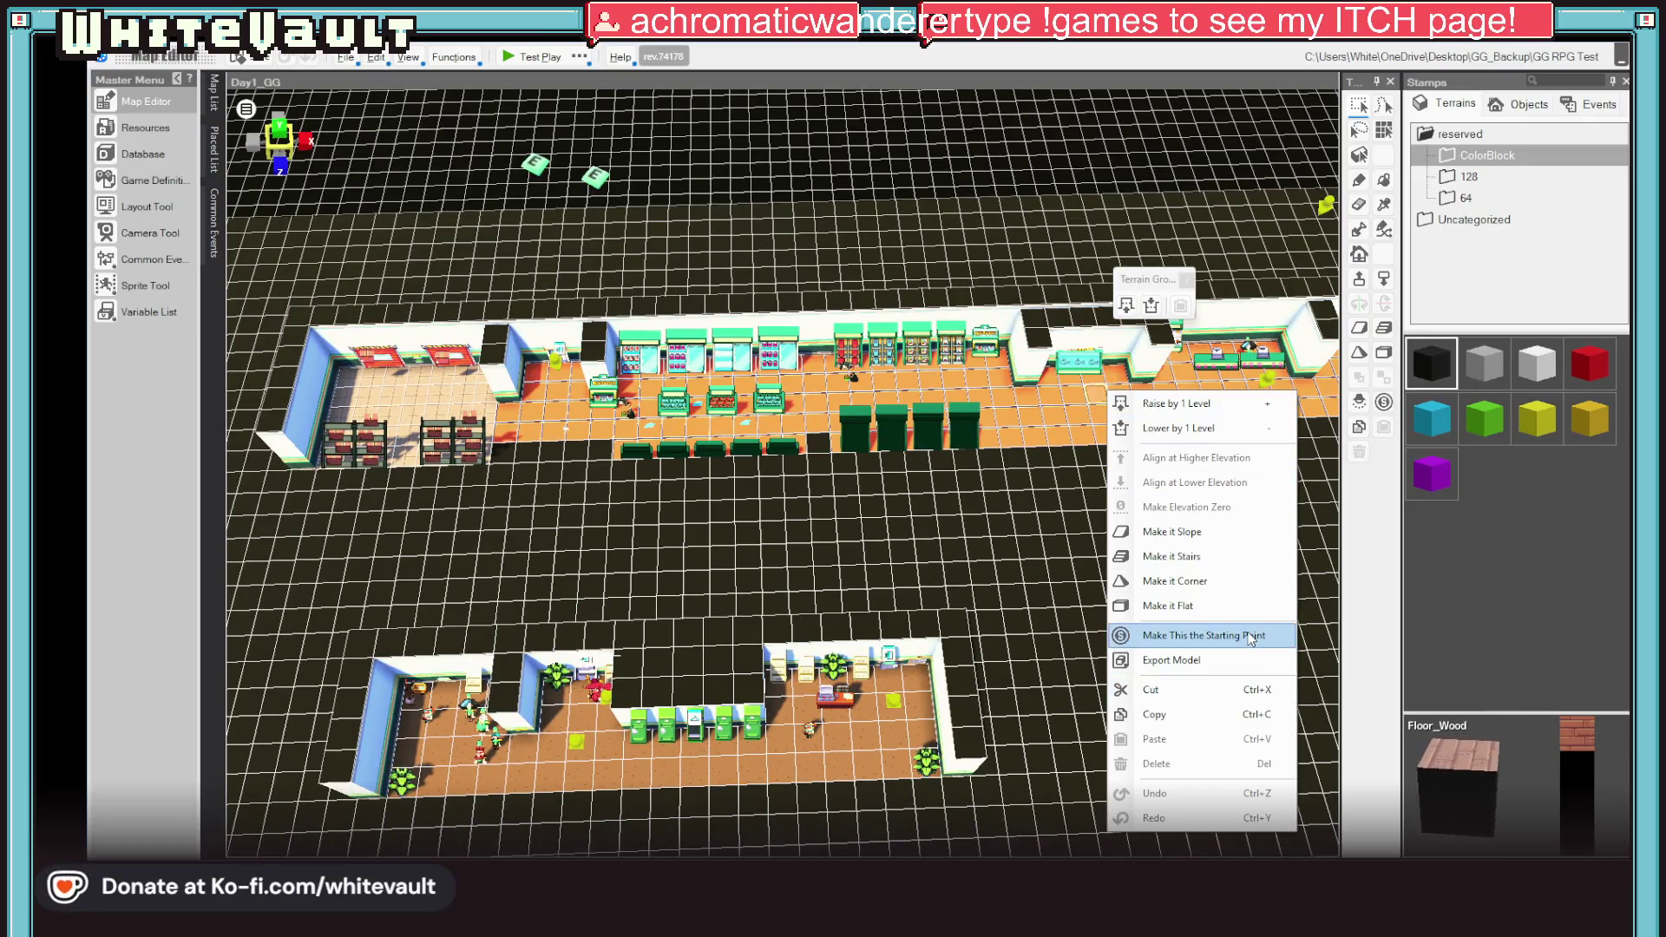
left_click(1163, 635)
scroll(1196, 404, "up", 5)
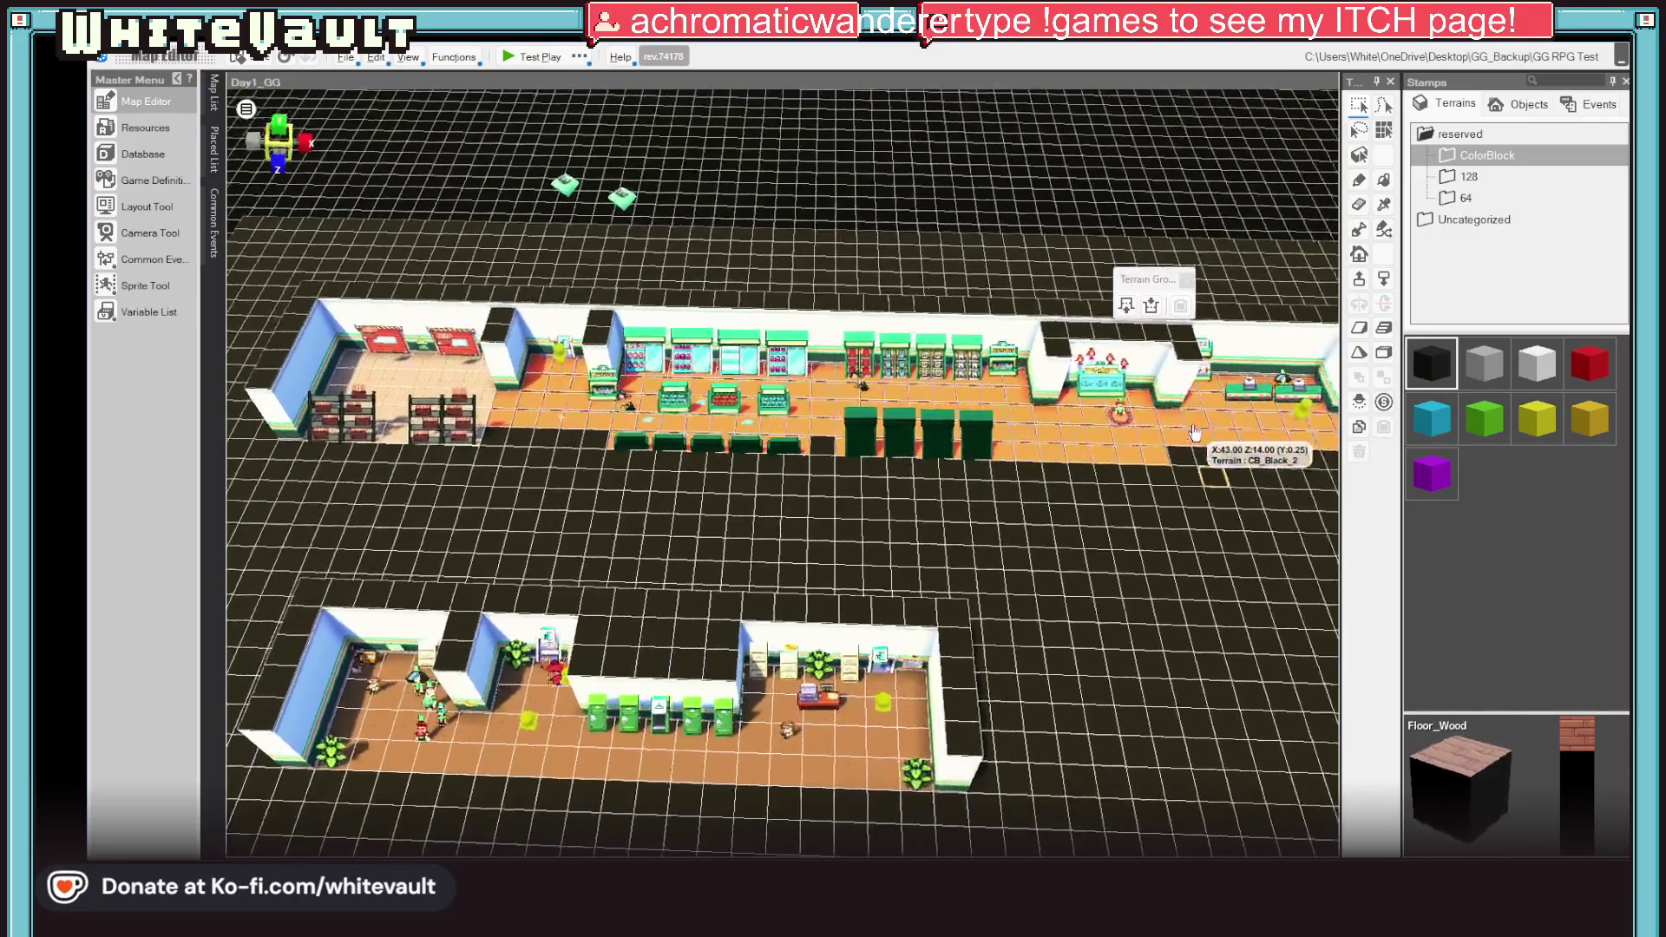
scroll(1127, 435, "up", 3)
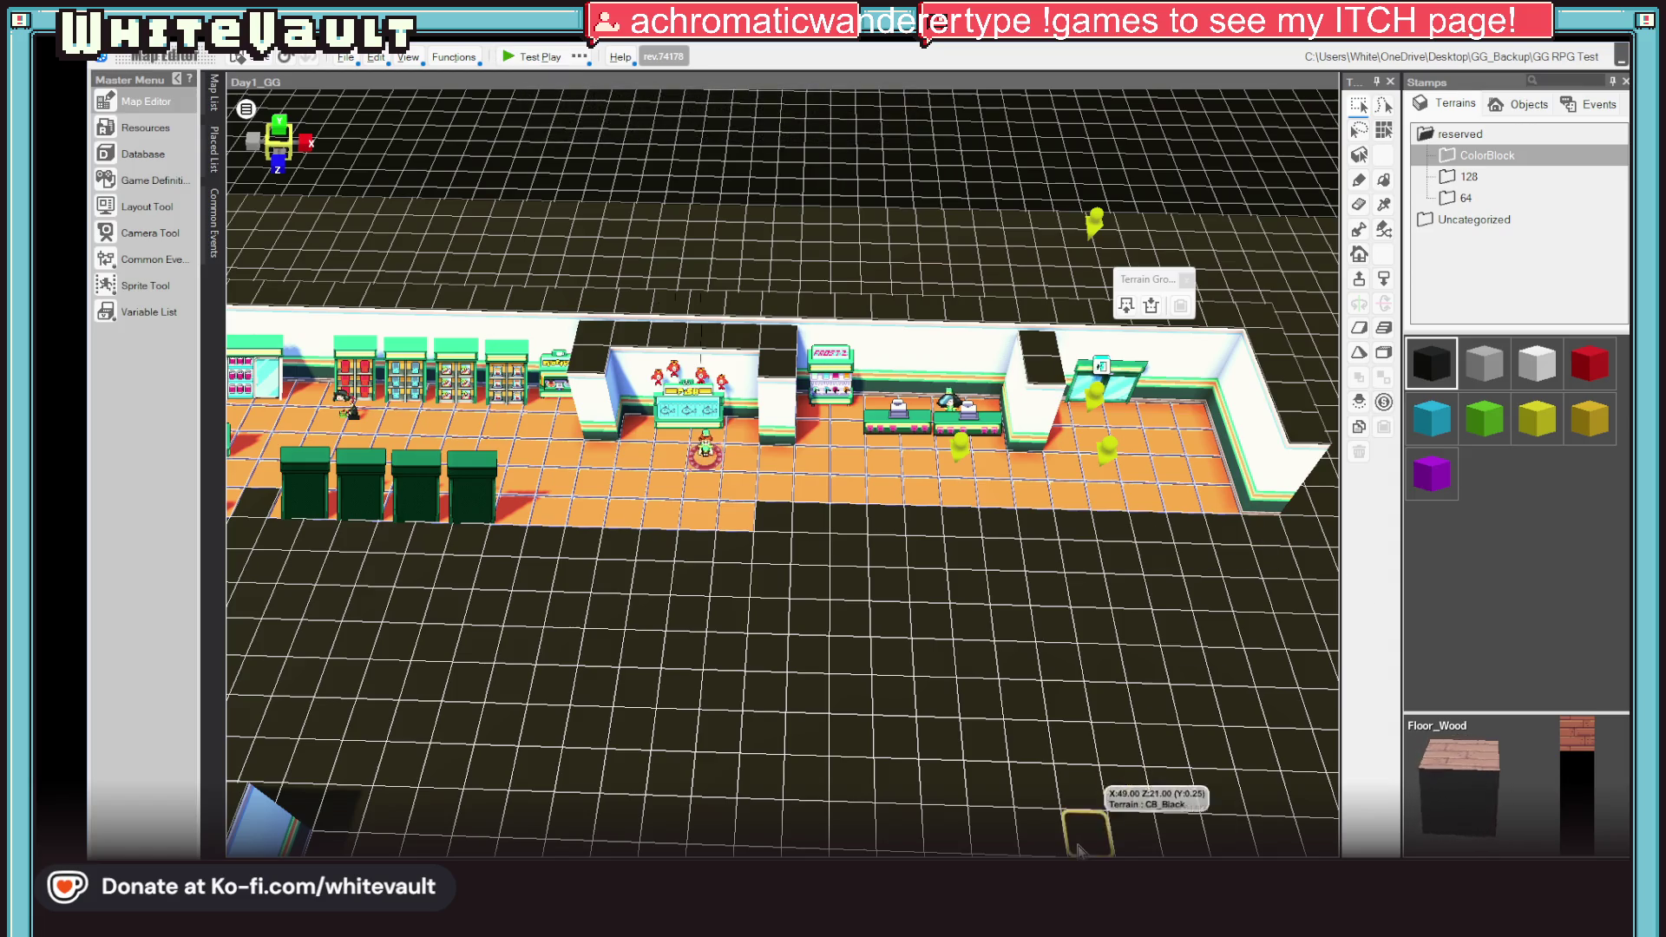
key("alt+Tab")
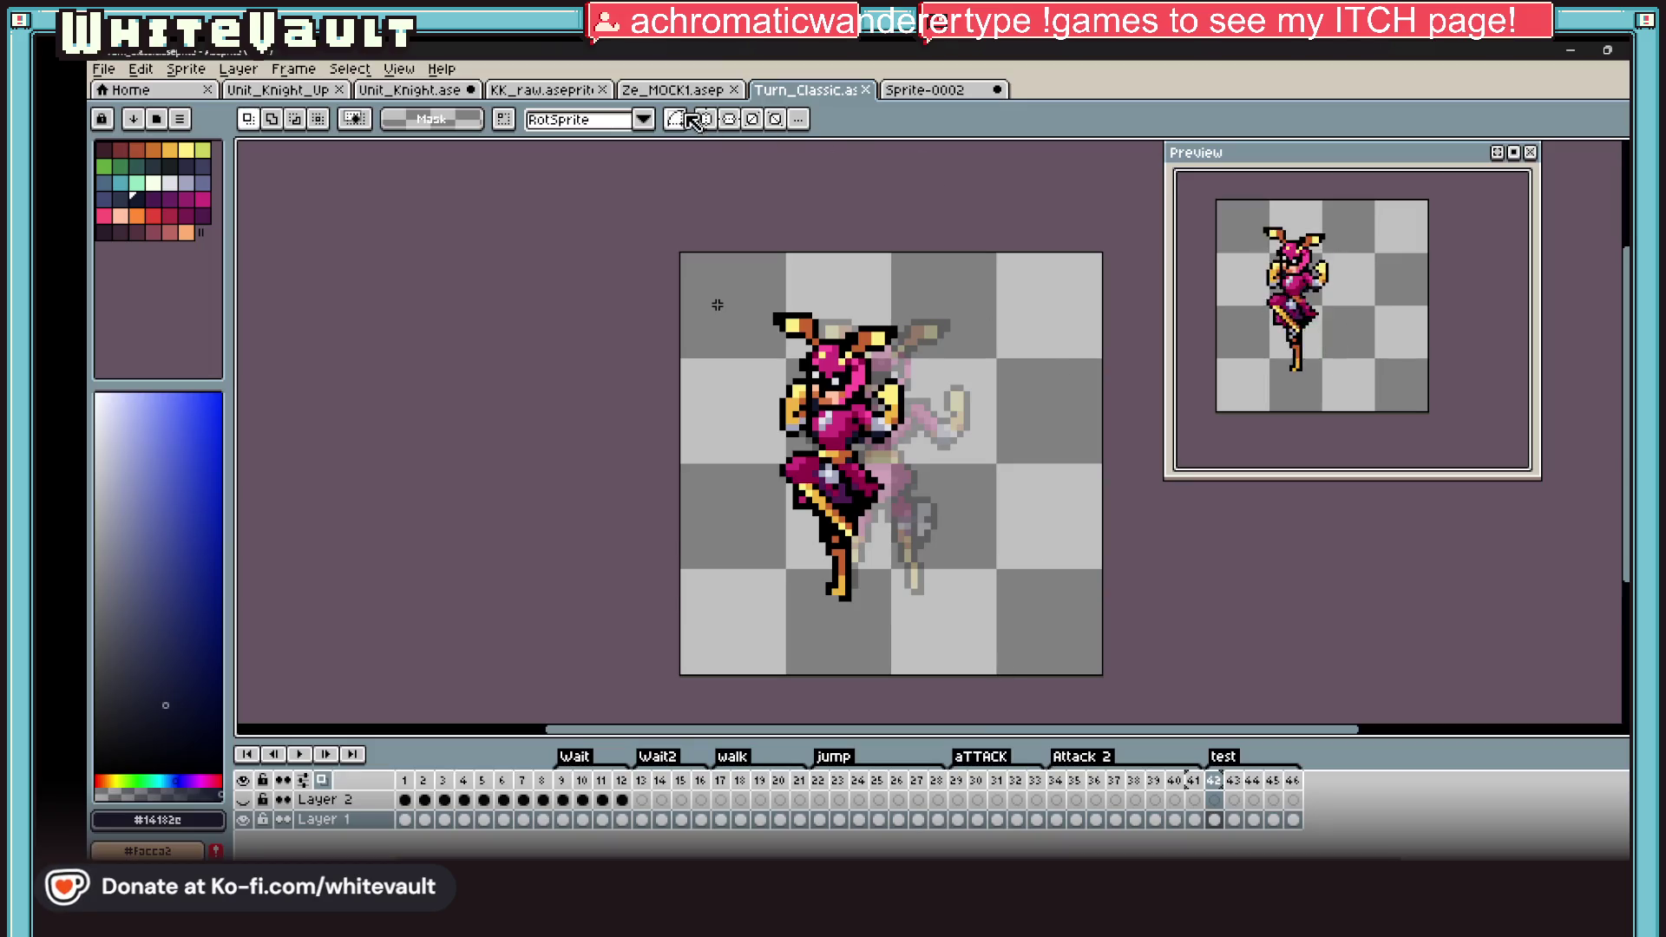
Step: Look through Ze_MOCK1 and KK_raw, ending on the Sprite-0002 BRB picture
left_click(678, 90)
left_click(552, 91)
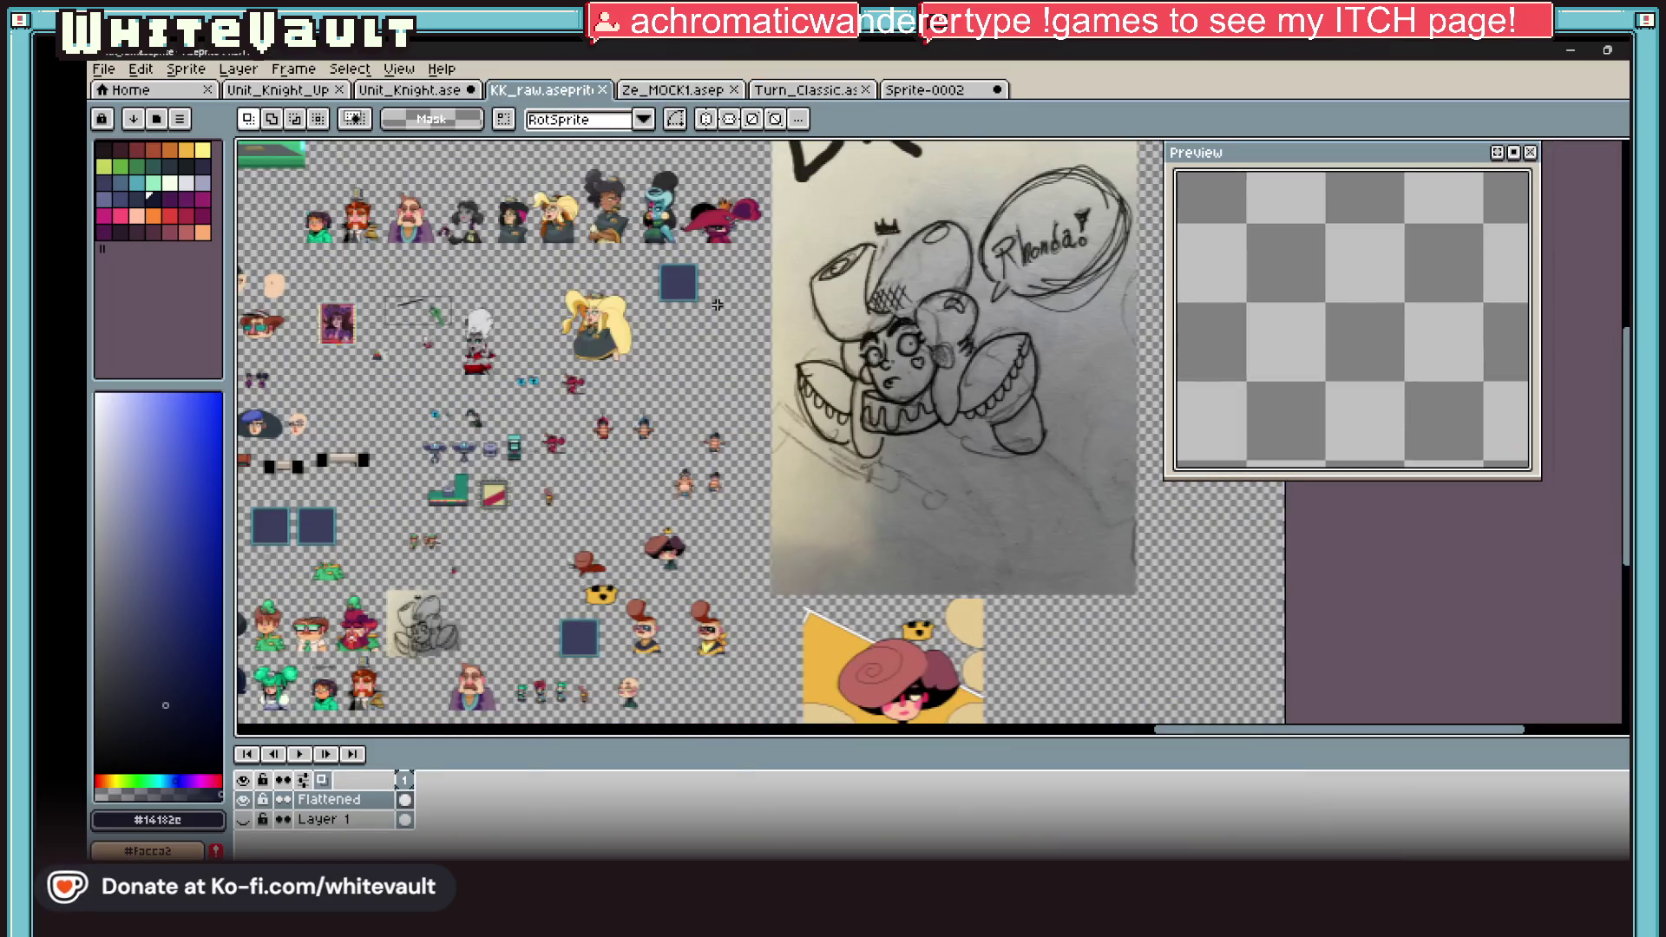
left_click(930, 90)
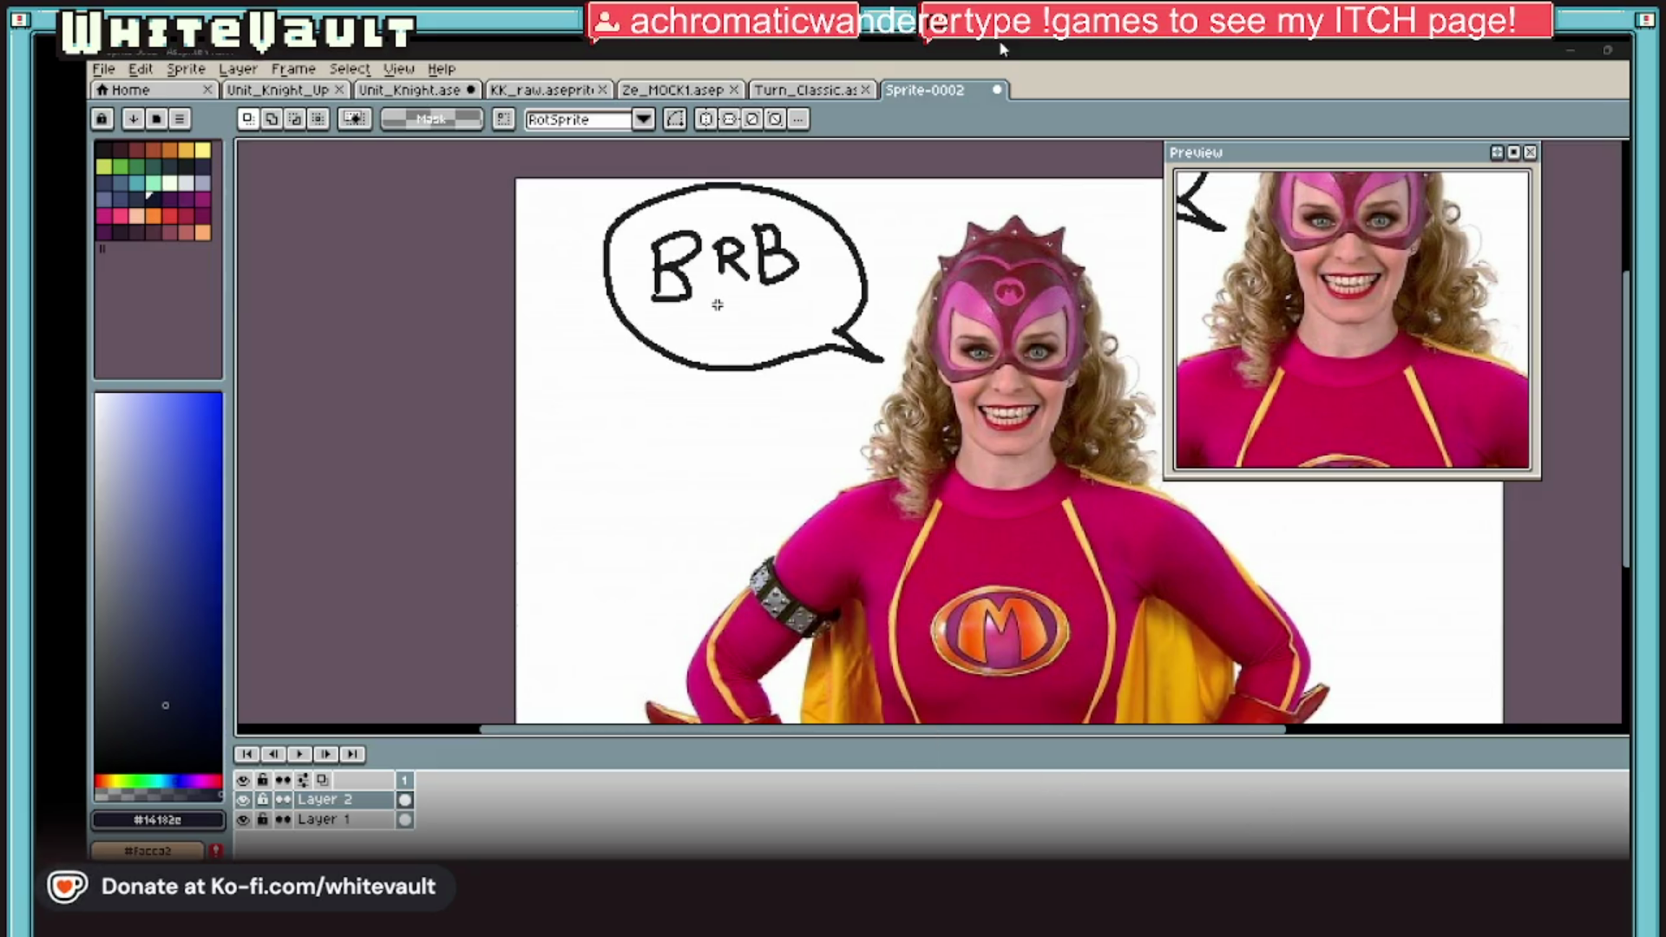
Step: Flip through Turn_Classic and Ze_MOCK1, ending on the KK_raw.aseprite collage
left_click(831, 90)
left_click(682, 94)
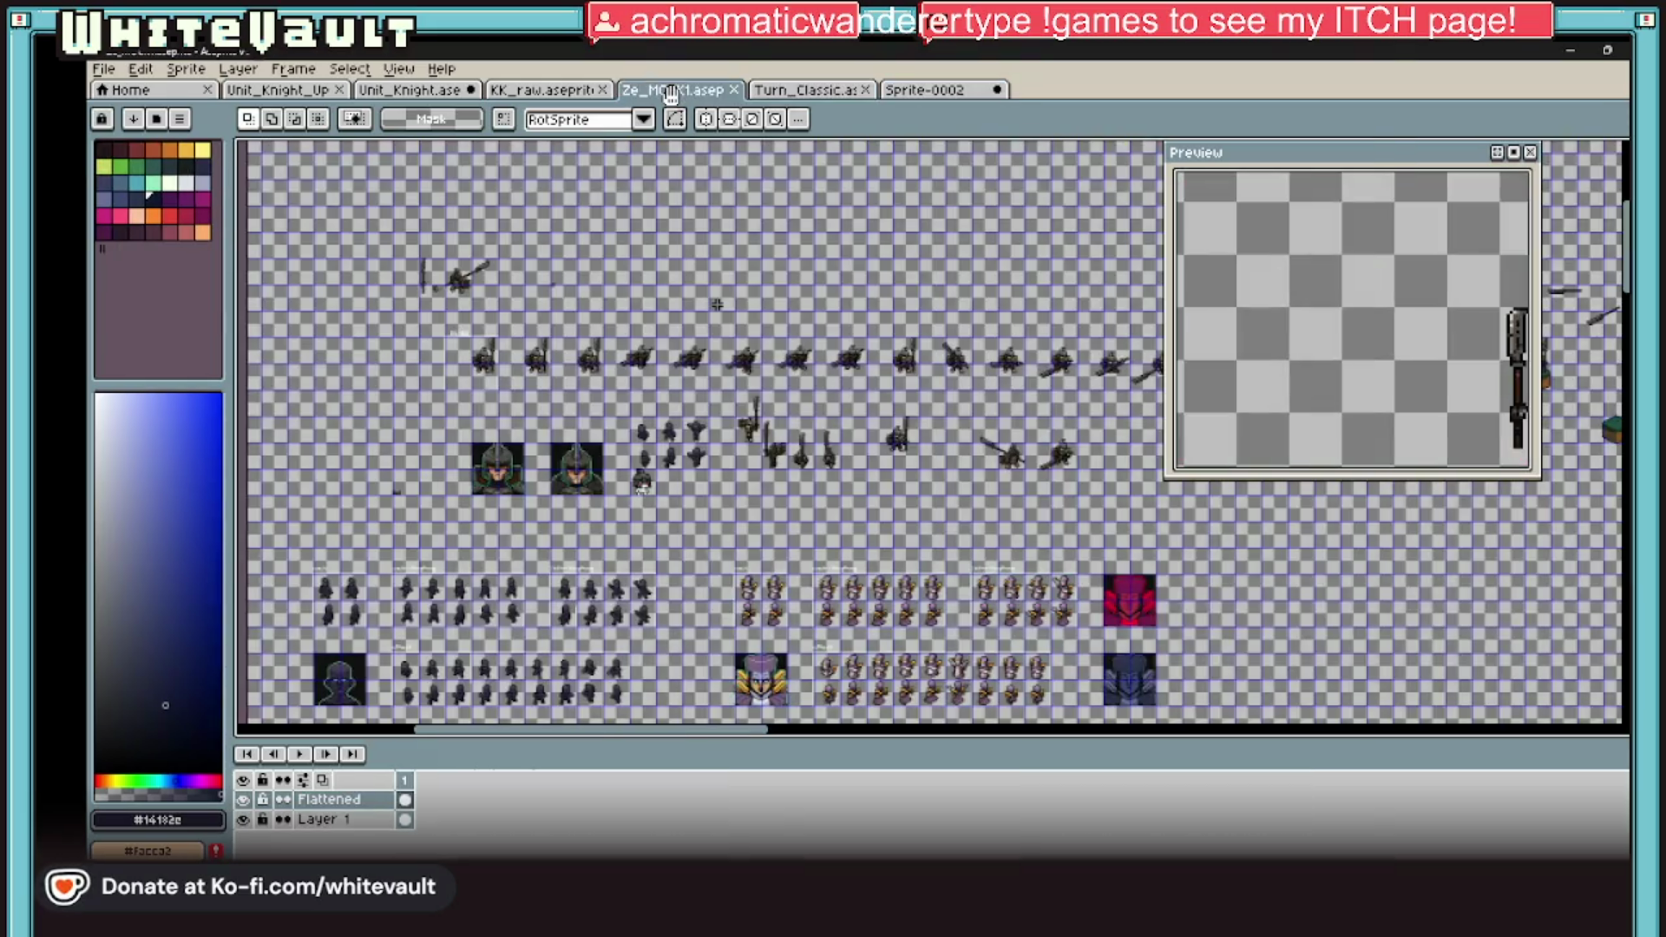
left_click(533, 90)
scroll(703, 360, "up", 1)
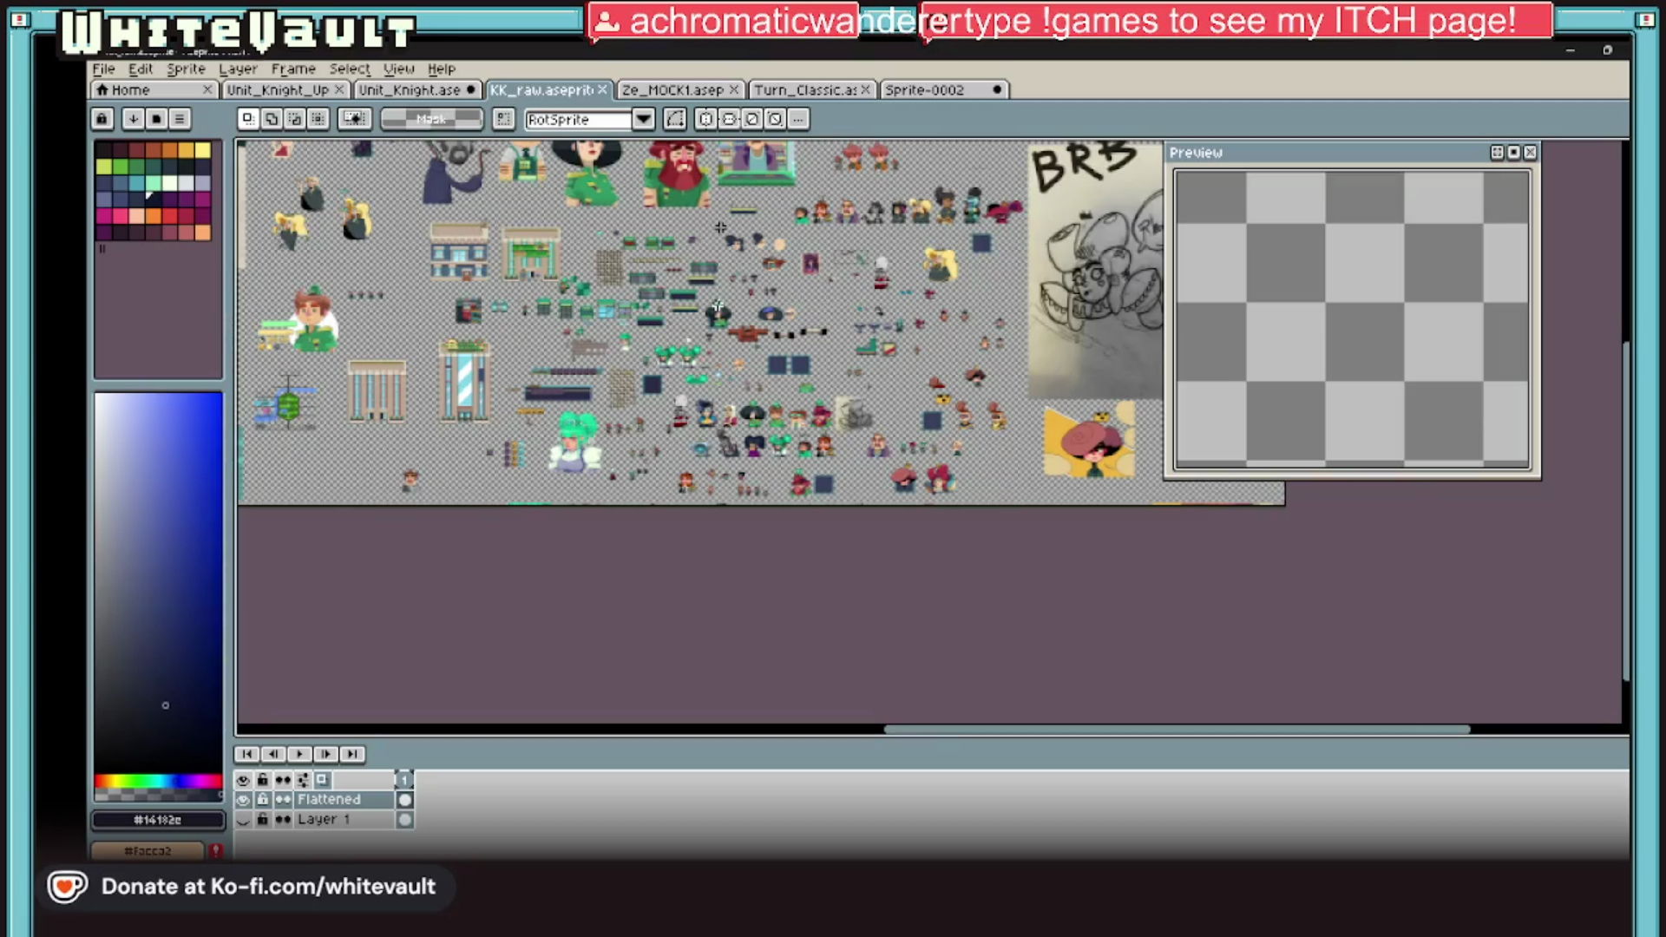
Step: Zoom into the shopkeeper sprite in the KK_raw collage, then return to Bakin
scroll(710, 150, "up", 1)
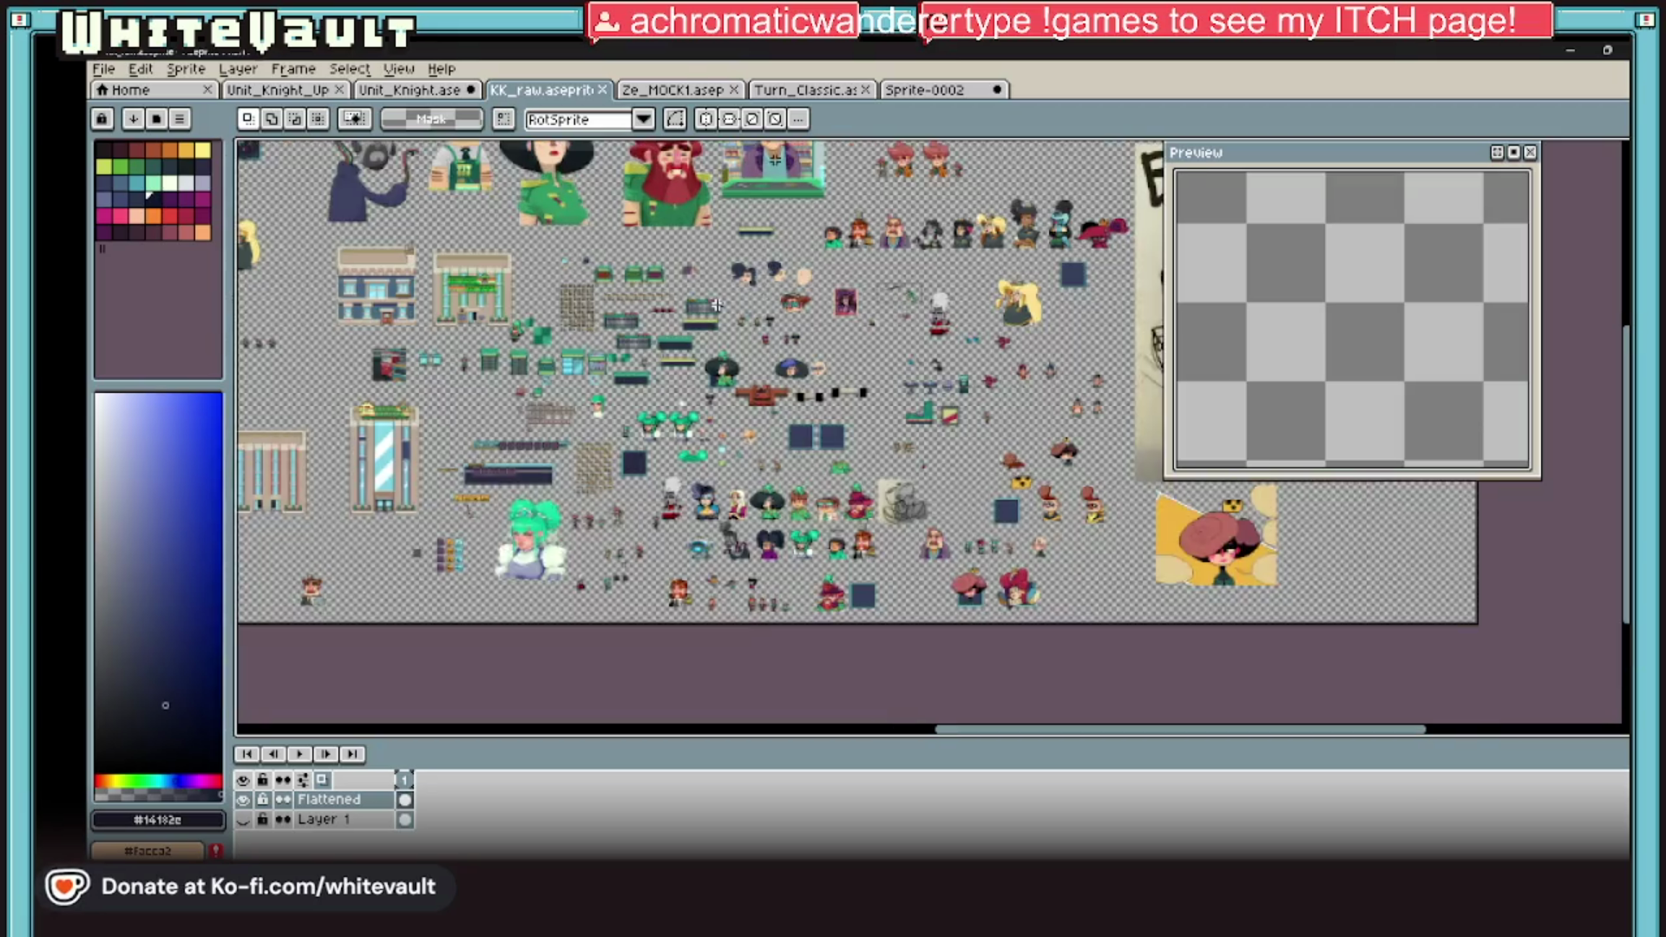
scroll(717, 304, "up", 3)
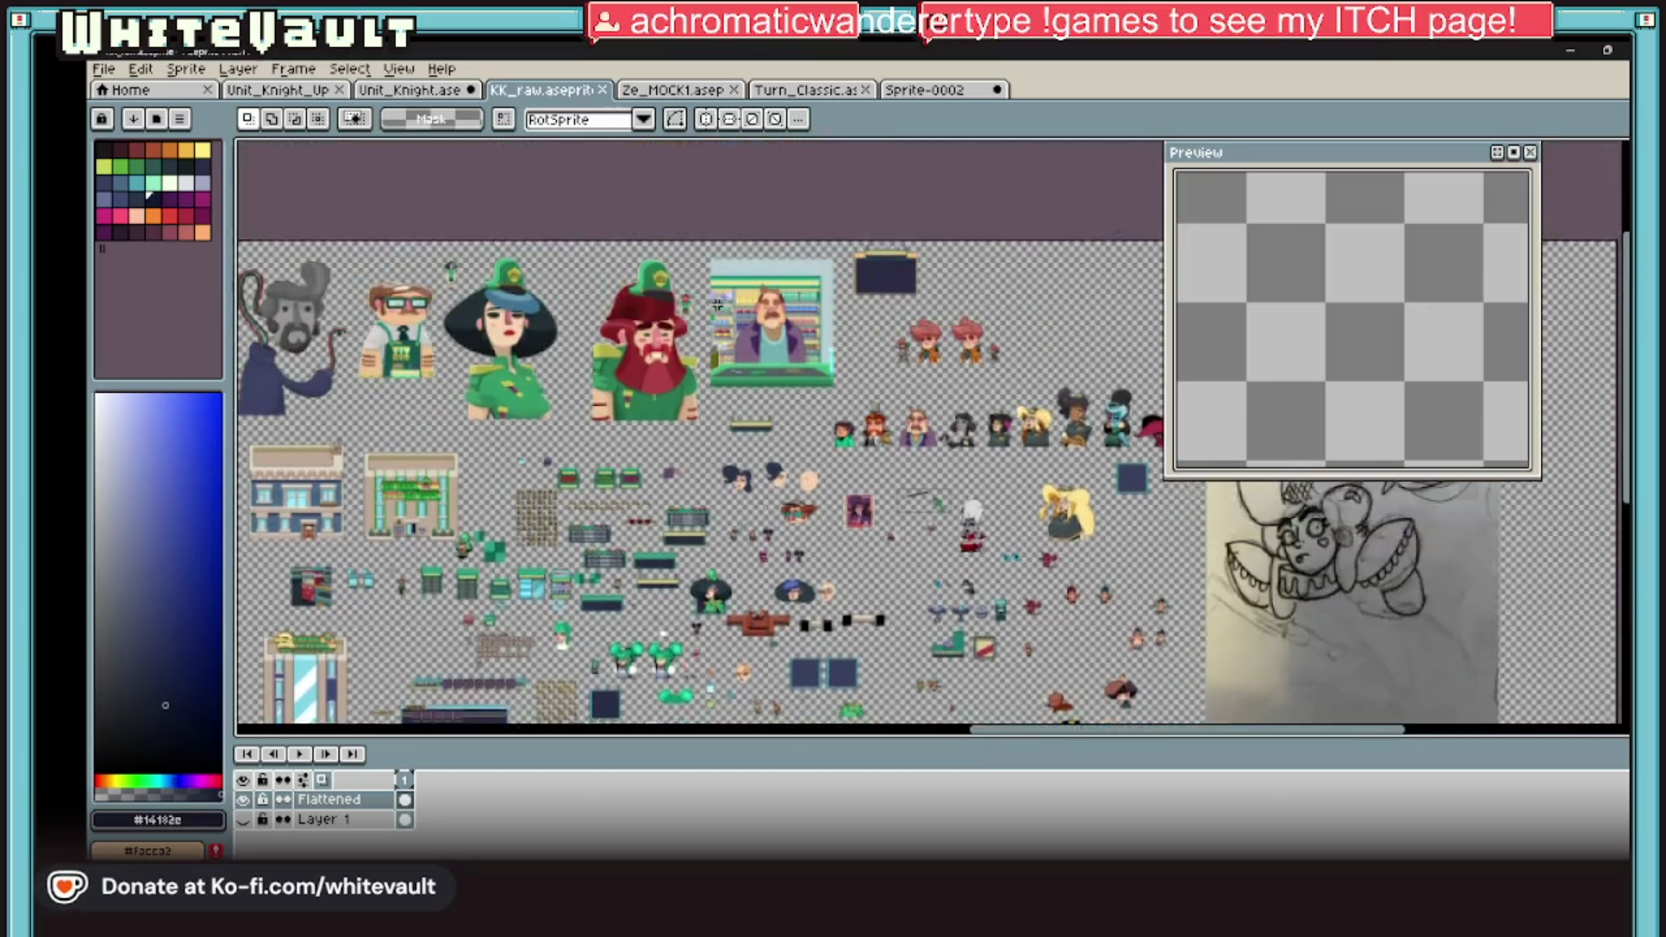
scroll(717, 304, "up", 4)
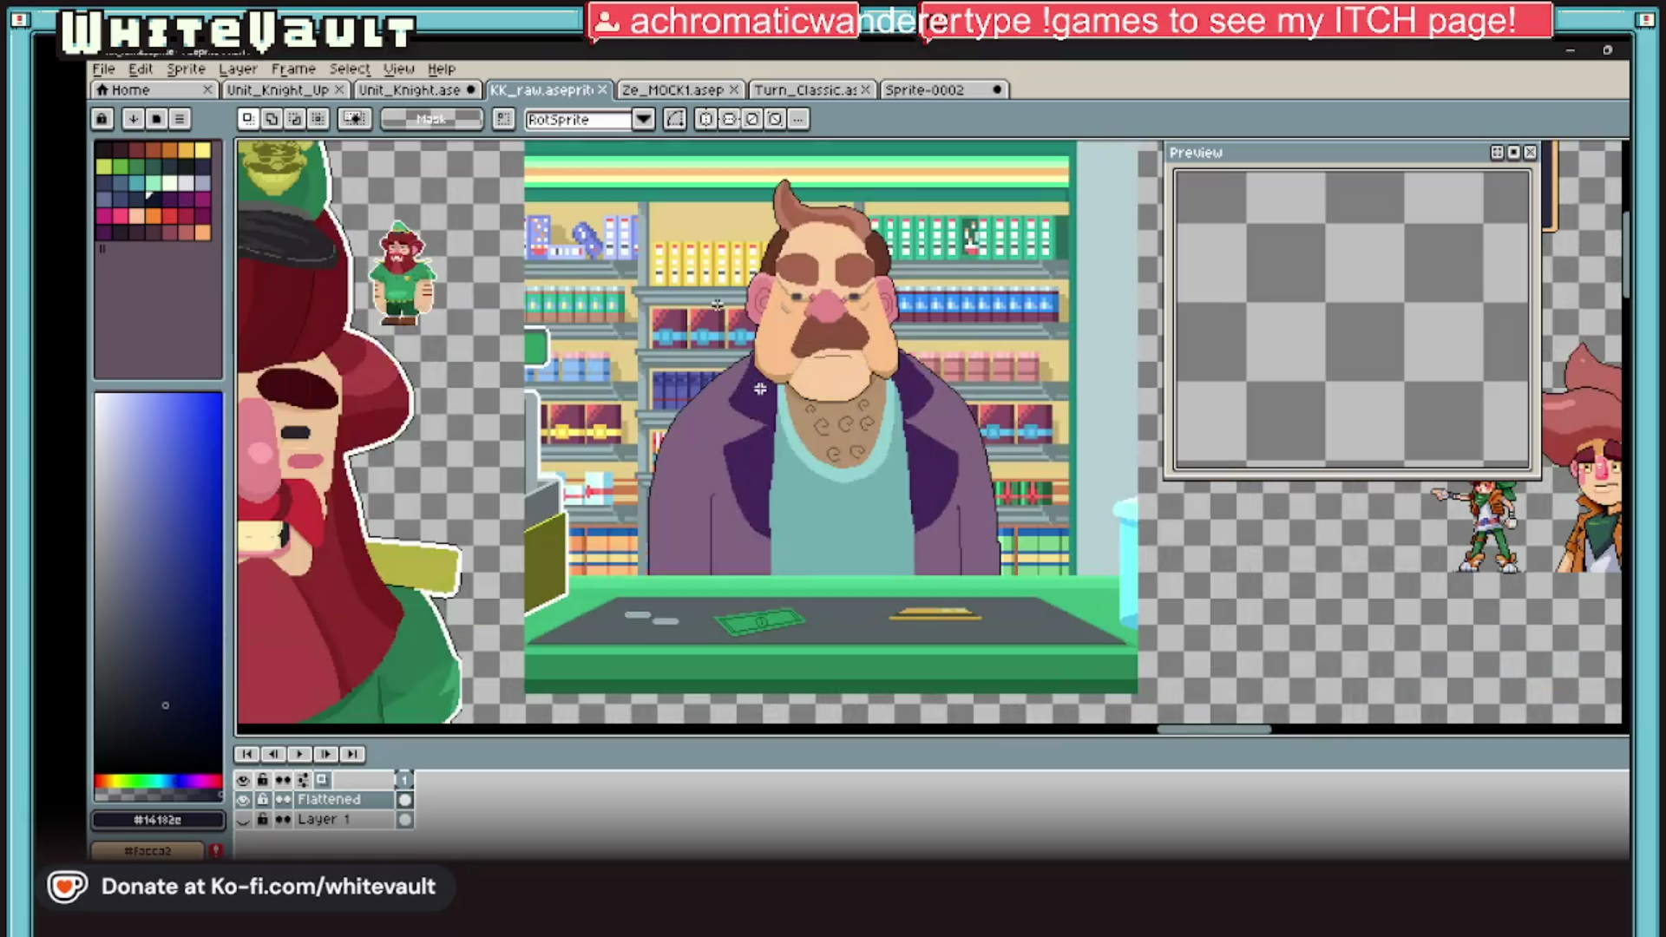
scroll(717, 303, "down", 4)
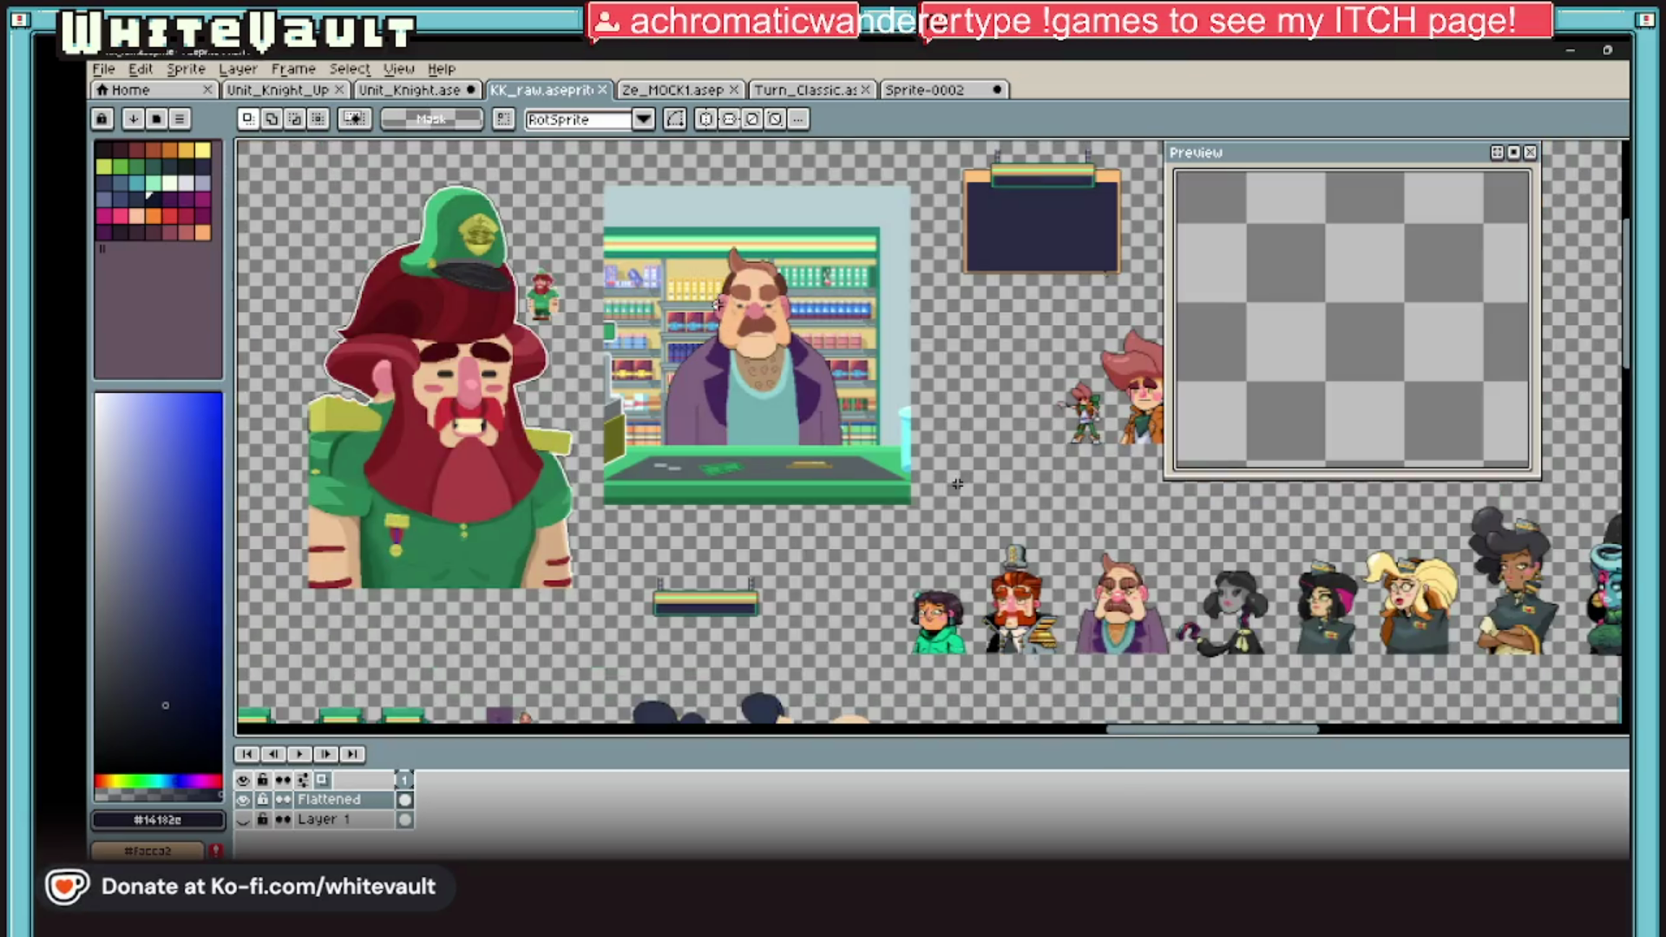
scroll(717, 304, "up", 1)
scroll(768, 286, "up", 2)
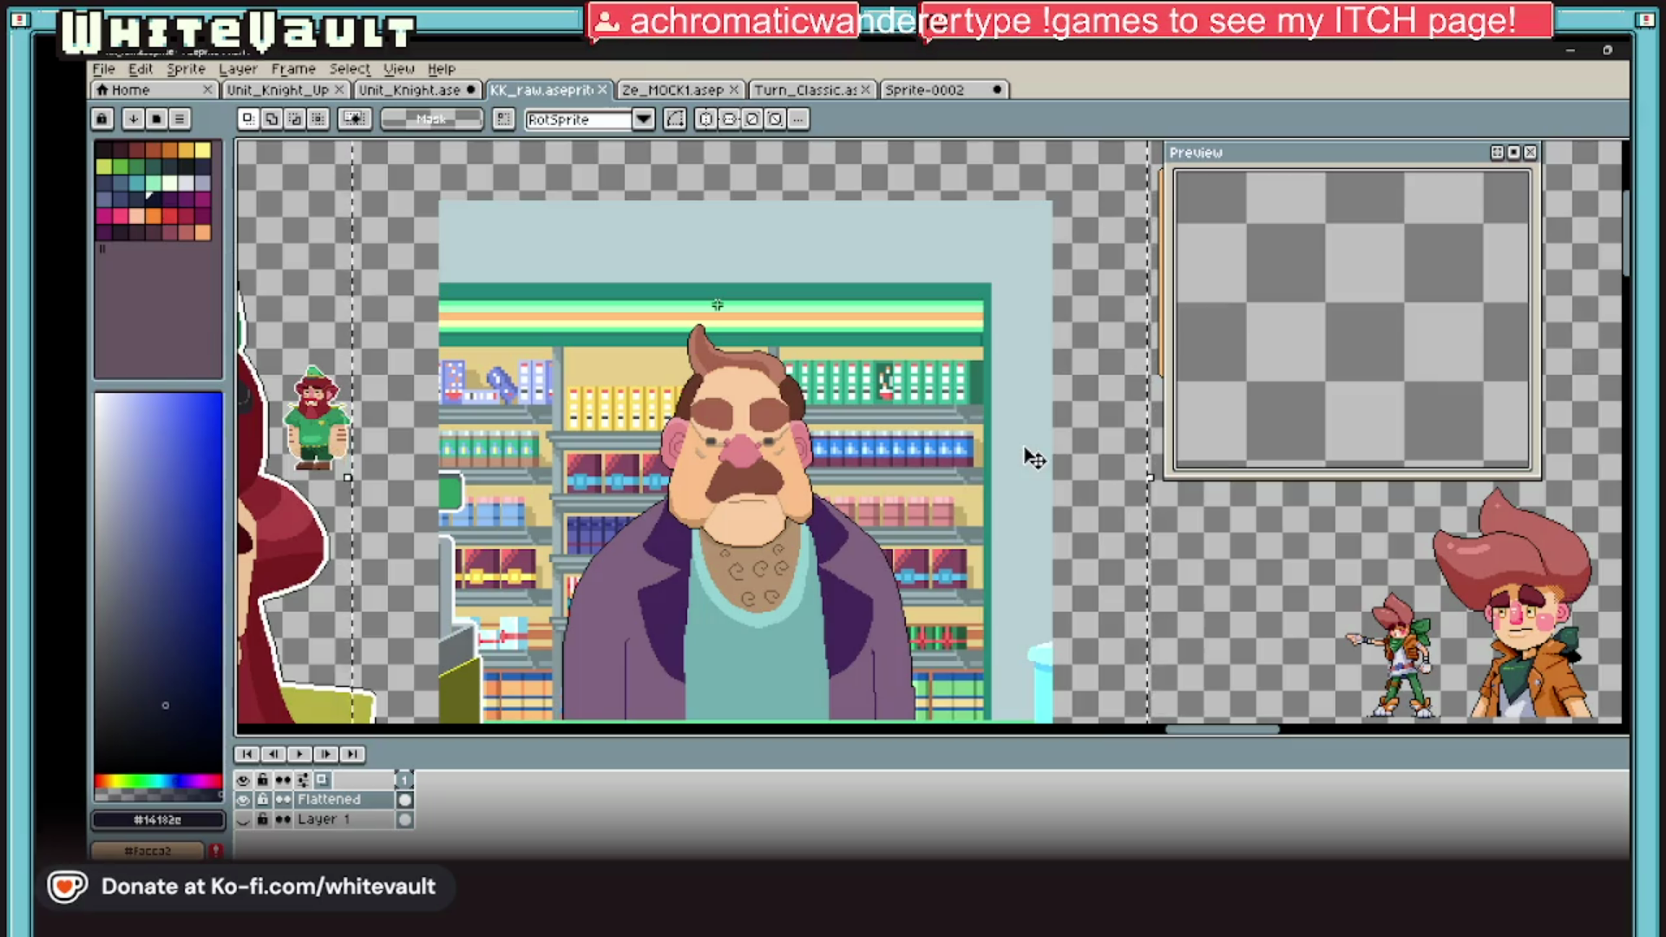
scroll(1196, 501, "down", 2)
scroll(1112, 561, "up", 1)
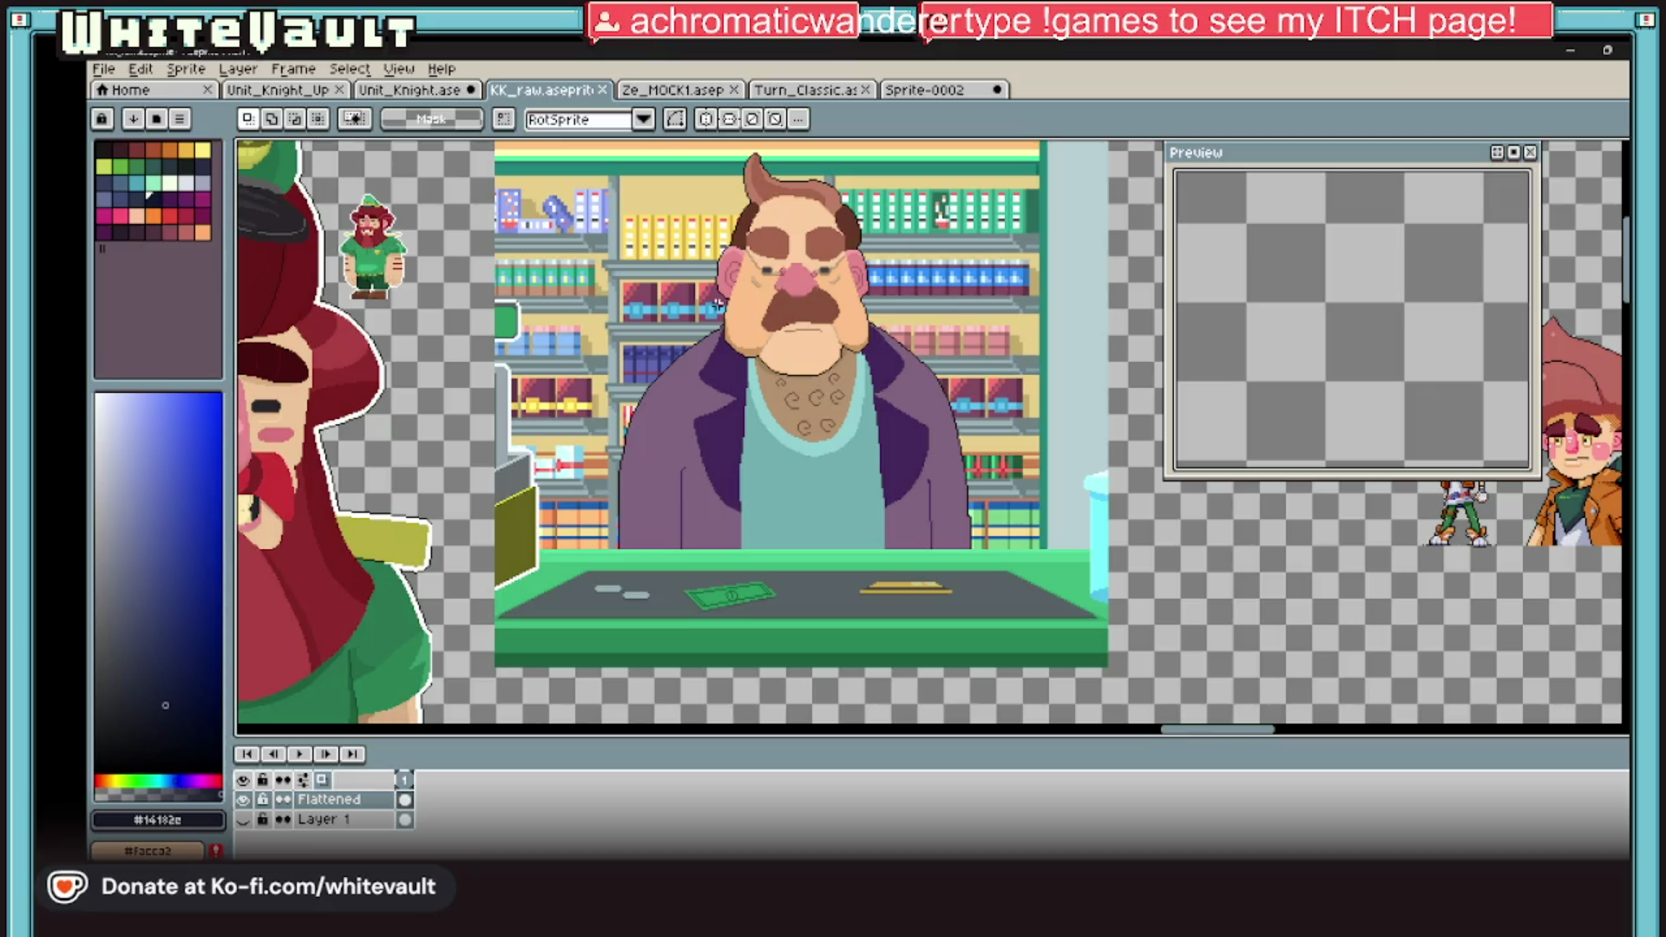
key("alt+Tab")
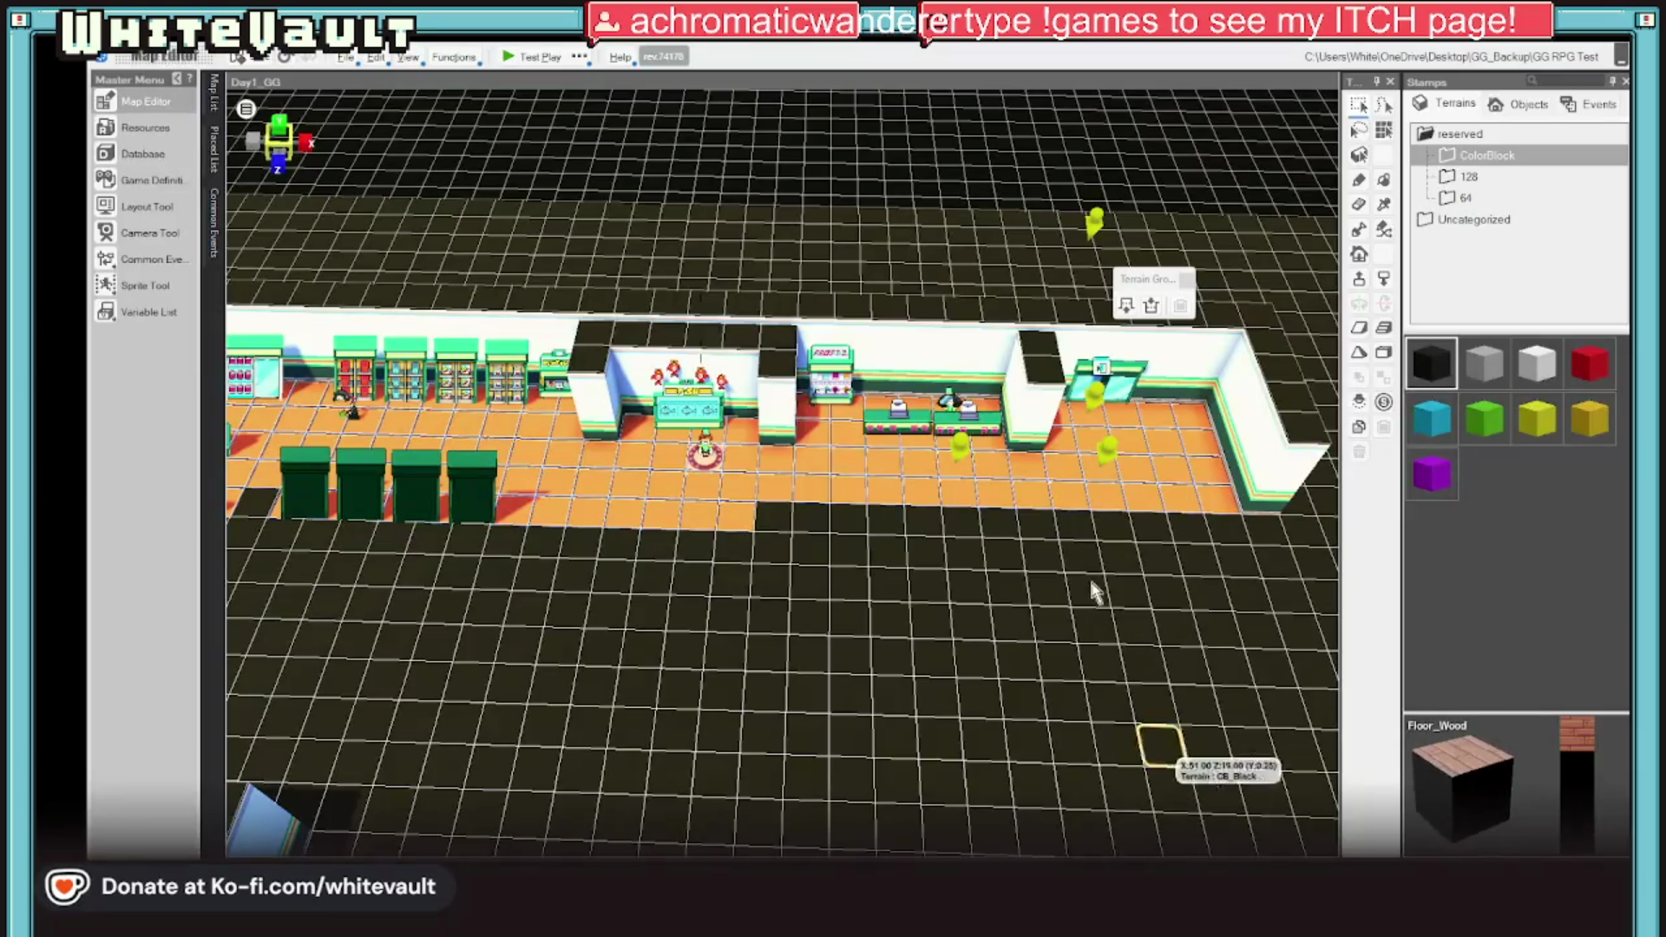
Step: Inspect the Day1_GG map and its register counter event, then start a test play
scroll(1082, 471, "up", 5)
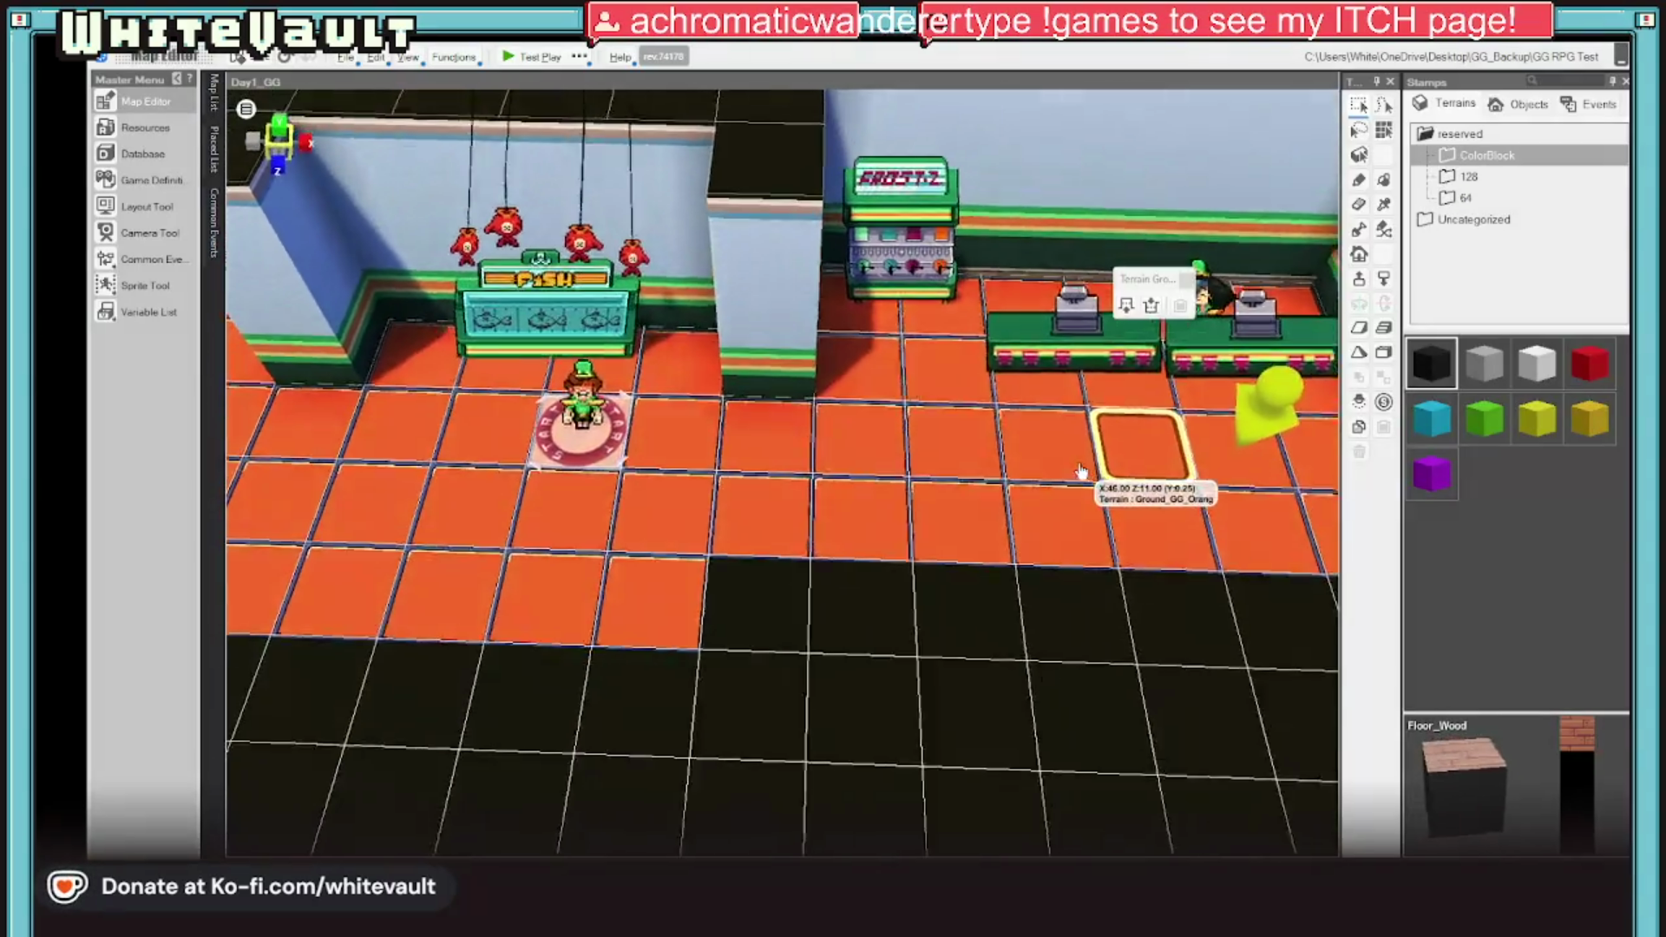
left_click(1081, 339)
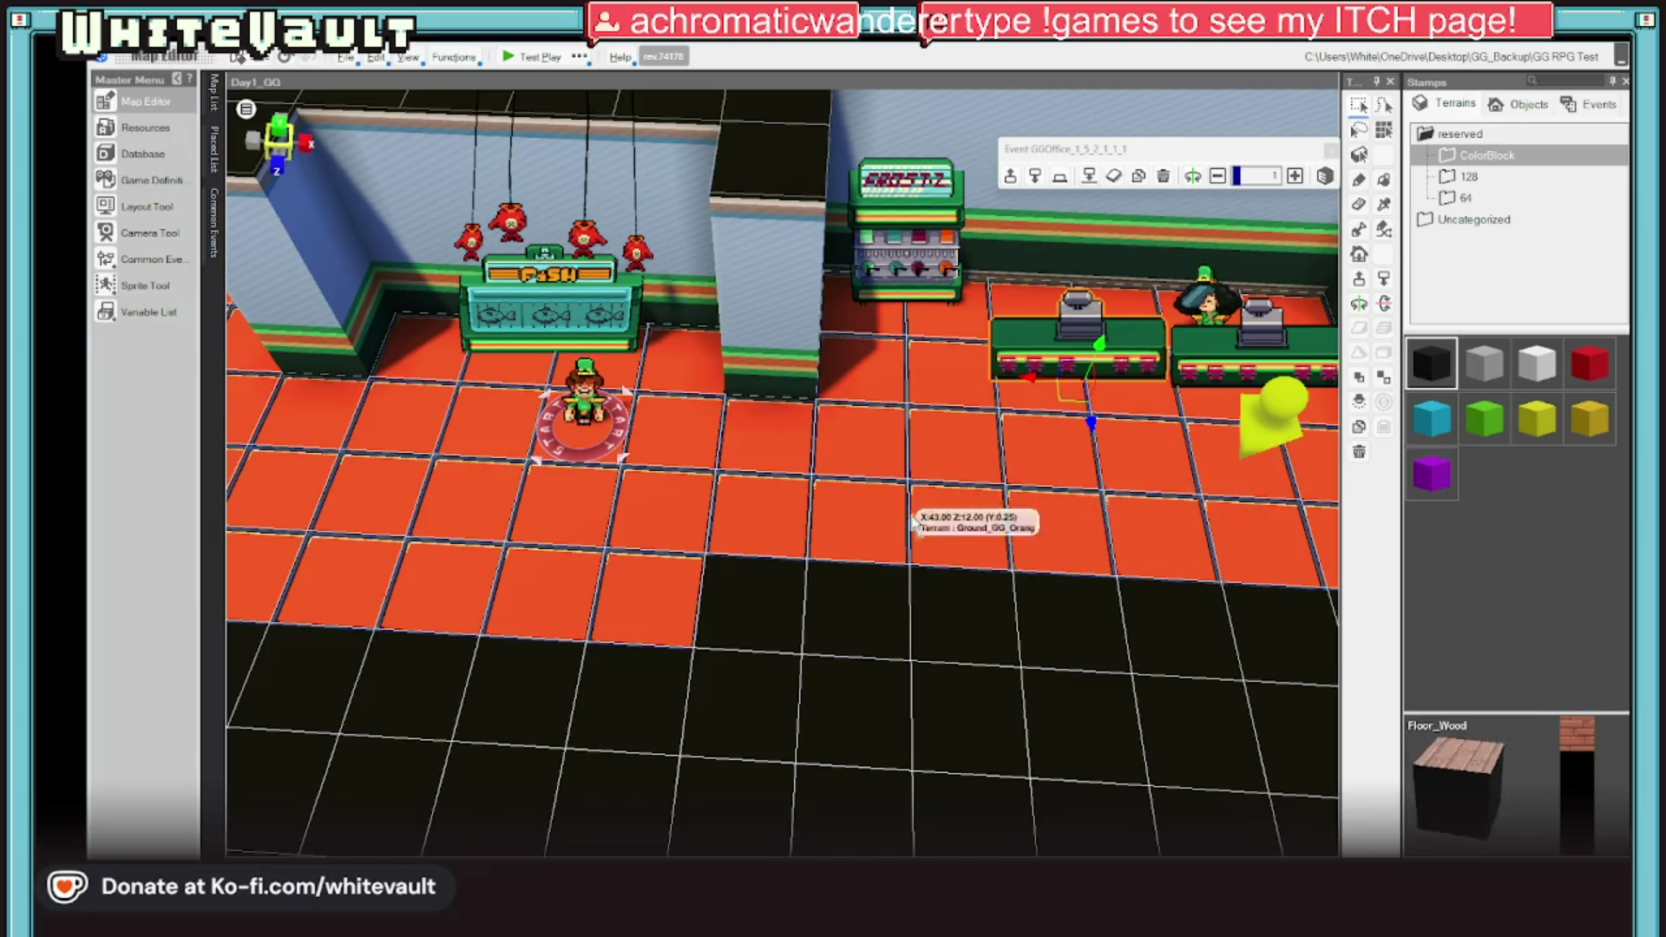
scroll(914, 521, "down", 3)
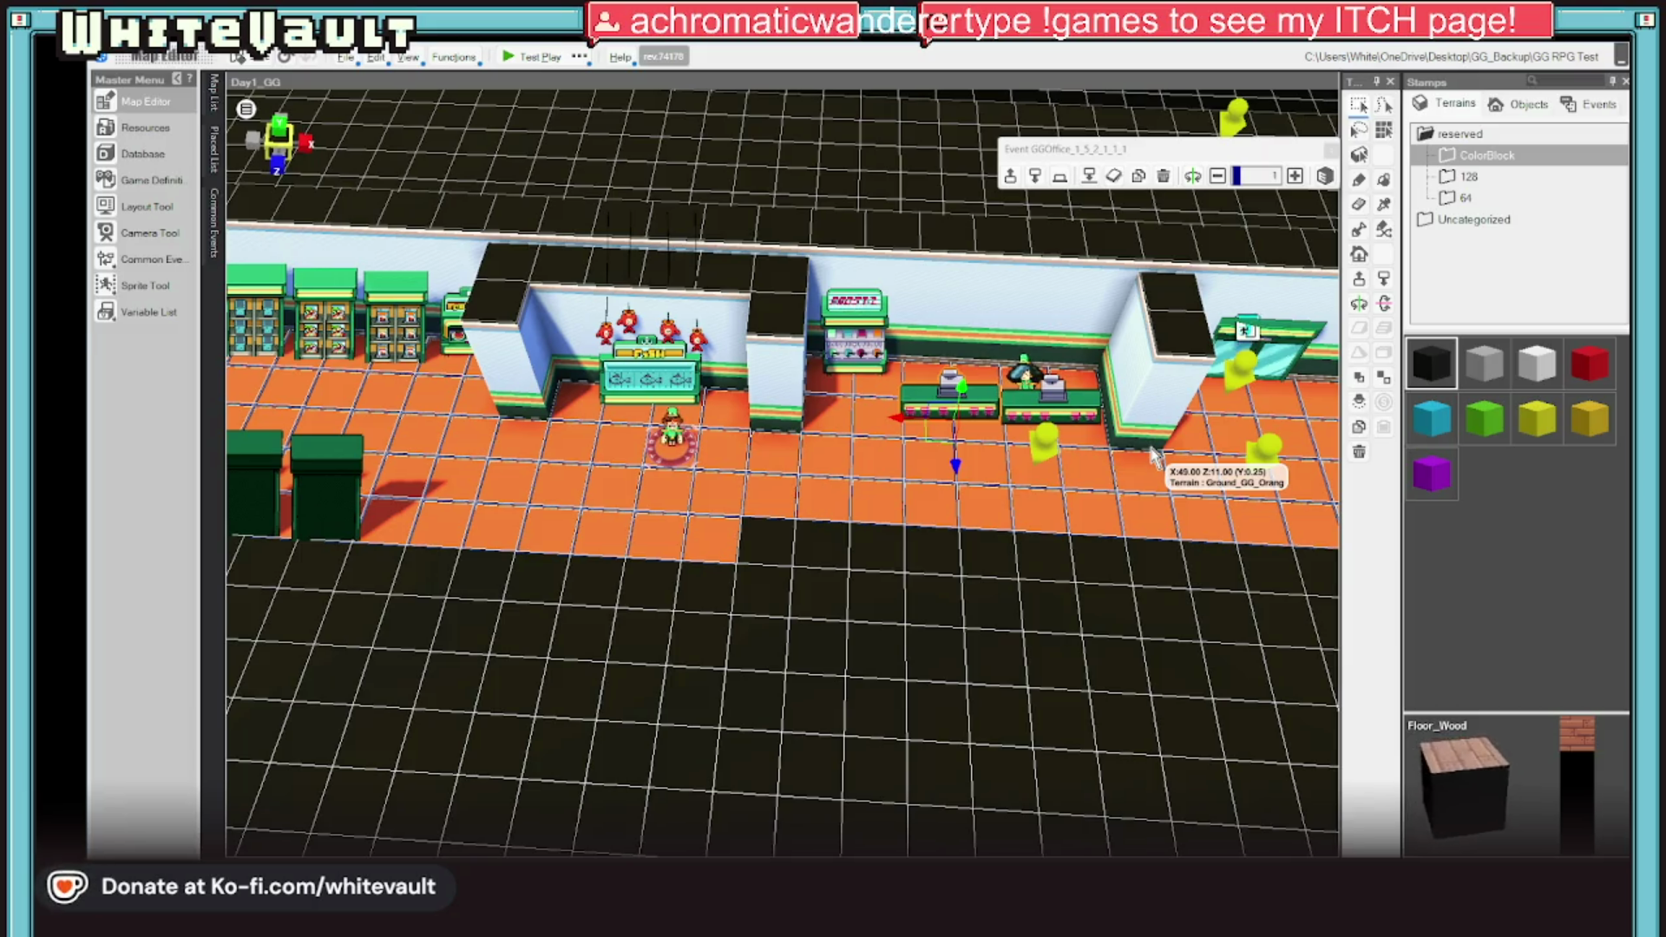
scroll(838, 558, "up", 5)
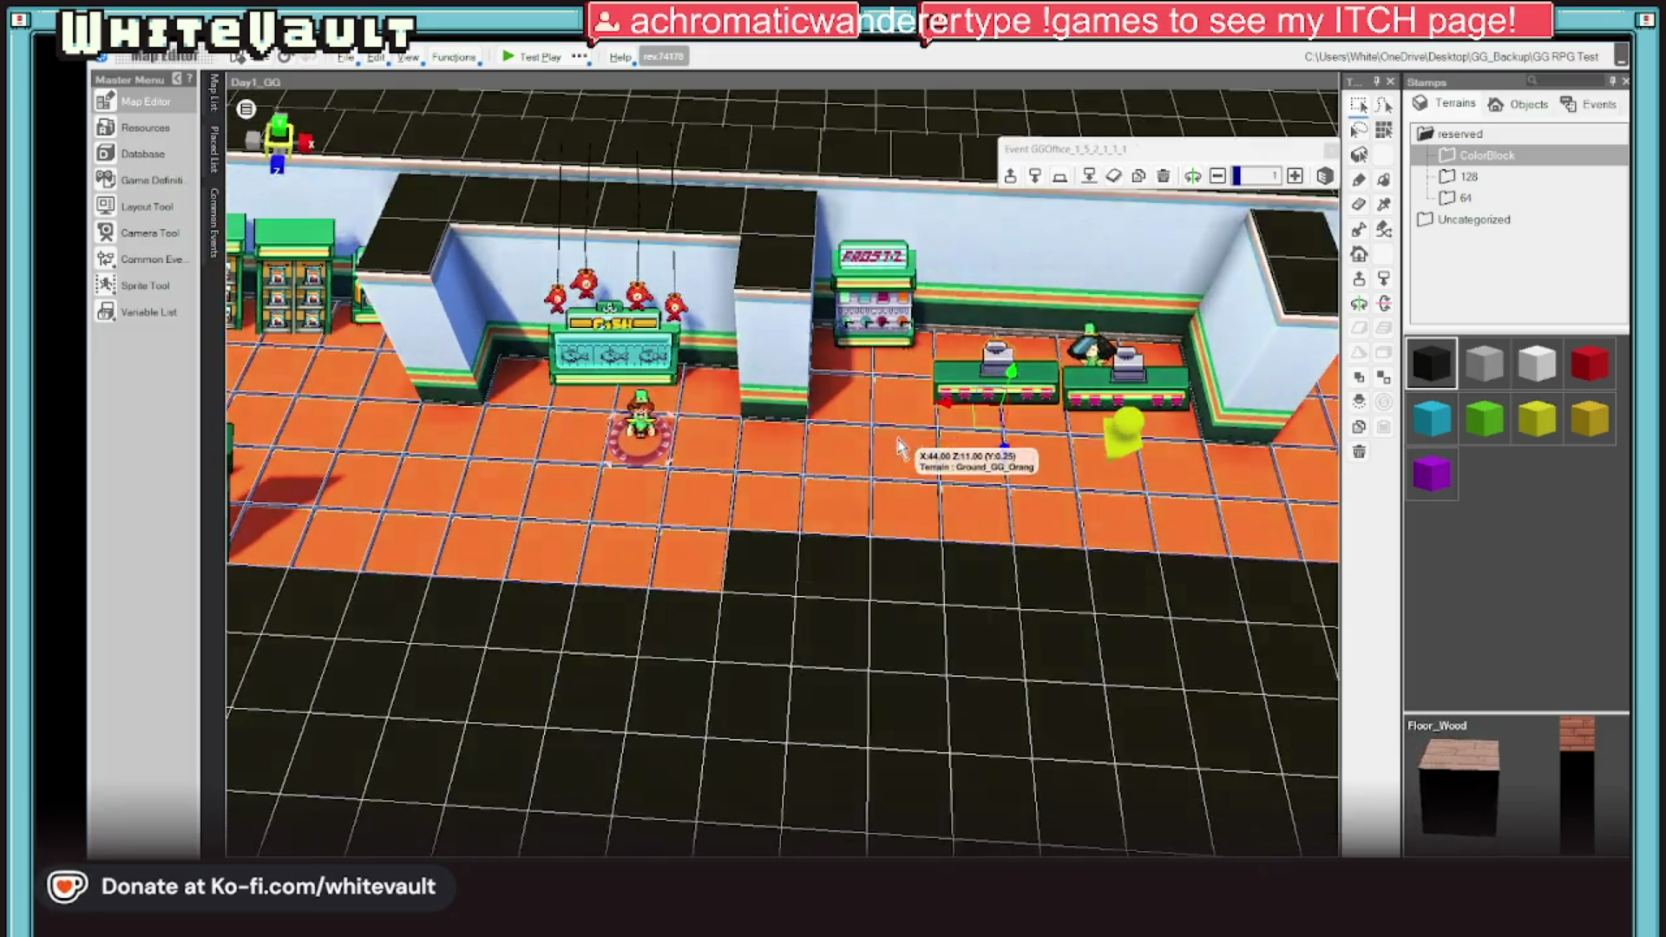
scroll(818, 513, "down", 3)
scroll(821, 544, "up", 3)
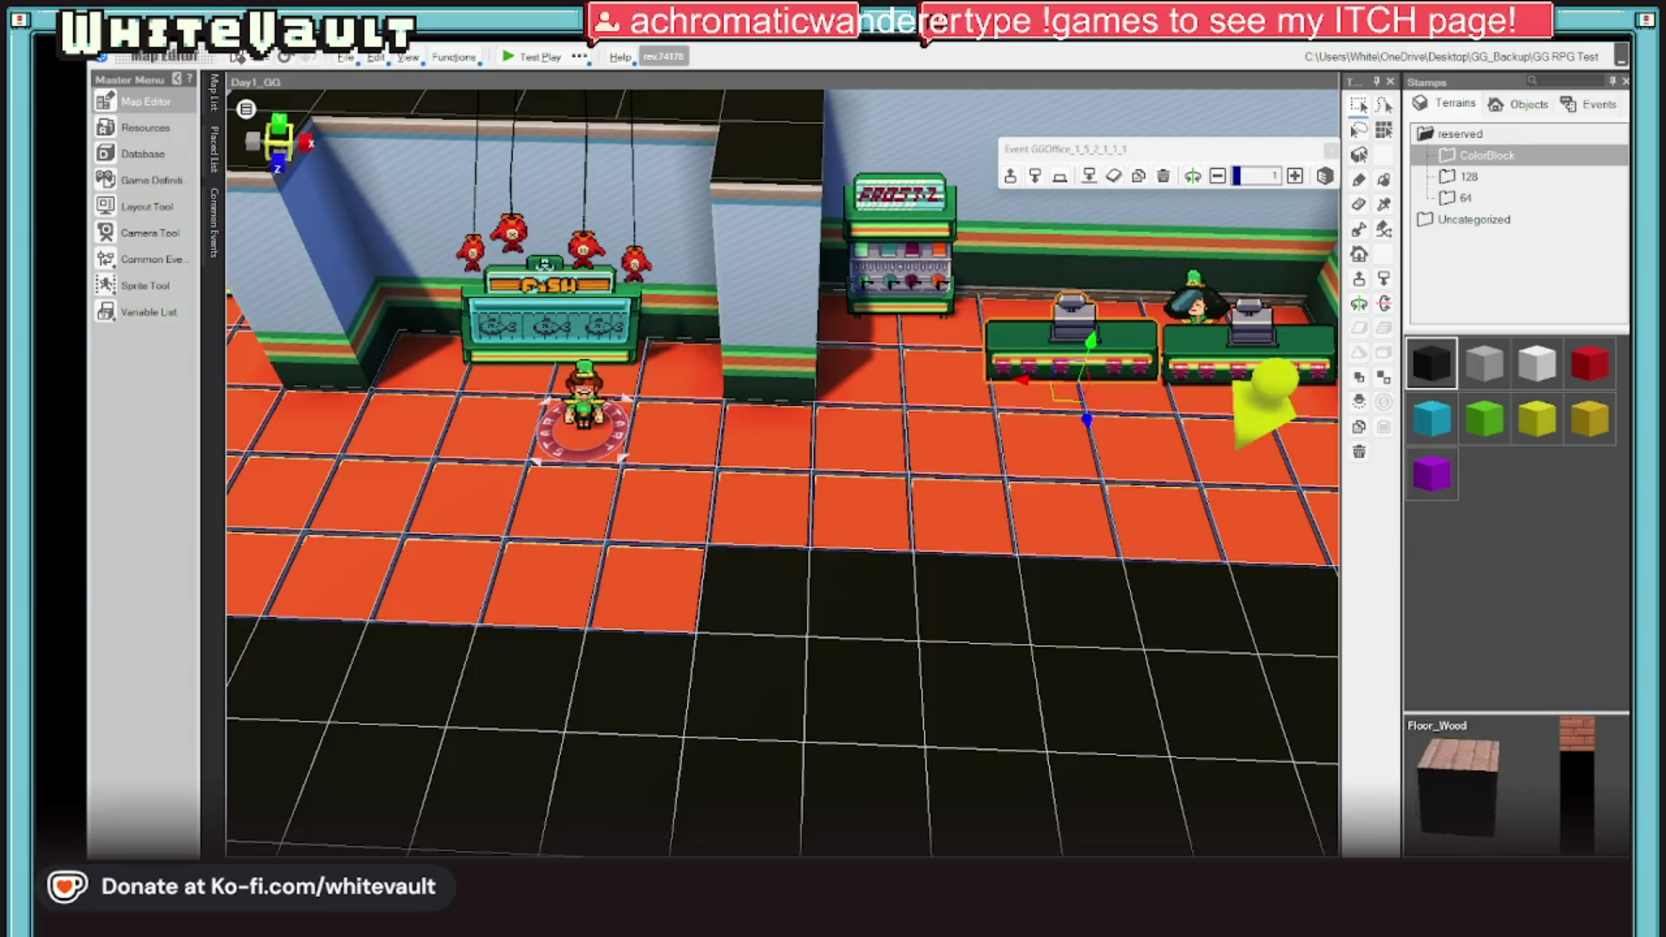
scroll(908, 571, "down", 5)
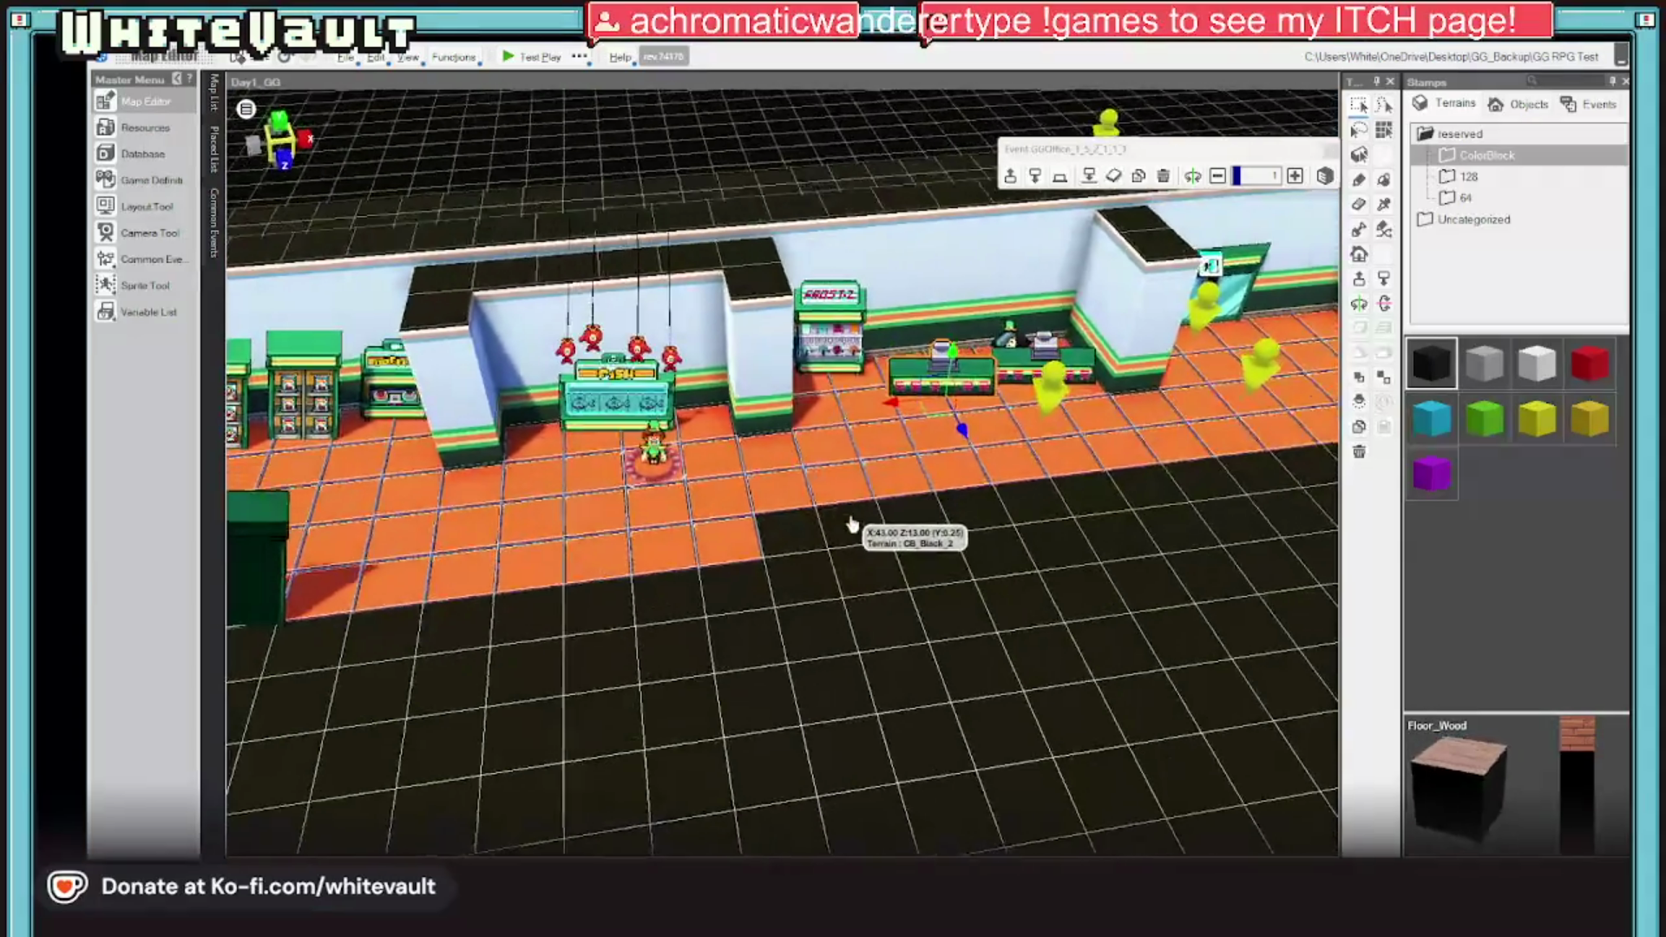
scroll(850, 564, "up", 3)
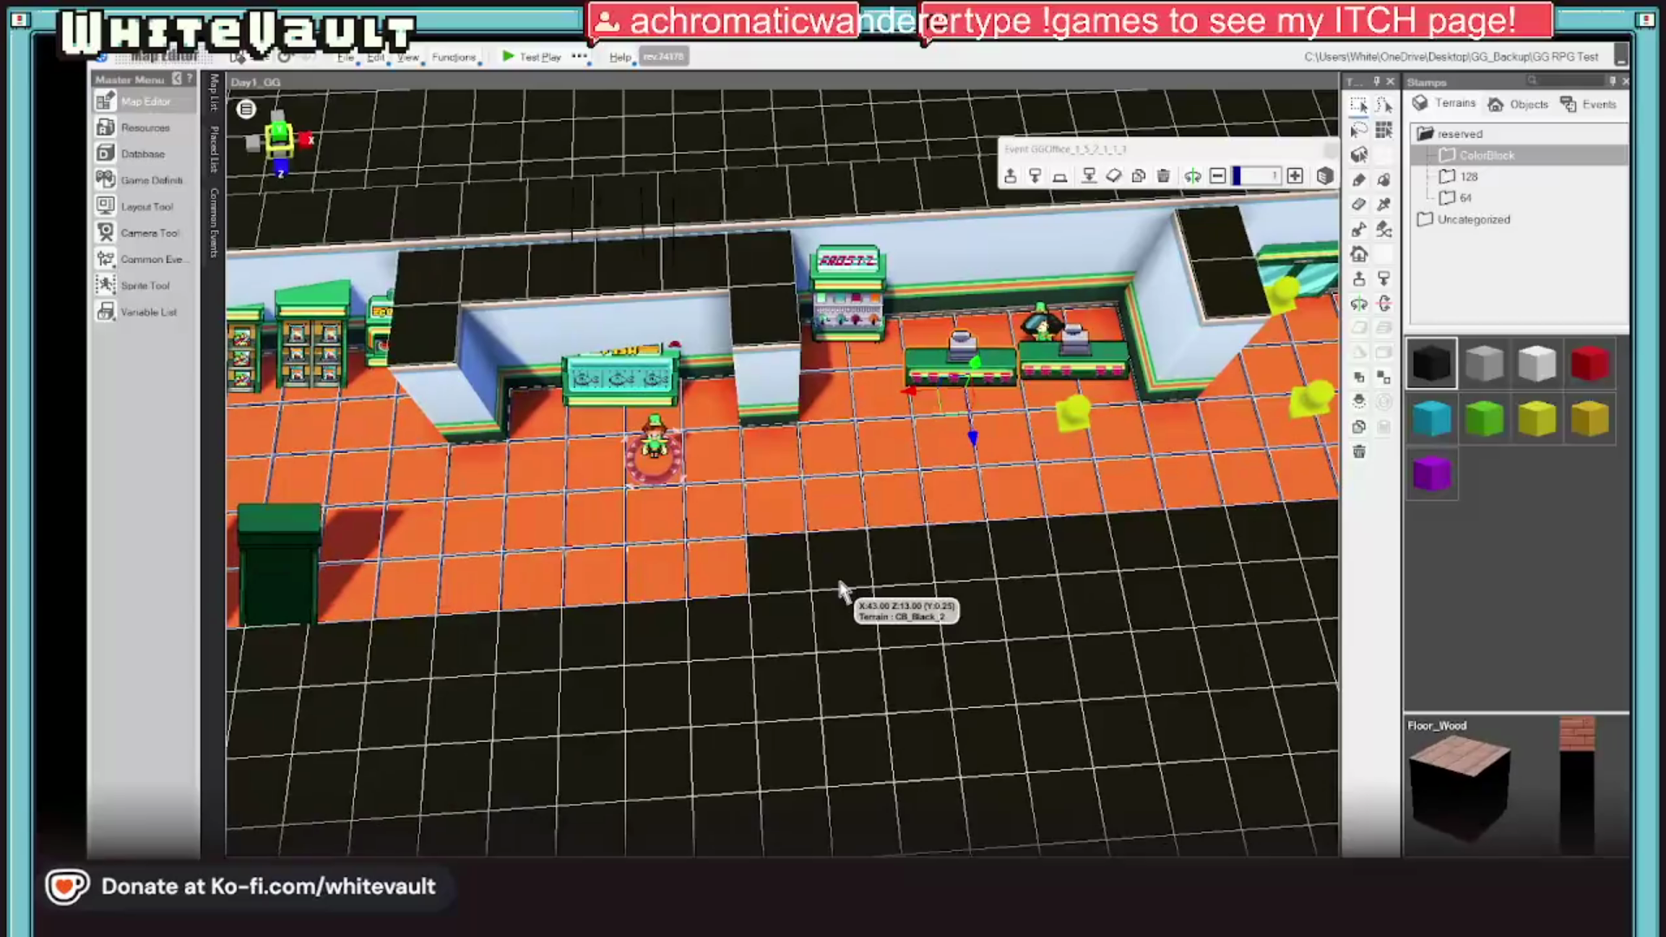
left_click(533, 59)
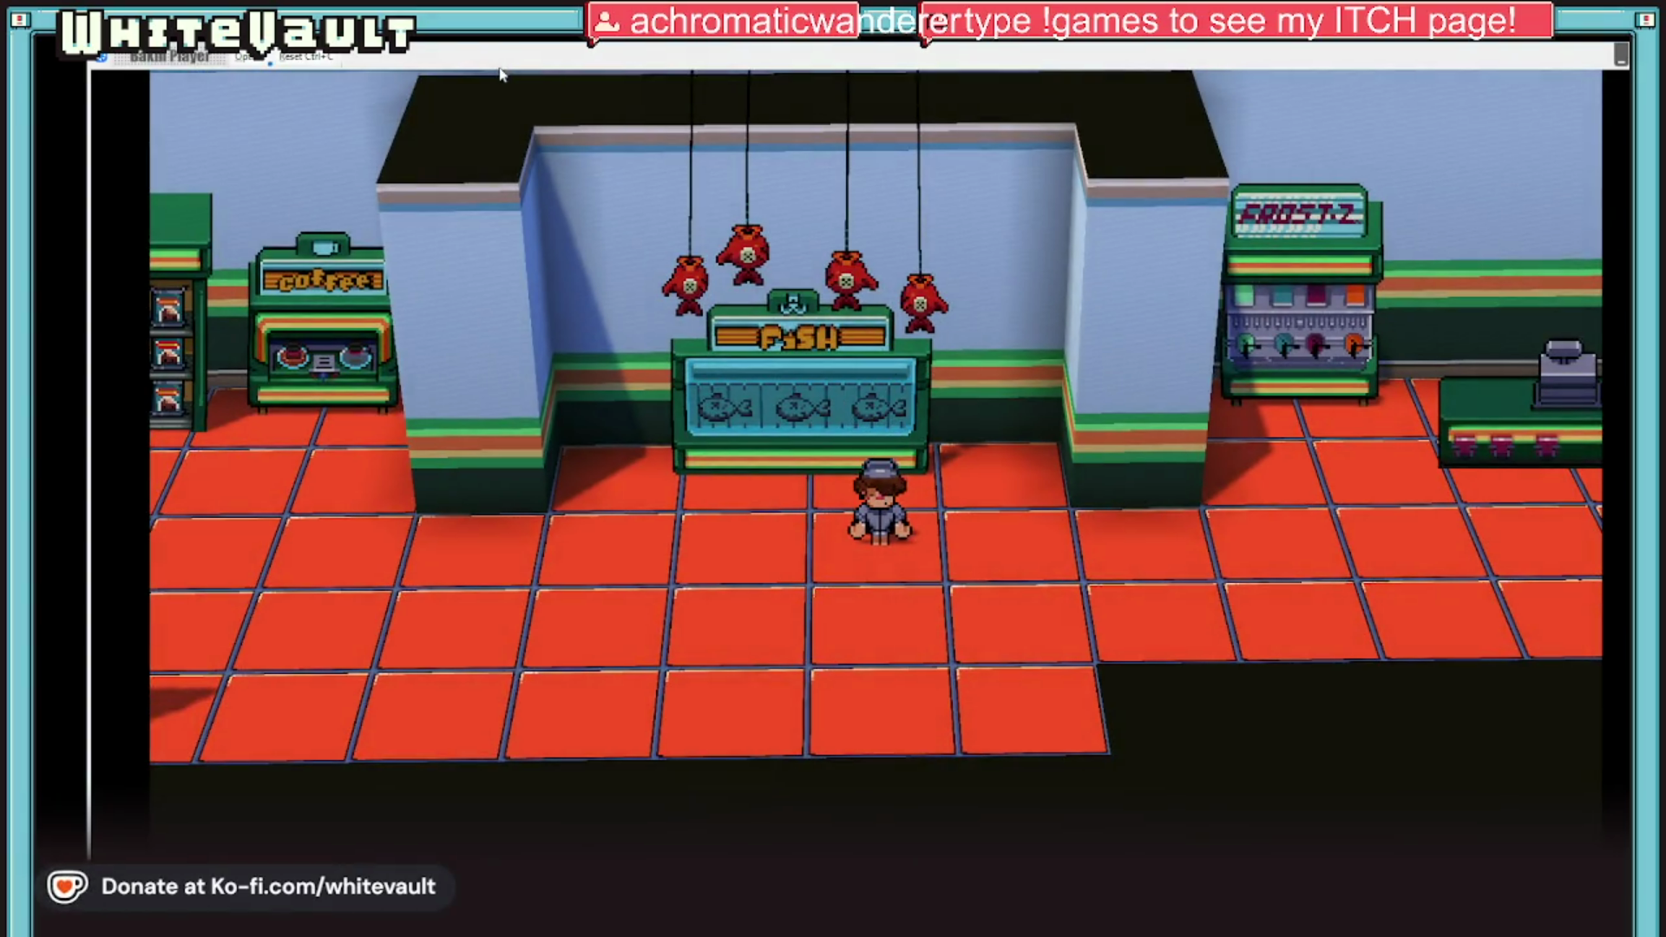
Step: Walk left past the coffee machine into the storeroom and pick up a box
key("Left")
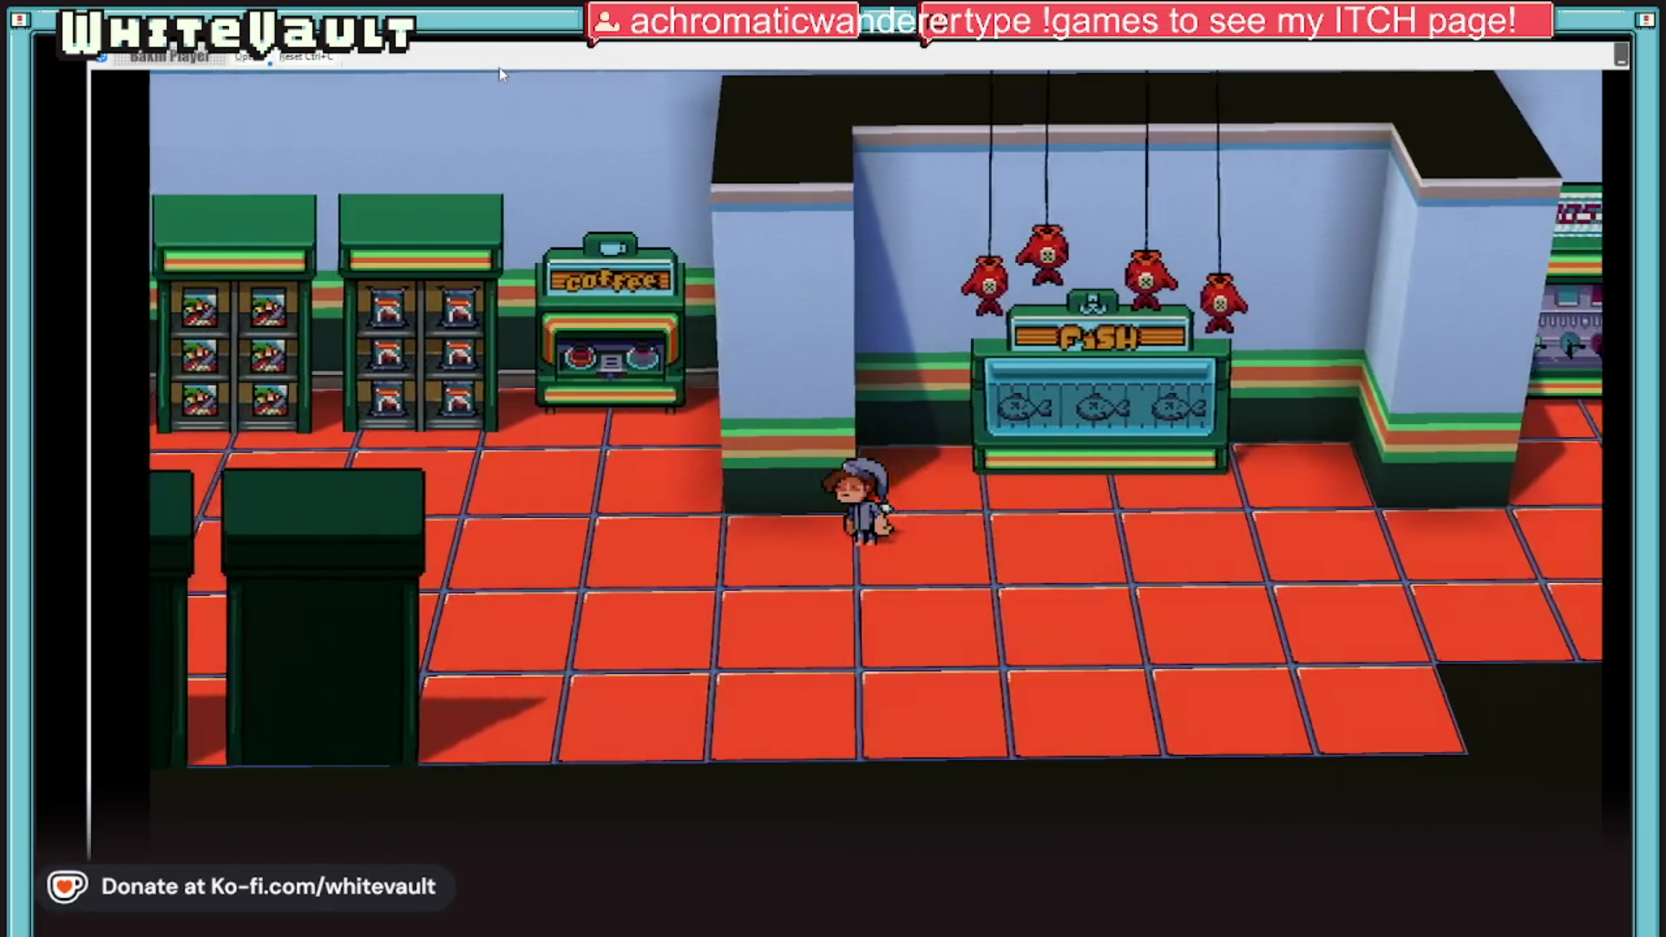
key("Left")
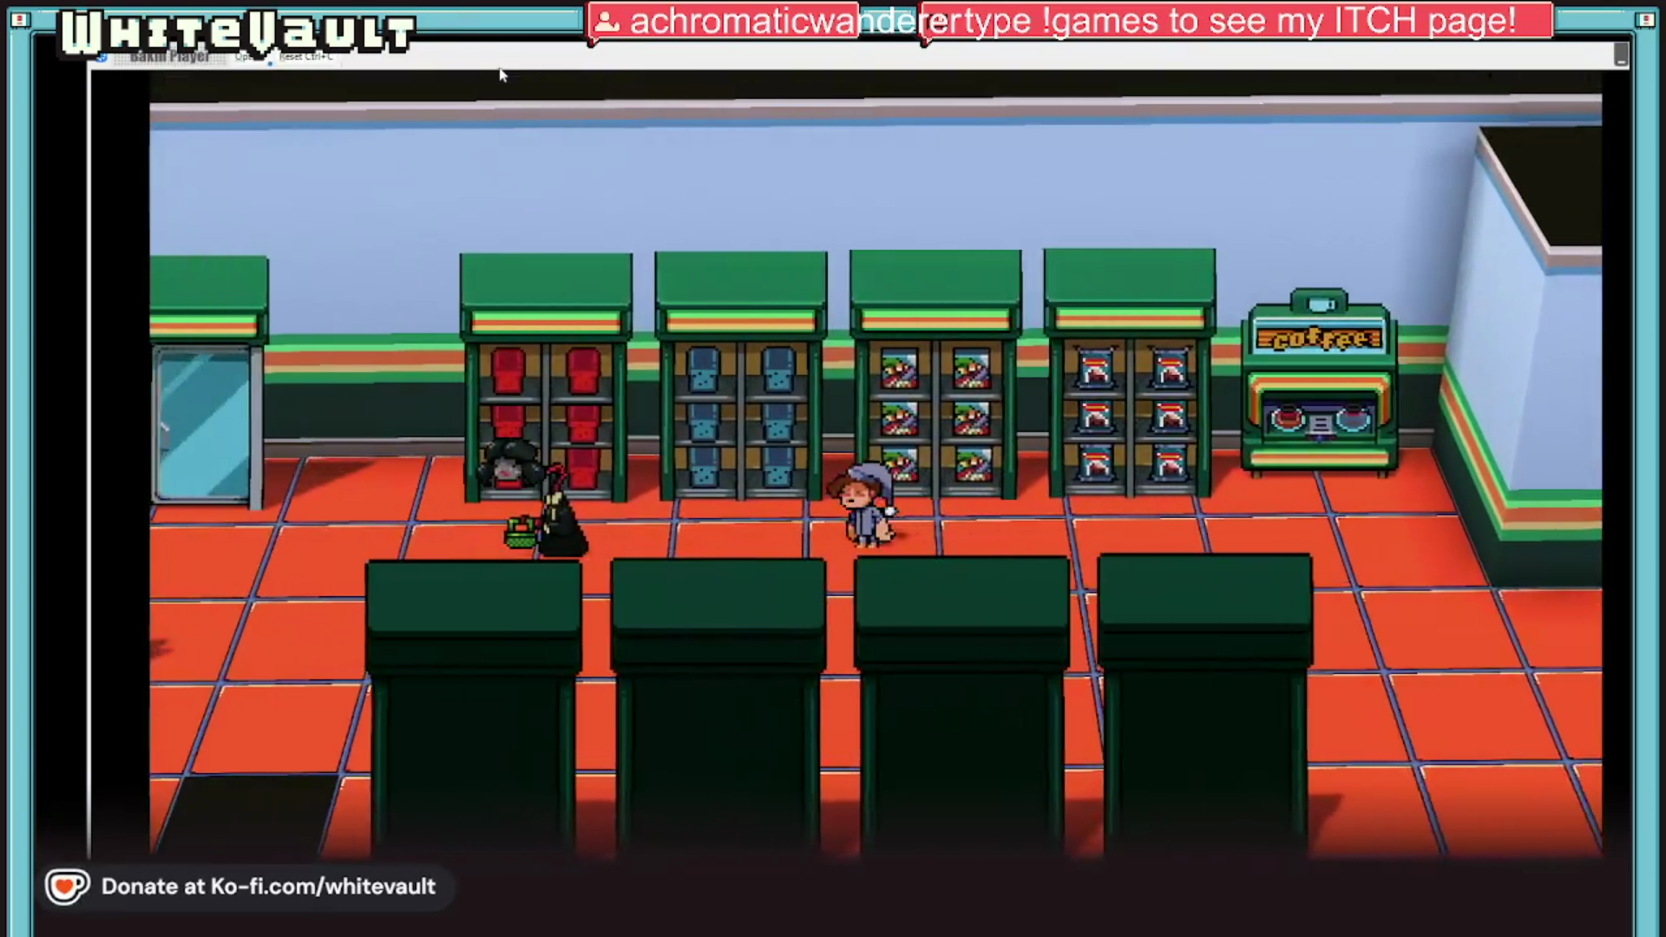
key("Left")
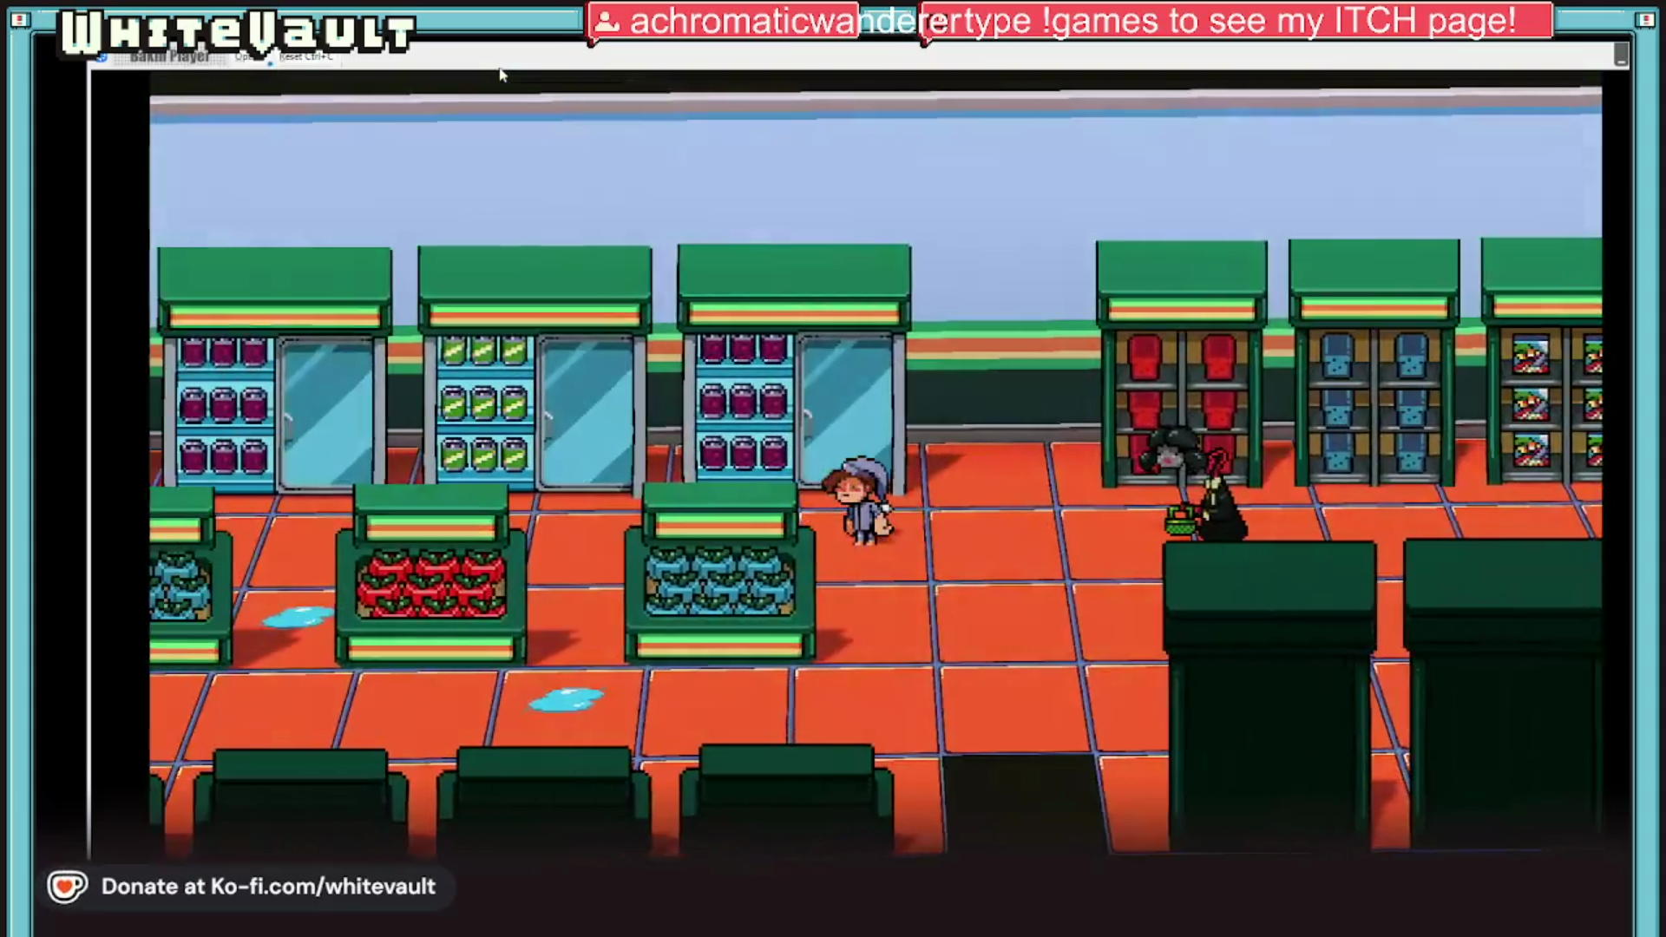
key("Left")
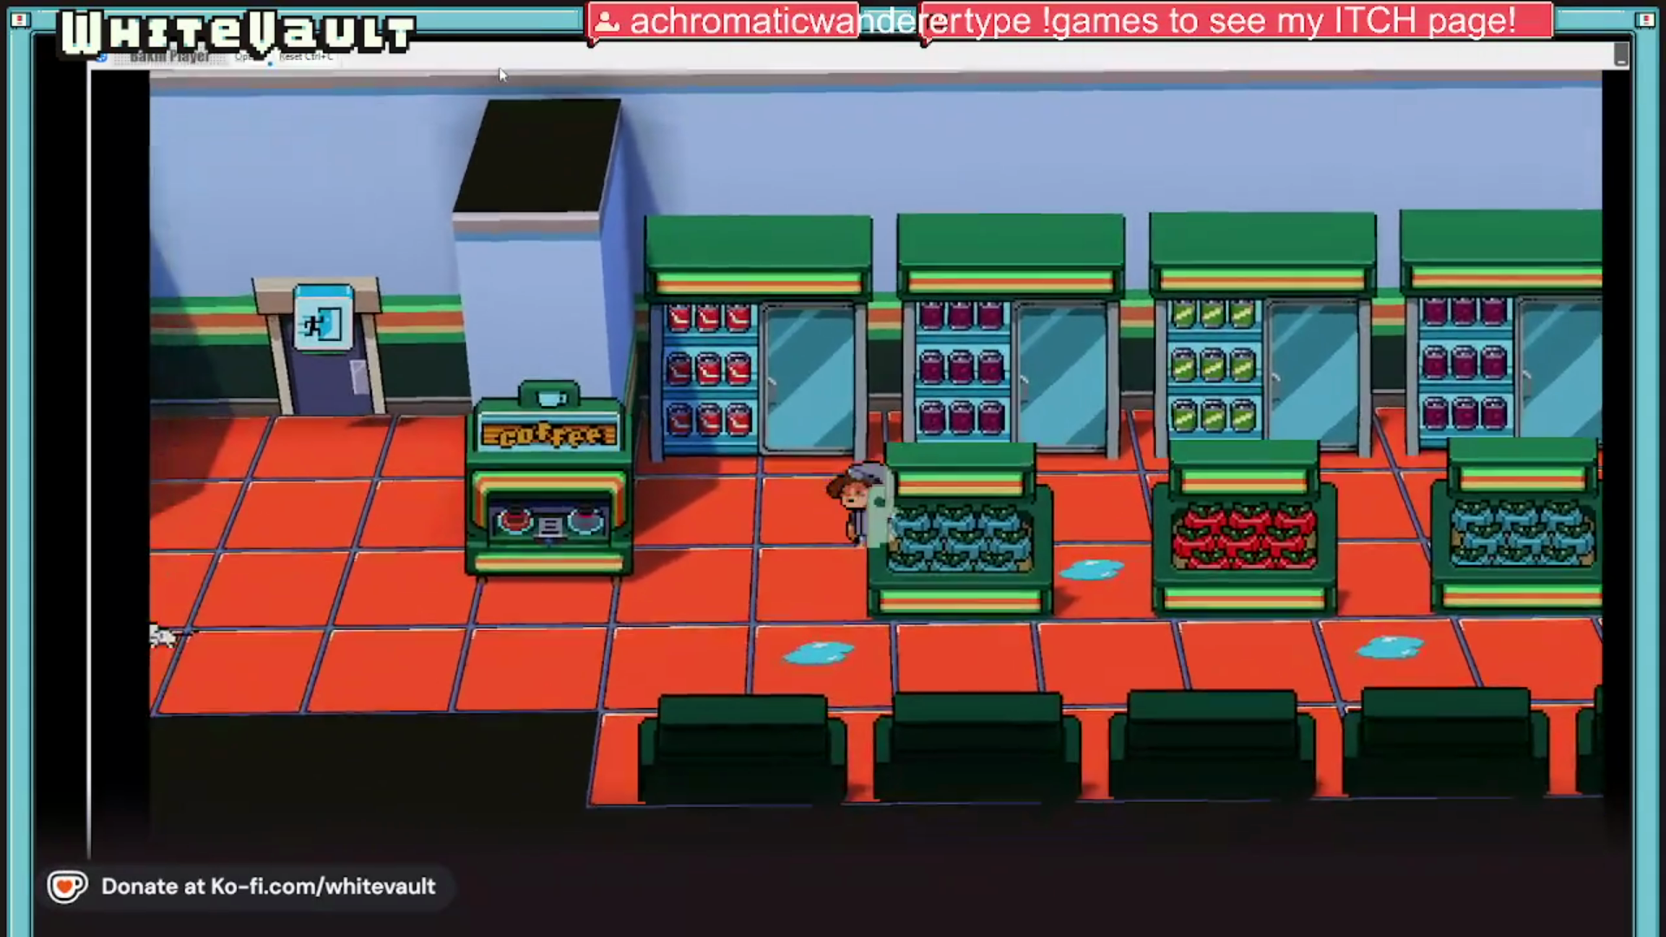
key("Left")
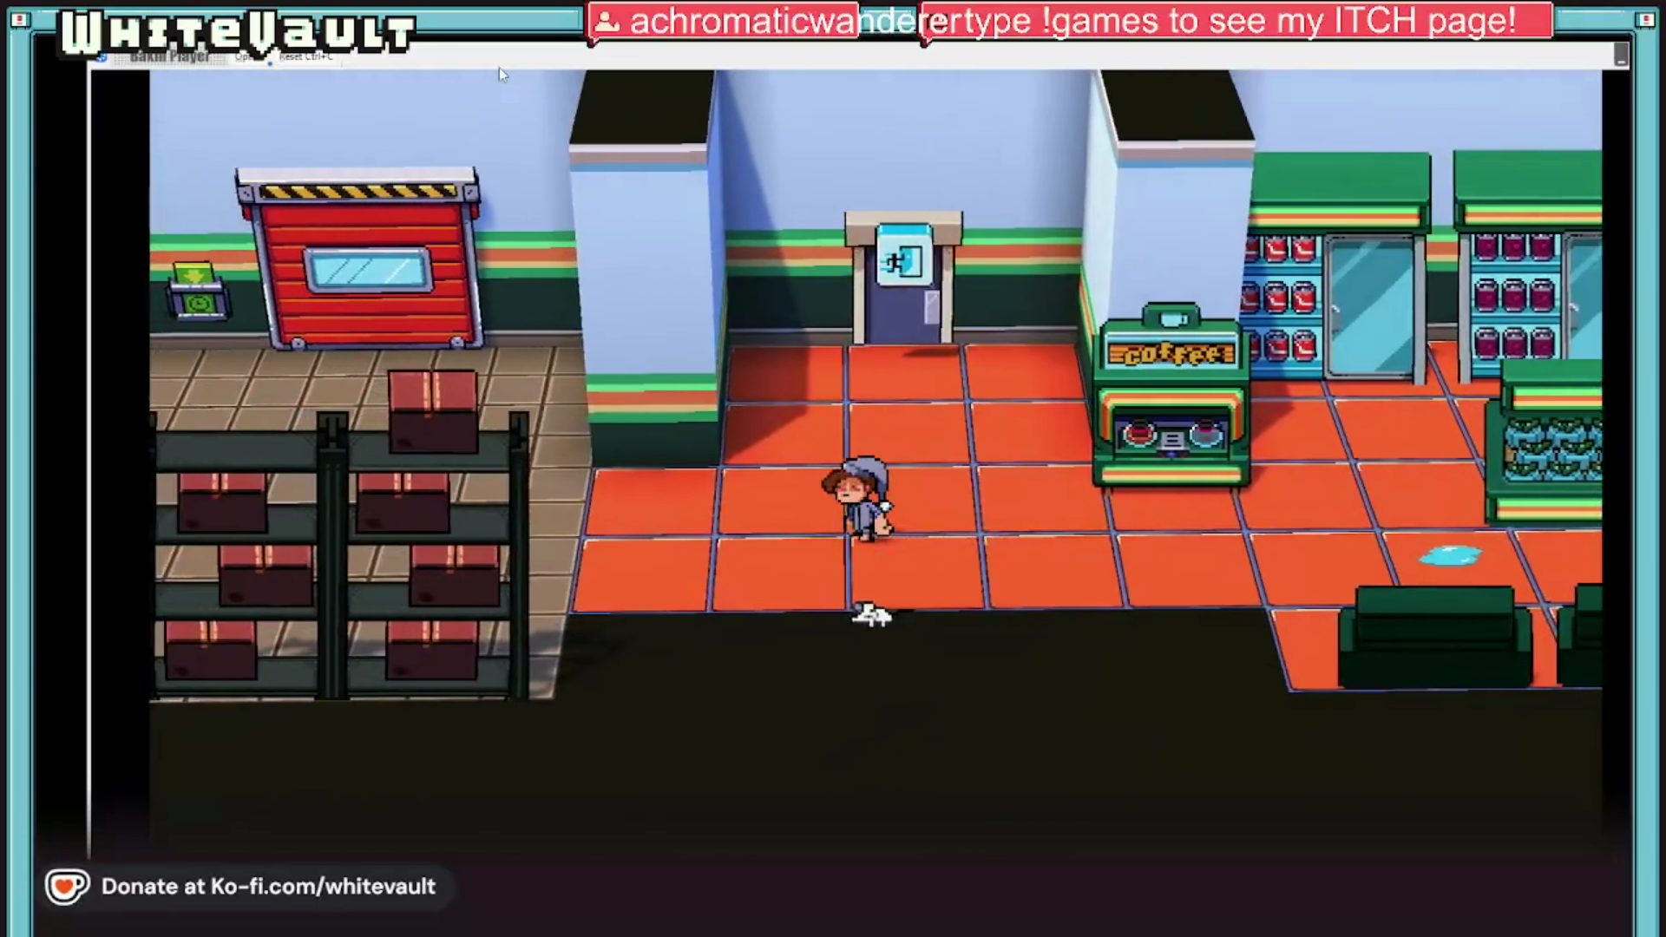
key("Left")
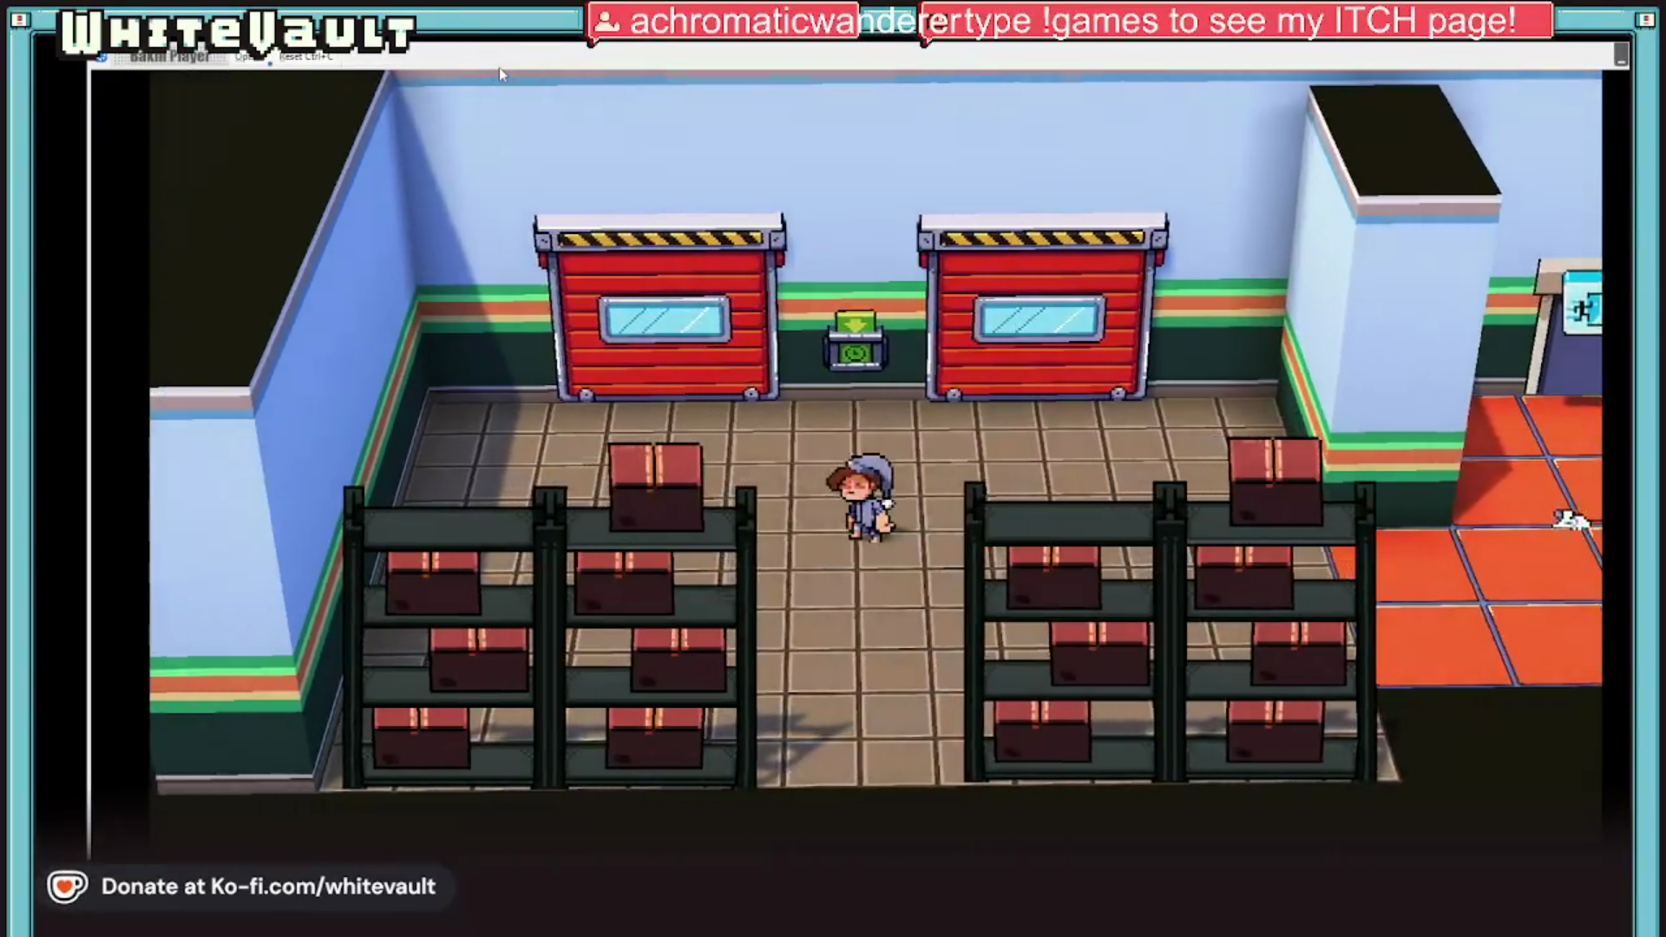
key("Up")
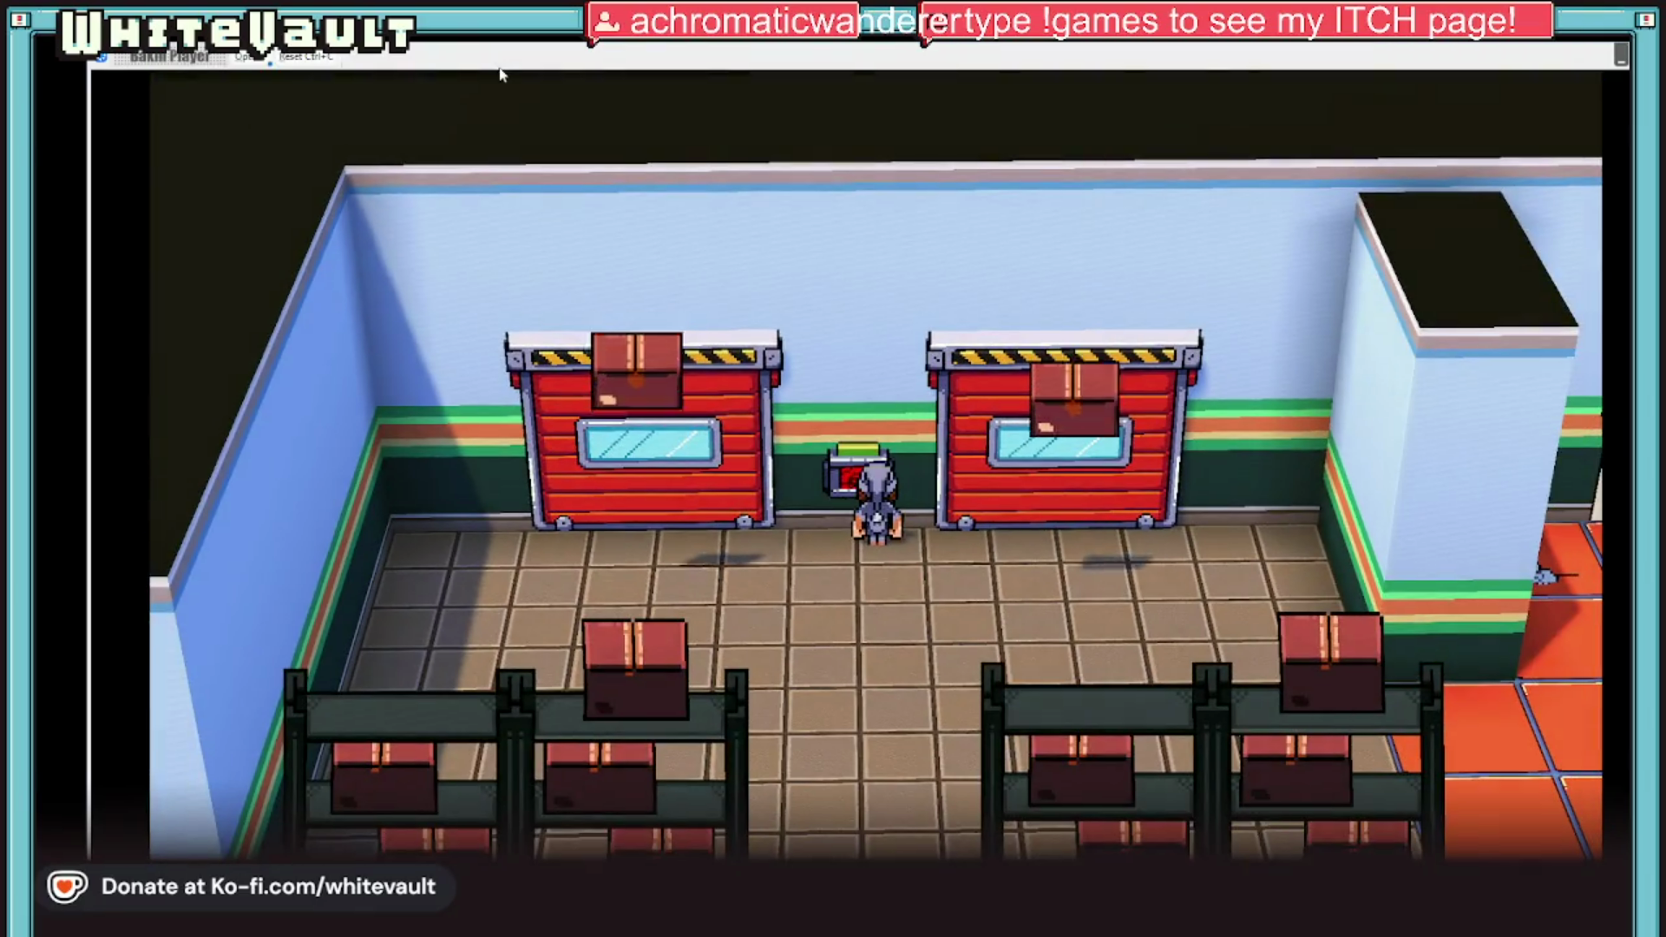
key("Left")
key("z")
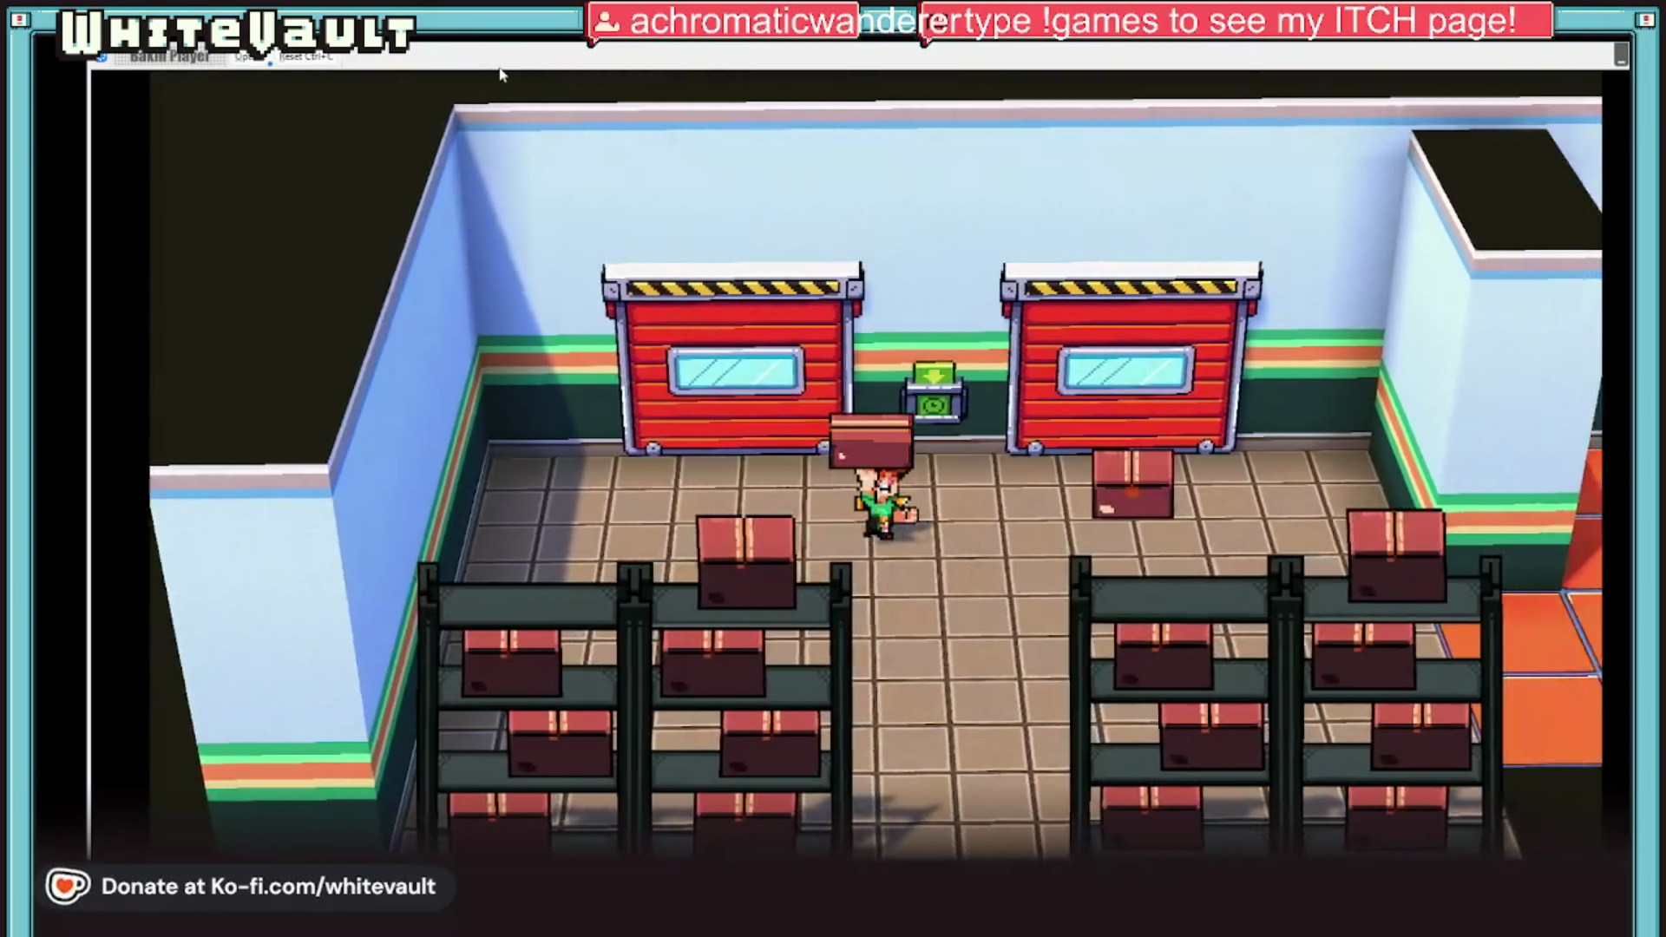
Step: Test grabbing a second box, dismiss the one-box message, and carry the box into the shop
key("Right")
key("z")
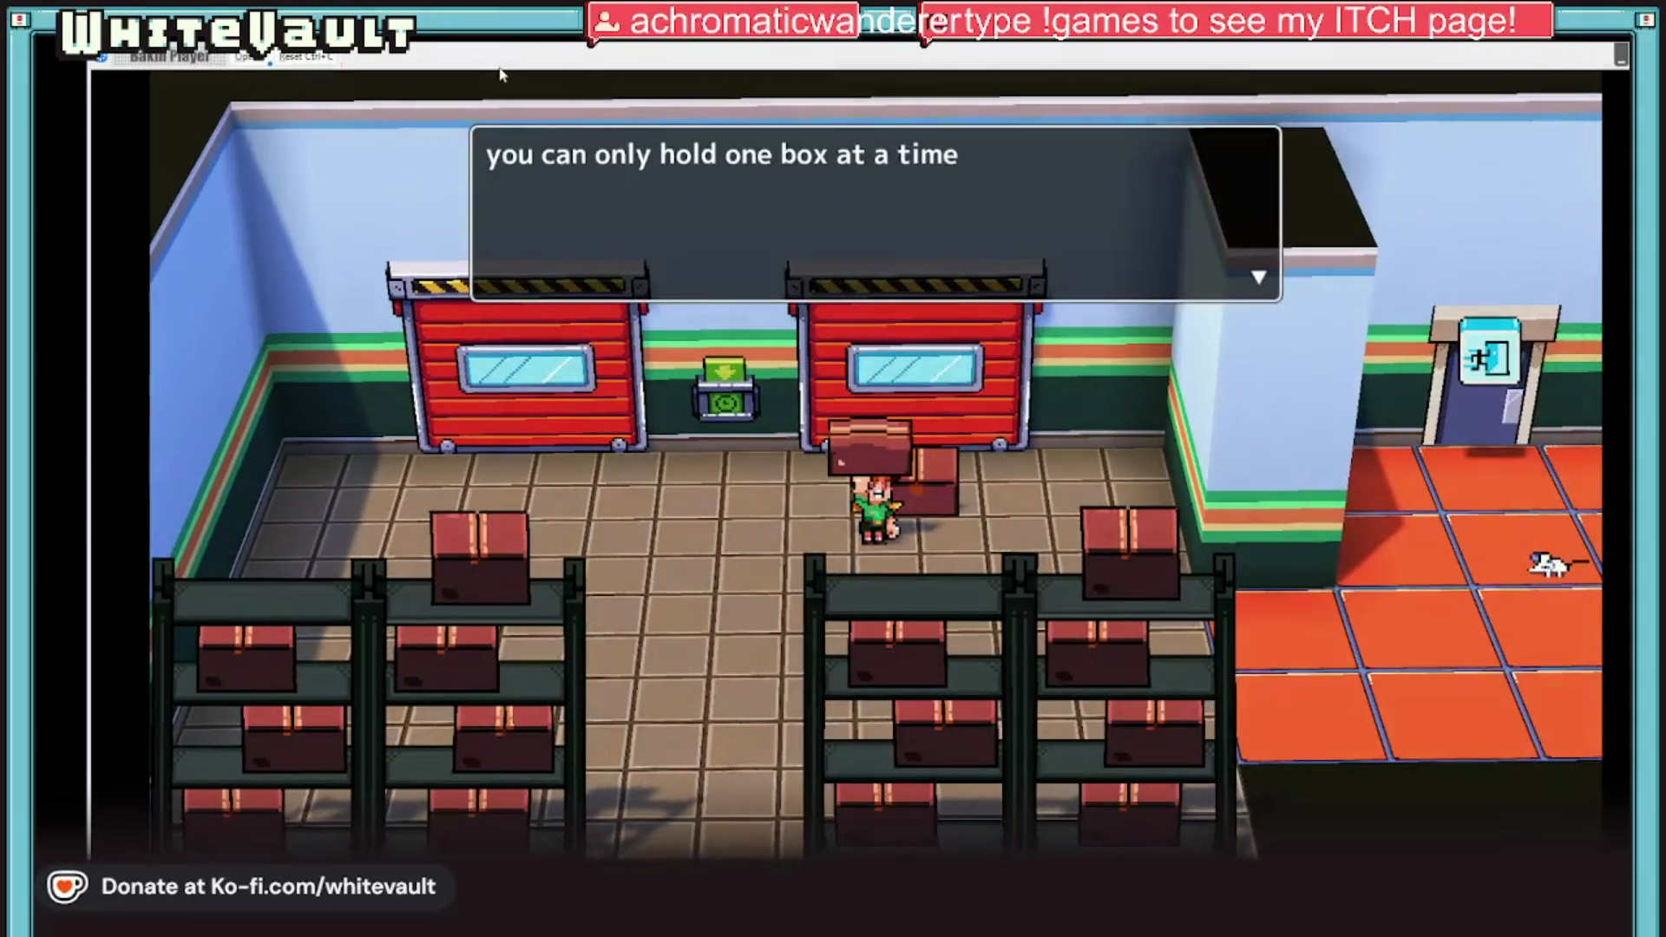
key("z")
key("Right")
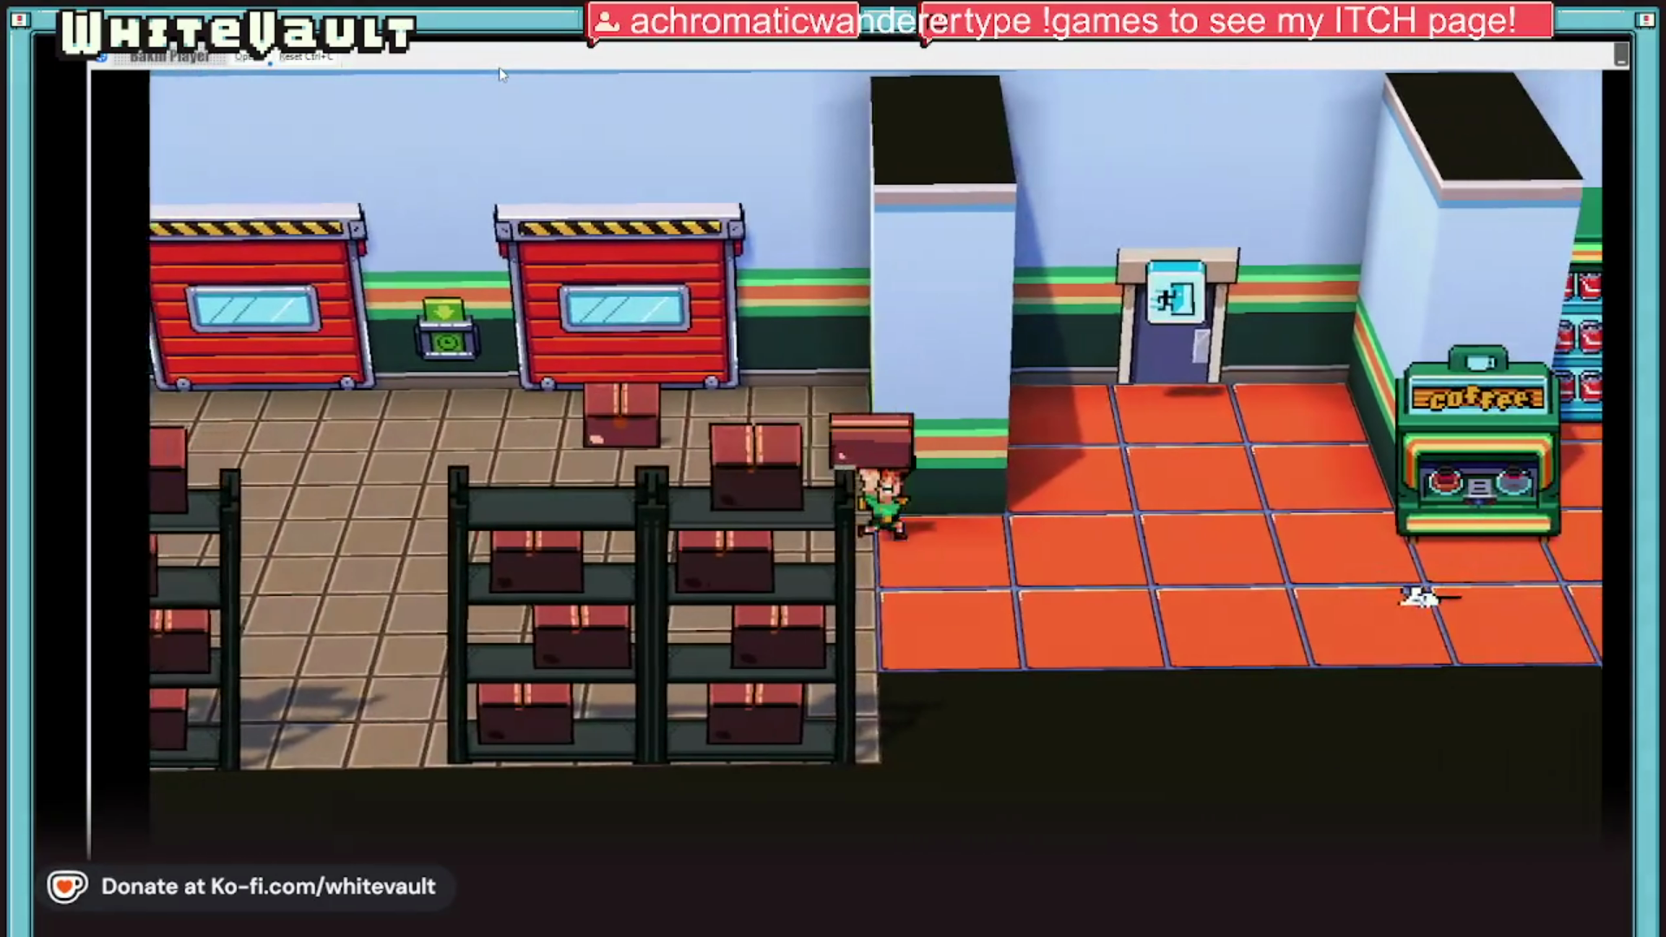
key("Right")
key("Right")
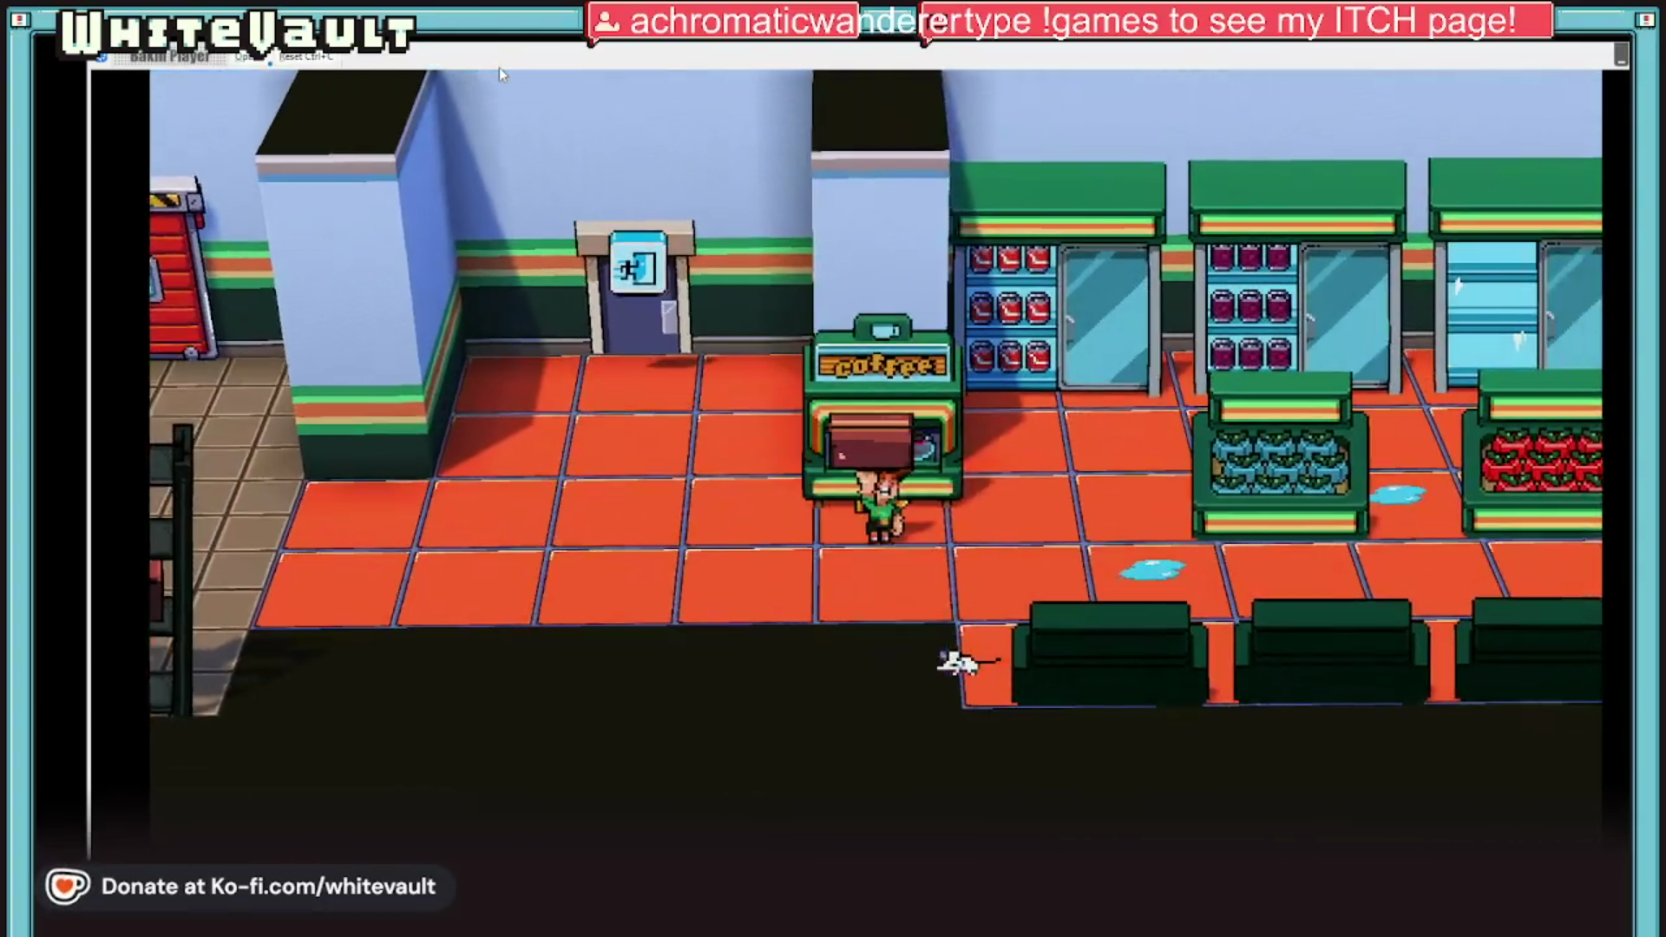
key("Right")
key("Up")
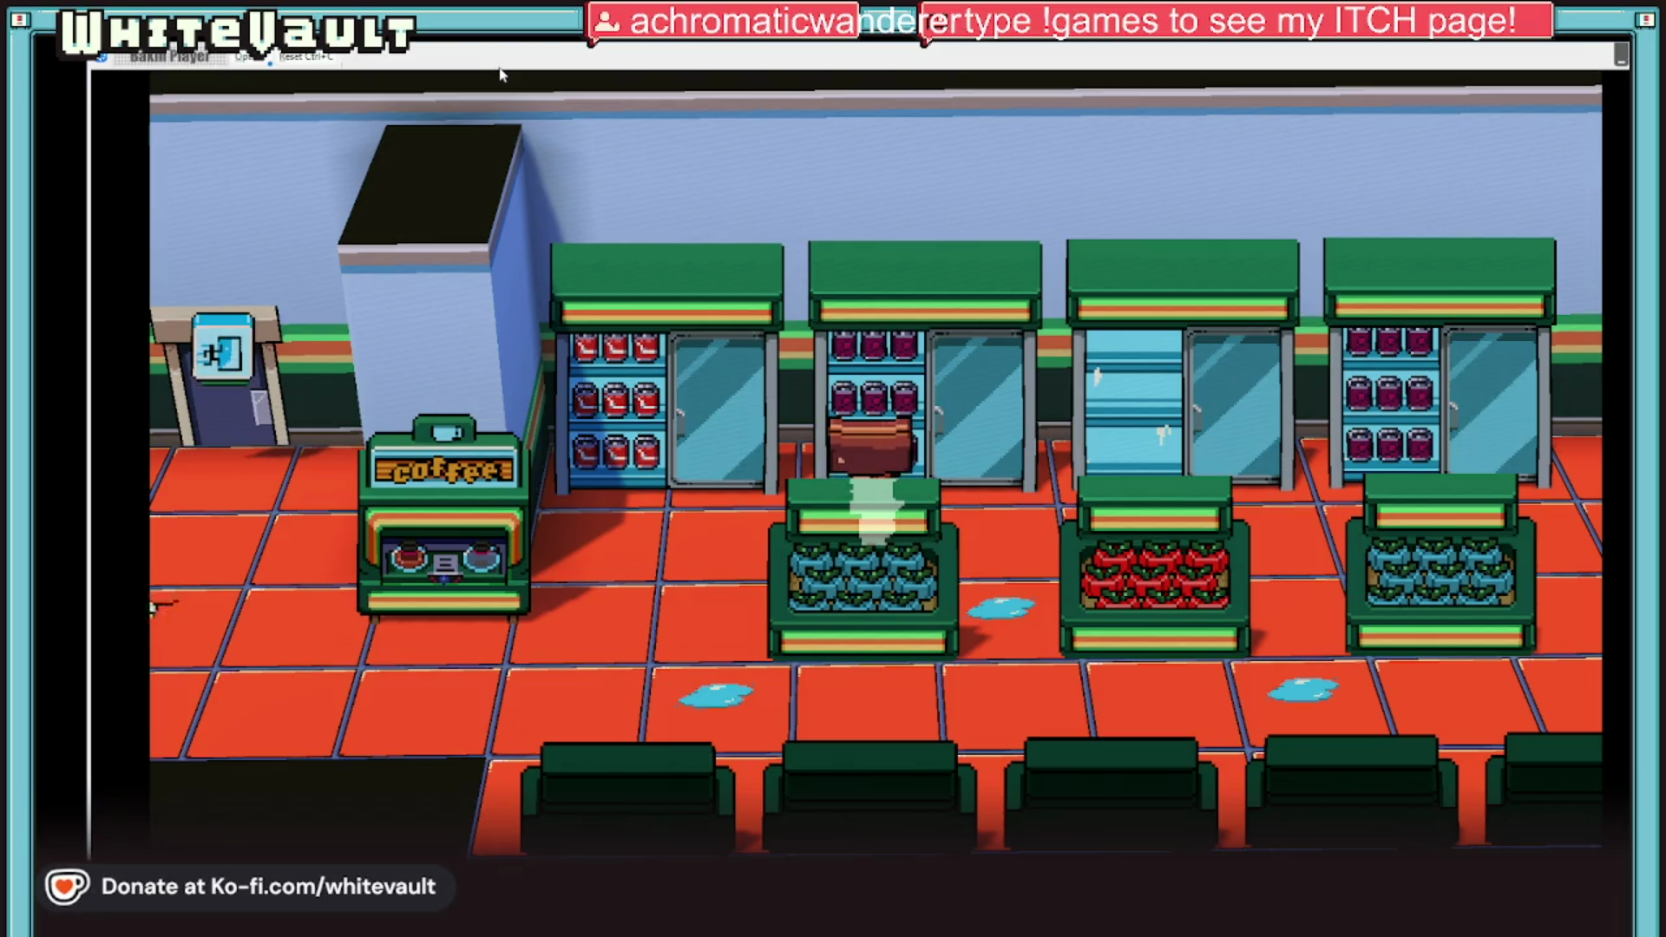
key("Right")
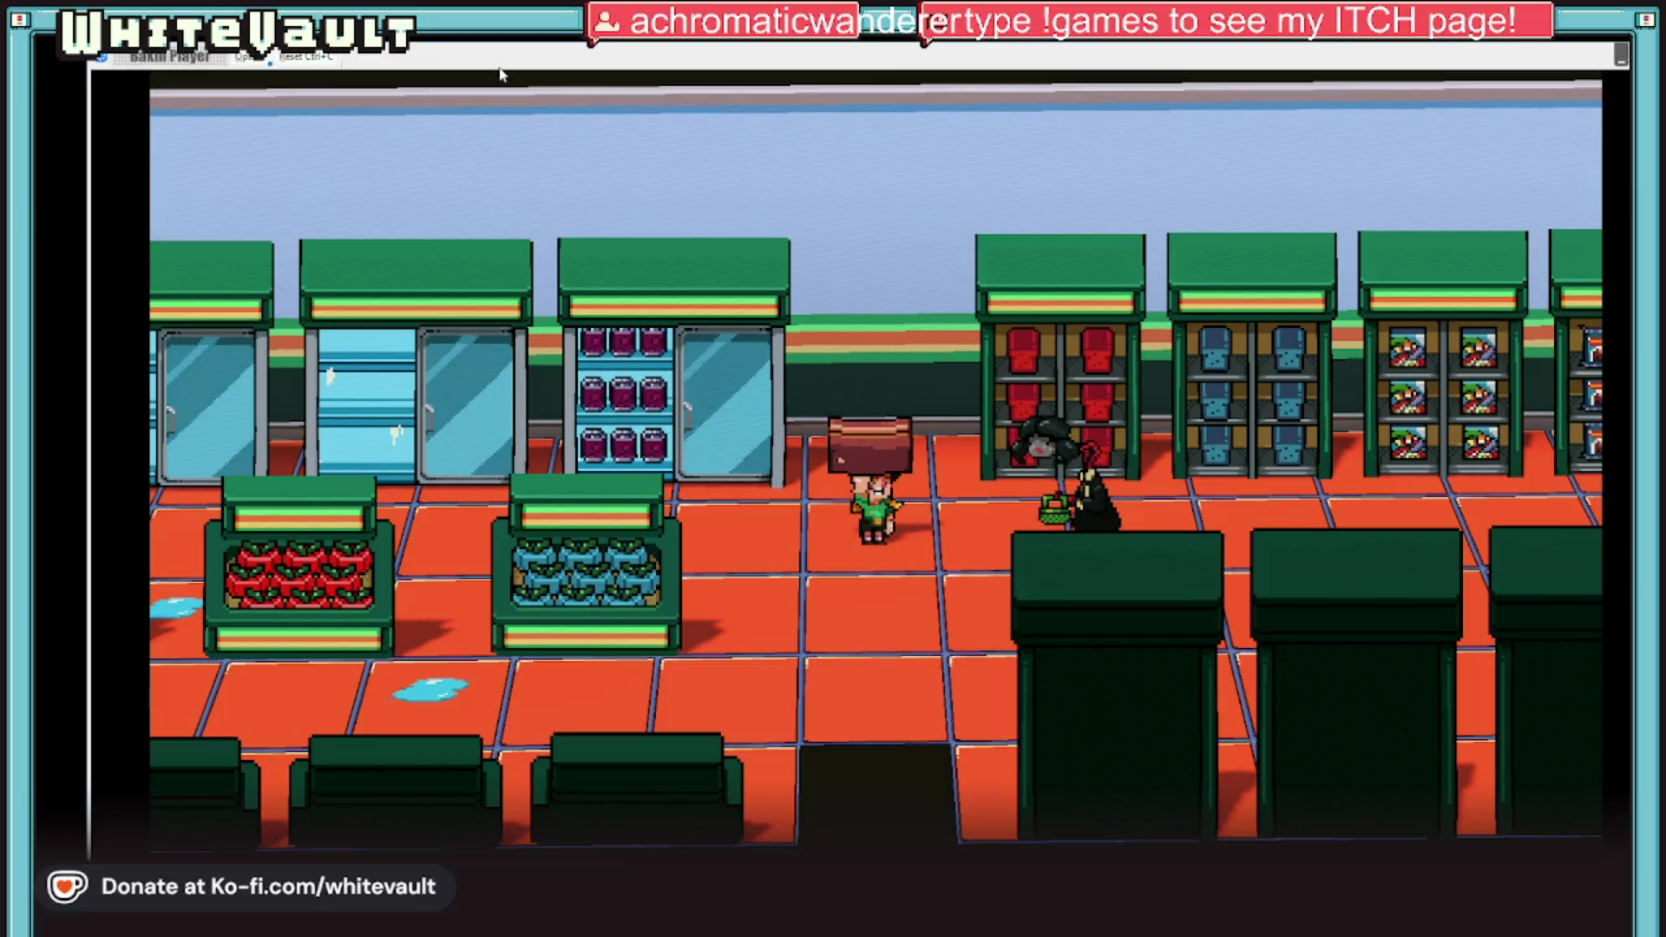
Step: Carry the box right past the fish counter to the checkout counters, testing behind them
key("Left")
key("Left")
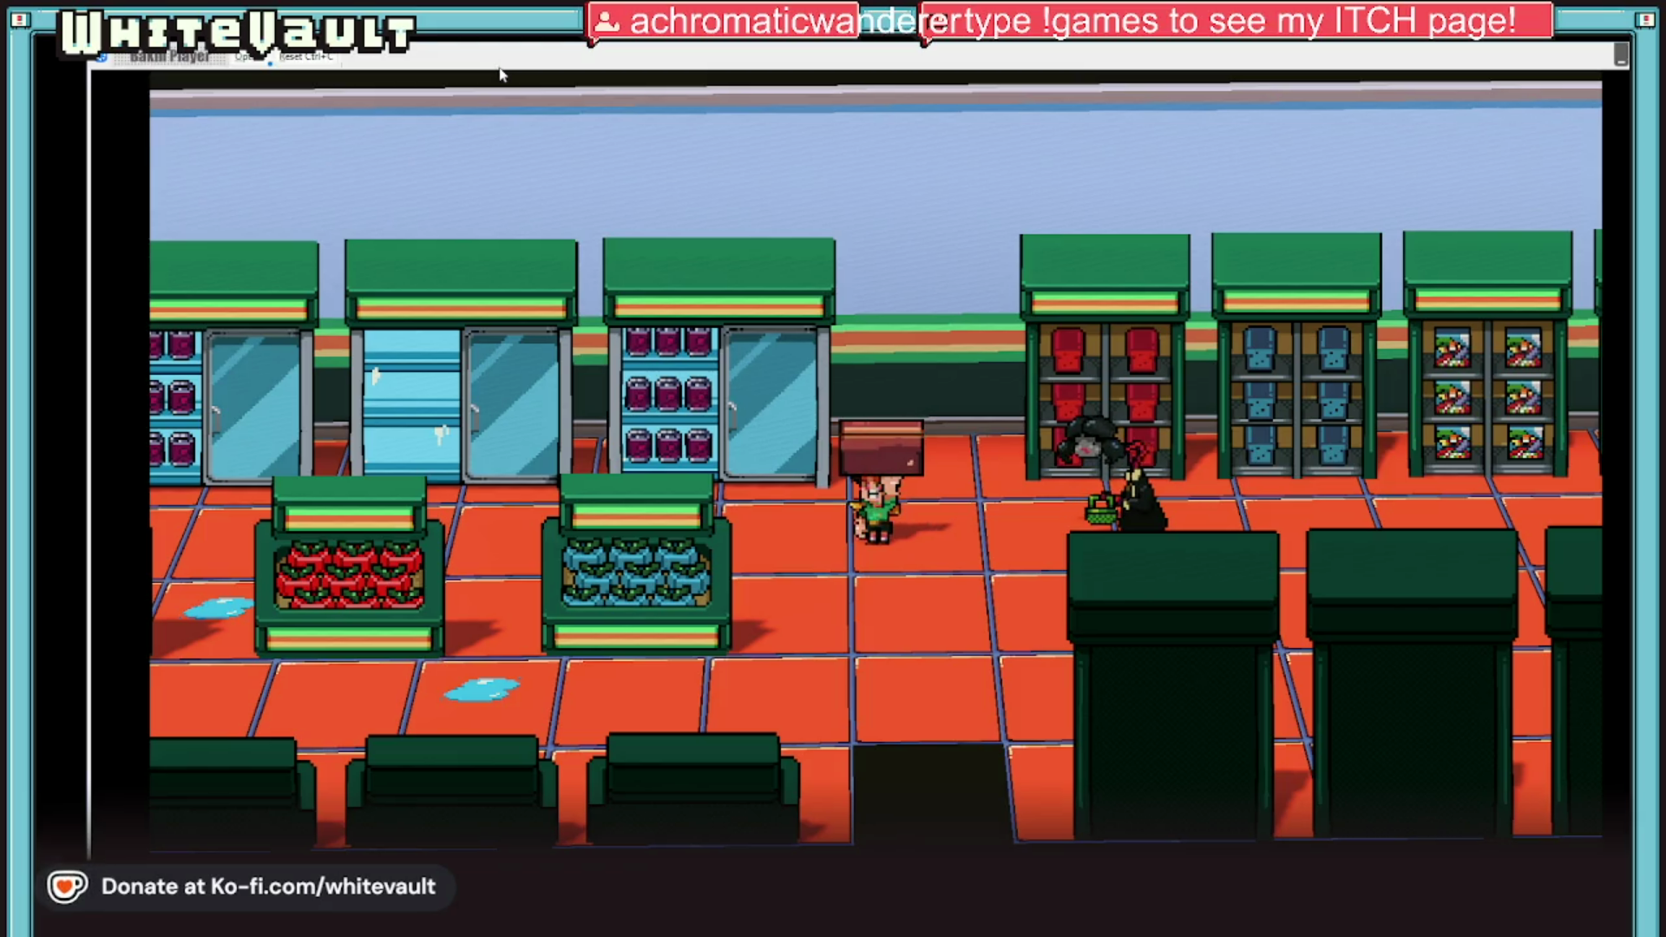
key("Right")
key("Down")
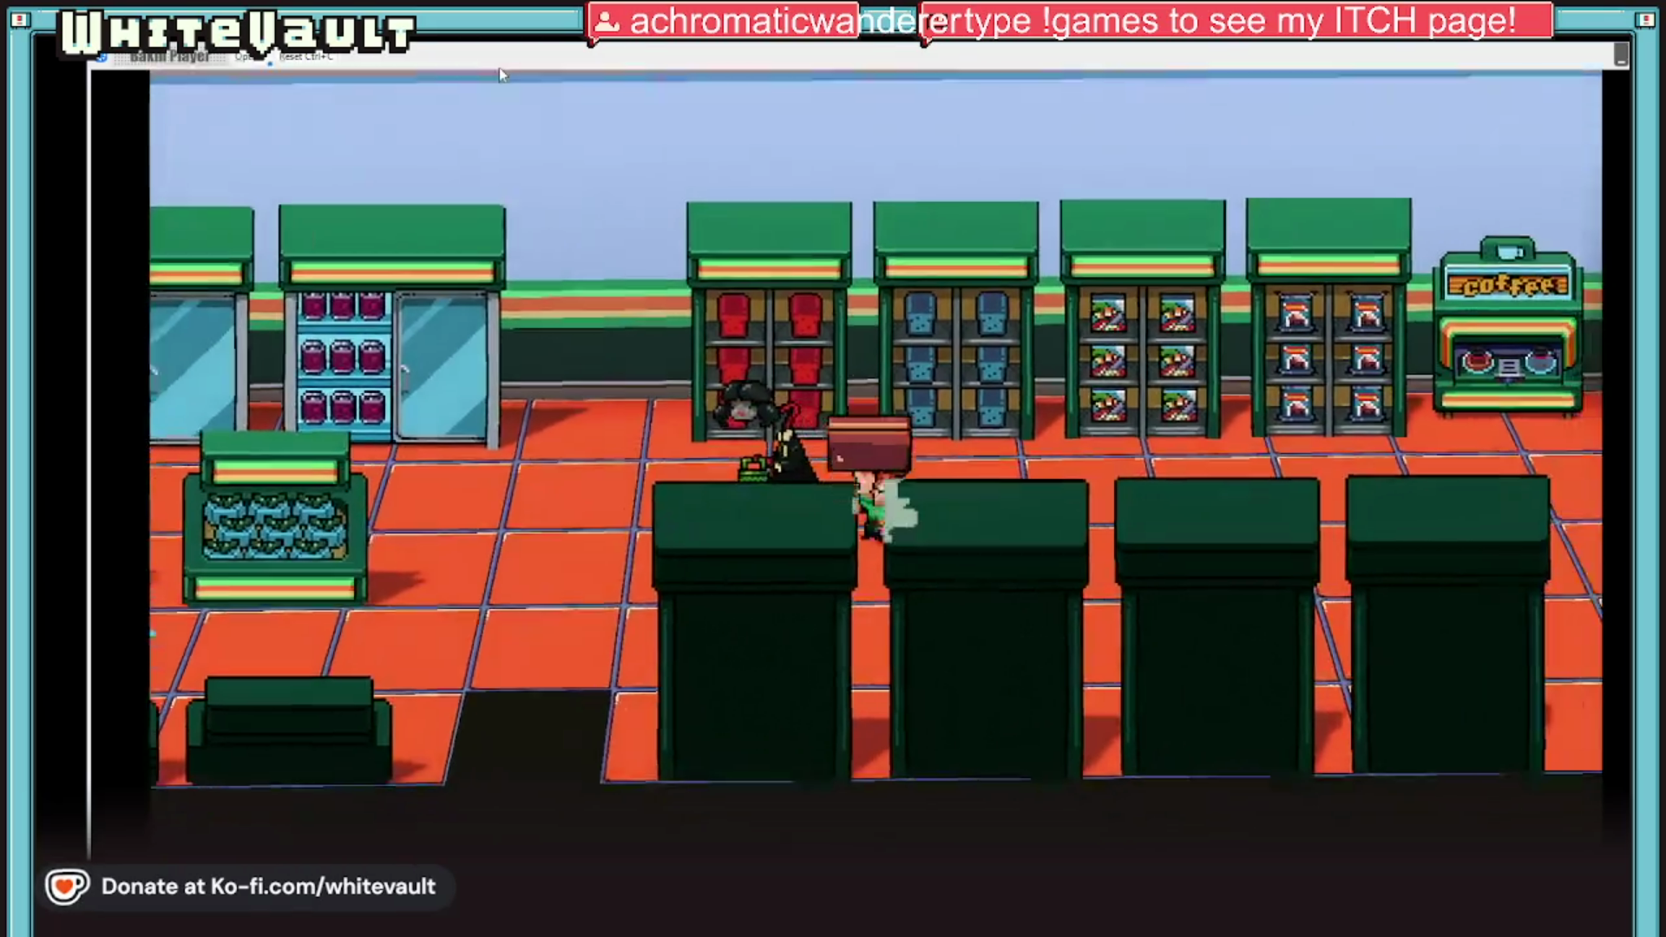
key("Right")
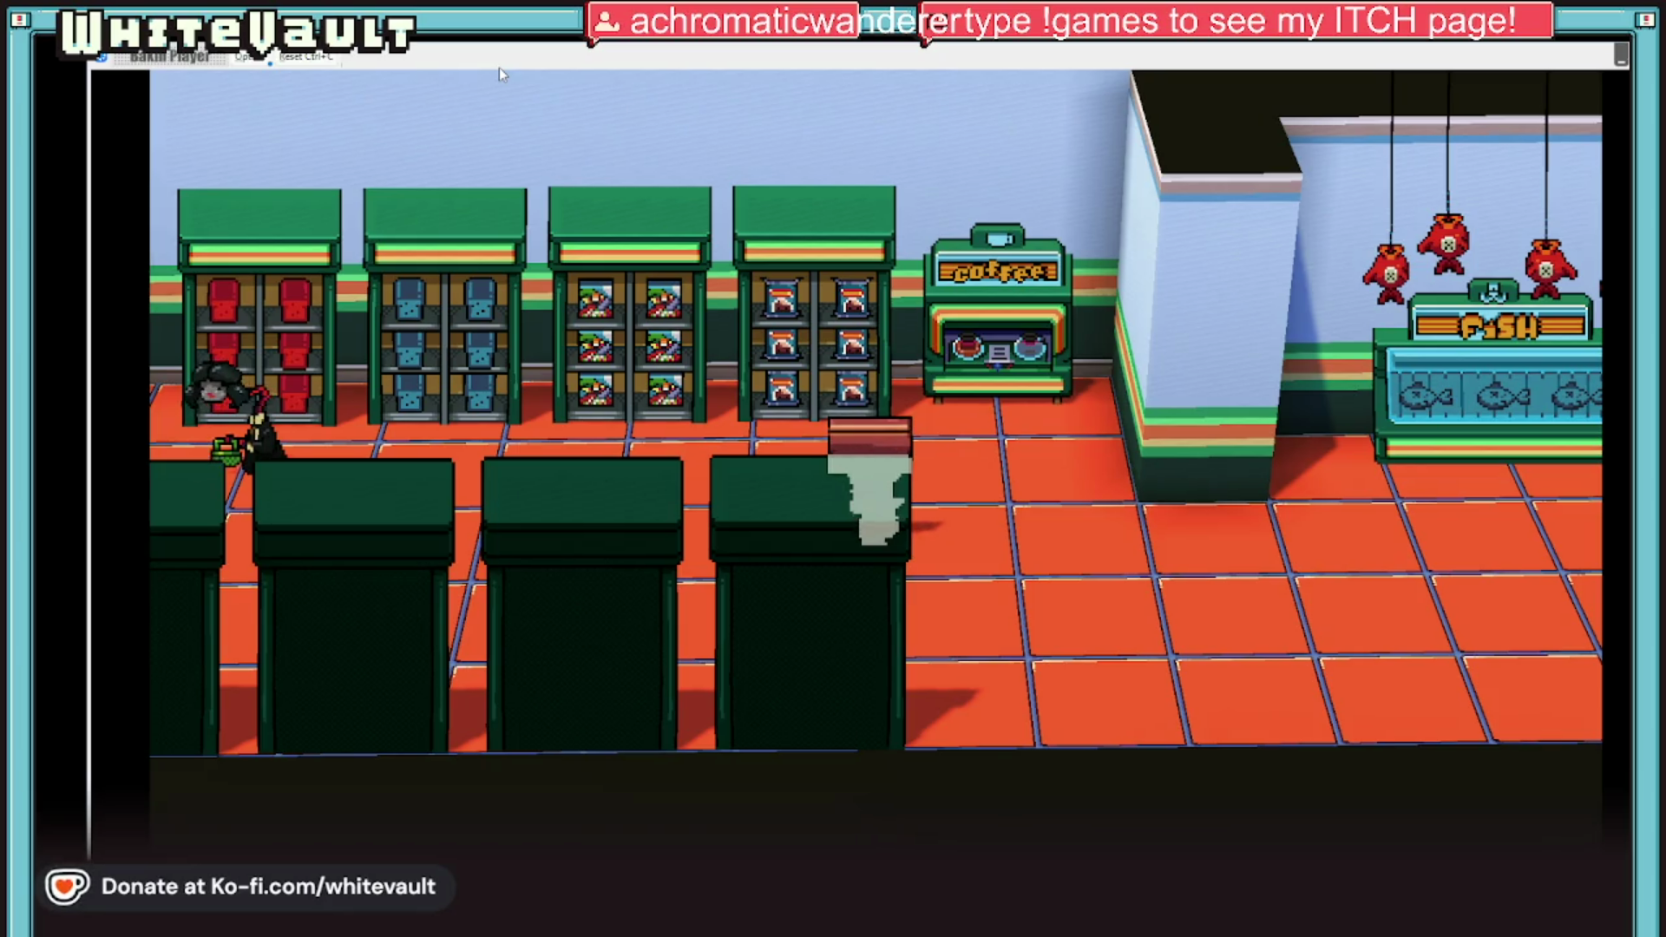
key("Right")
key("Right")
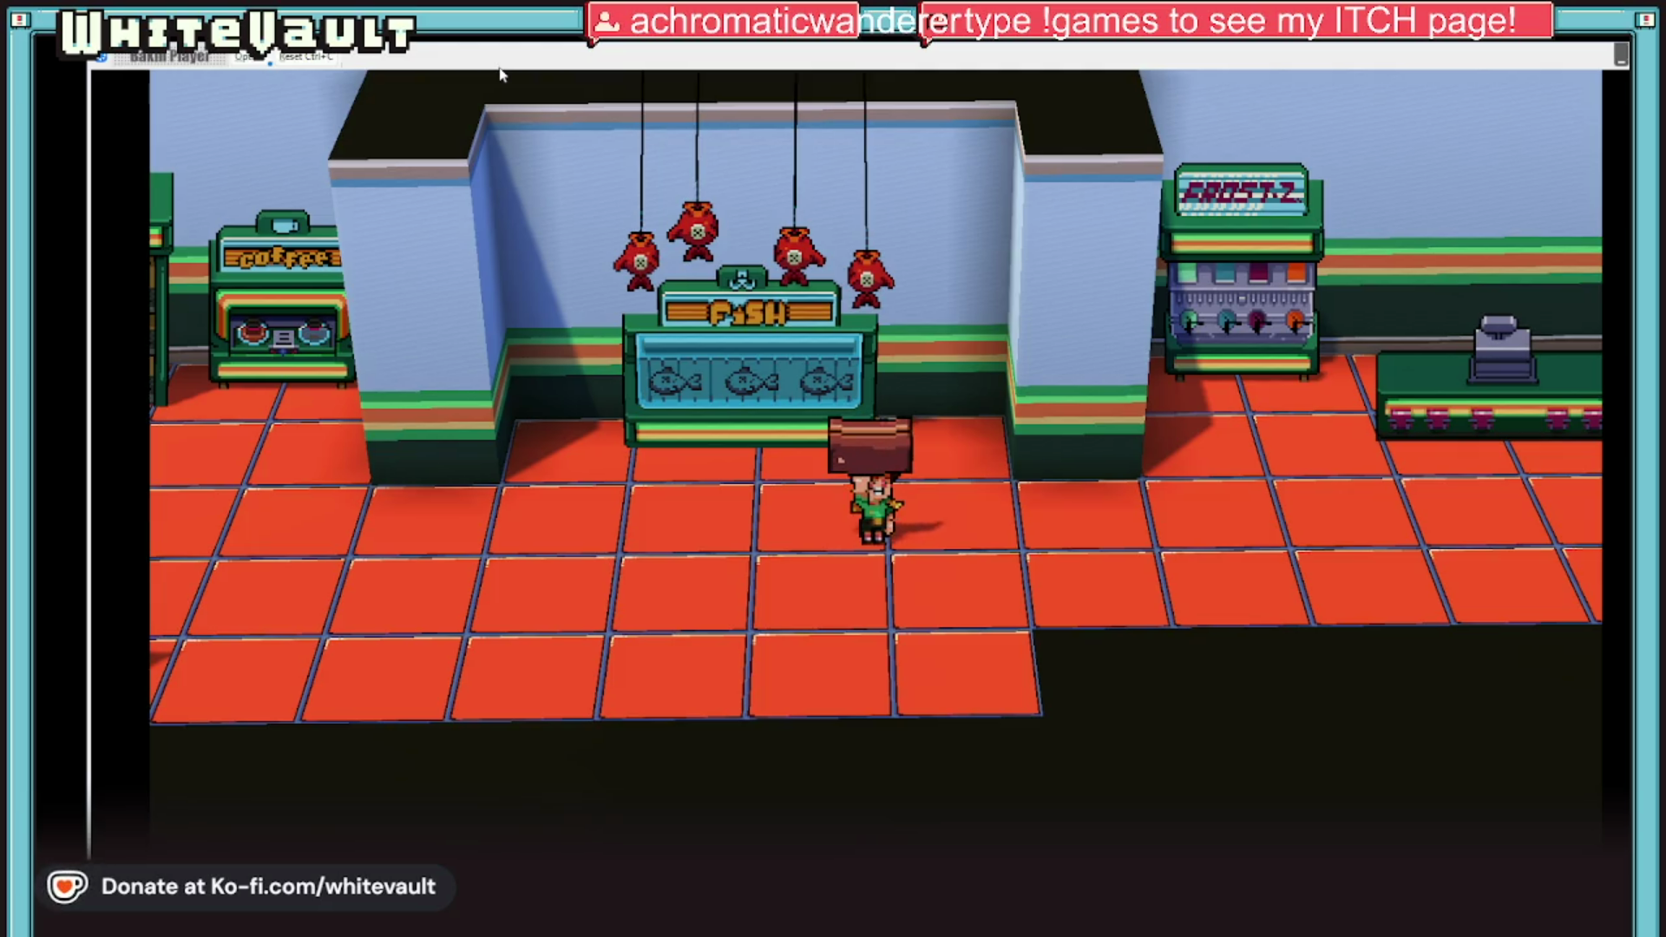
key("Right")
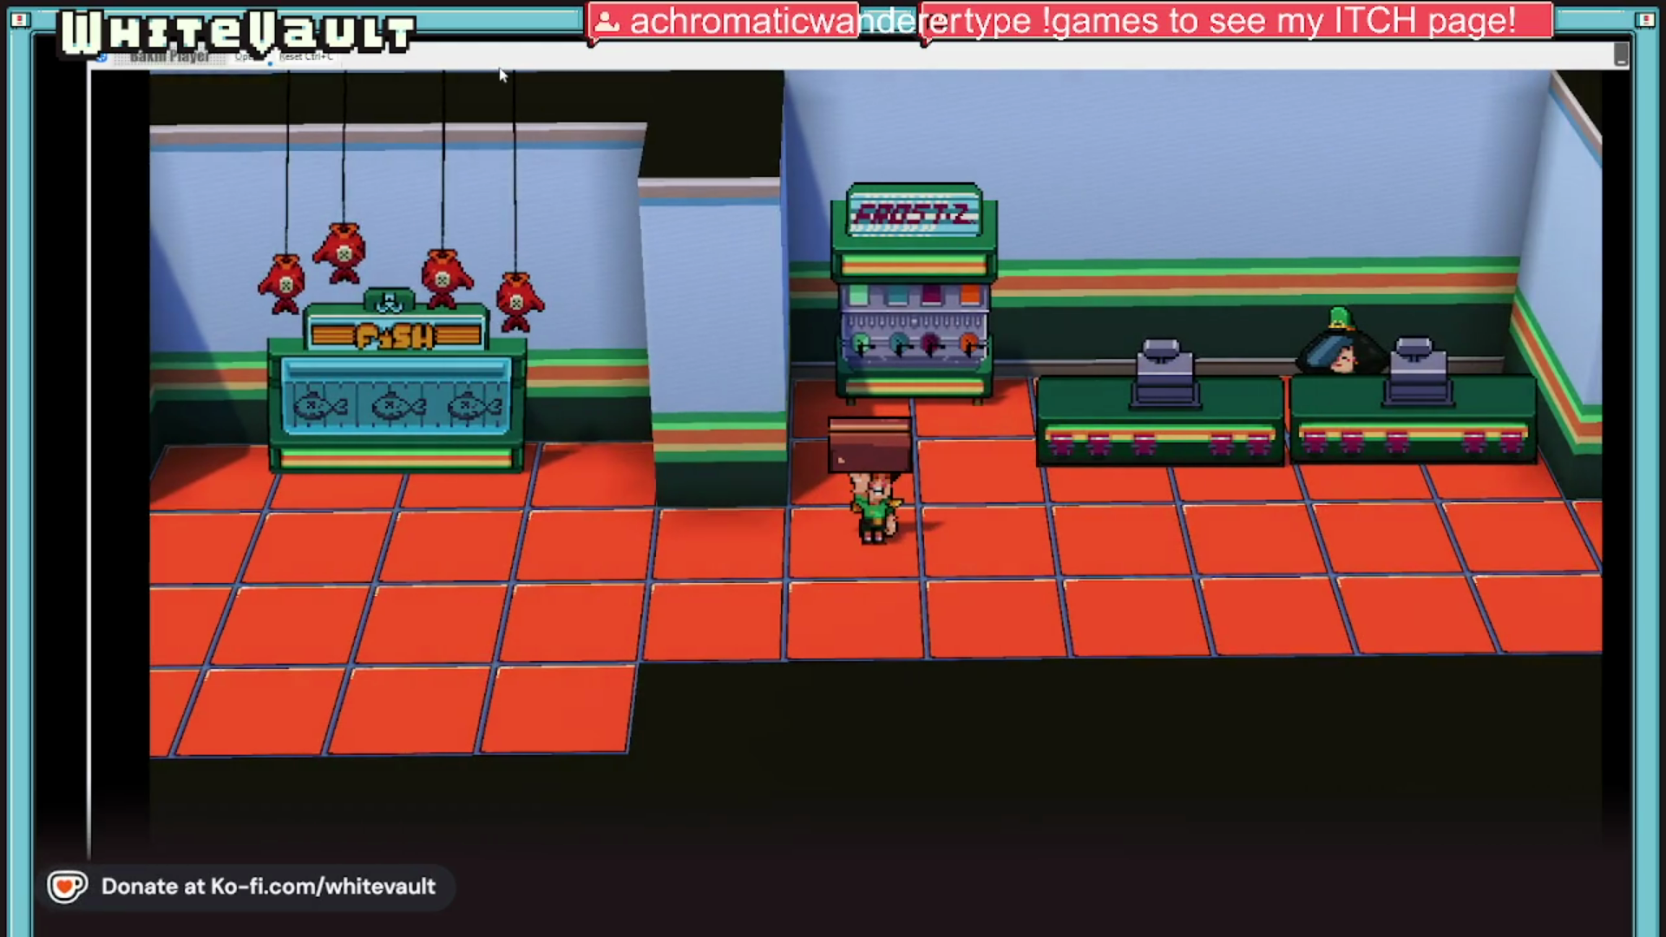
key("Right")
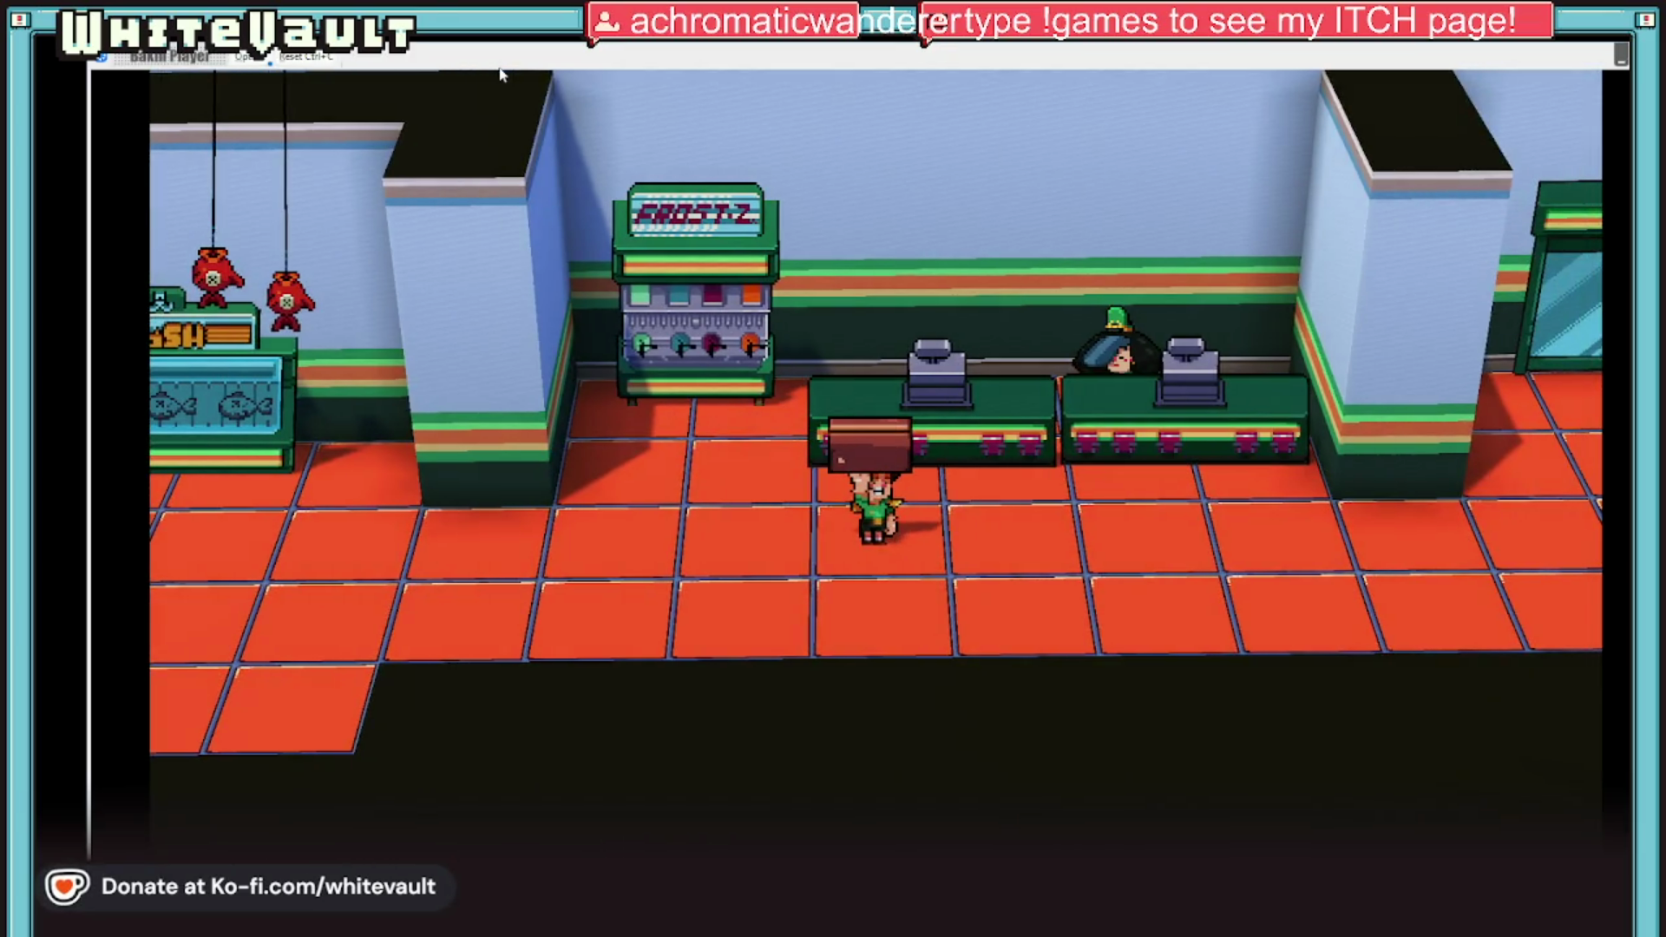
key("Left")
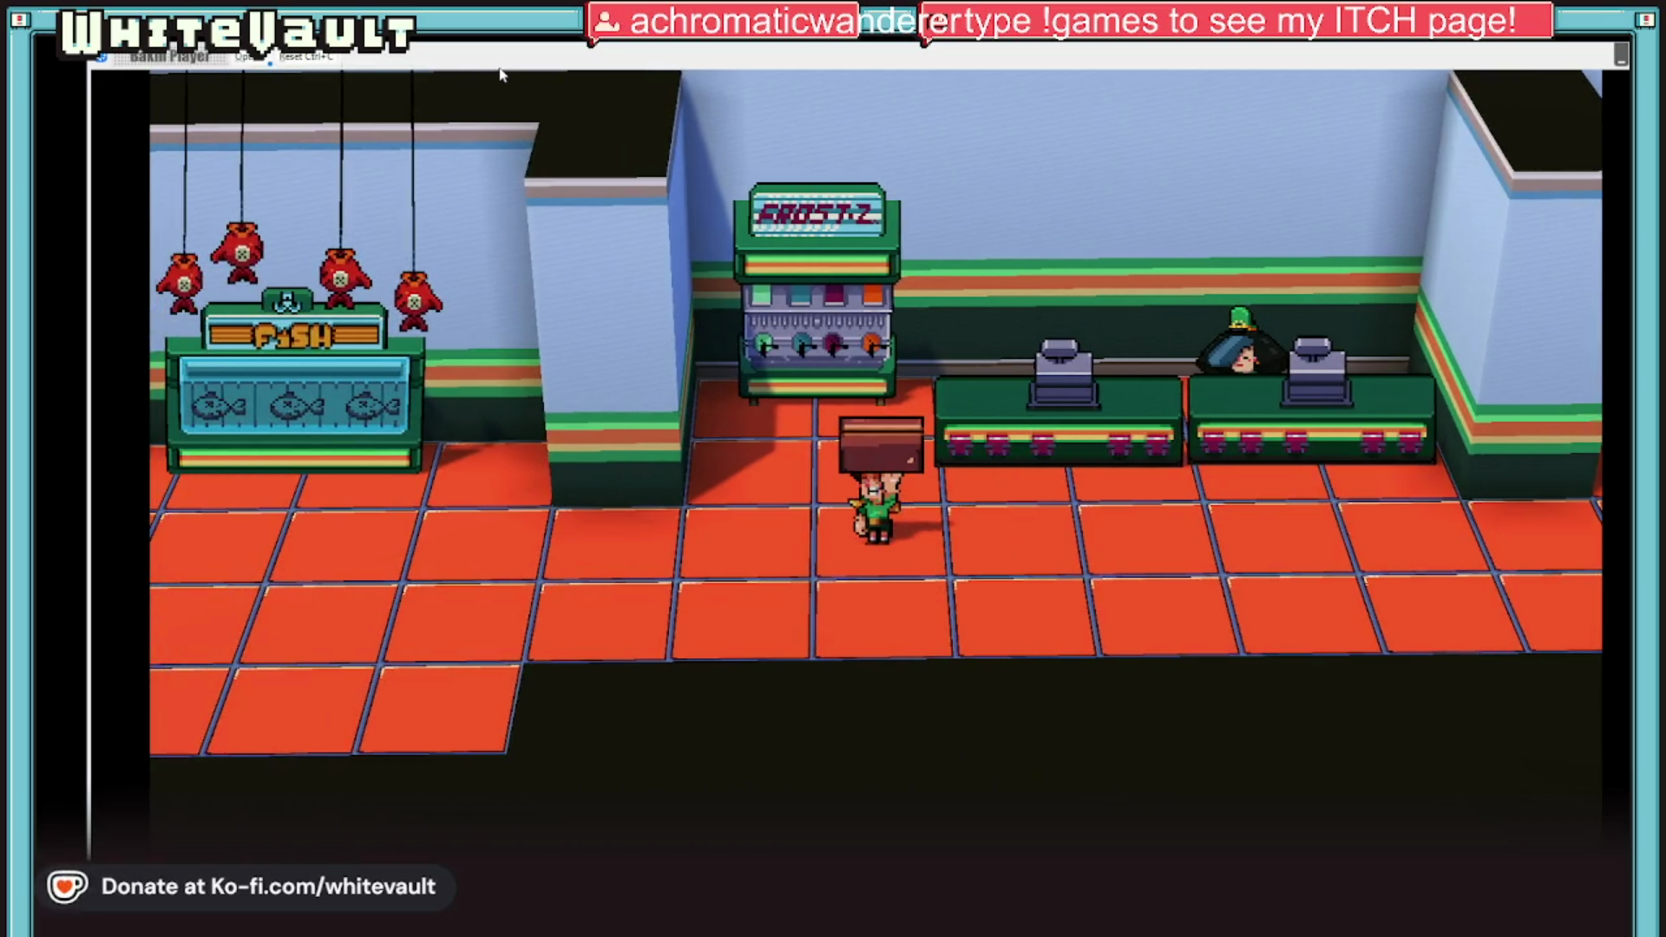
key("Up")
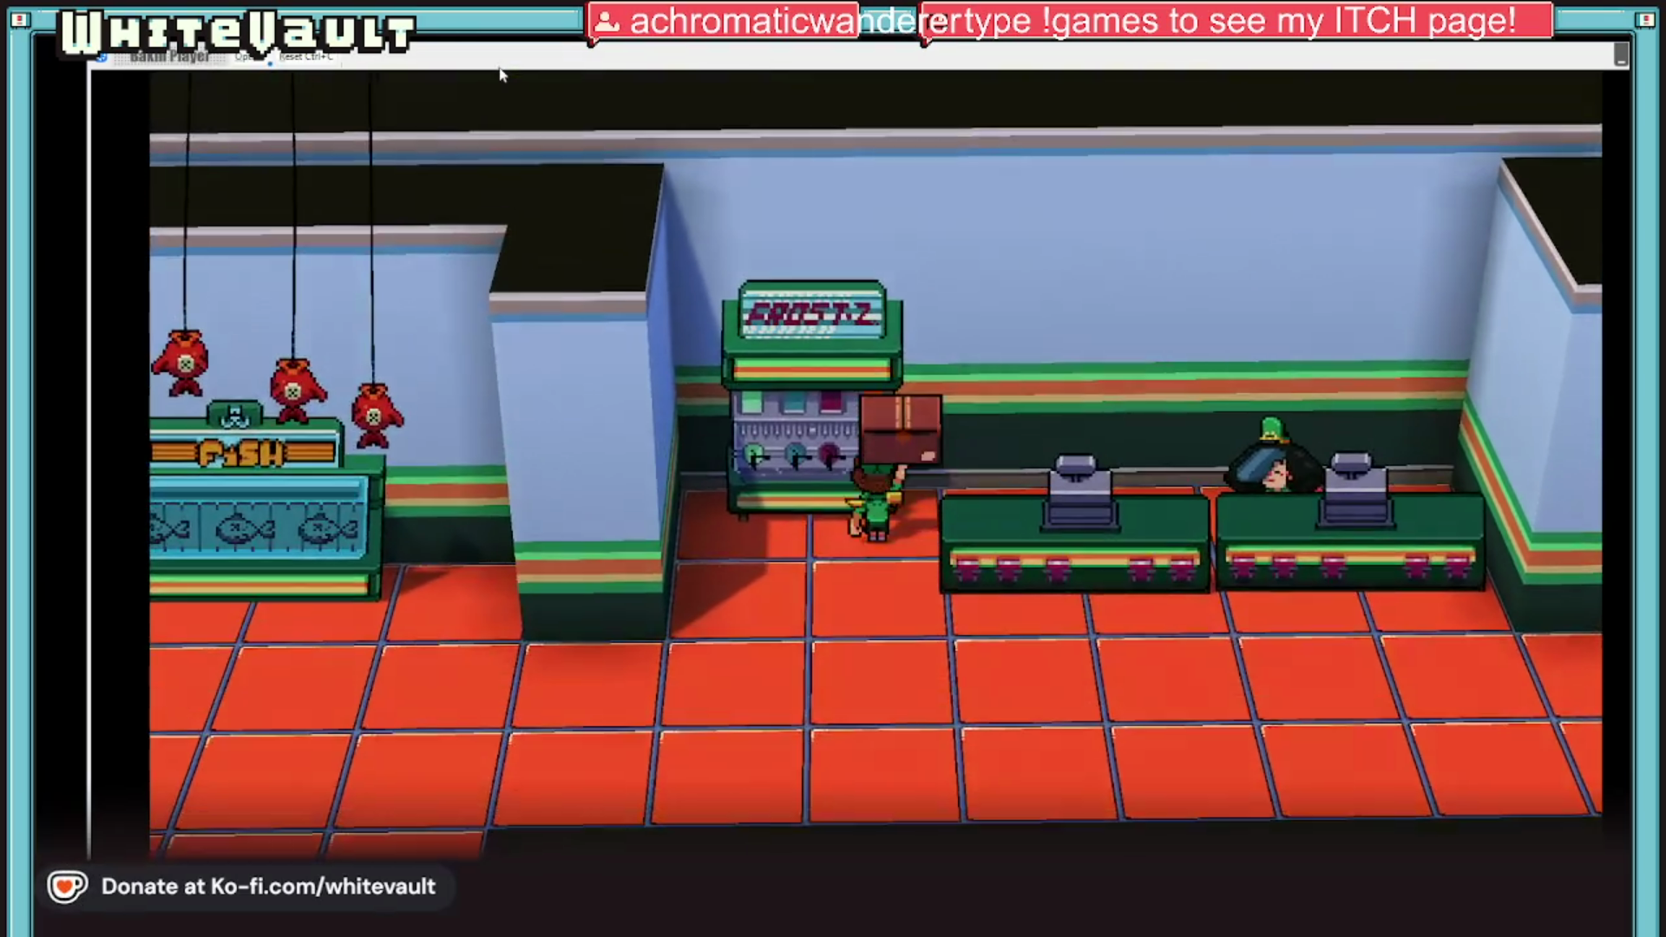
key("Down")
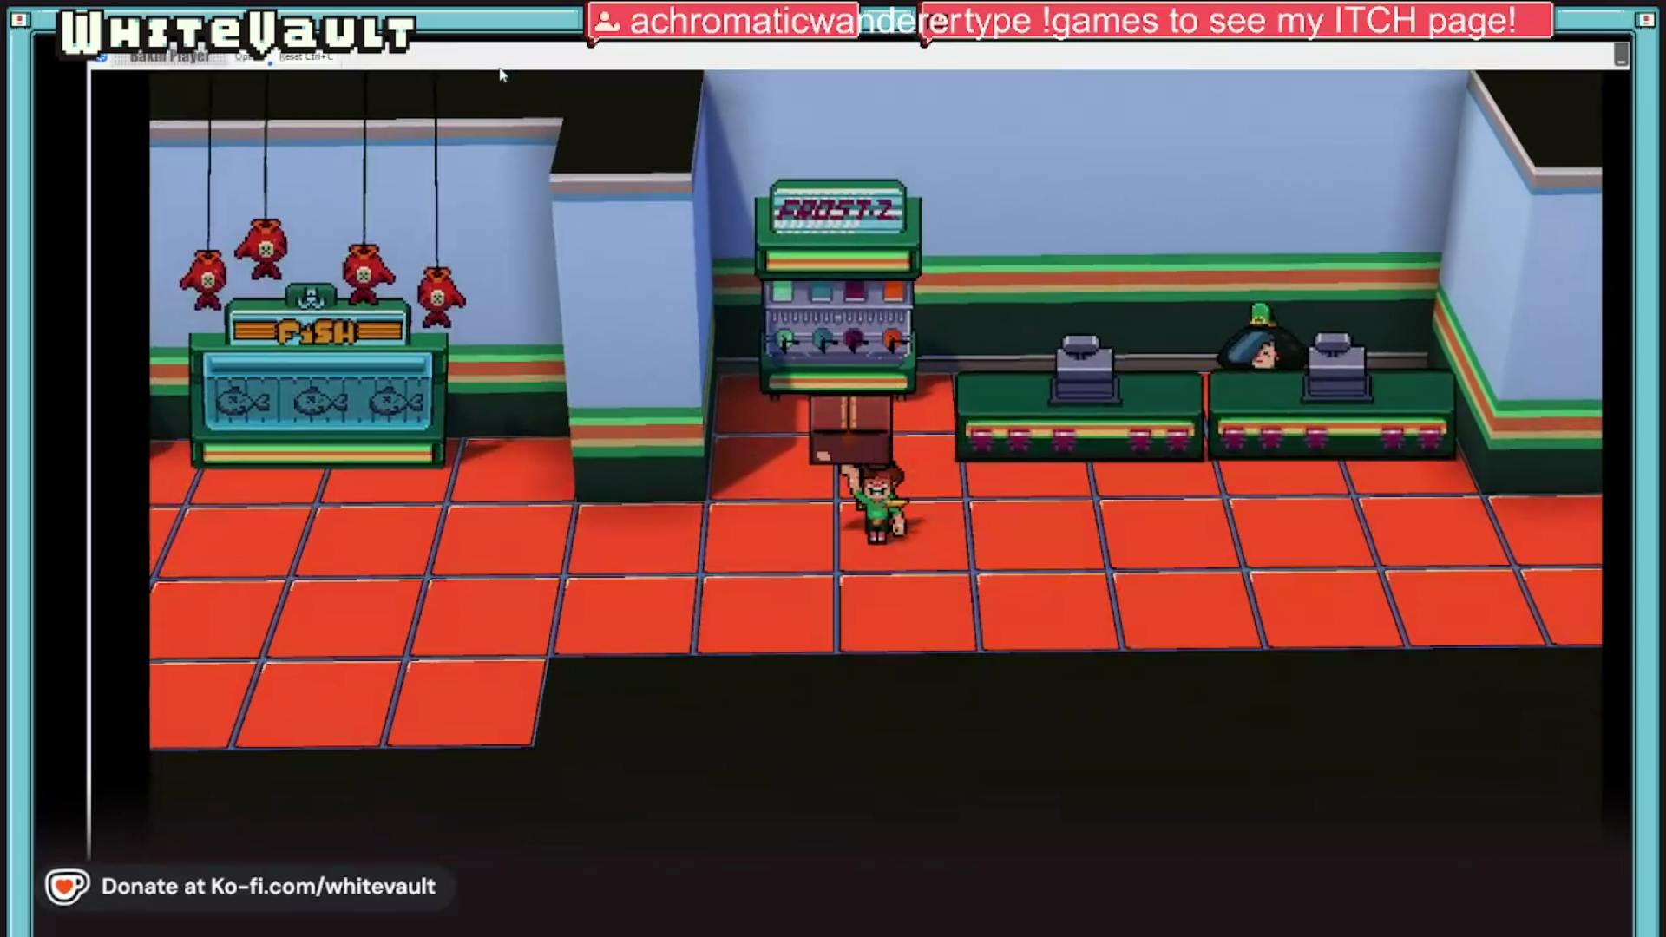
key("Right")
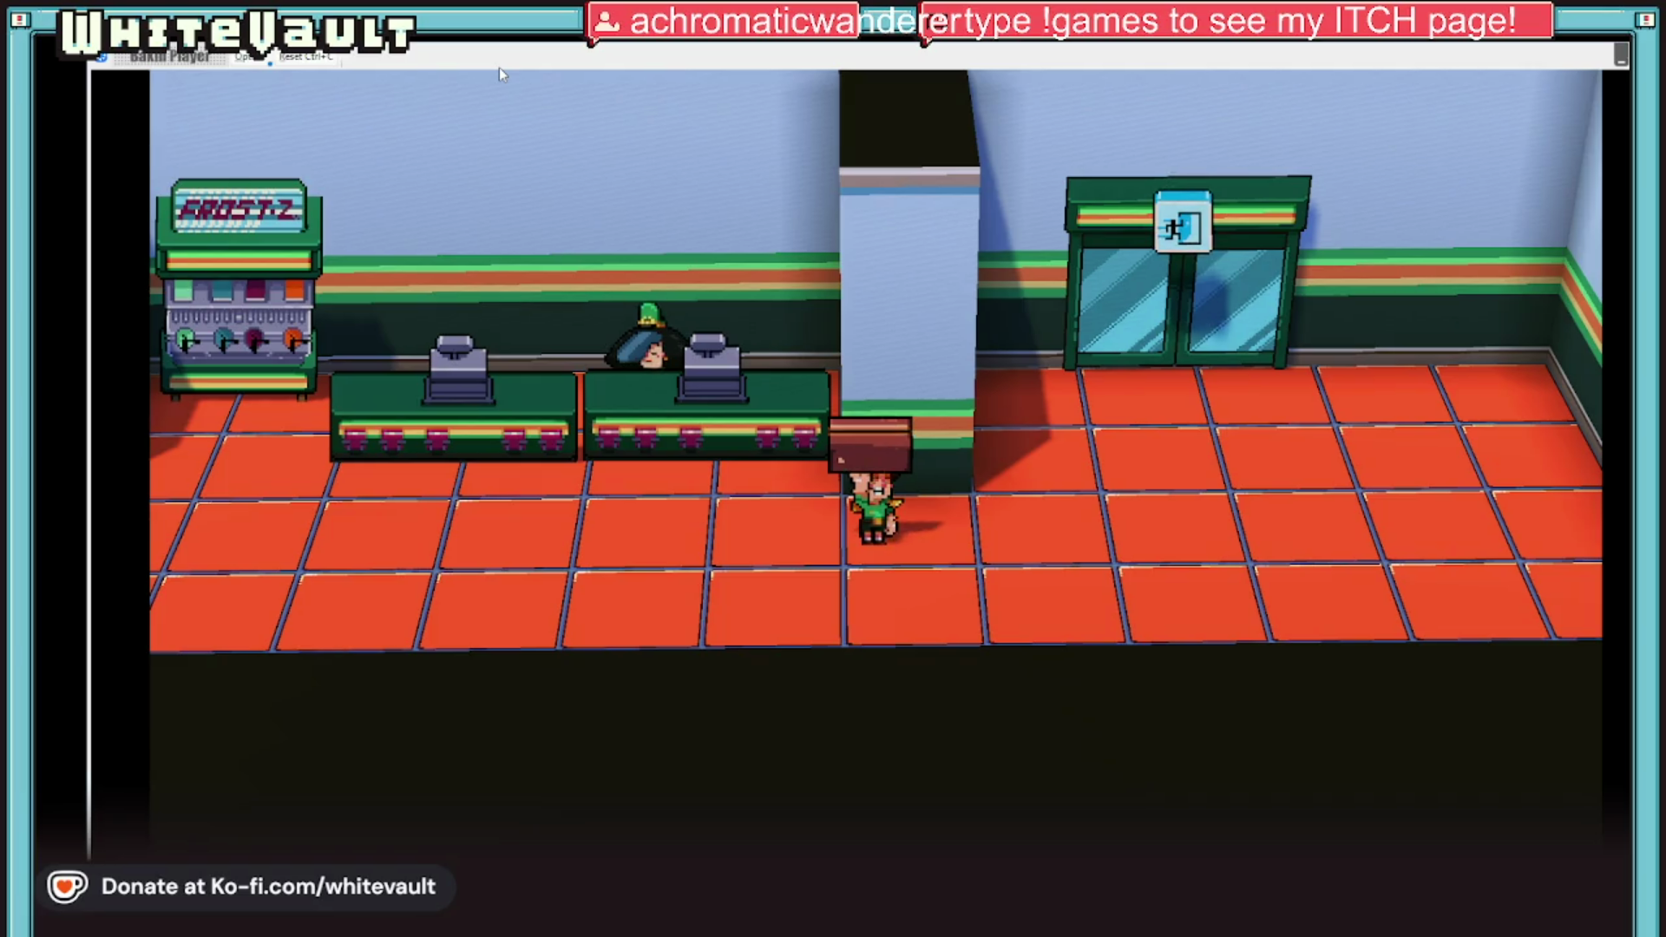
Step: Walk back left toward the storeroom door, then return right behind the checkout counters
key("Left")
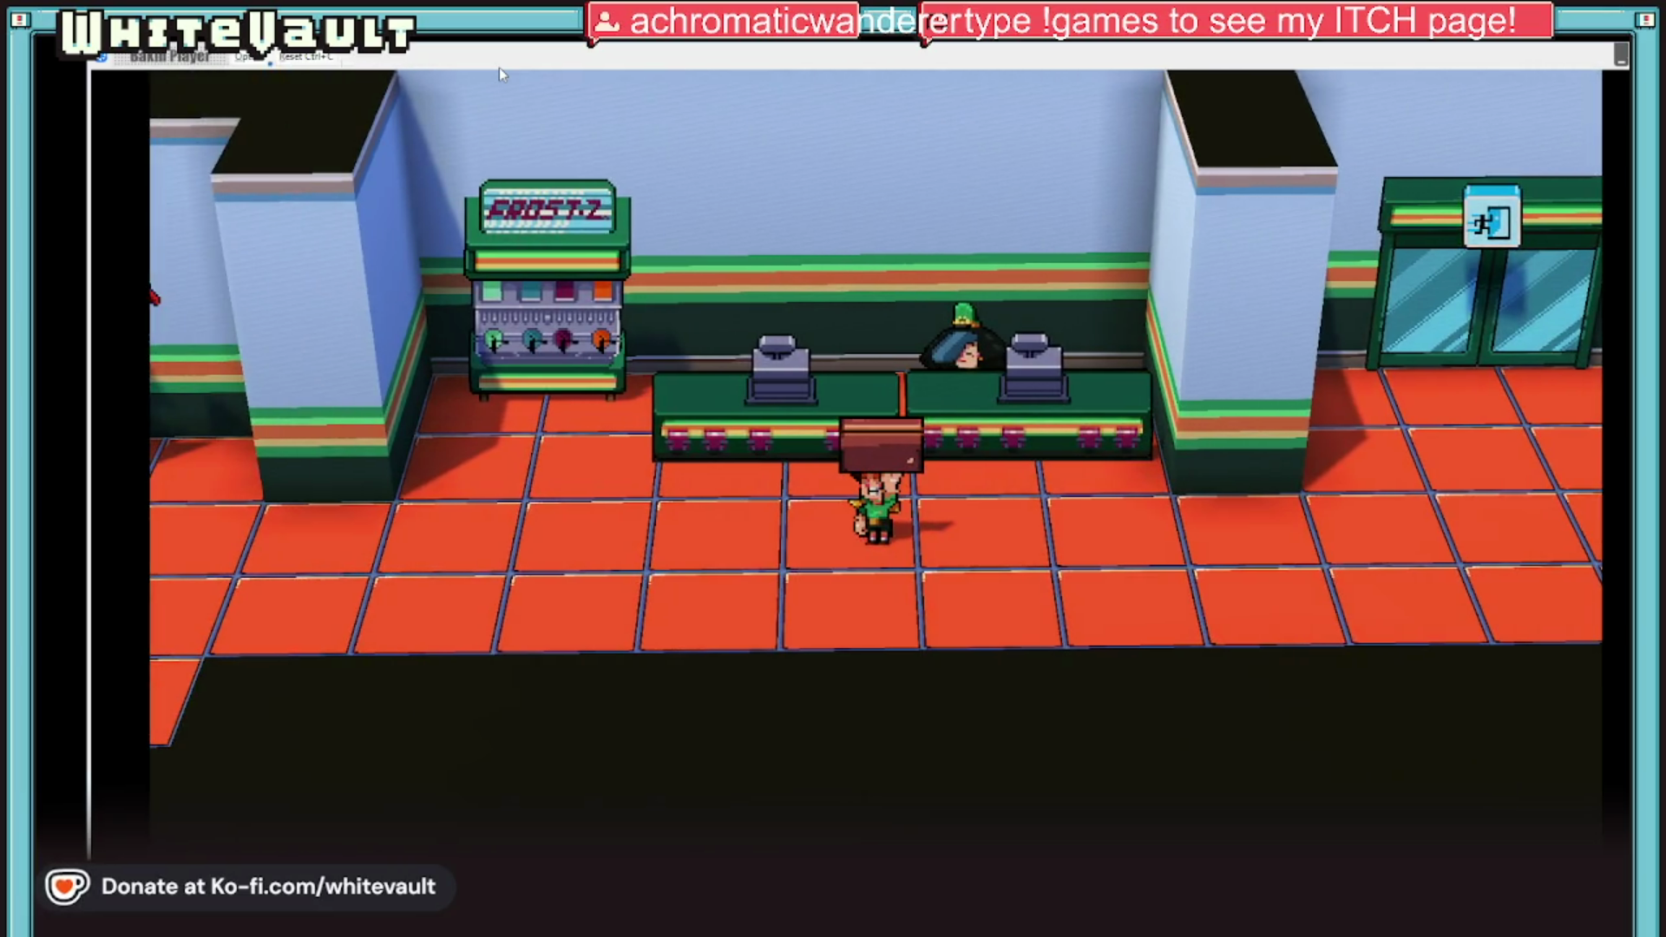
key("Left")
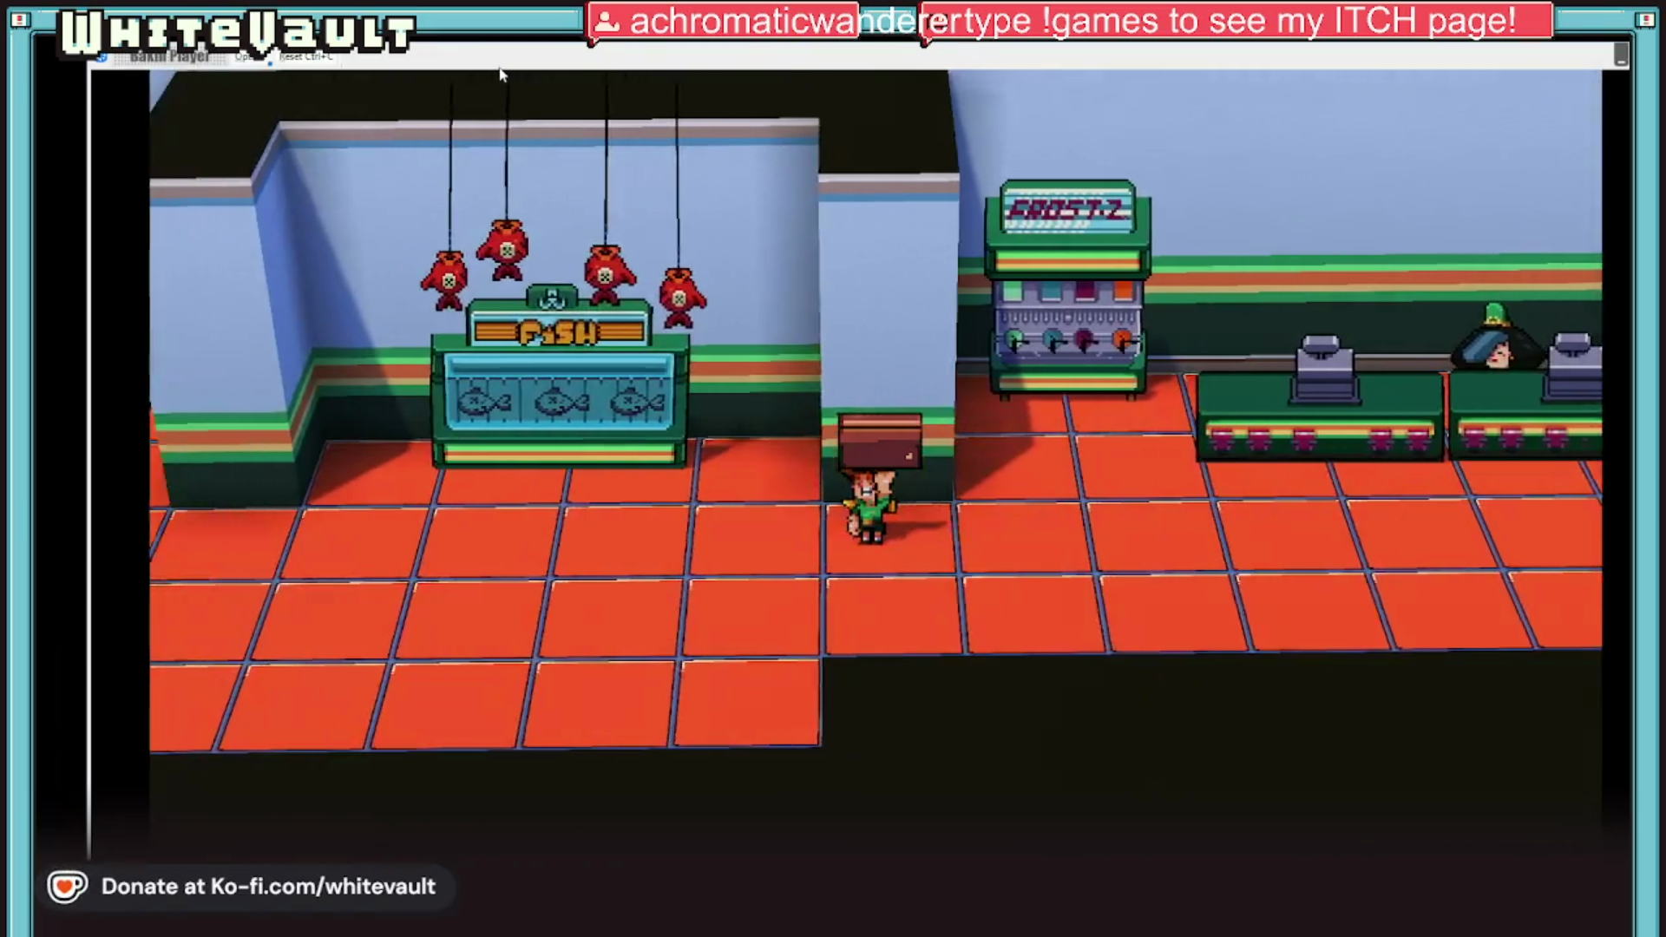
key("Left")
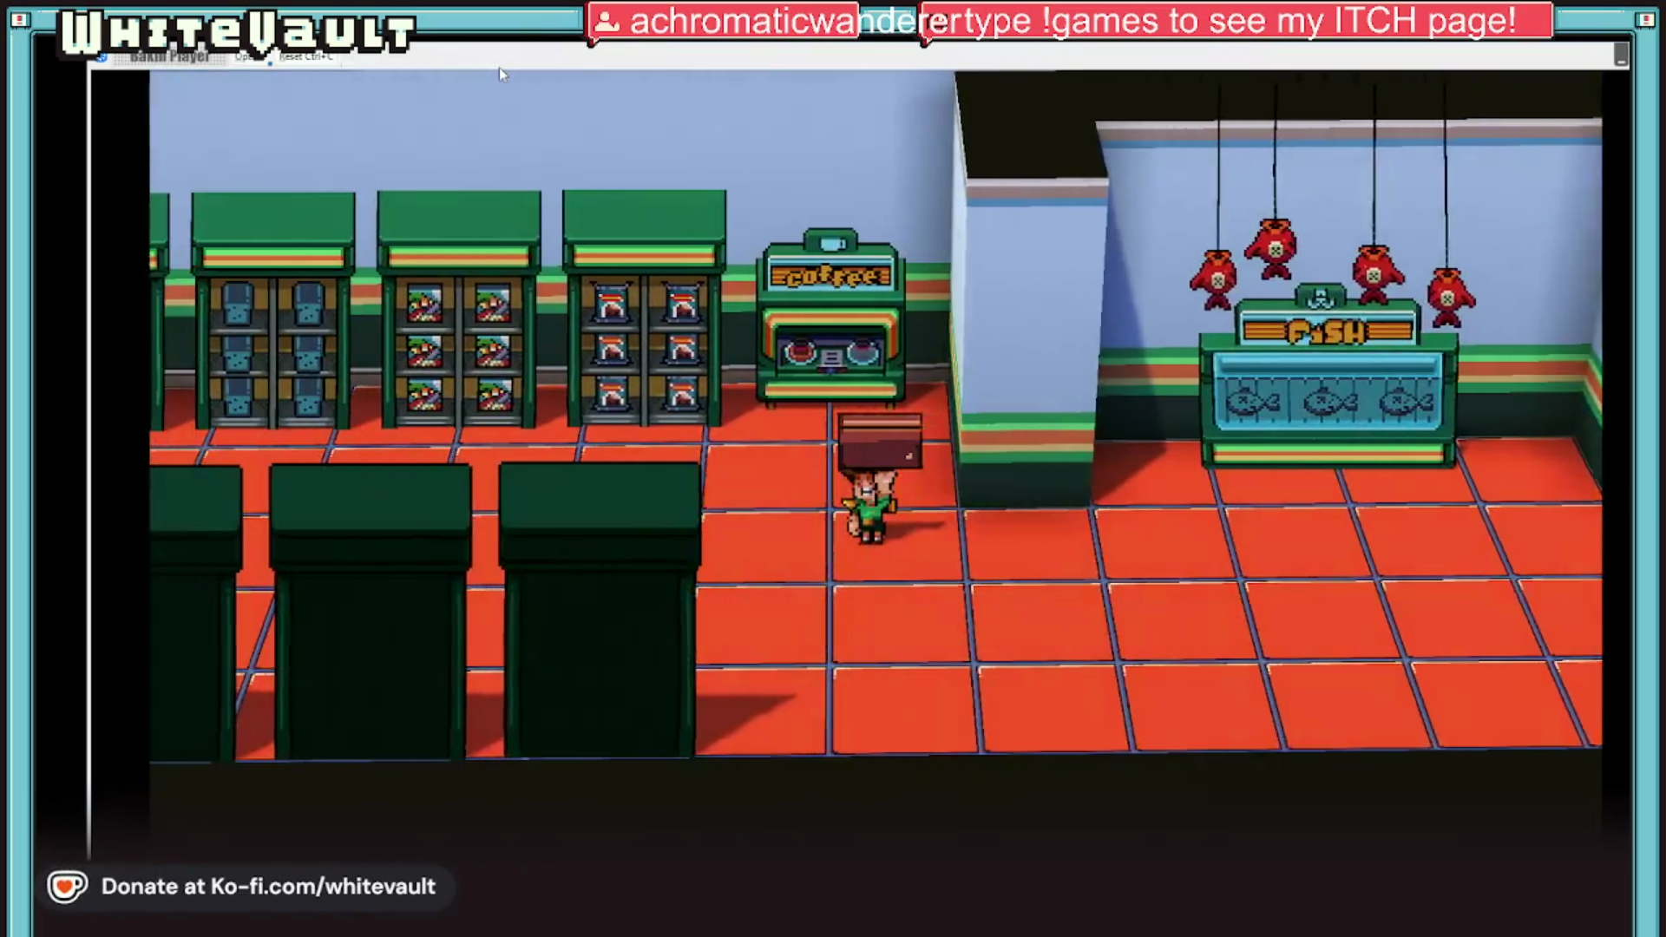
key("Left")
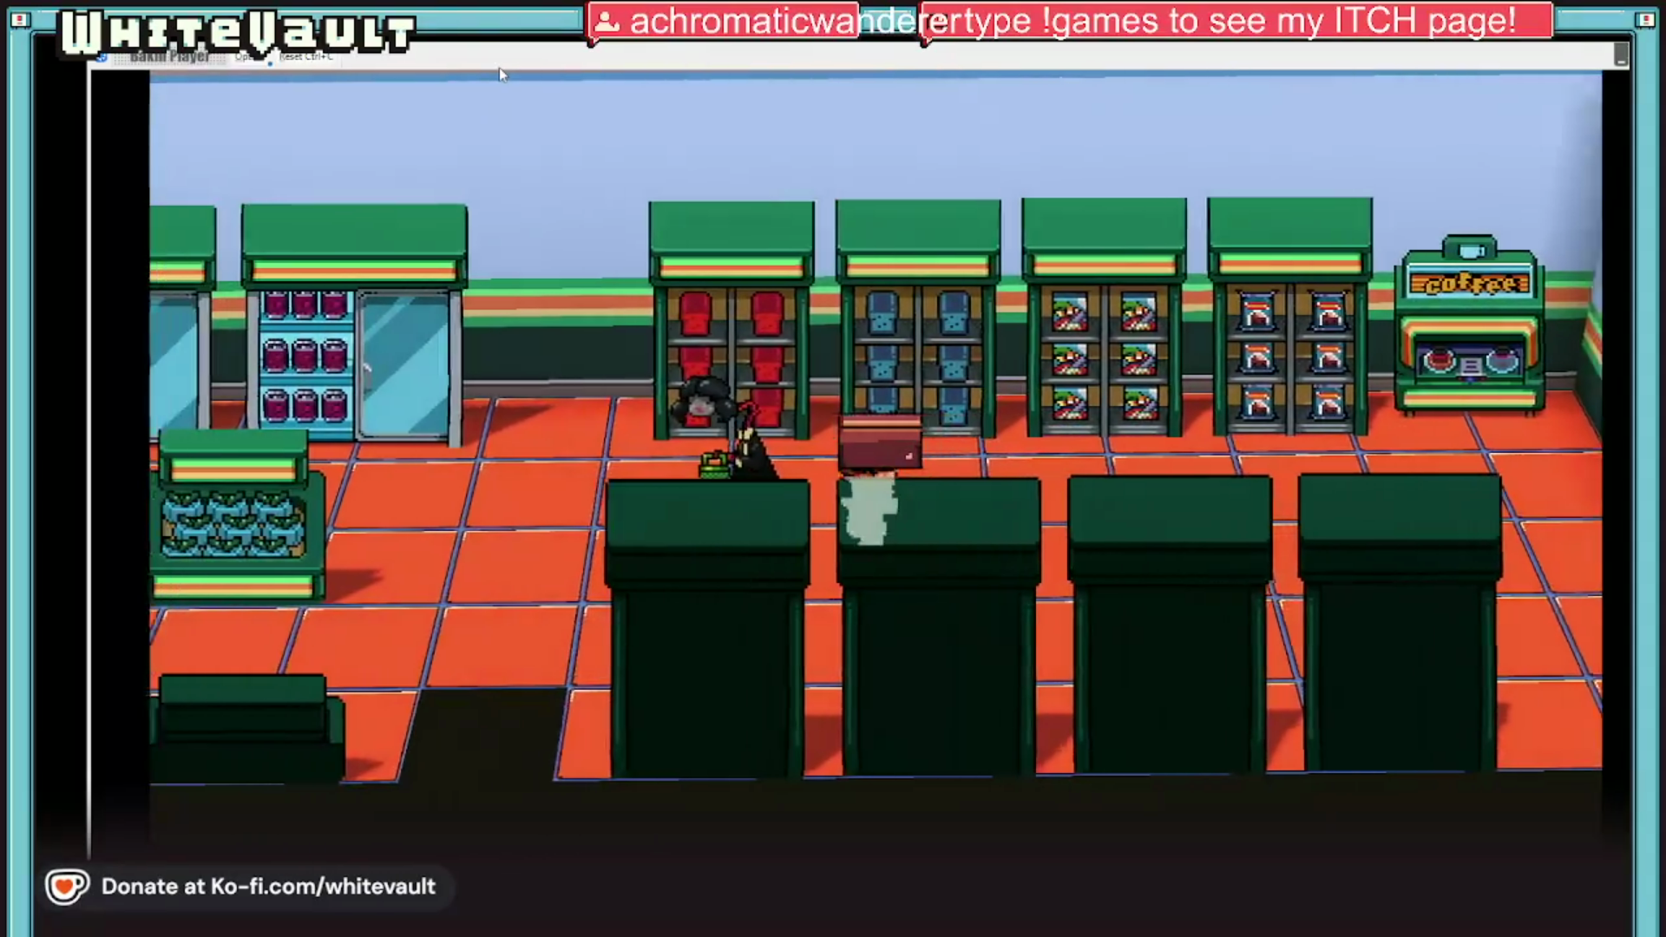
key("Left")
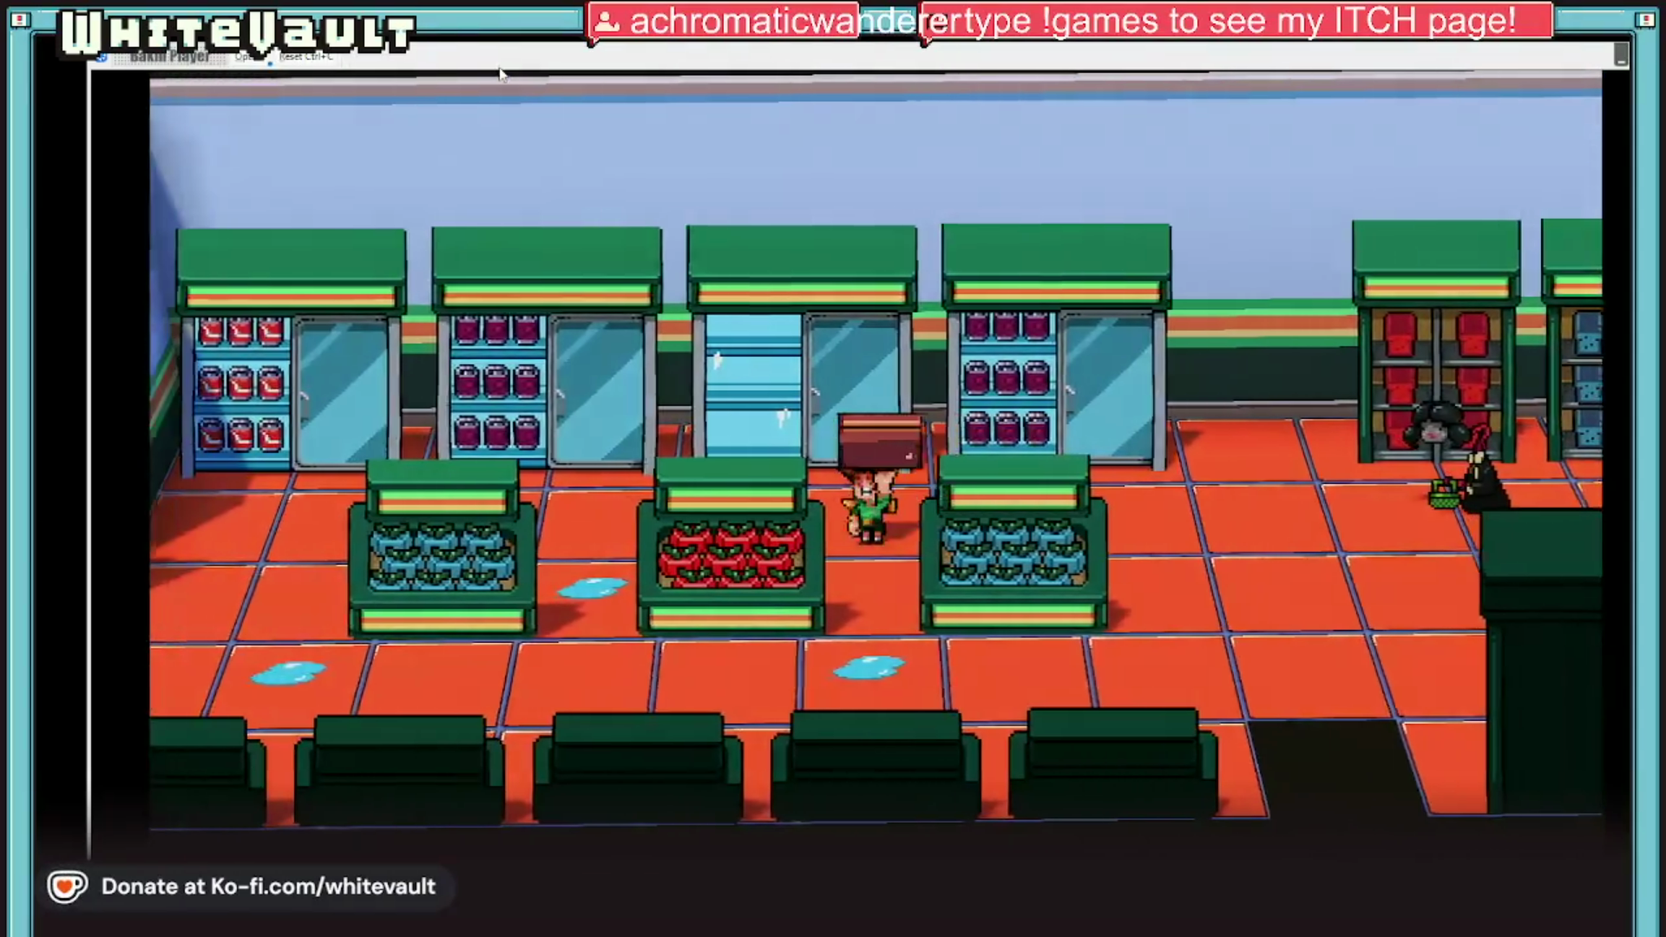
key("Left")
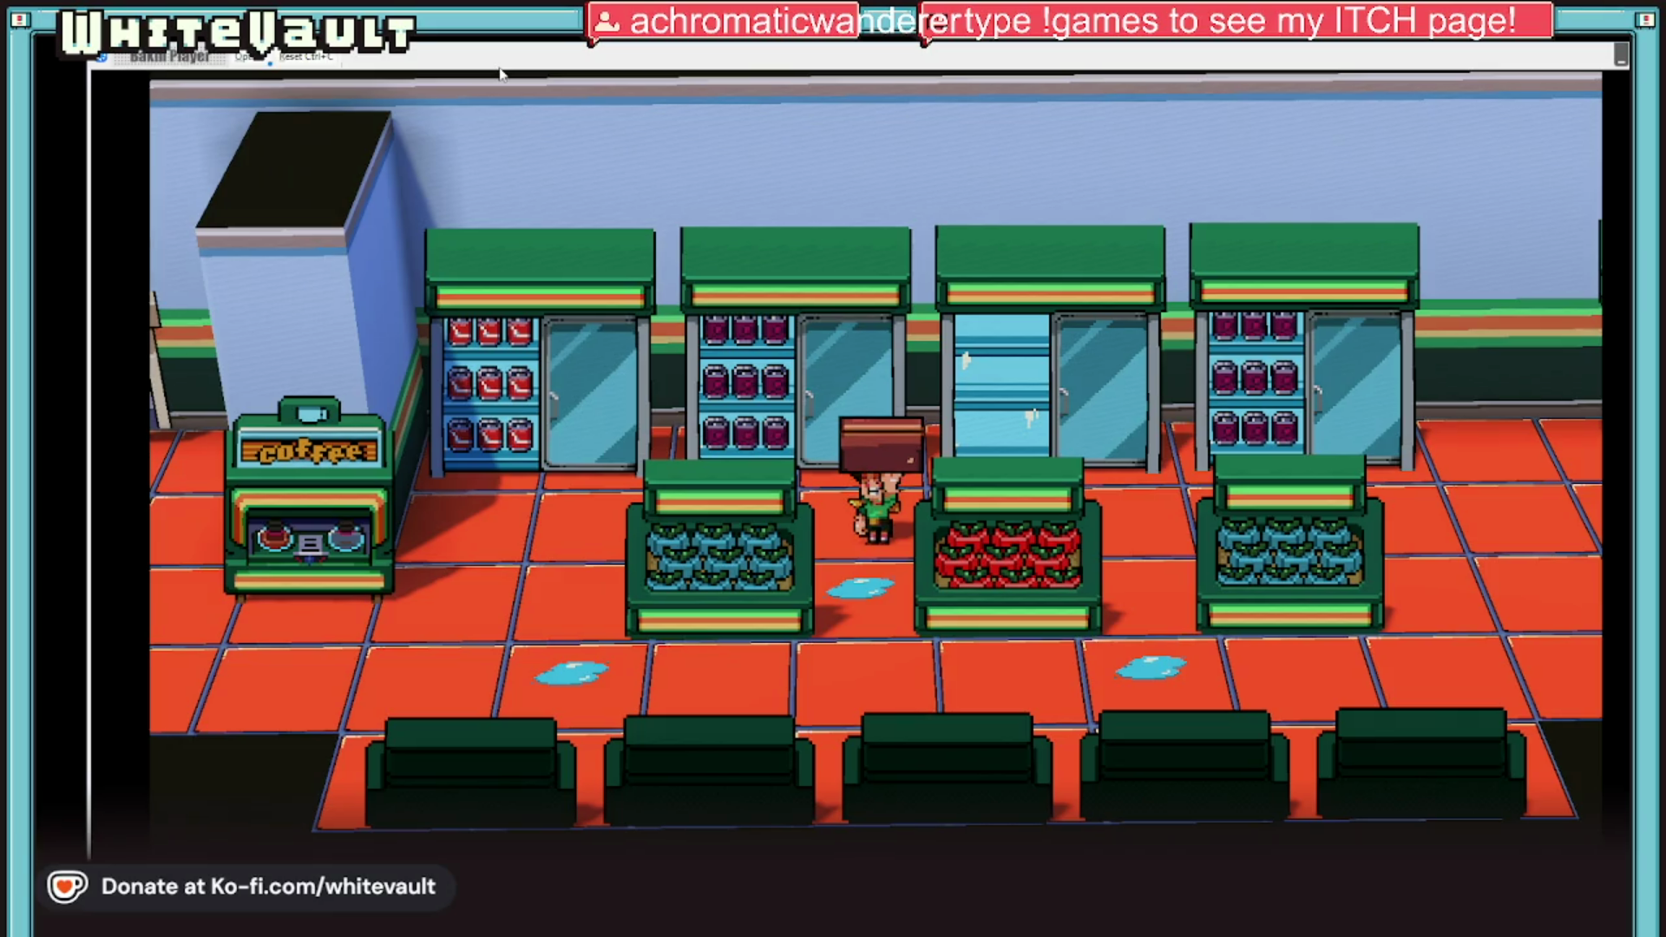
key("Left")
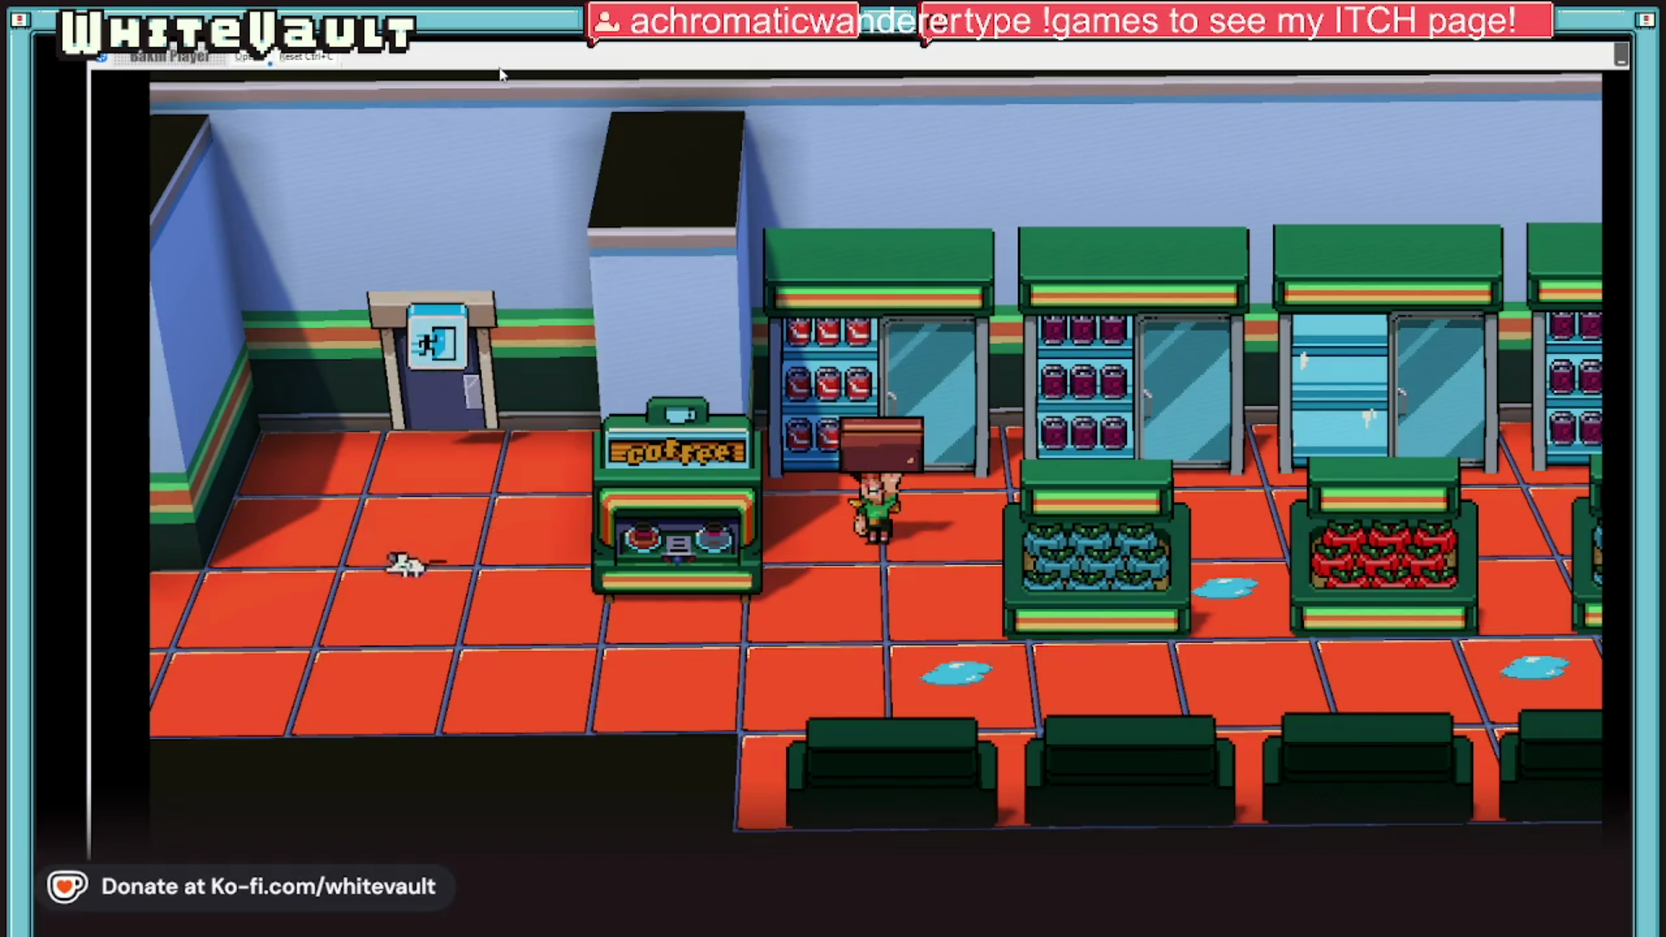
key("Down")
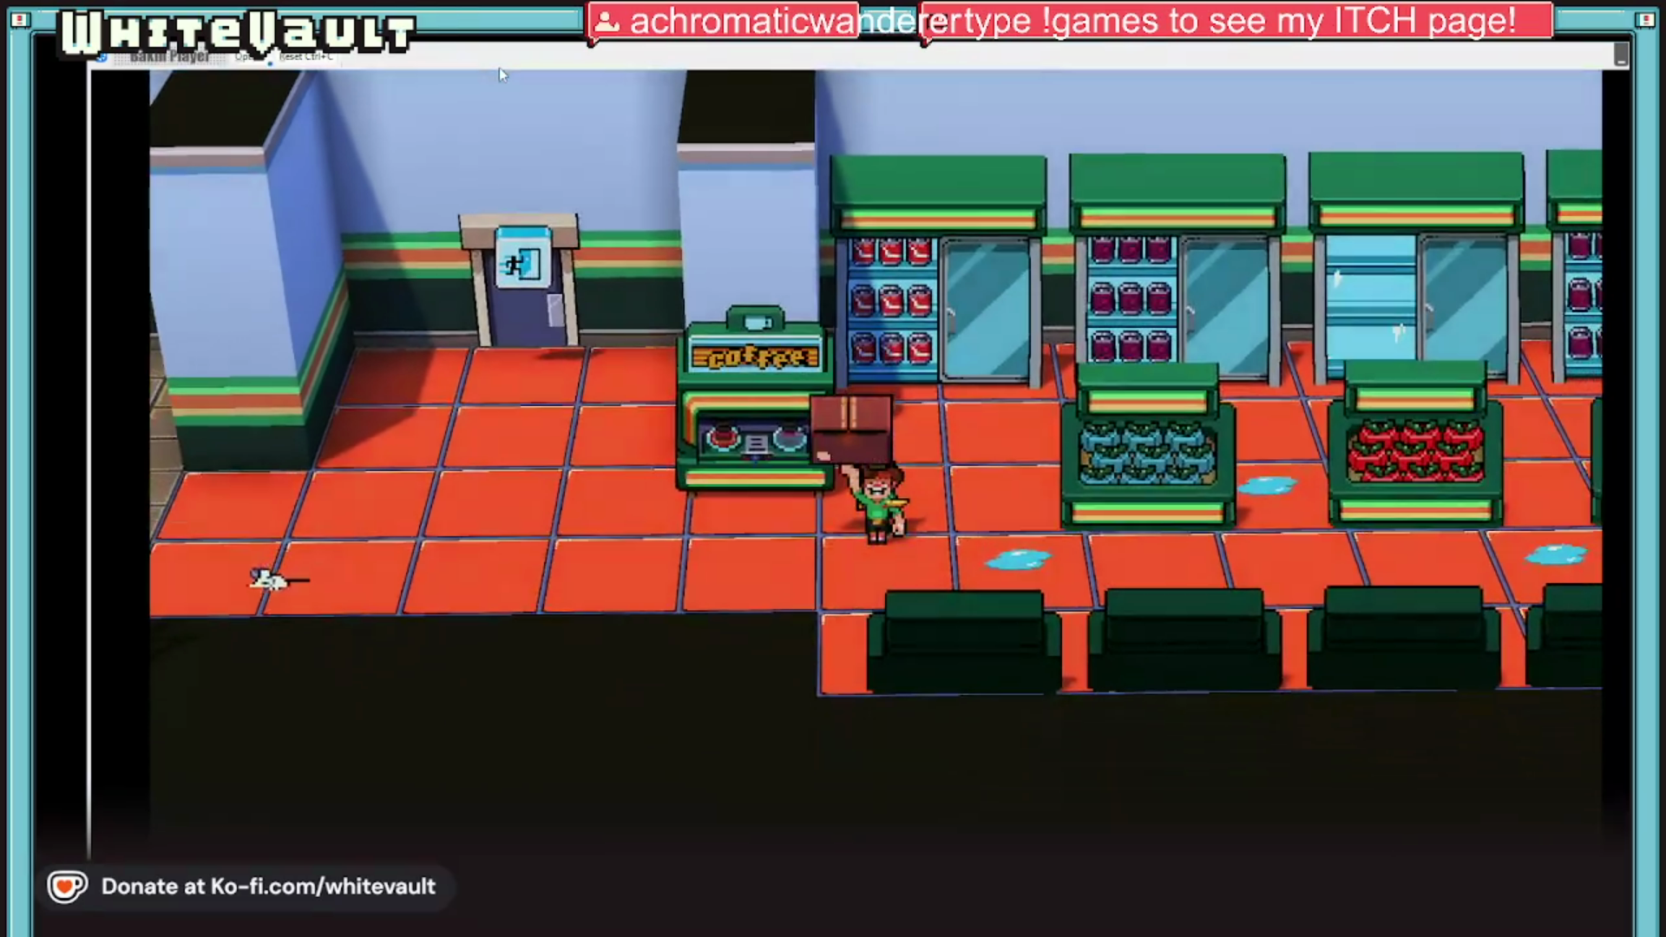
key("Down")
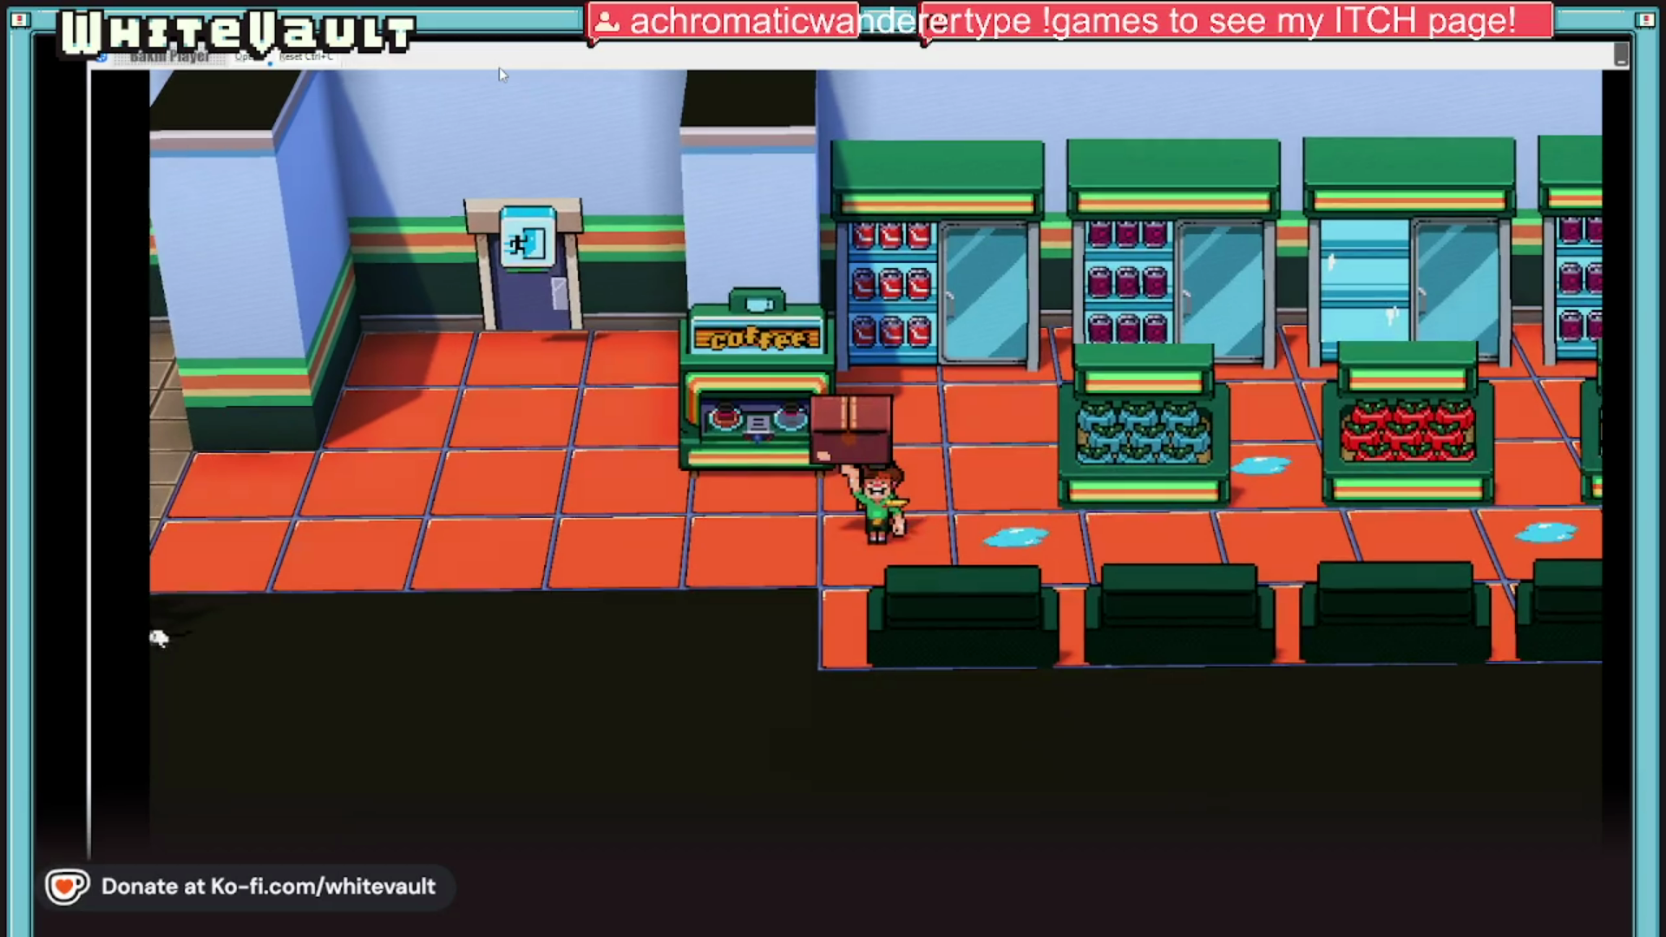
key("Right")
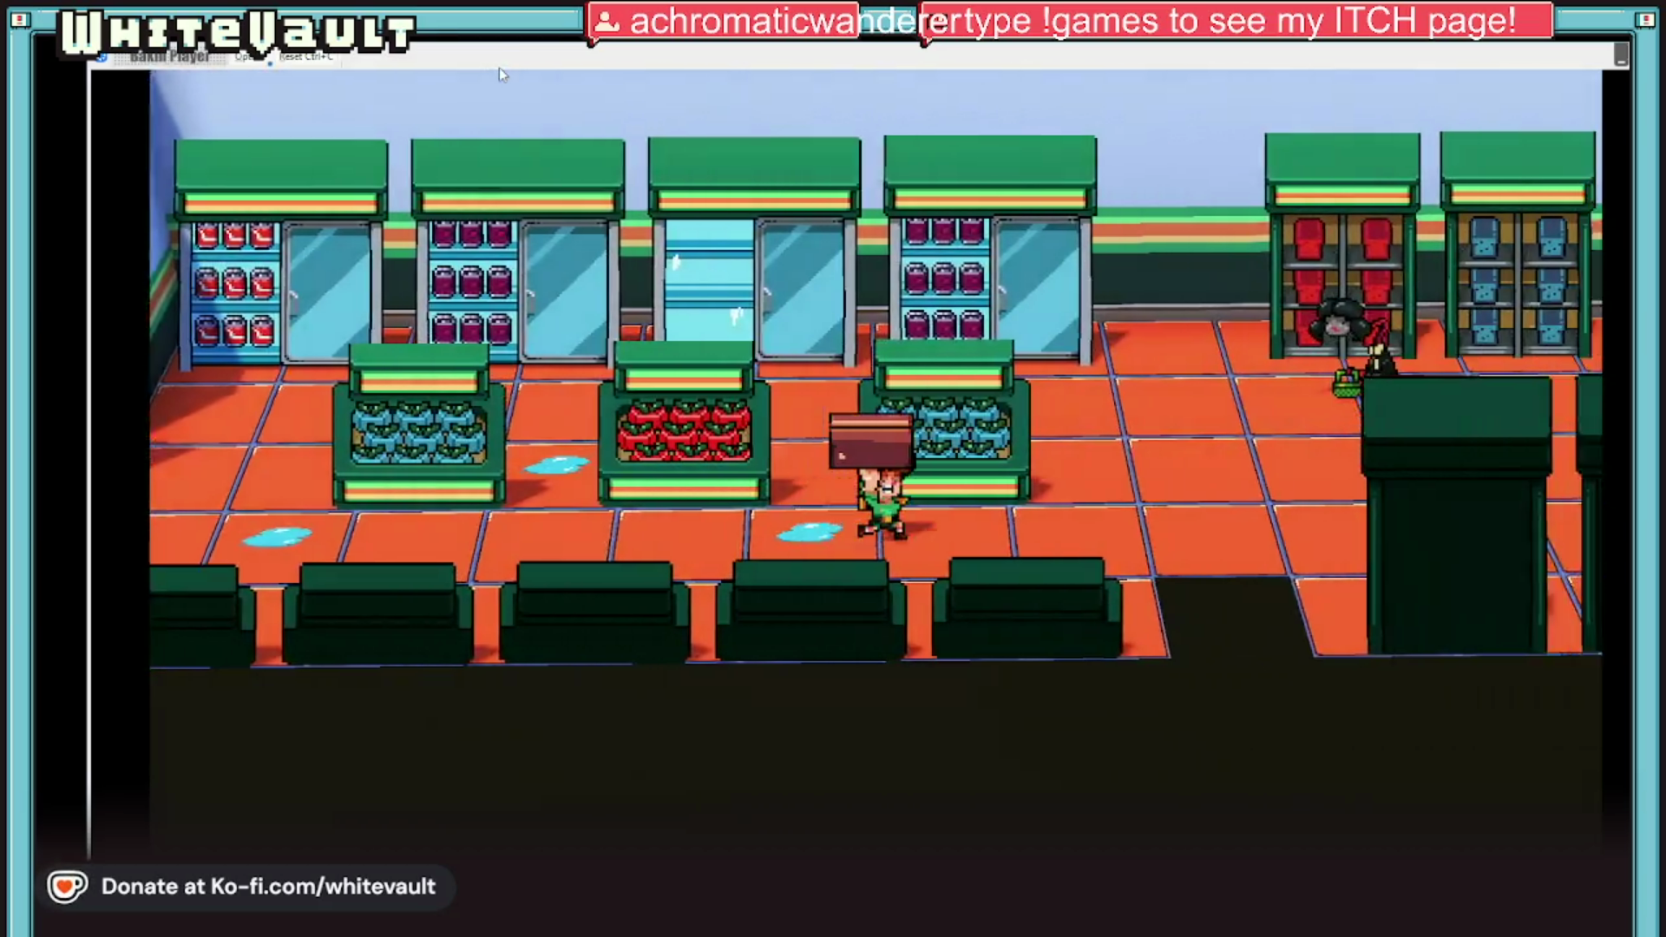
key("Right")
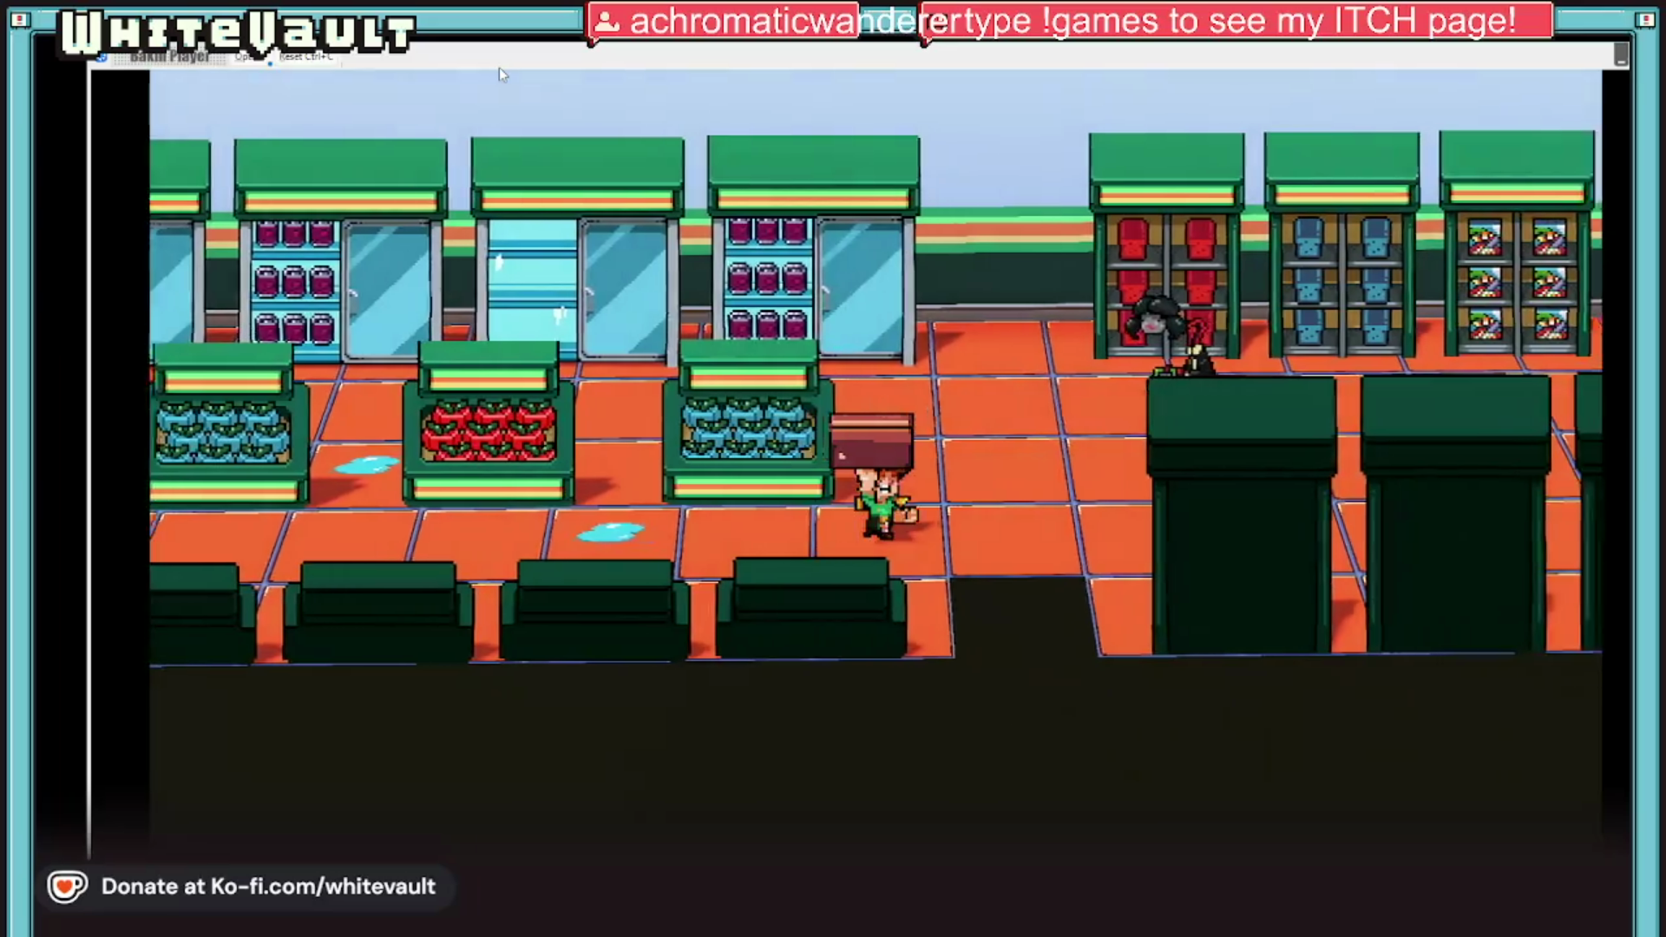
key("Up")
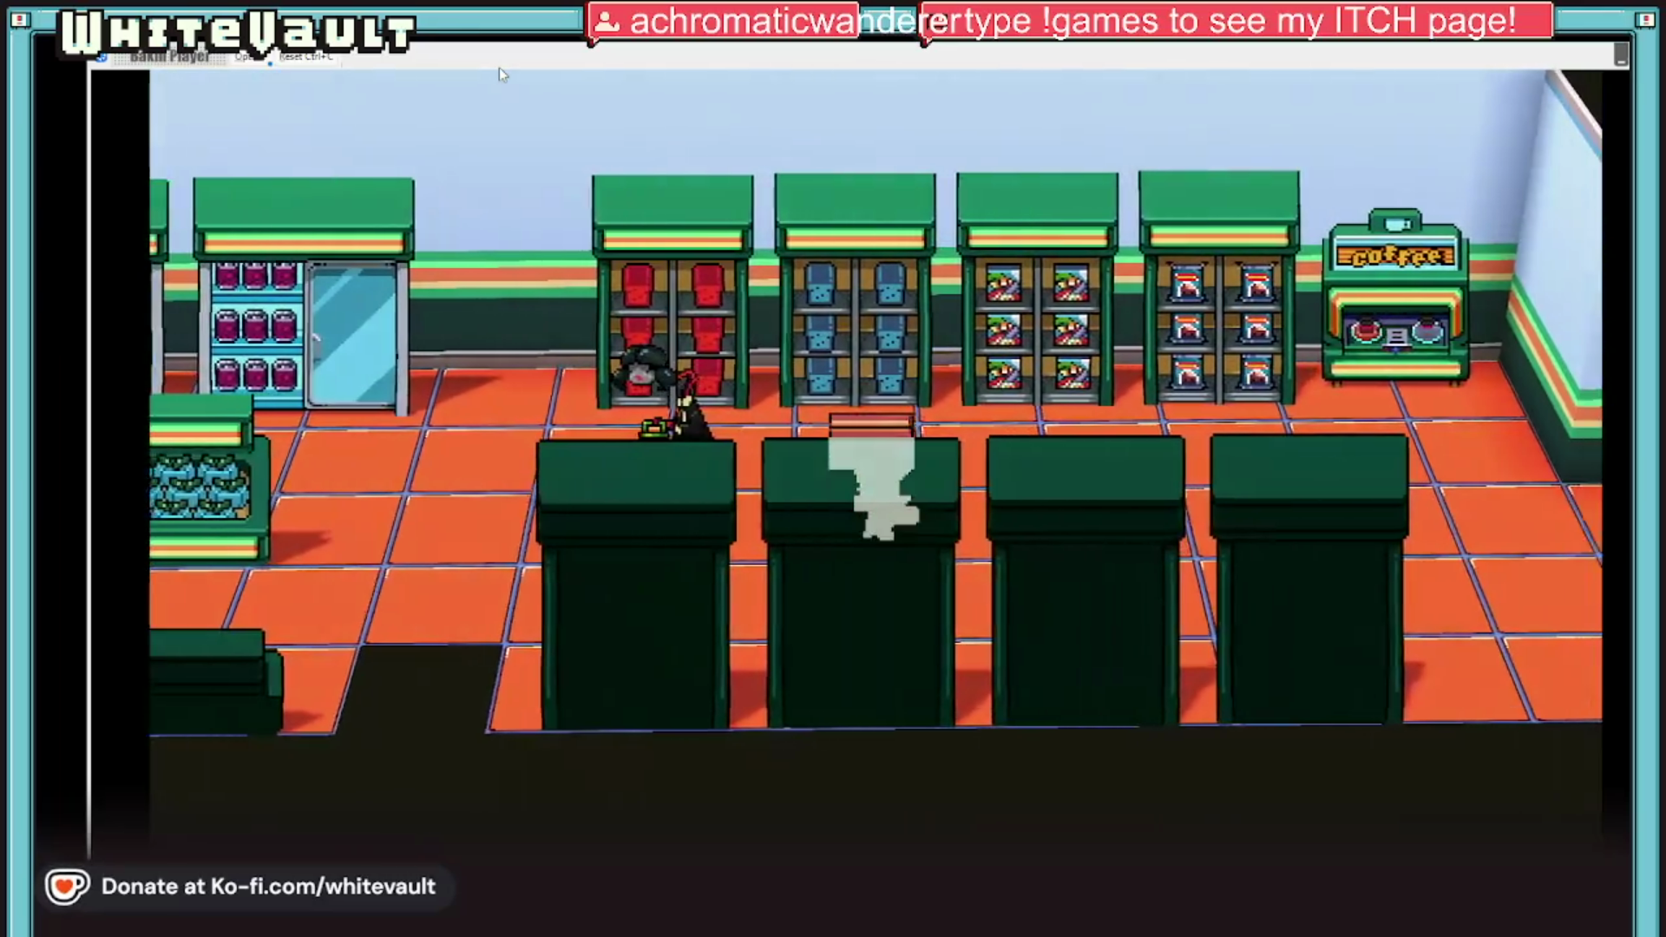
key("Right")
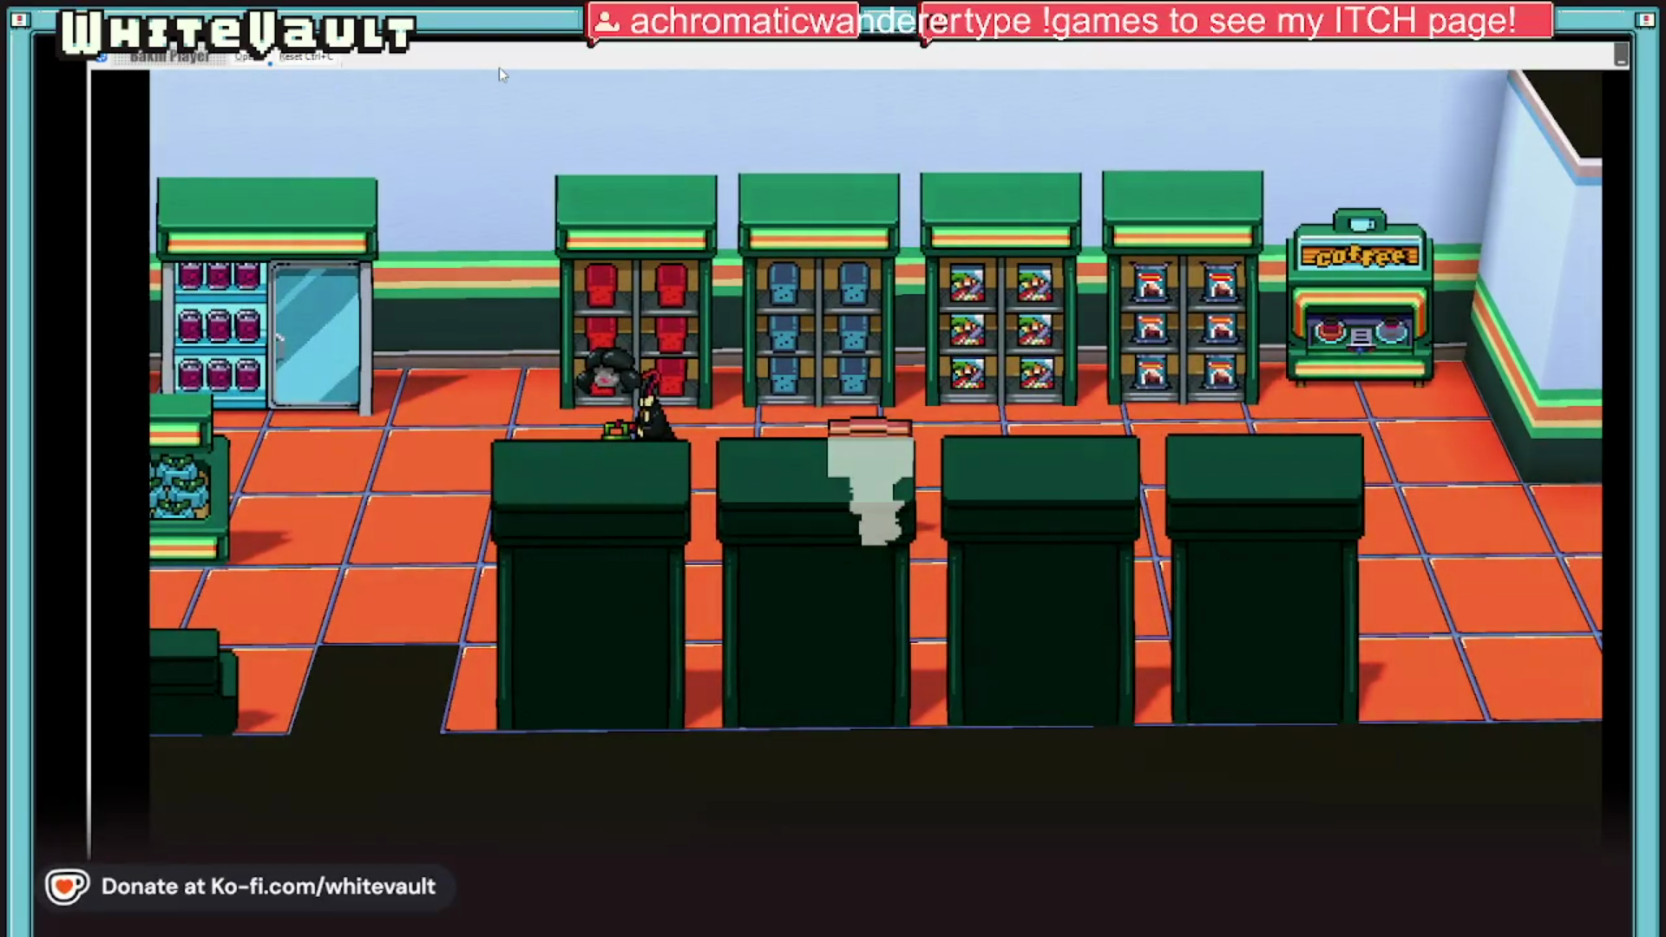
key("Right")
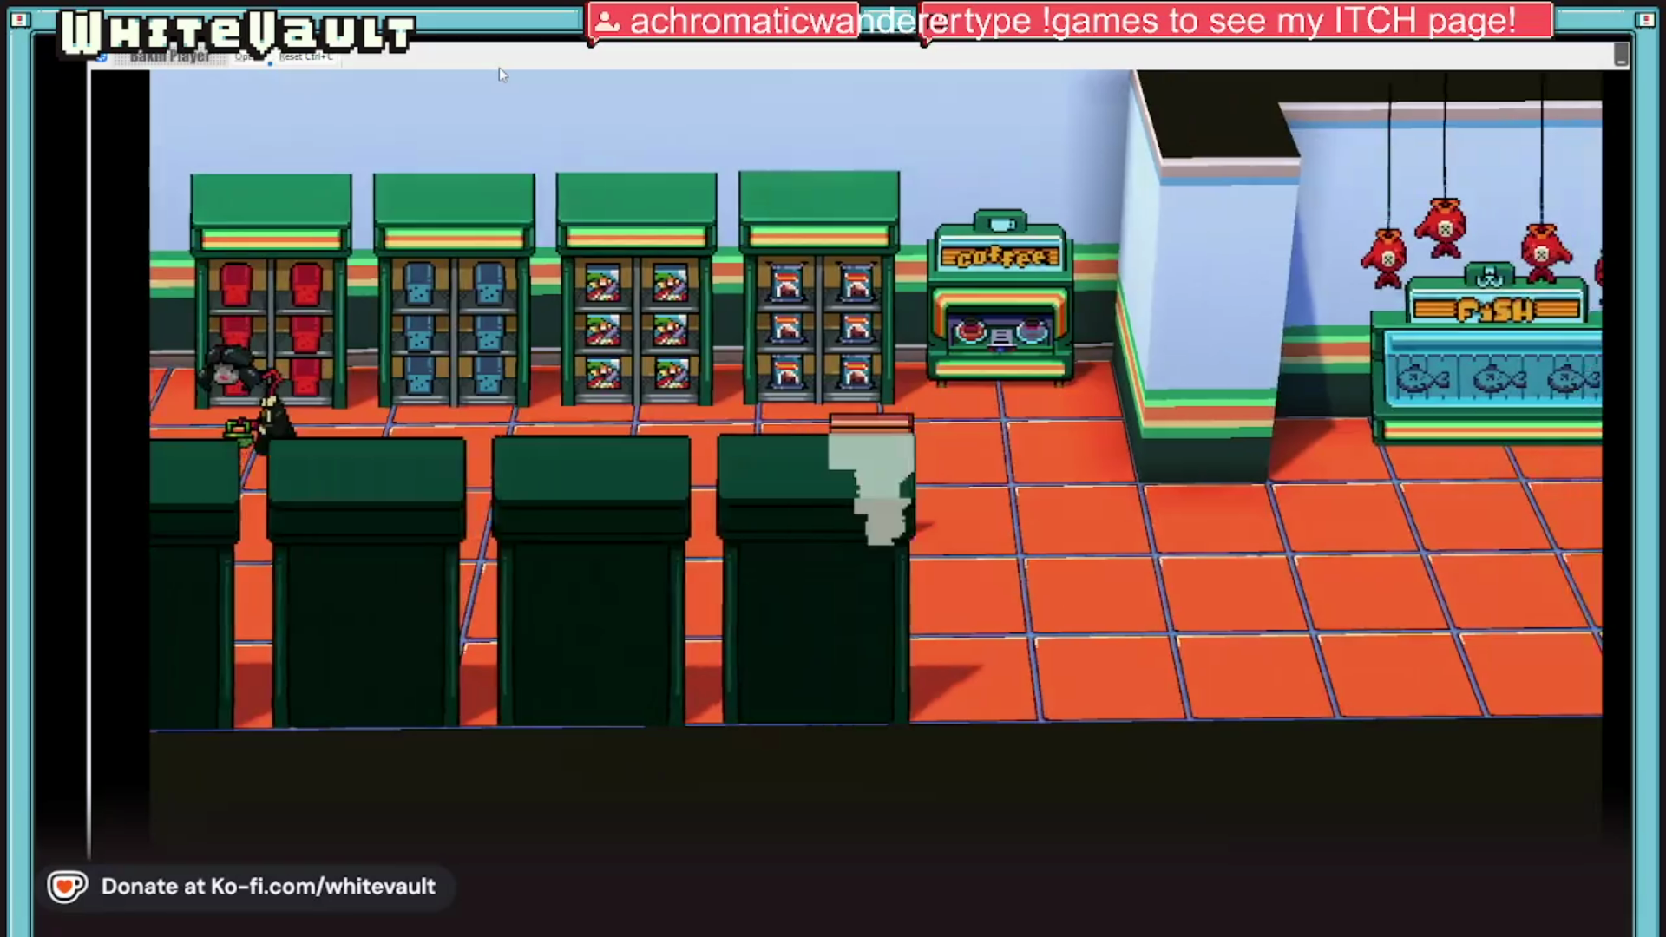
key("Down")
key("Right")
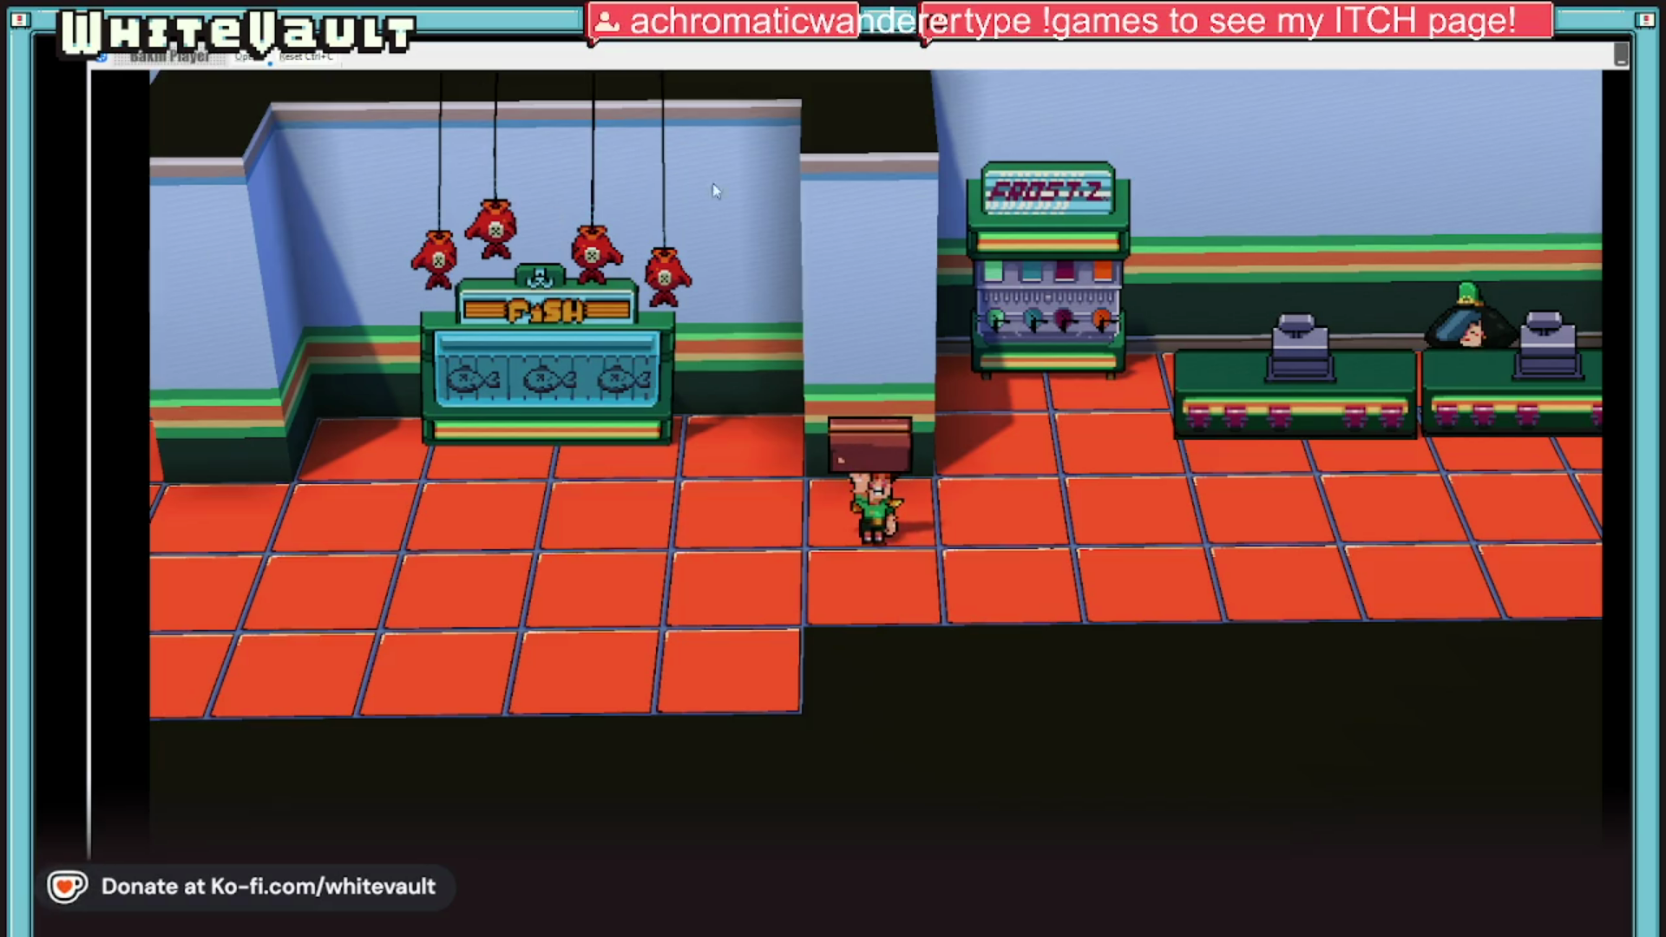
Step: Carry the box to the middle fridge and stock it with green cans
key("Left")
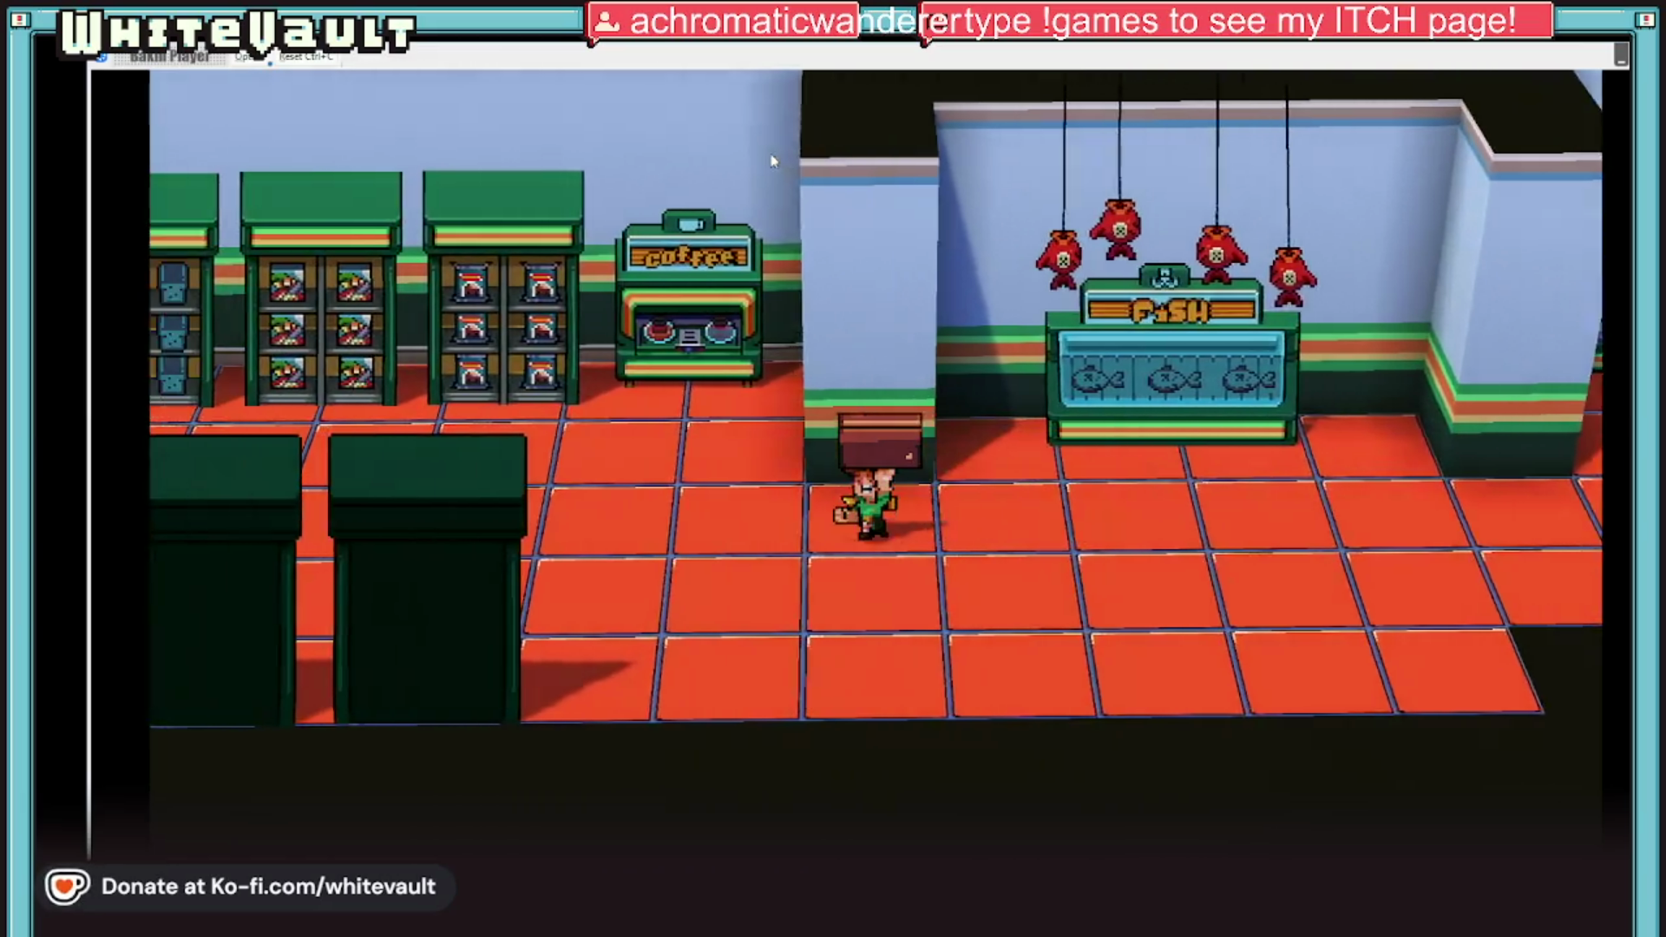
key("Left")
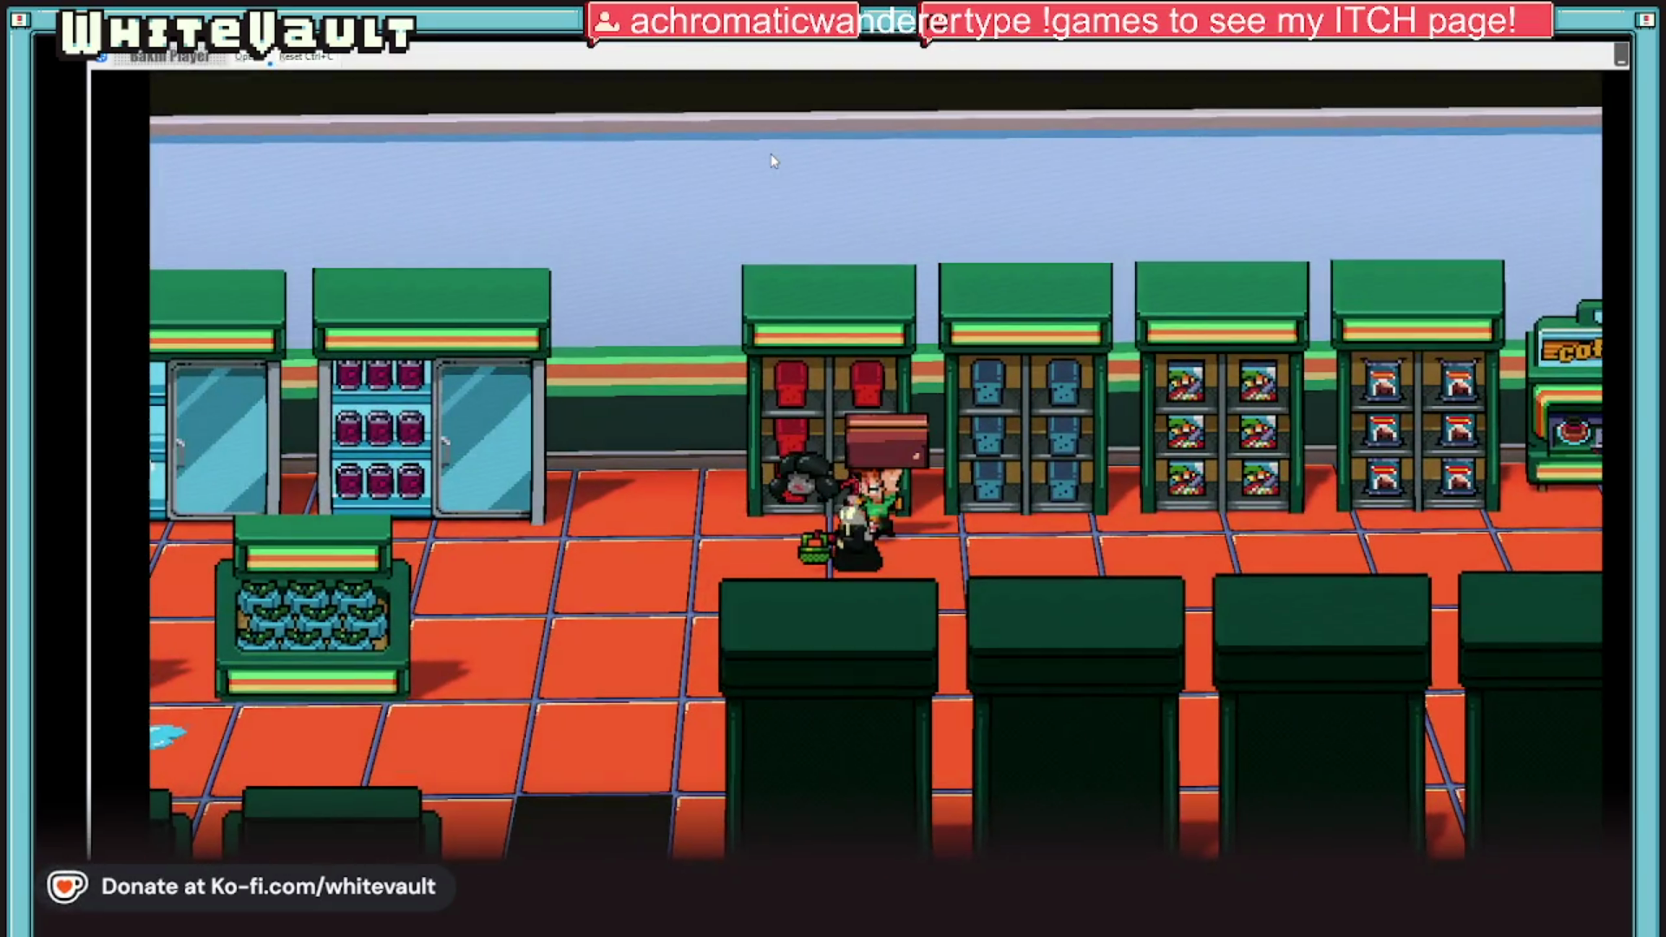
key("Up")
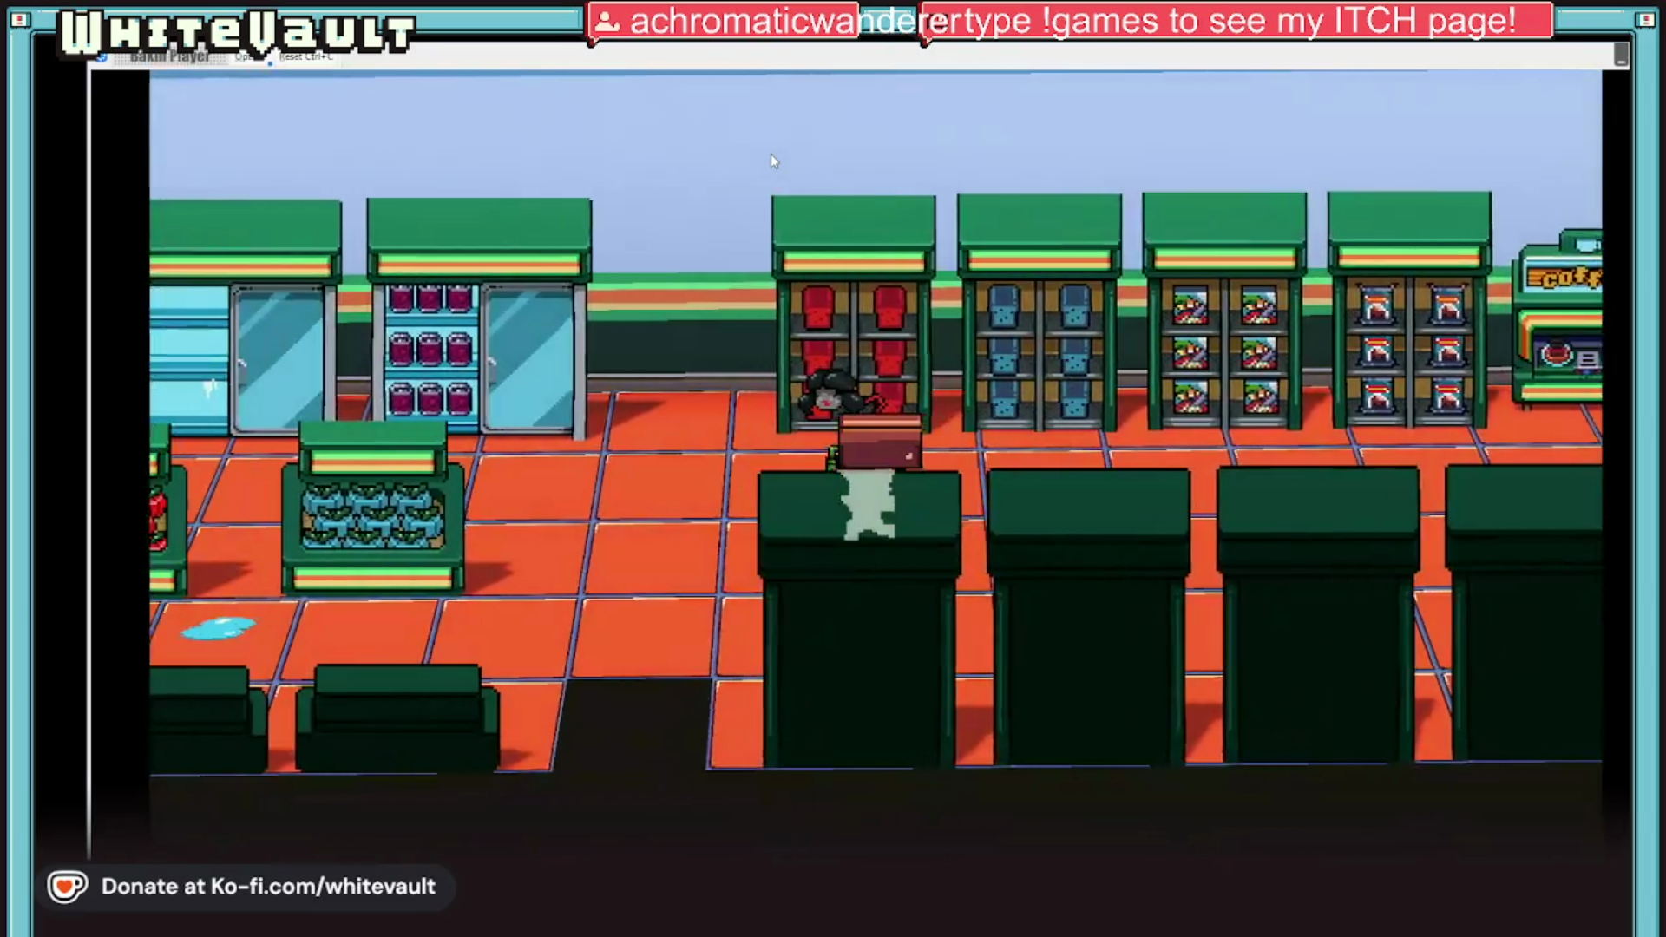
key("Left")
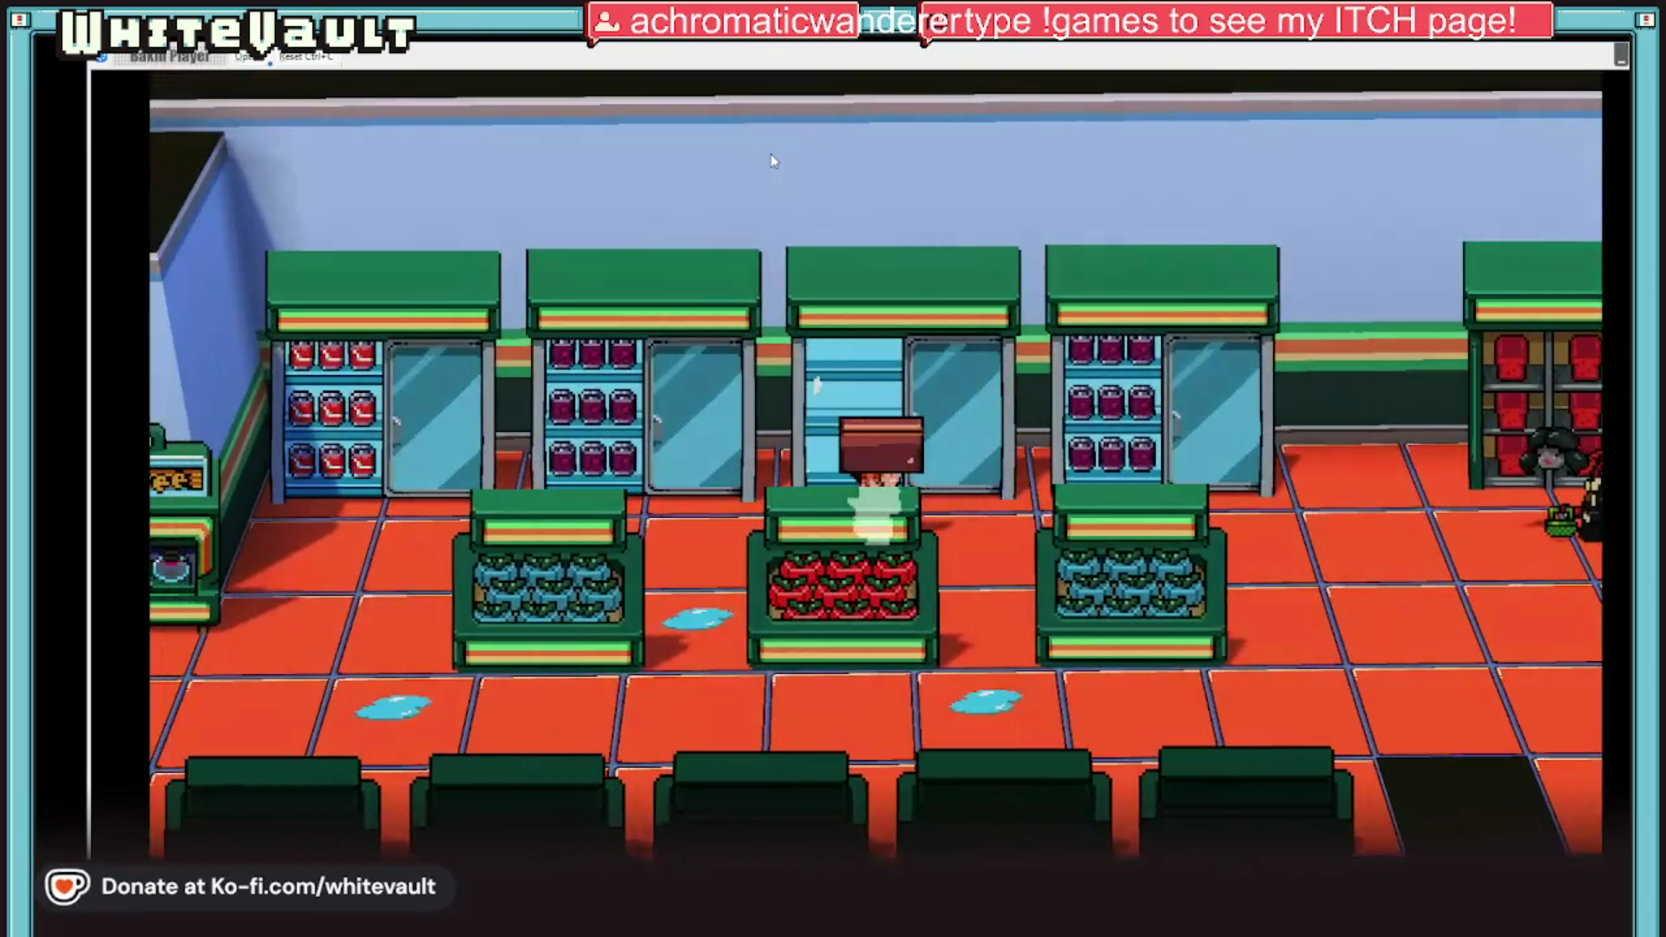
key("Up")
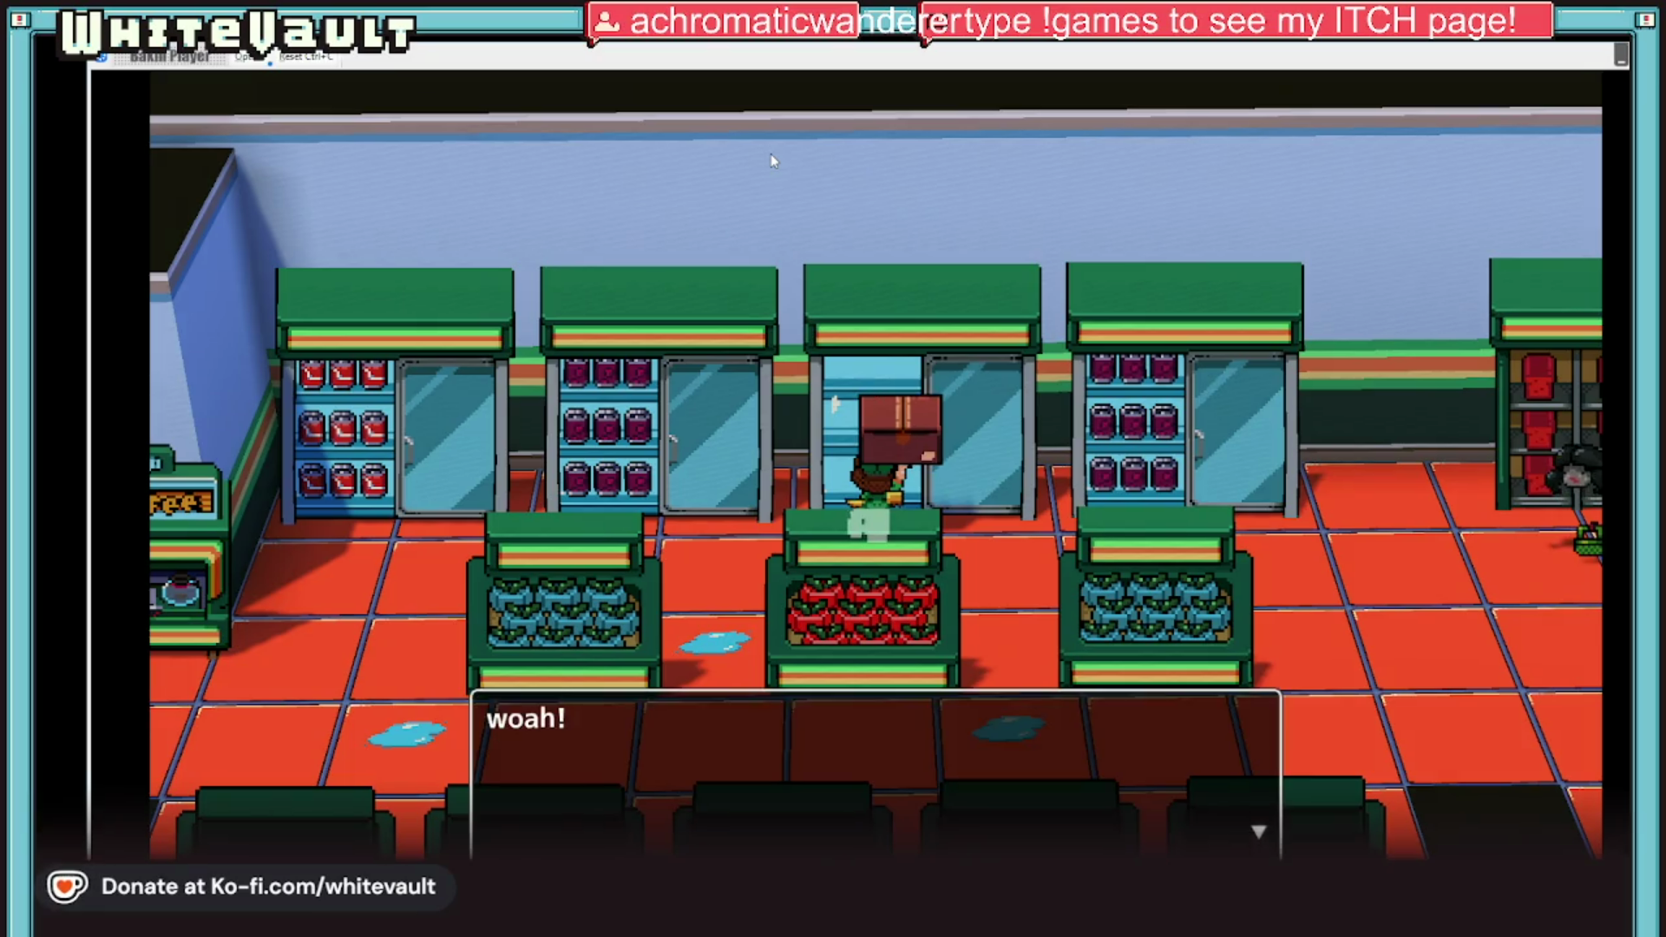
key("Return")
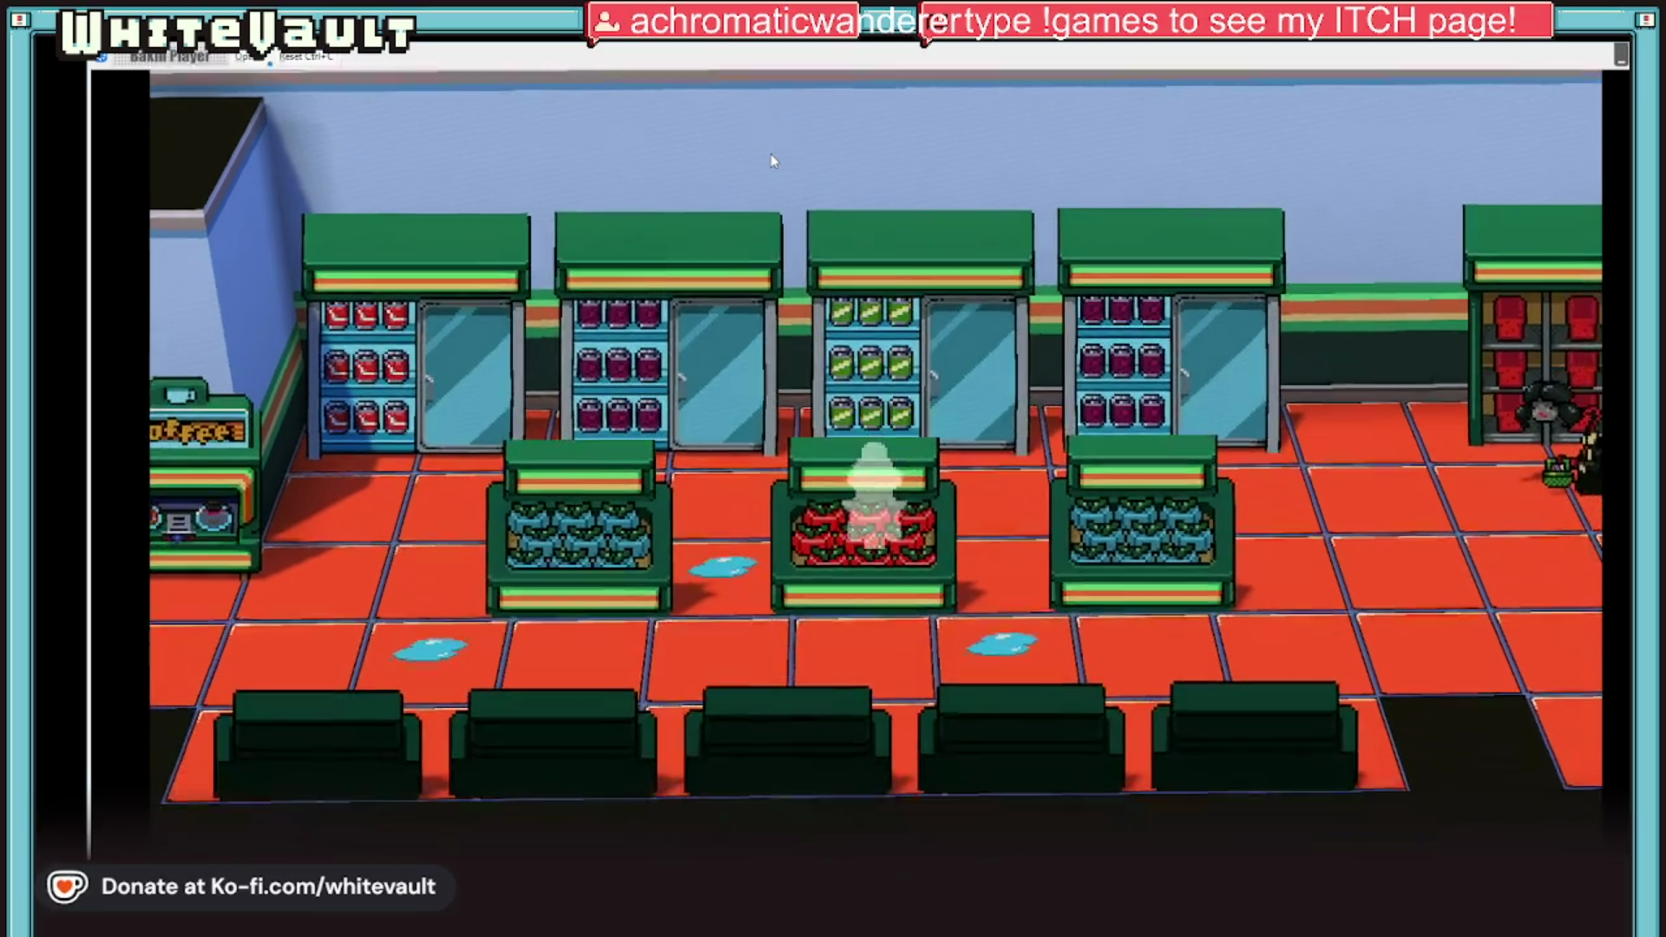
key("Right")
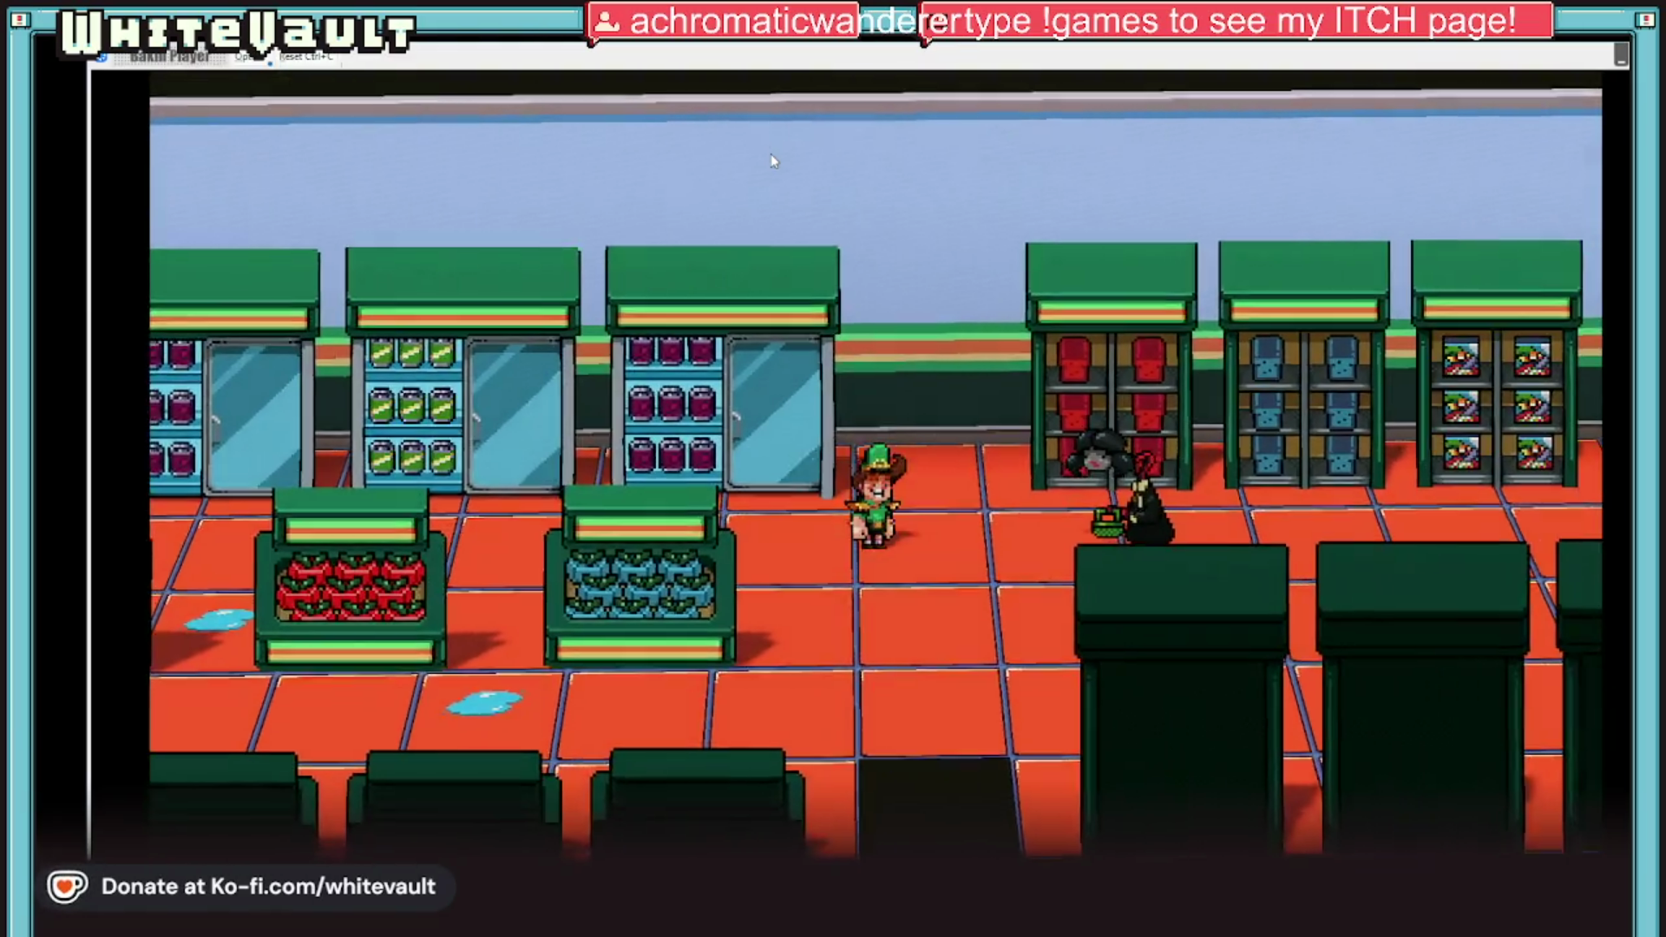
Step: Fetch a new box from the storage room button and stock the middle freezer
key("Down")
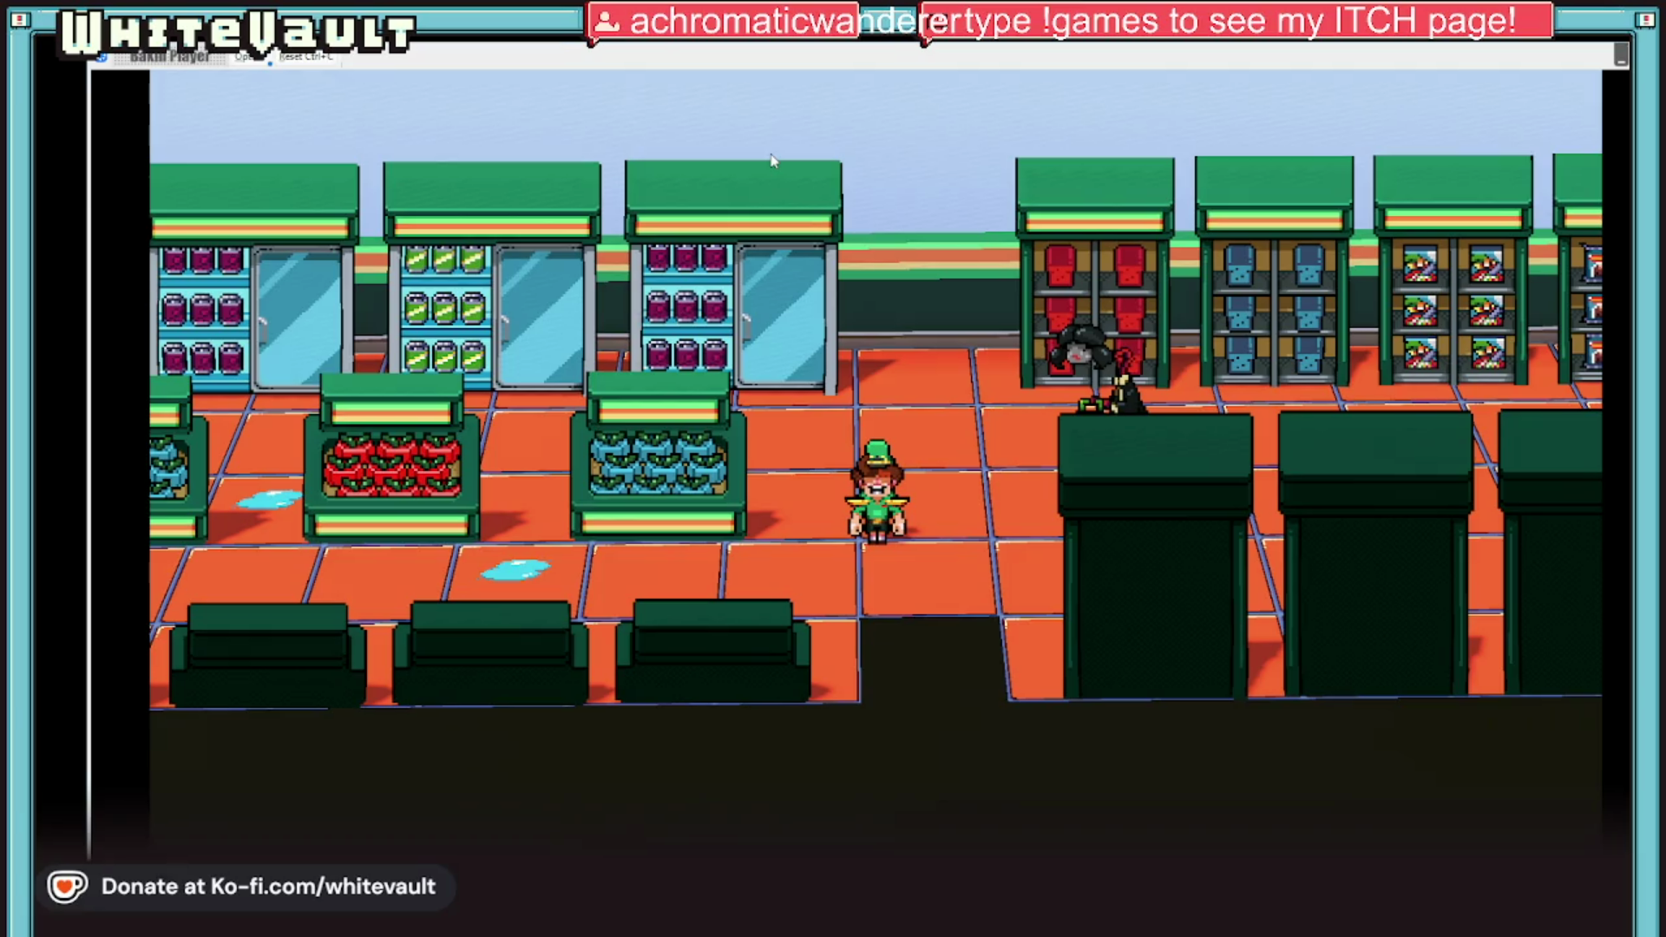
key("Left")
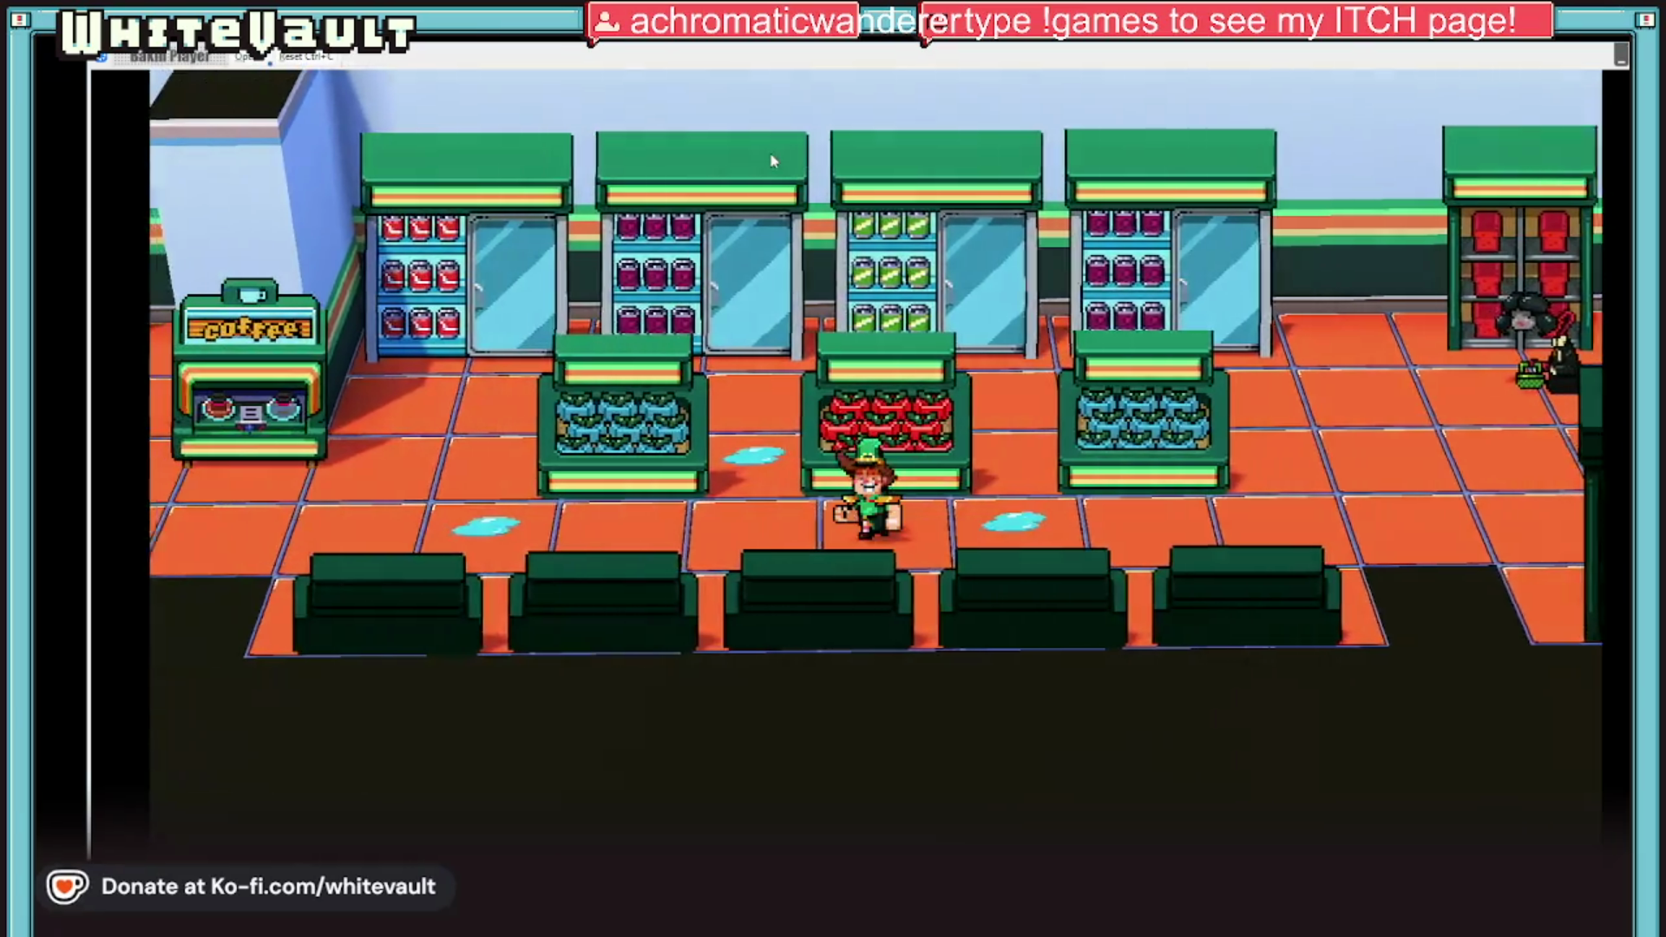
key("Left")
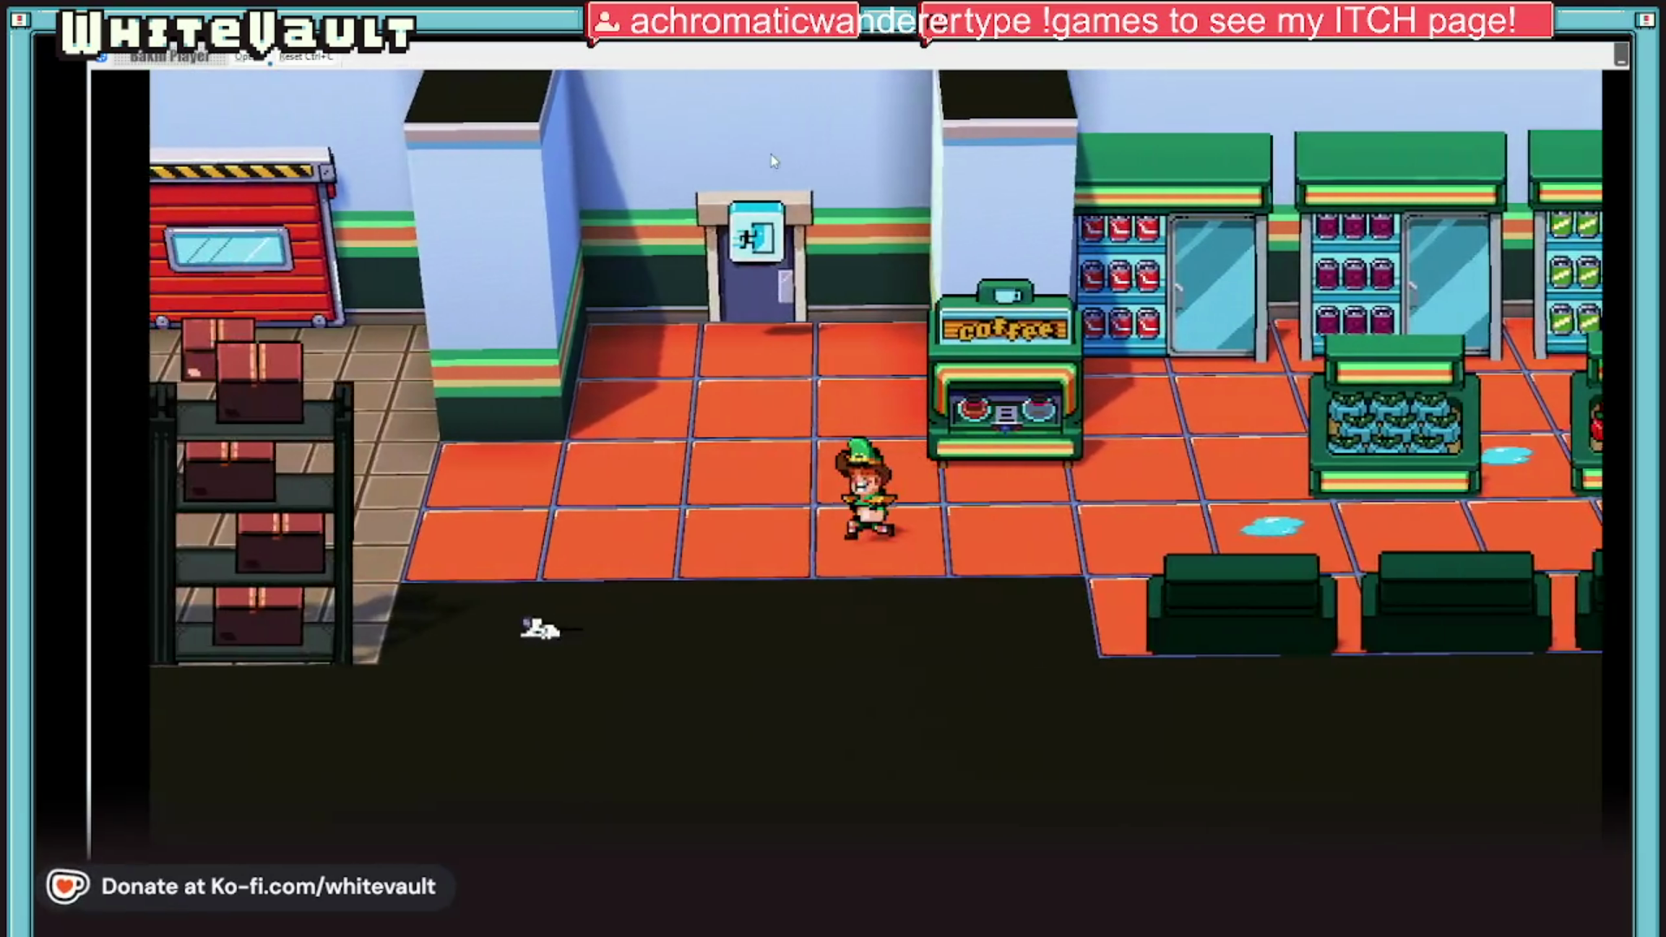
key("Left")
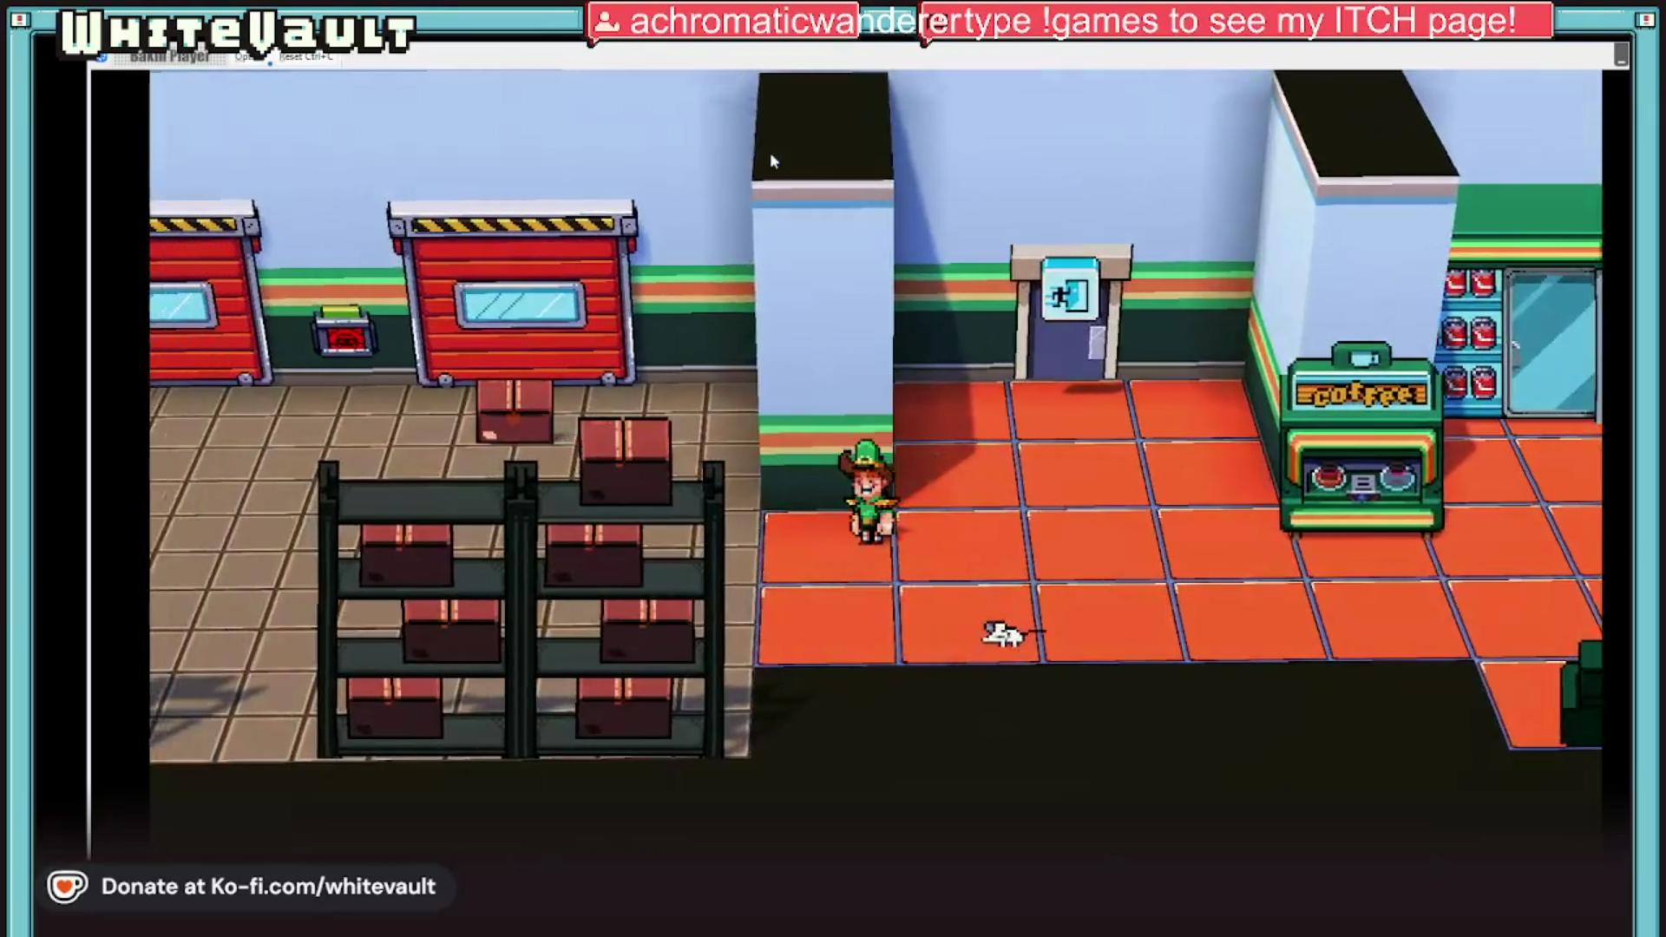
key("Down")
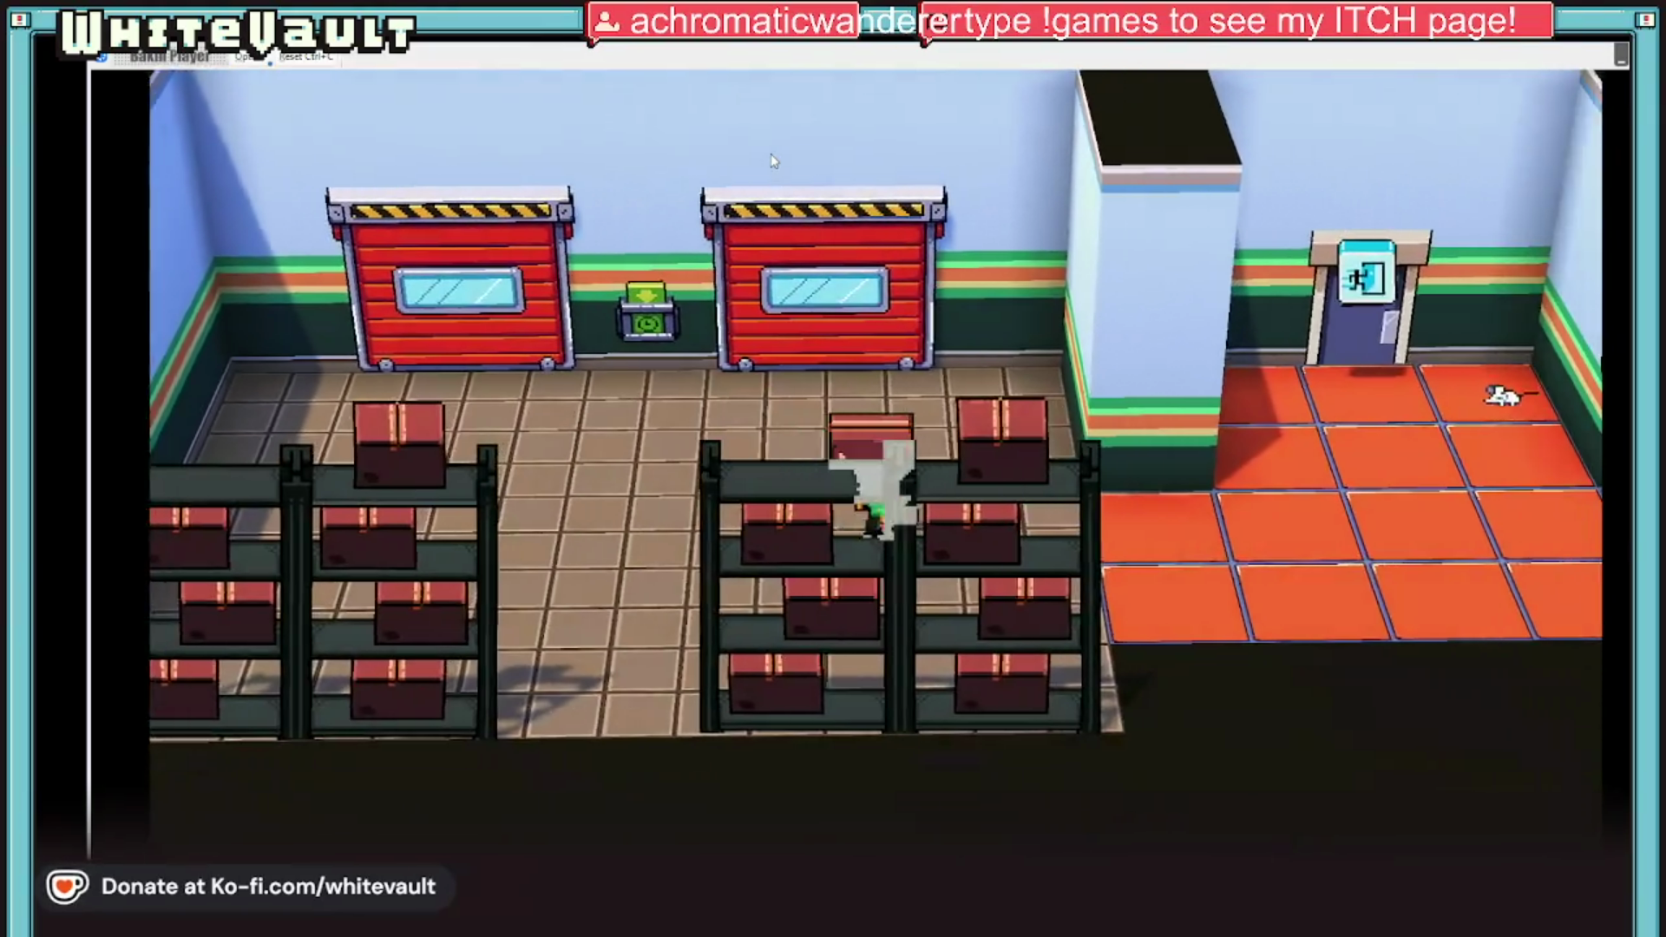
key("Right")
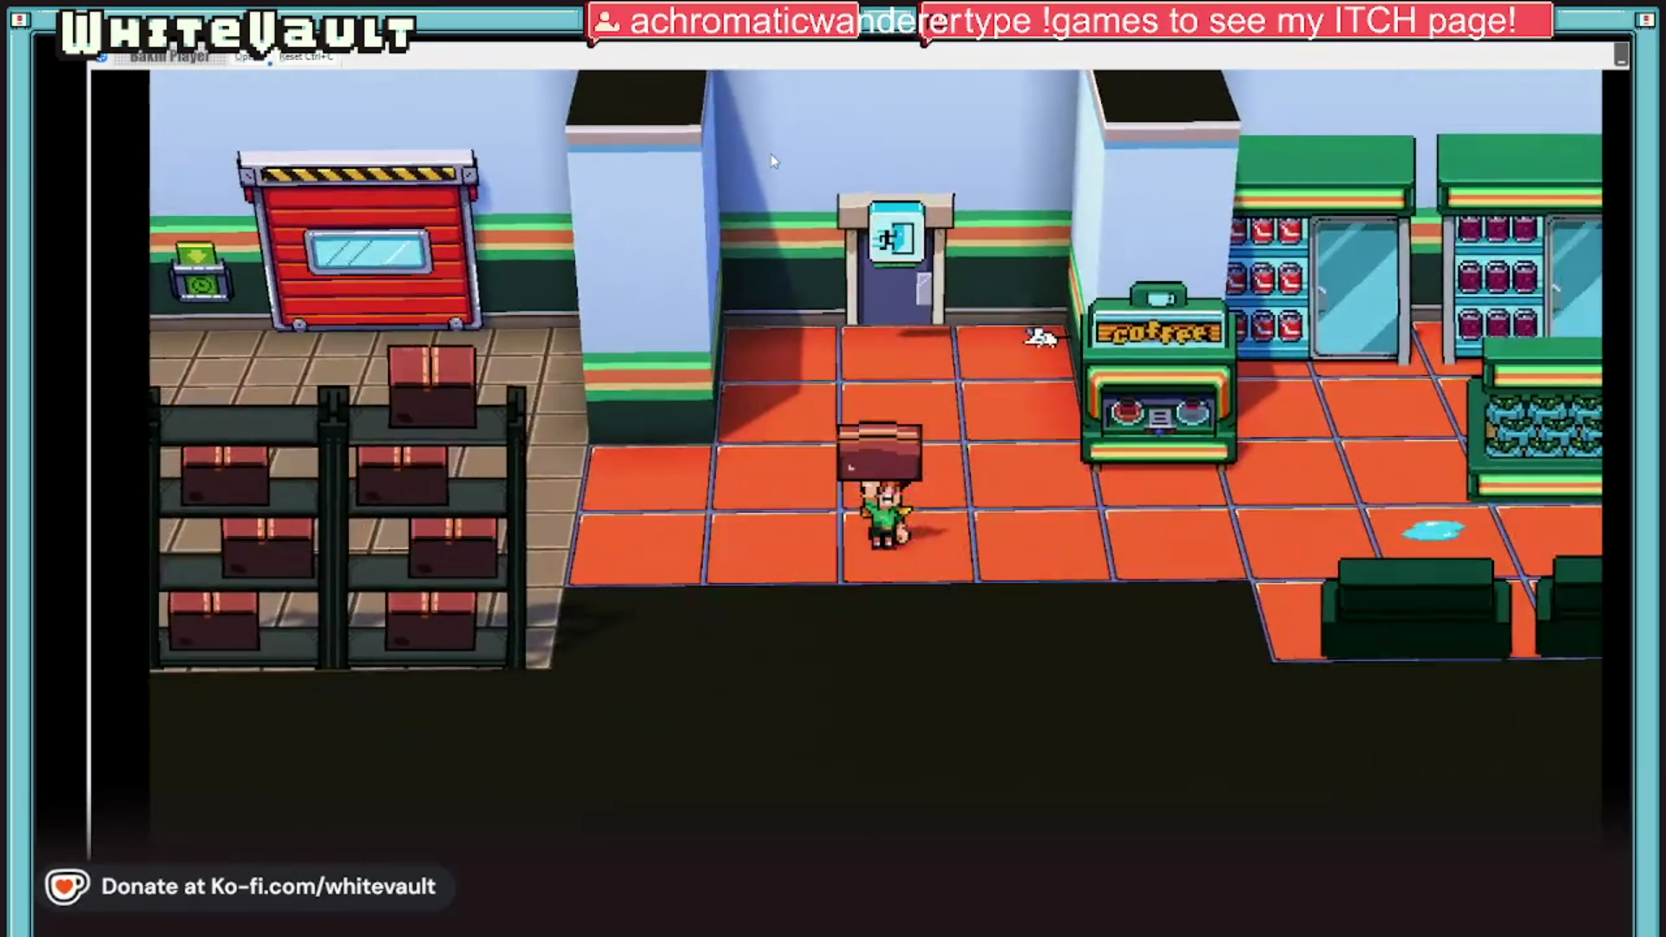
key("Up")
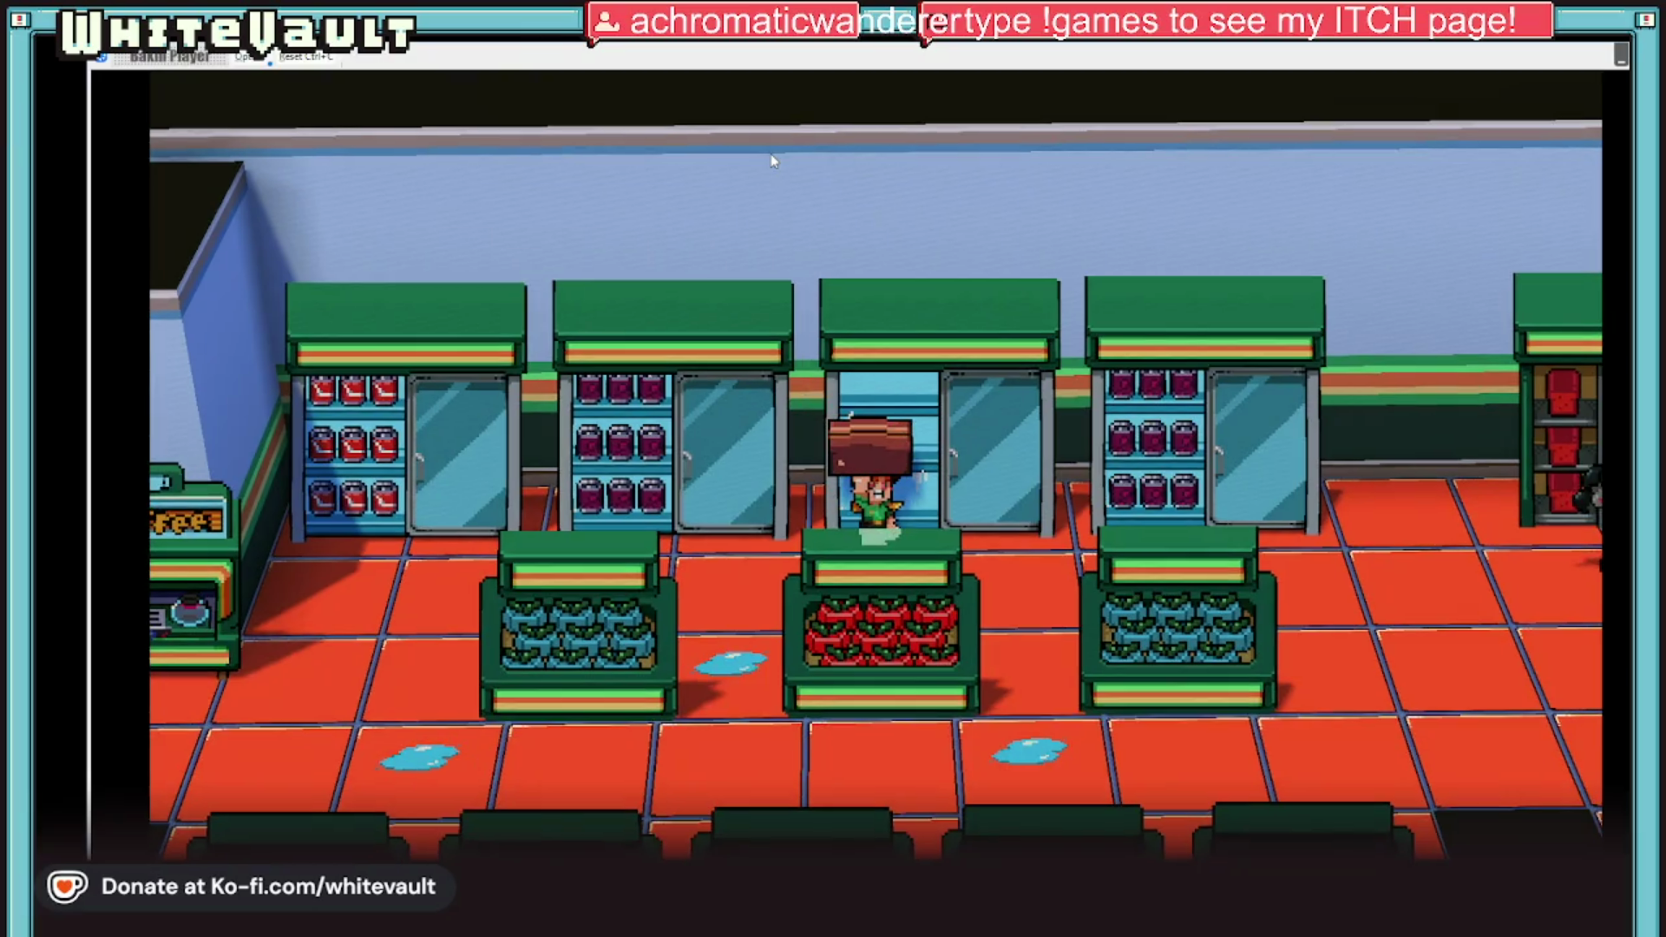
key("Return")
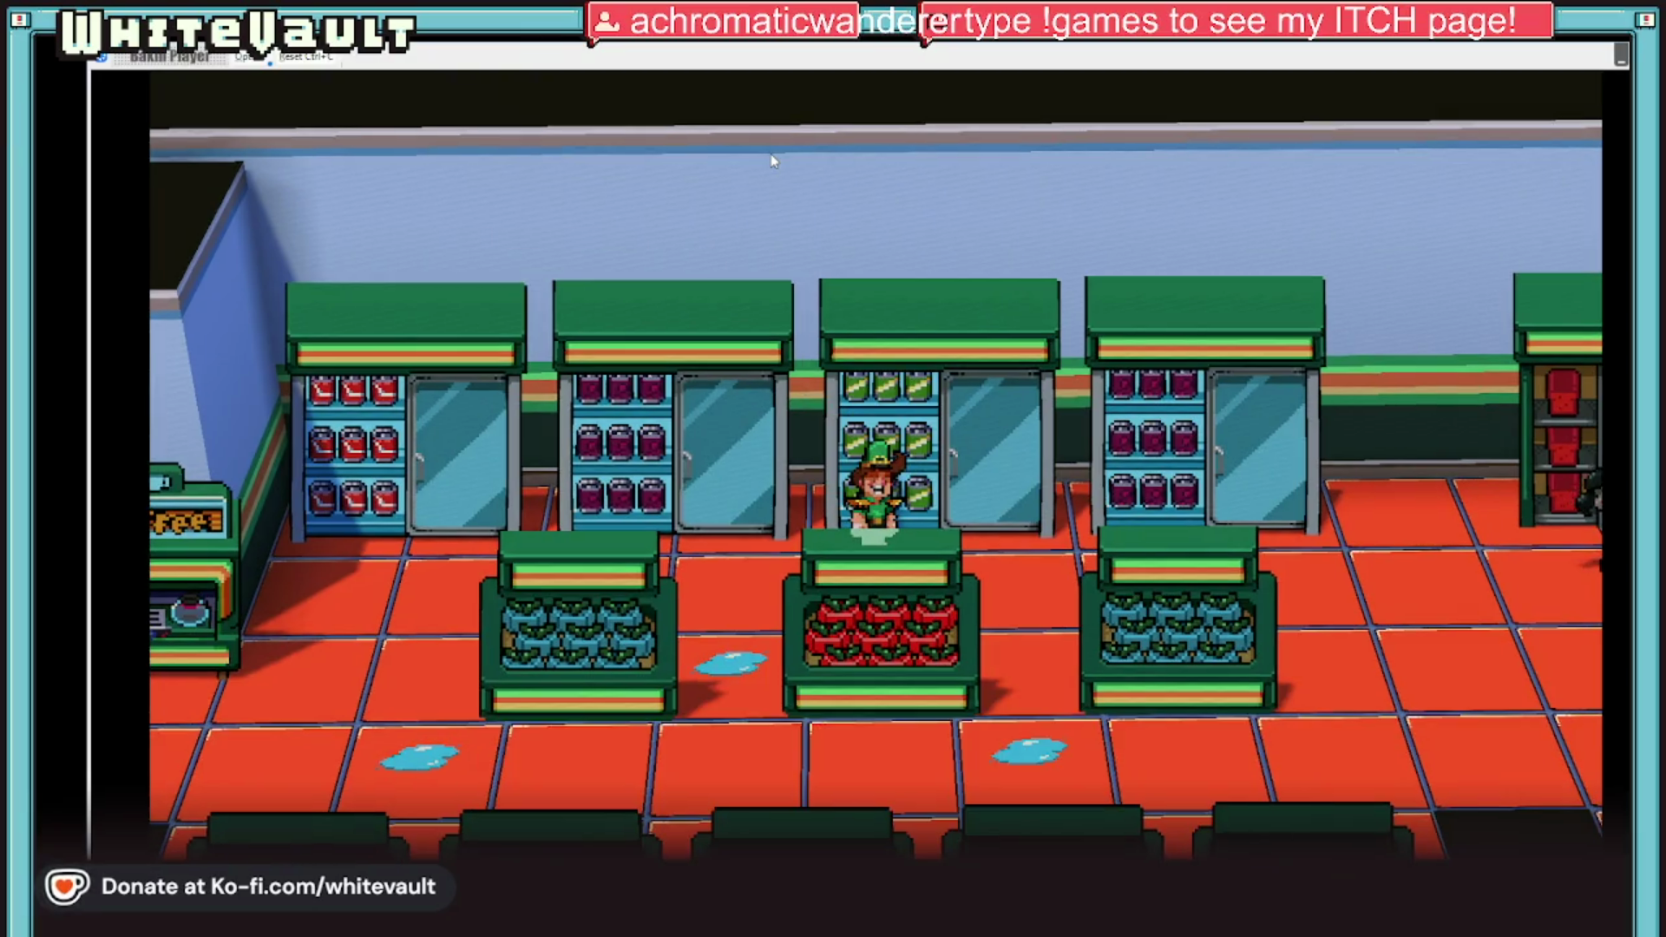
Step: Walk left past the fridges and coffee machine to the staff door
key("Left")
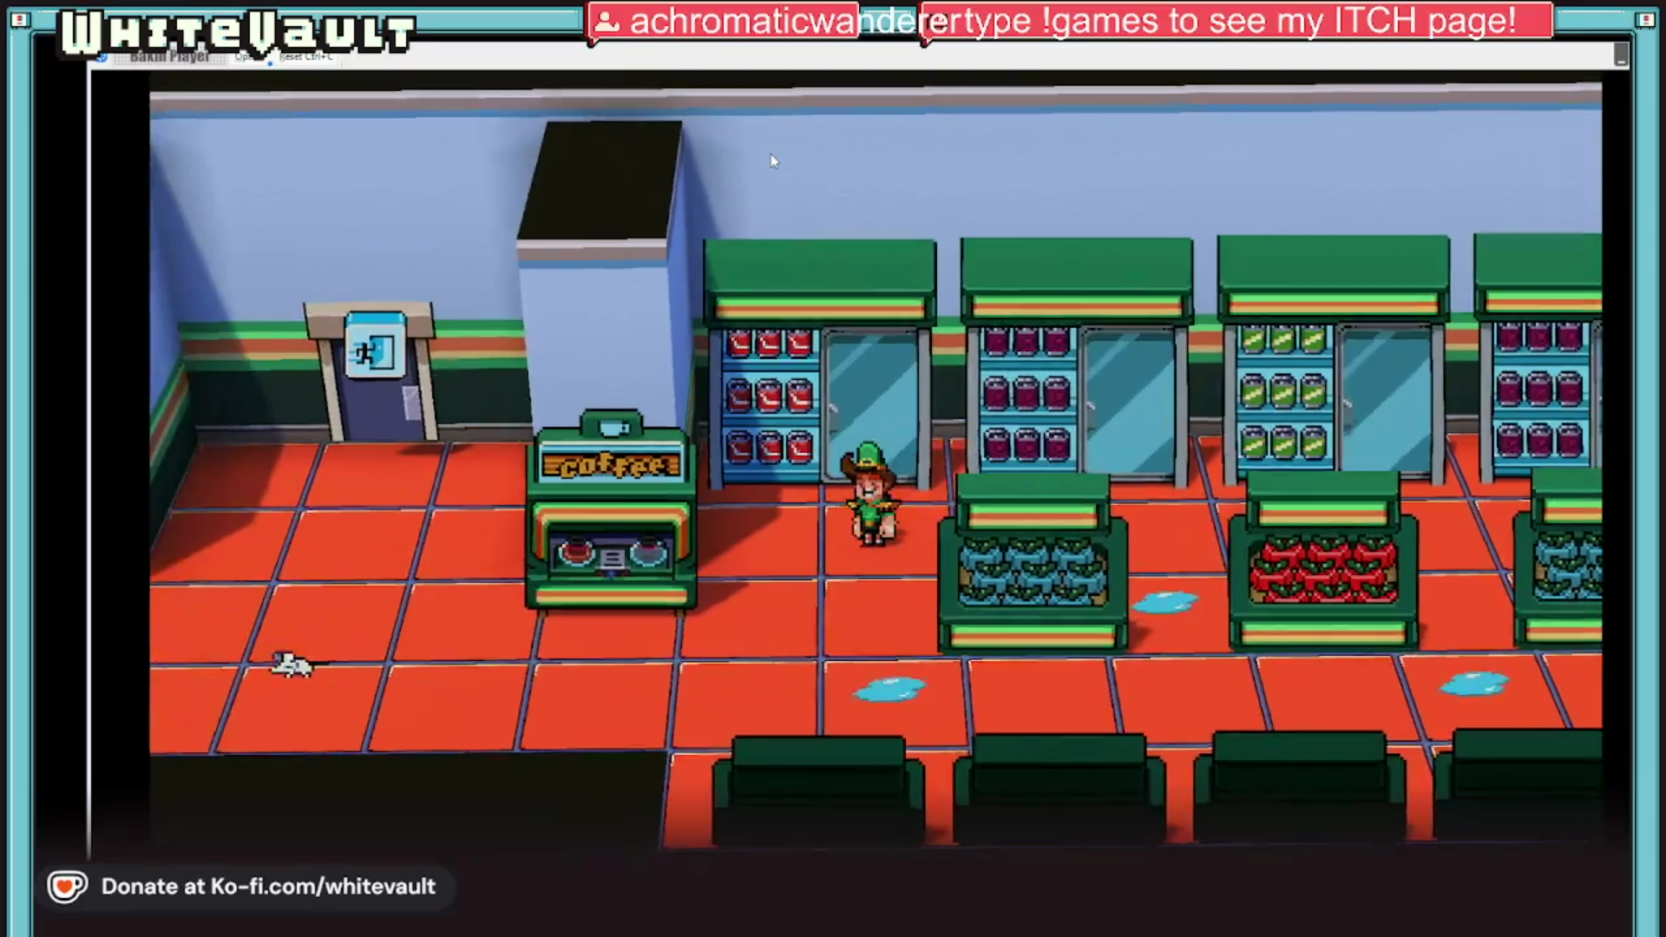
key("Left")
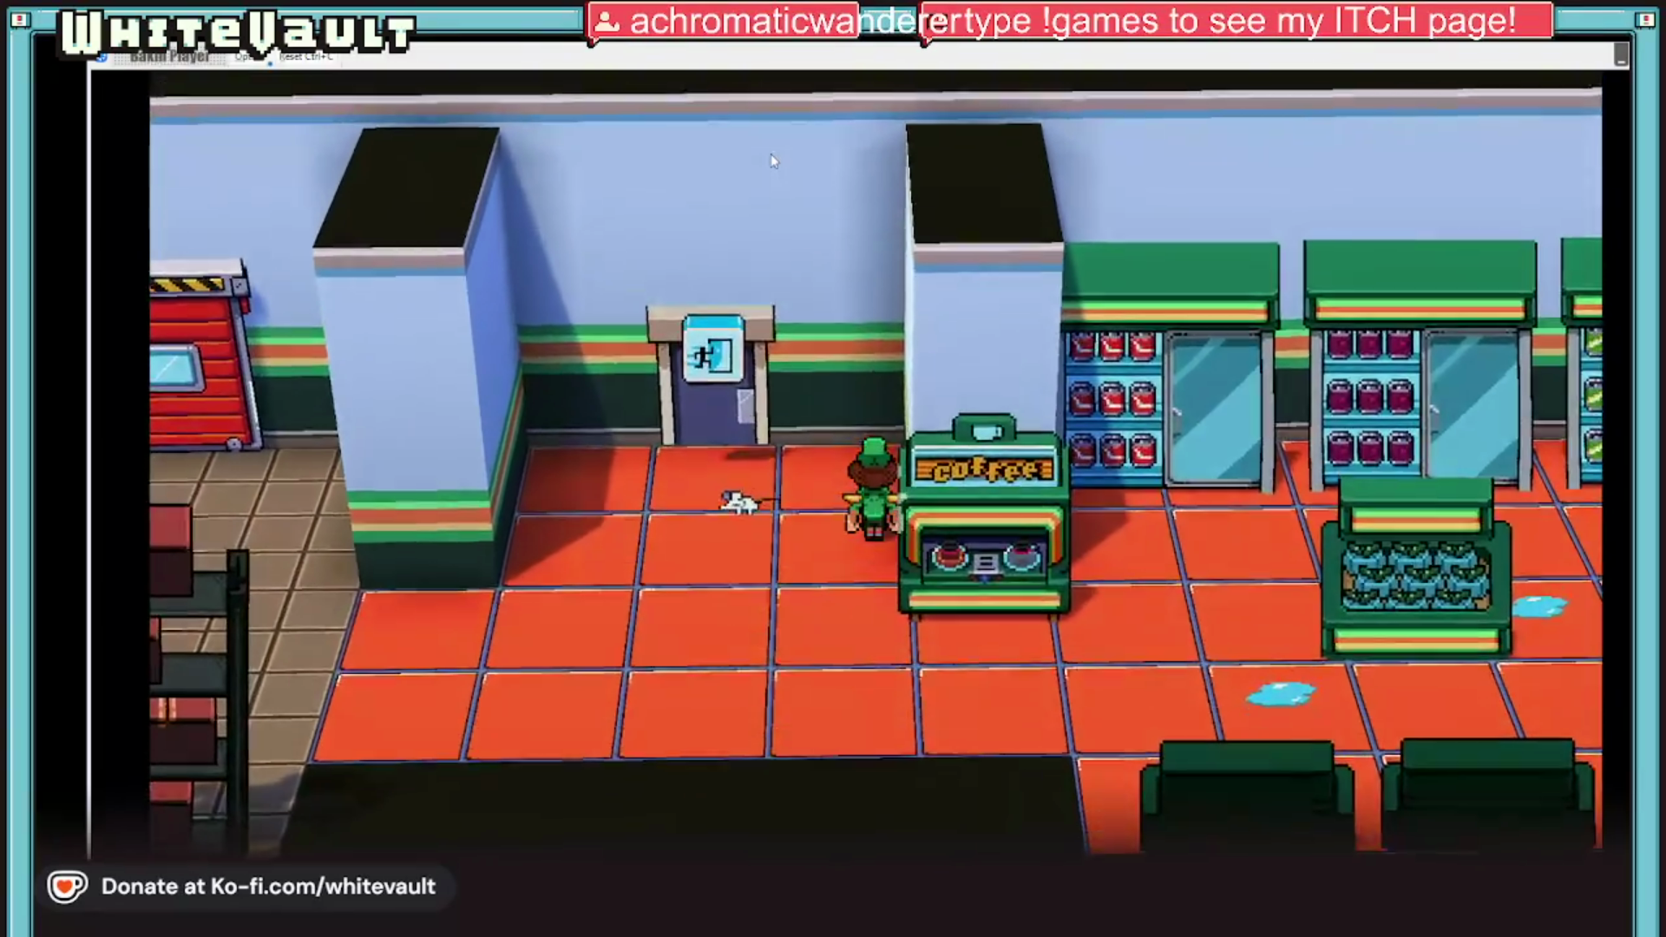
key("Left")
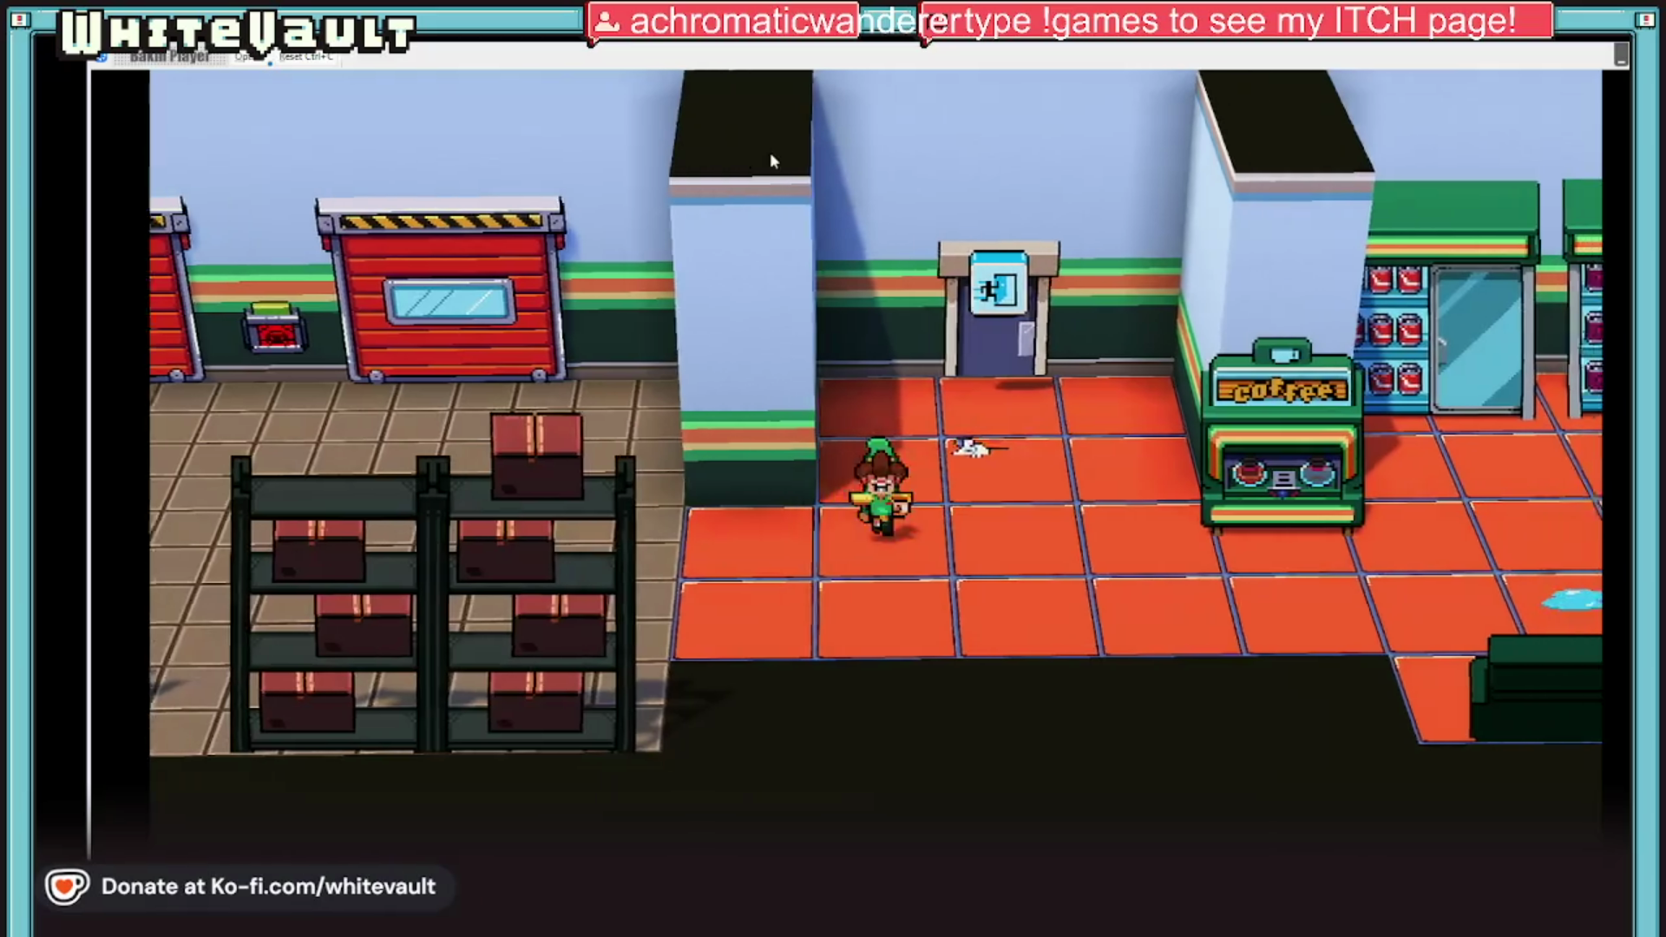
key("Up")
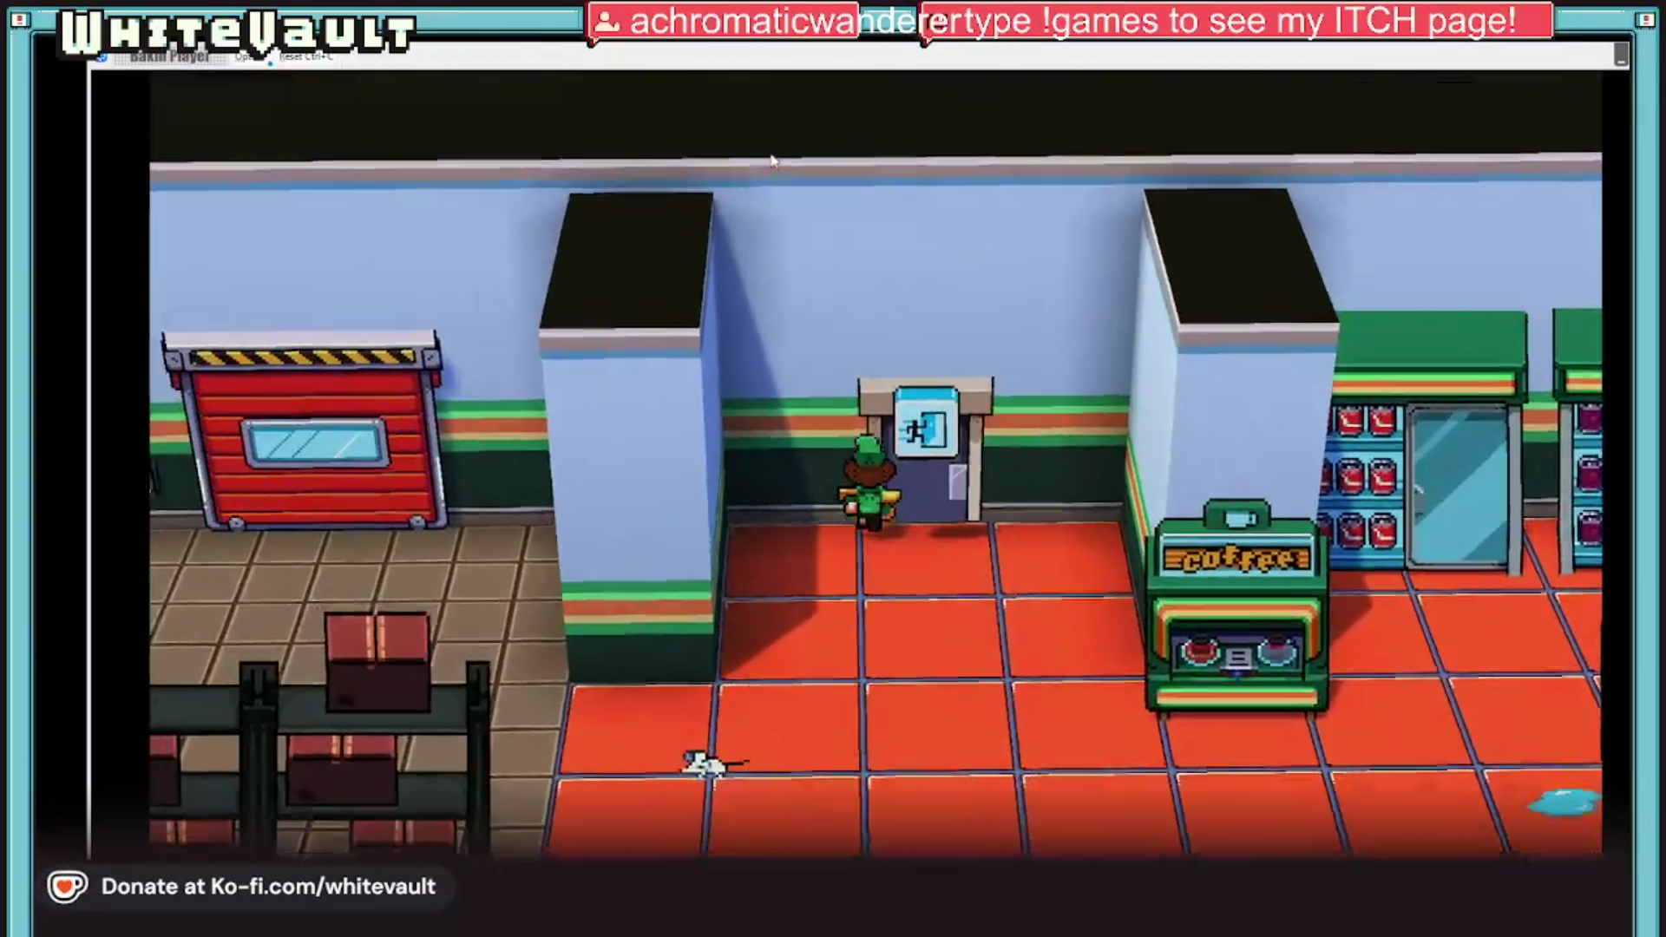
Step: Enter the office, take the manager's mop request, and return to the store
key("Up")
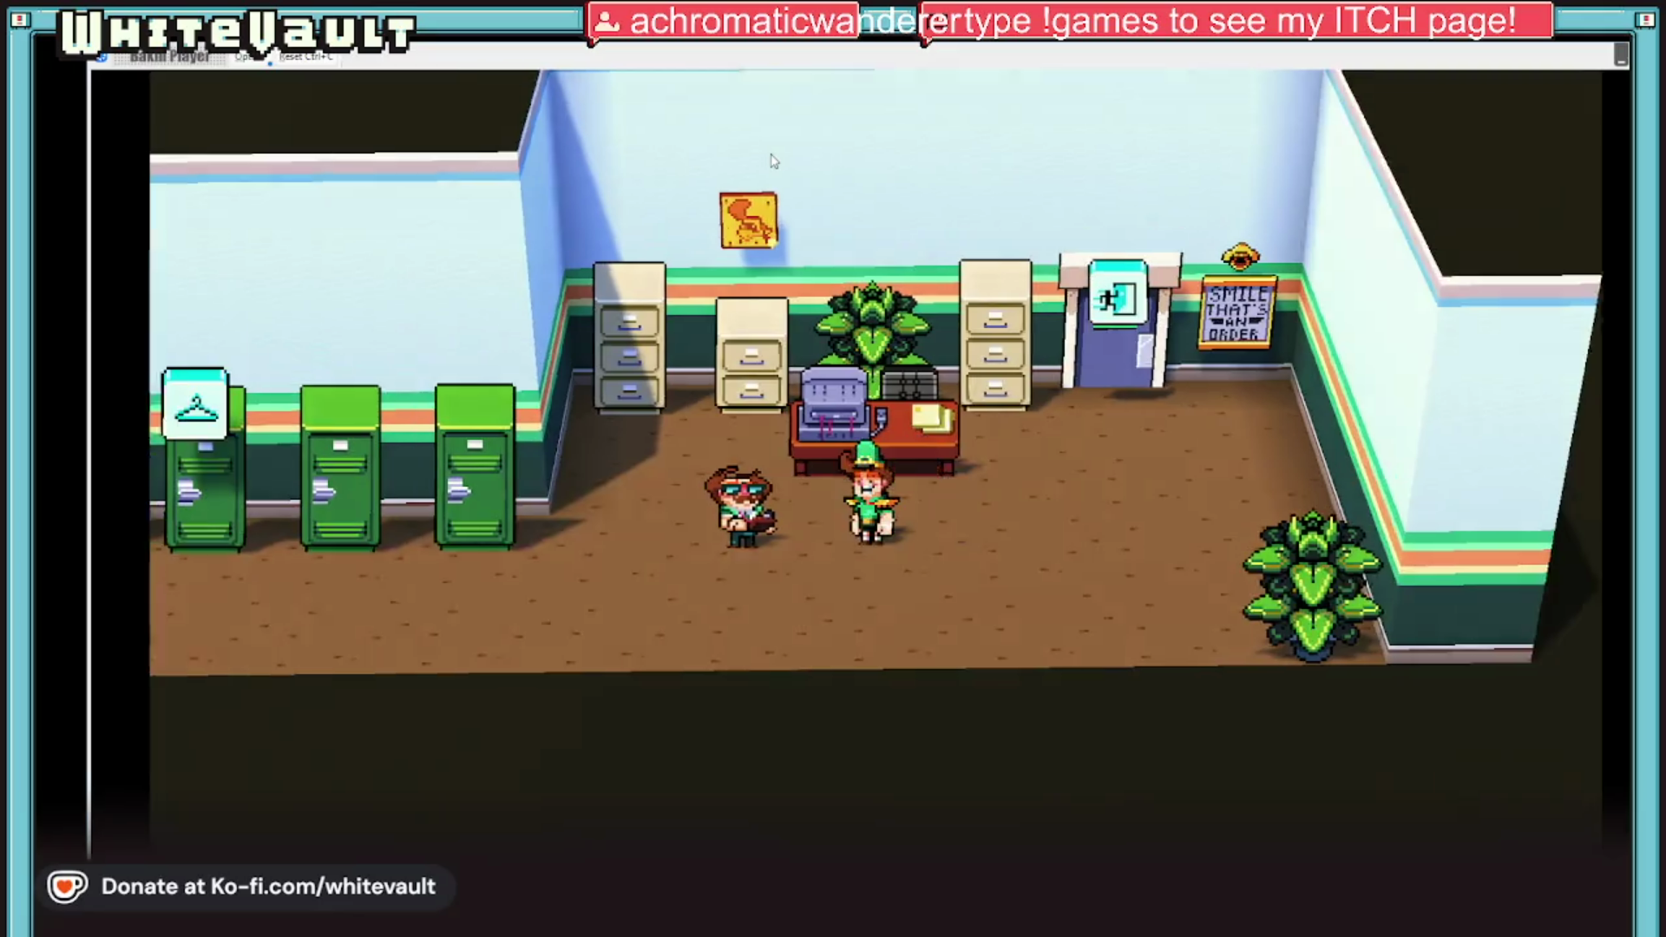
key("Left")
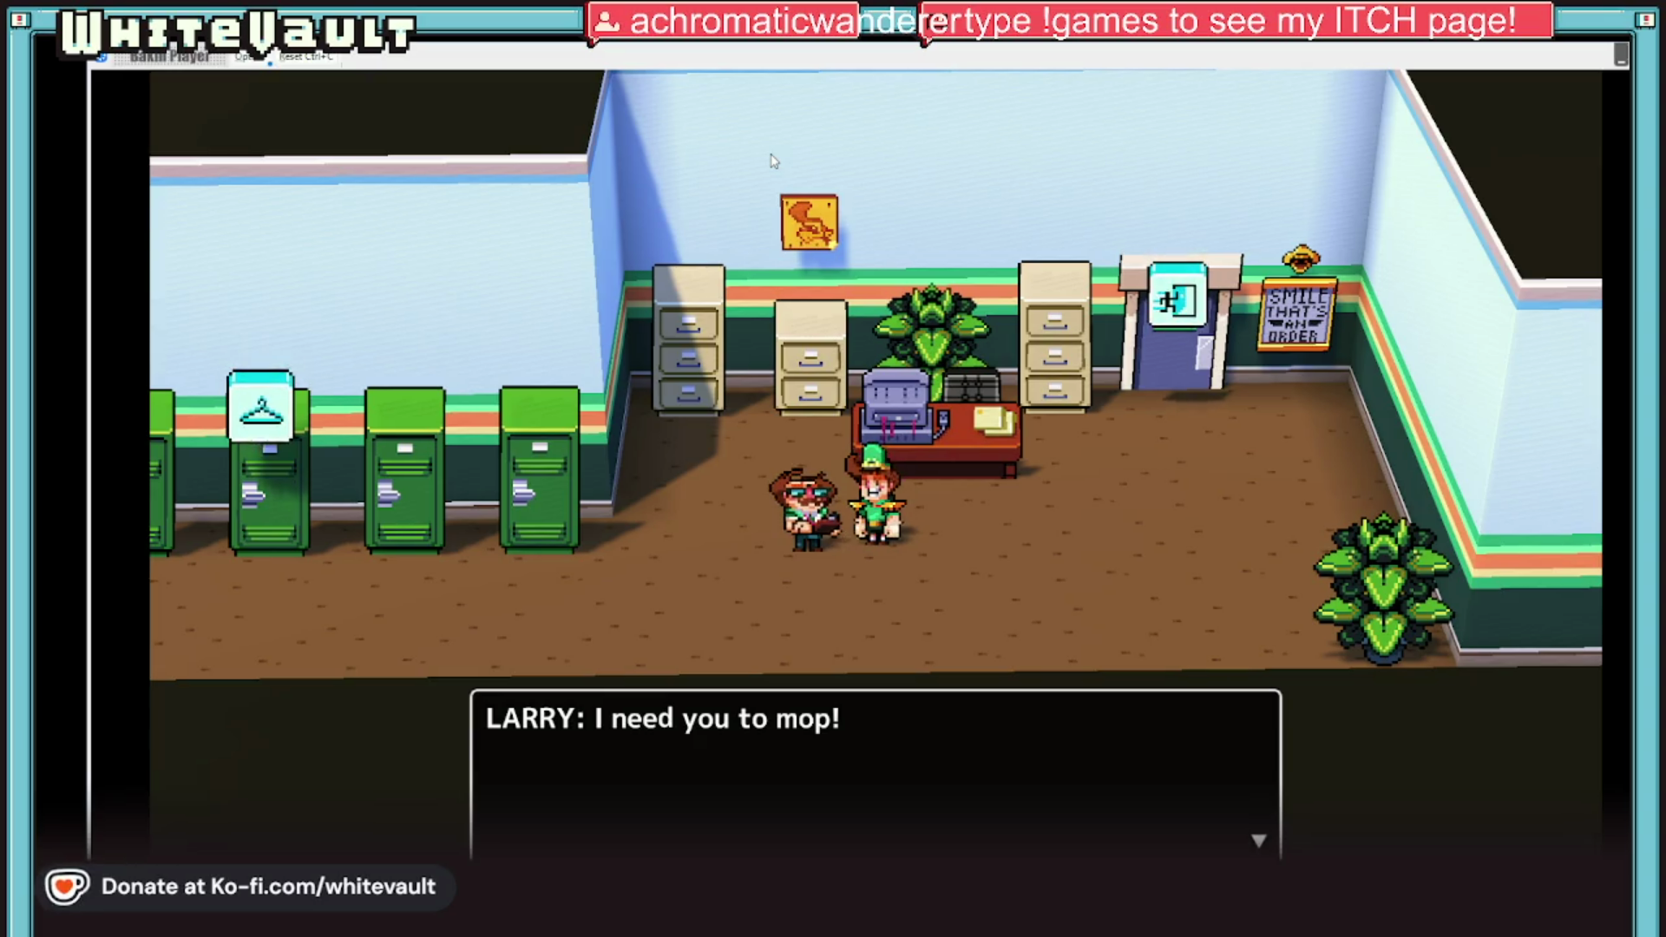
key("Return")
key("Left")
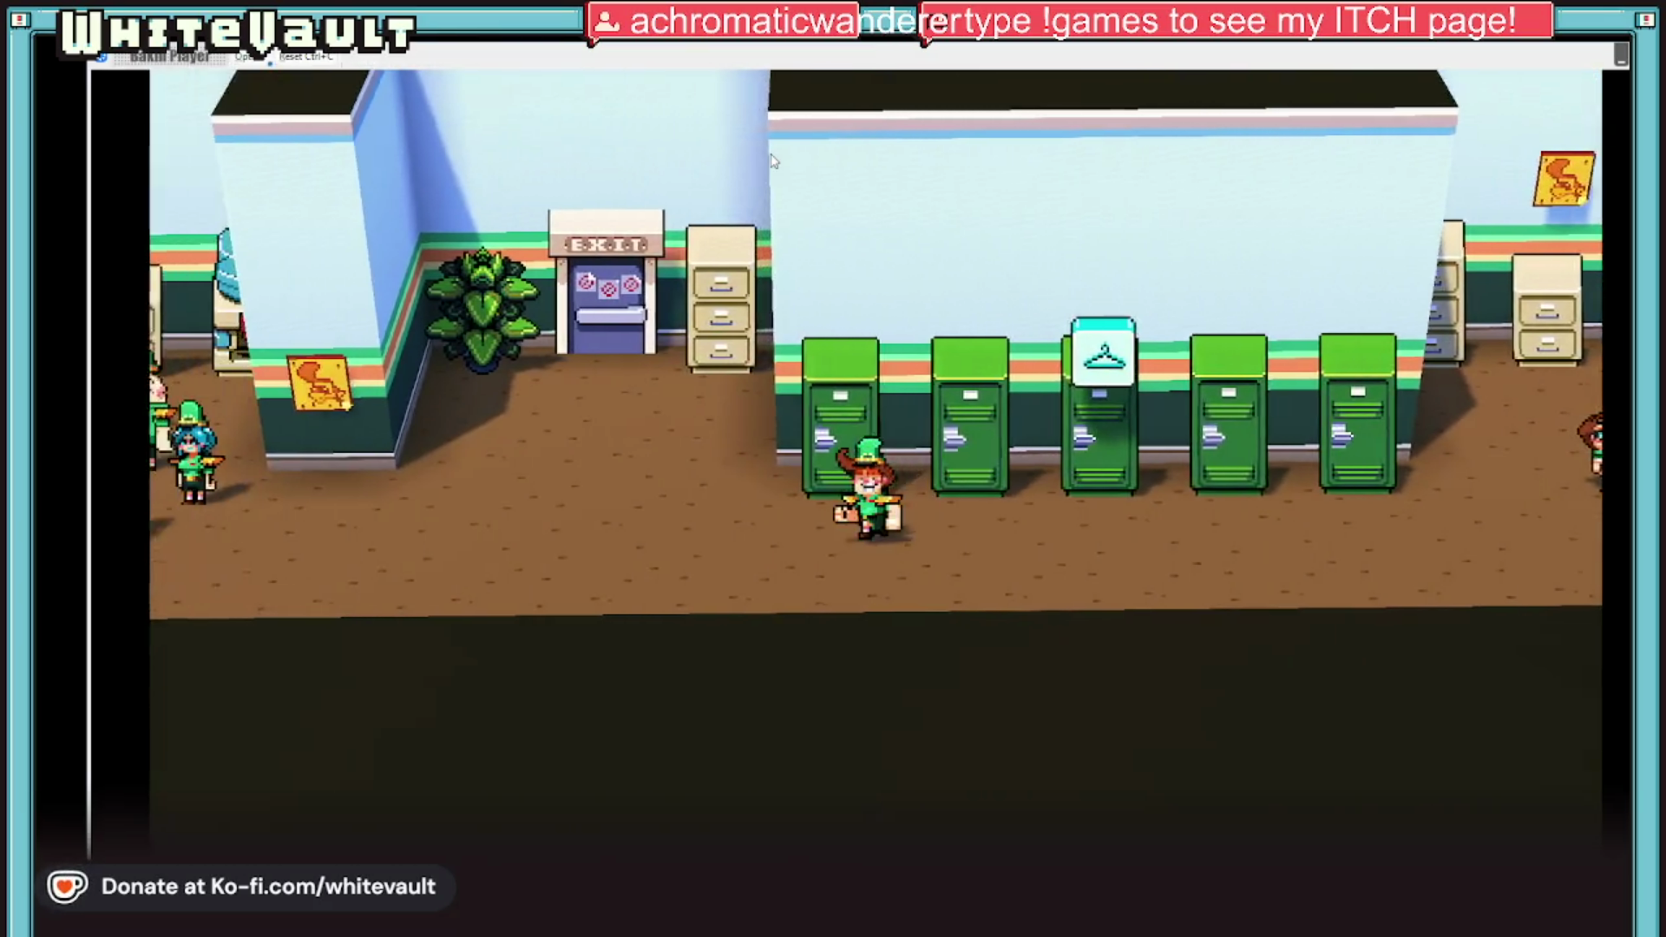
key("Right")
key("Right")
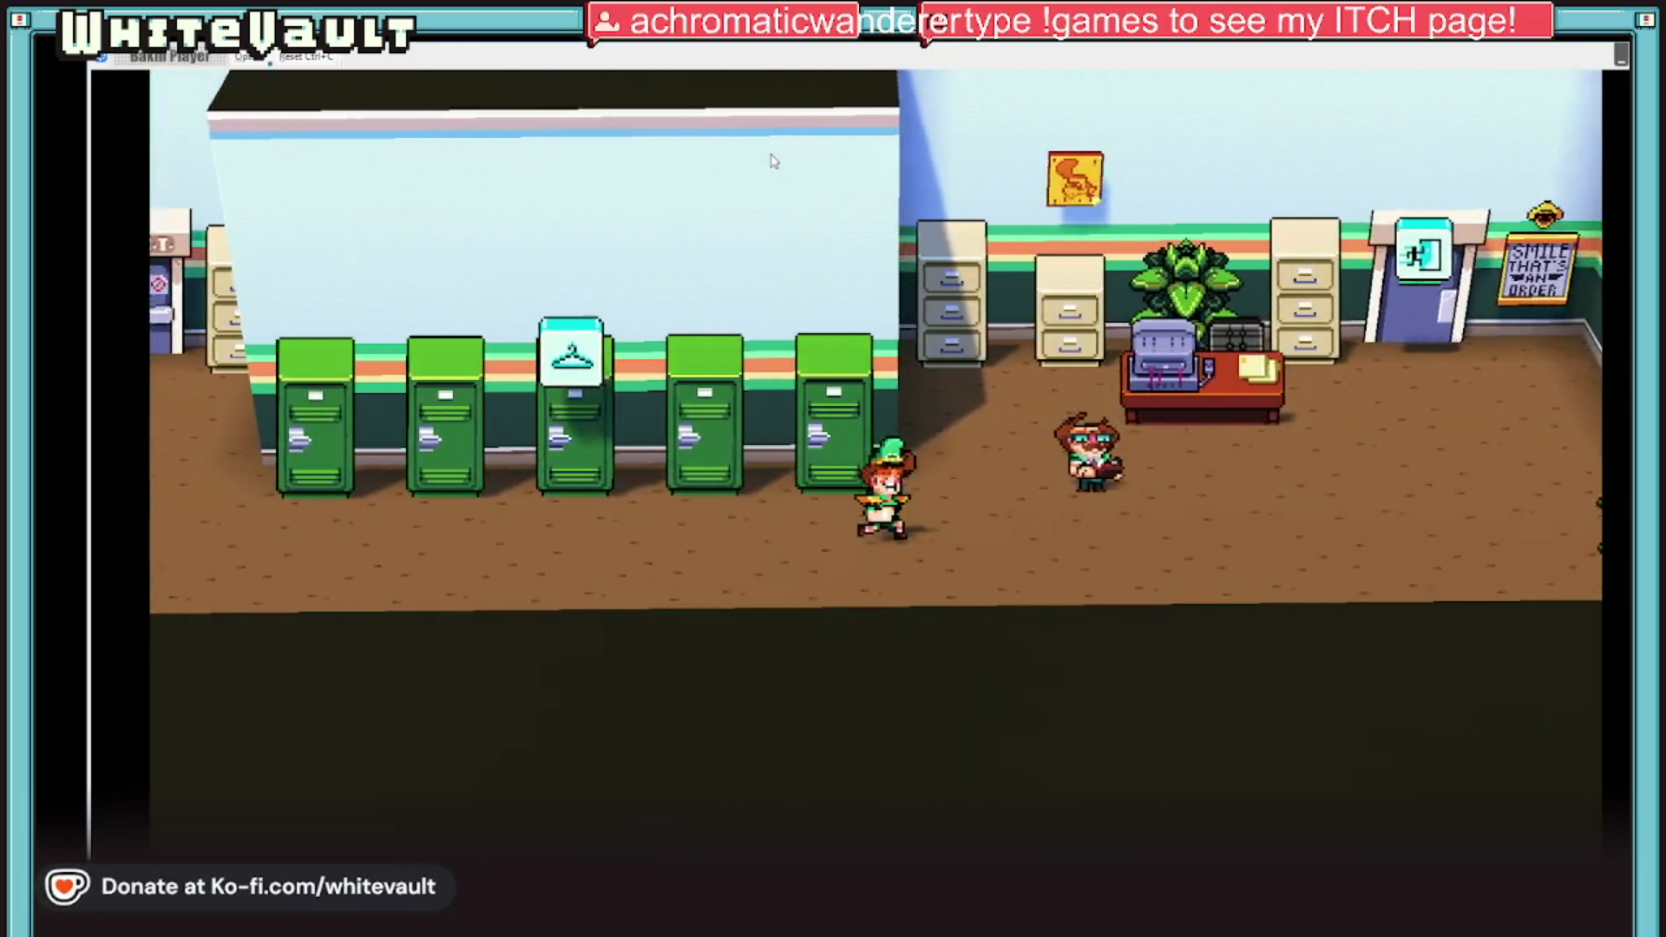
key("Up")
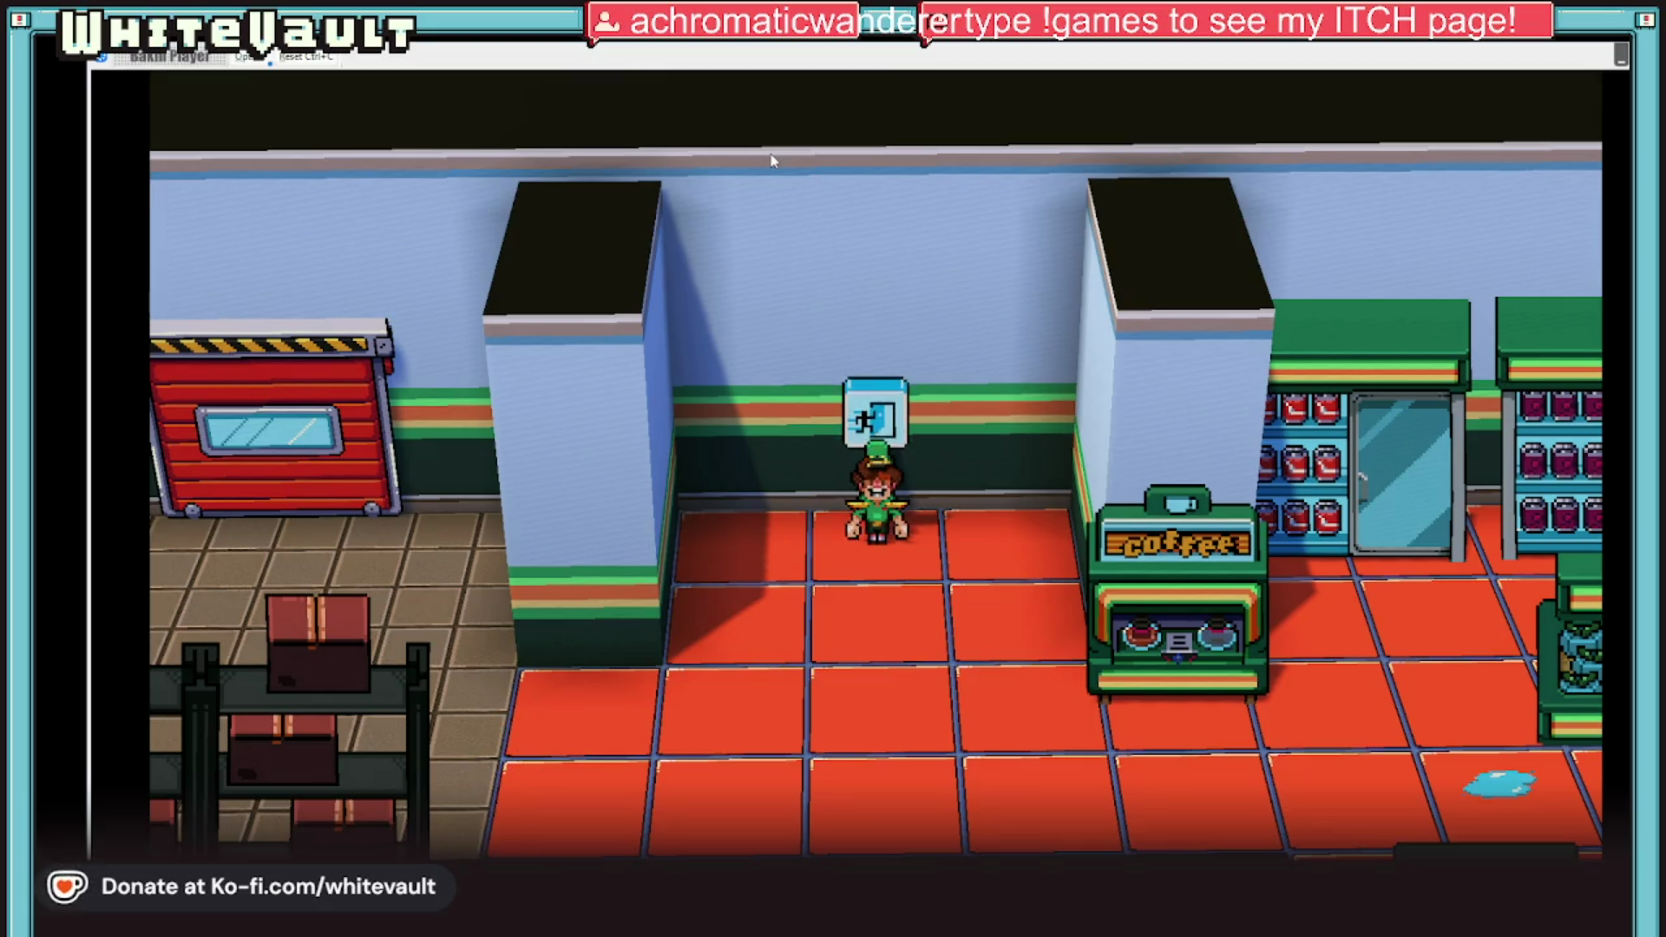
Step: Mop the spills on the floor between the store displays
key("Down")
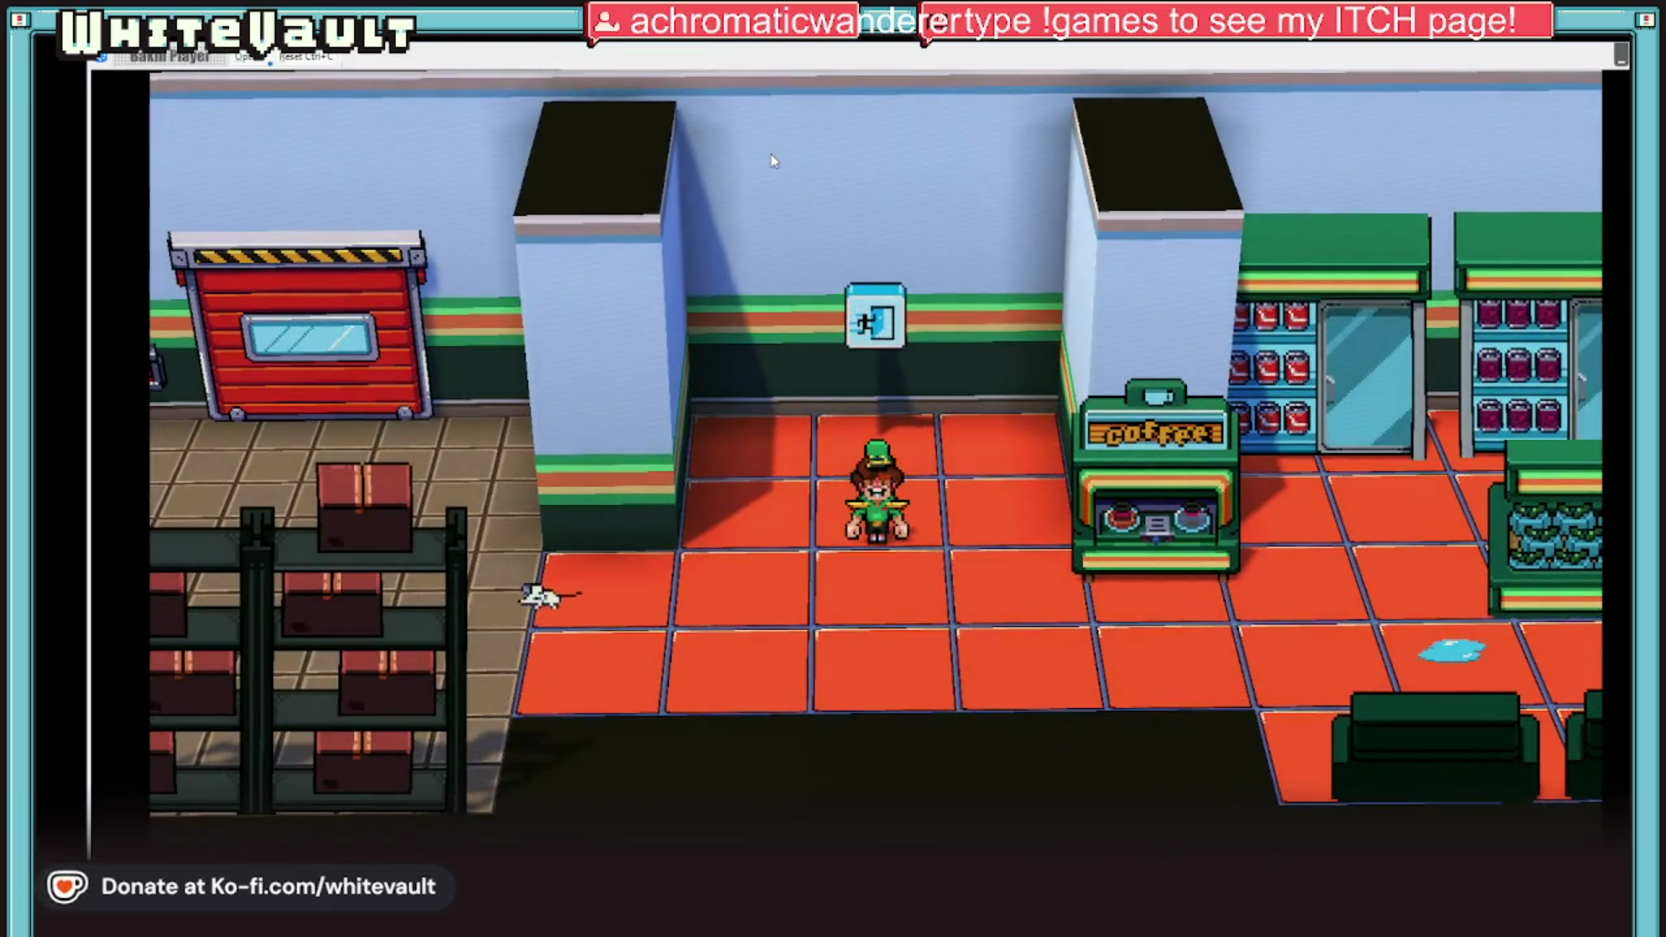
key("Down")
key("Right")
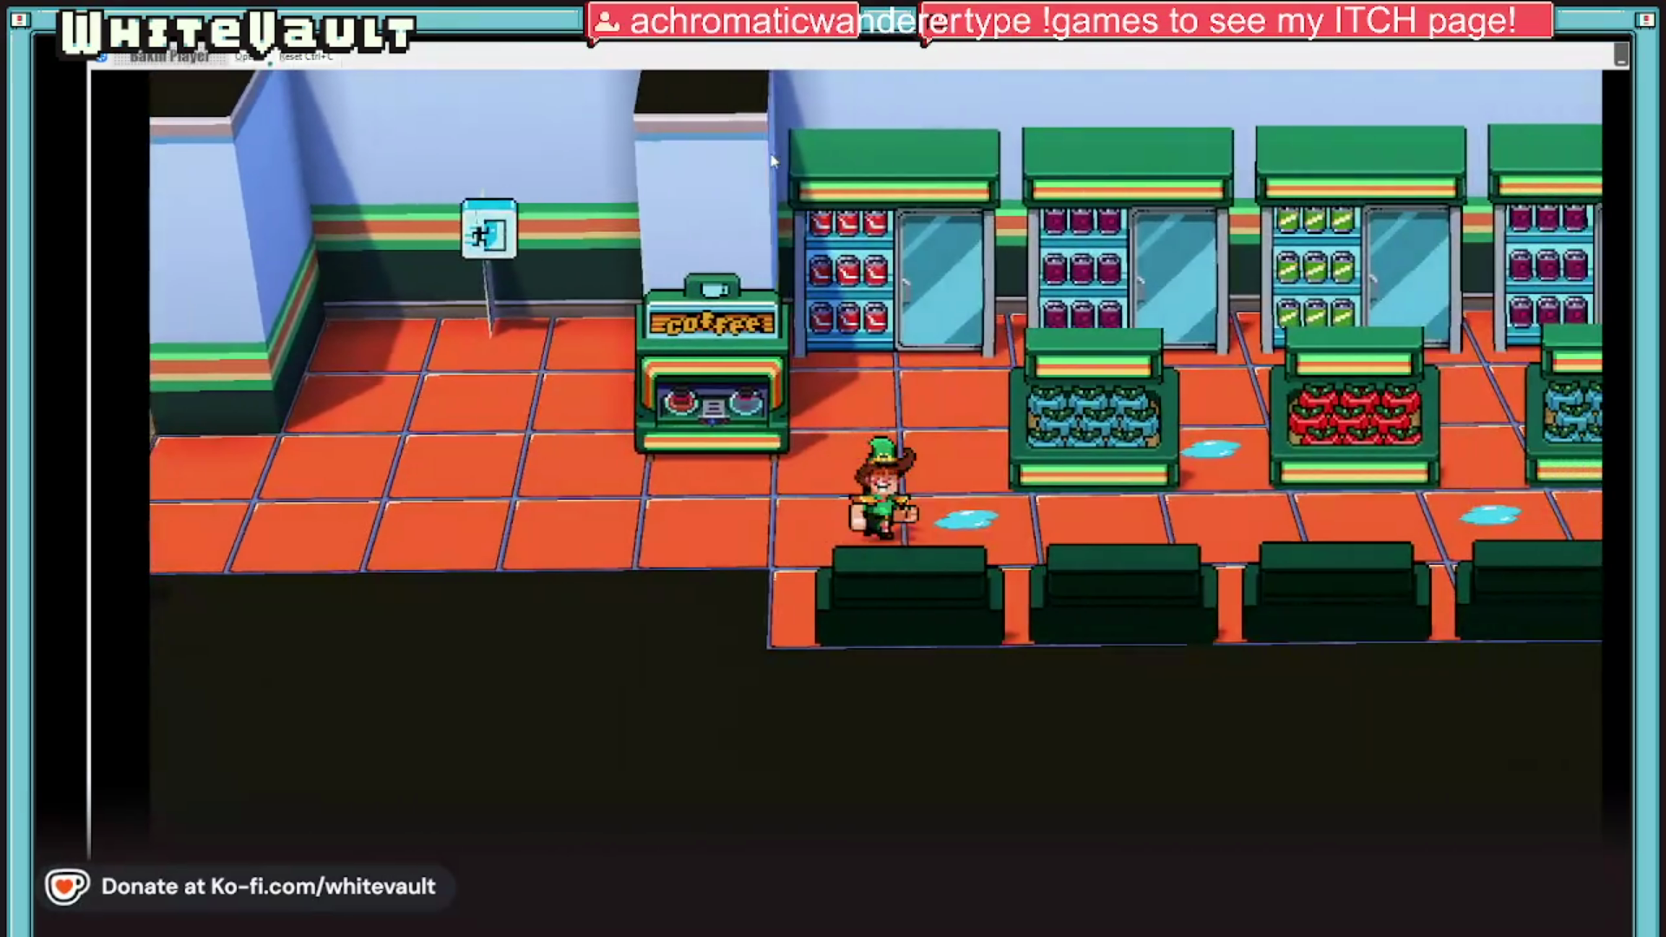
key("Up")
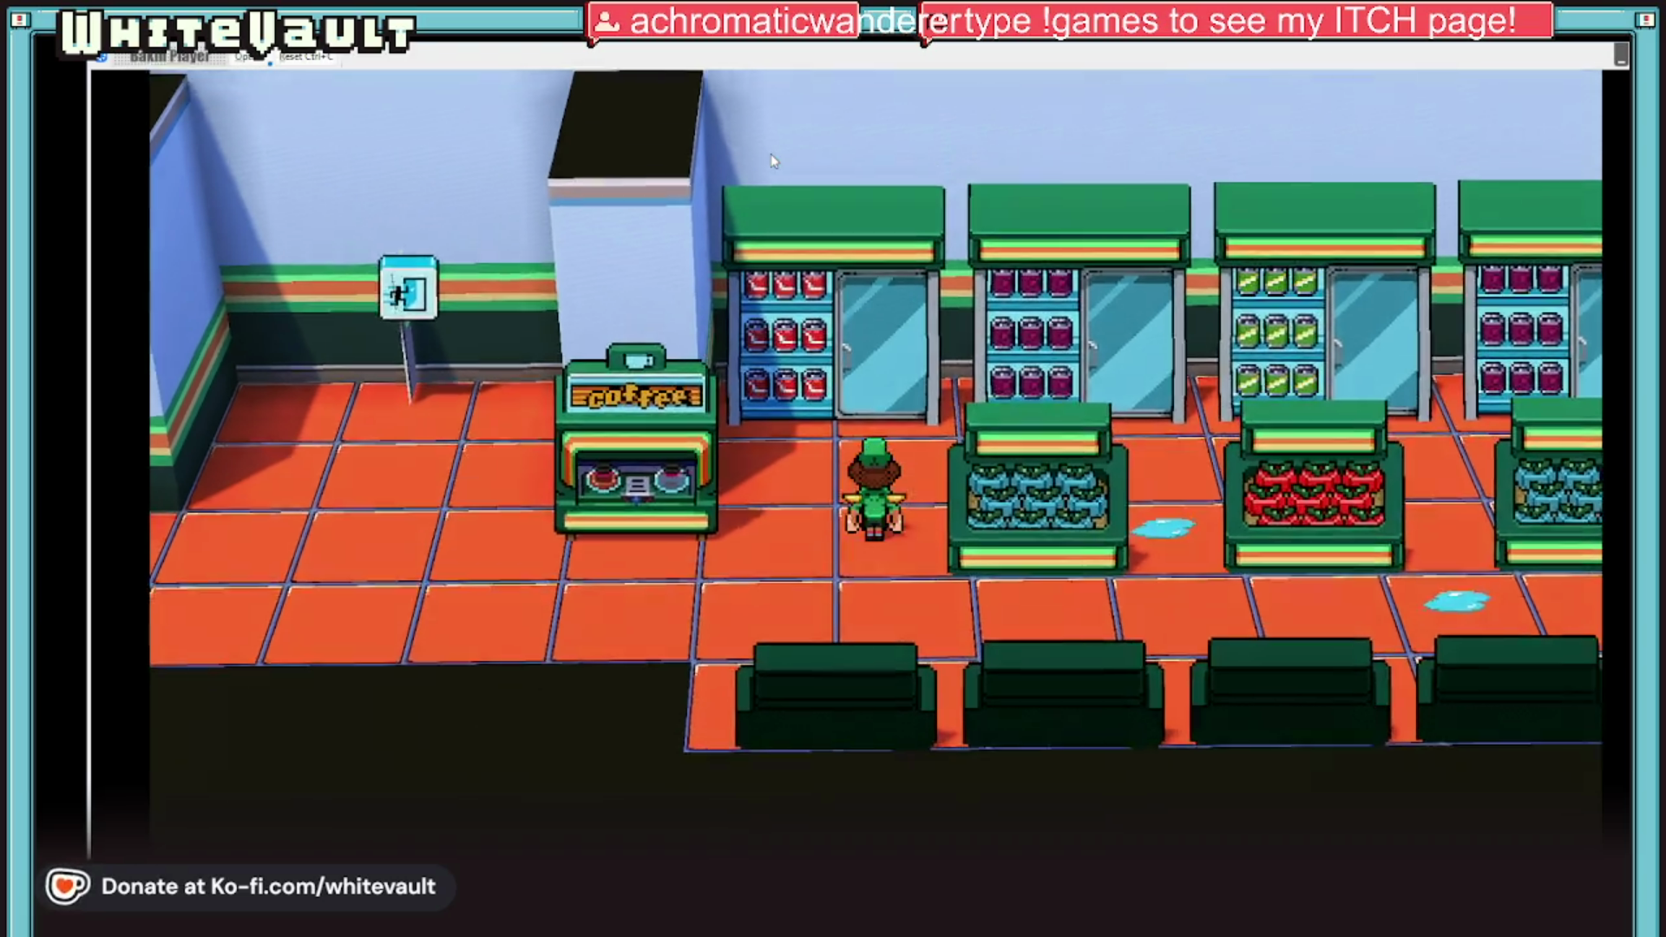
key("Up")
key("Right")
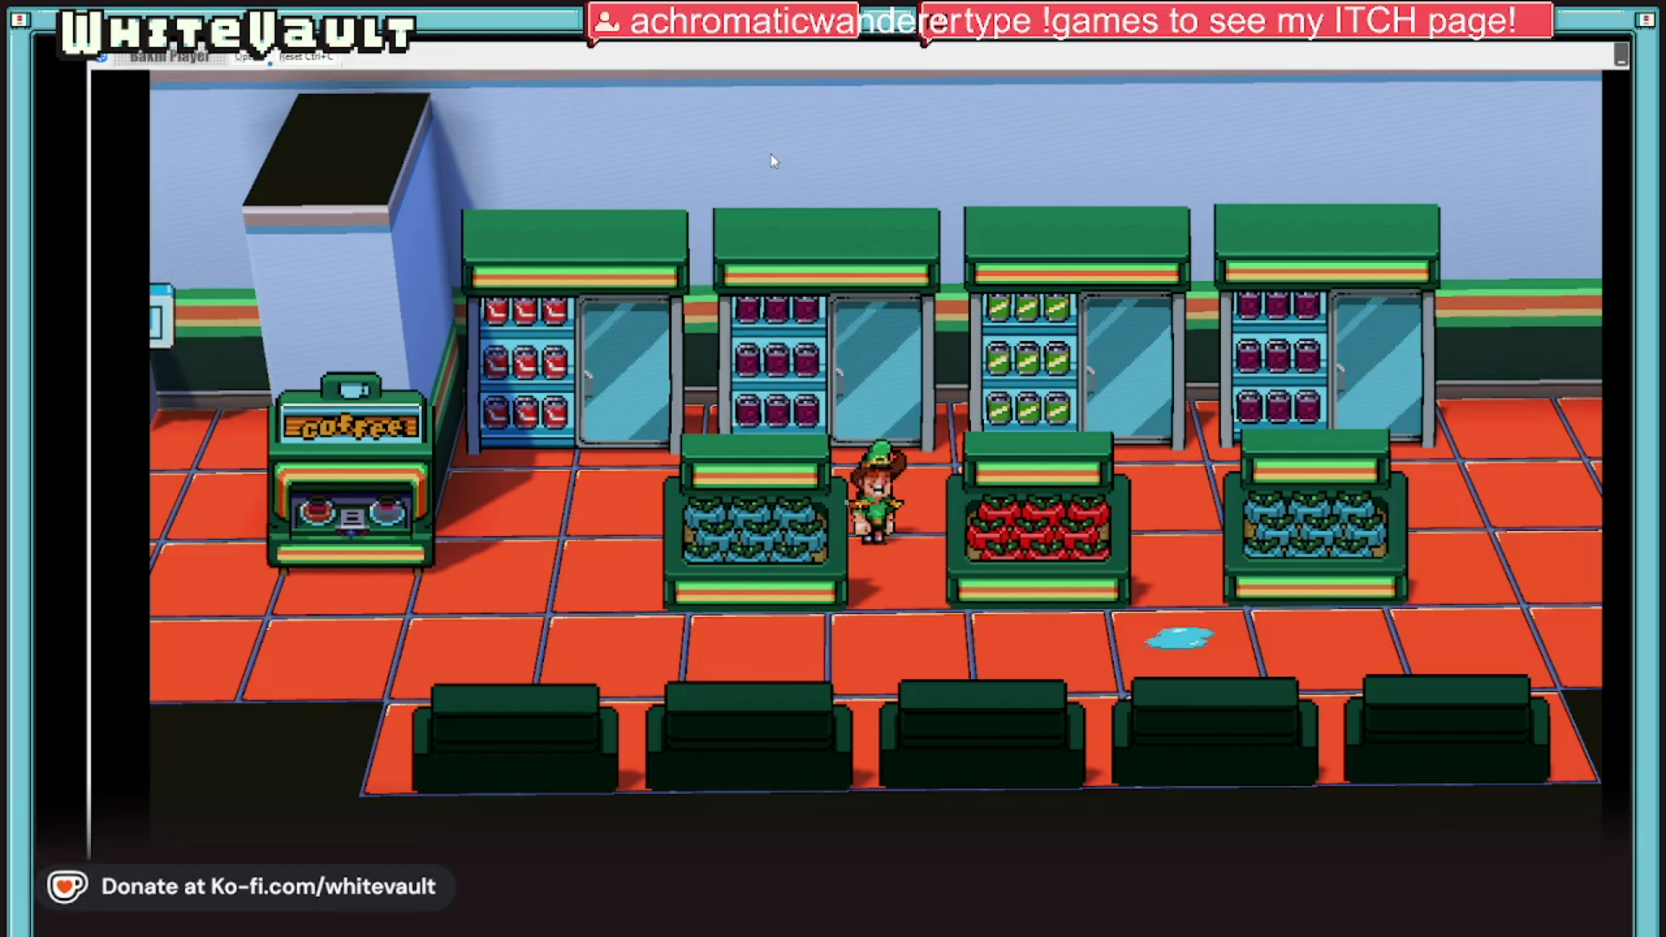
key("Down")
key("Right")
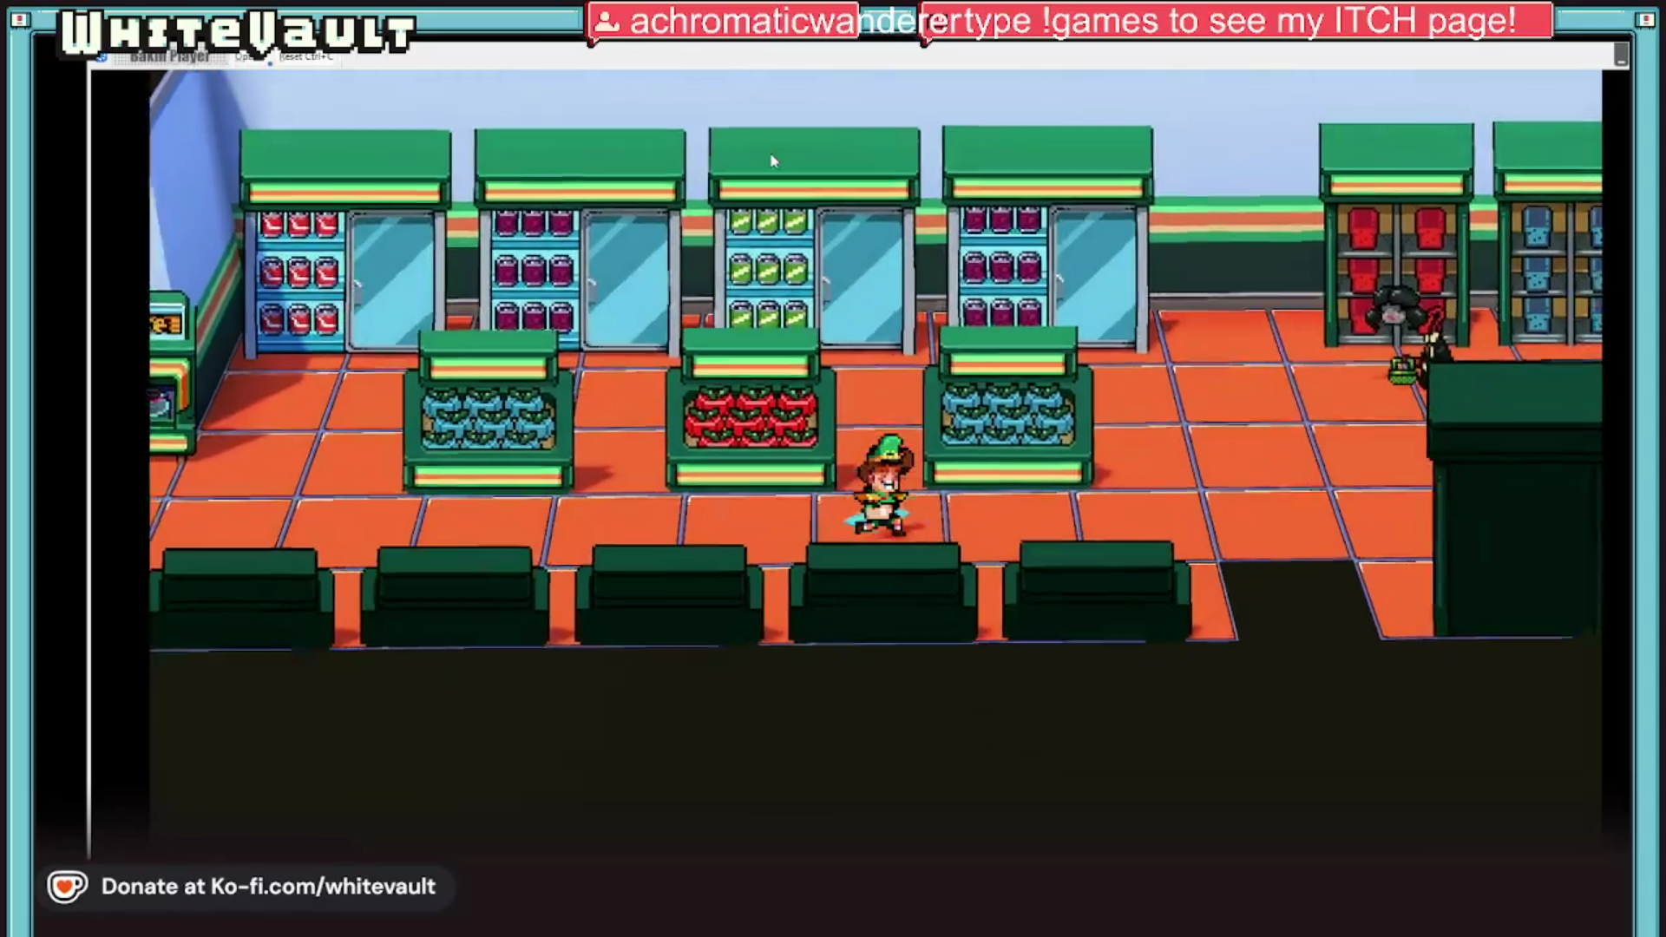
key("Up")
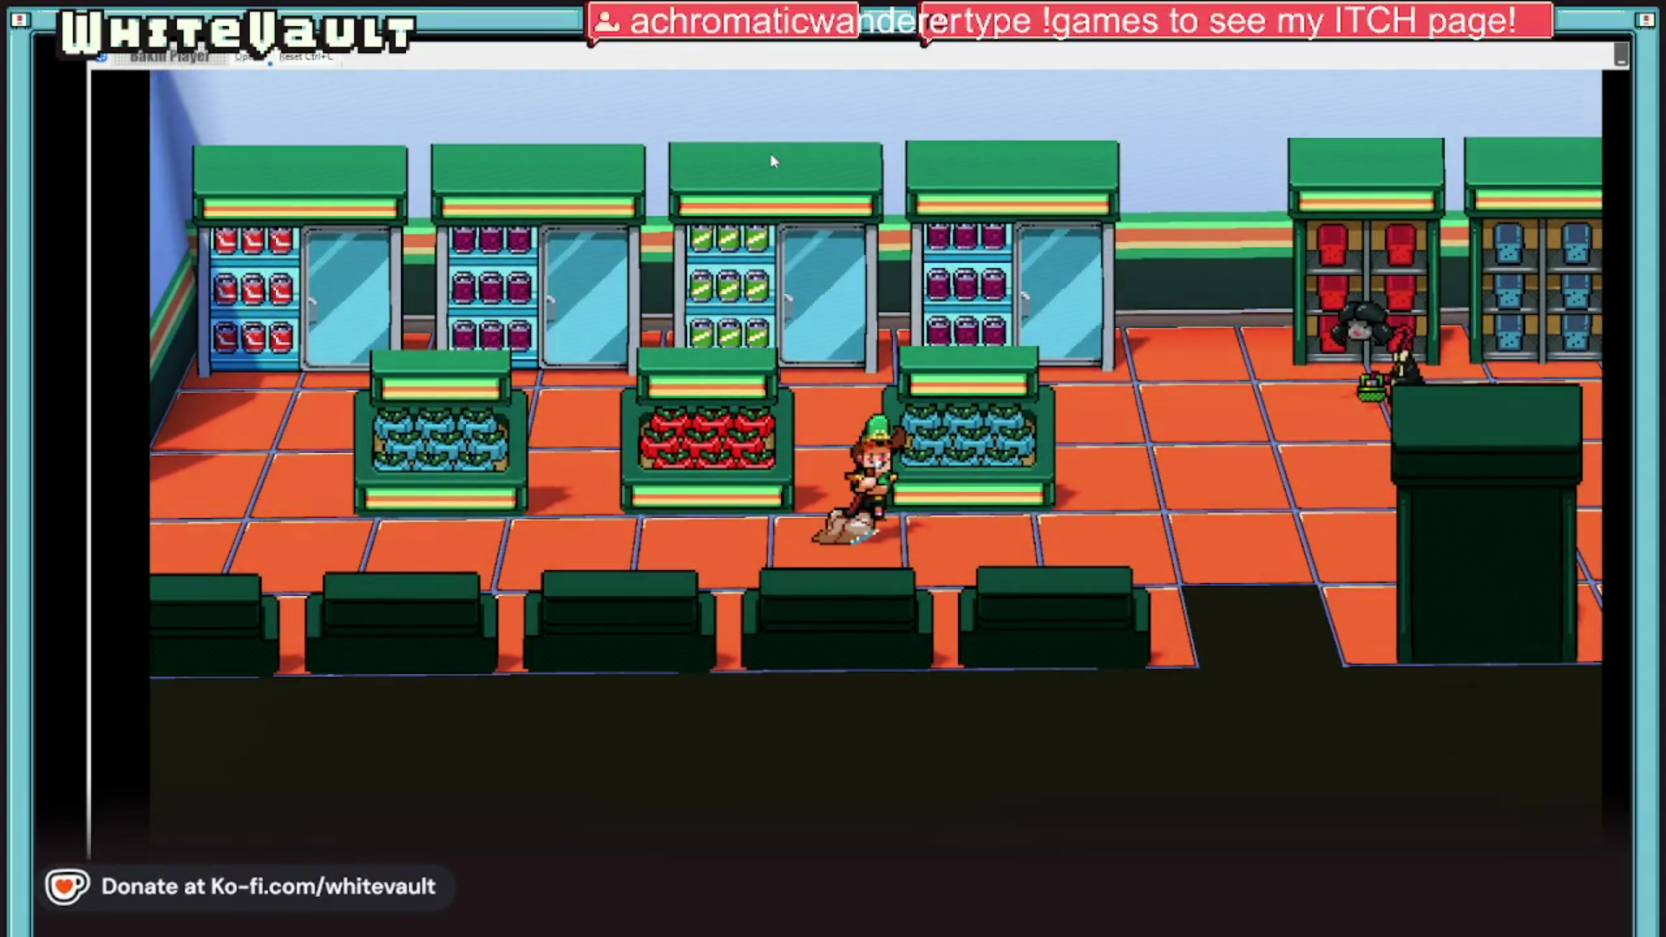
key("Return")
Step: Walk left past the coffee machine to stand under the exit sign
key("Left")
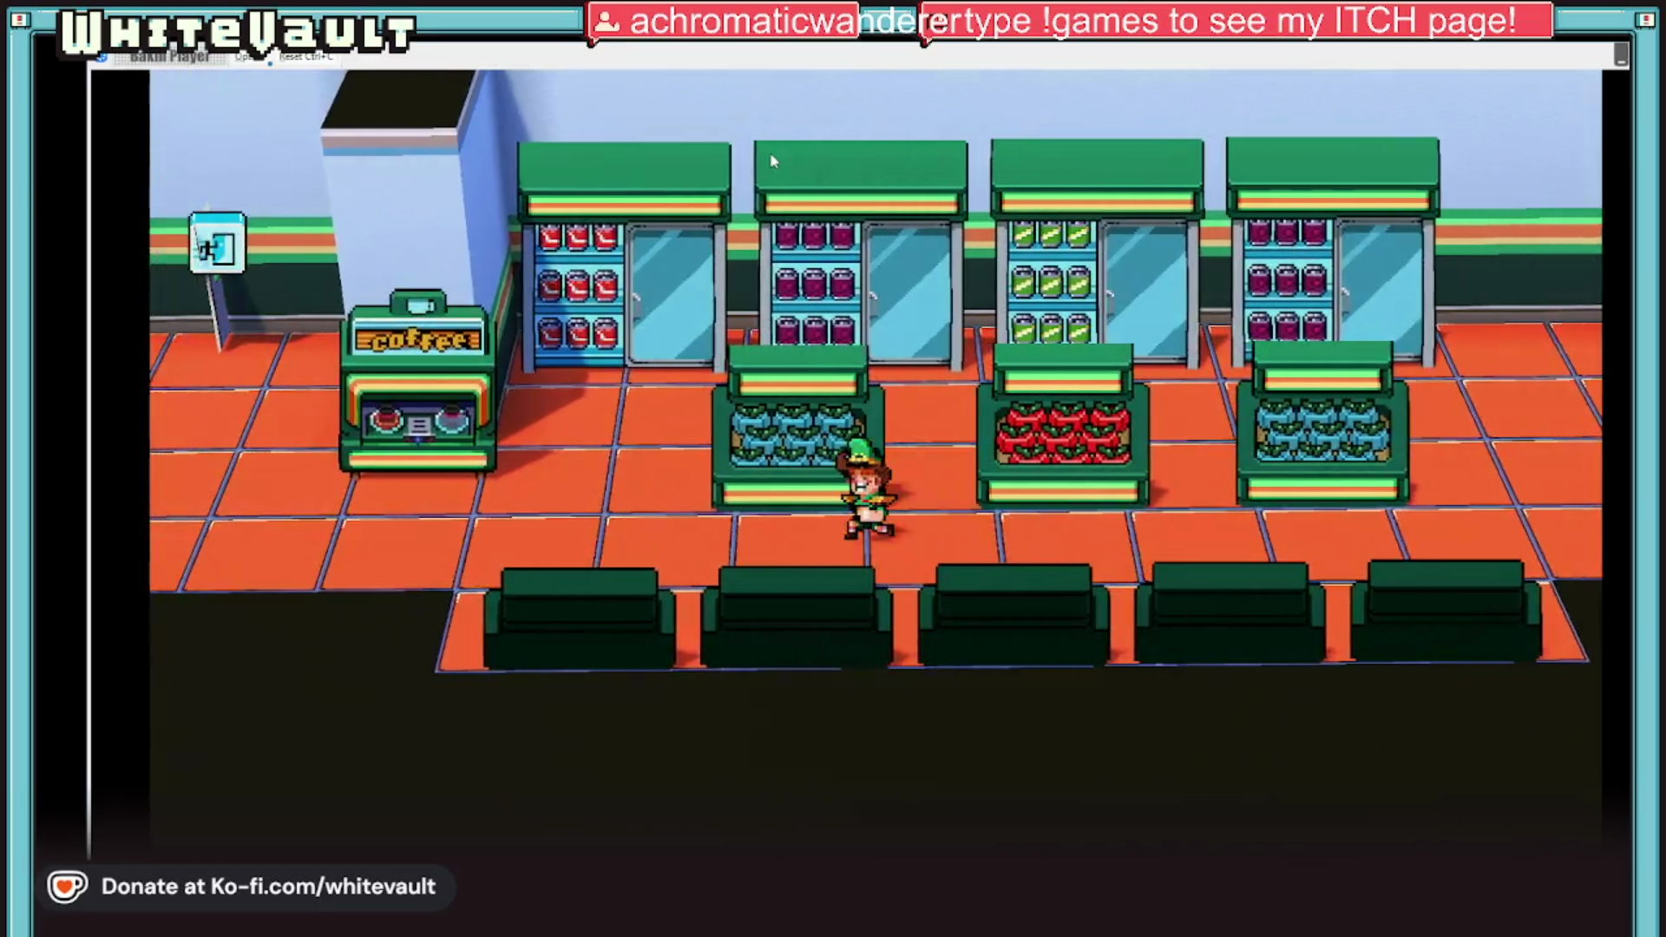
key("Left")
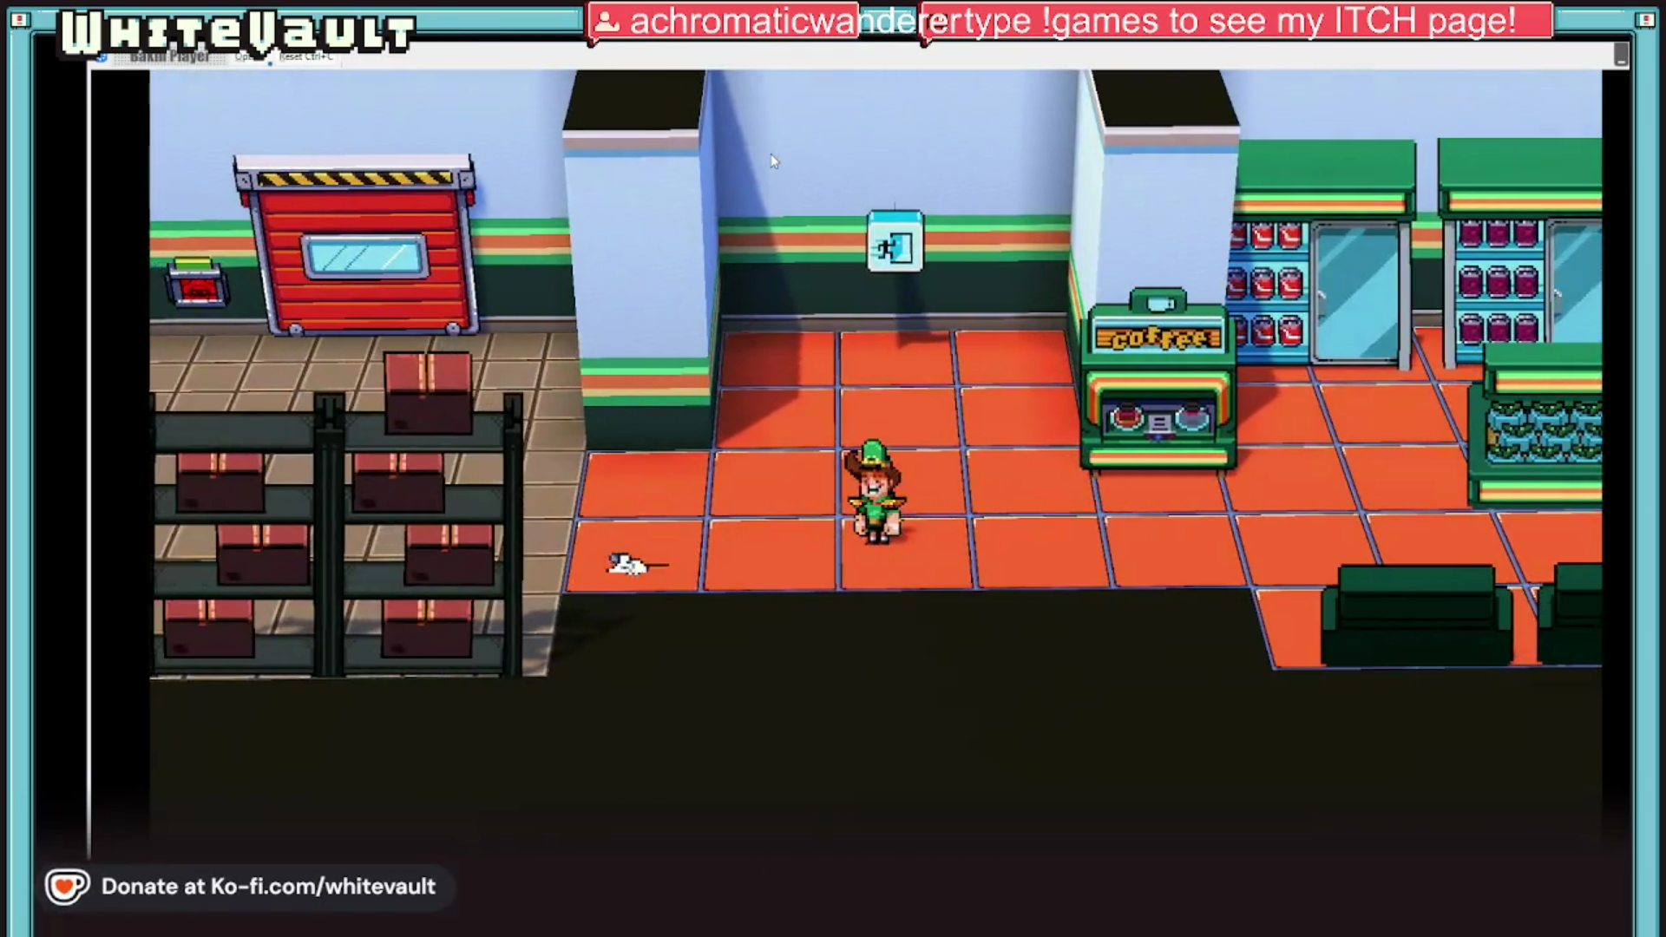
key("Up")
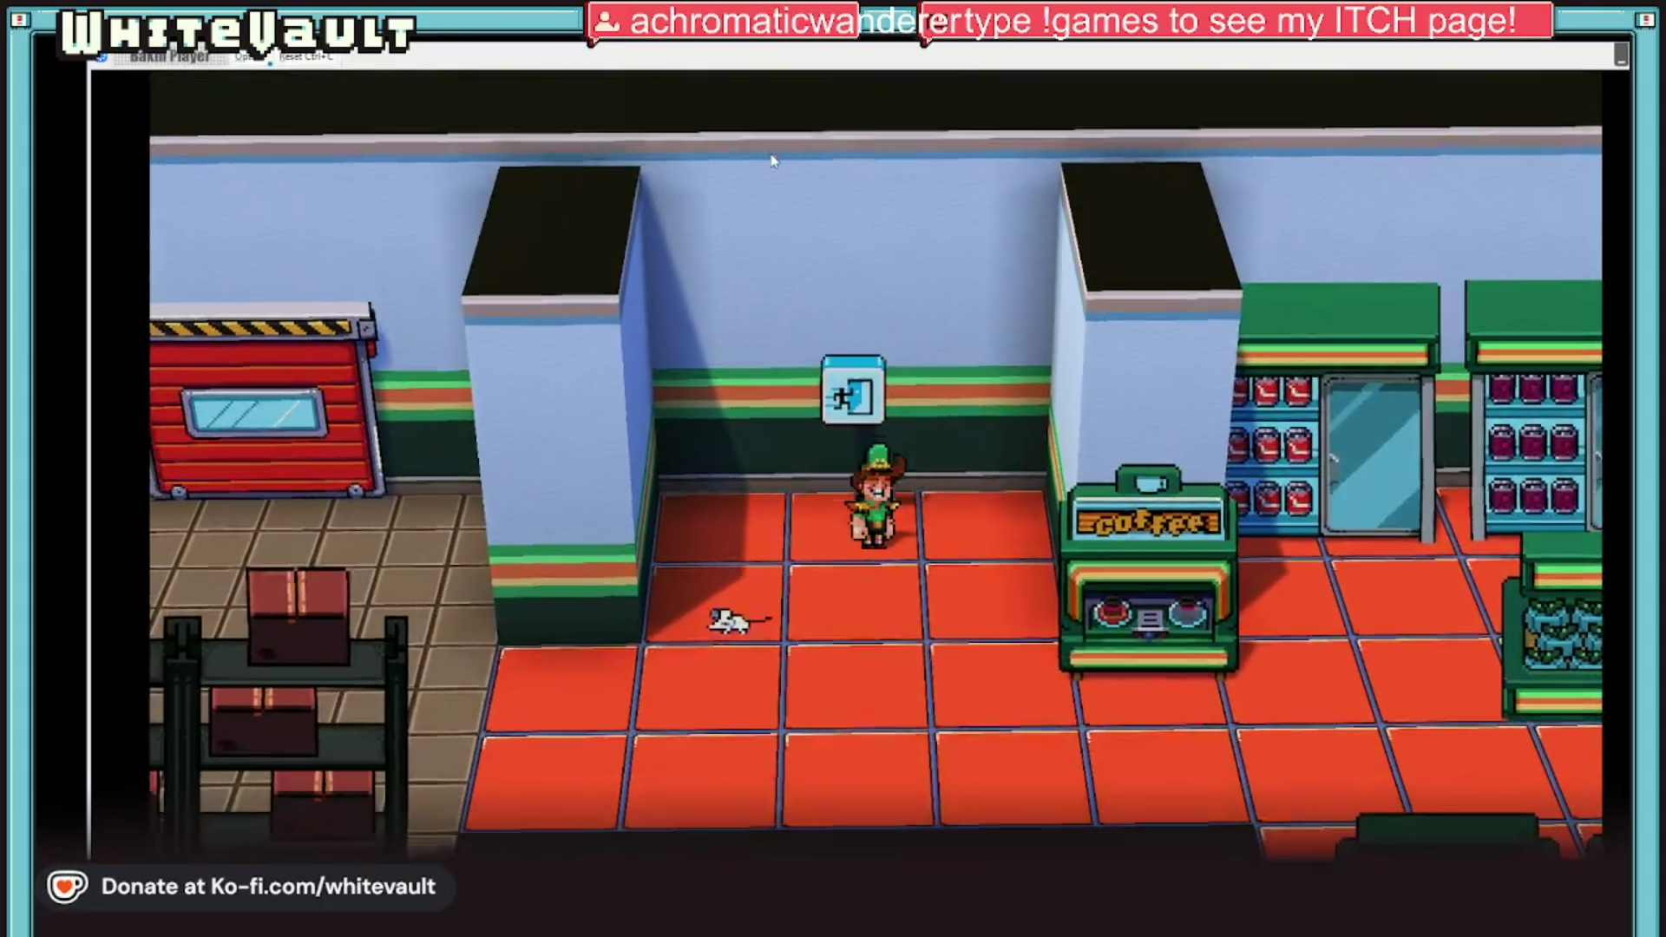
key("Up")
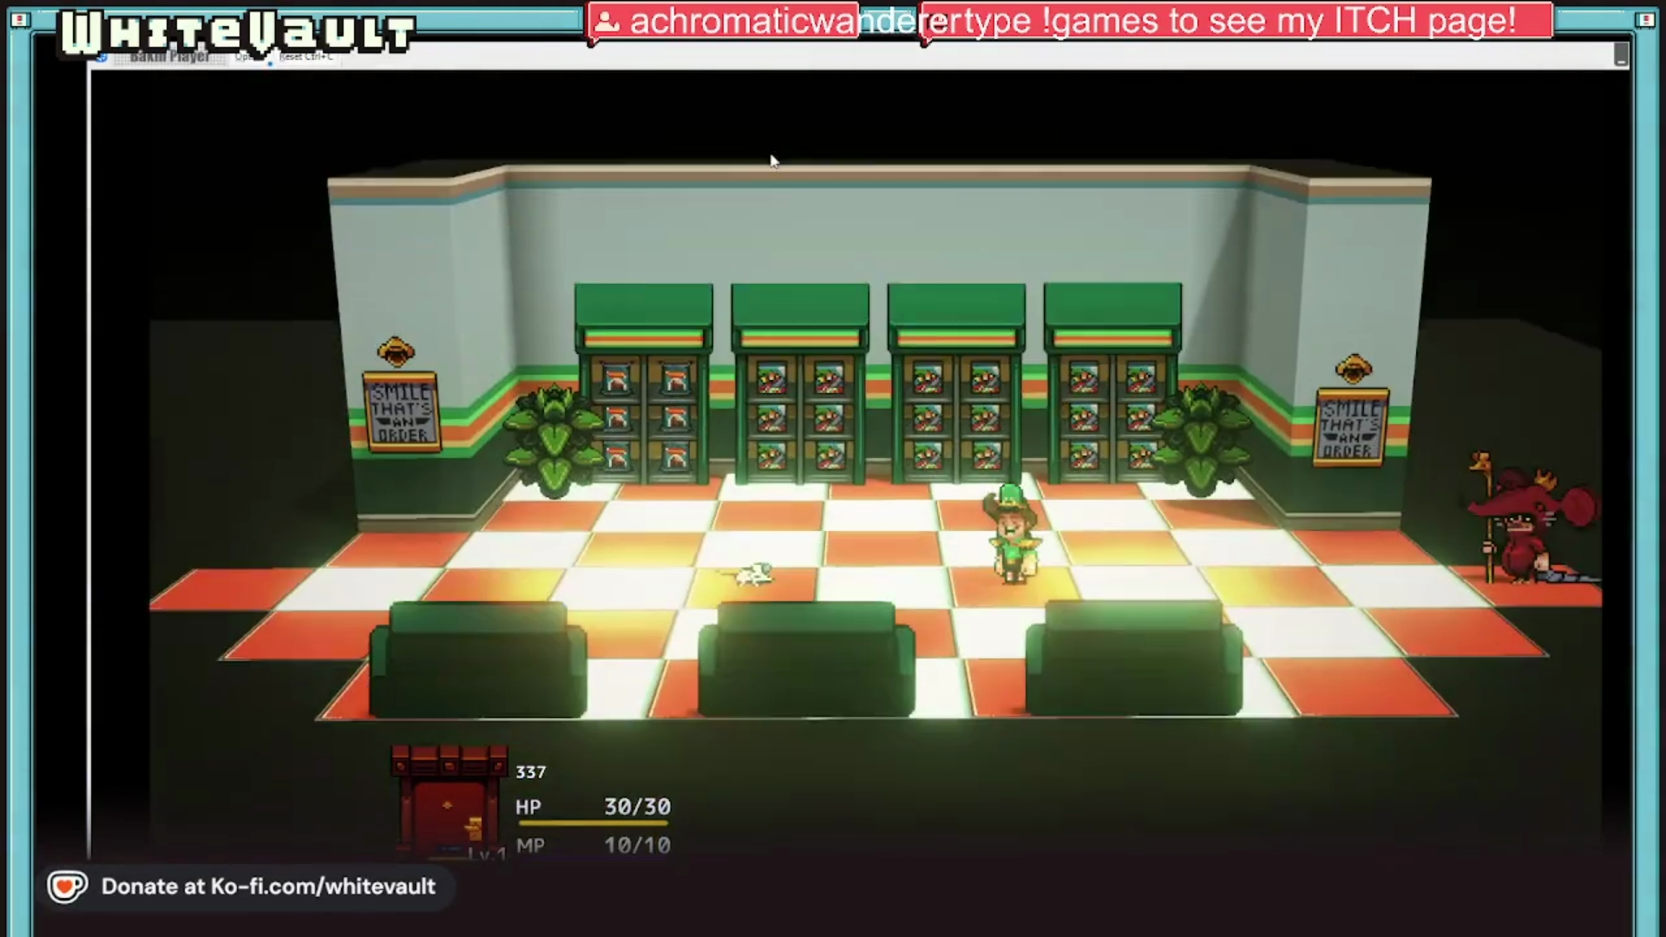
Step: Win the Mice battle with Attack and close the 0 Exp, 0 Money results
key("Return")
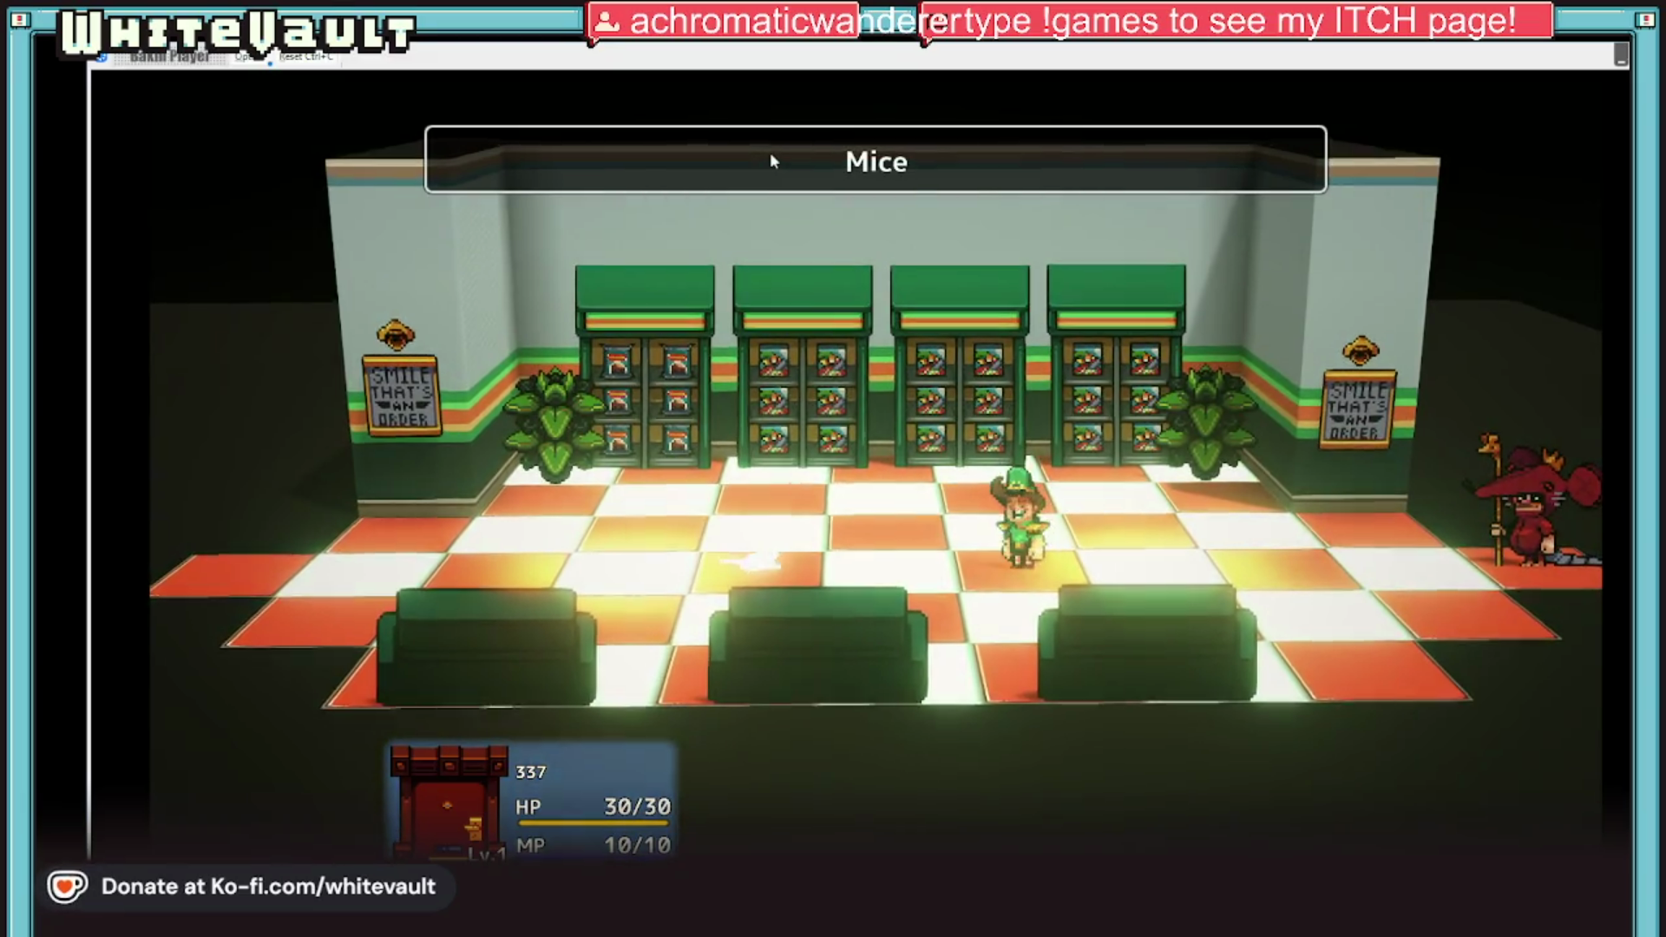
key("Return")
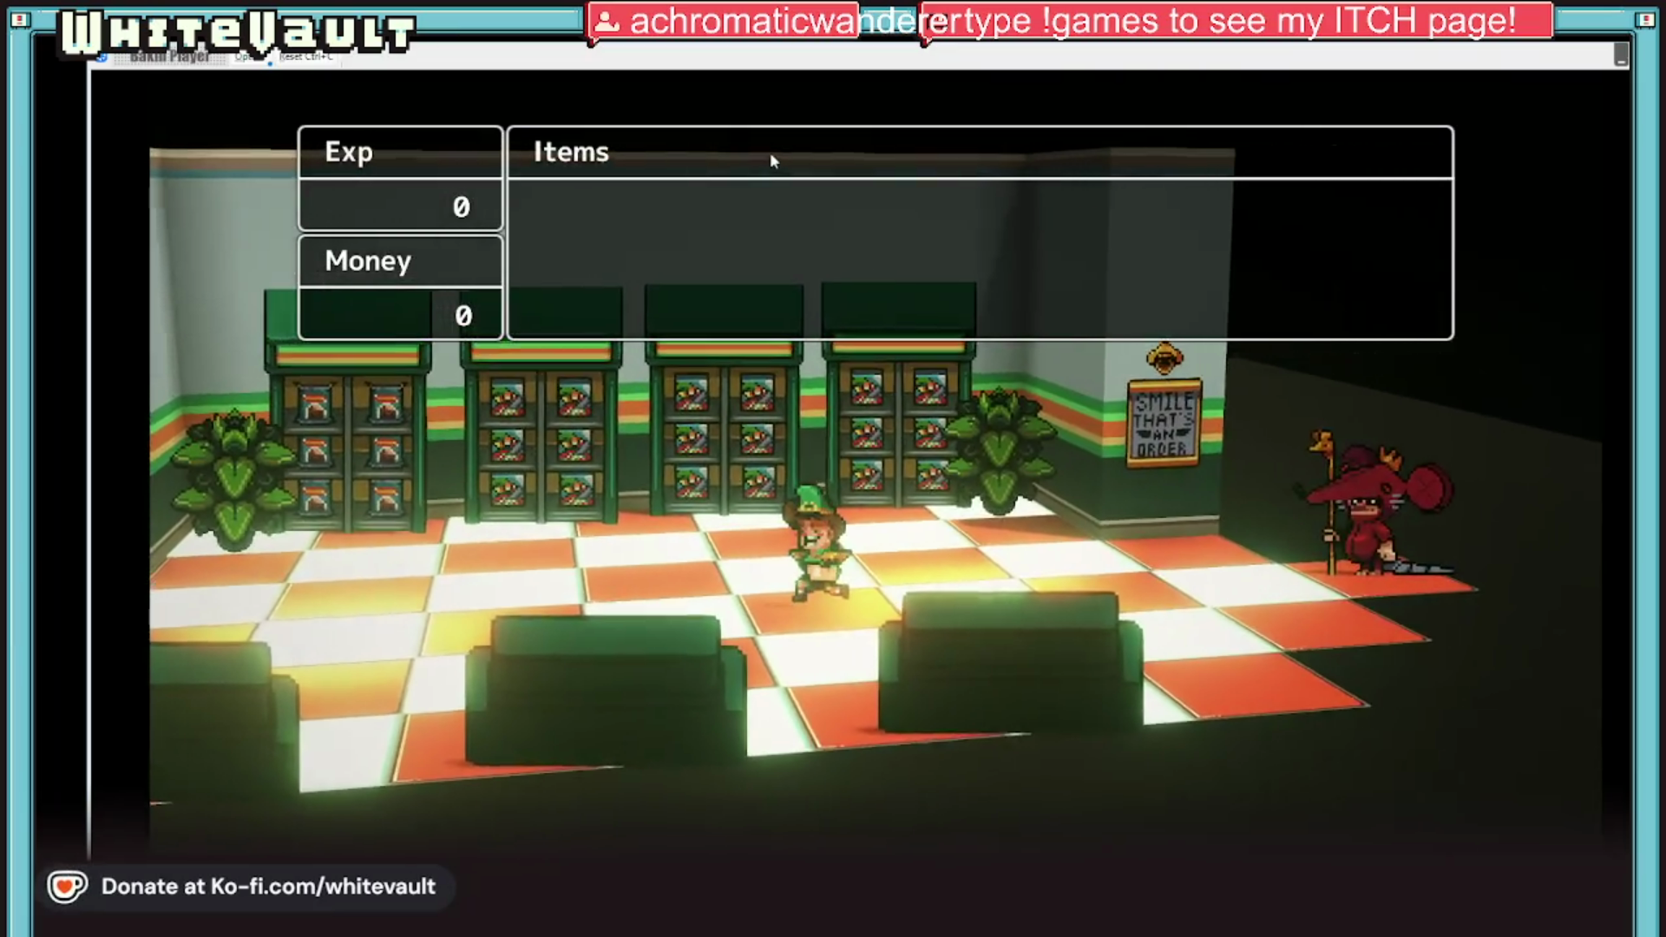
key("Return")
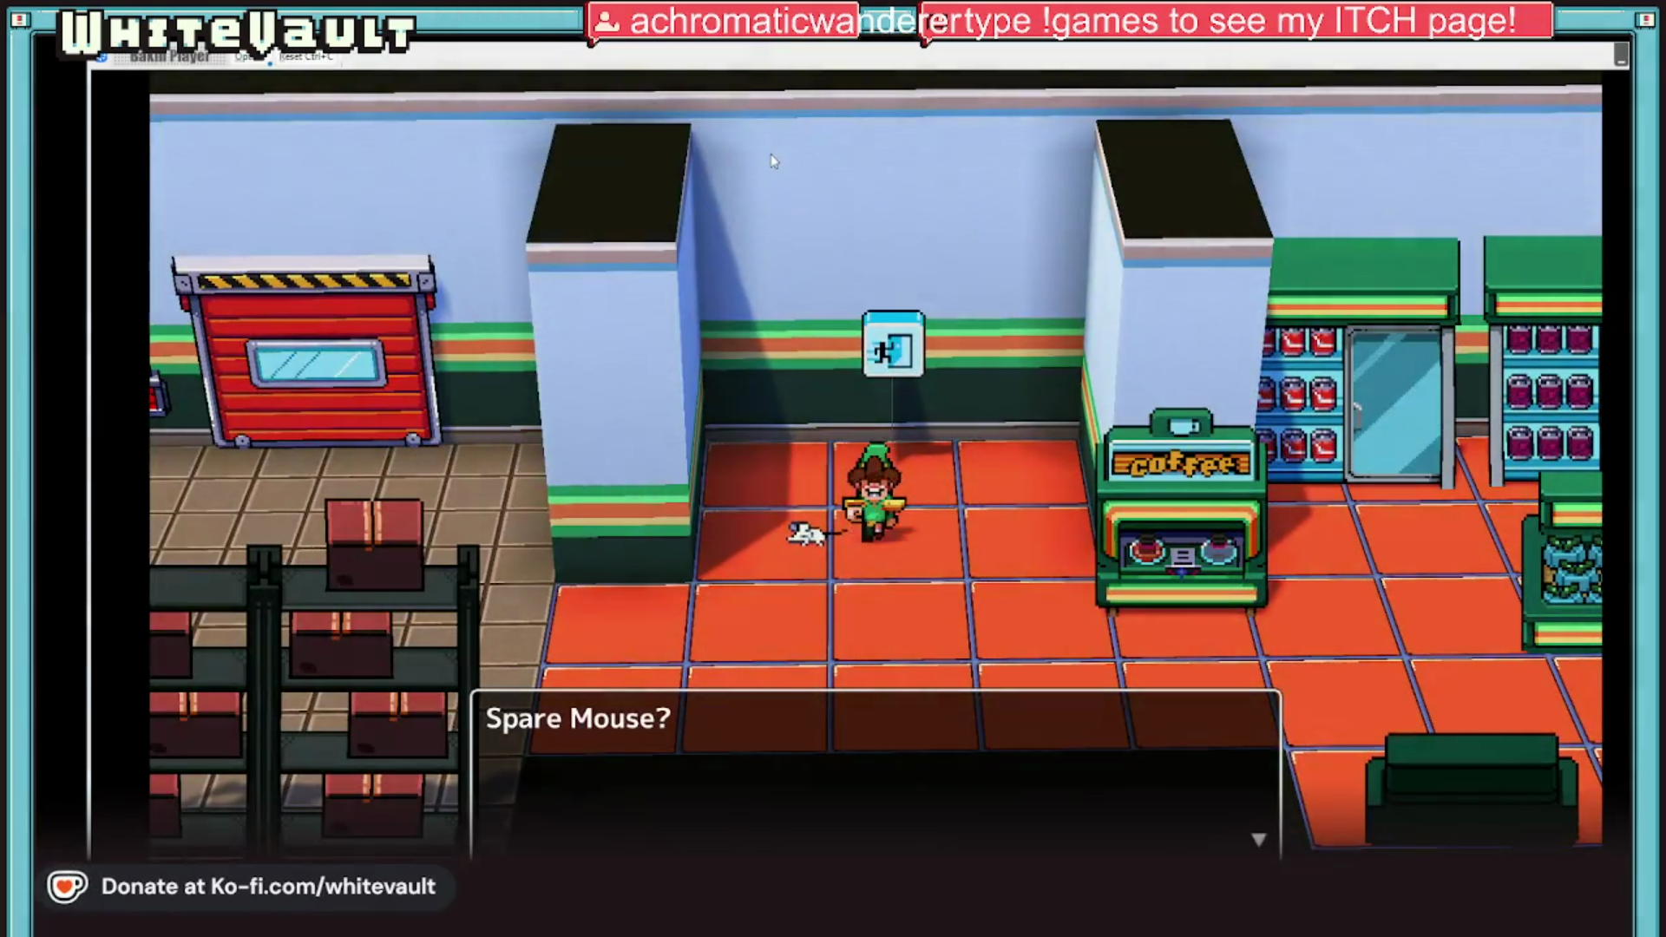
Step: Choose '...spare mouse', then face and walk through the door into the office
key("Return")
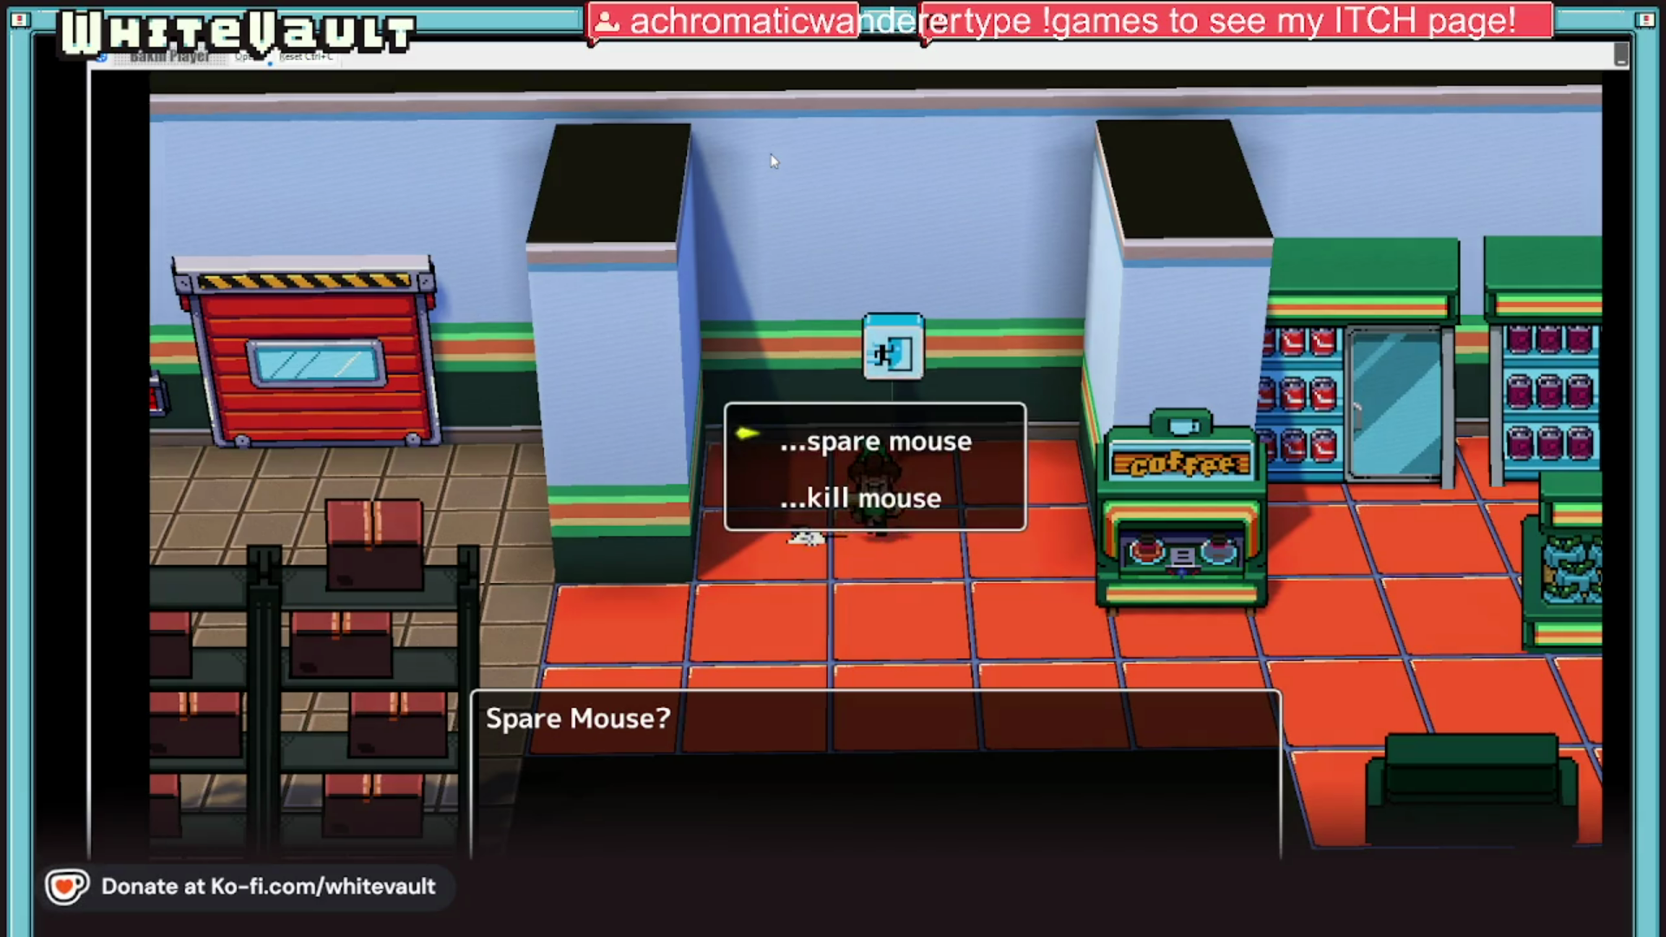
key("Return")
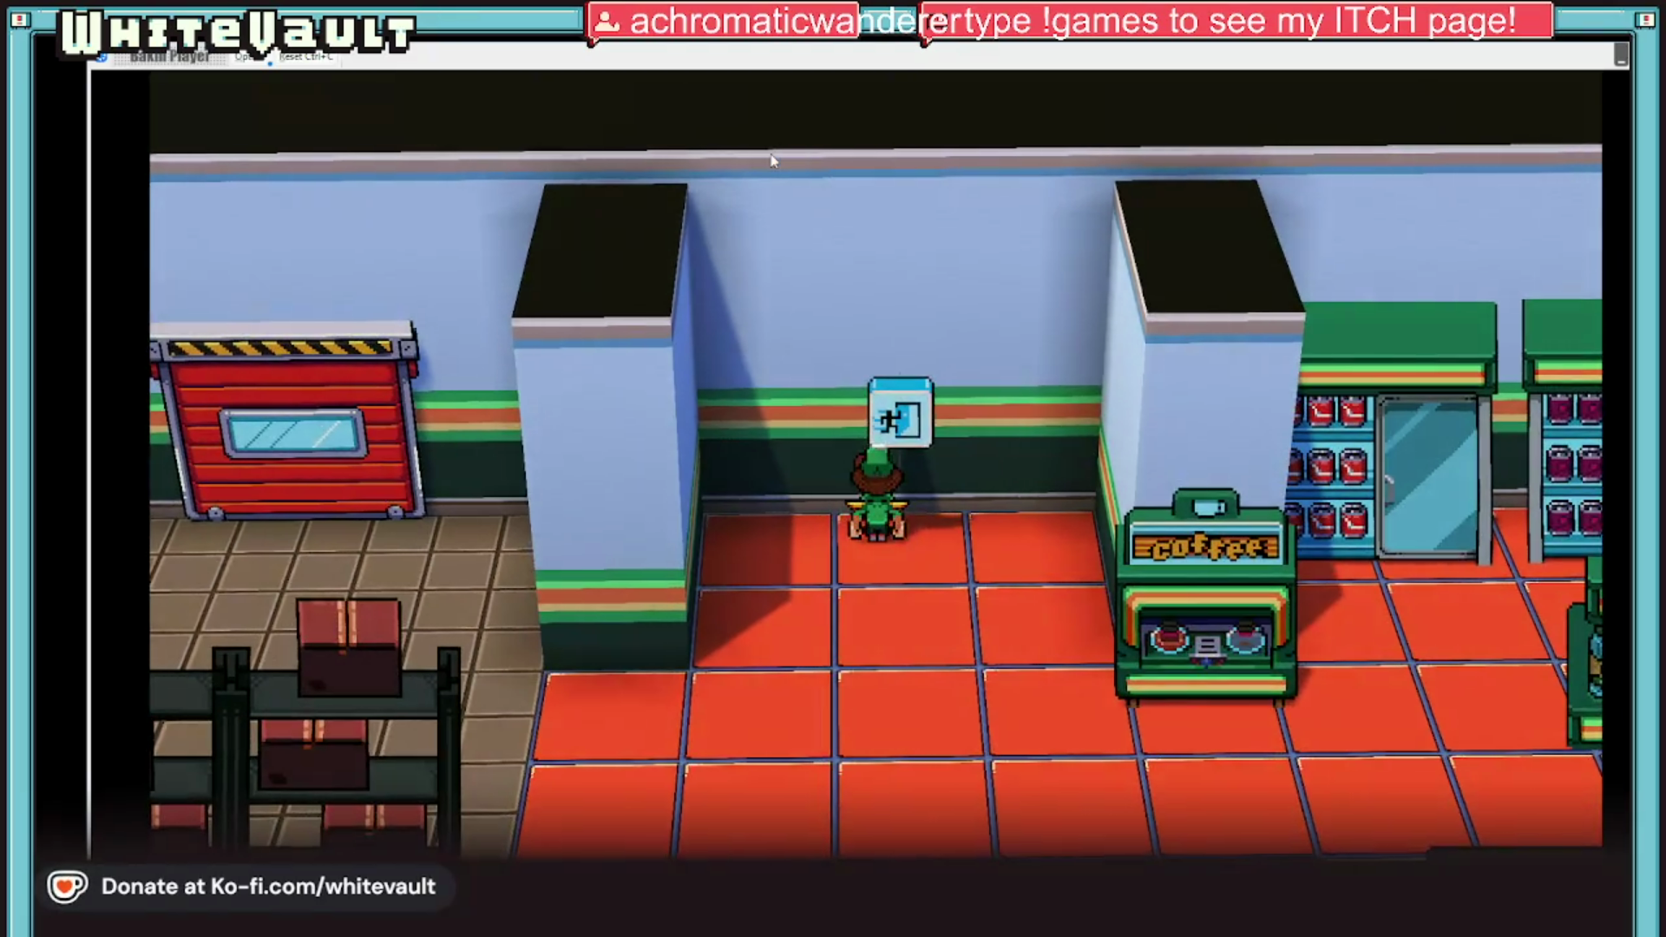
key("Up")
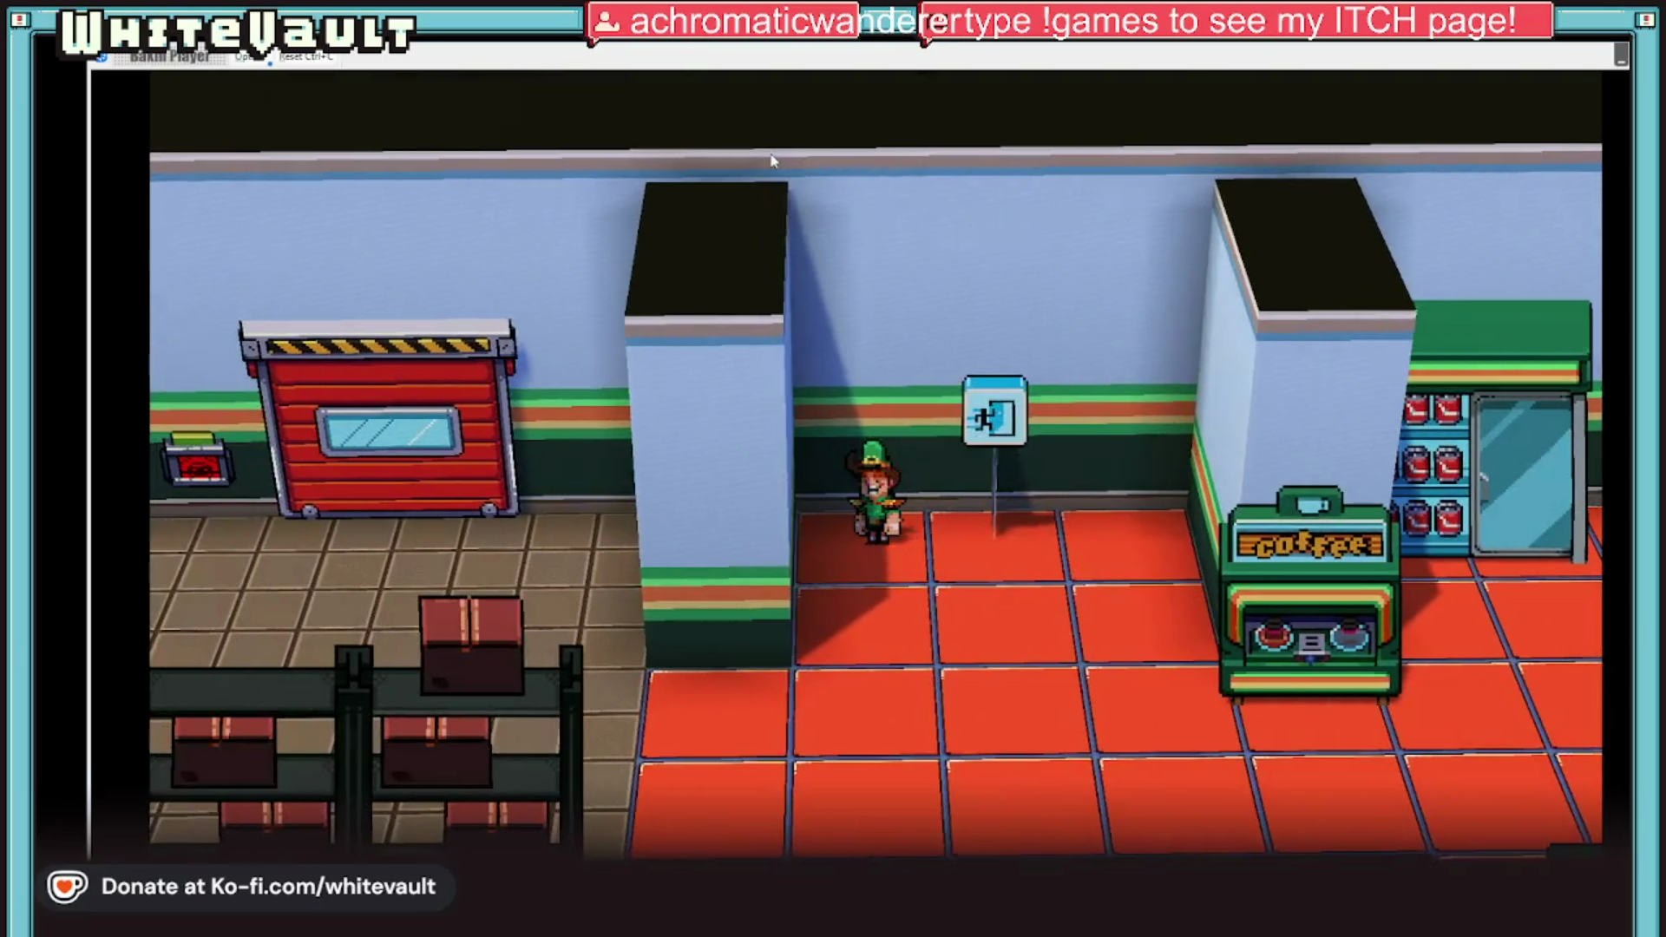
key("Up")
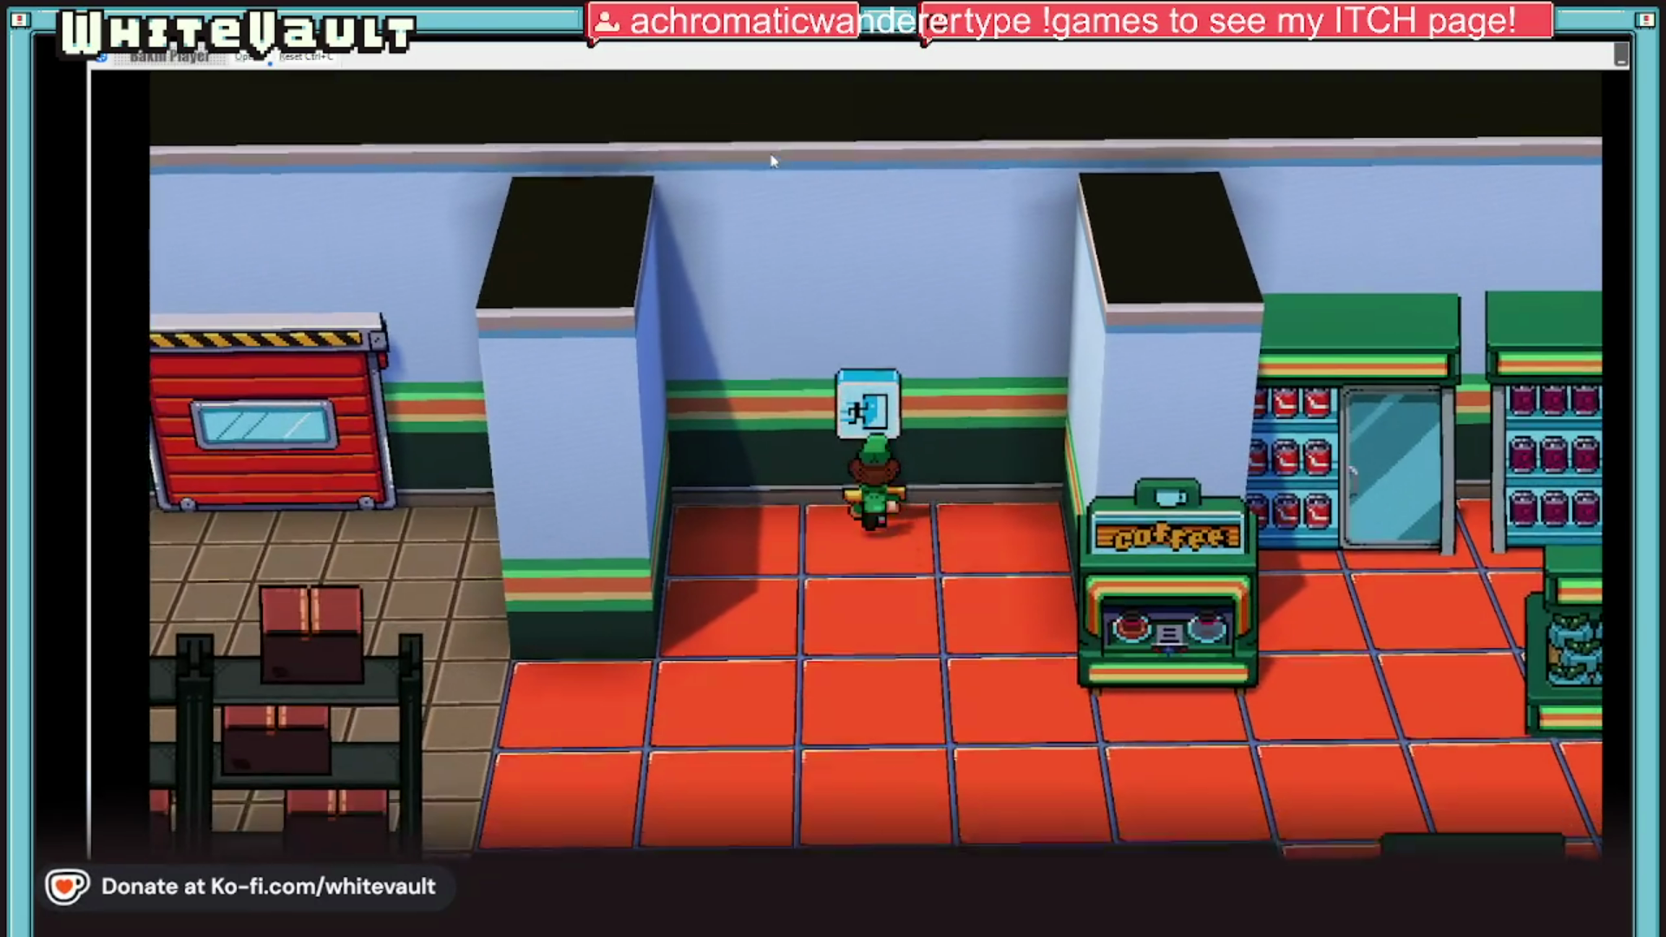
Step: Cross the office, talk to the red creature at the EXIT door, and step through to the apartment
key("Left")
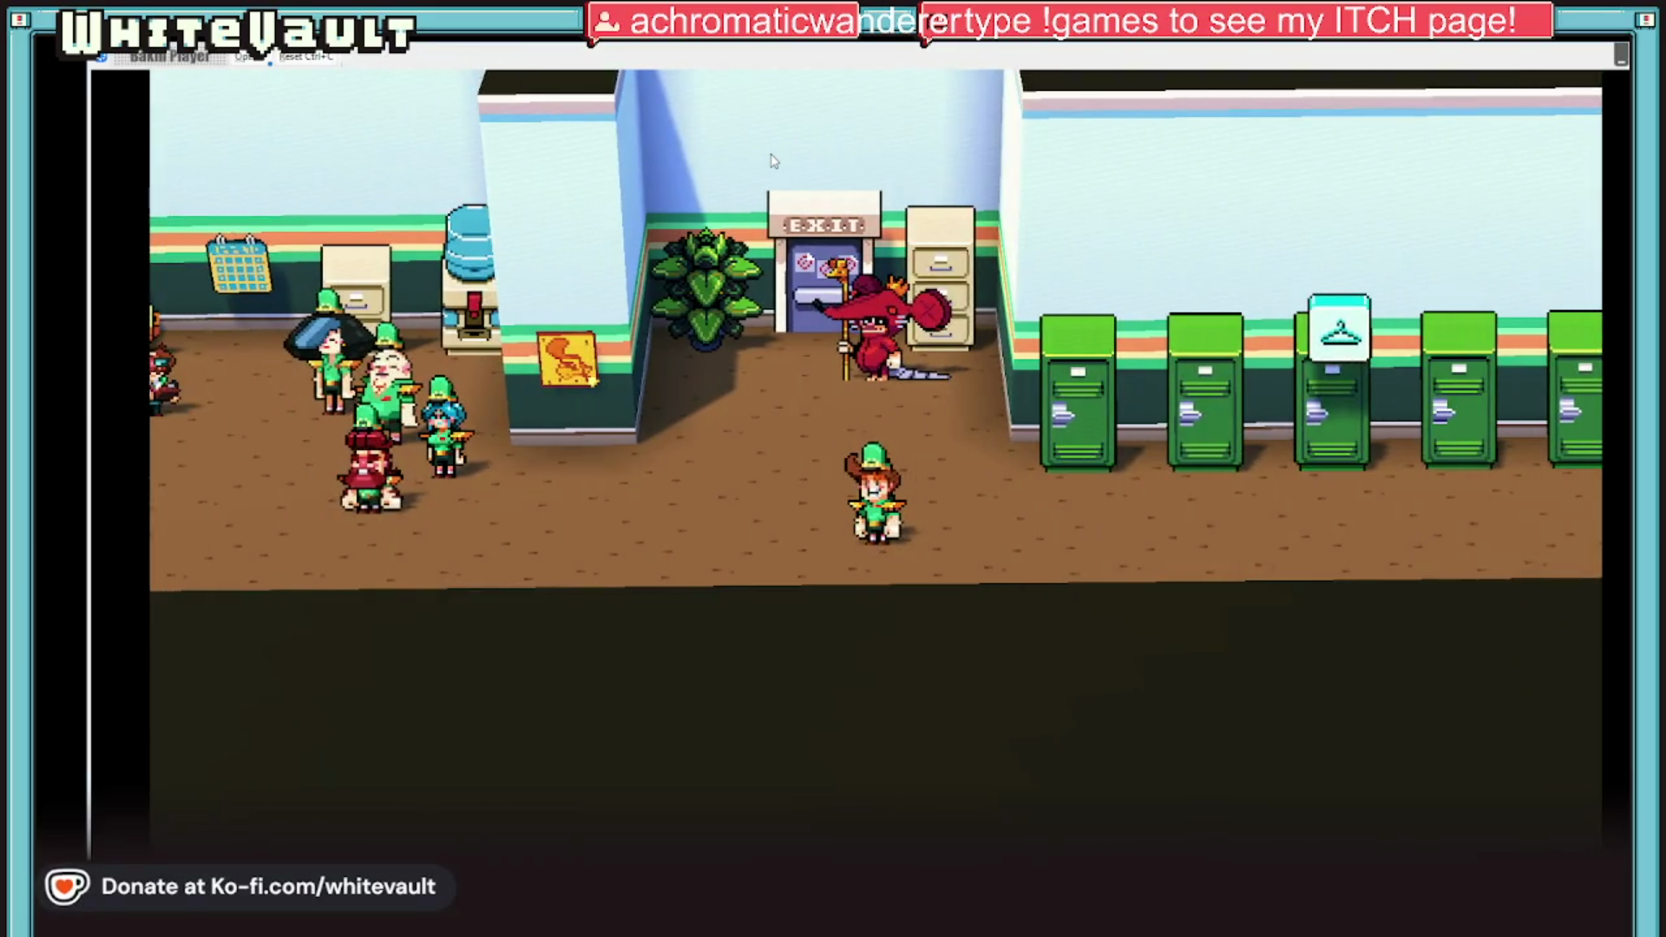
key("Up")
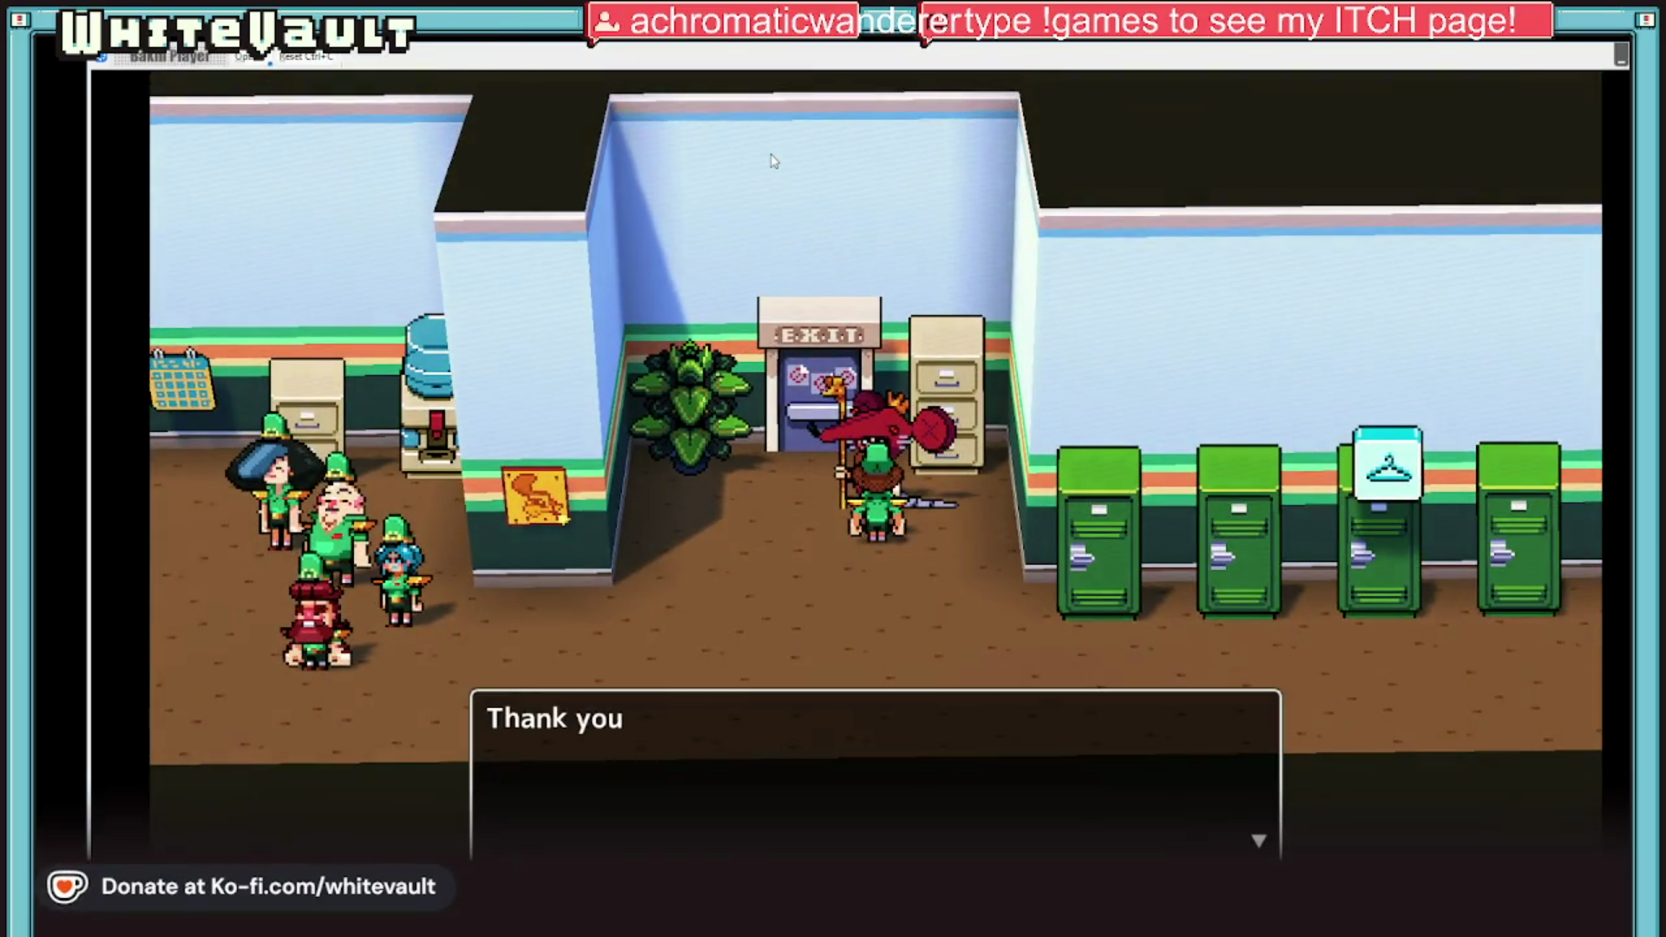
key("Return")
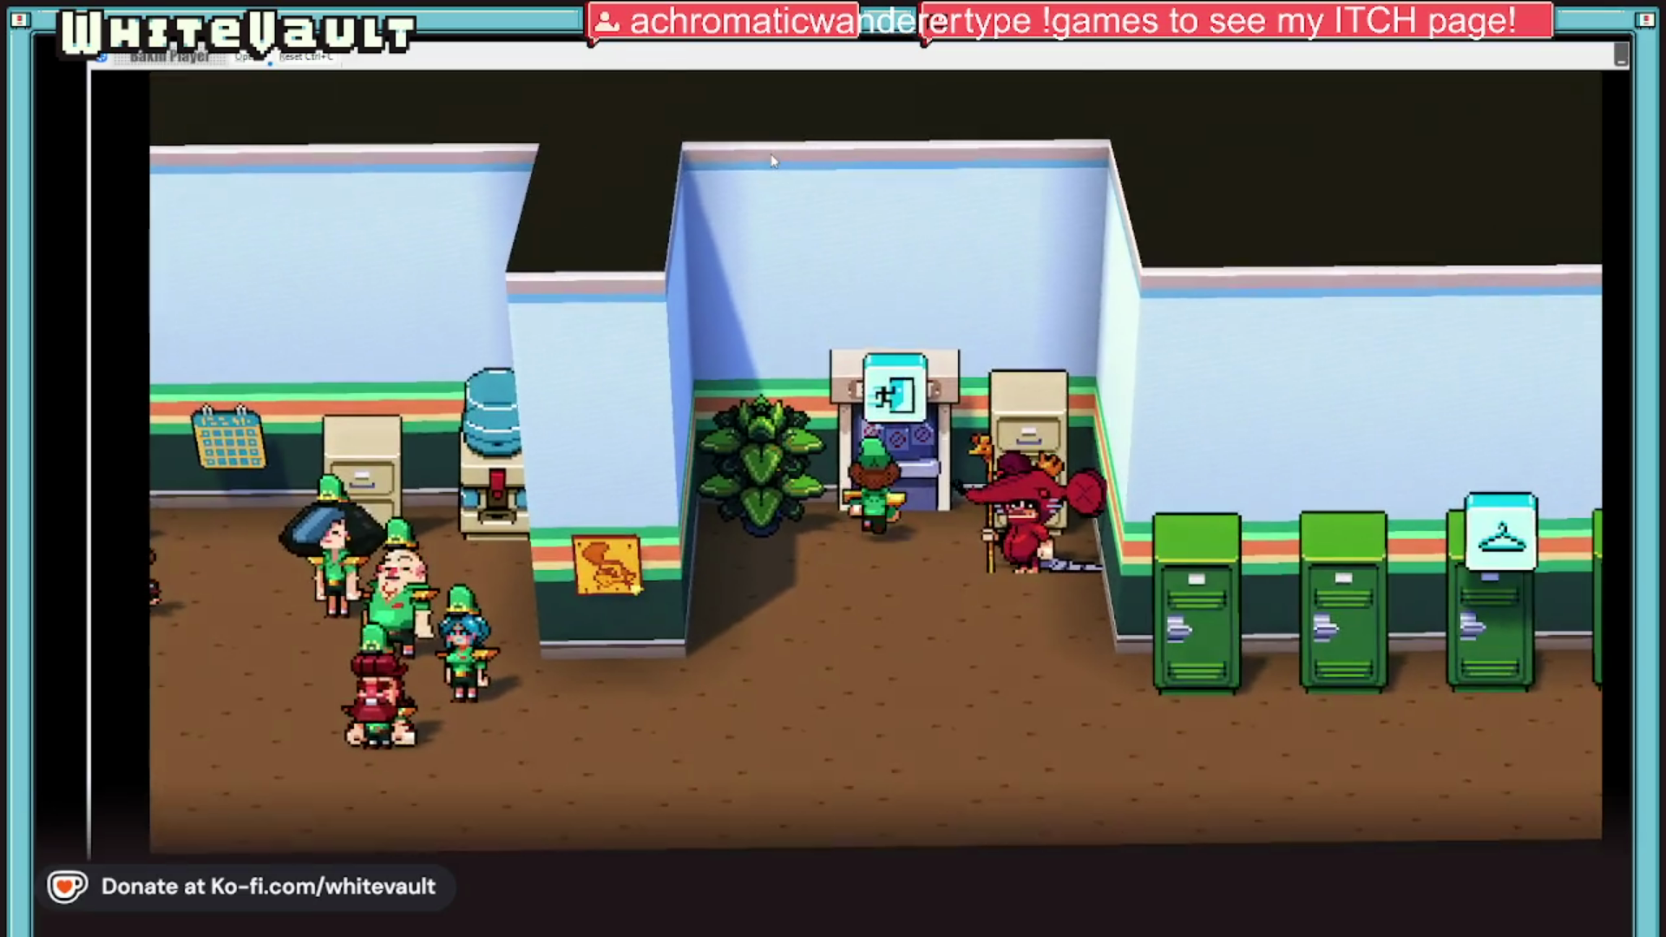
key("Up")
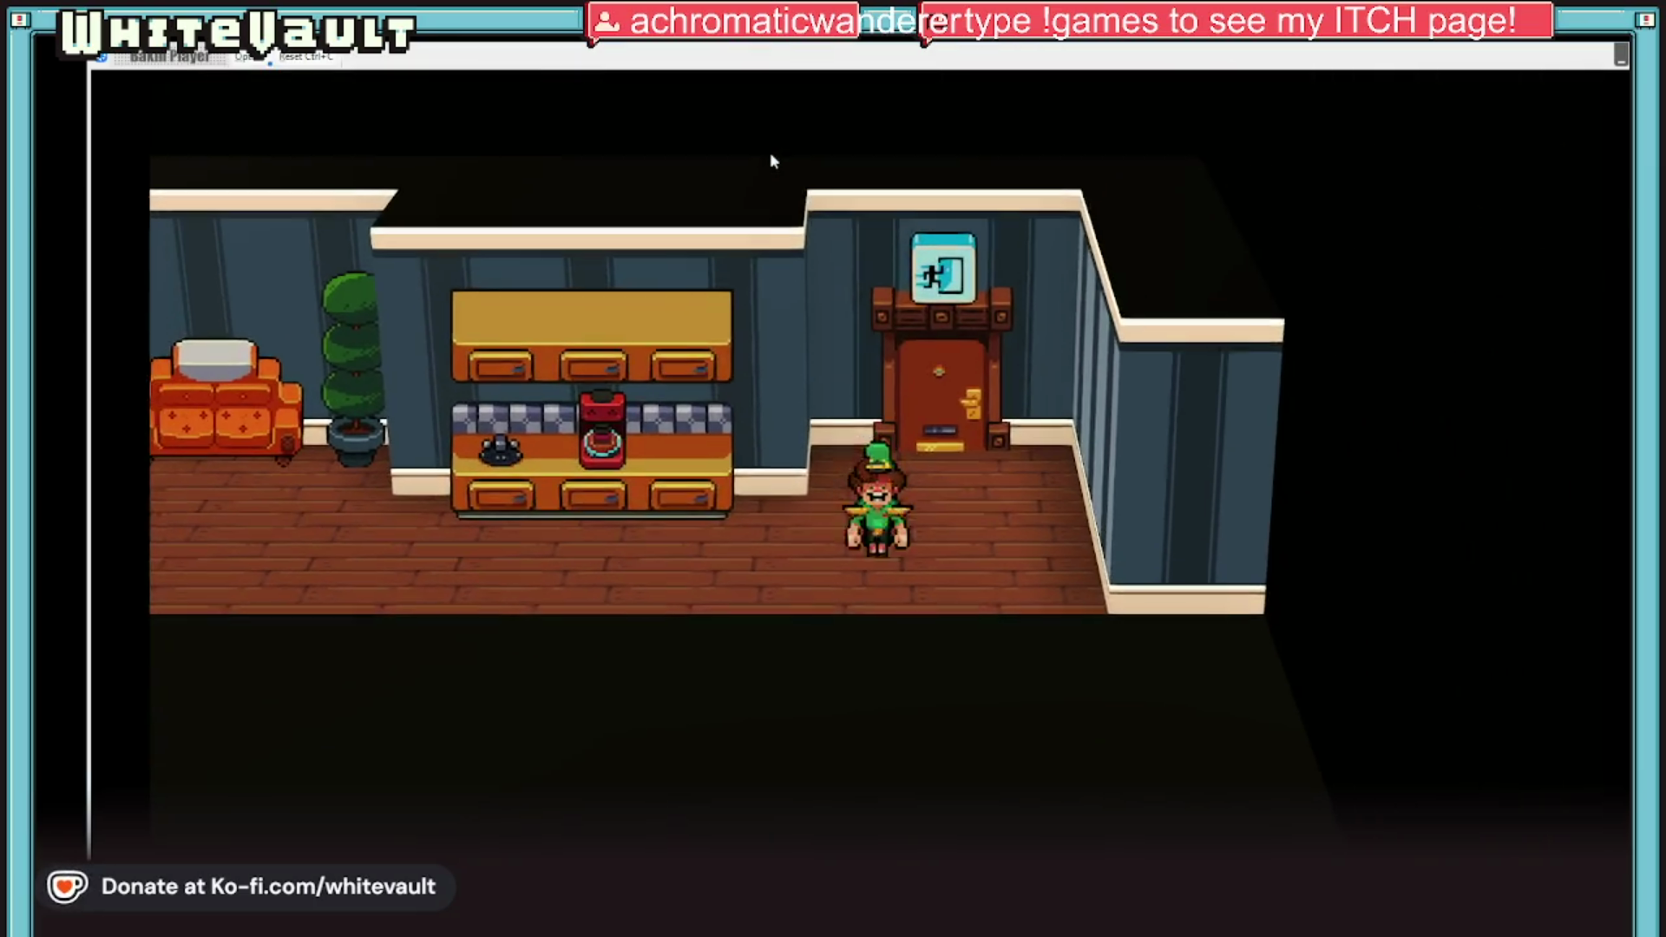
Step: Walk around the apartment past the sofa and kitchen counter, stopping before the wardrobe
key("Left")
key("Right")
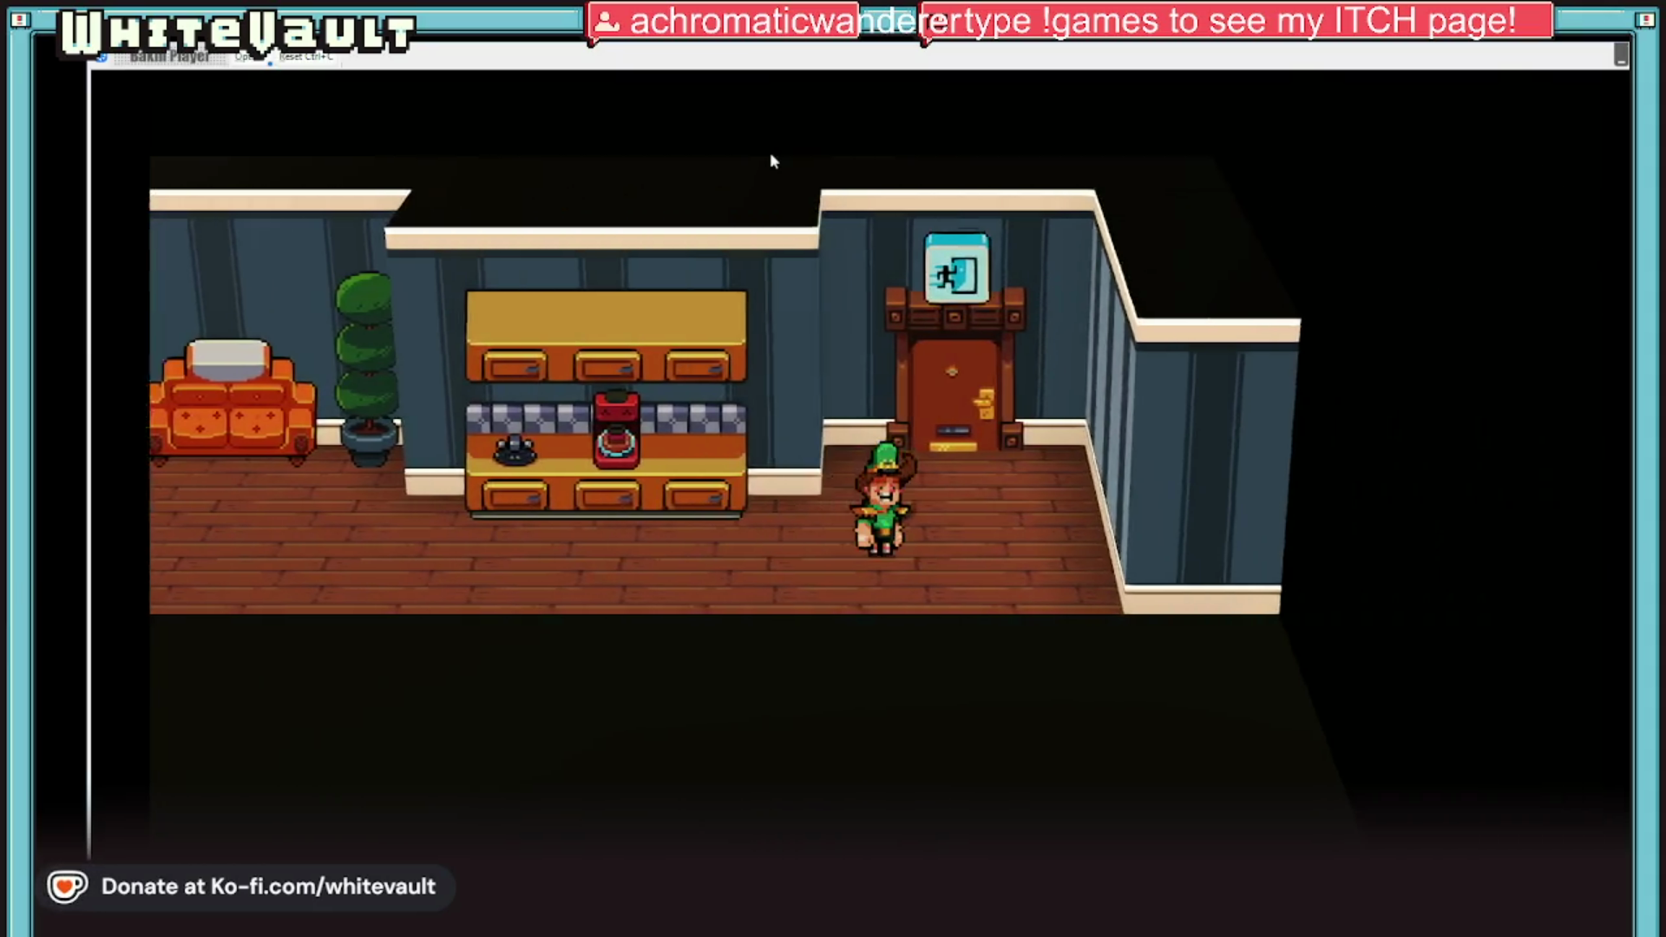
key("Right")
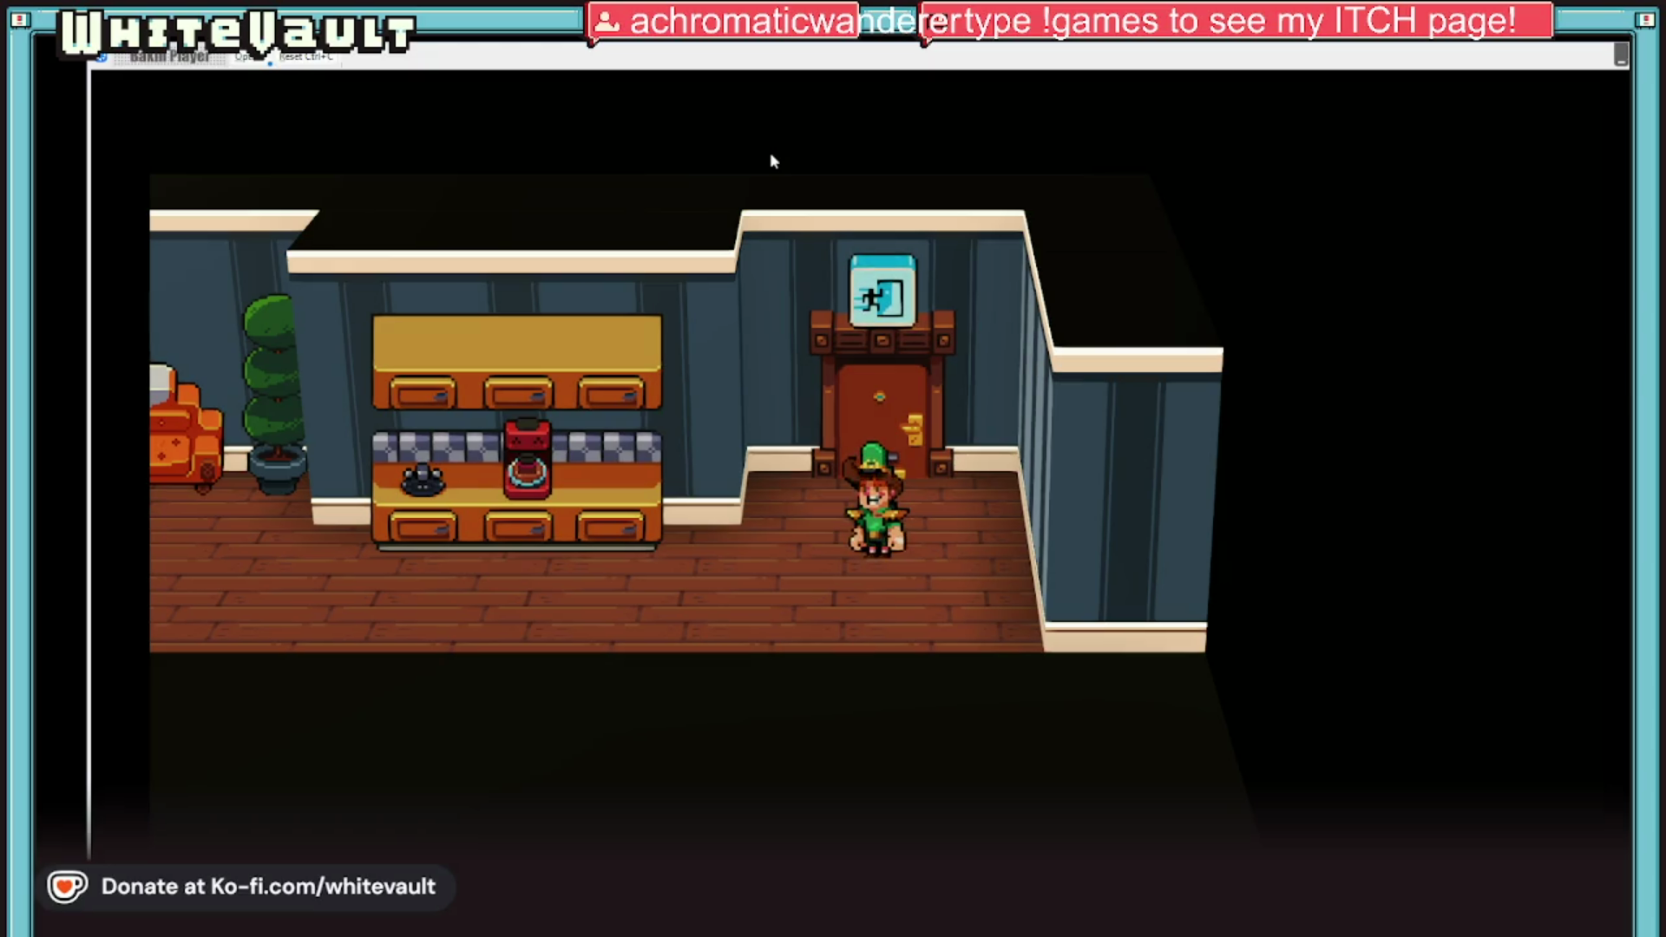
key("Down")
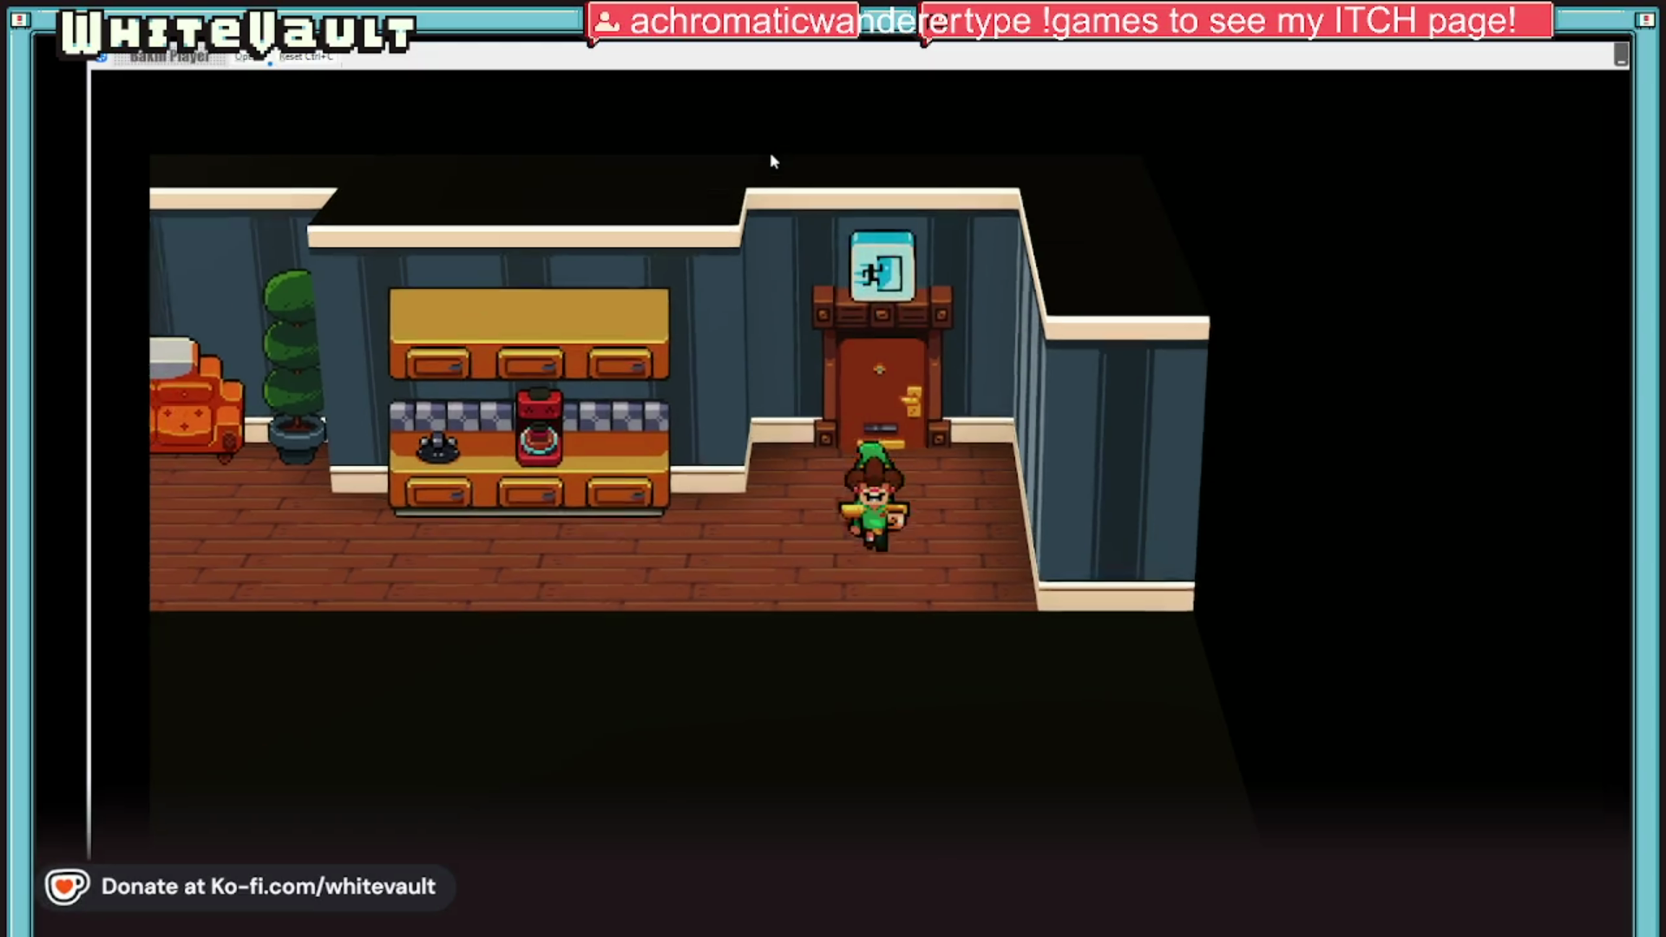
key("Left")
key("Left")
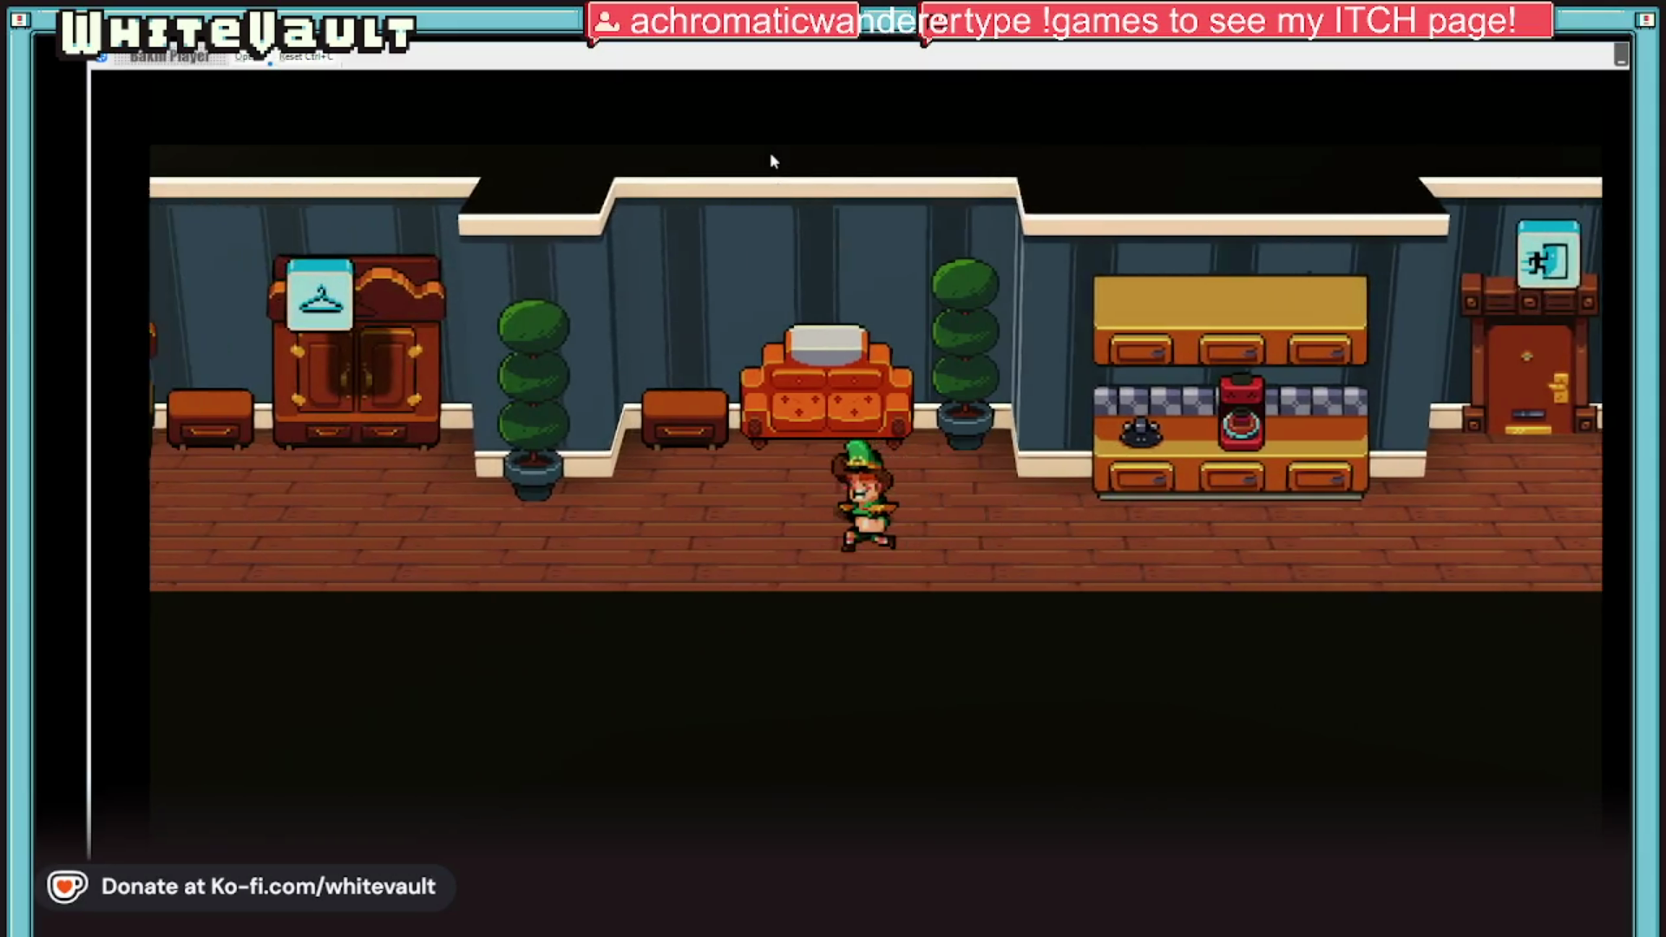
key("Left")
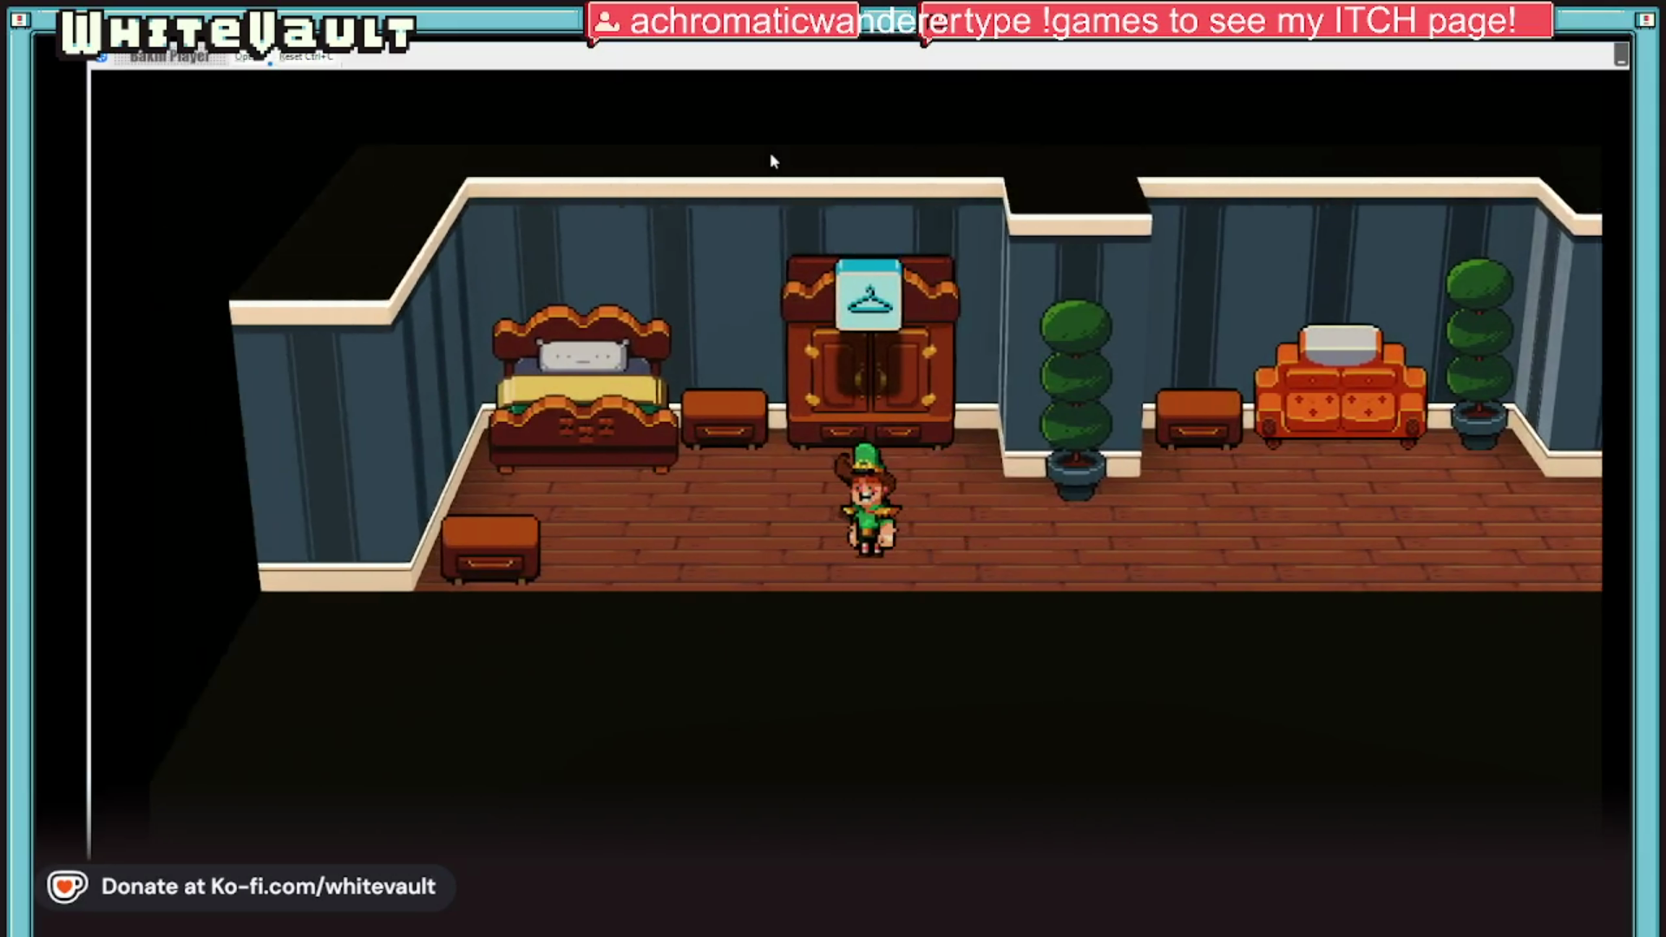
key("Right")
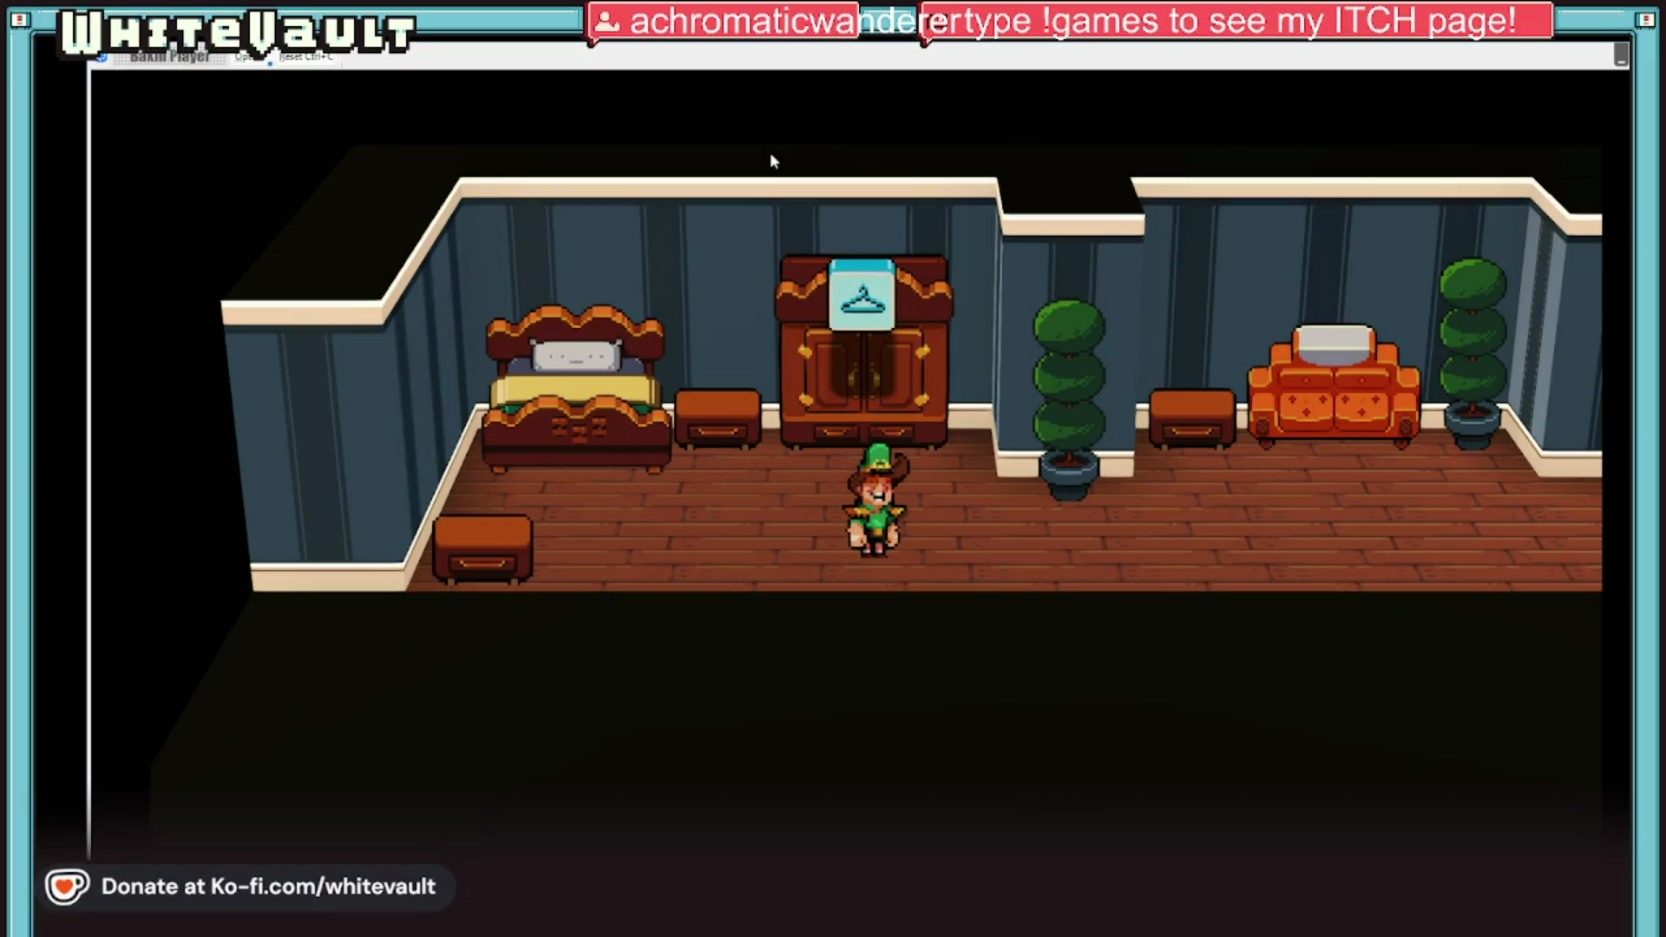
key("Right")
key("Up")
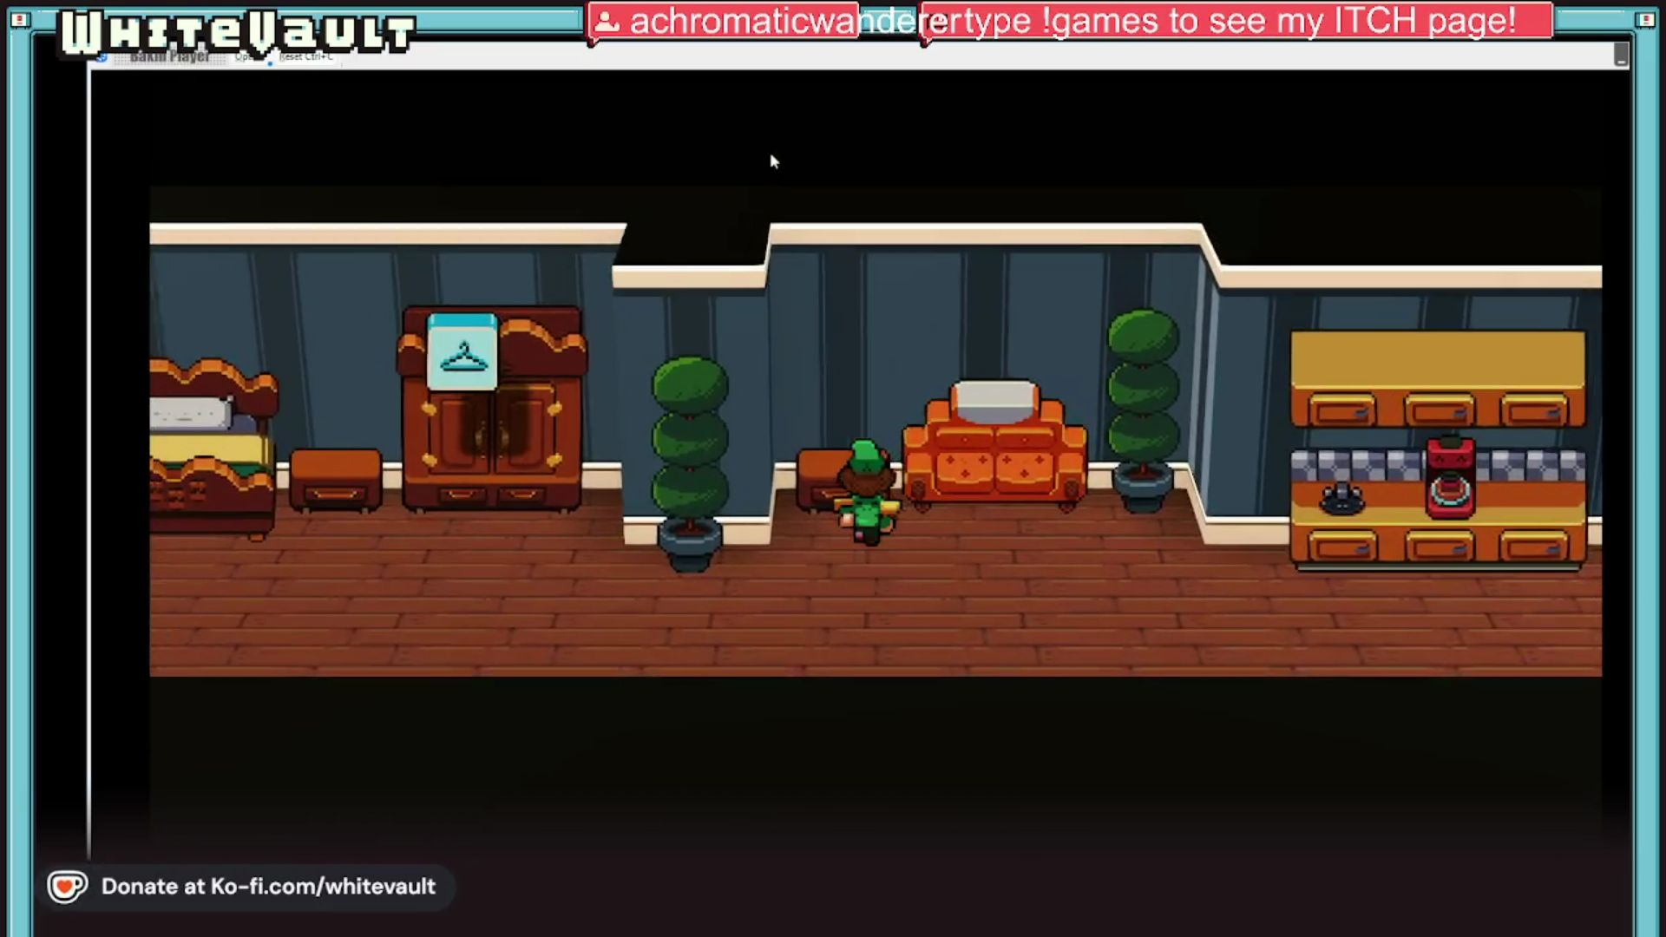
key("Down")
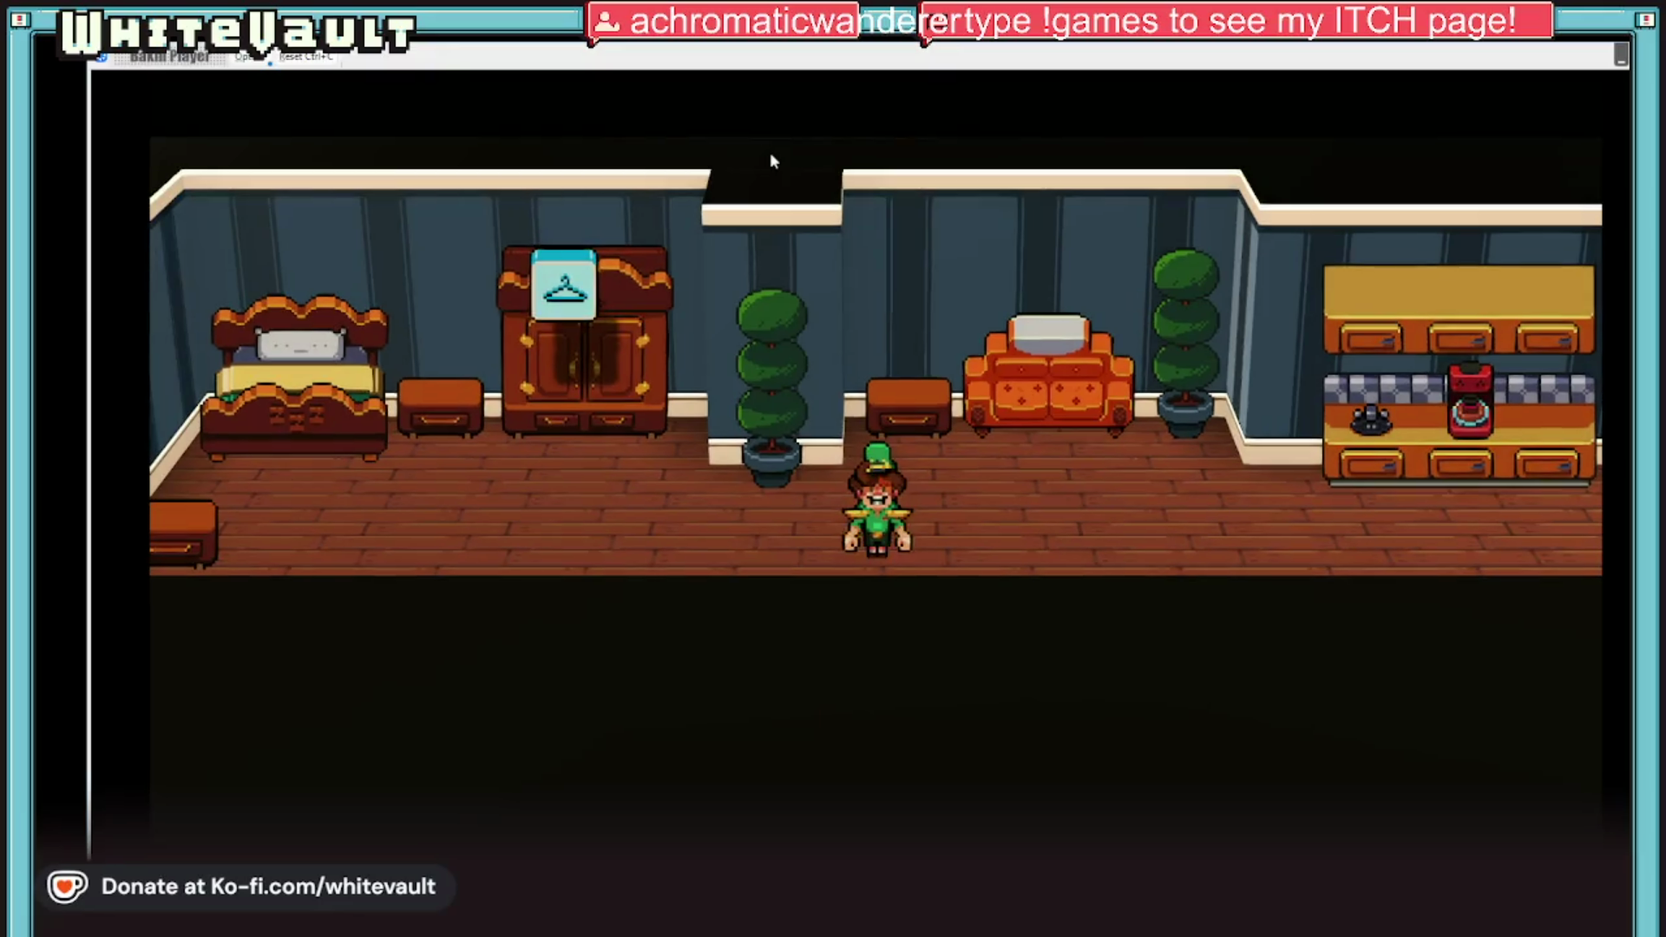
key("Left")
key("Up")
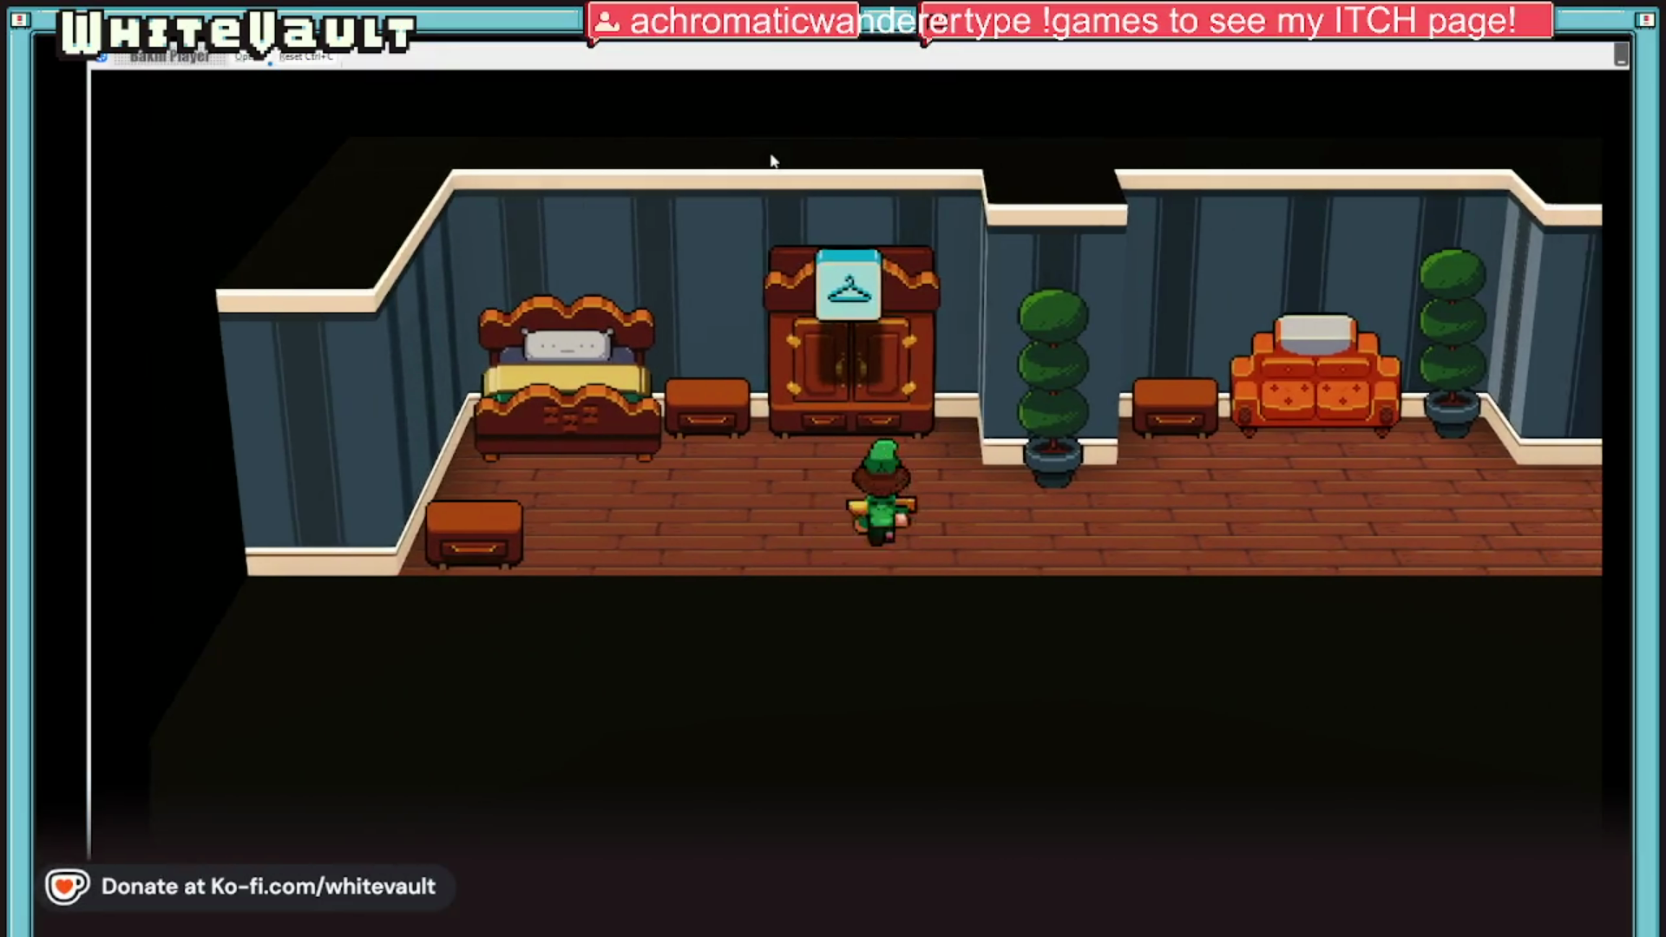
key("Left")
key("Down")
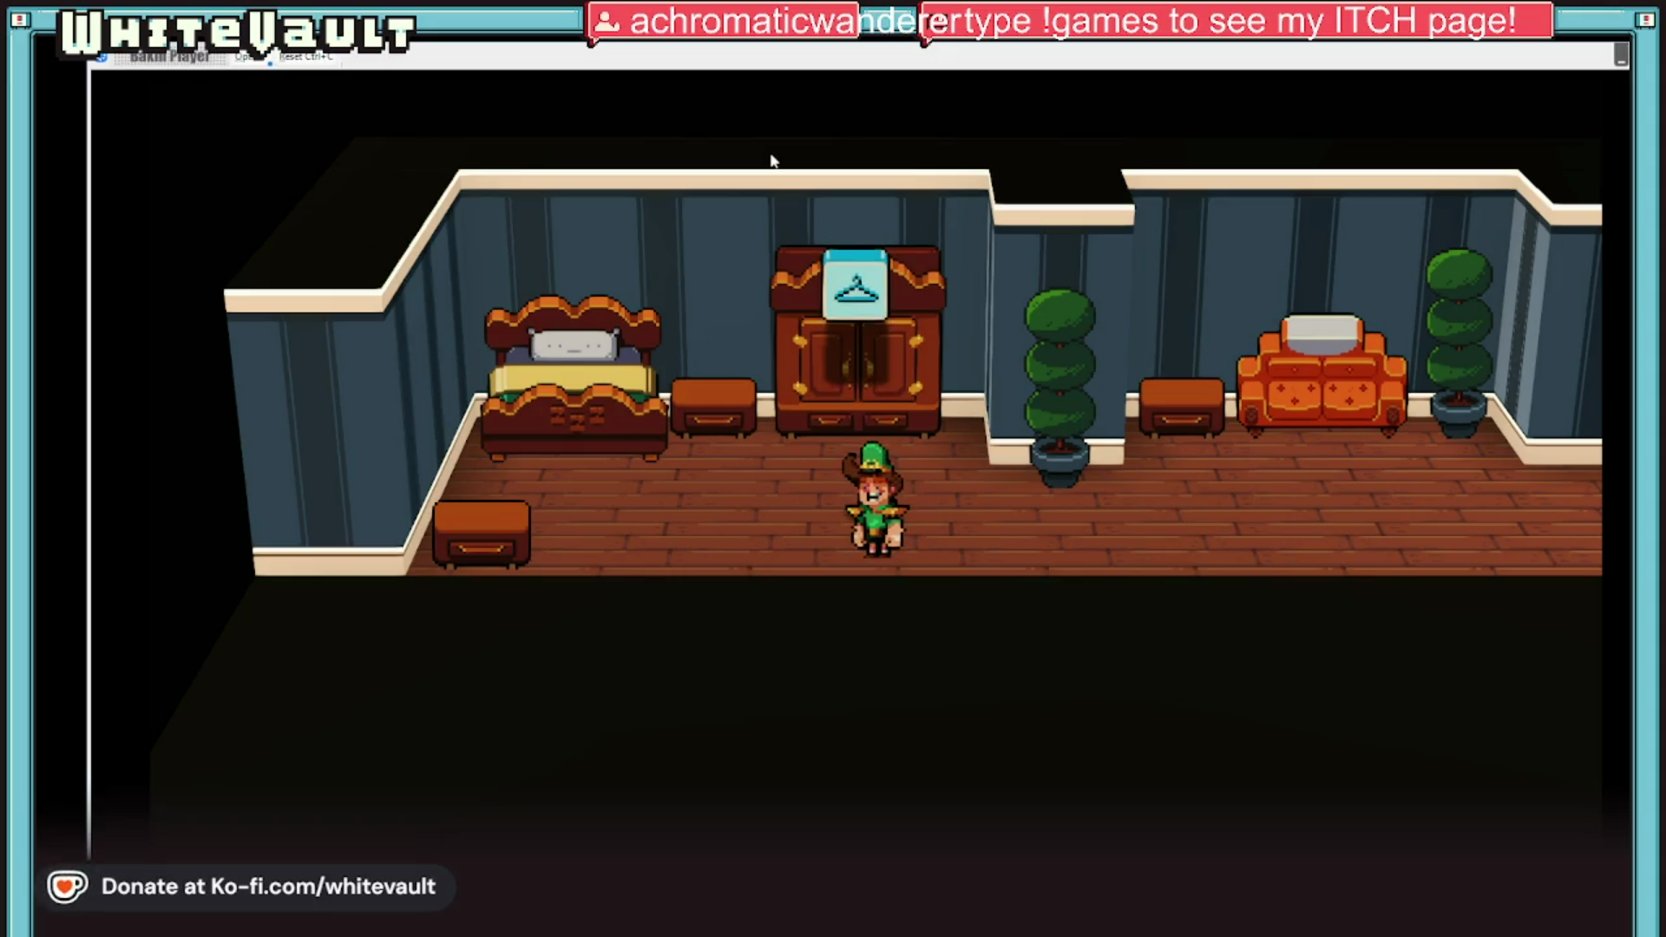
Step: Use the wardrobe to change into the SLEEPY SUIT
key("Up")
key("Return")
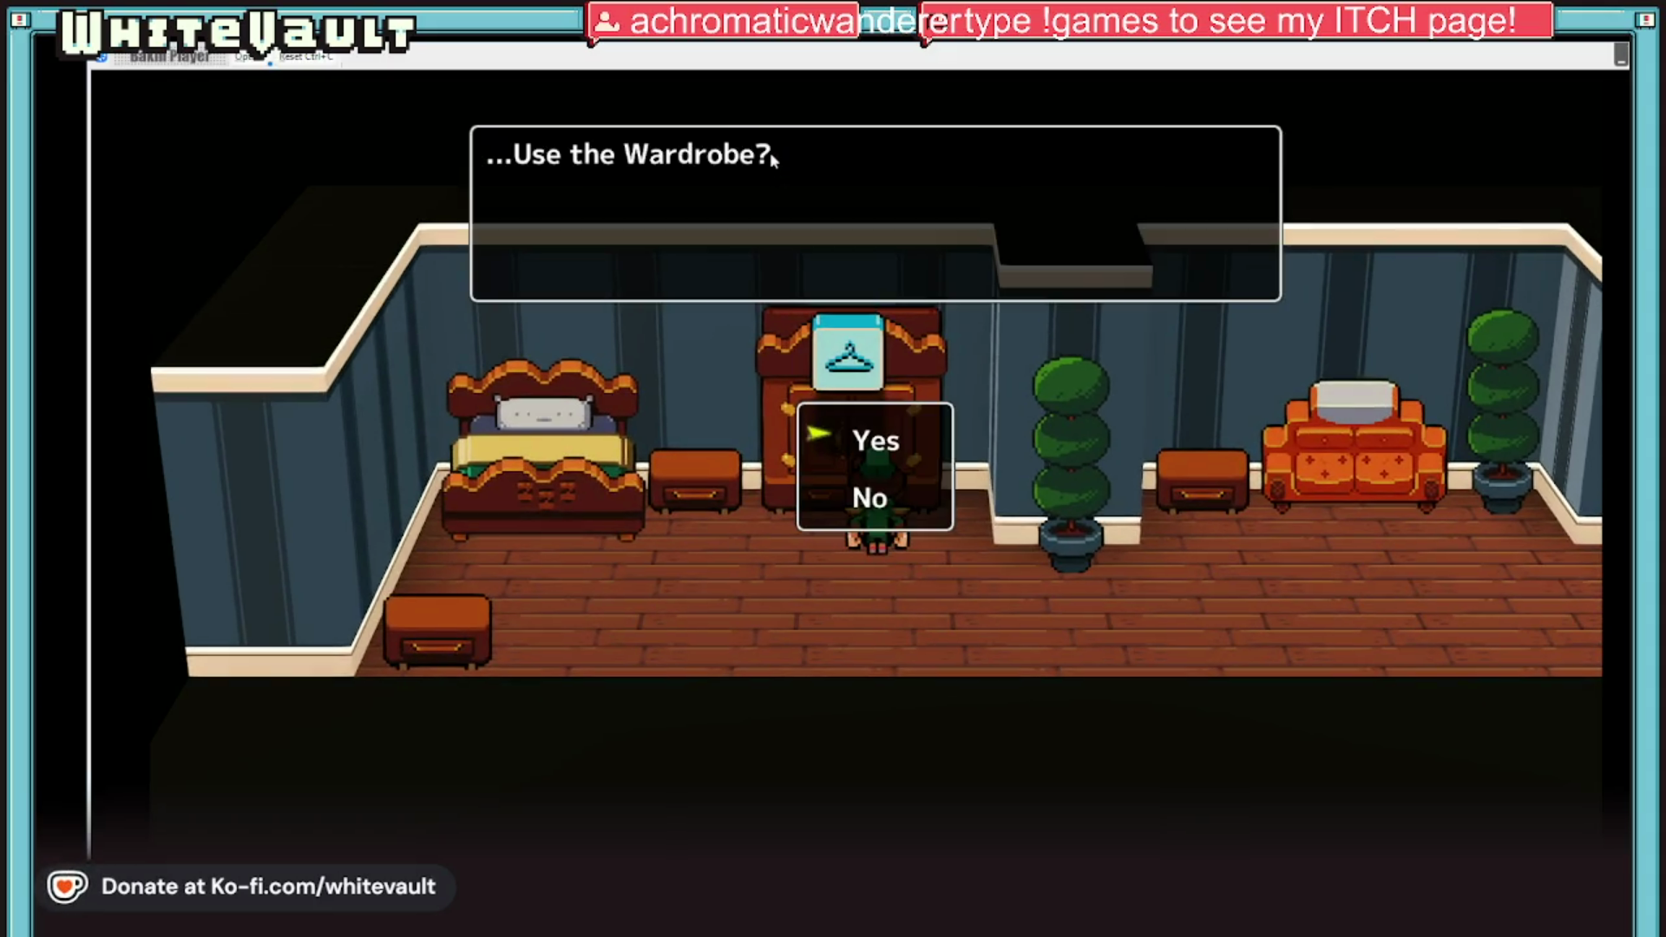
key("Escape")
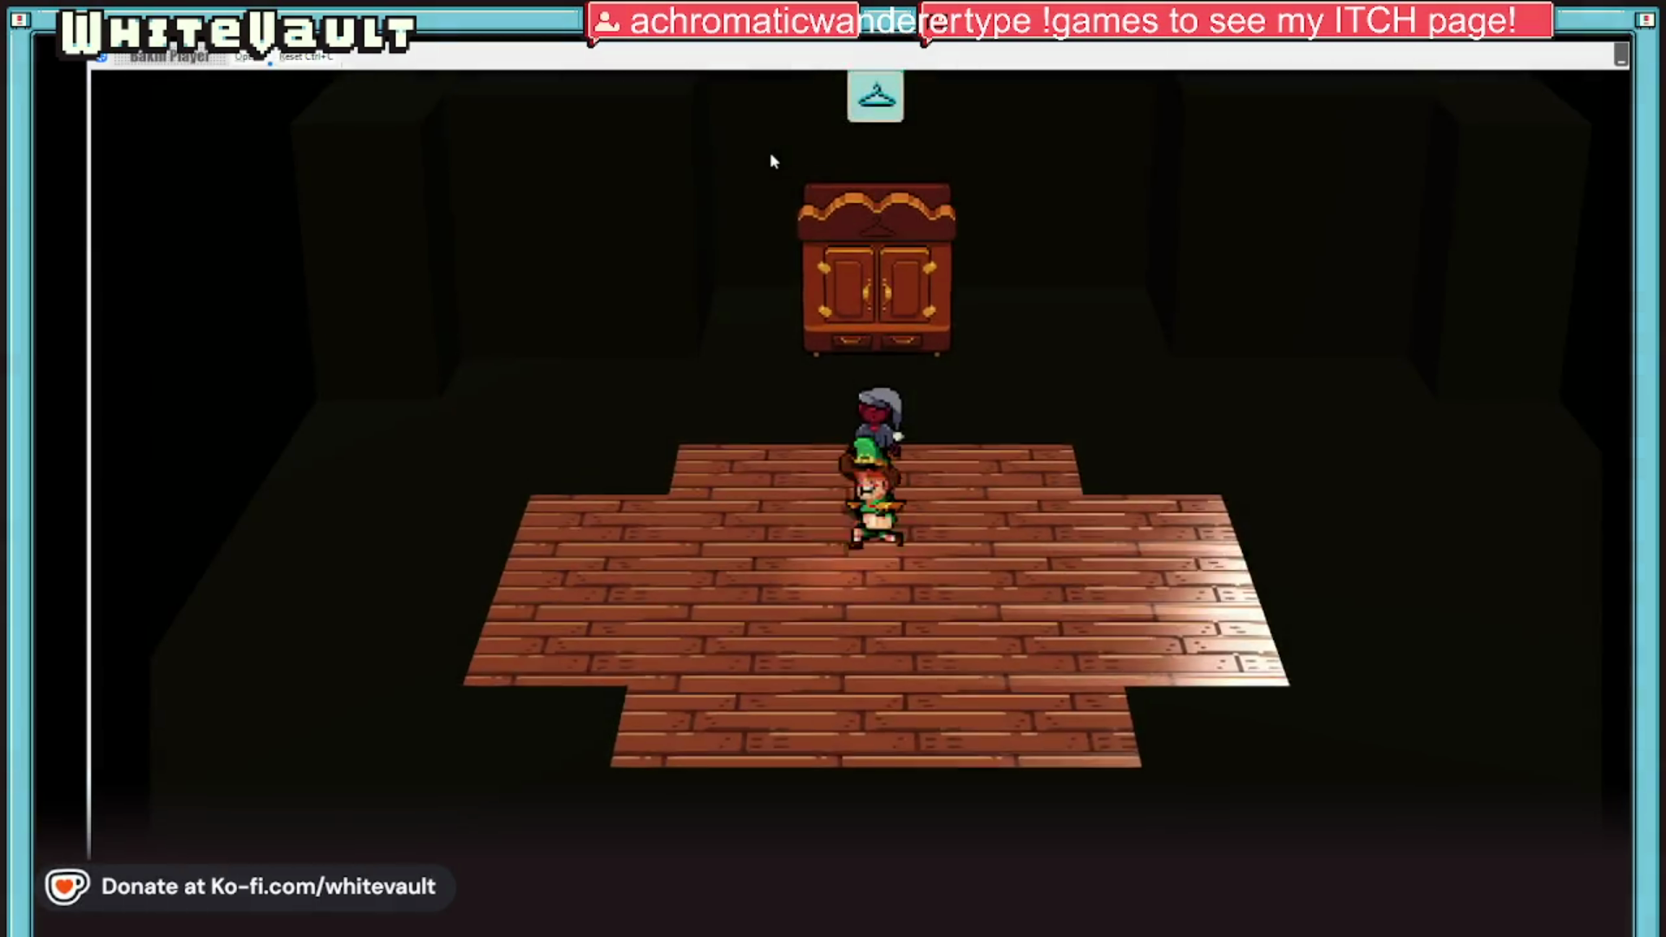
key("Return")
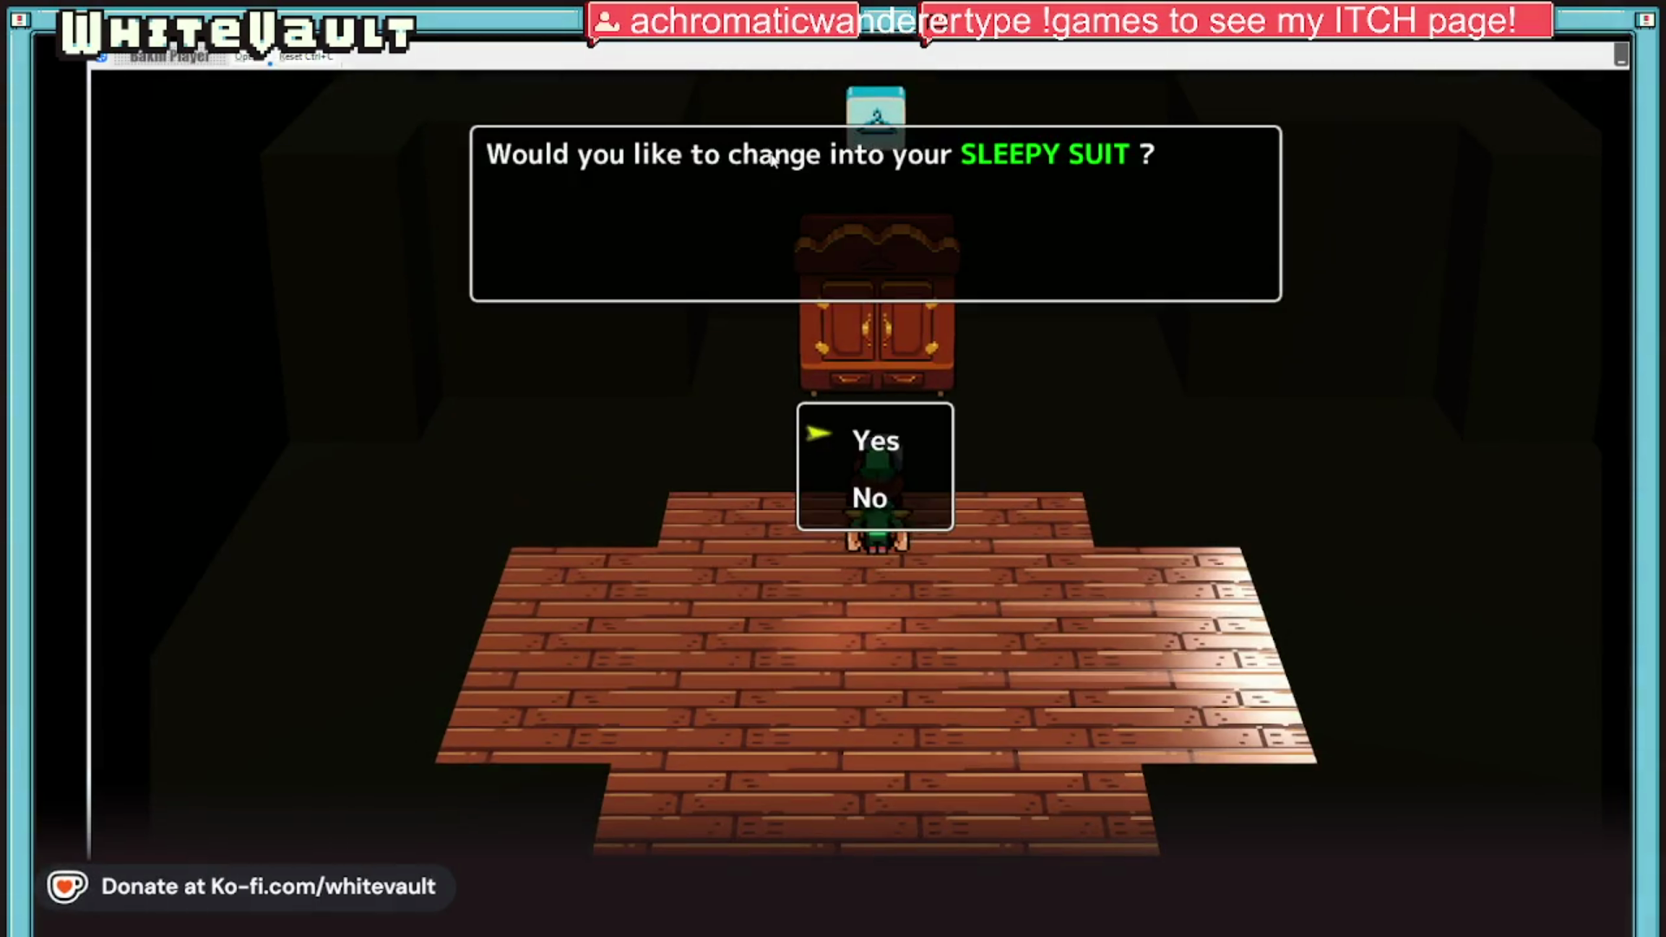
key("Return")
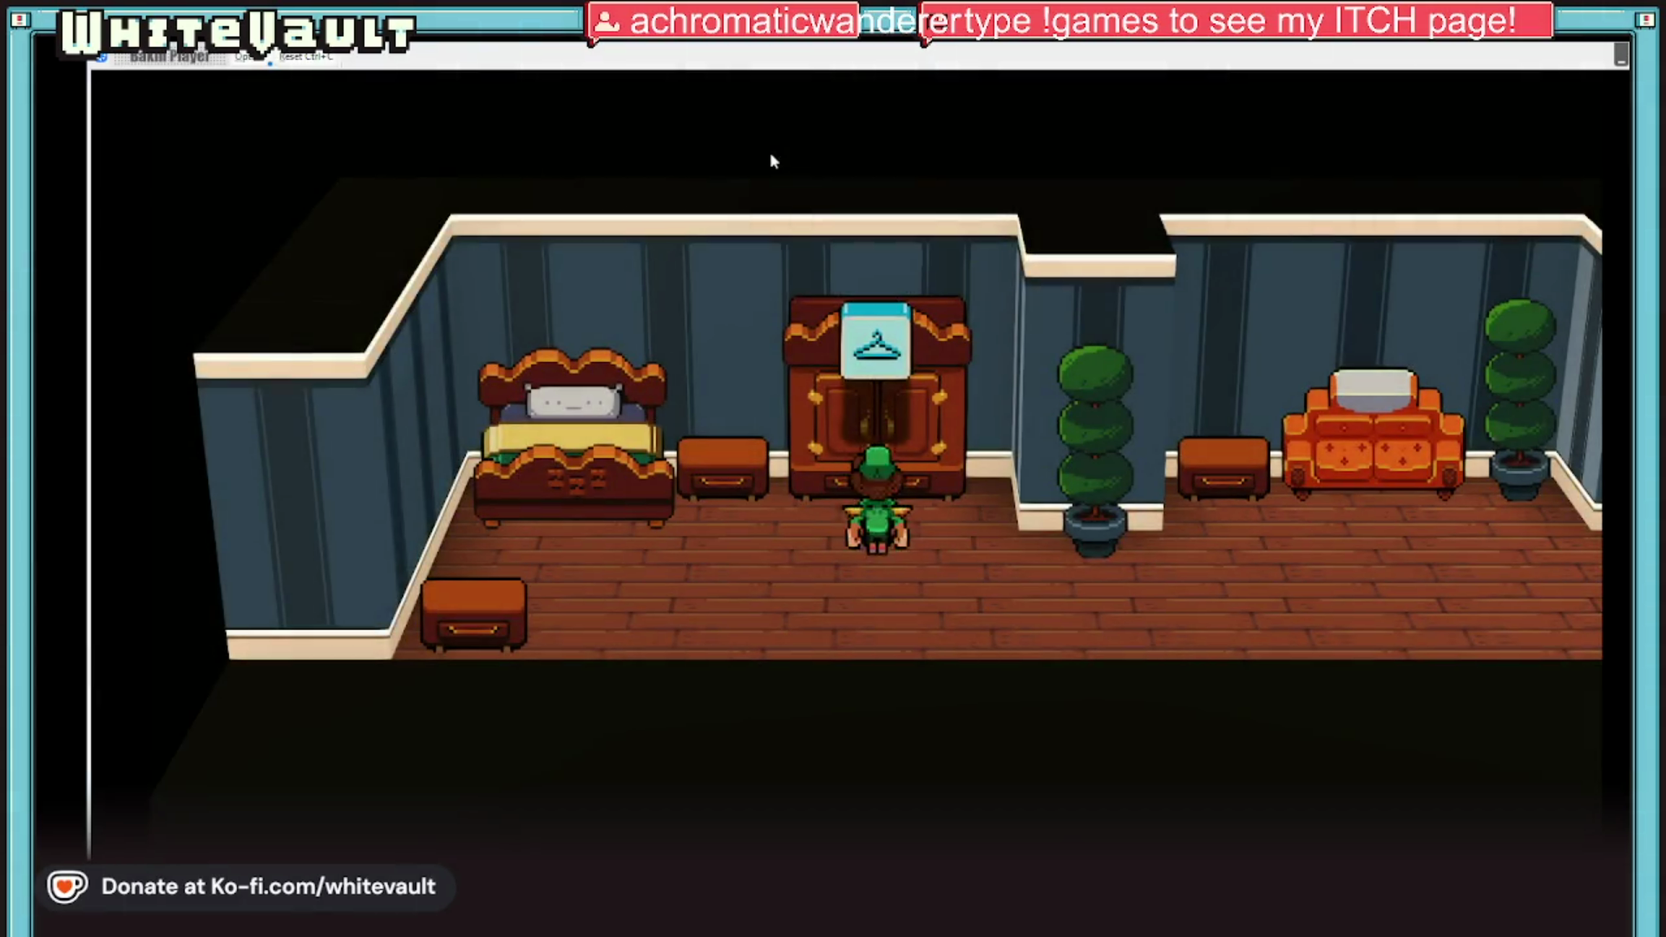
Step: Walk right across the bedroom past the sofa to the kitchen counter
key("Left")
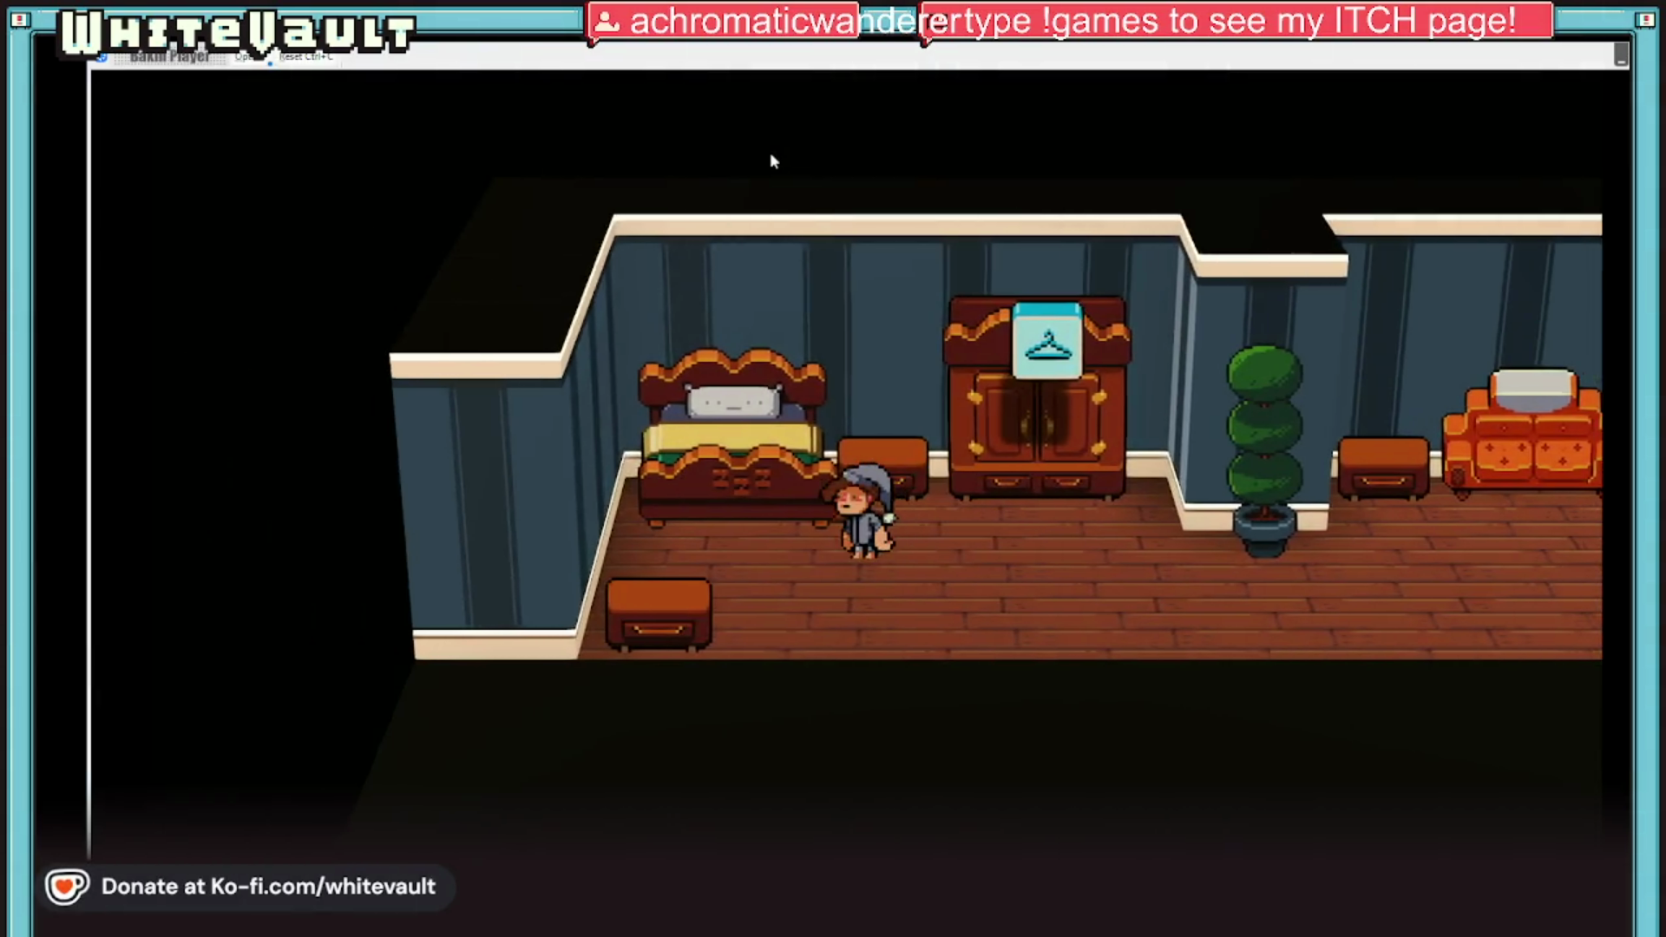
key("Down")
key("Right")
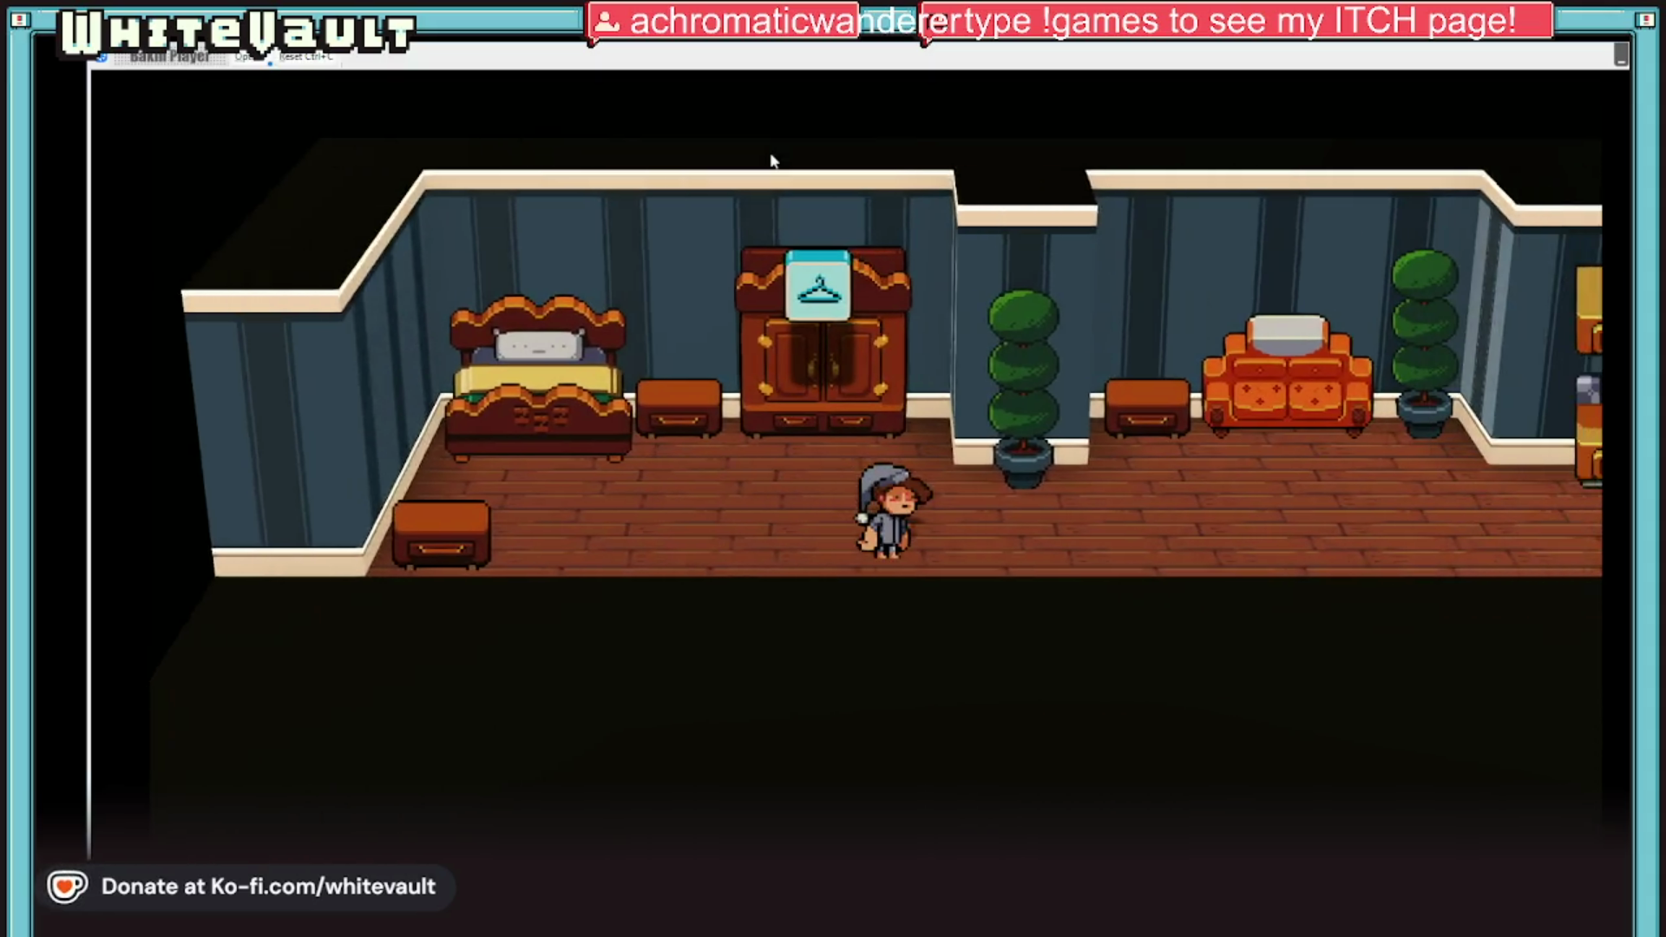
key("Right")
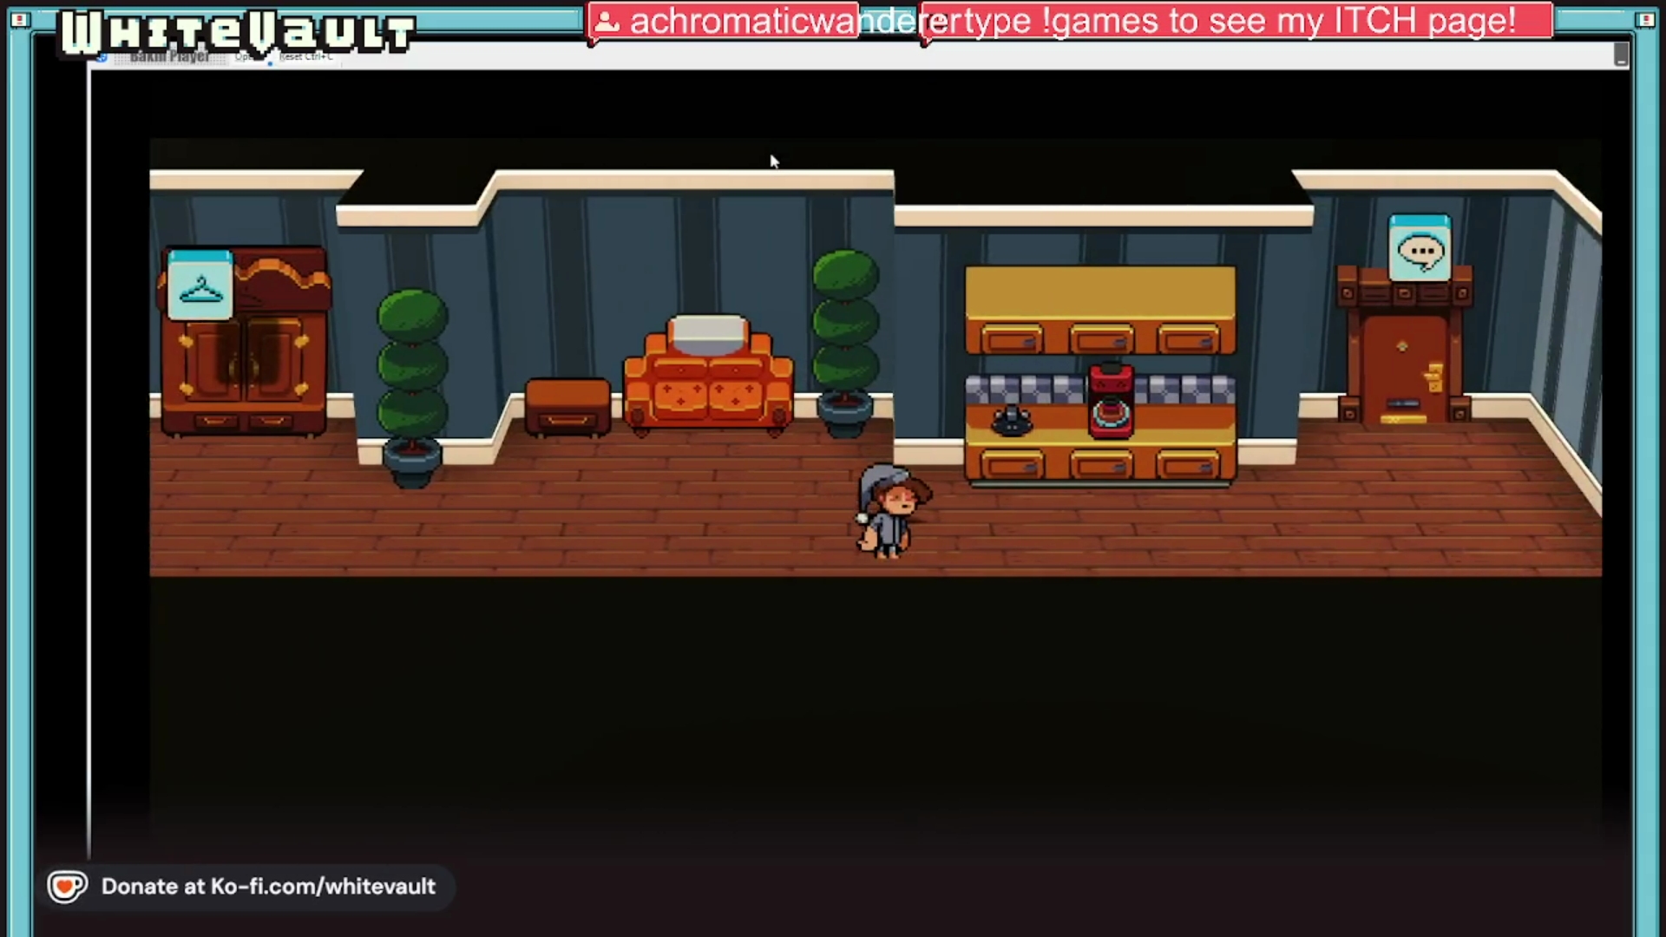
key("Right")
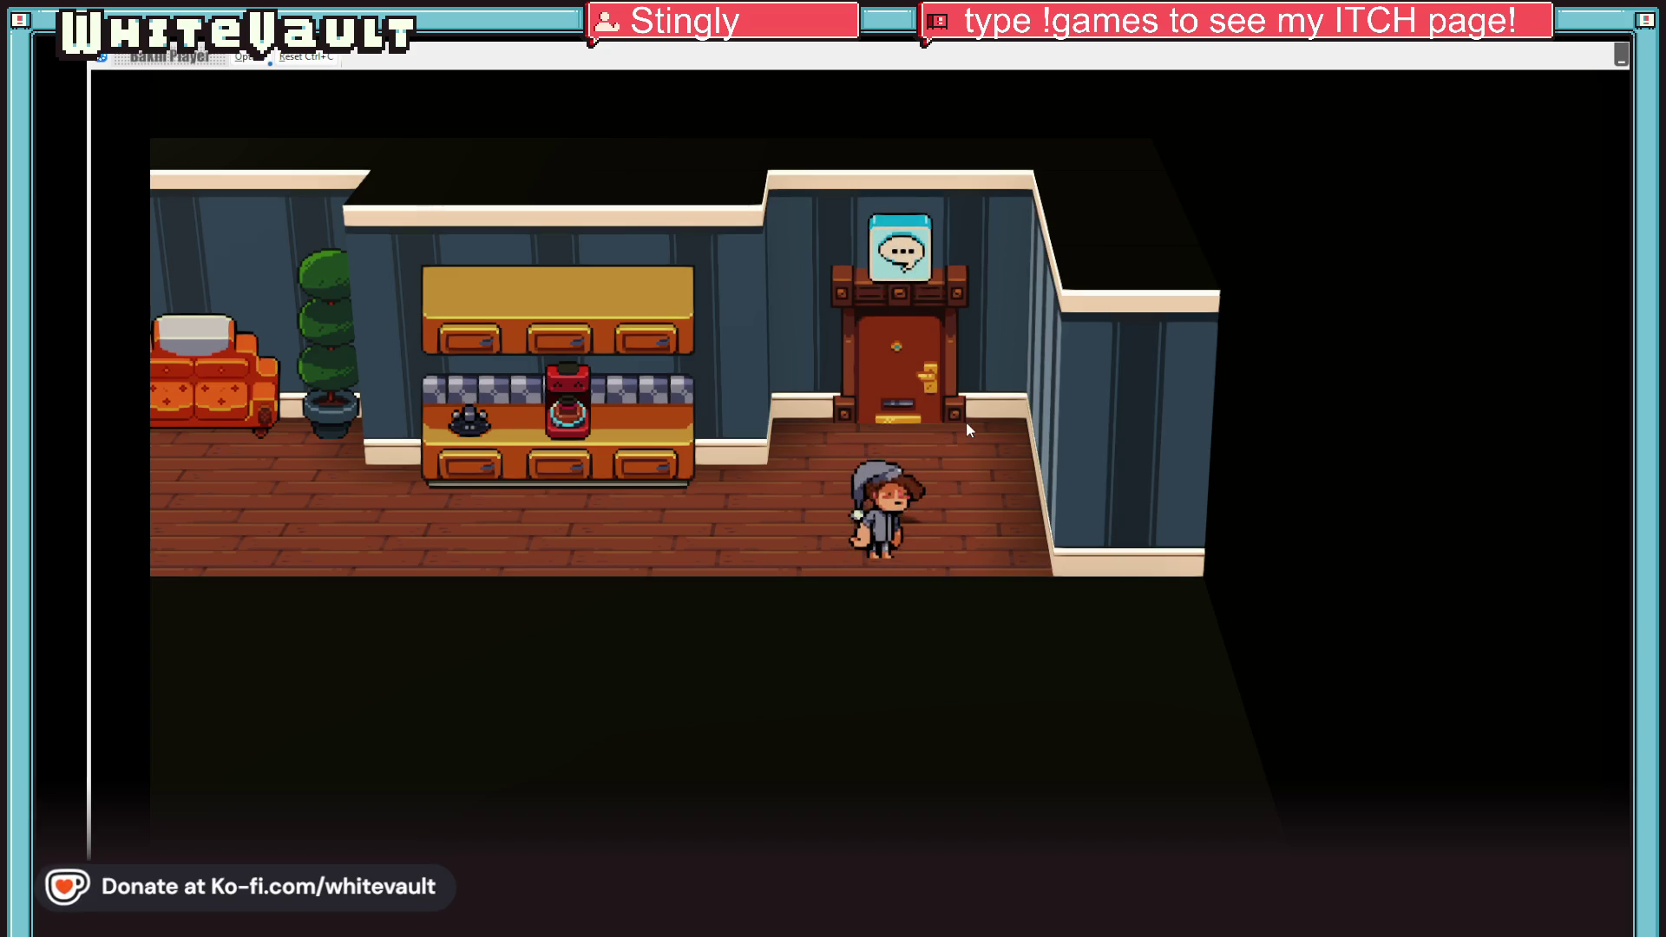
Step: Read the note on the house door, then walk back left to face the wardrobe
key("Up")
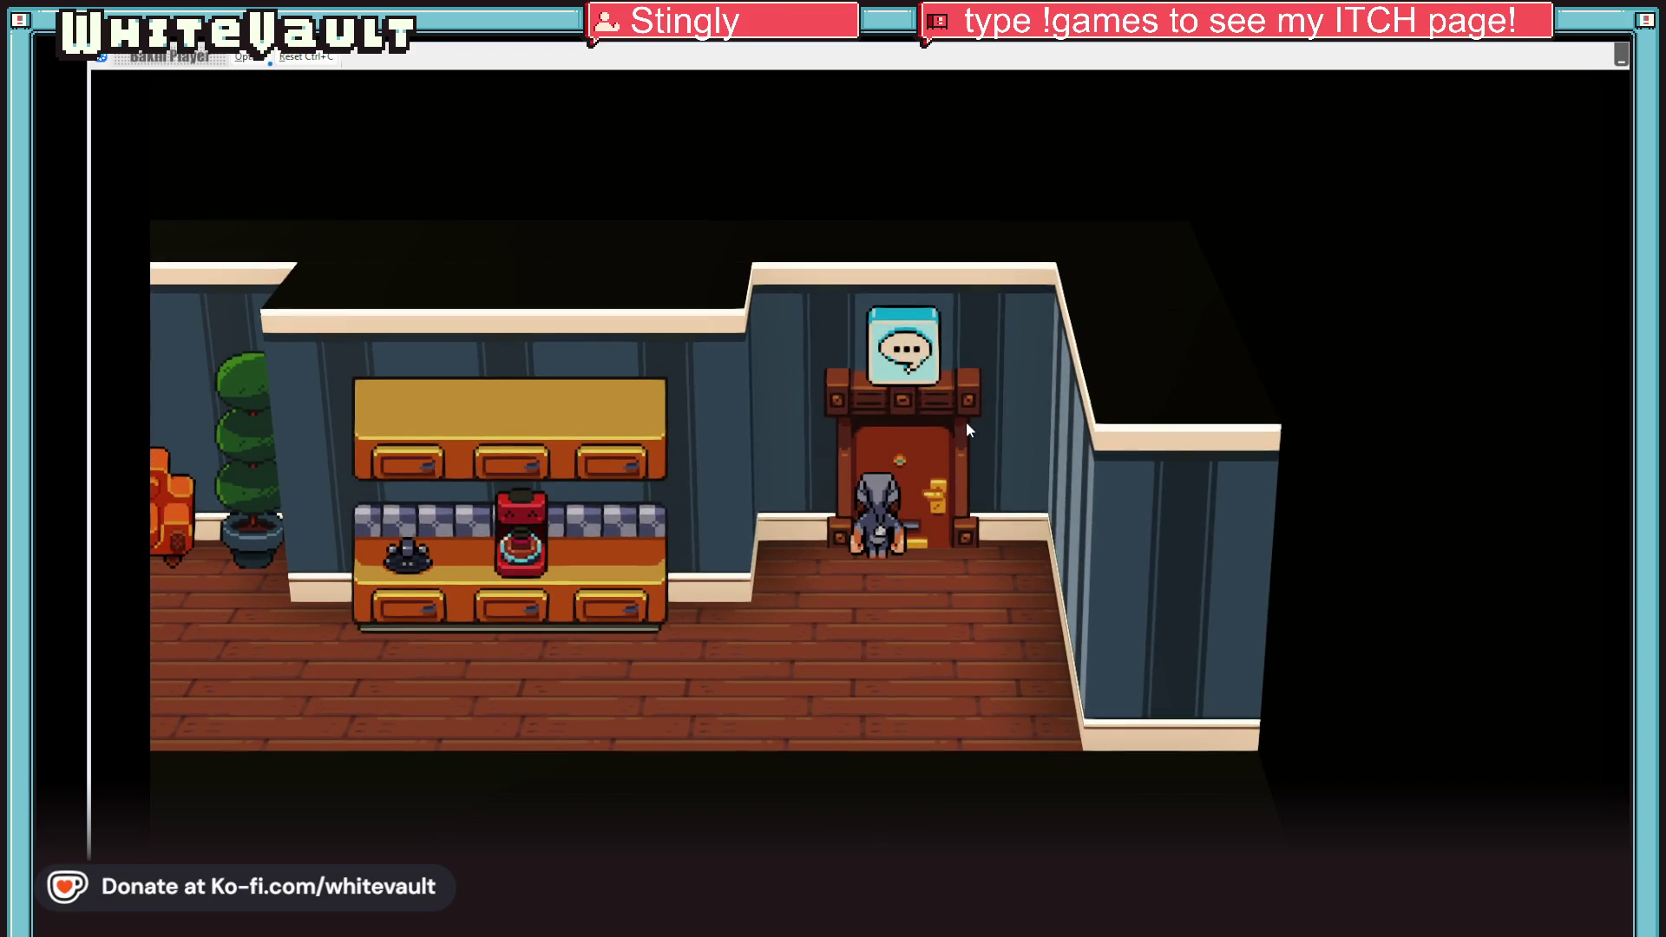
key("Return")
key("Down")
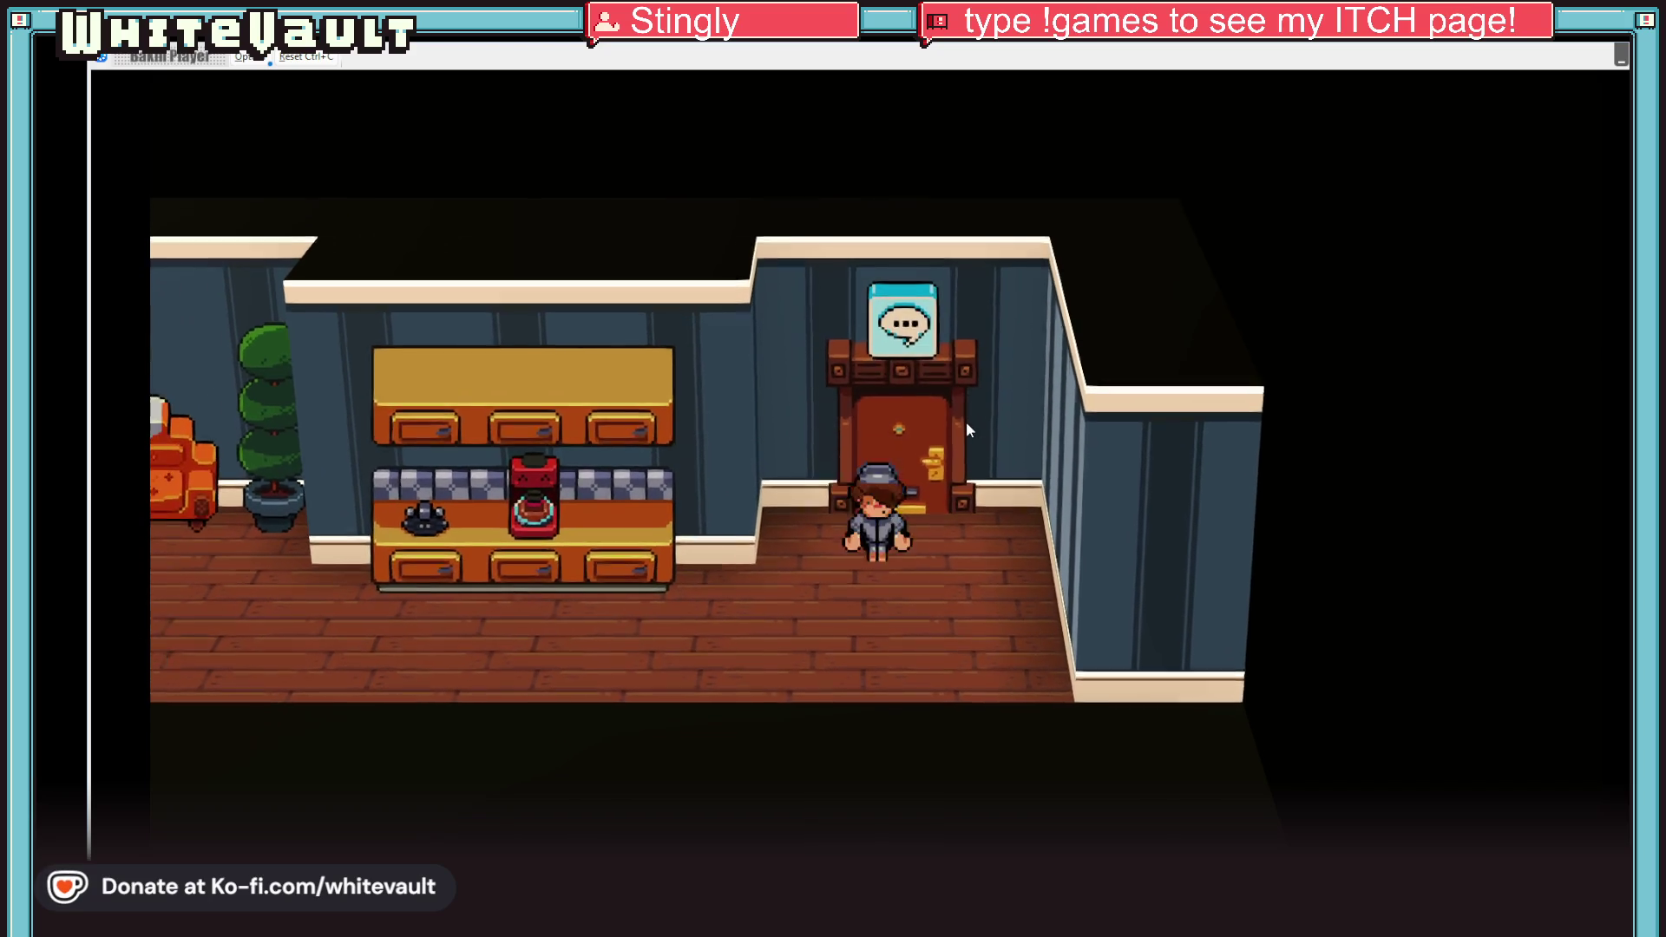
key("Left")
key("Up")
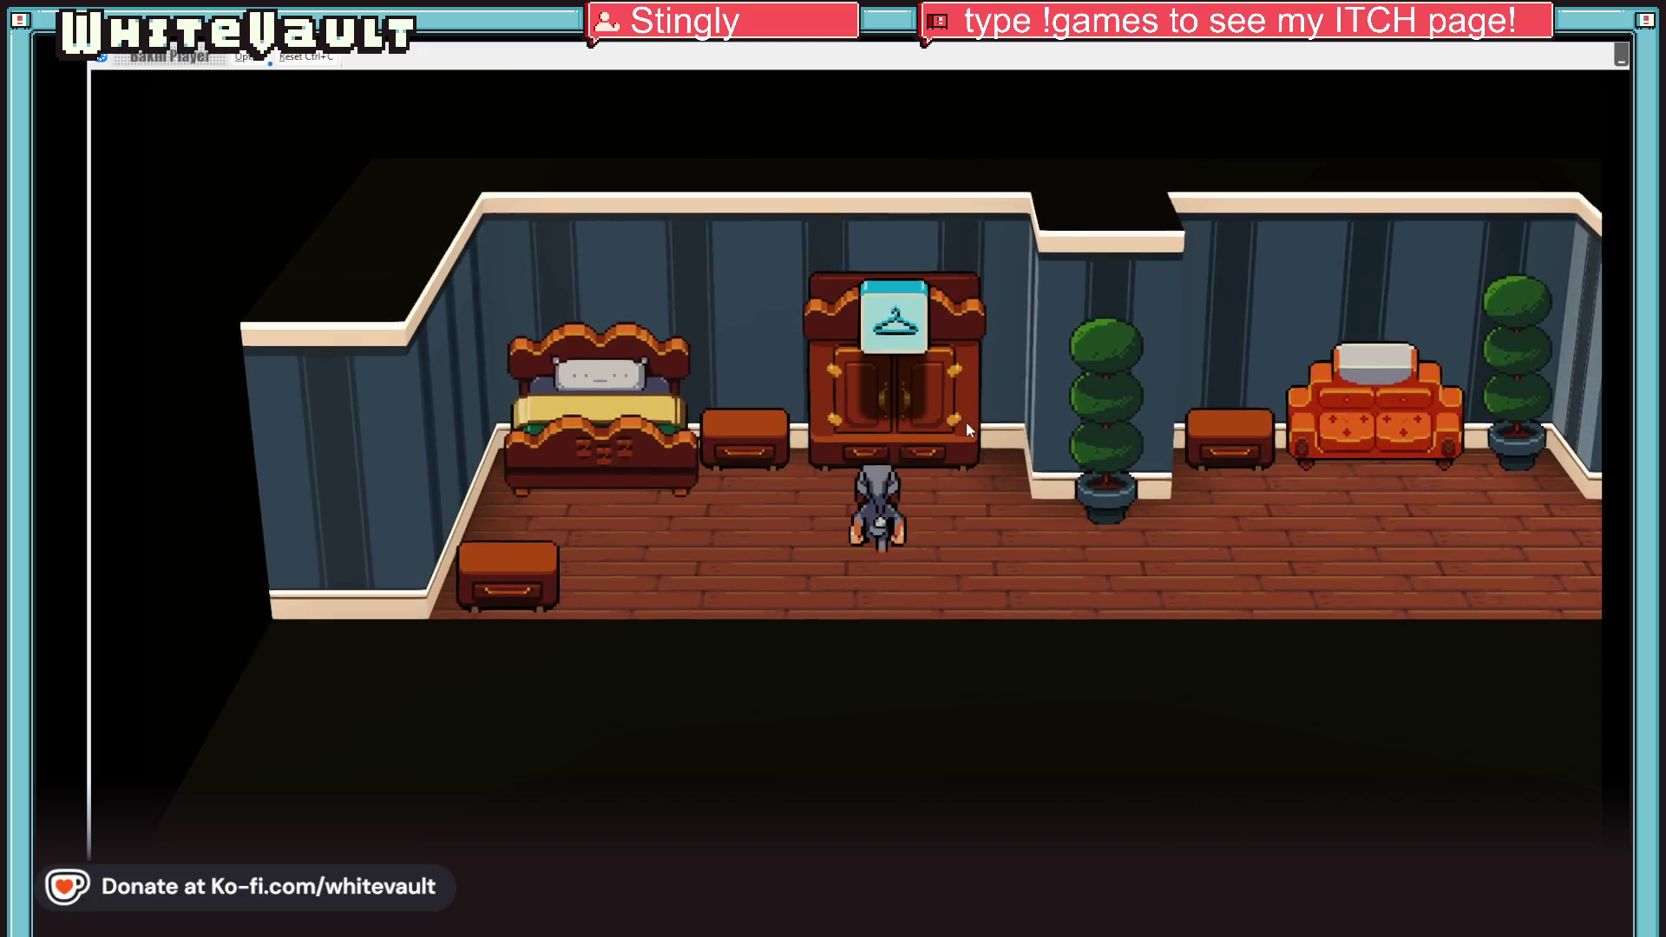
Step: Use the wardrobe to change into the green employee uniform, then head right toward the counter
key("Return")
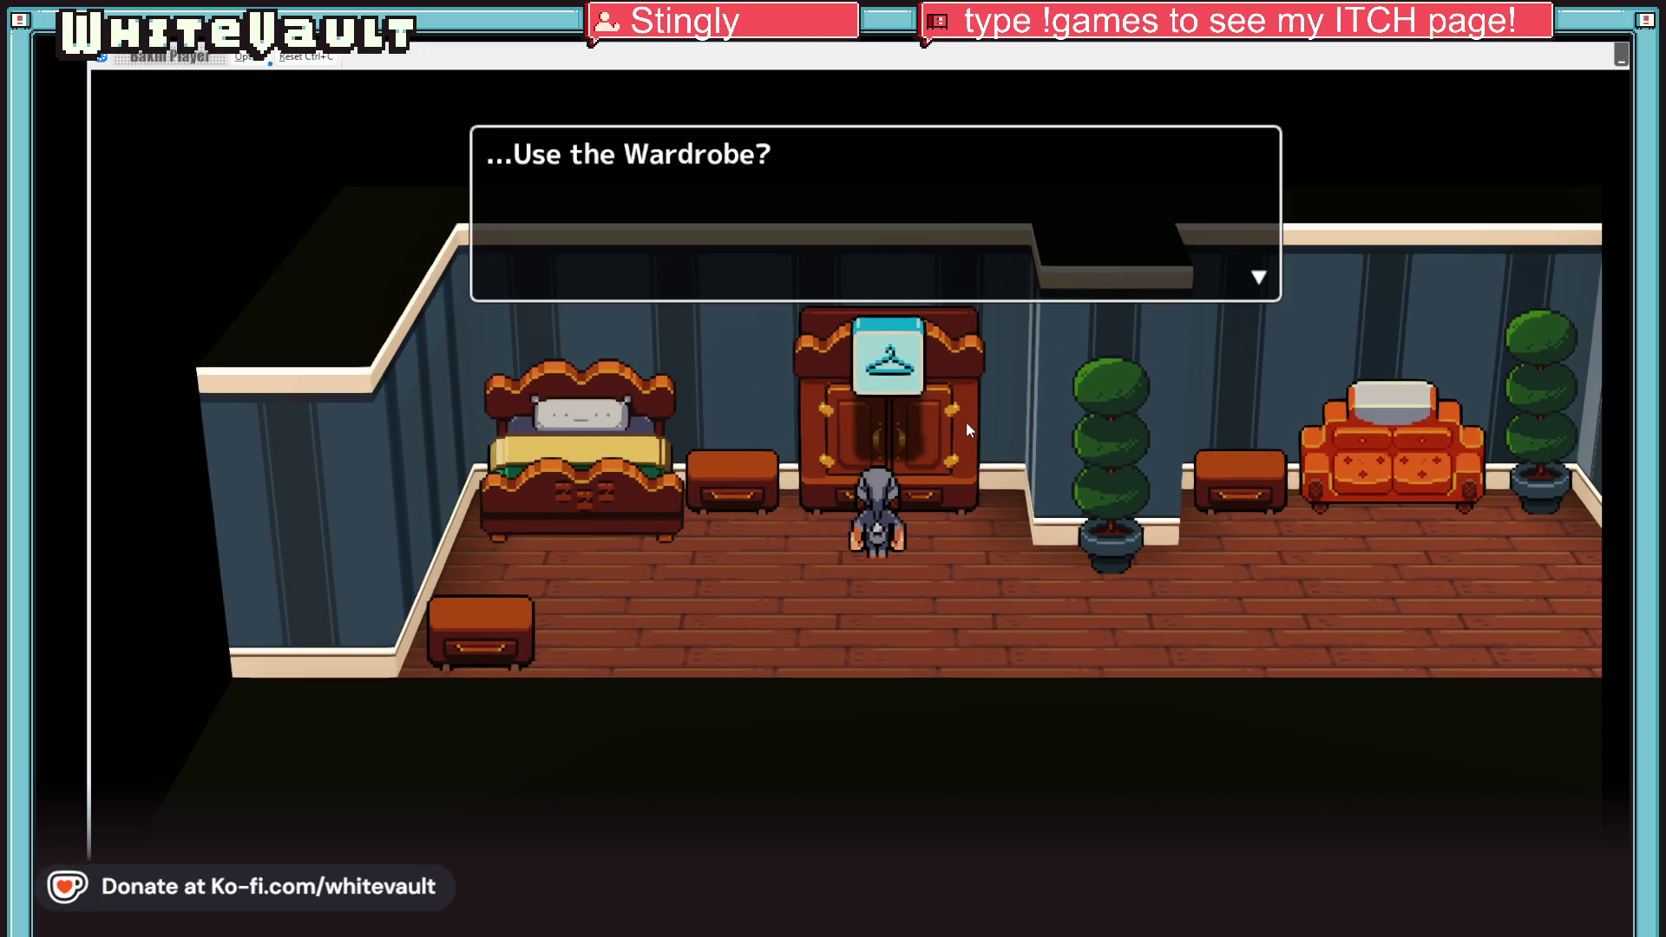
key("Return")
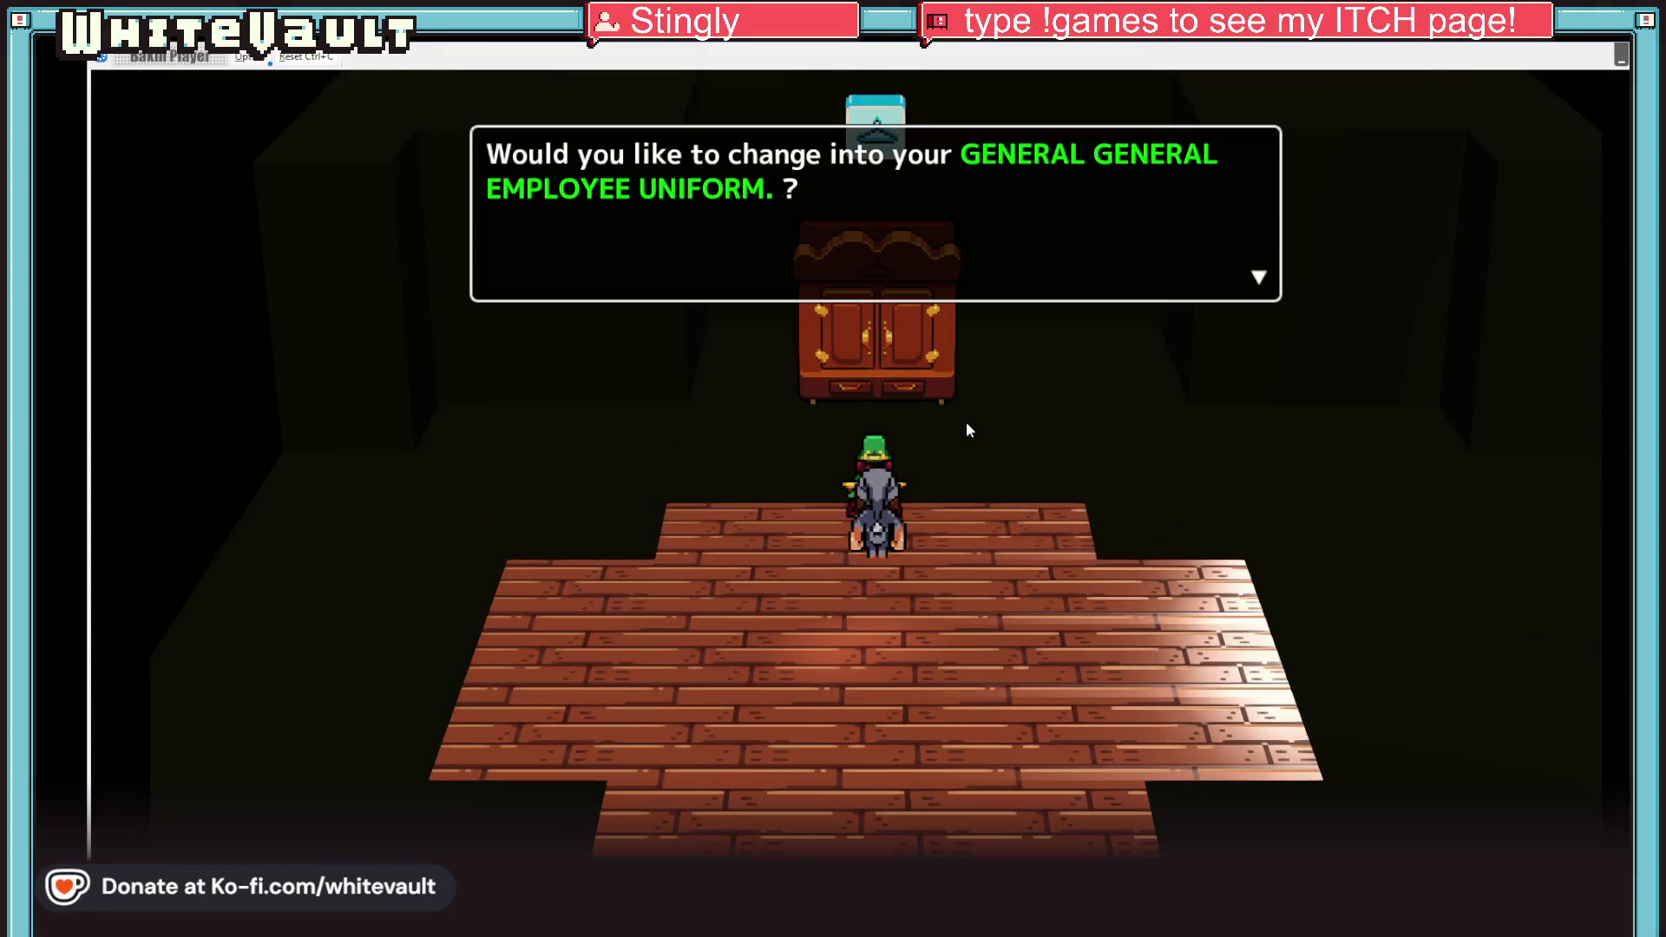
key("Return")
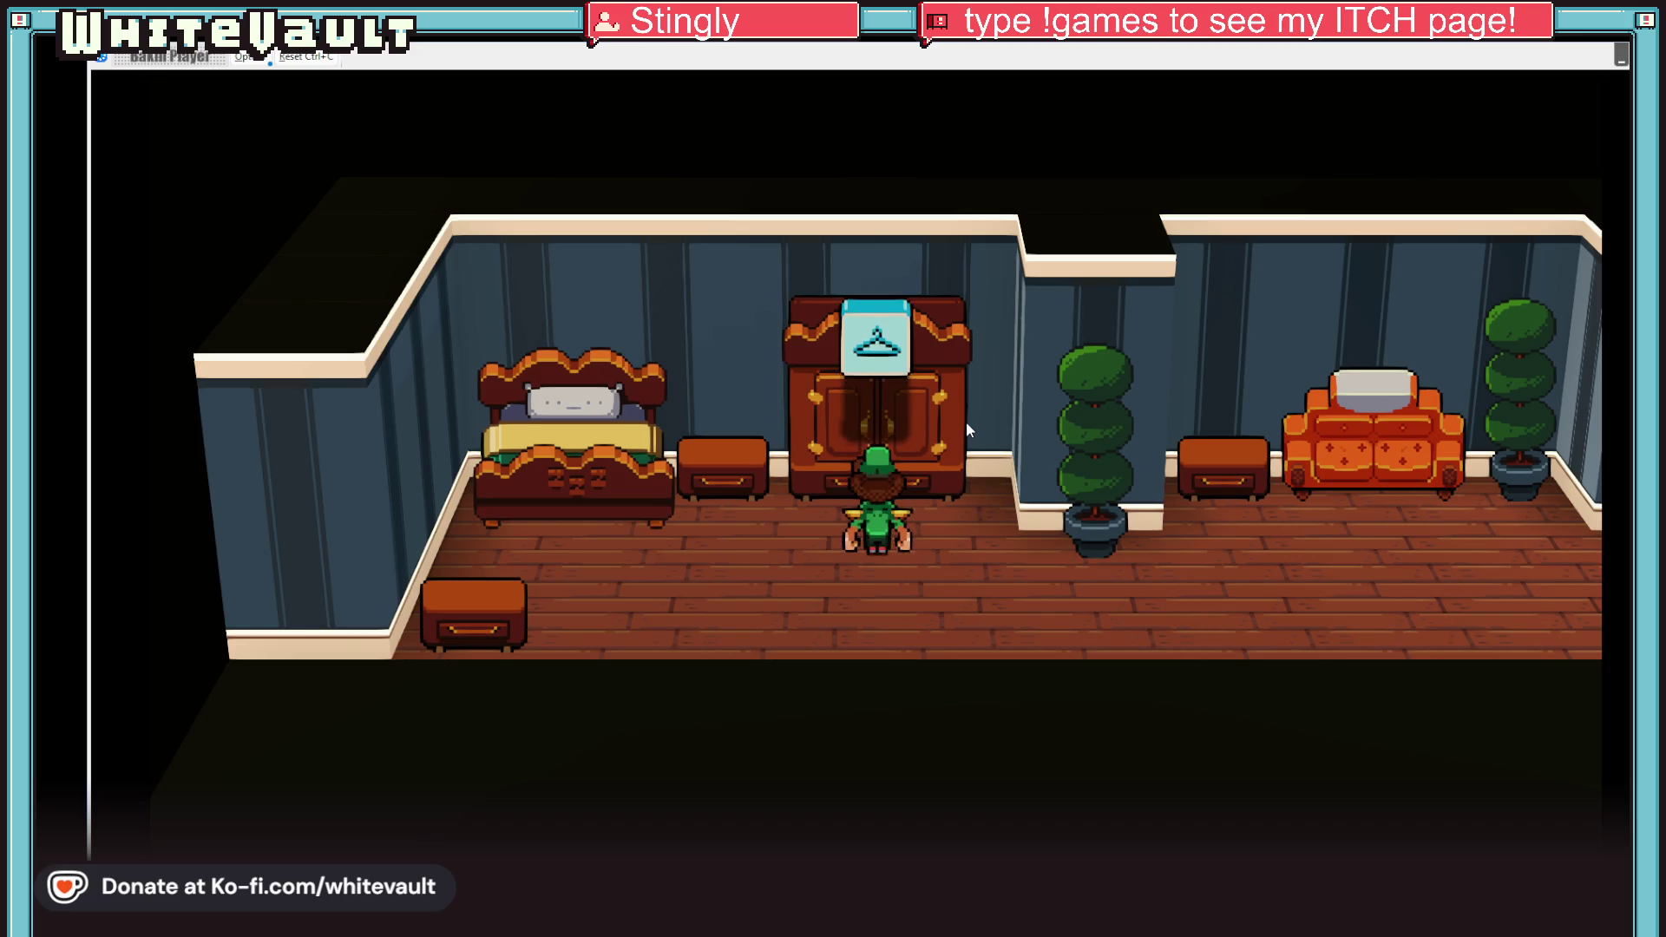
key("Right")
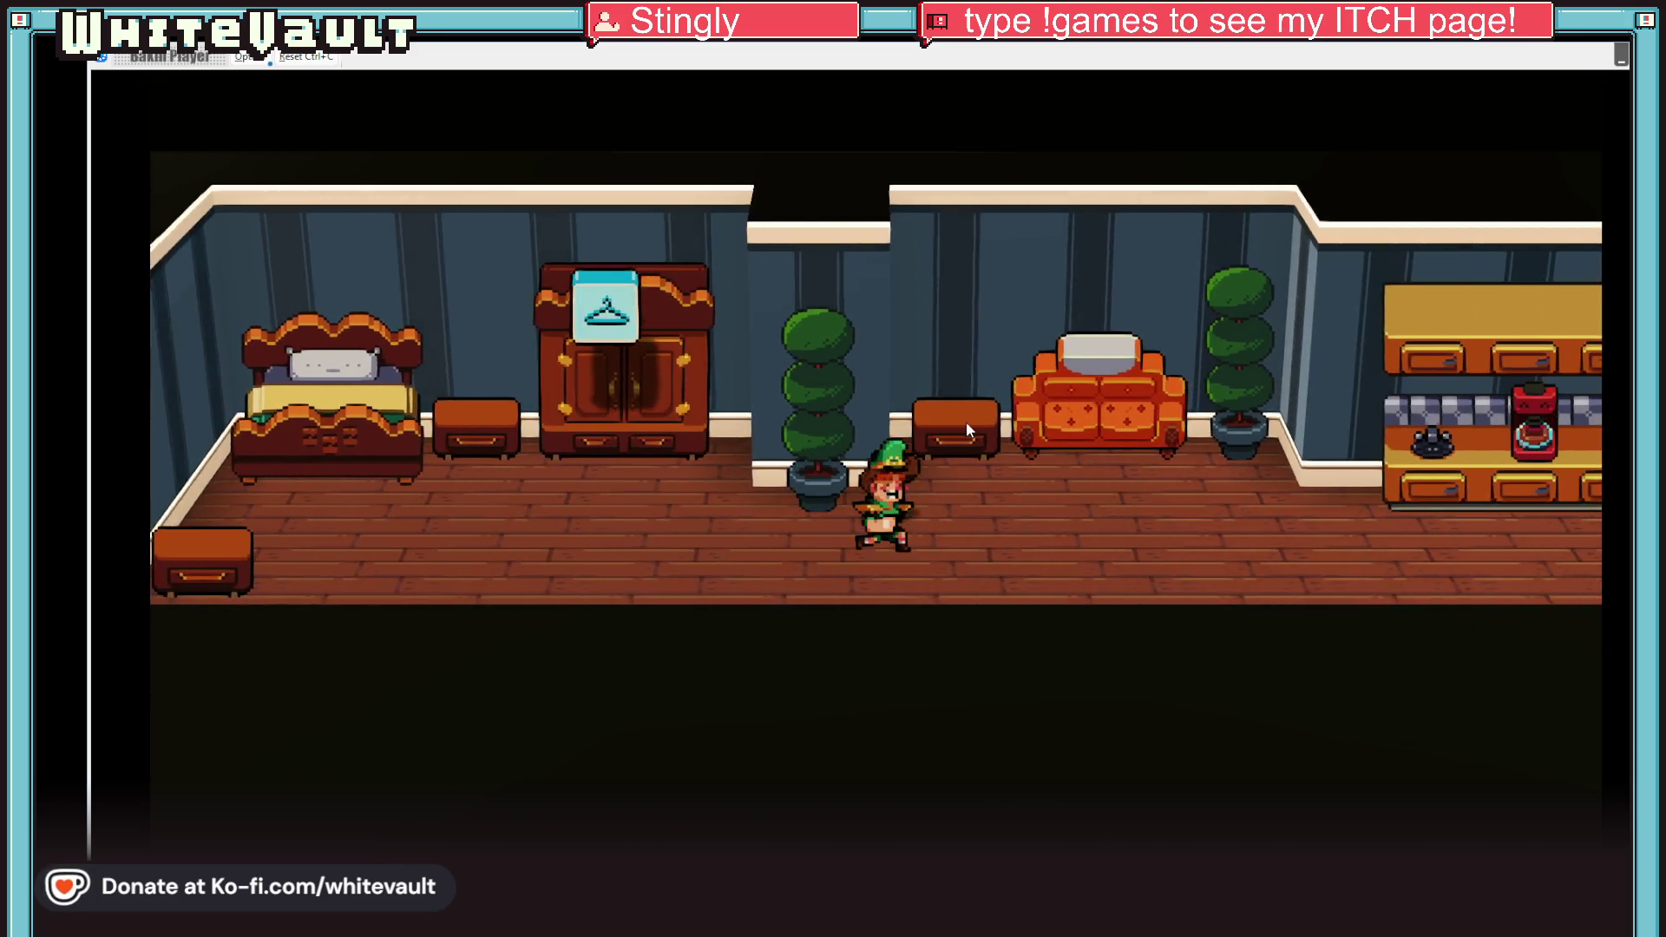
Step: Leave the house for General General and dismiss the 'yah done!' dialogue in the staff room
key("Right")
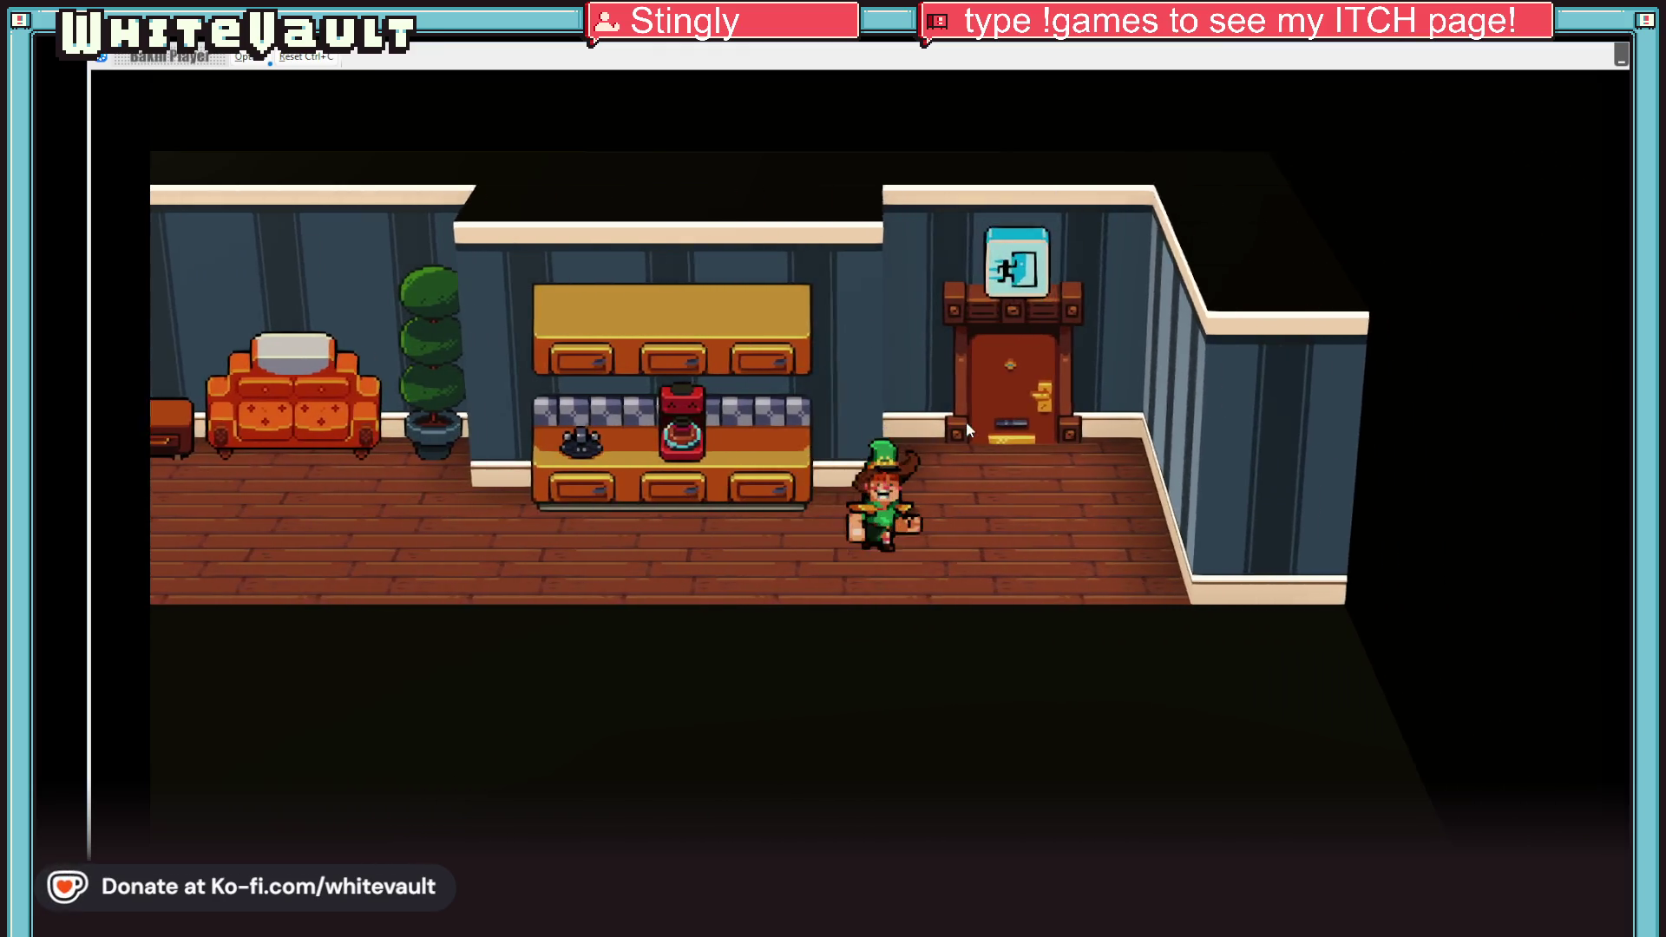
key("Up")
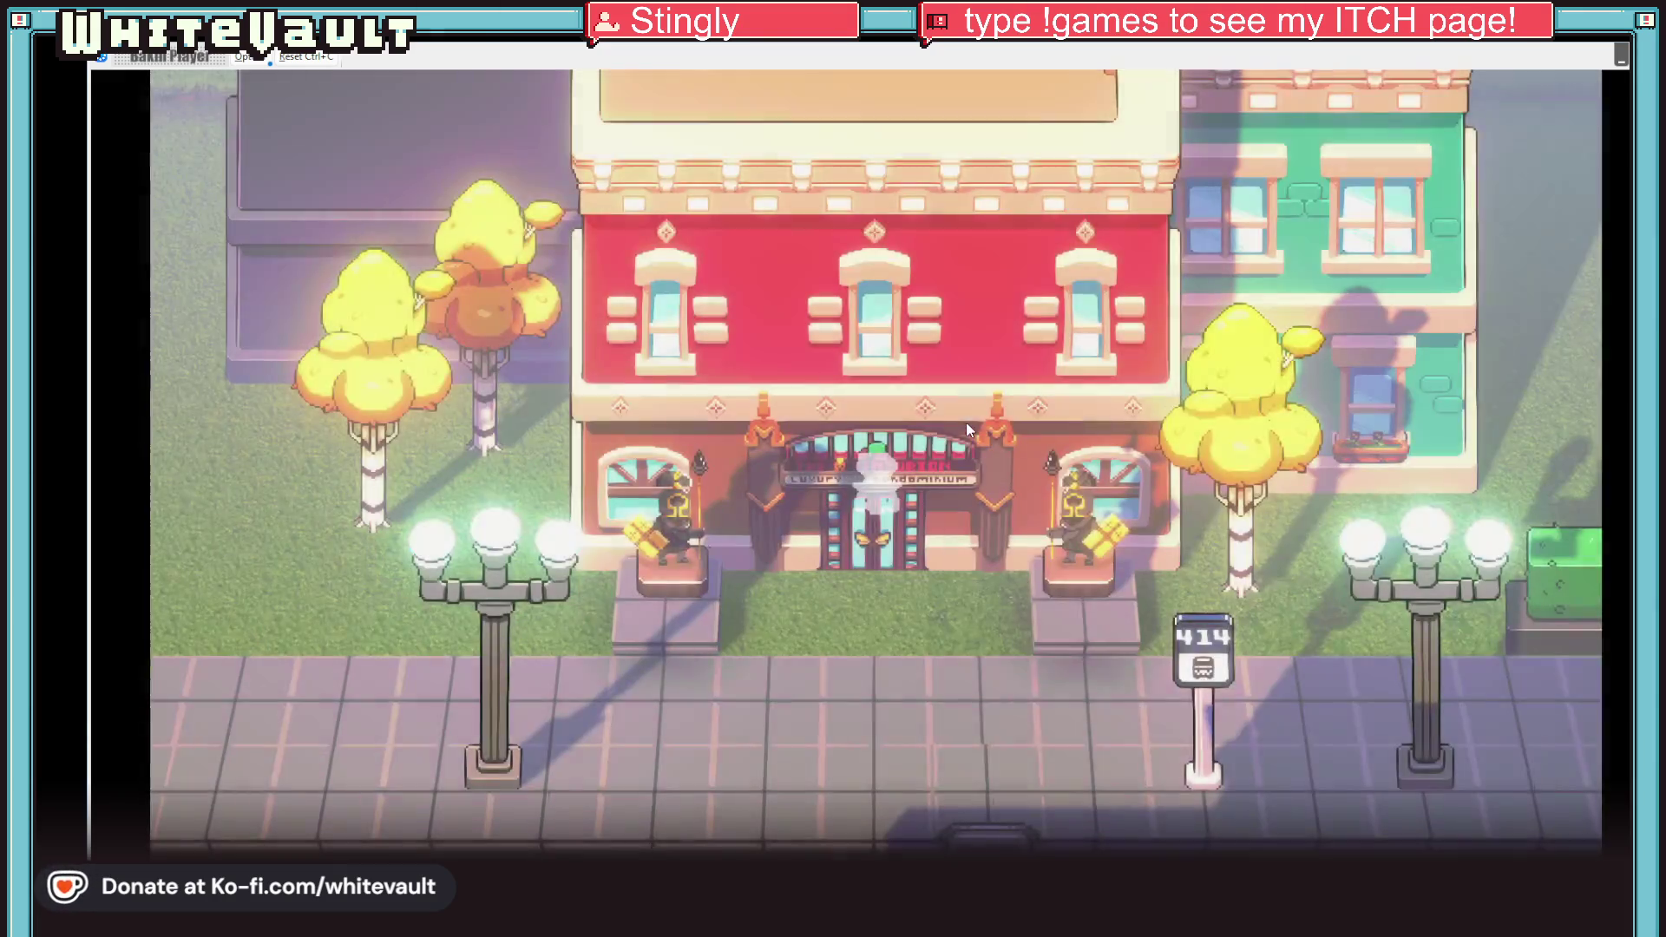
key("Down")
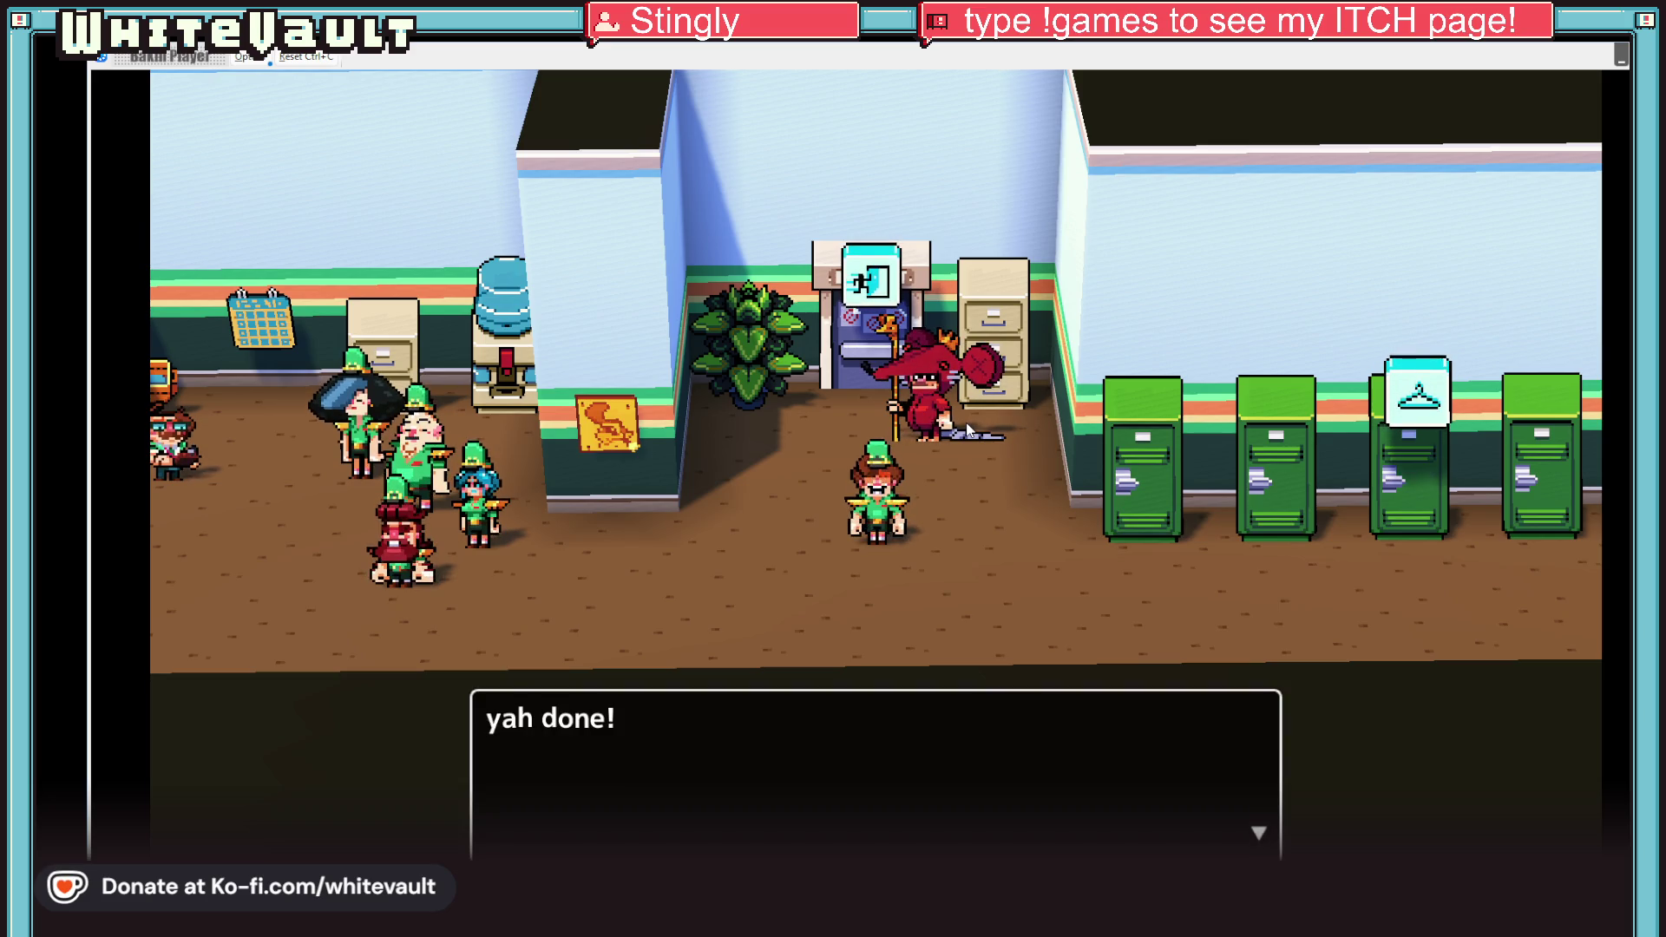
key("Return")
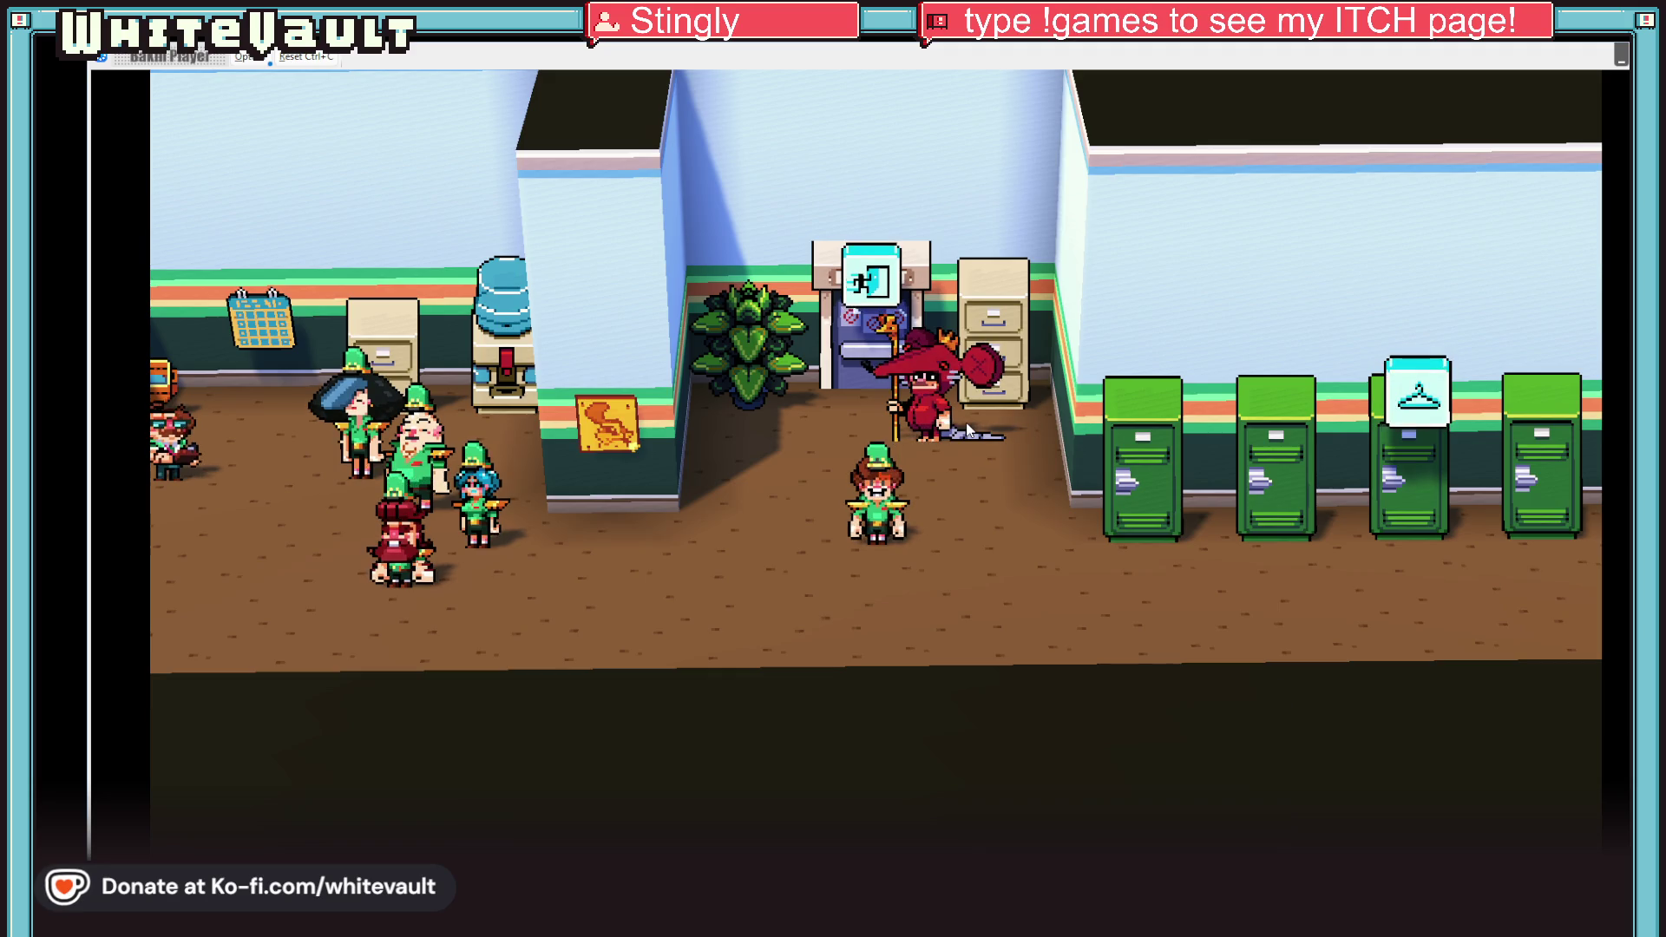
Step: Walk from the staff office through the storeroom to the coffee machine by the fish counter
key("Right")
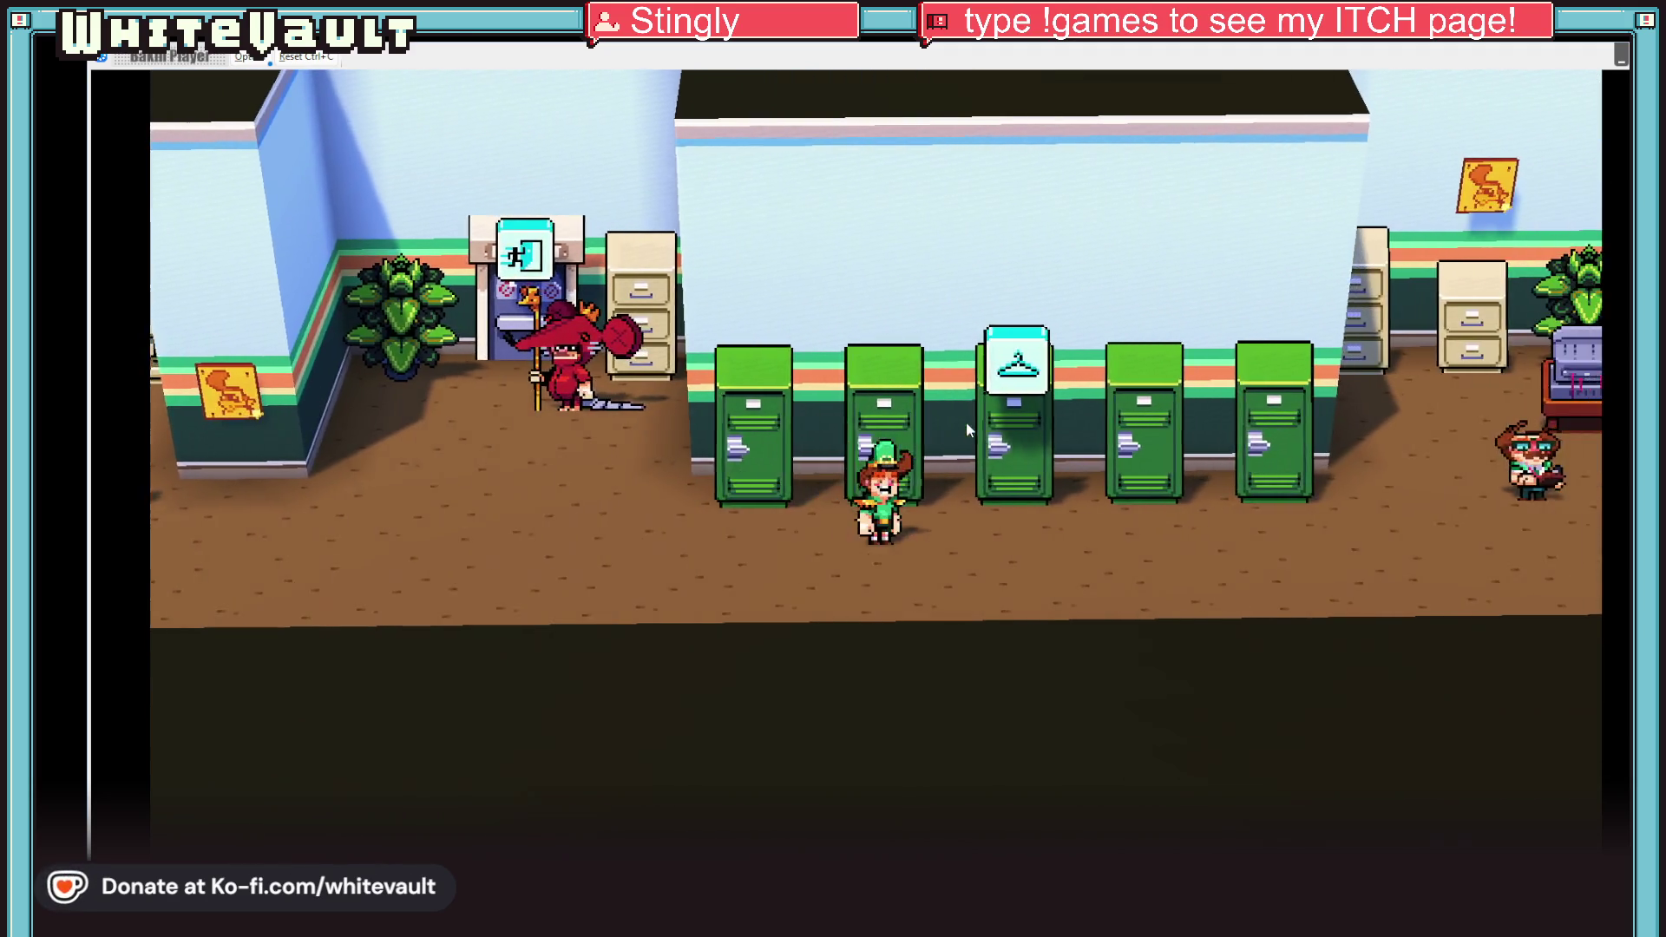
key("Right")
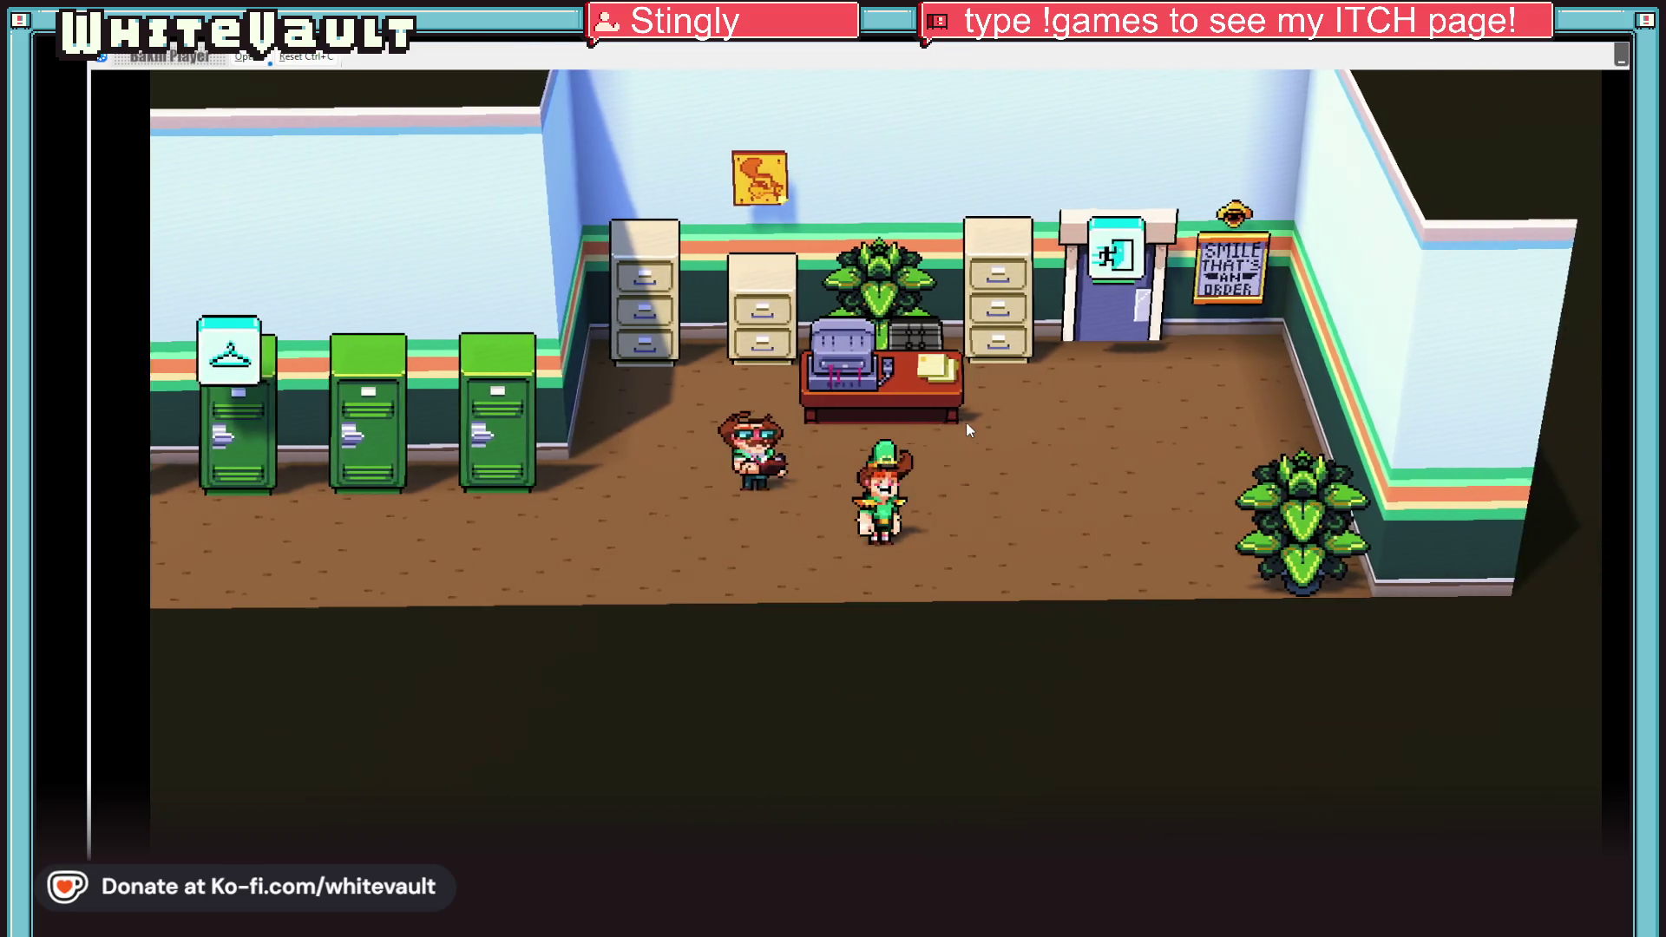
key("Up")
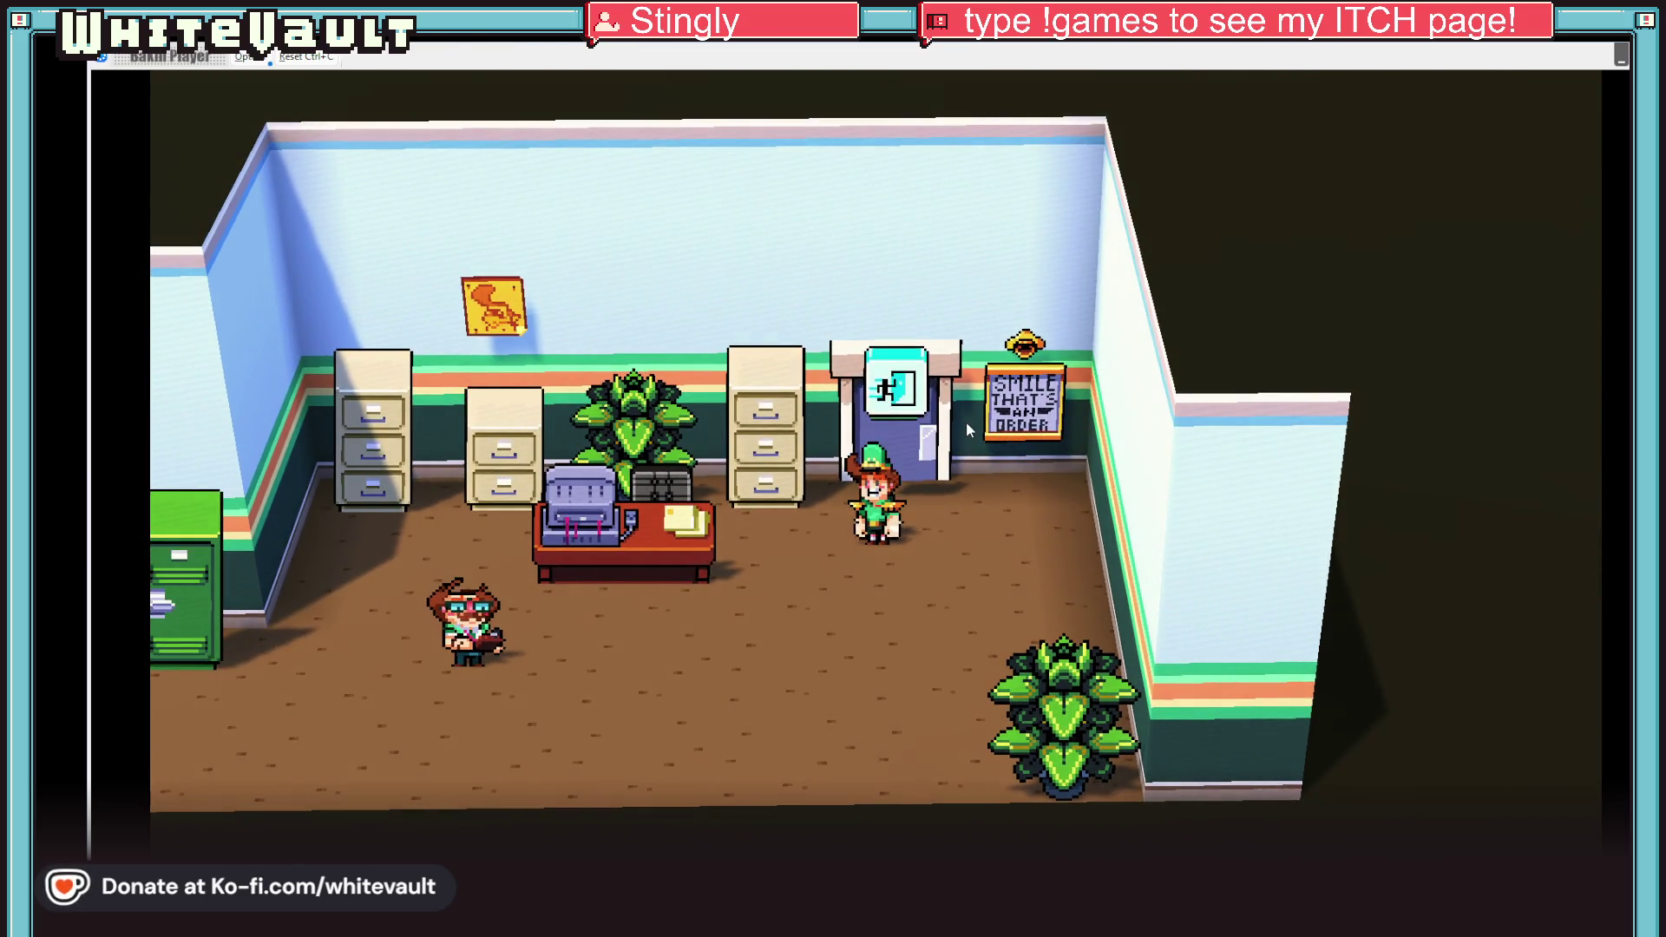
key("Up")
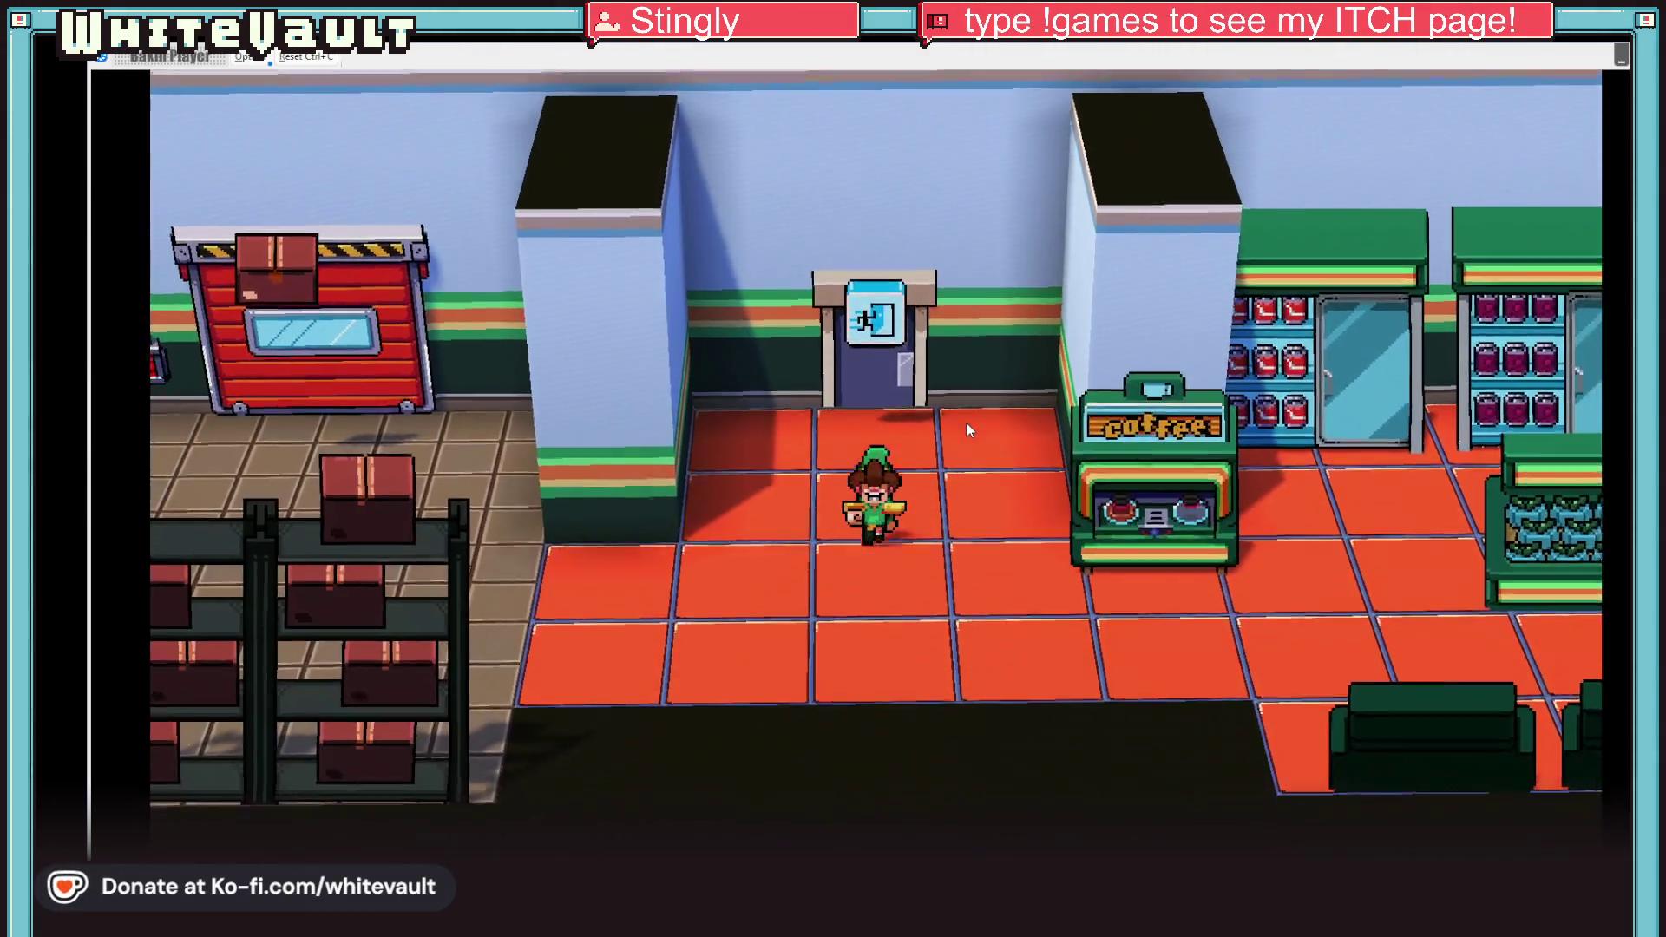
key("Left")
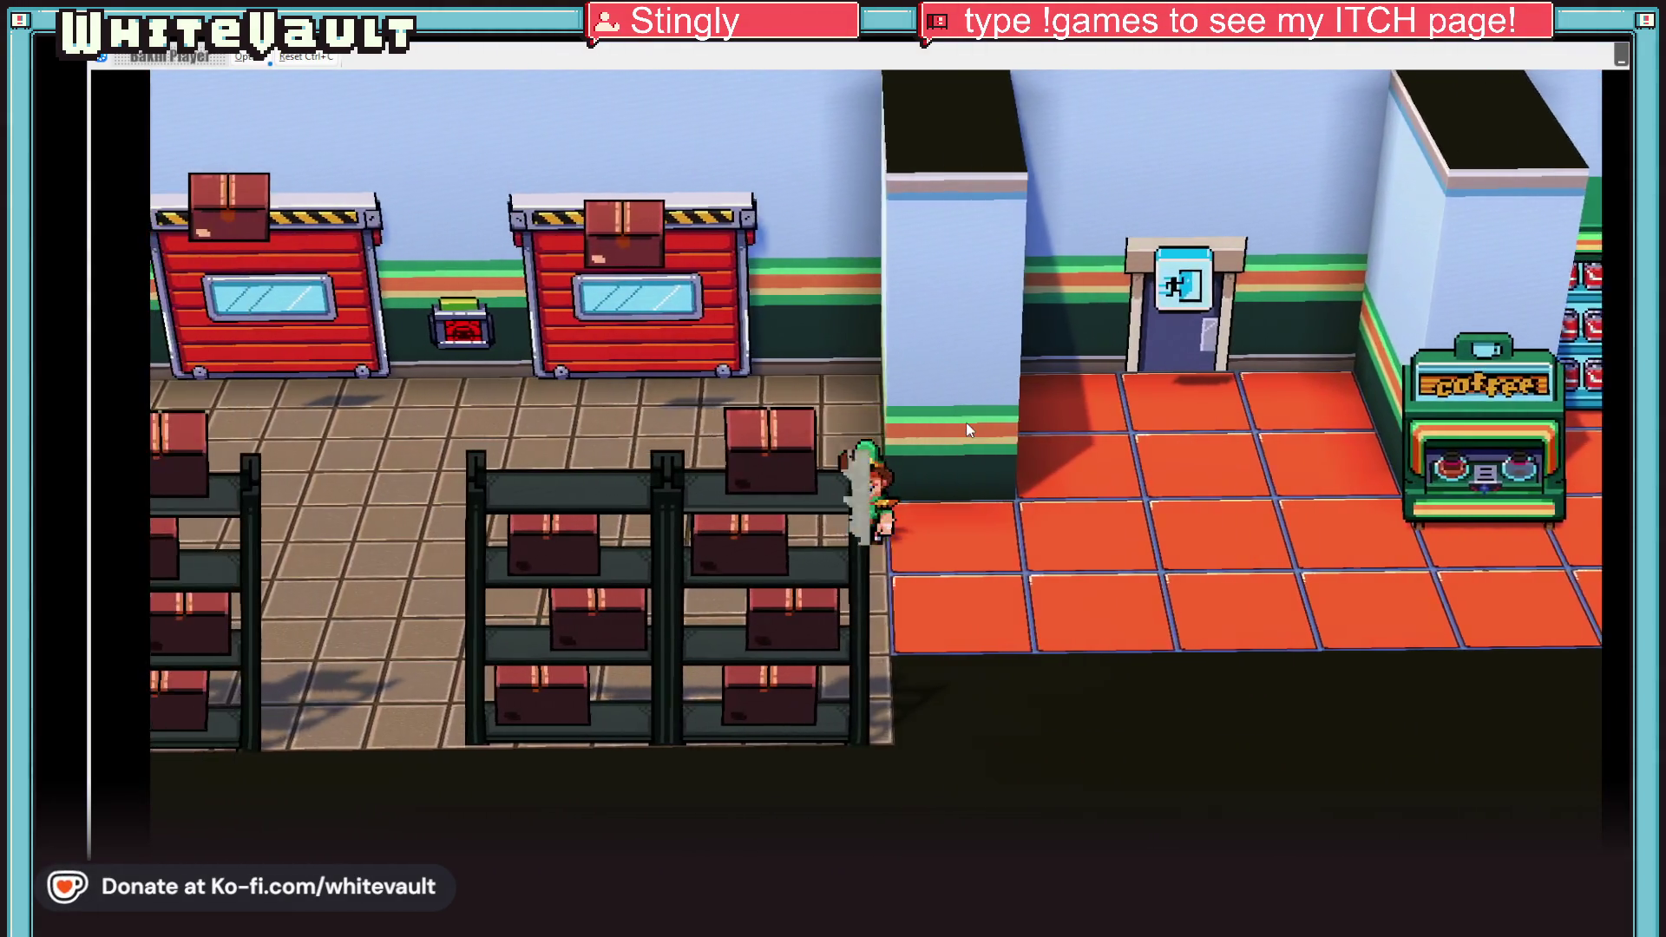
key("Left")
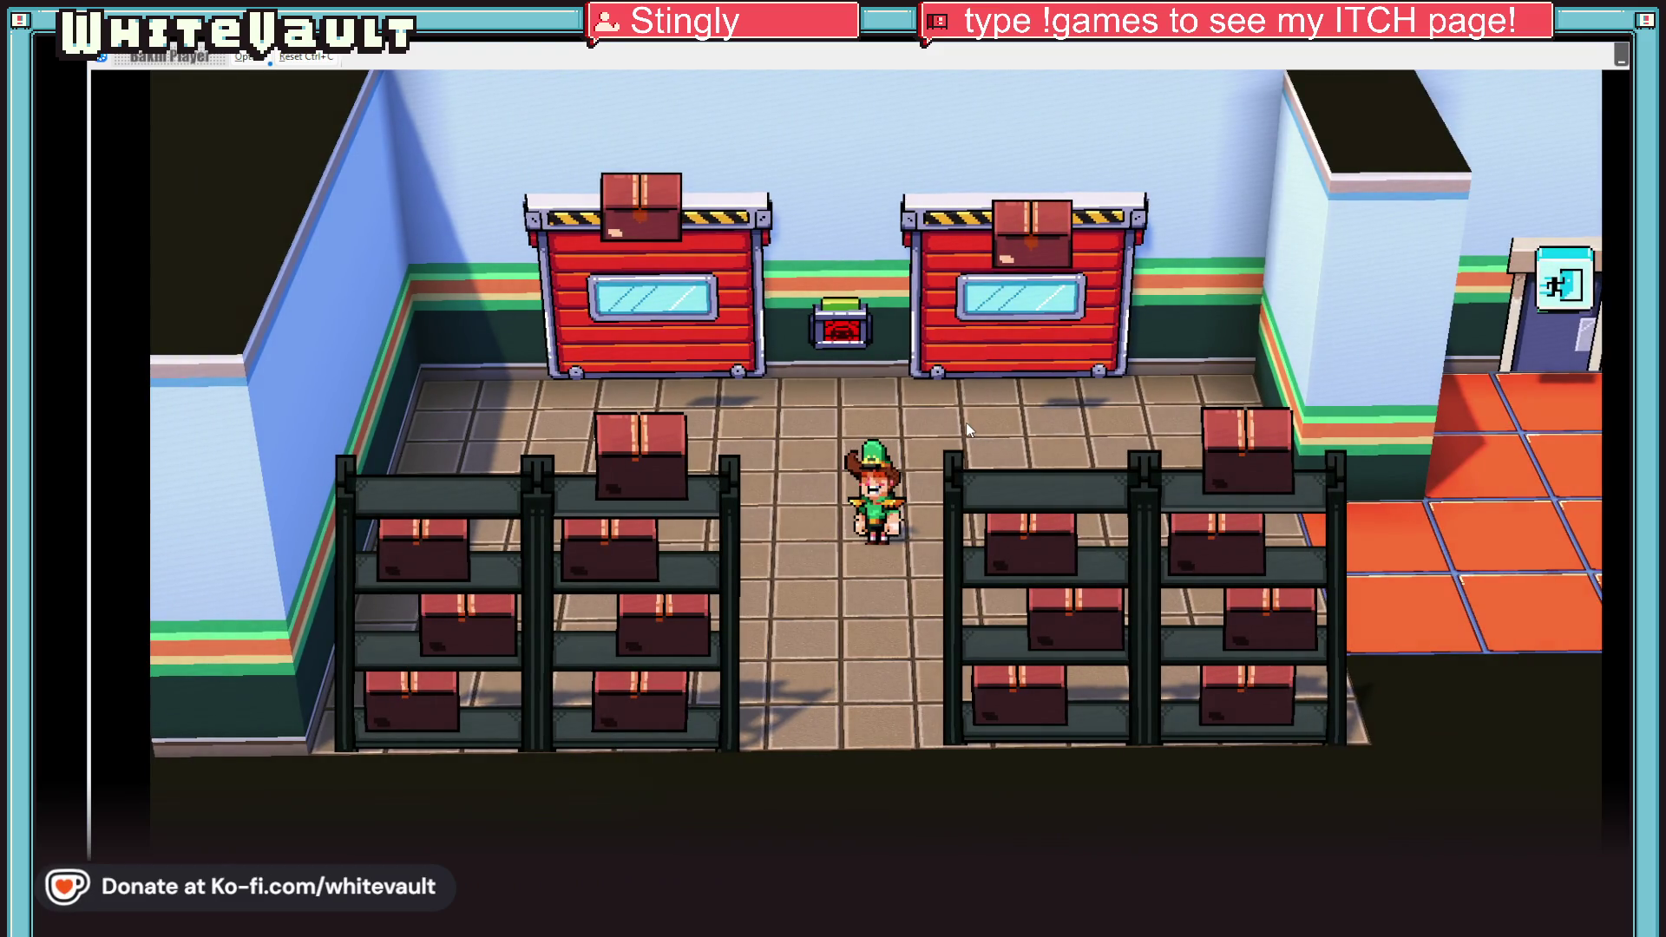
key("Right")
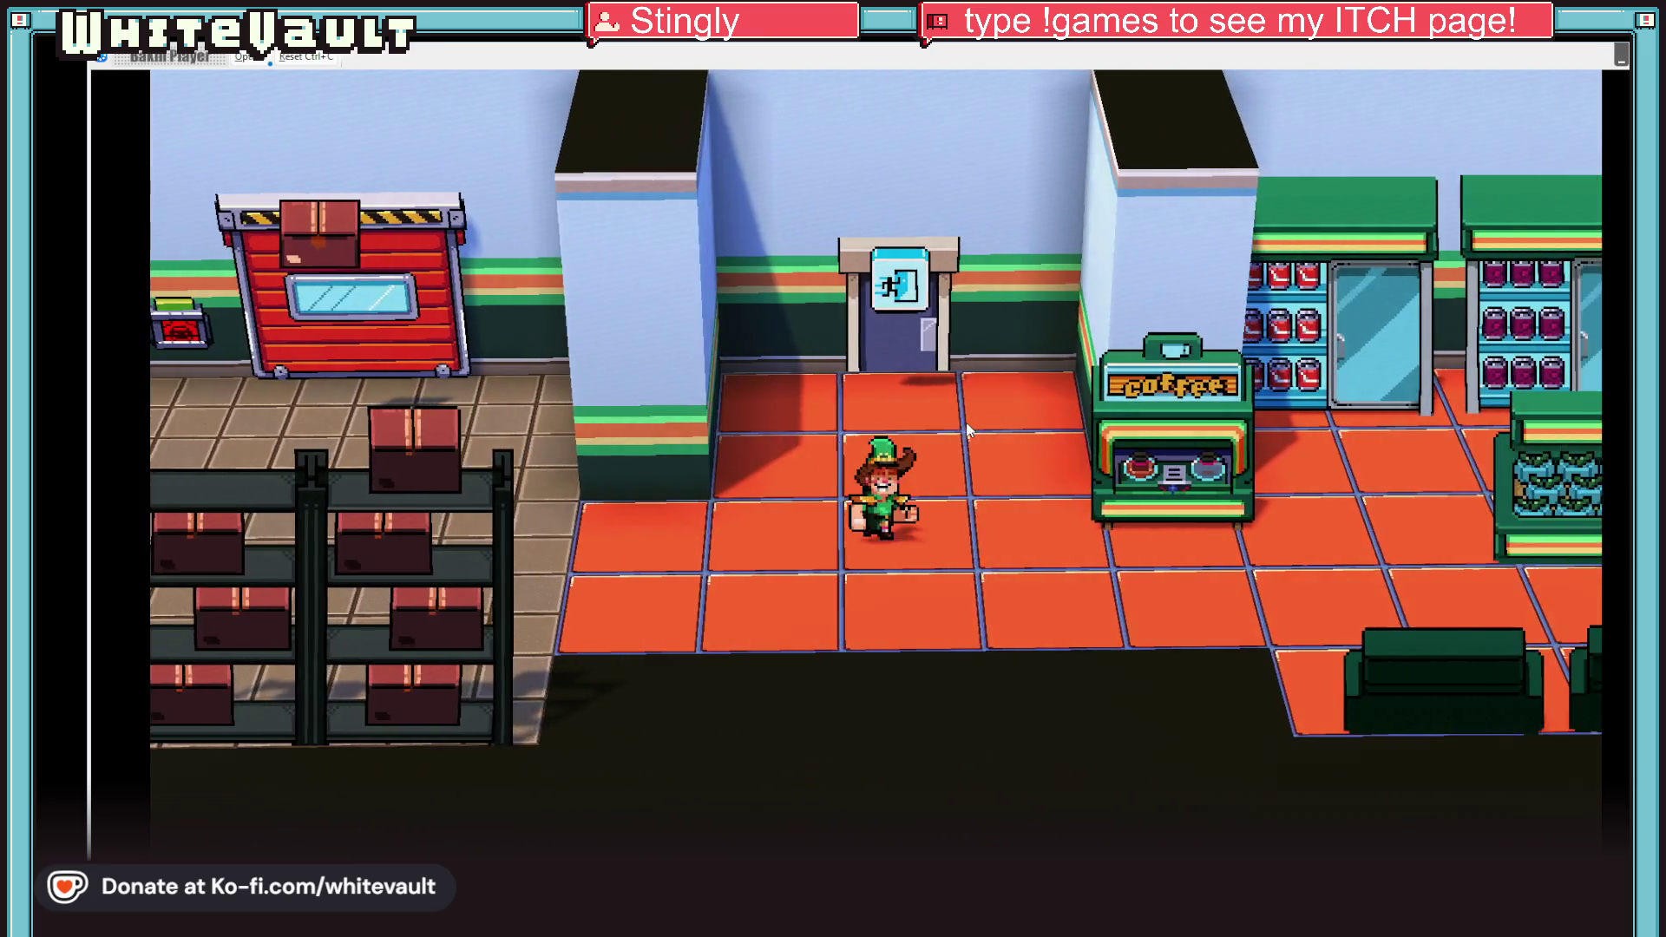
key("Right")
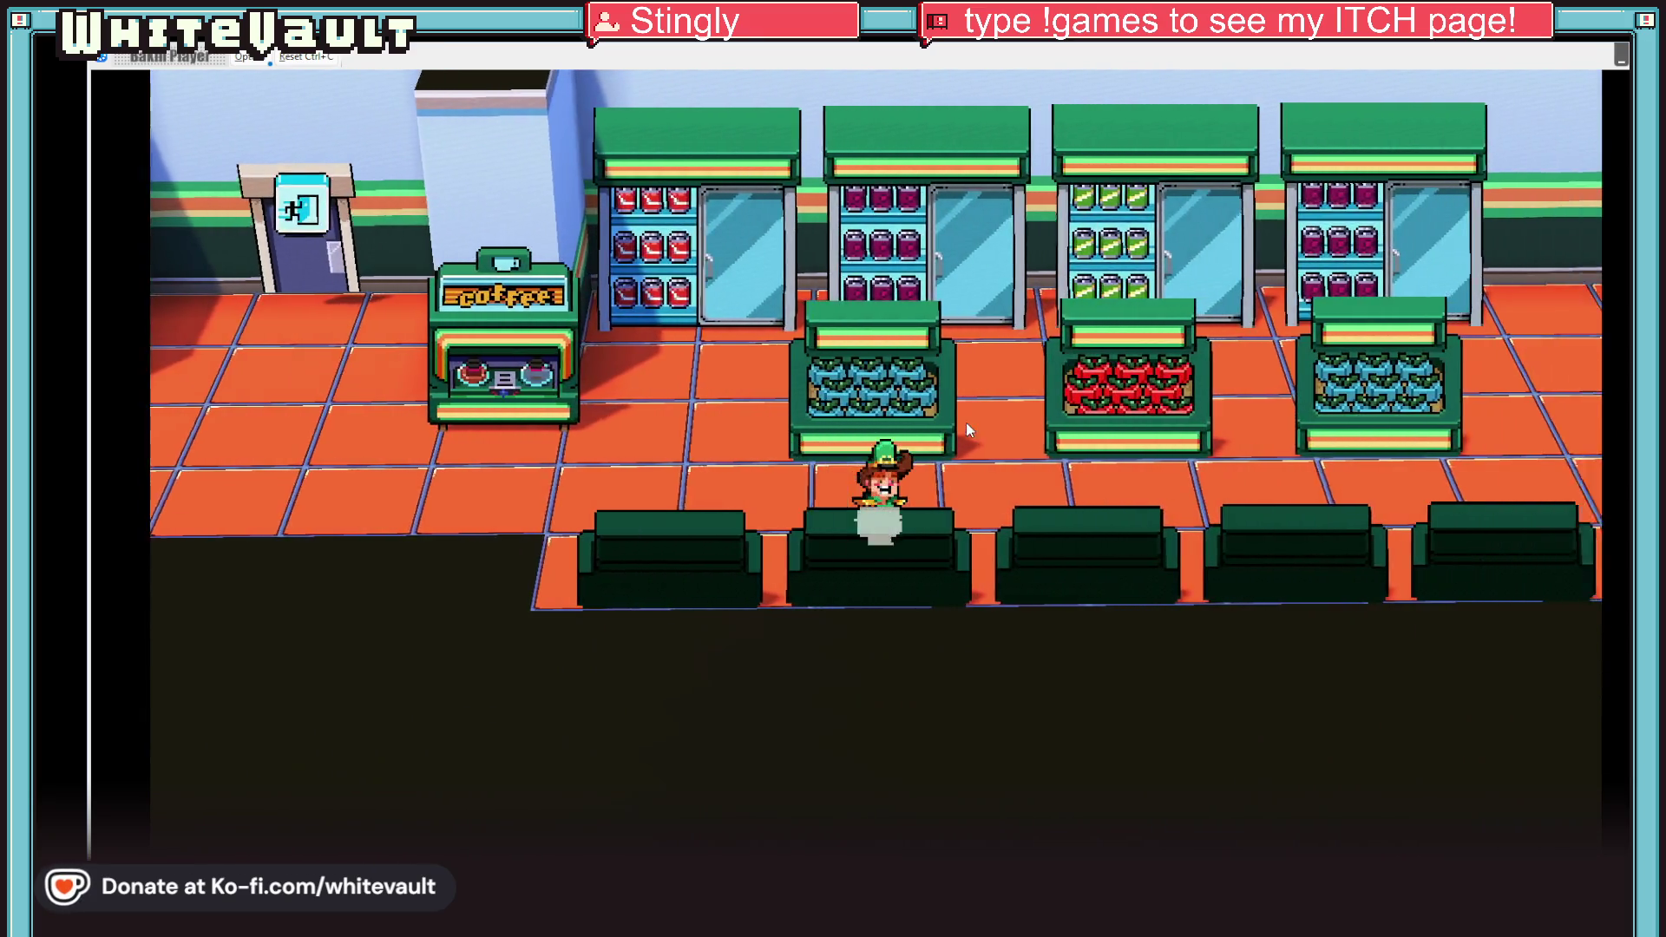
key("Right")
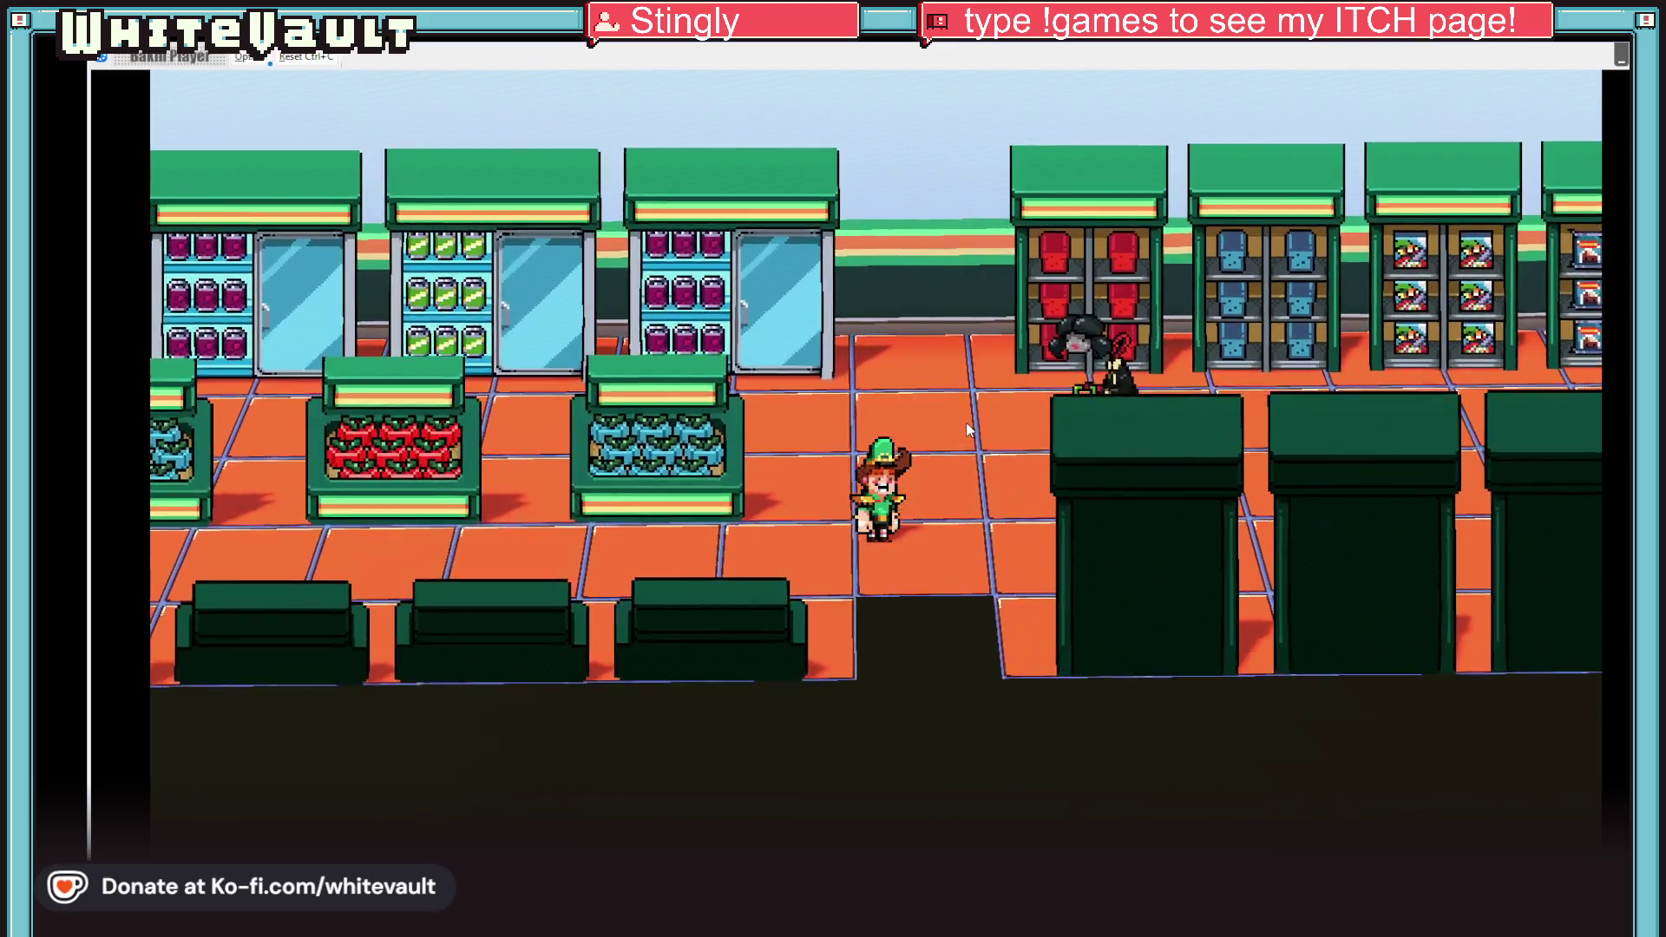
key("Right")
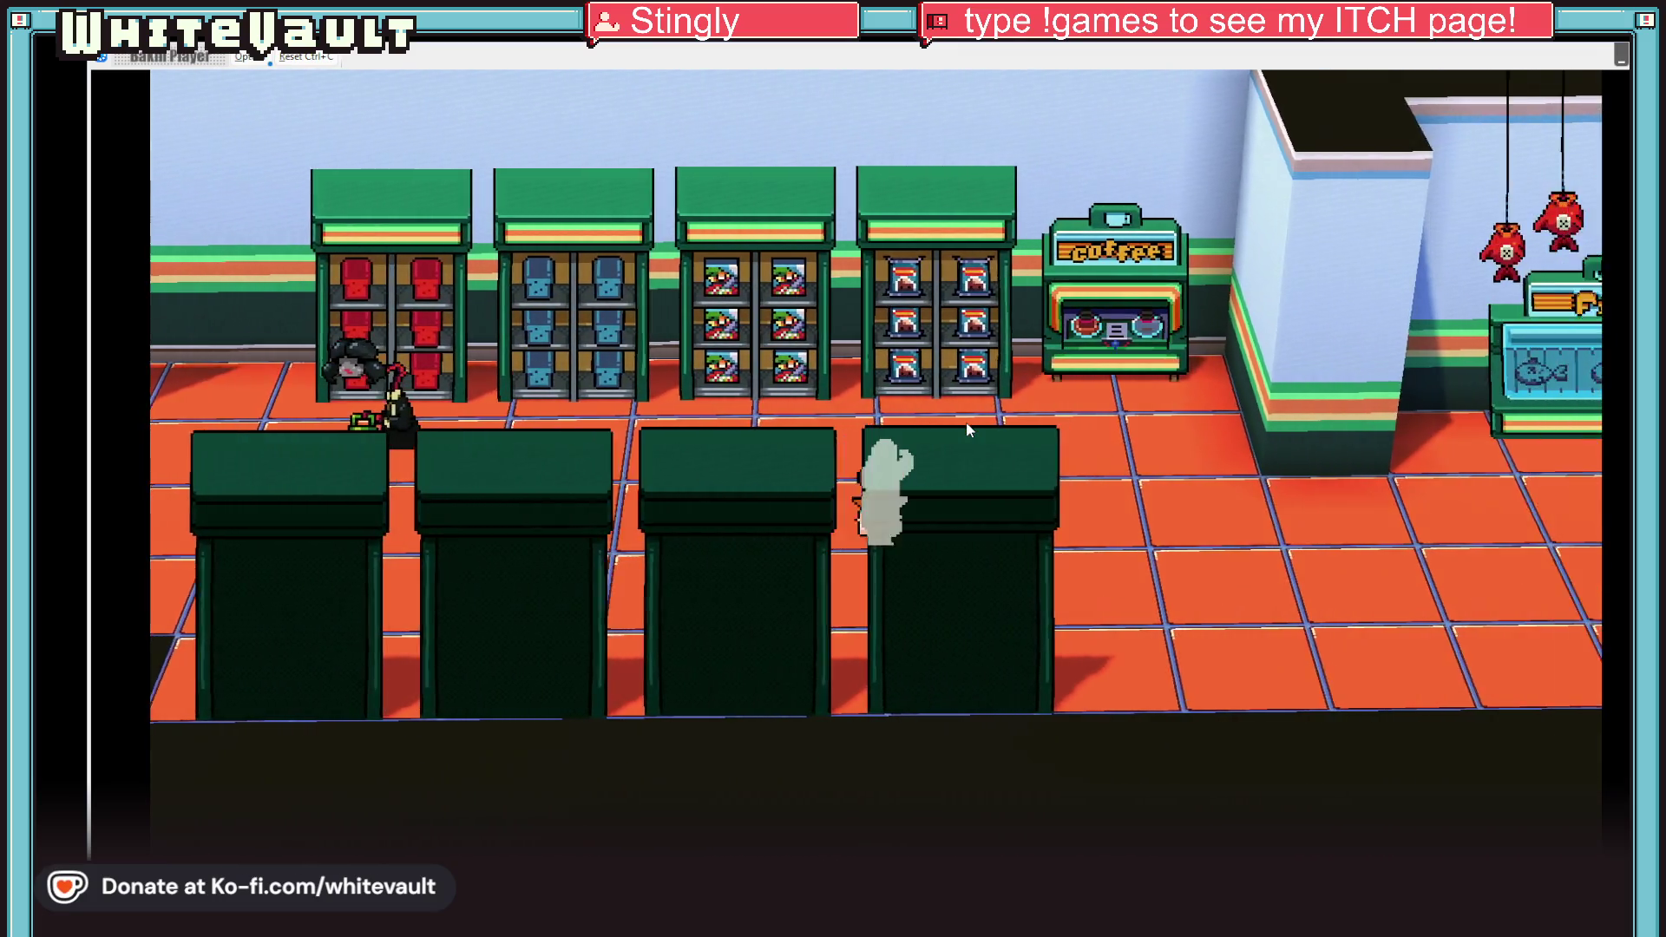
key("Right")
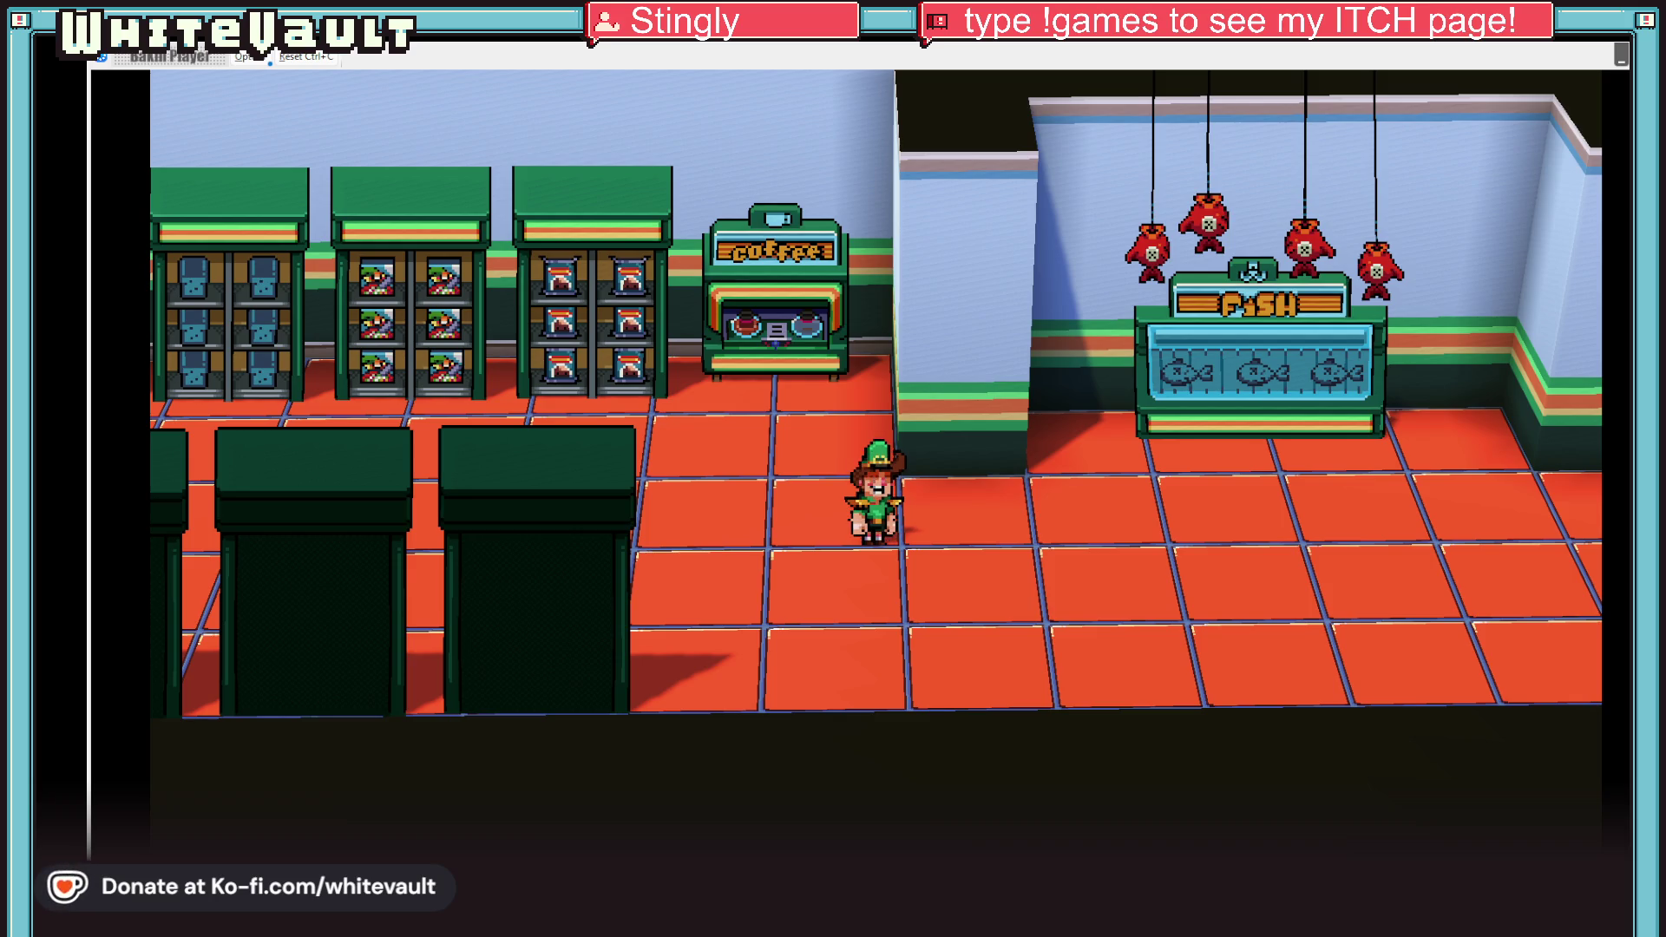
Step: Walk right past the fish counter and face the Frost-Z machine
key("Right")
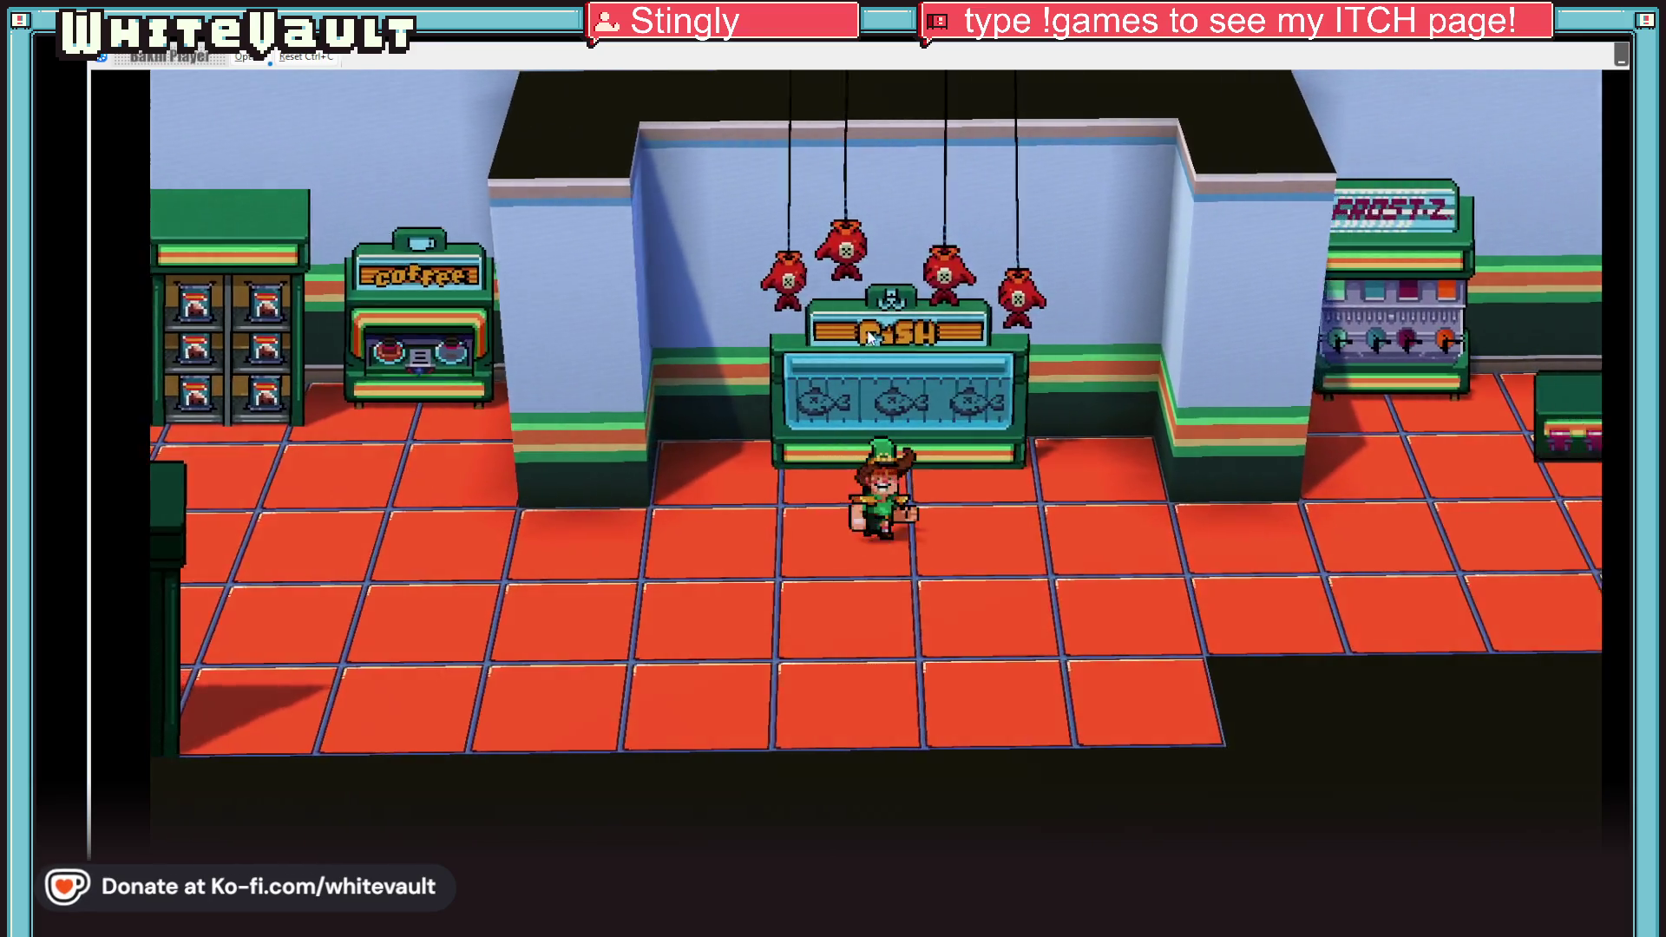
key("Right")
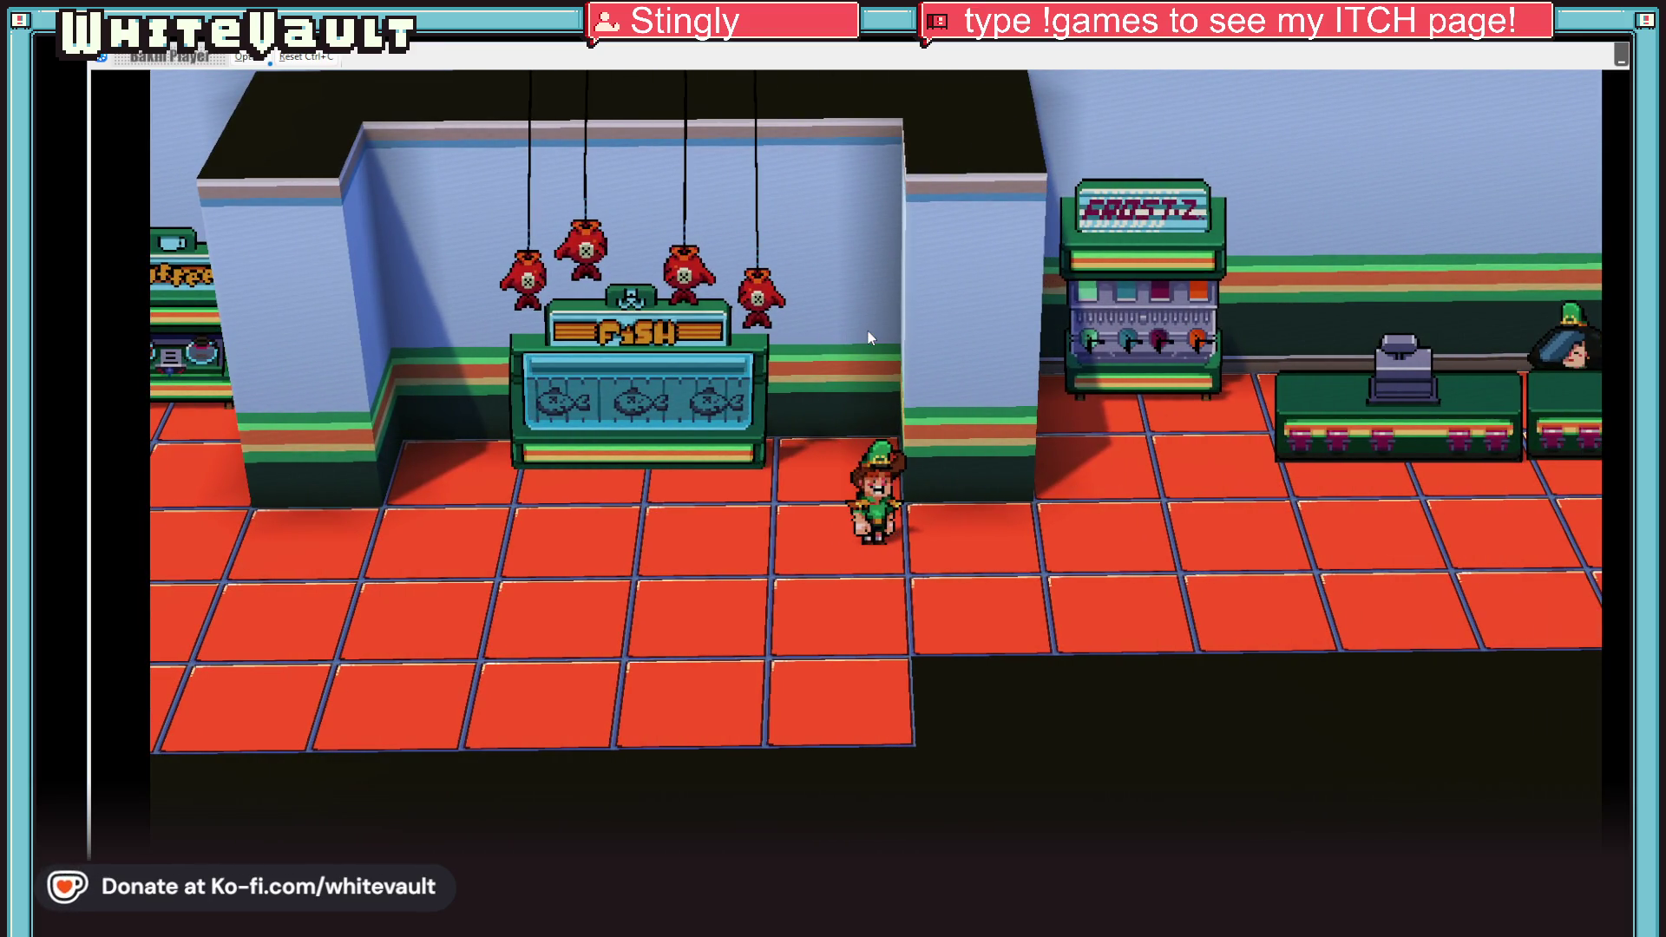
key("Right")
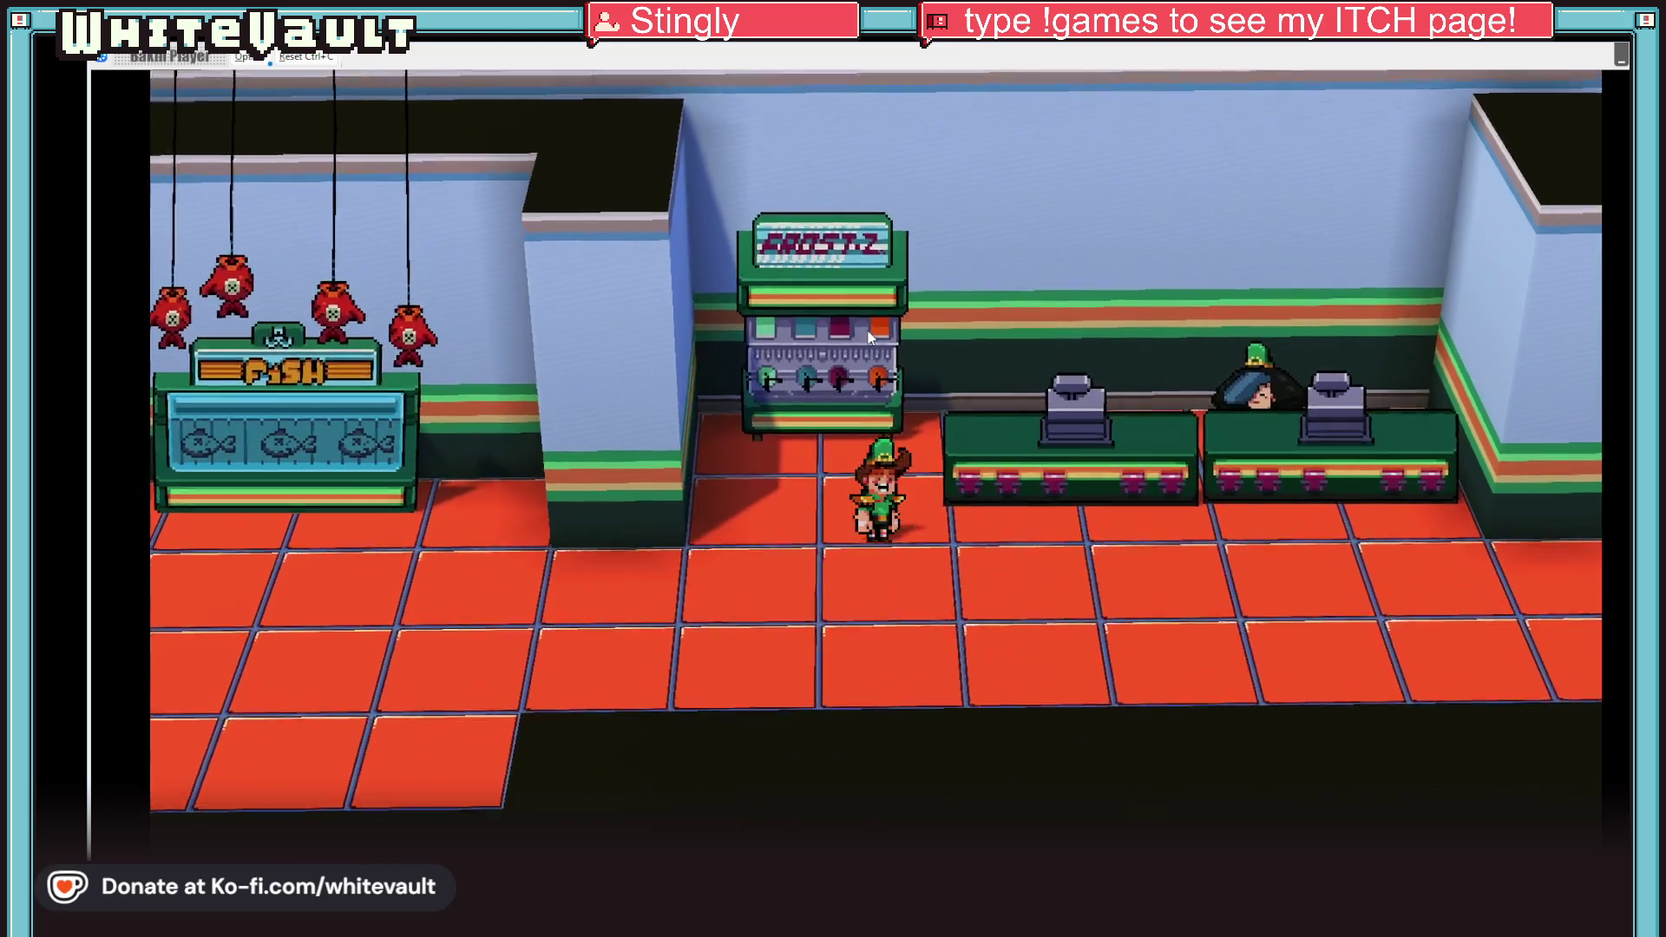
key("Up")
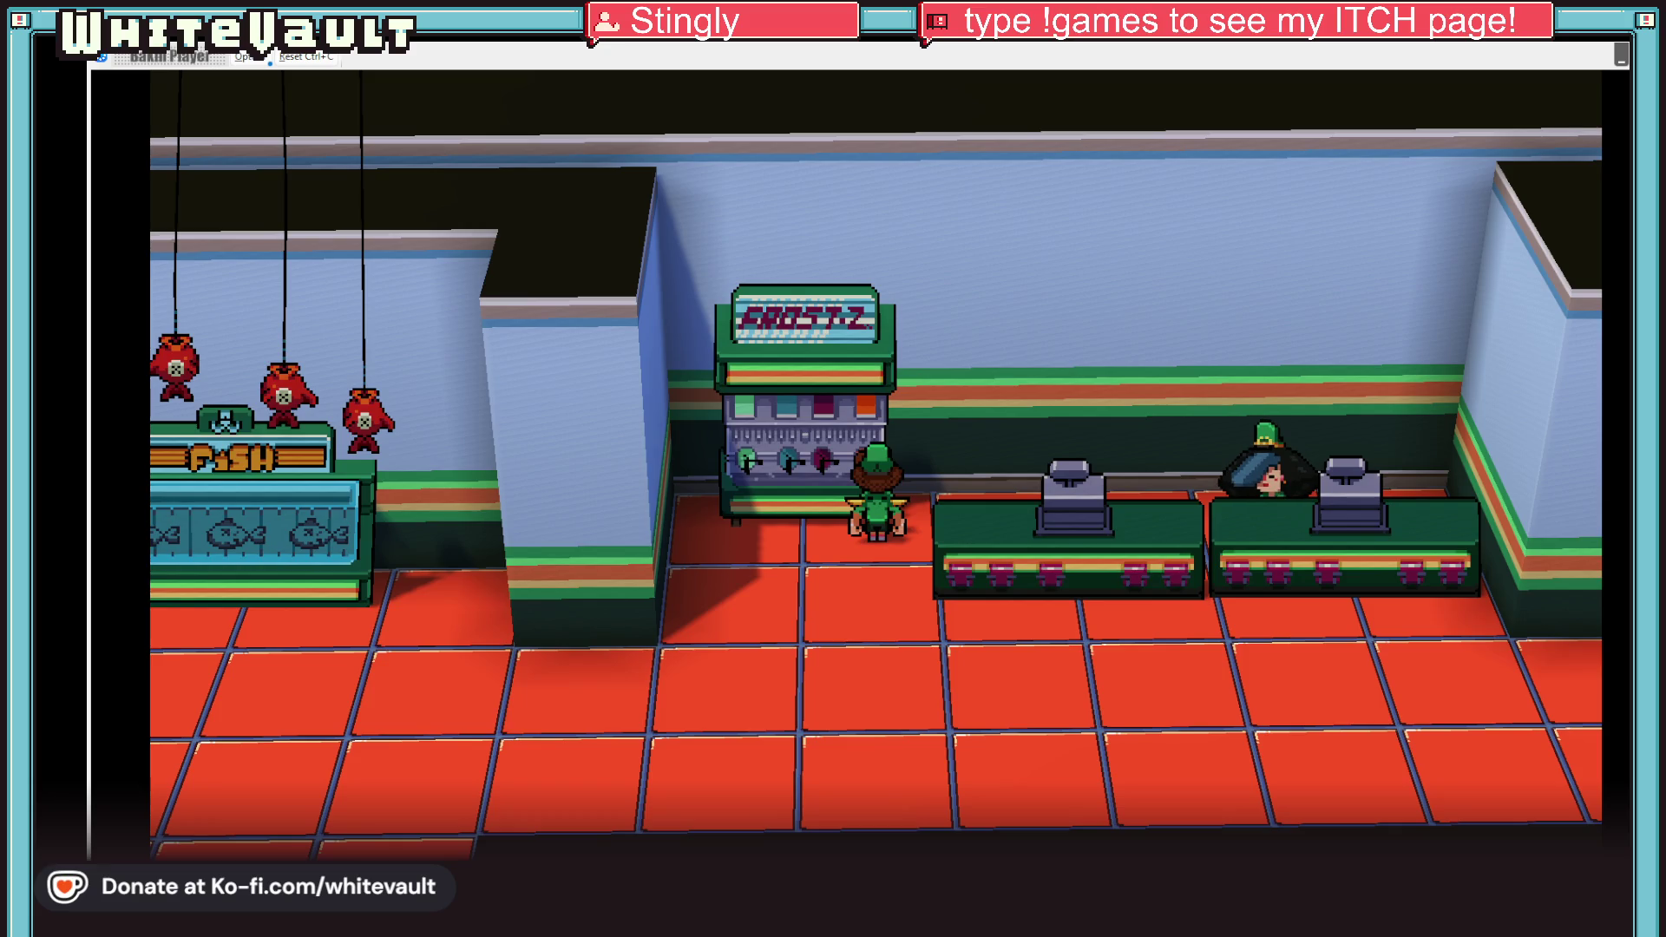
Step: Walk right past the pillar and checkout counters to the glass exit doors
key("Right")
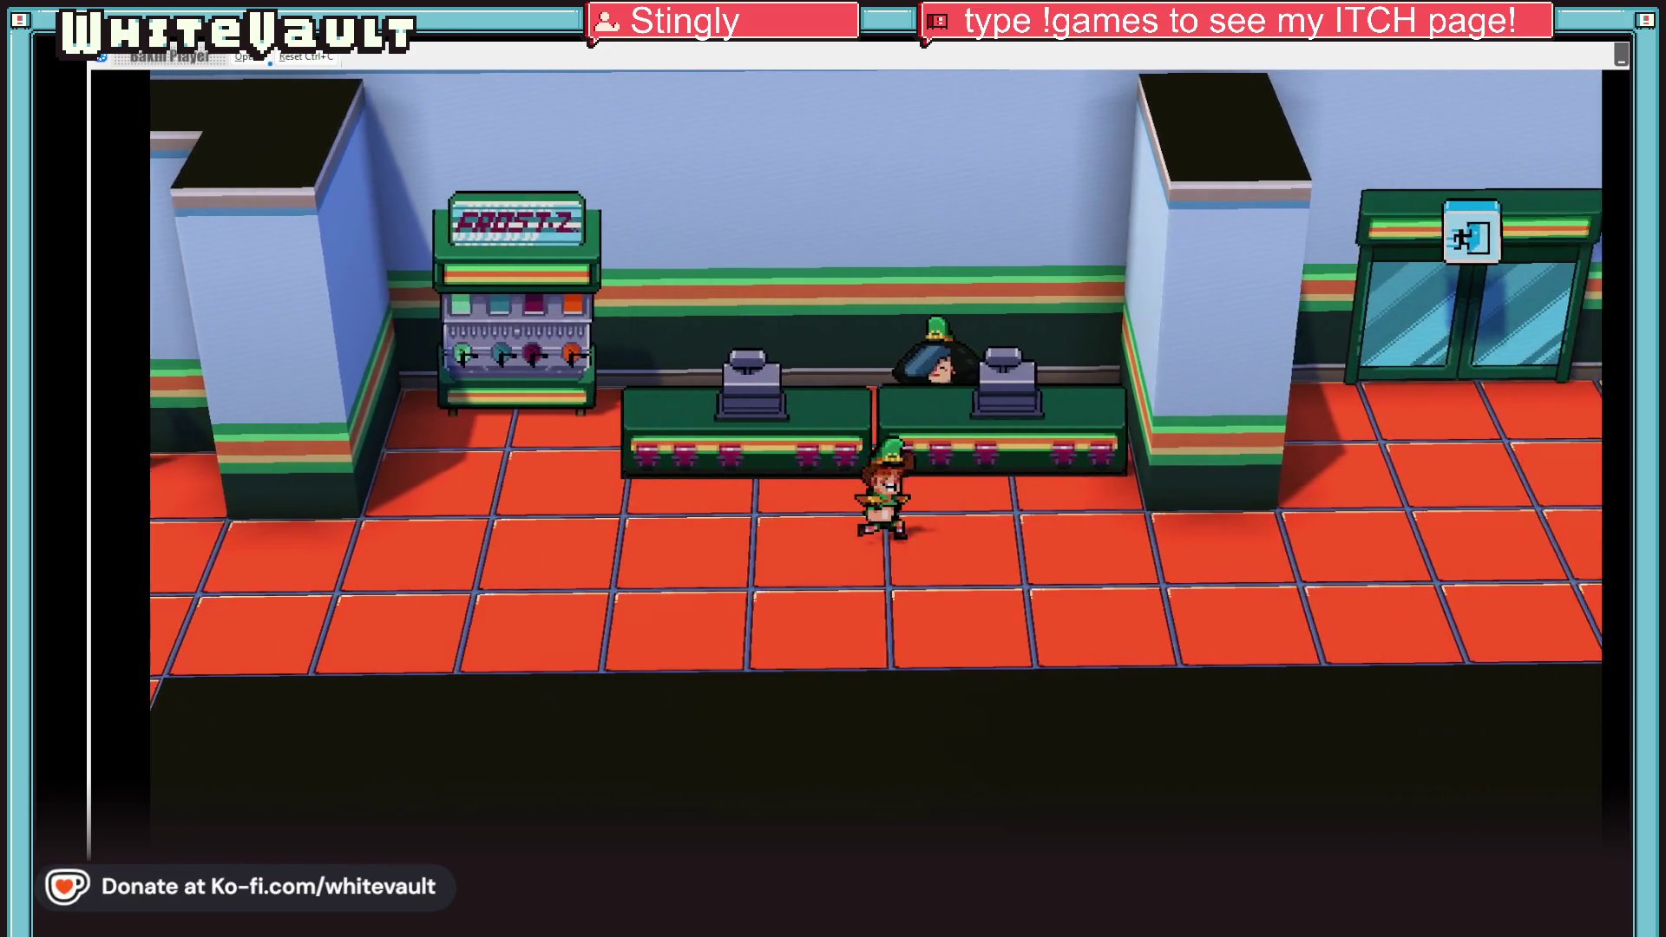
key("Right")
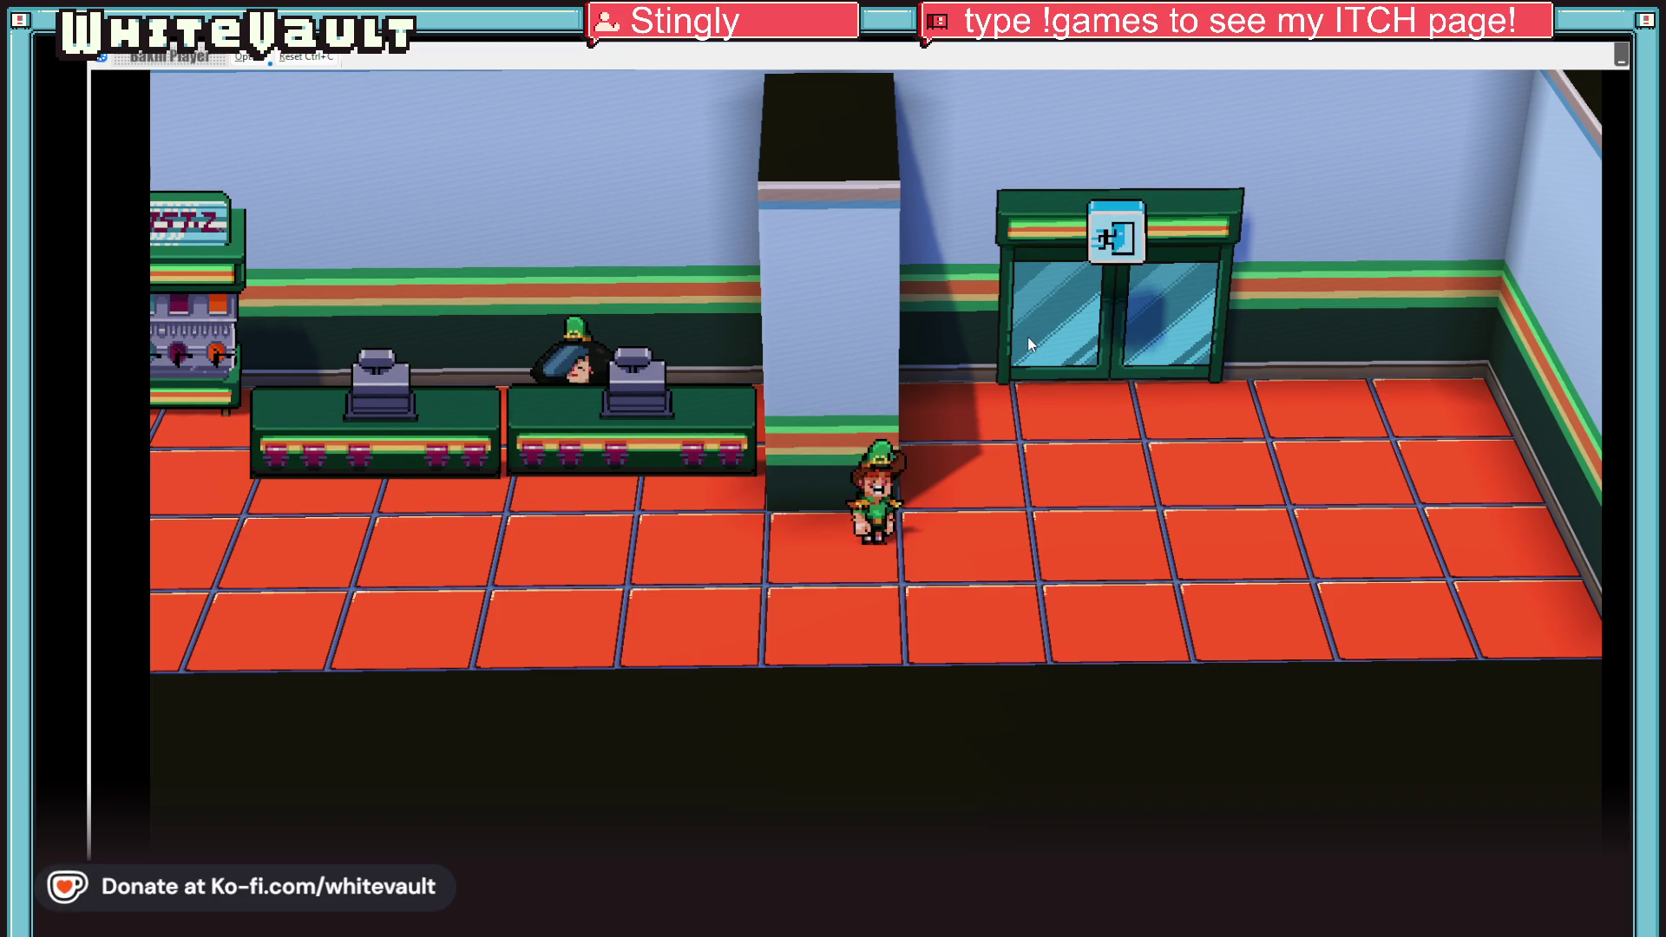
key("Right")
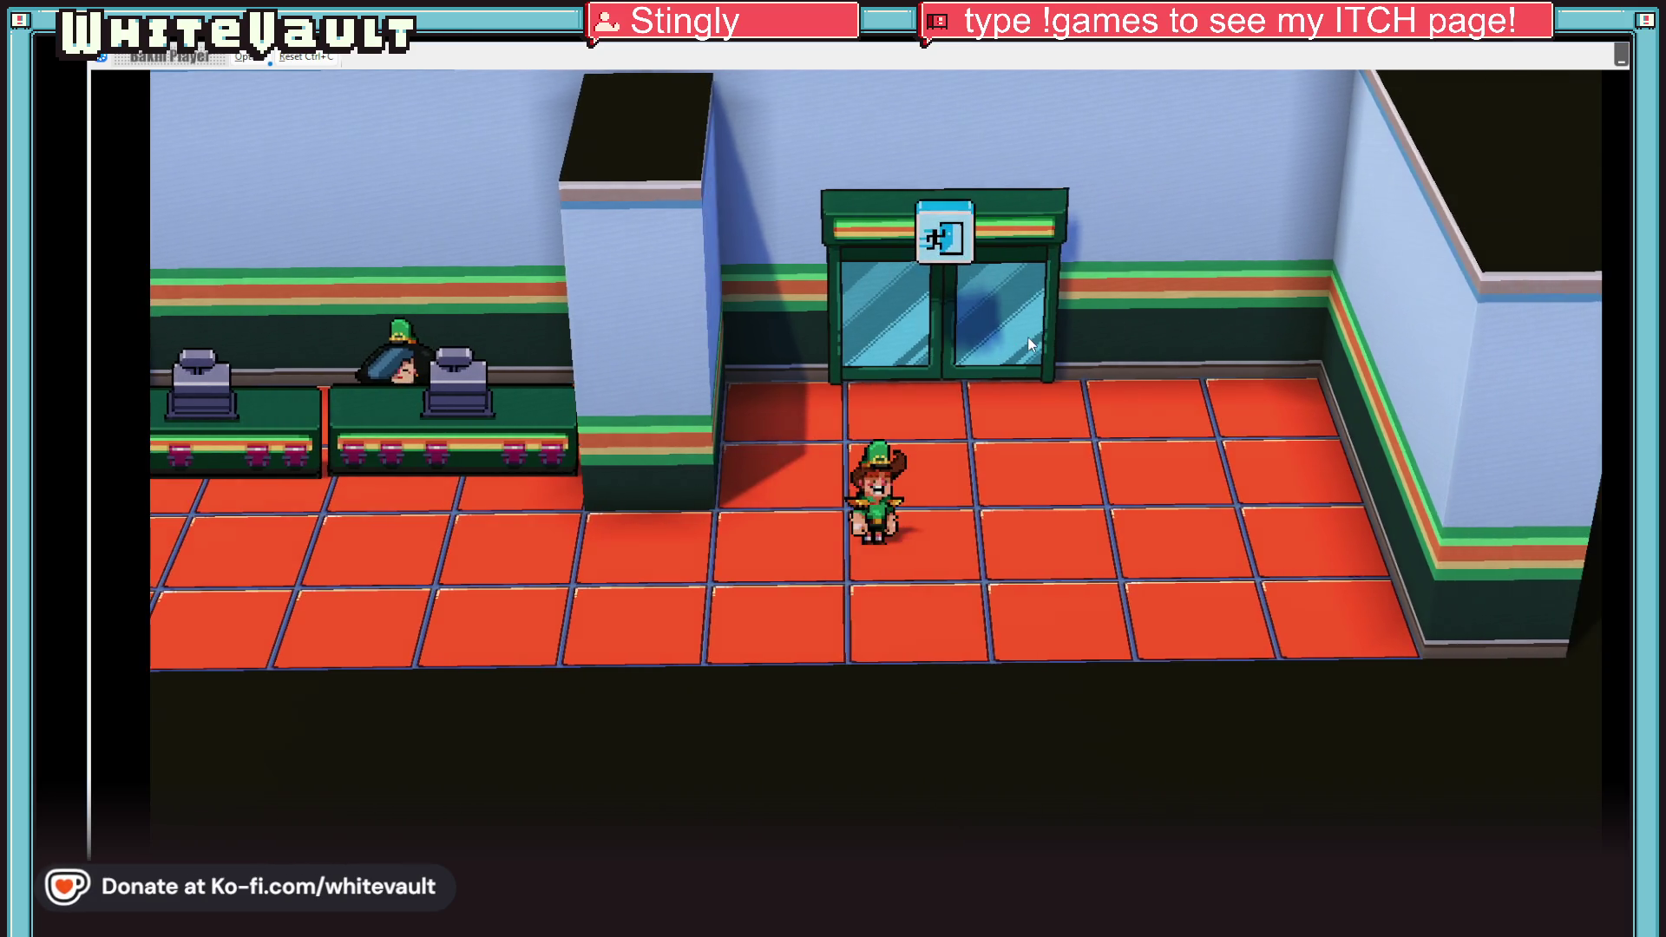
key("Up")
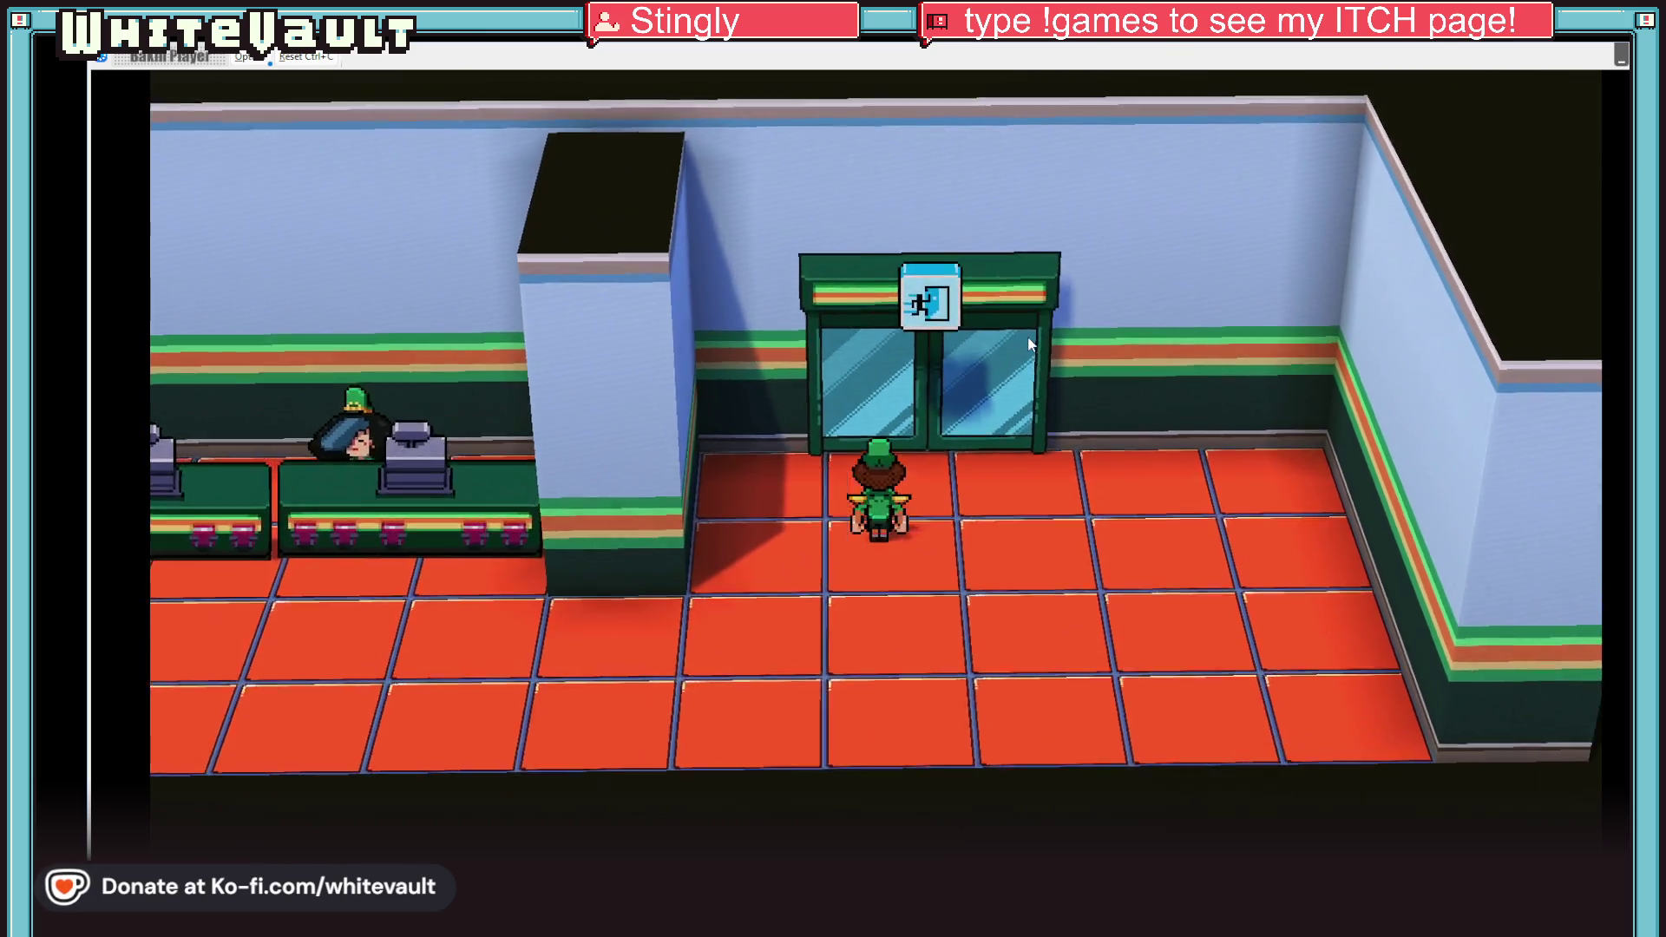
Step: Step out of the store and walk right along the sidewalk to the crosswalk
key("Down")
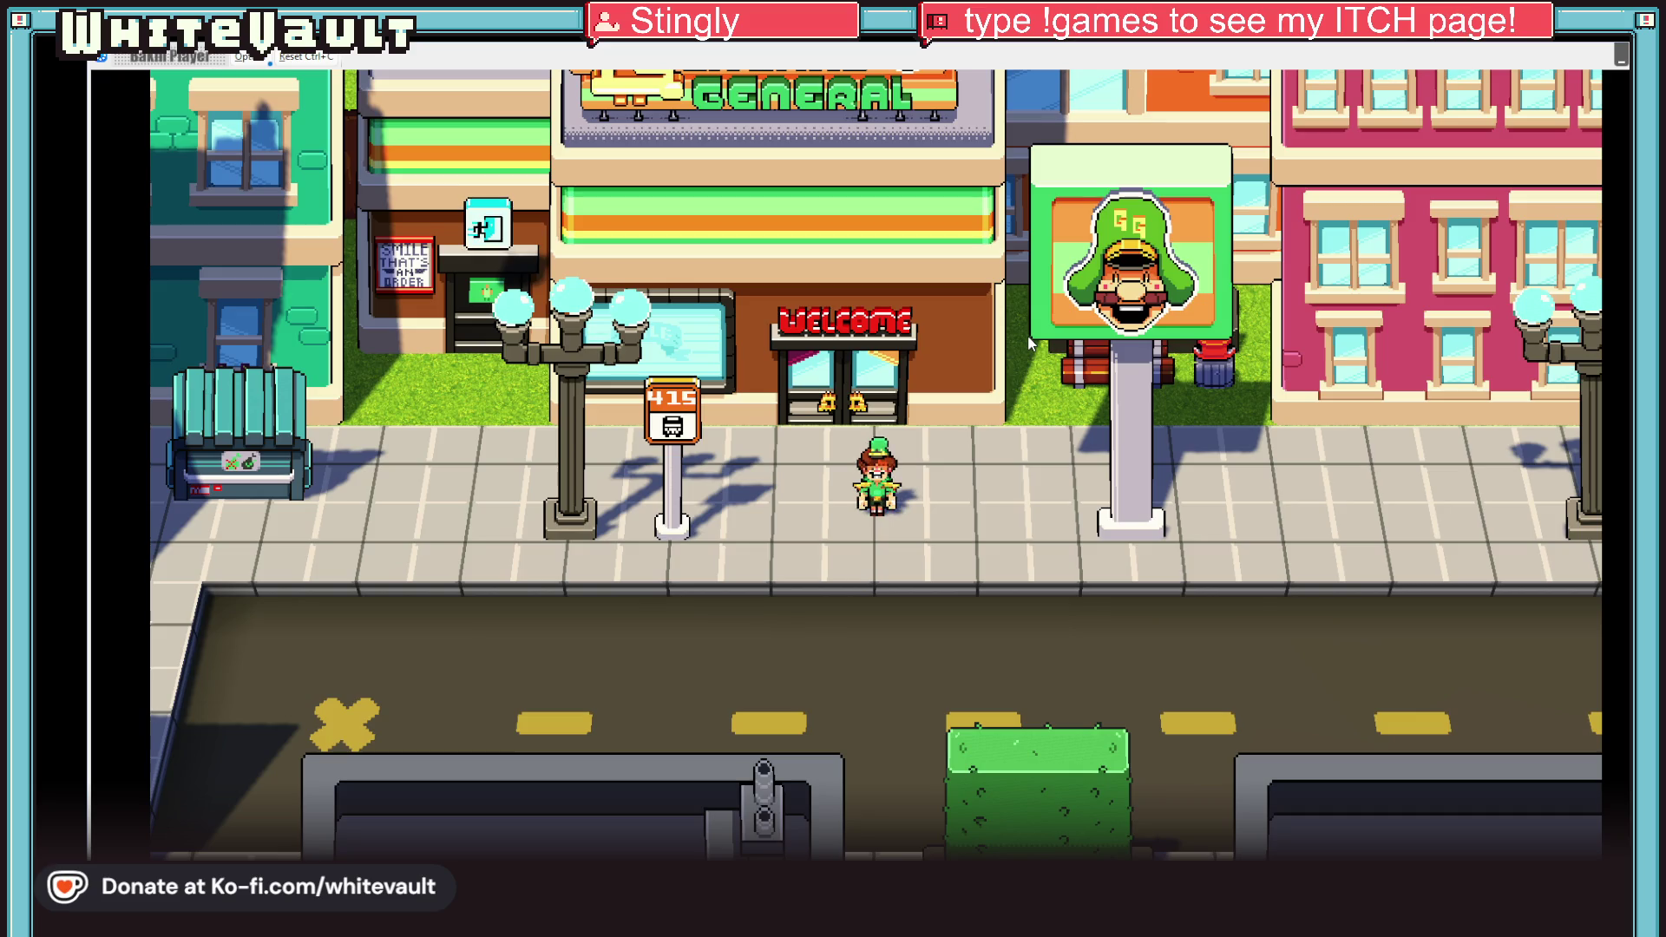
key("Right")
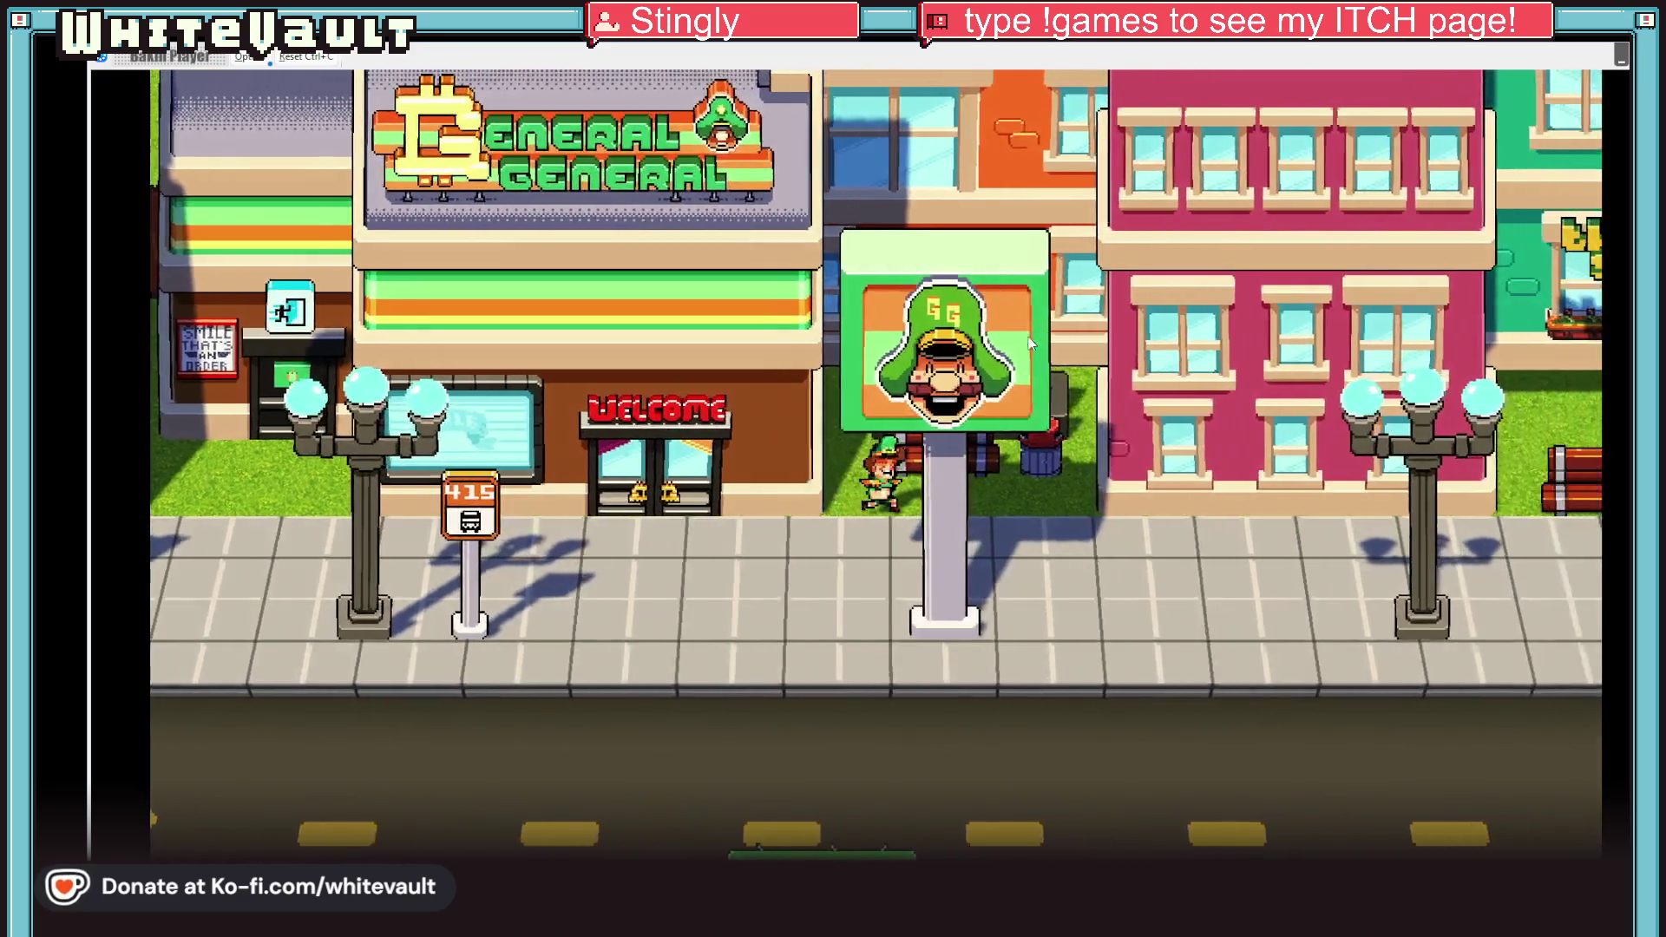
key("Left")
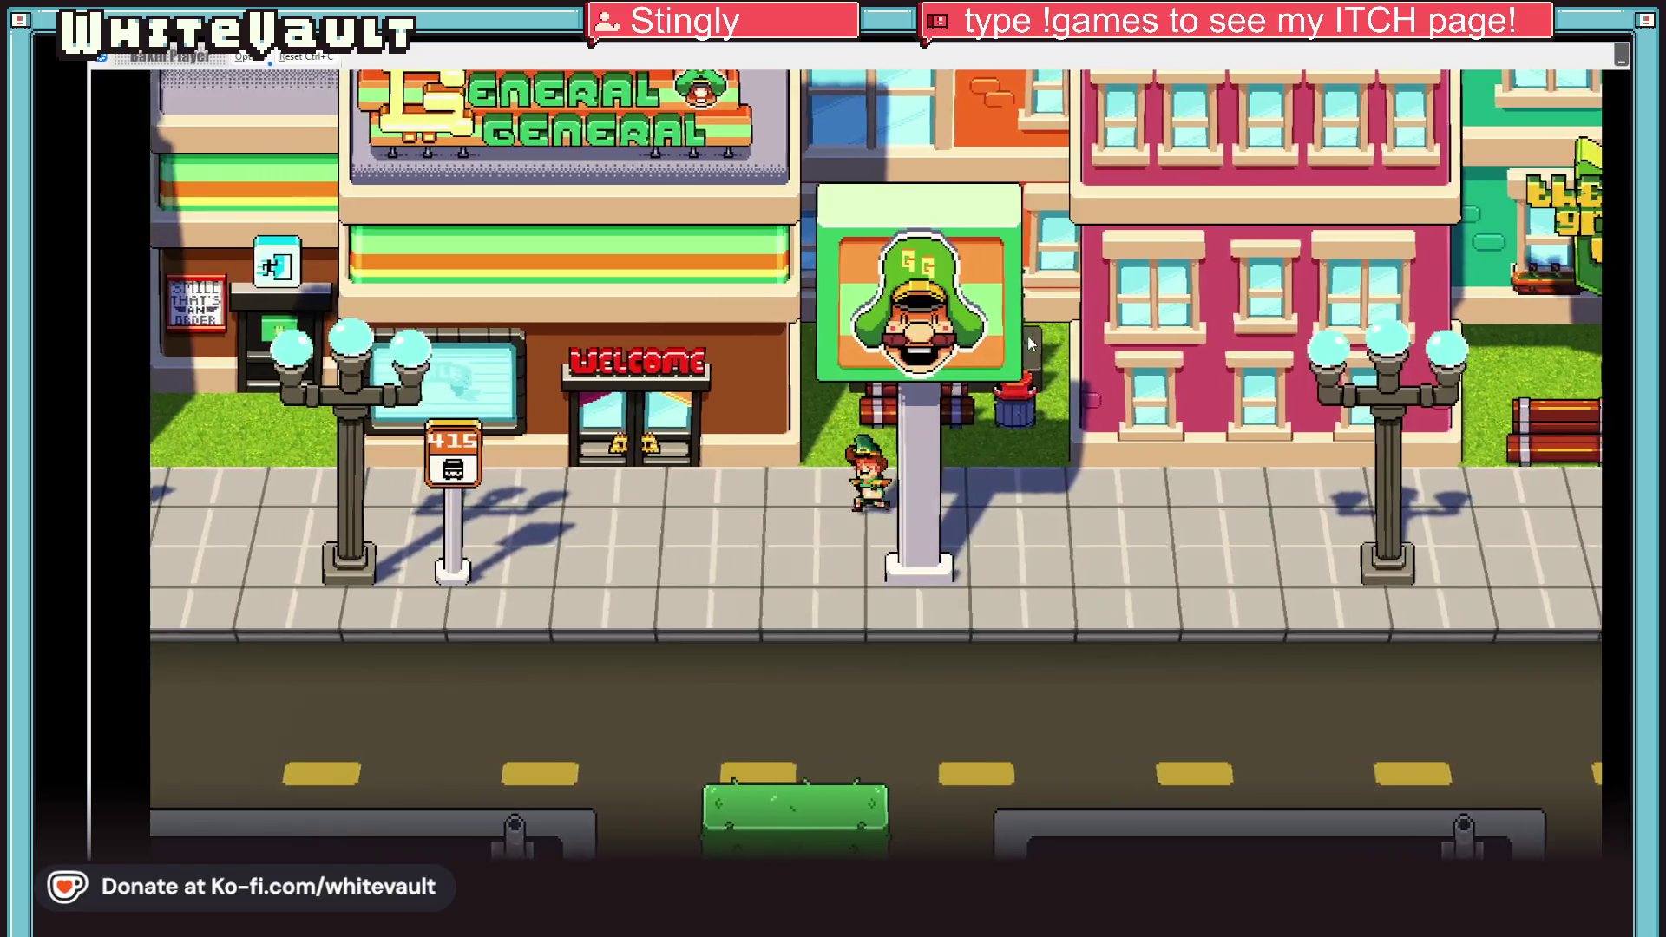
key("Right")
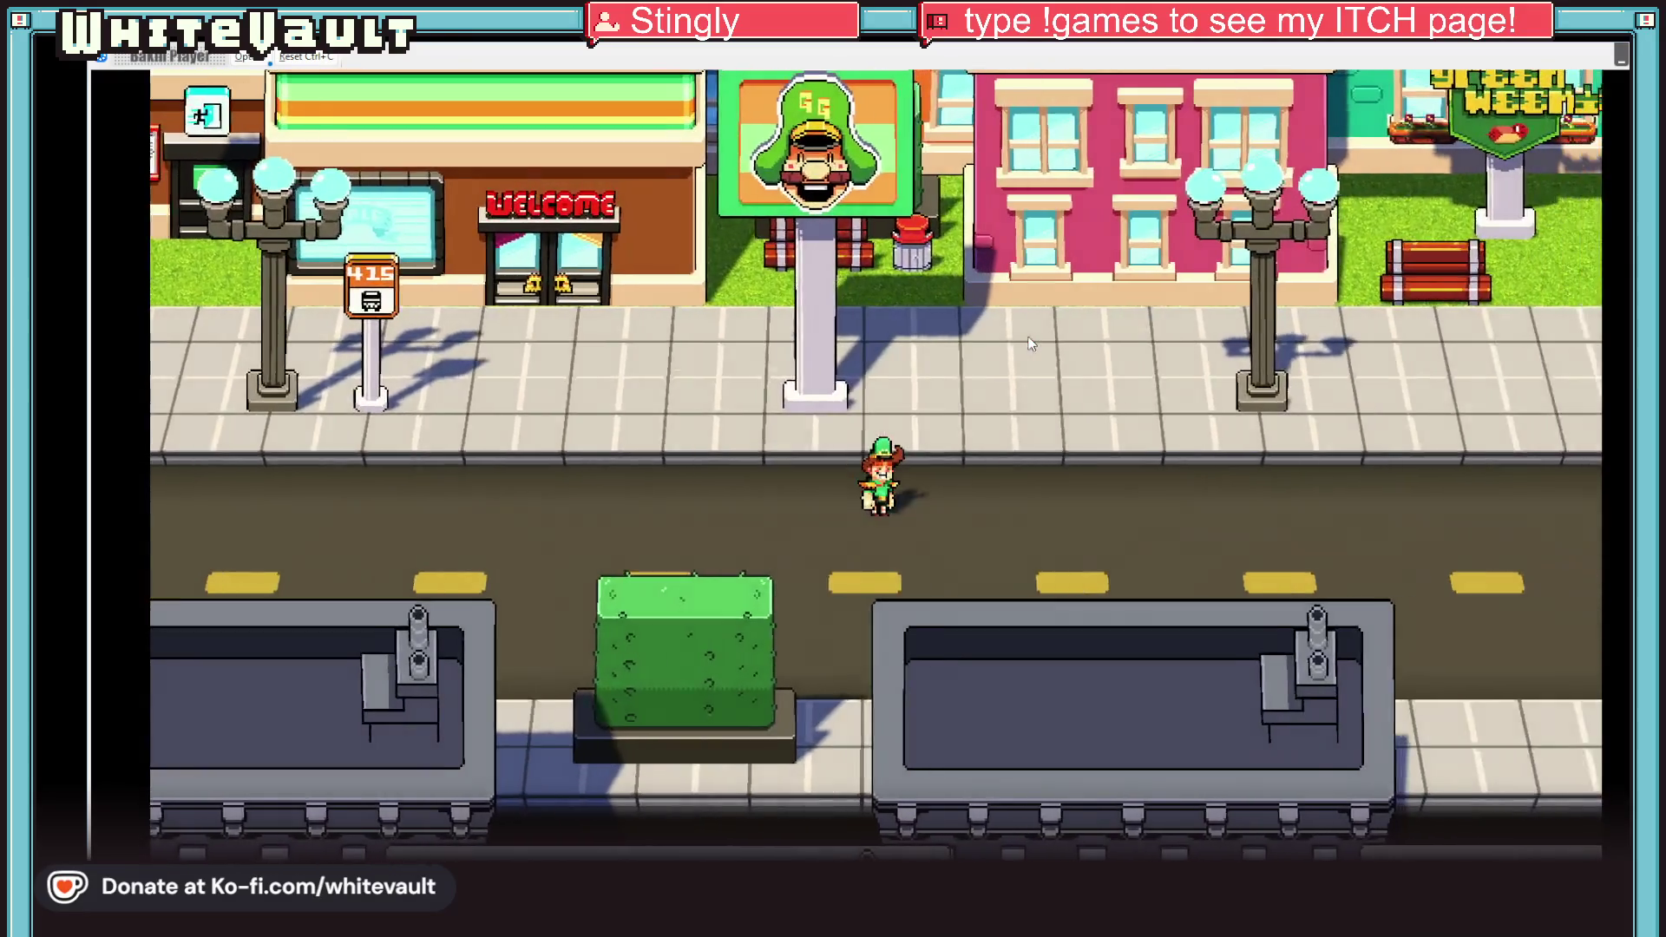
key("Right")
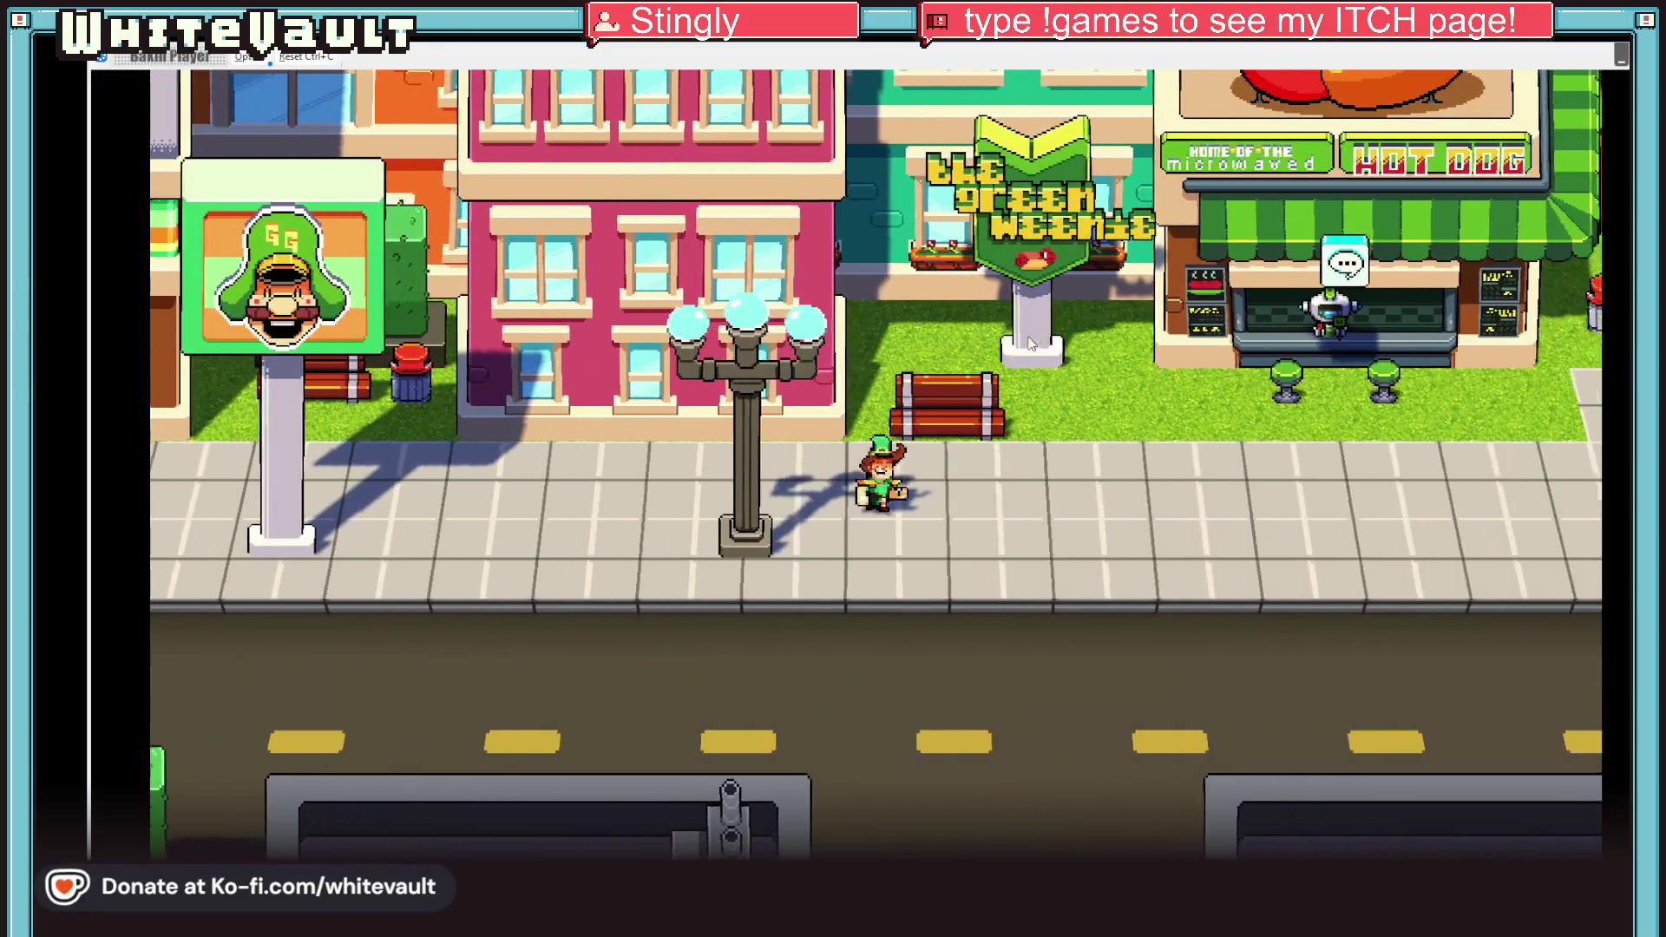
key("Right")
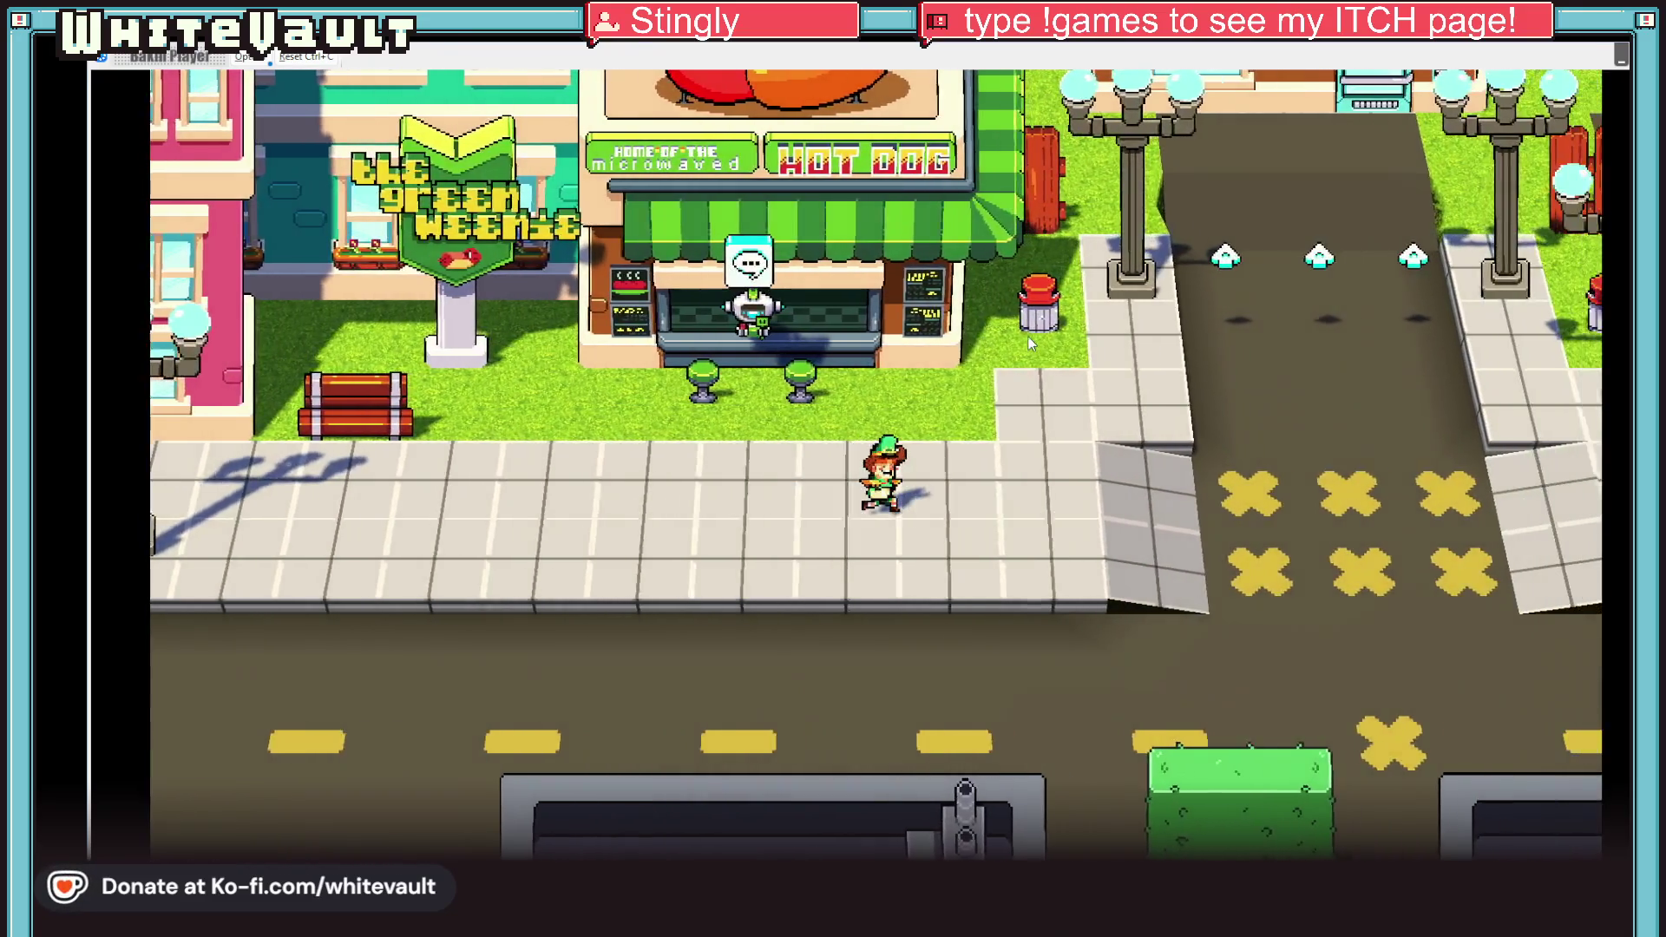
Step: Walk back left to the Welcome door, then return right to the crosswalk and head up
key("Left")
key("Left")
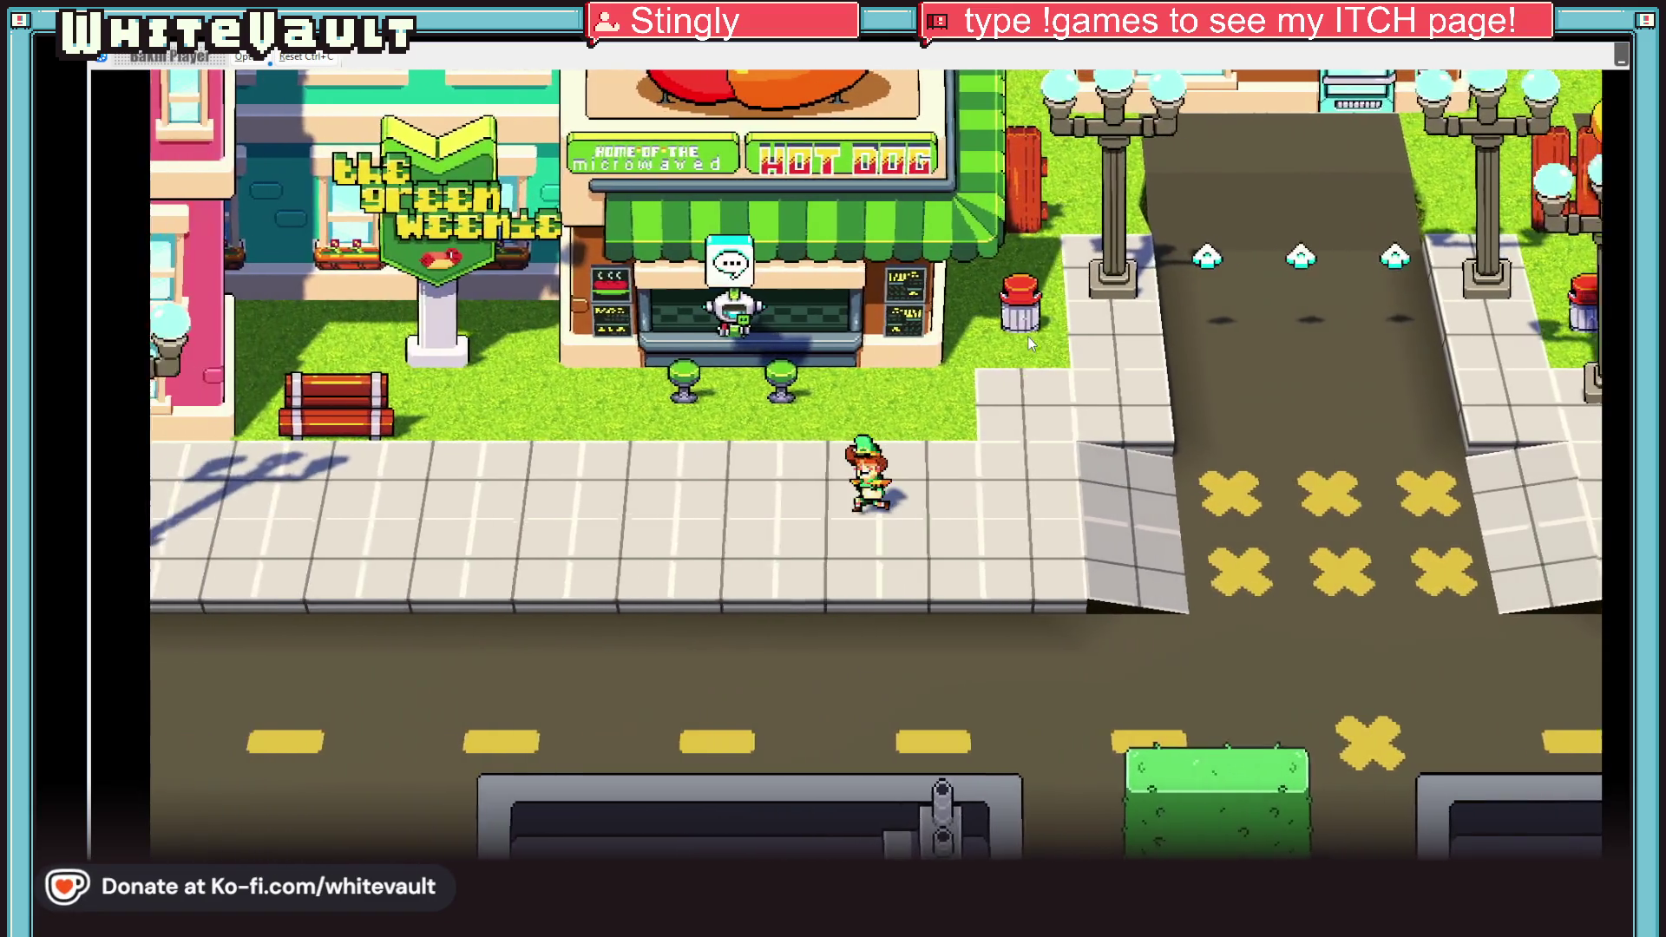
key("Left")
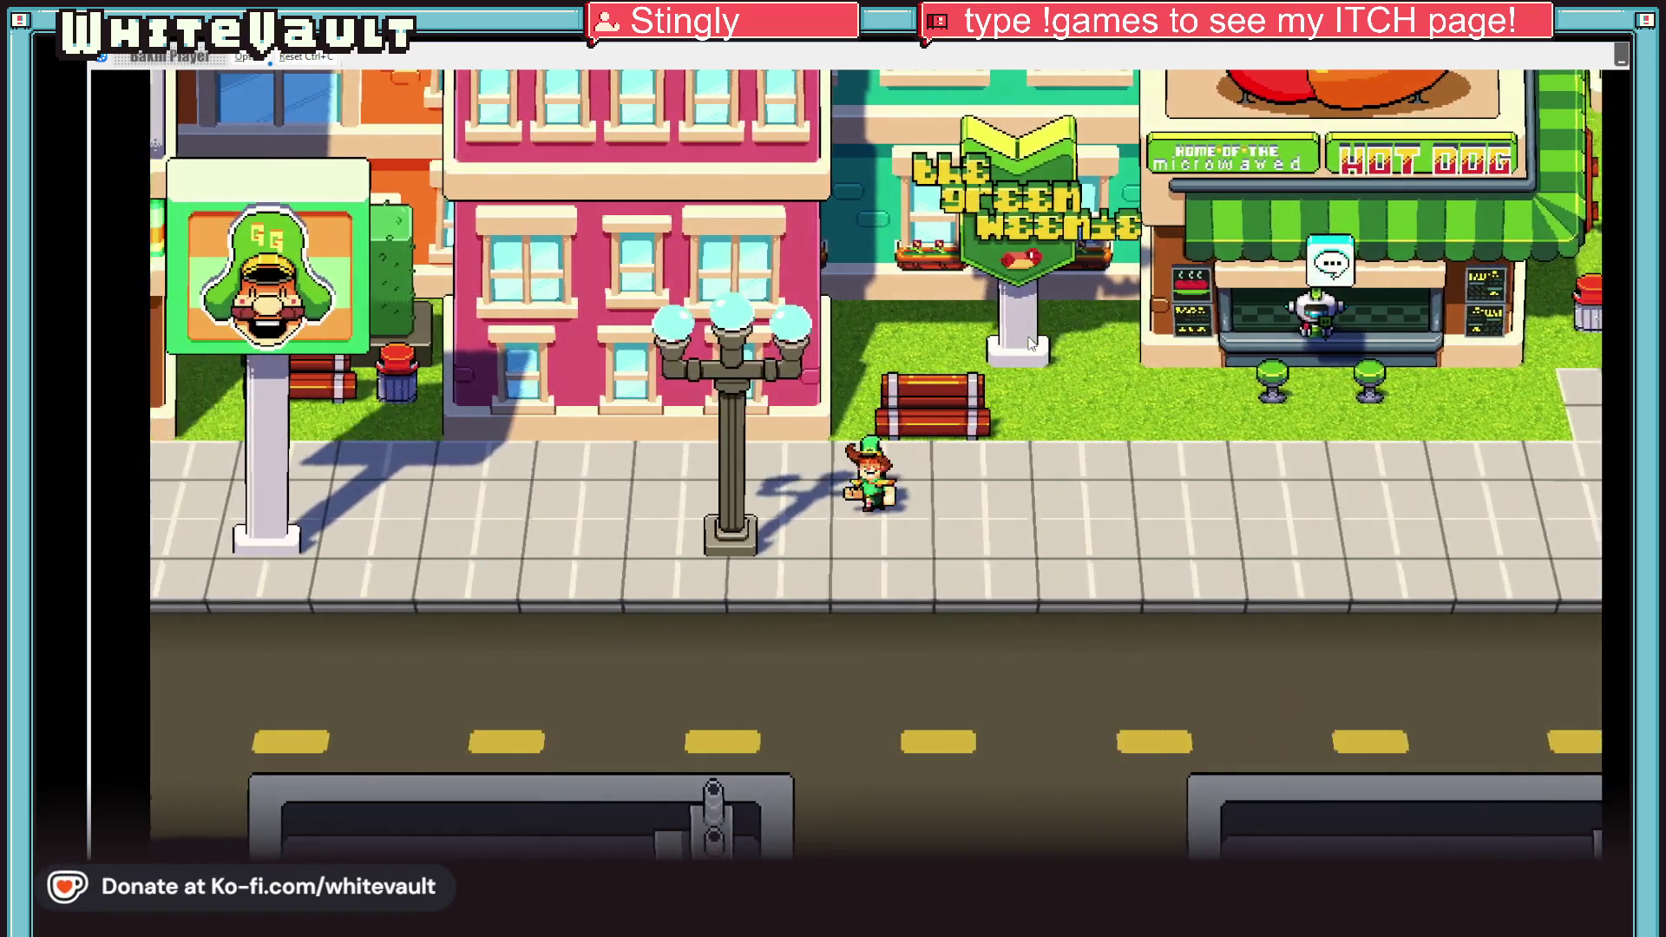
key("Left")
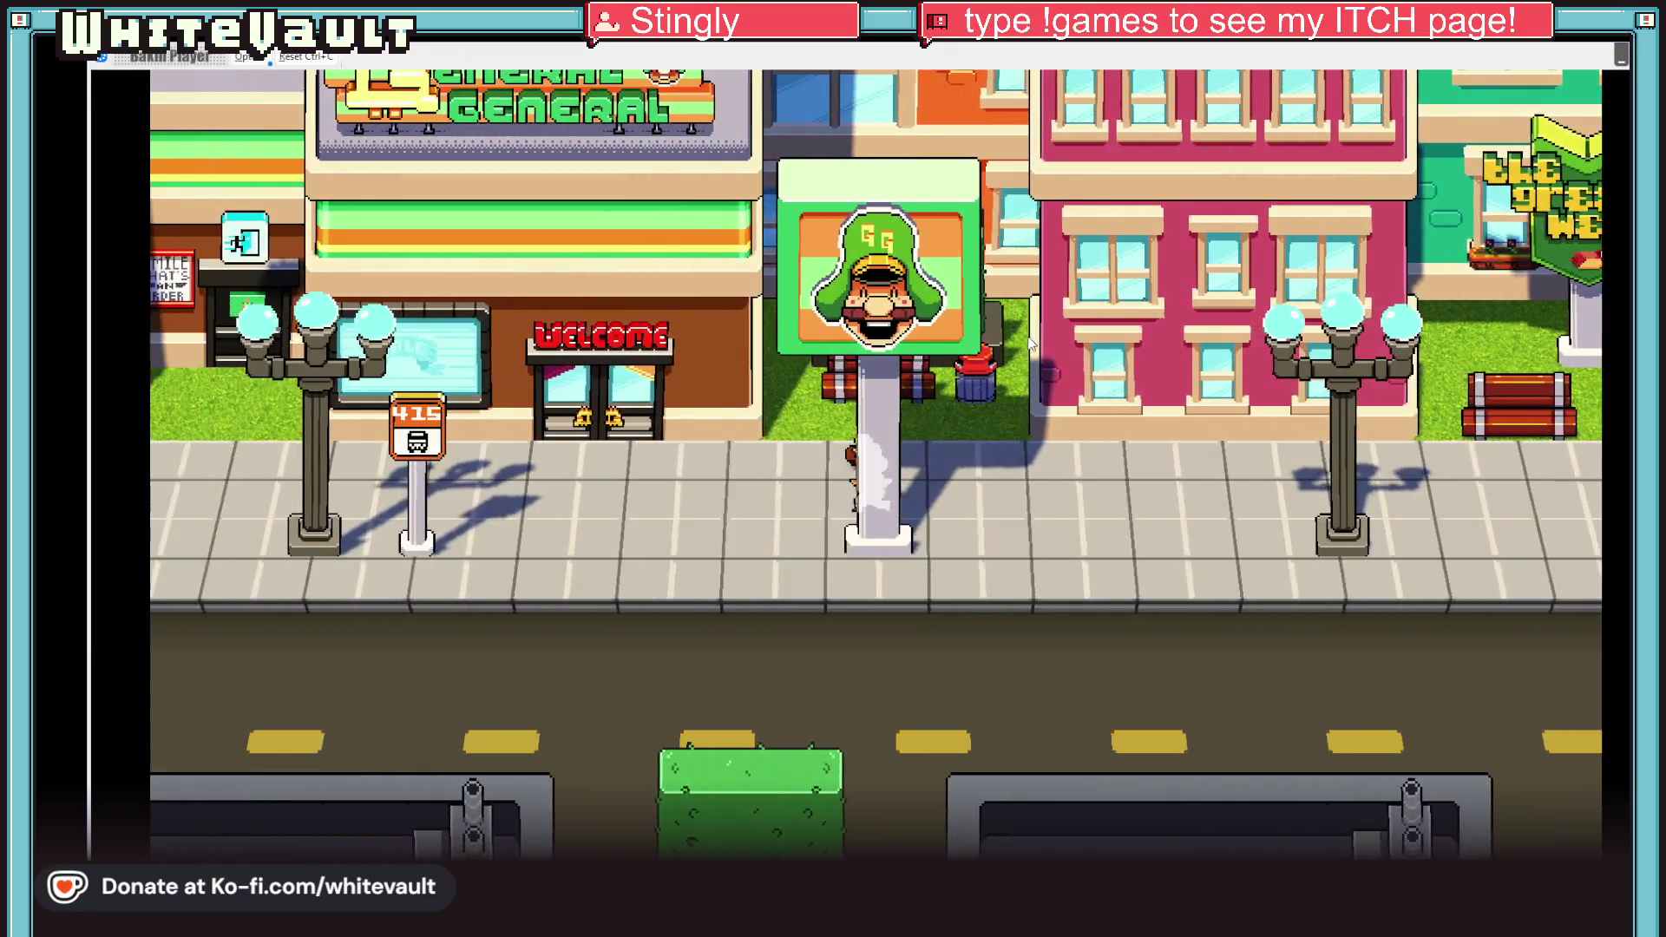
key("Up")
key("Right")
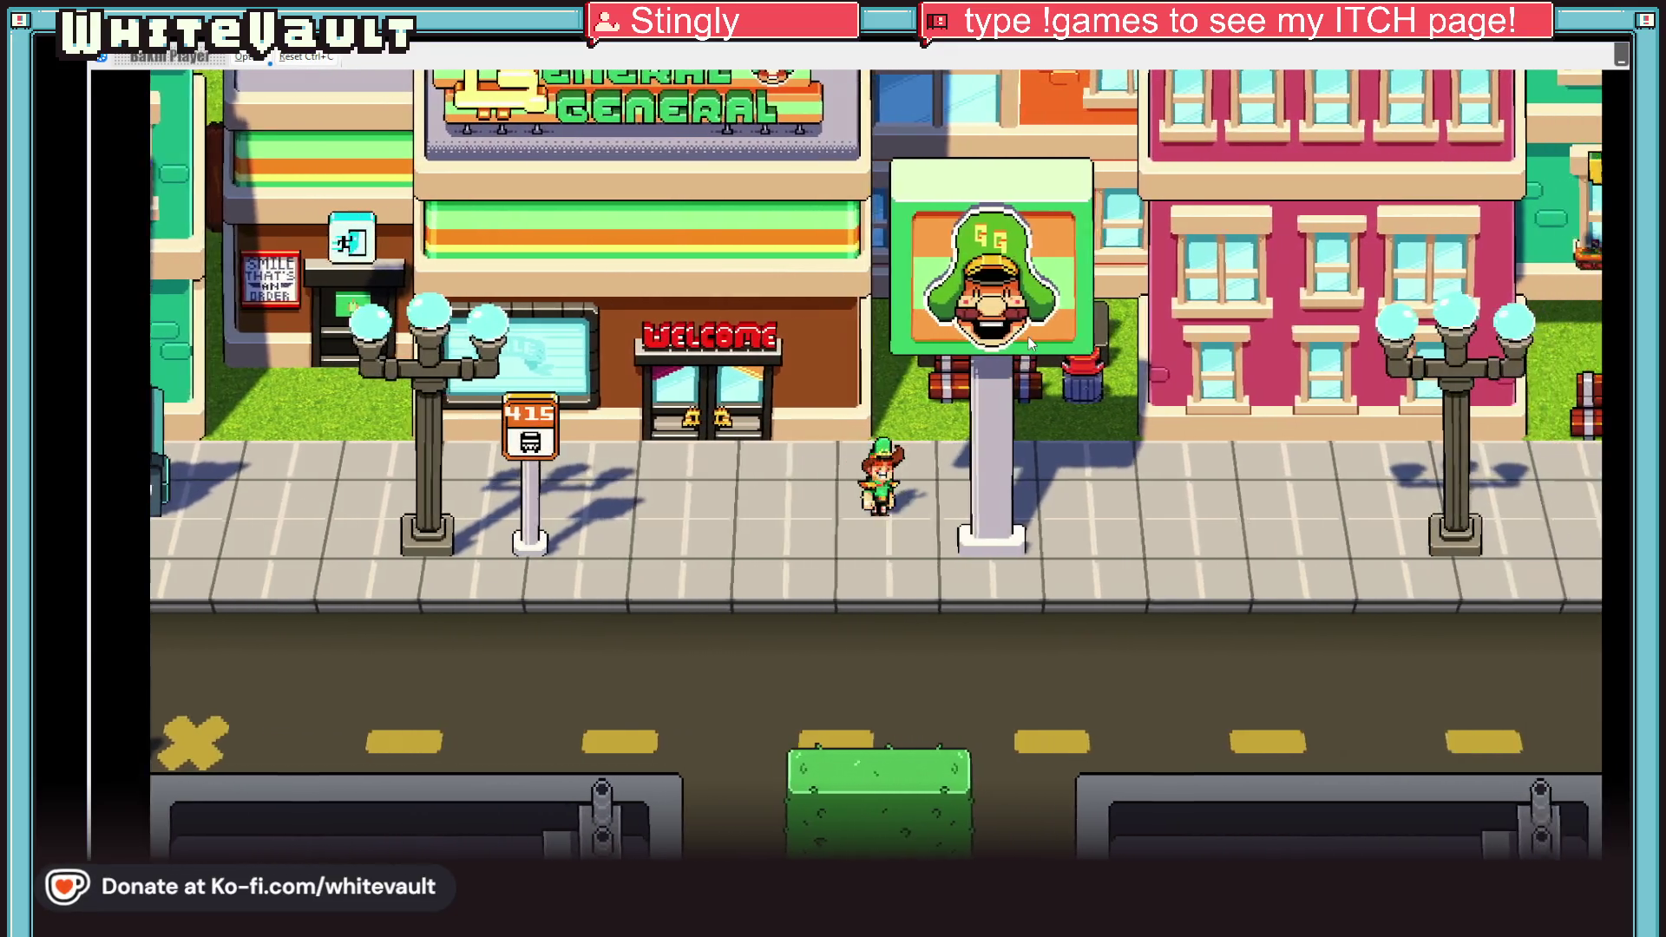
key("Right")
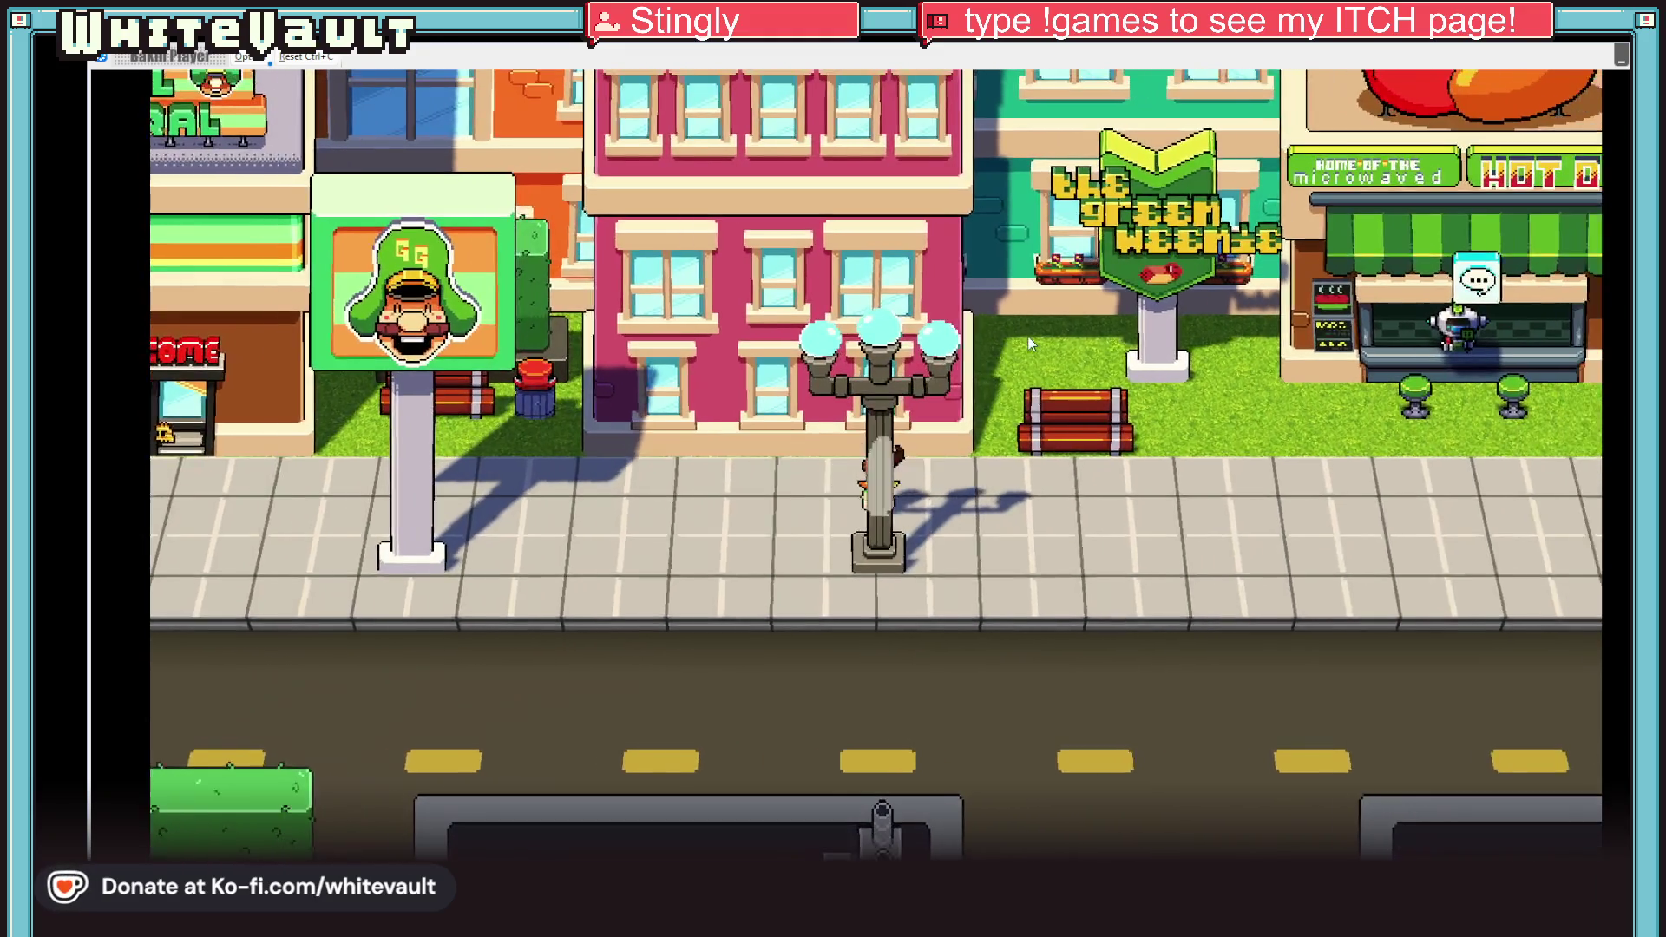
key("Right")
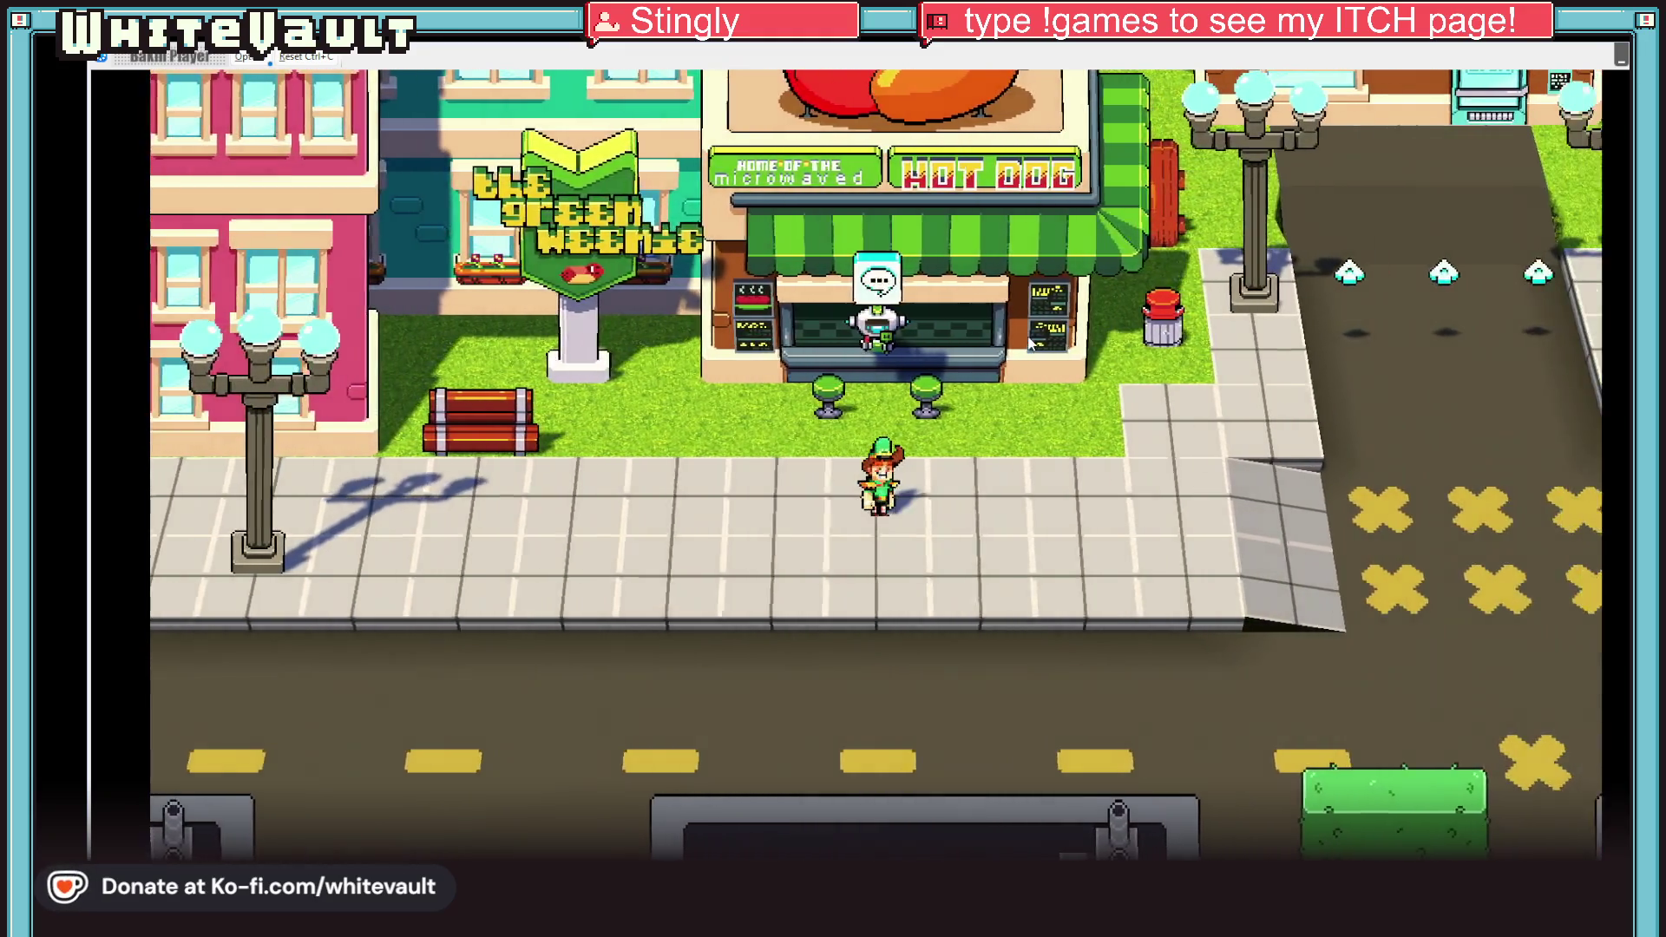
key("Up")
key("Up")
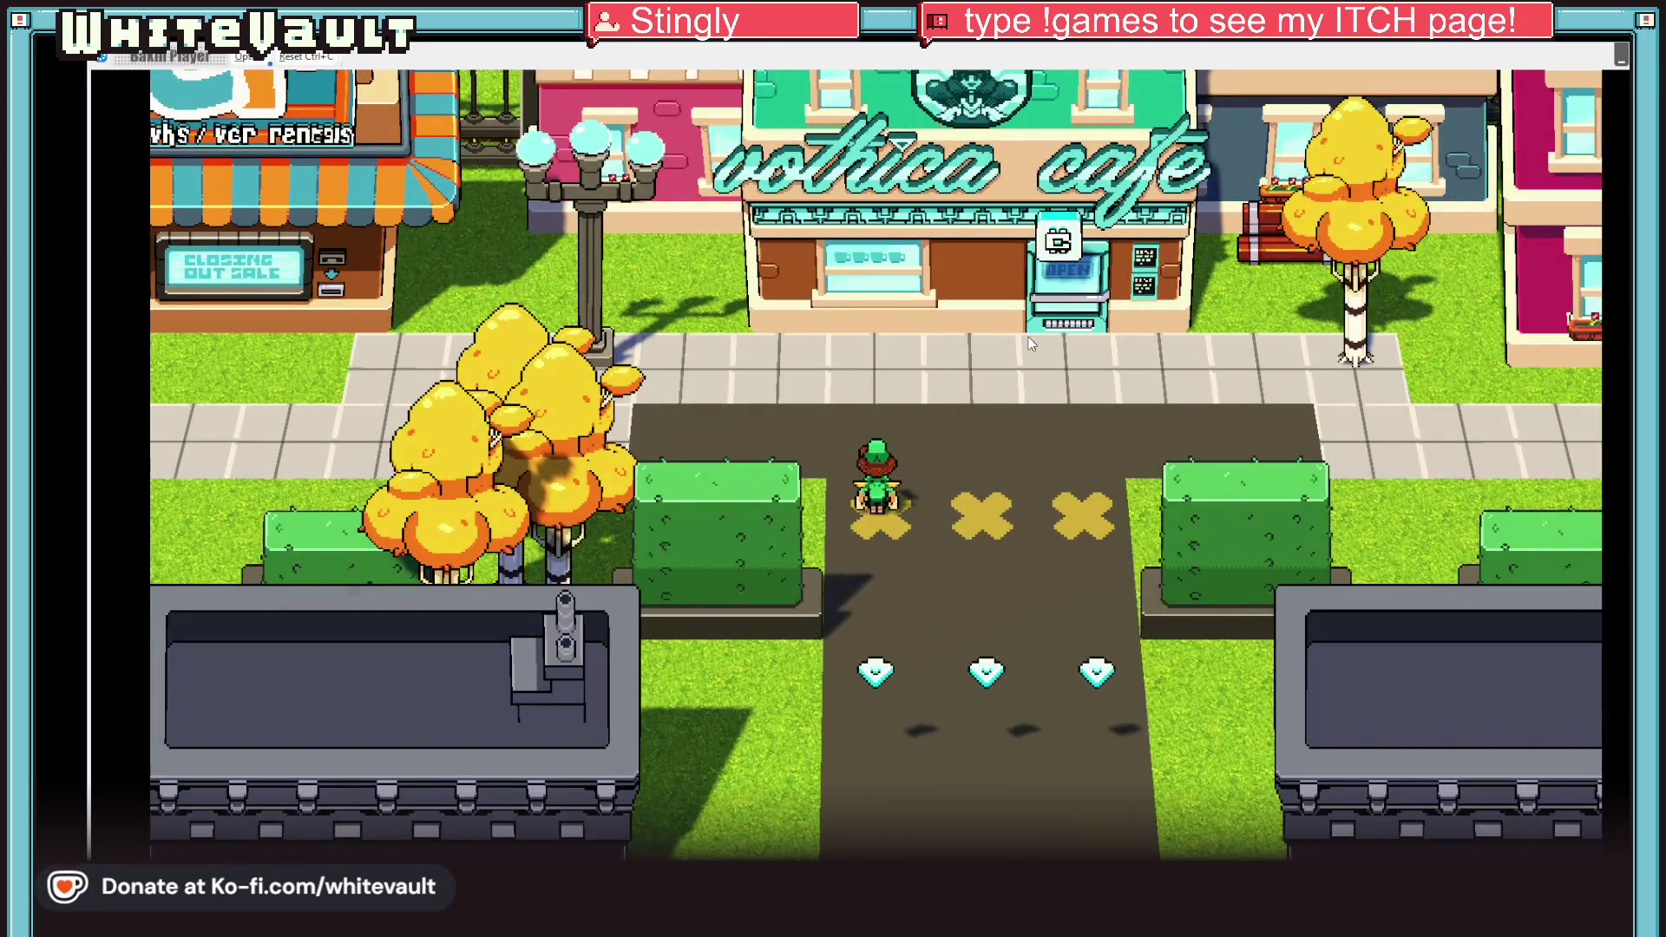
Step: Walk up from the crosswalk and left along the sidewalk into the VCR rental store
key("Up")
key("Left")
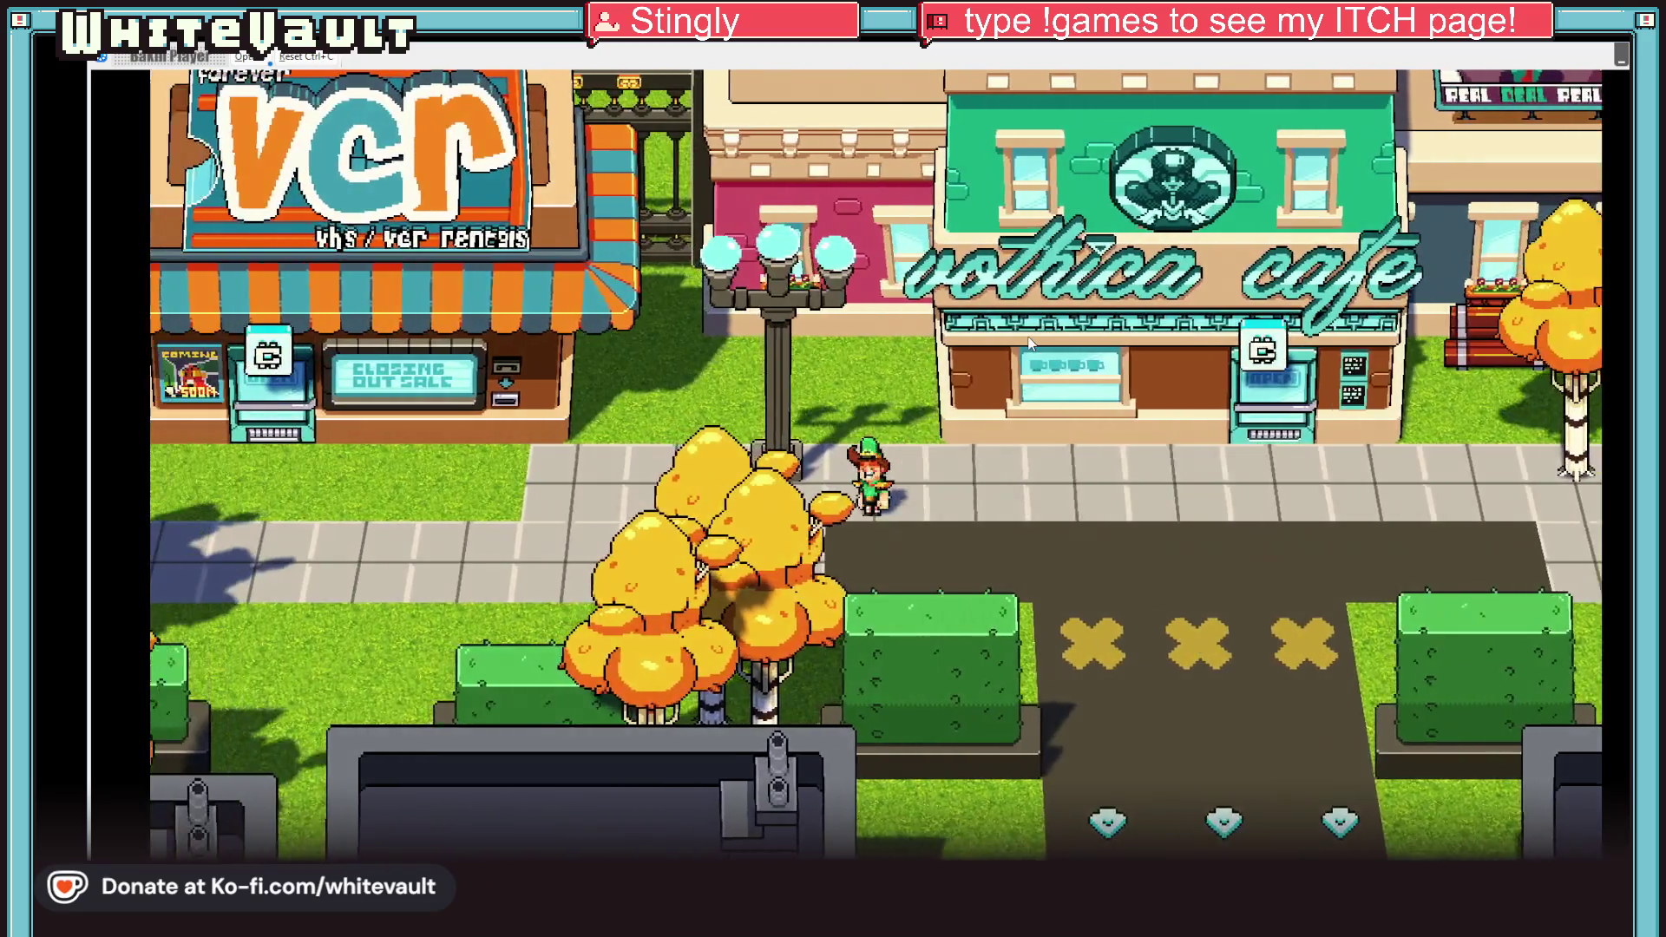
key("Left")
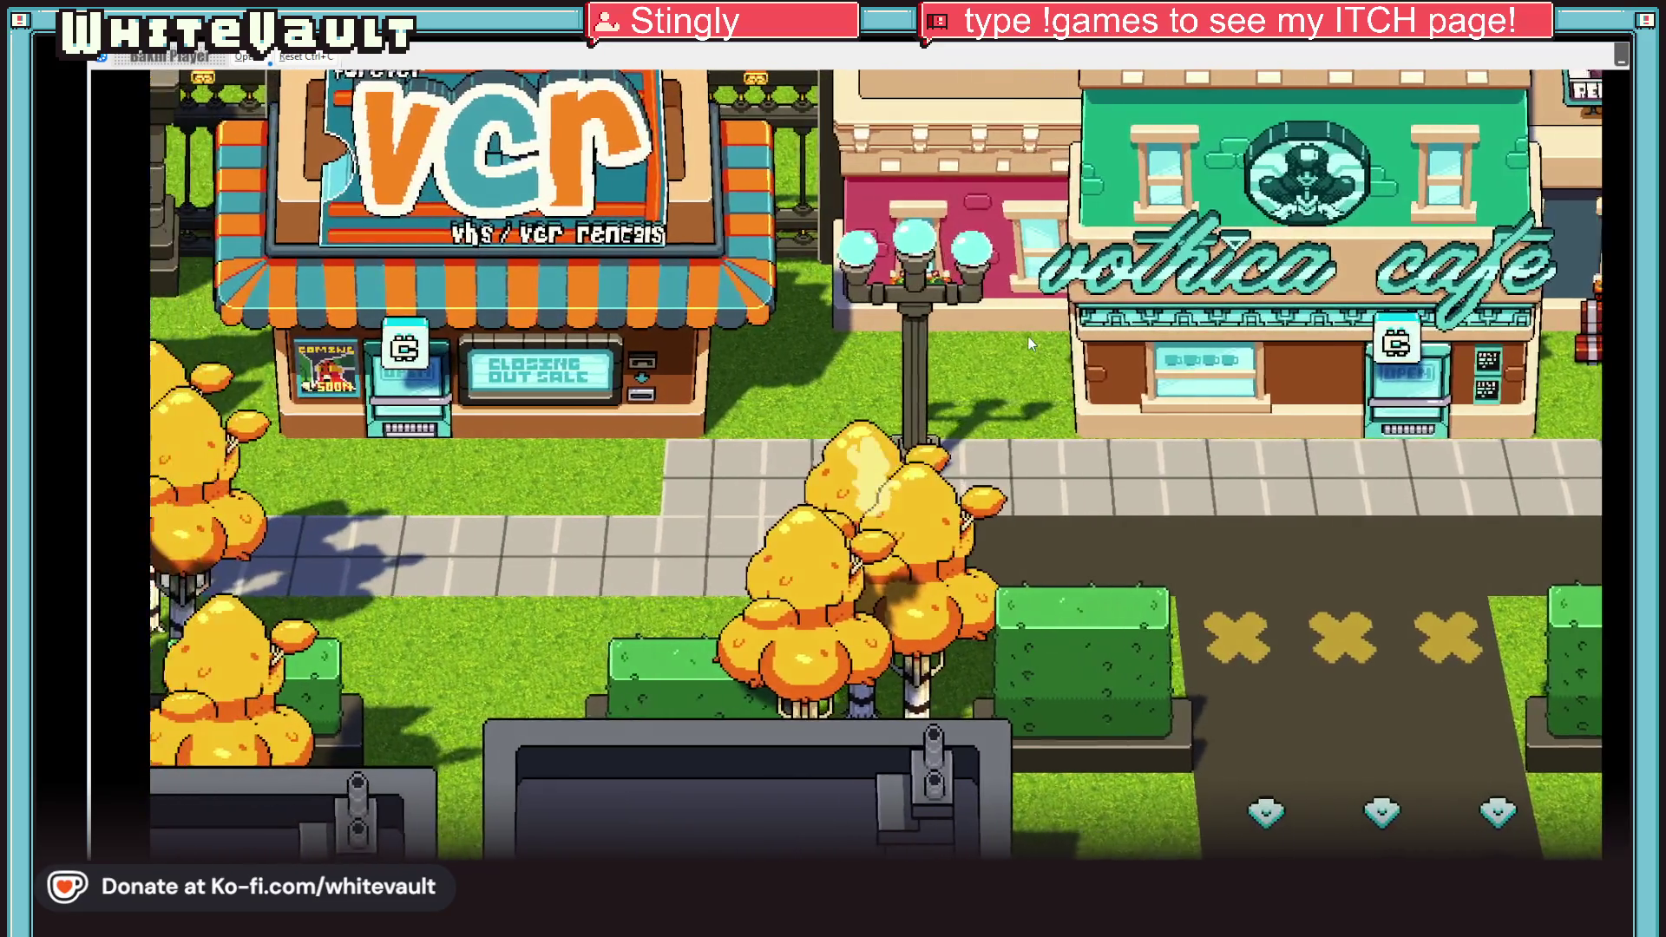
key("Up")
key("Up")
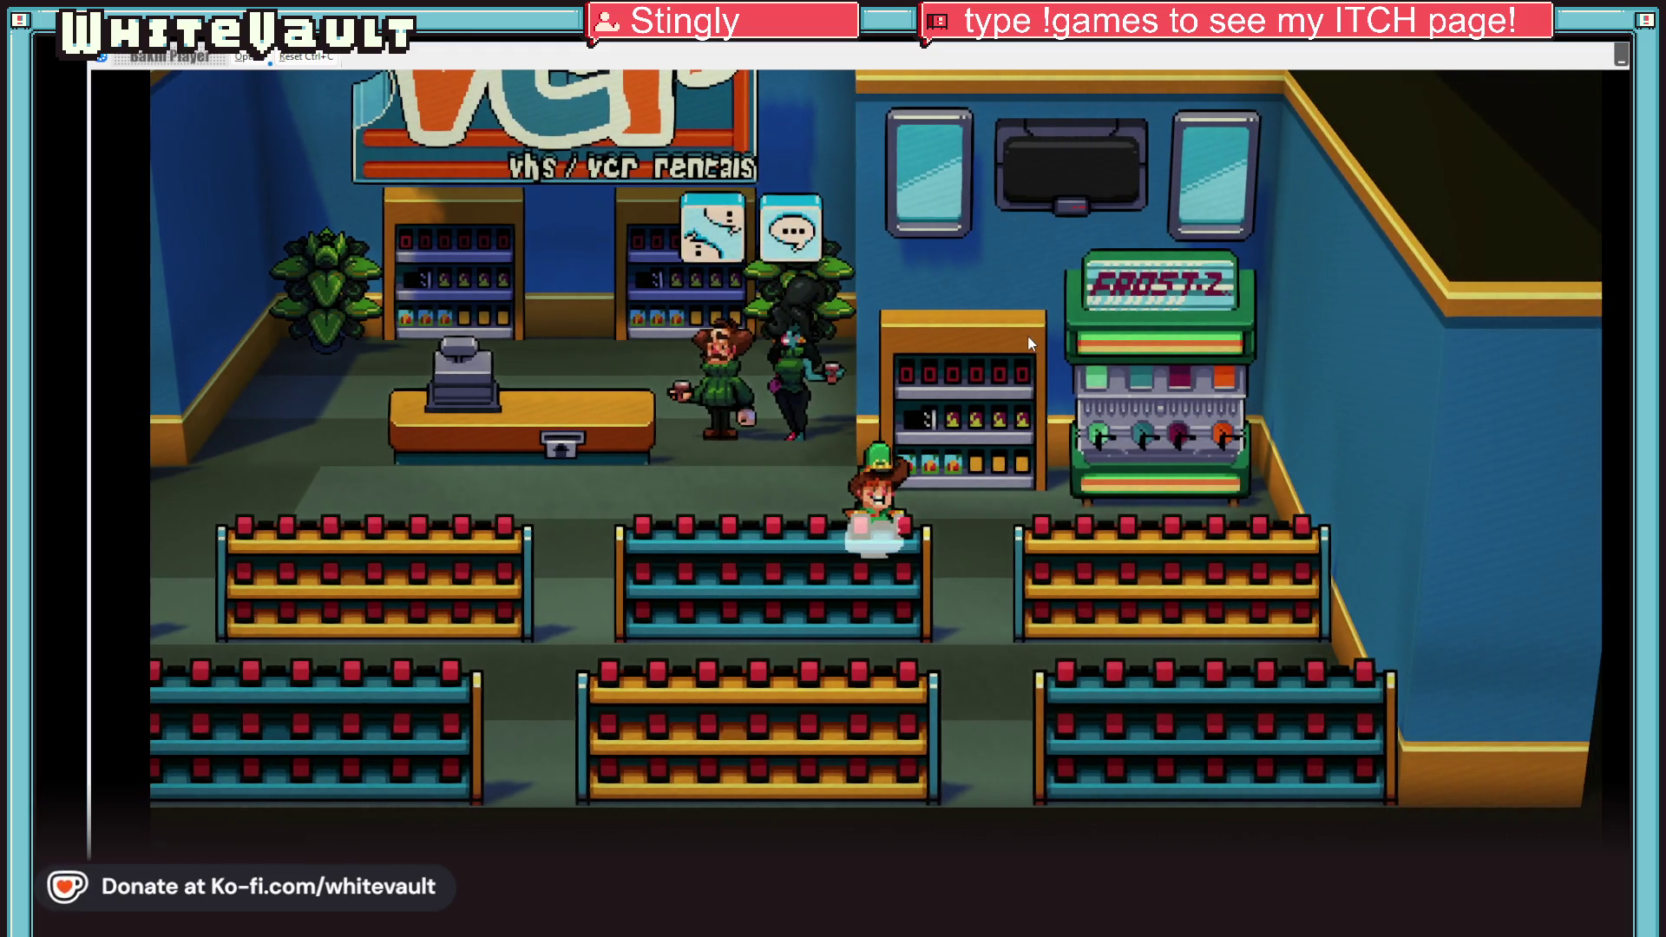
Step: Leave the VCR store and walk right into the Vothica Cafe
key("Left")
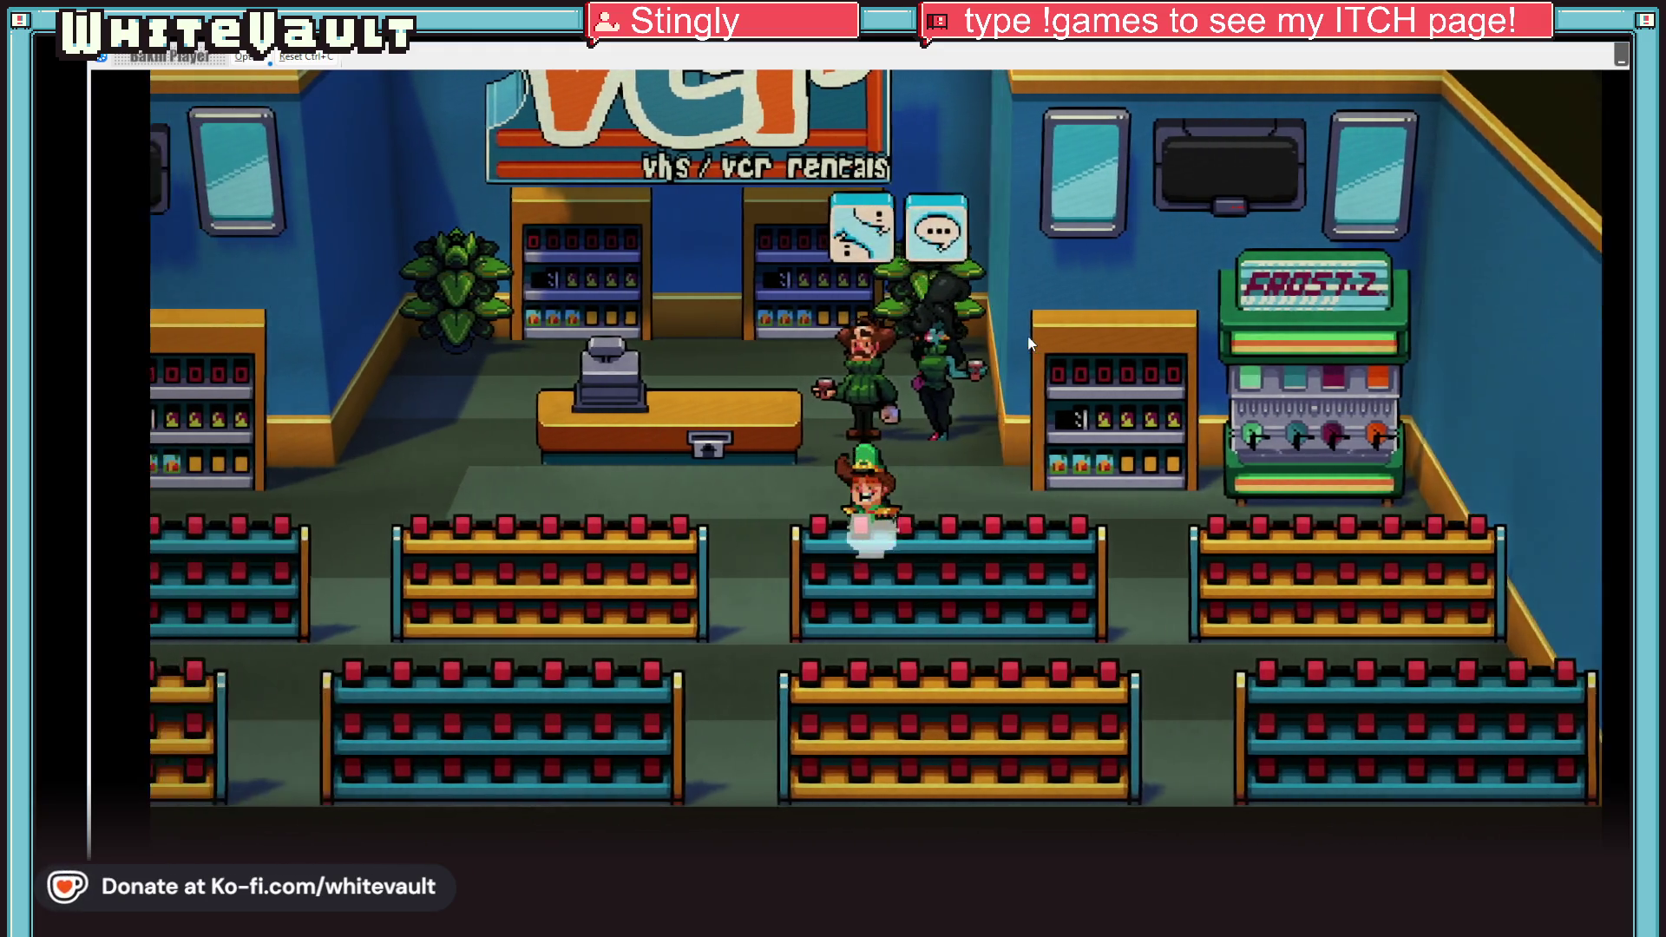
key("Left")
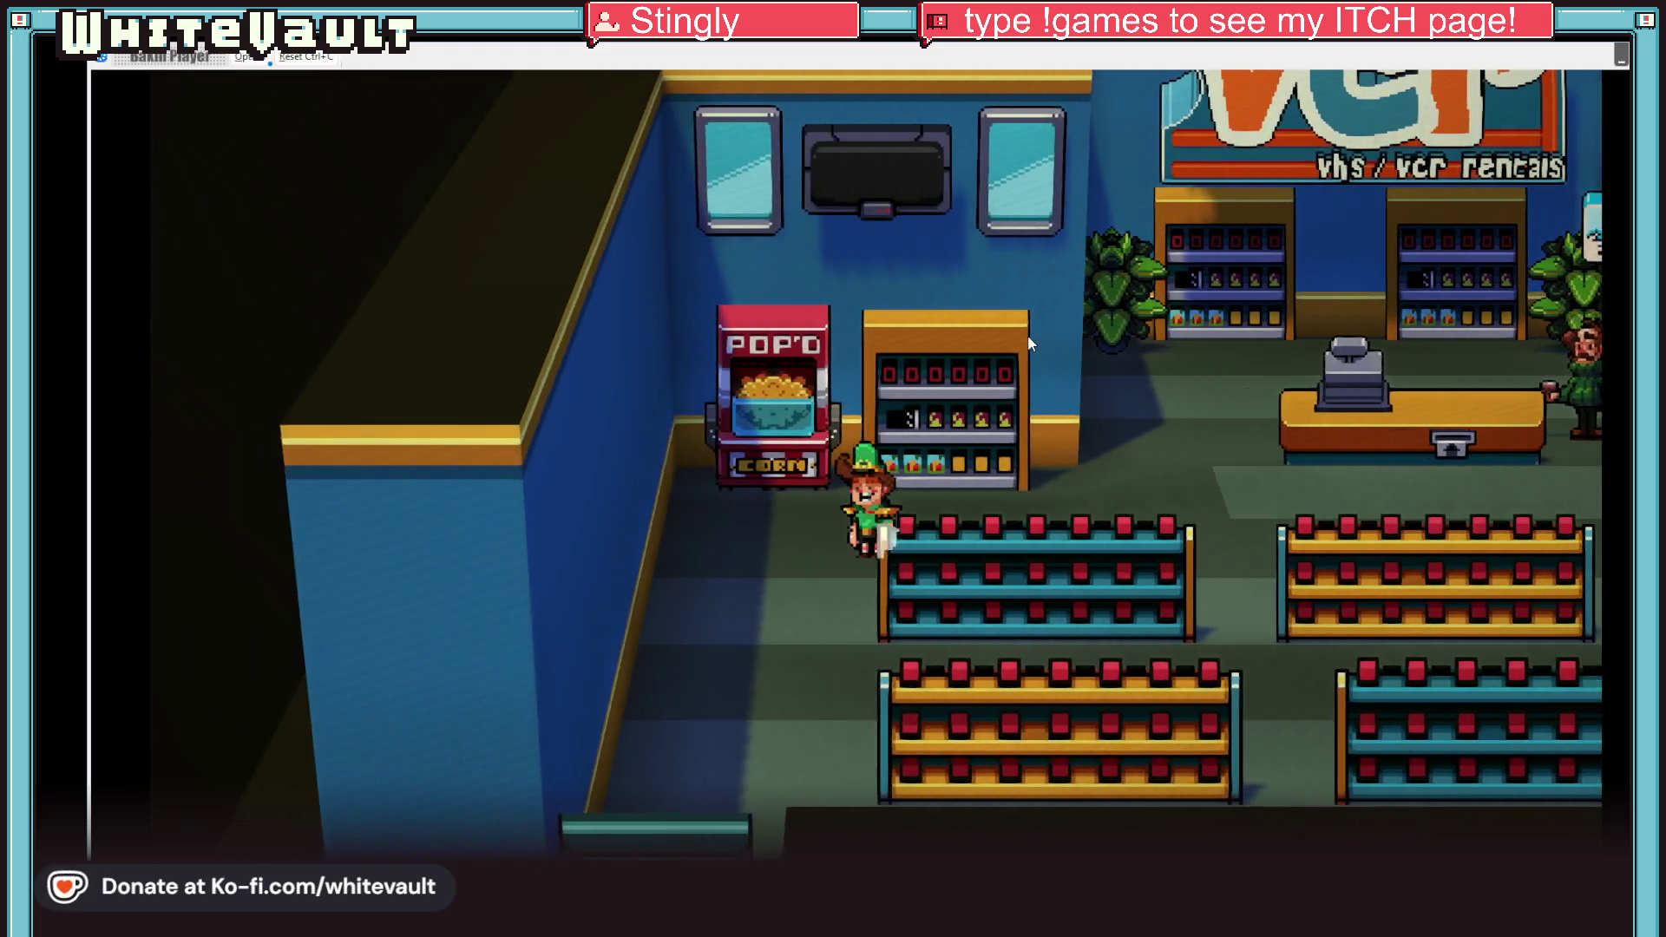
key("Down")
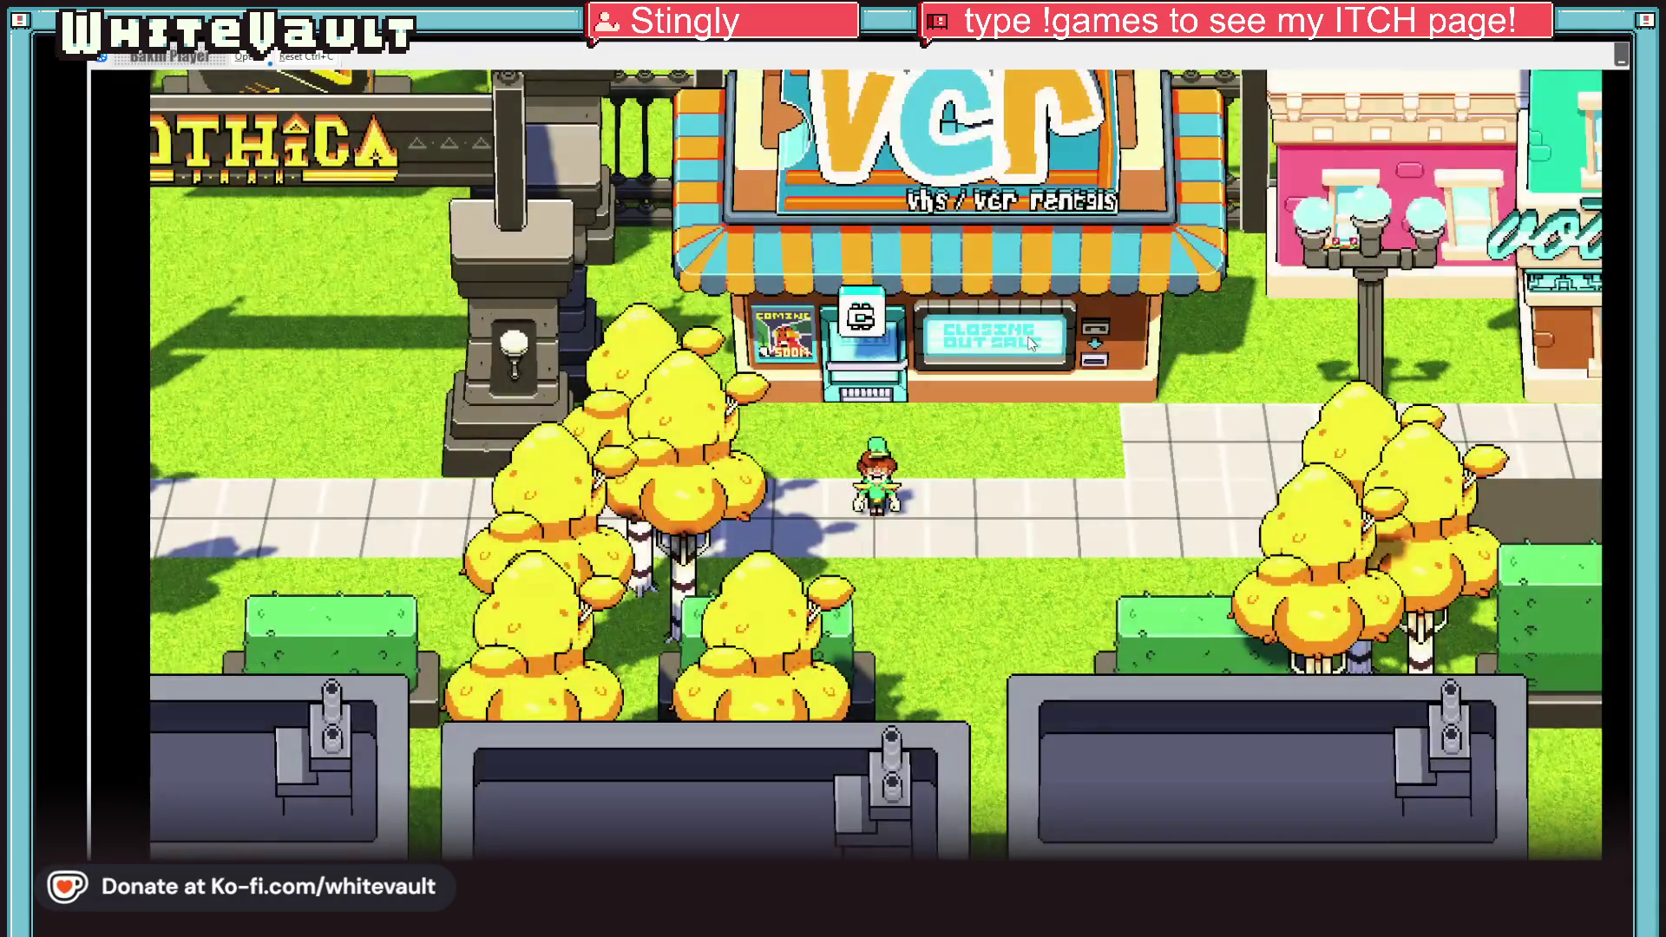
key("Right")
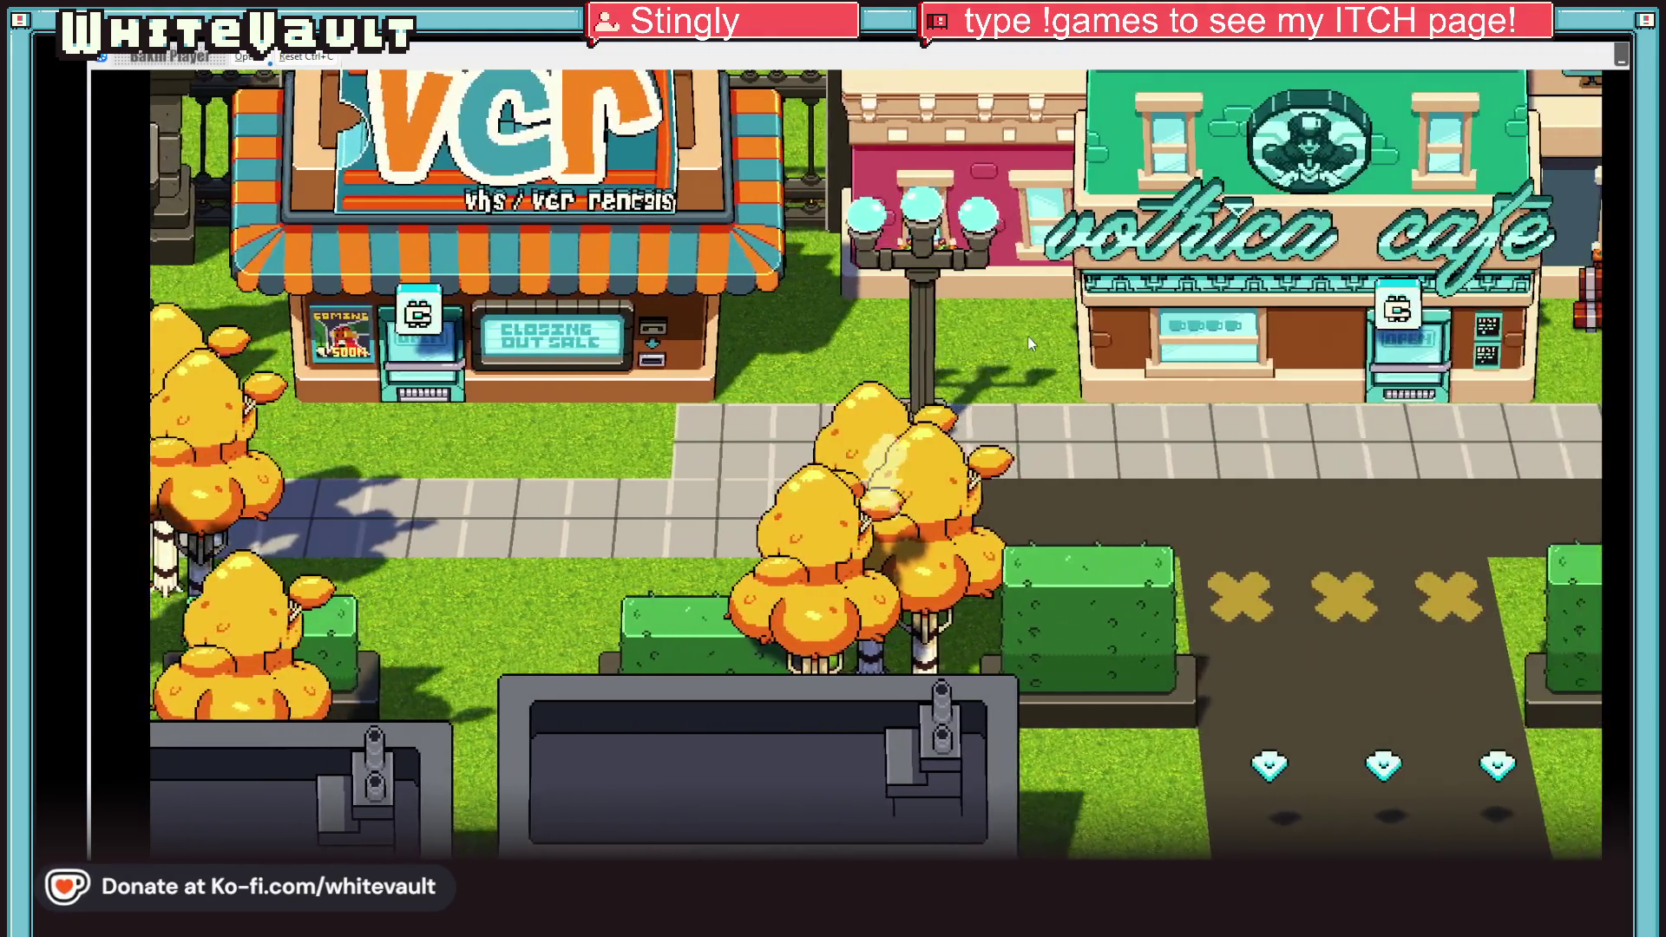
key("Right")
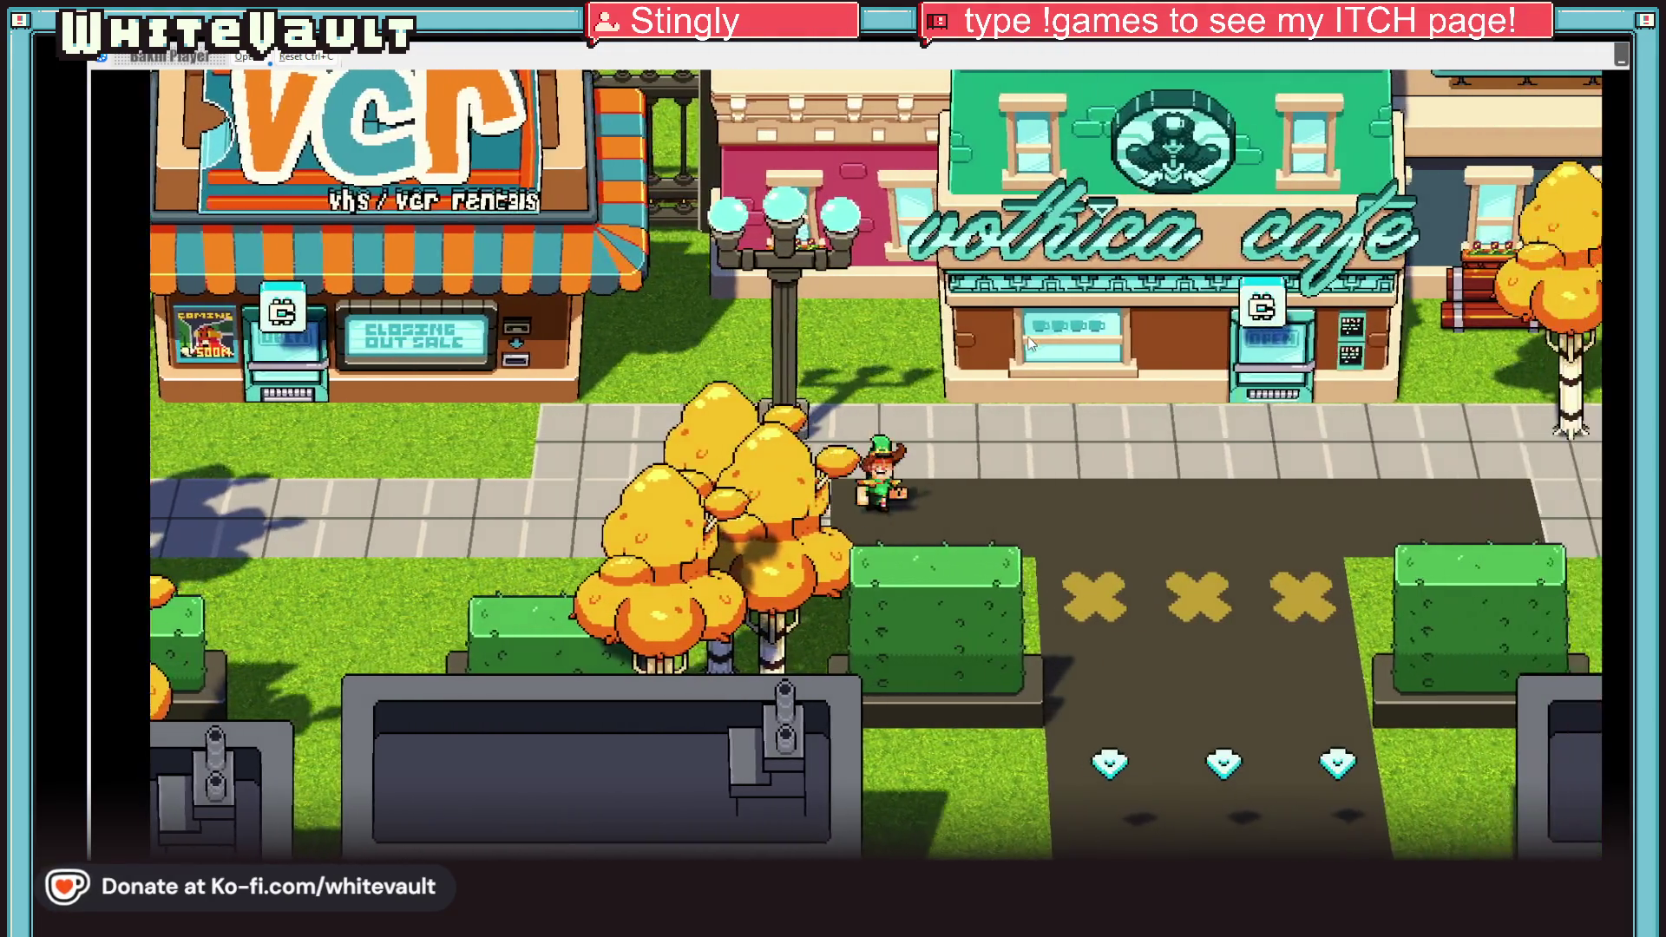
key("Up")
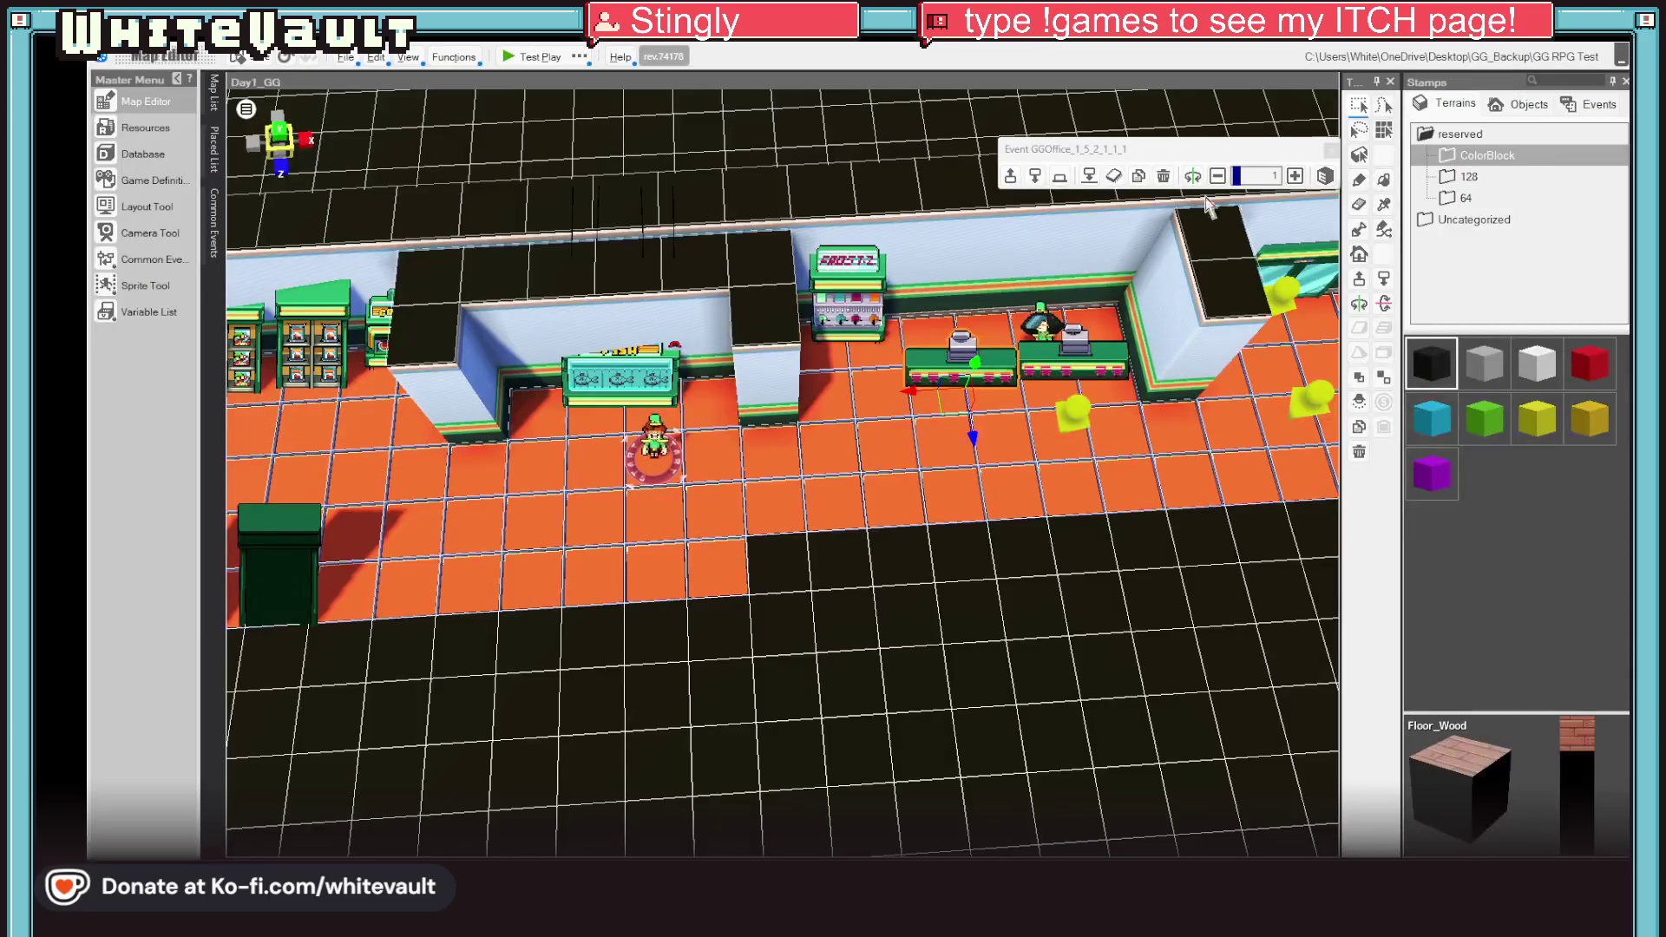
Step: Scroll through the Map List to find City_2nd and open it in place of Day1_GG
mouse_move(214, 95)
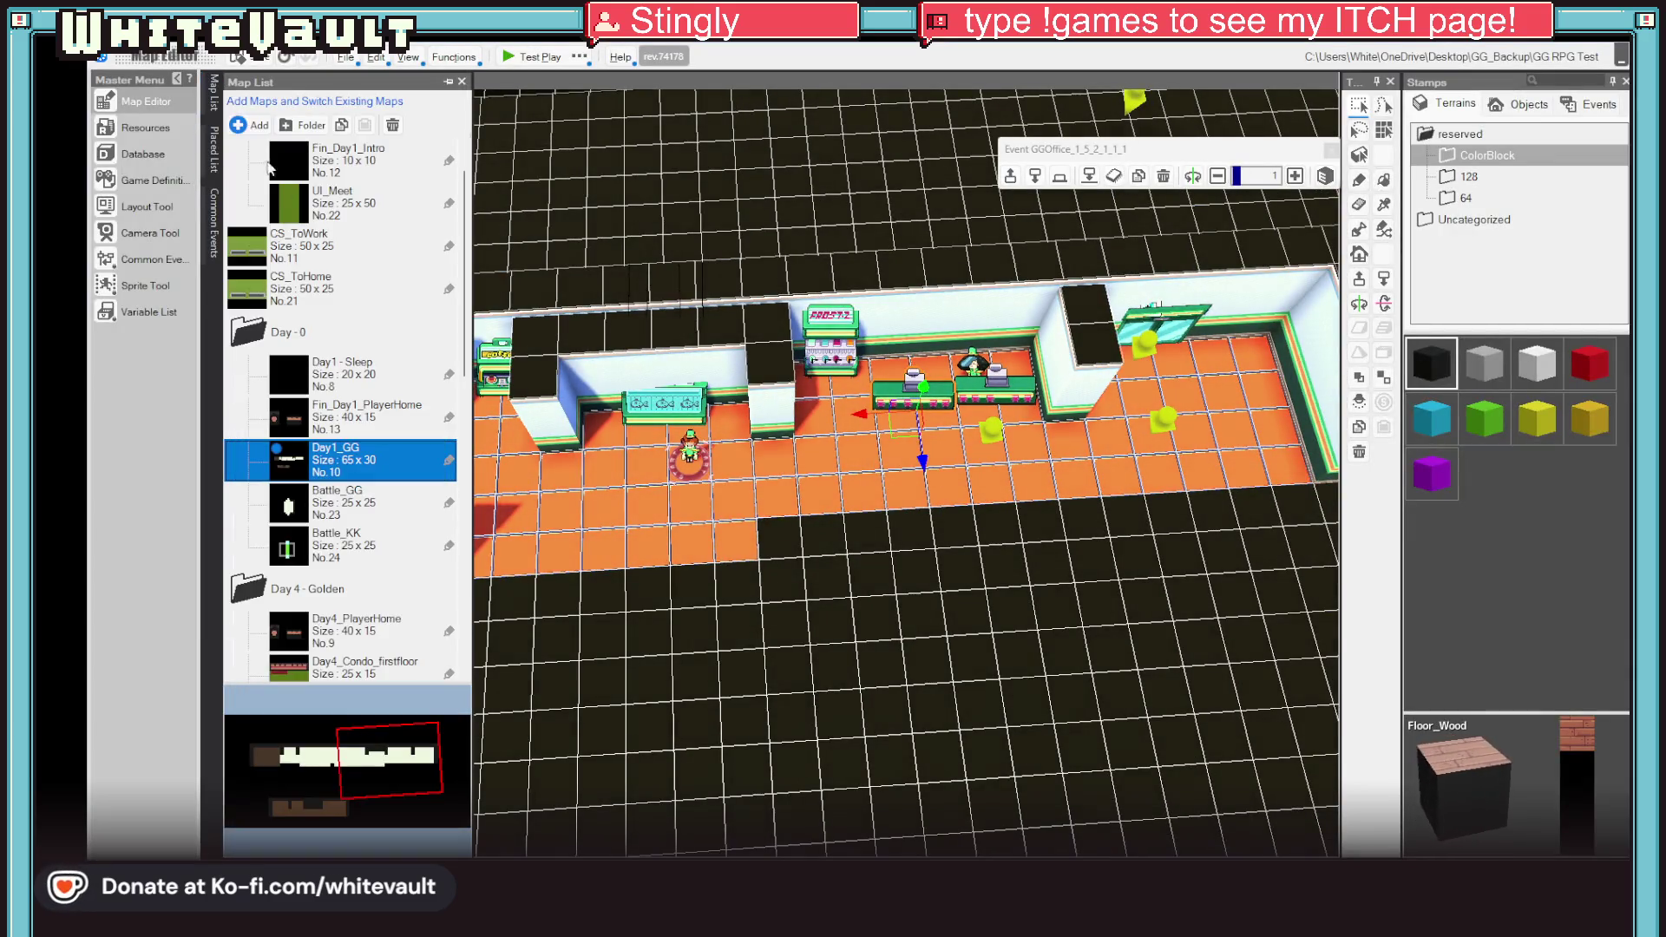
scroll(386, 550, "down", 5)
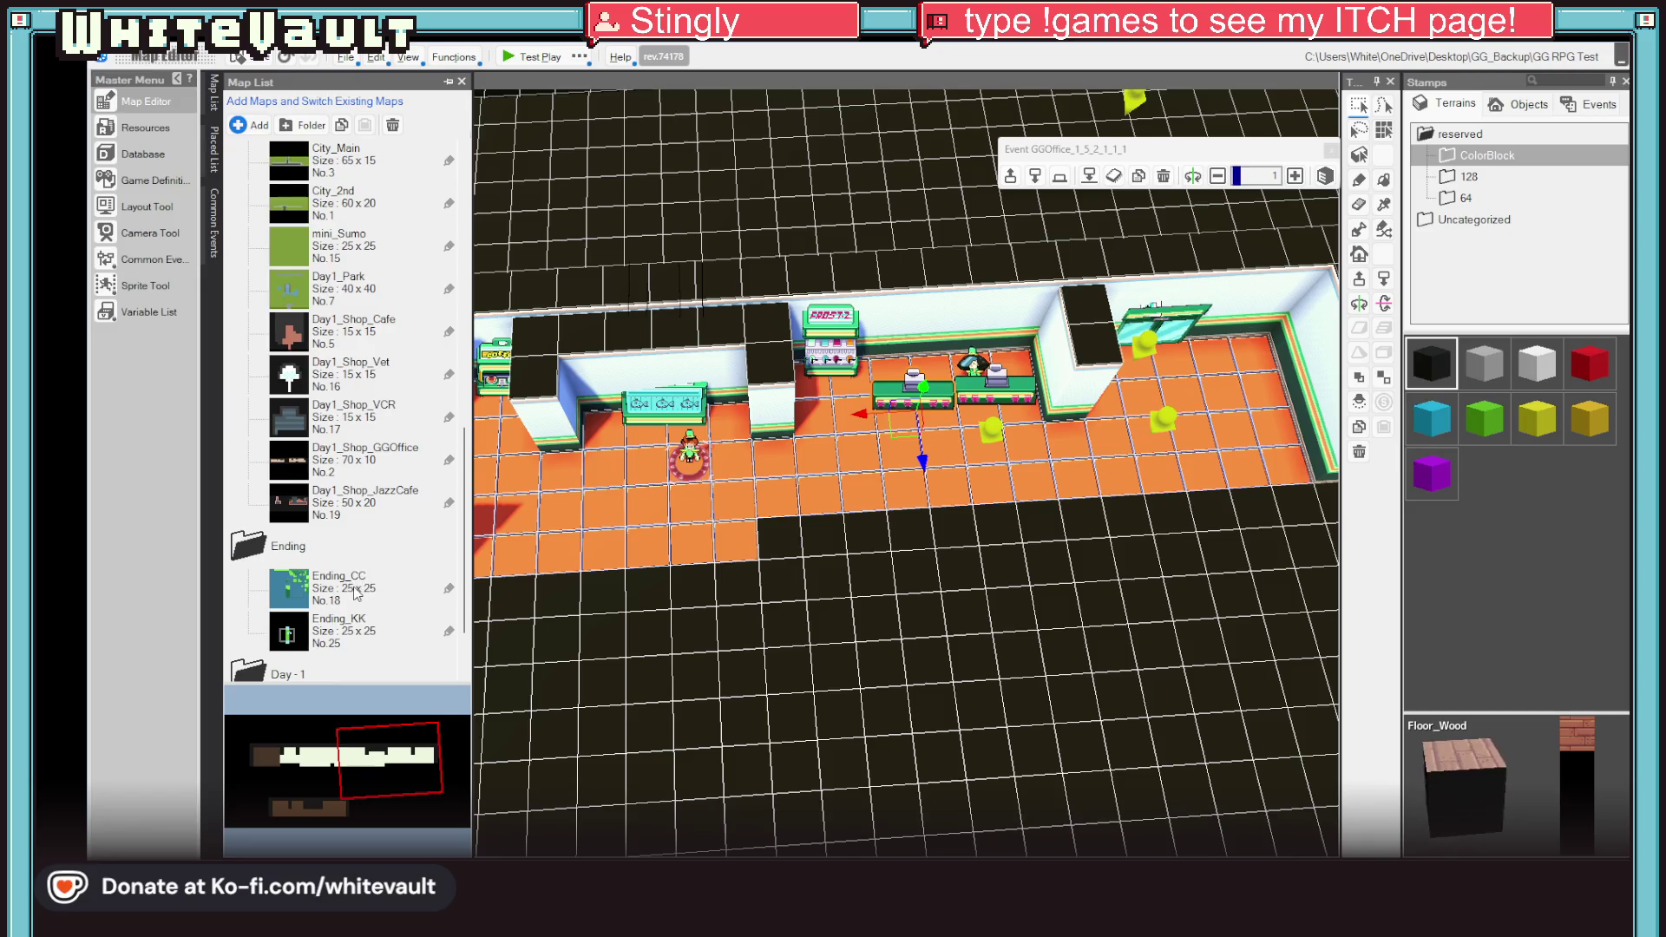
scroll(355, 593, "up", 10)
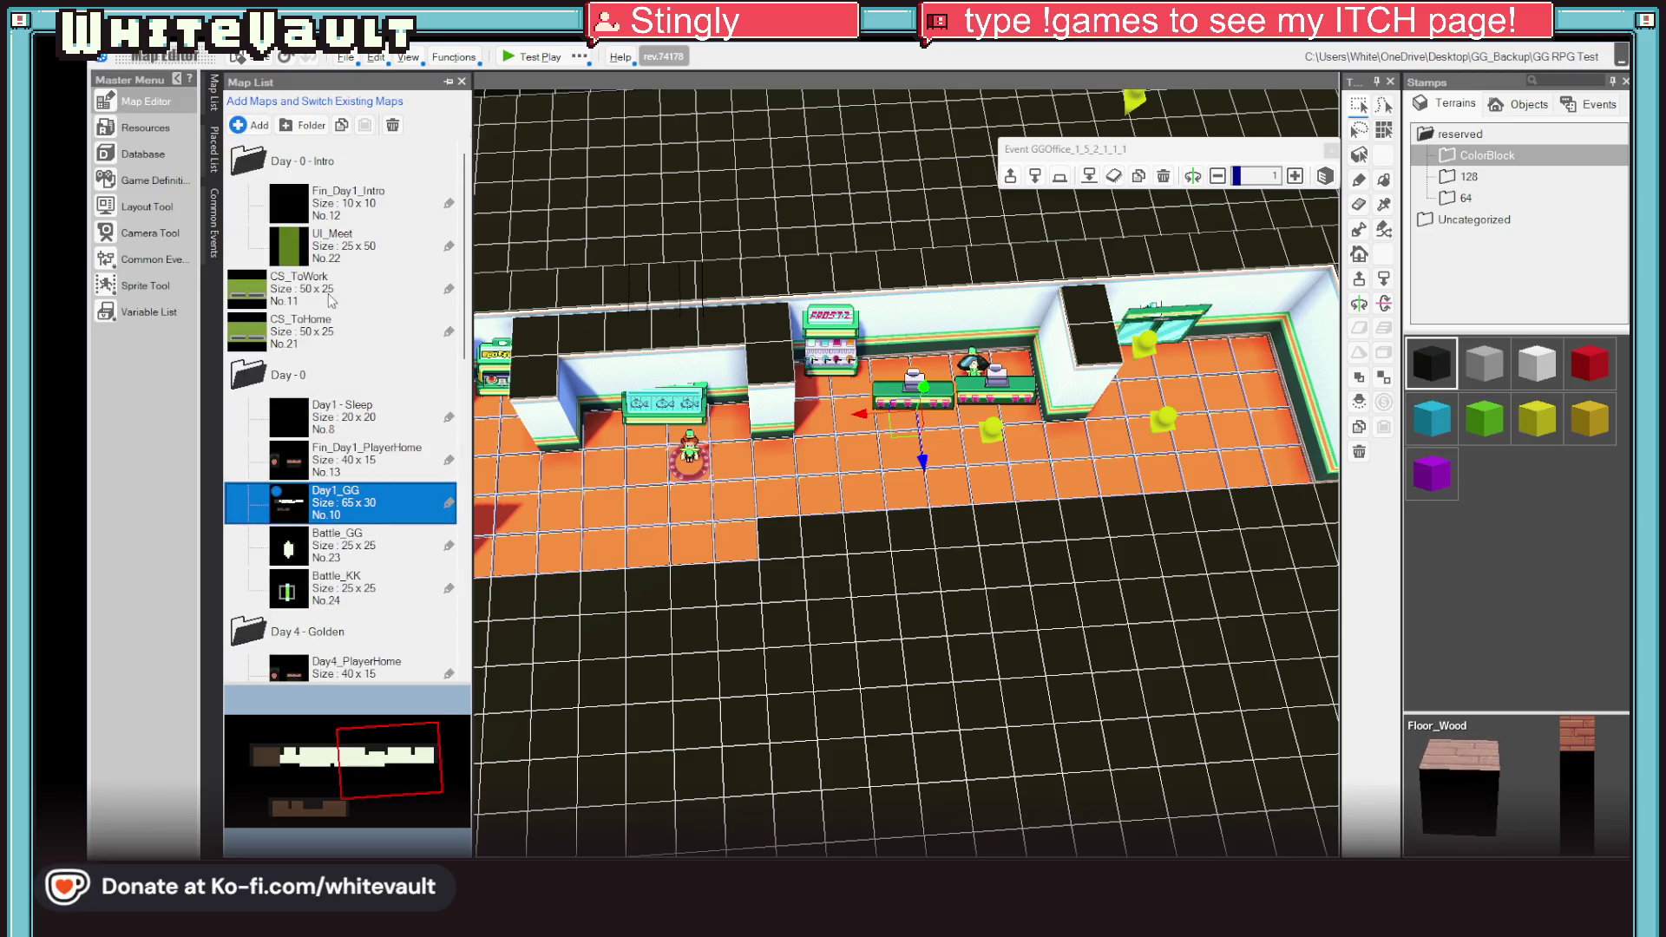
scroll(351, 355, "down", 5)
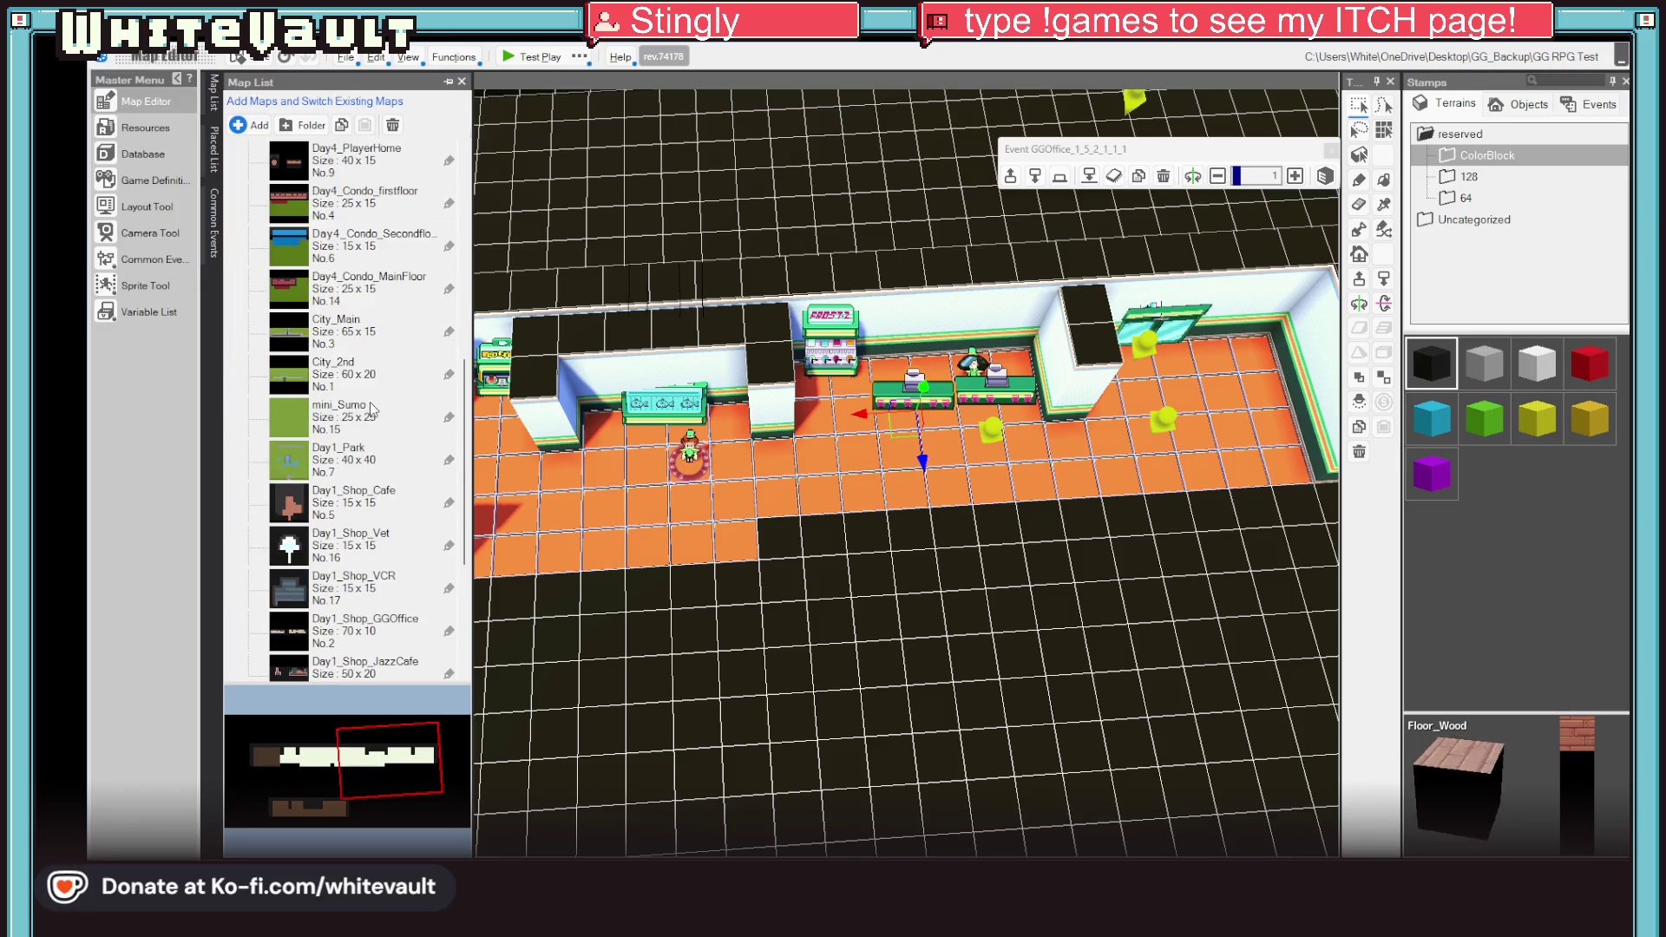
scroll(371, 408, "down", 5)
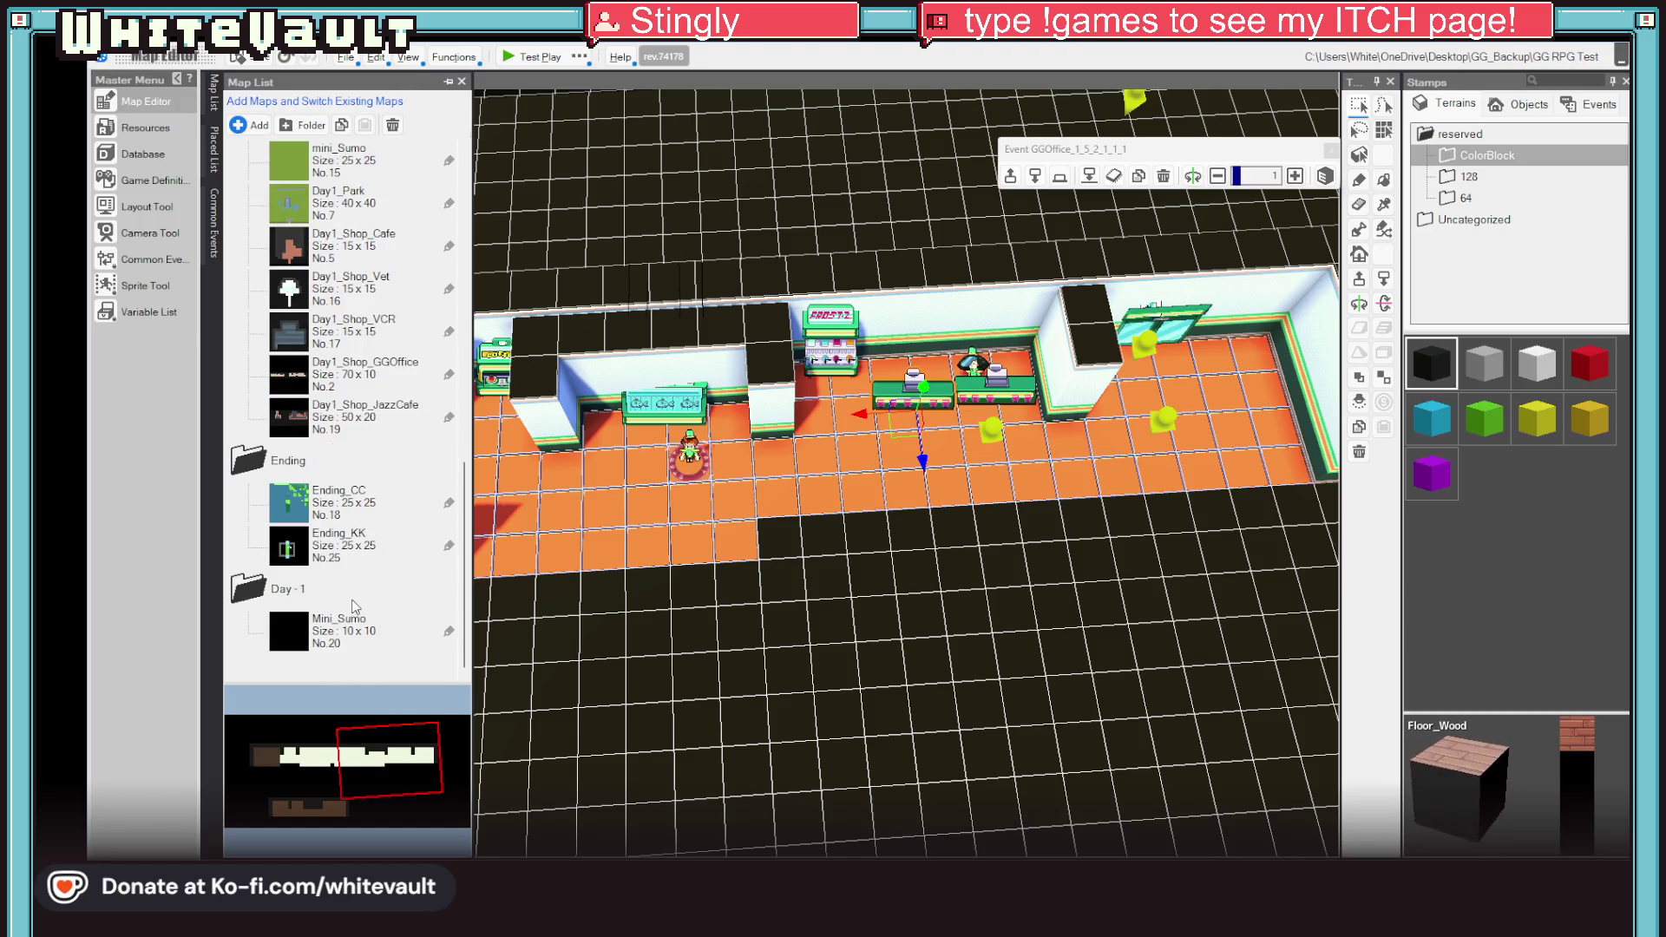
scroll(353, 596, "up", 7)
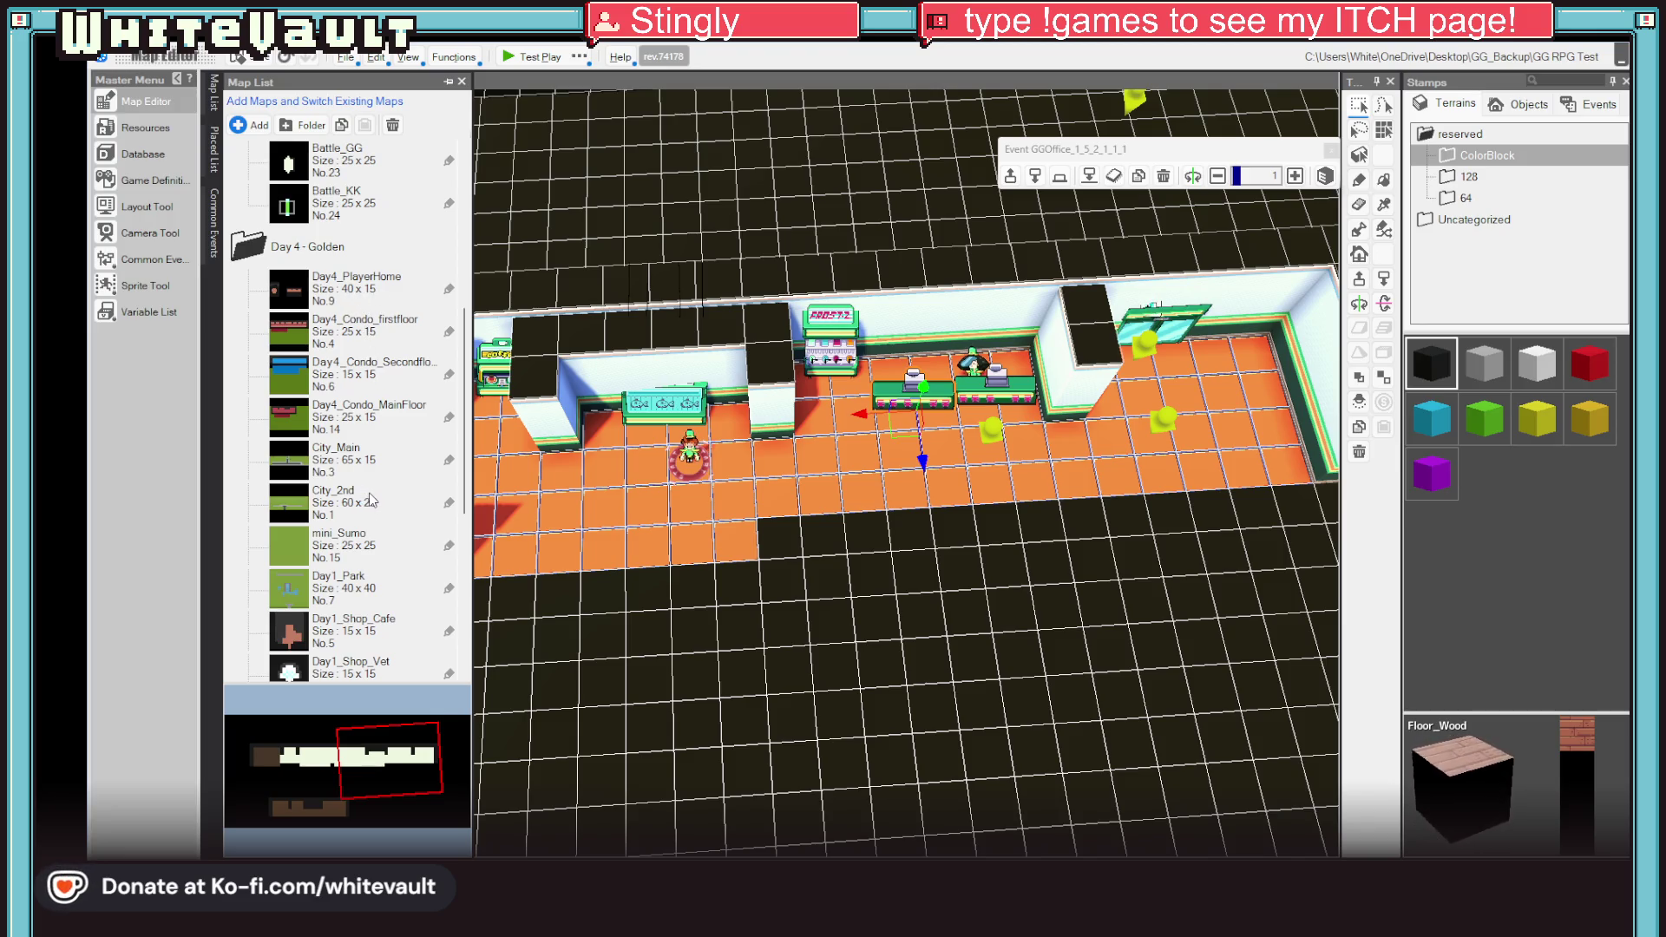
scroll(373, 499, "down", 3)
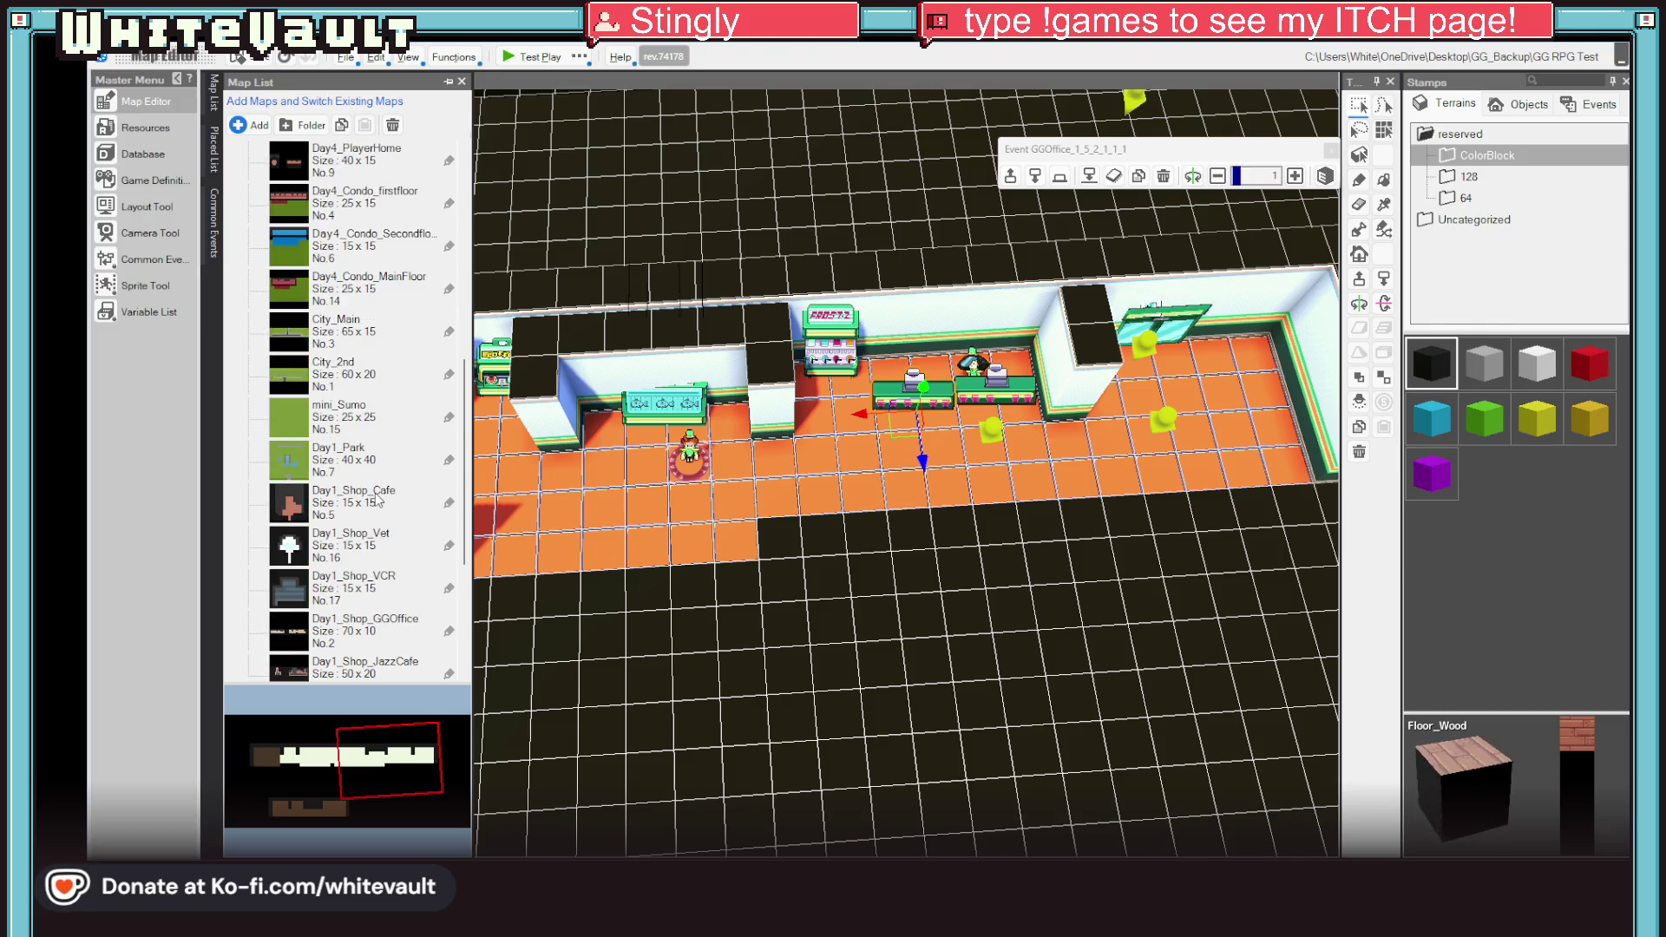
scroll(373, 512, "down", 3)
scroll(364, 525, "up", 6)
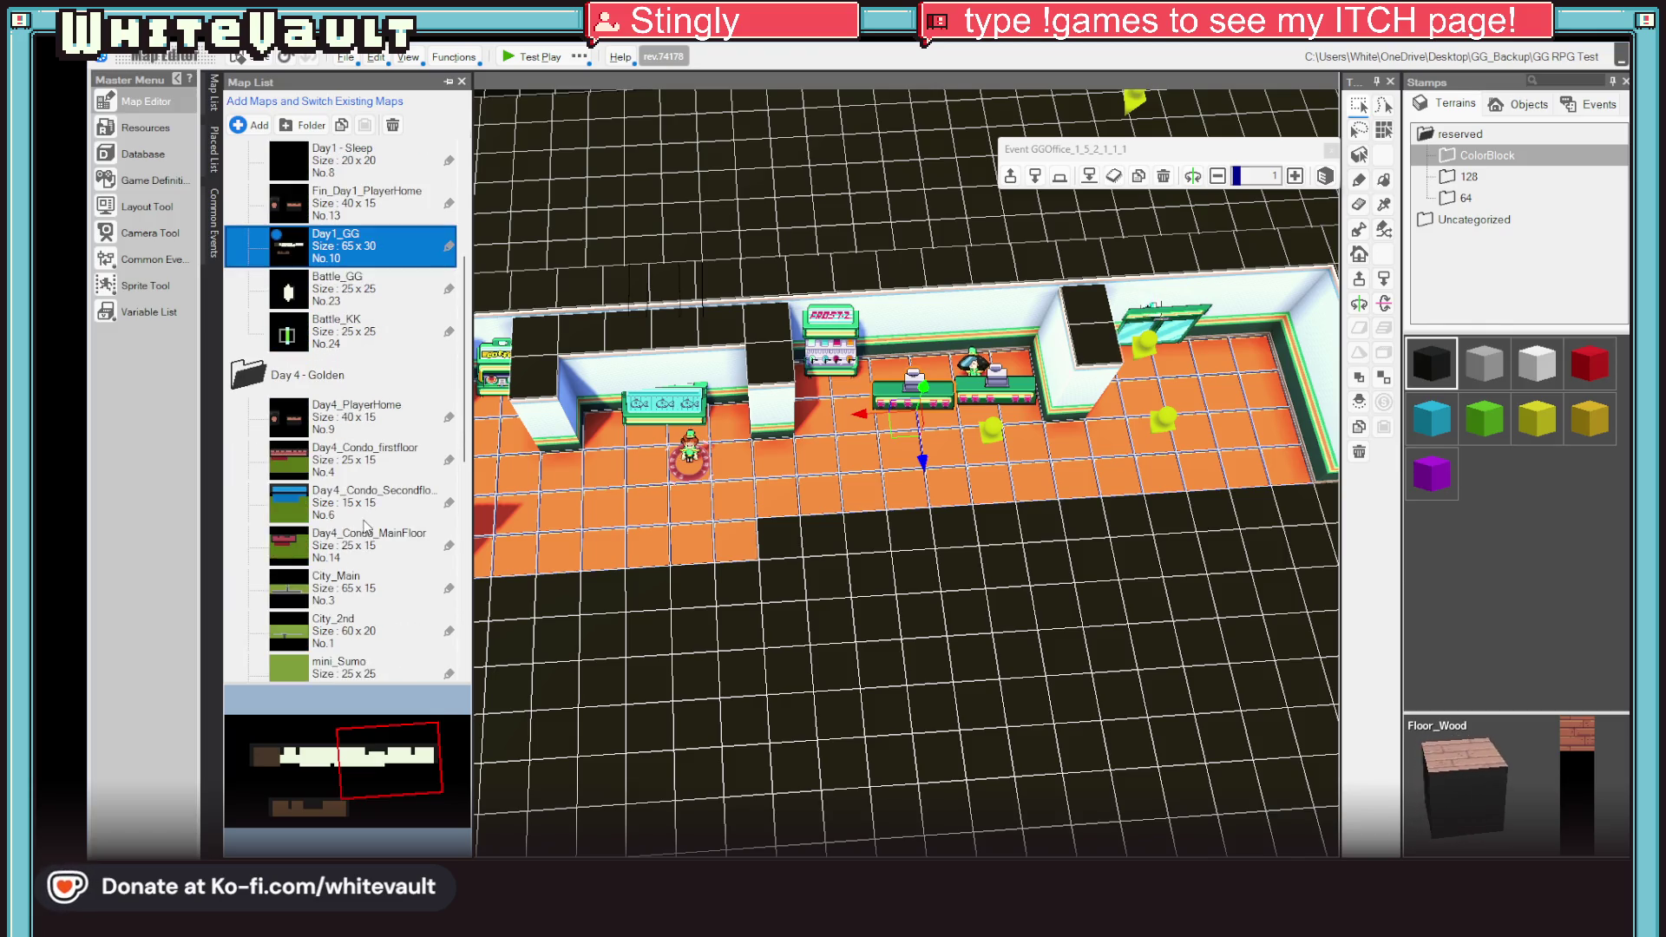
scroll(365, 526, "up", 5)
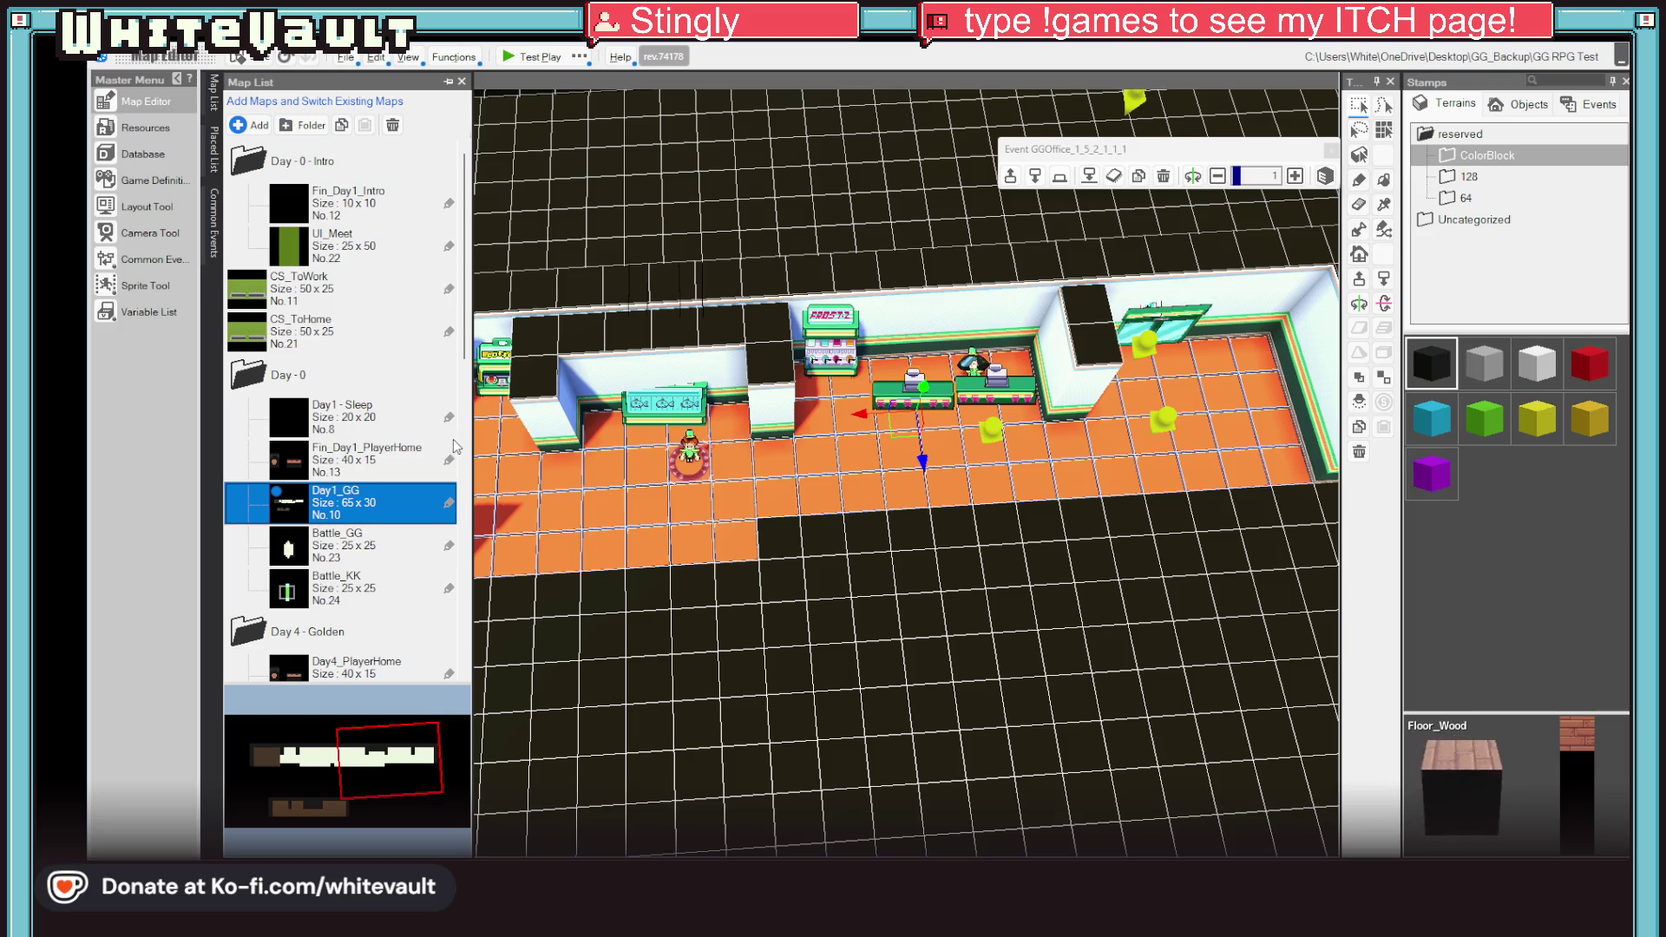
scroll(391, 499, "down", 3)
scroll(377, 507, "down", 3)
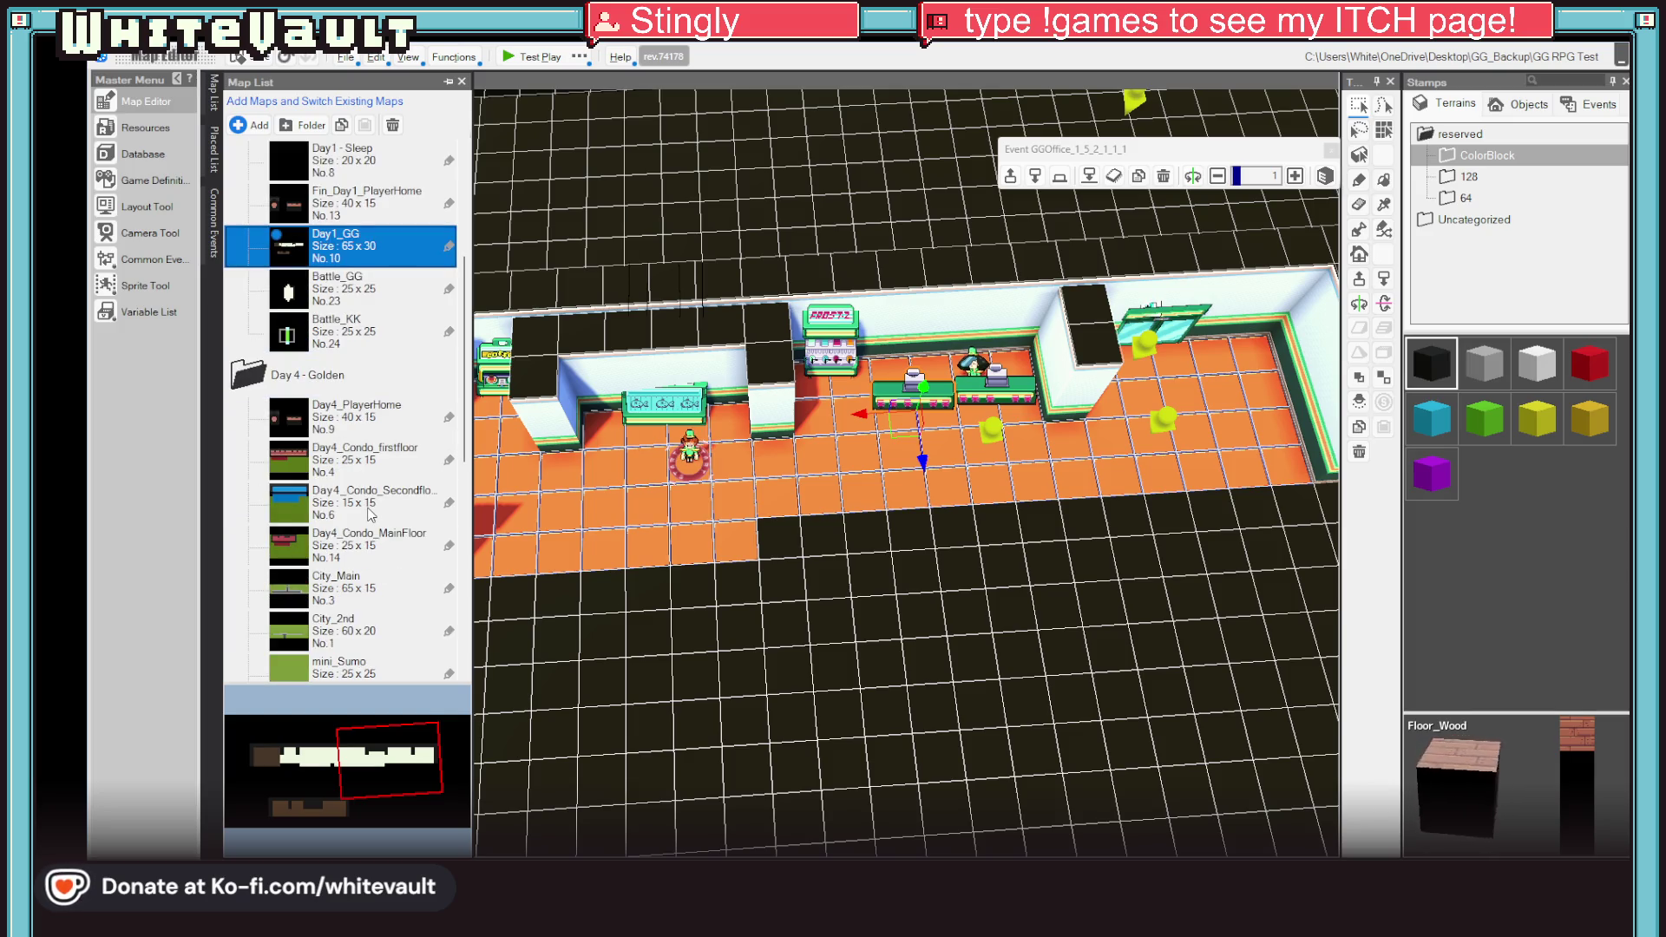
double_click(364, 626)
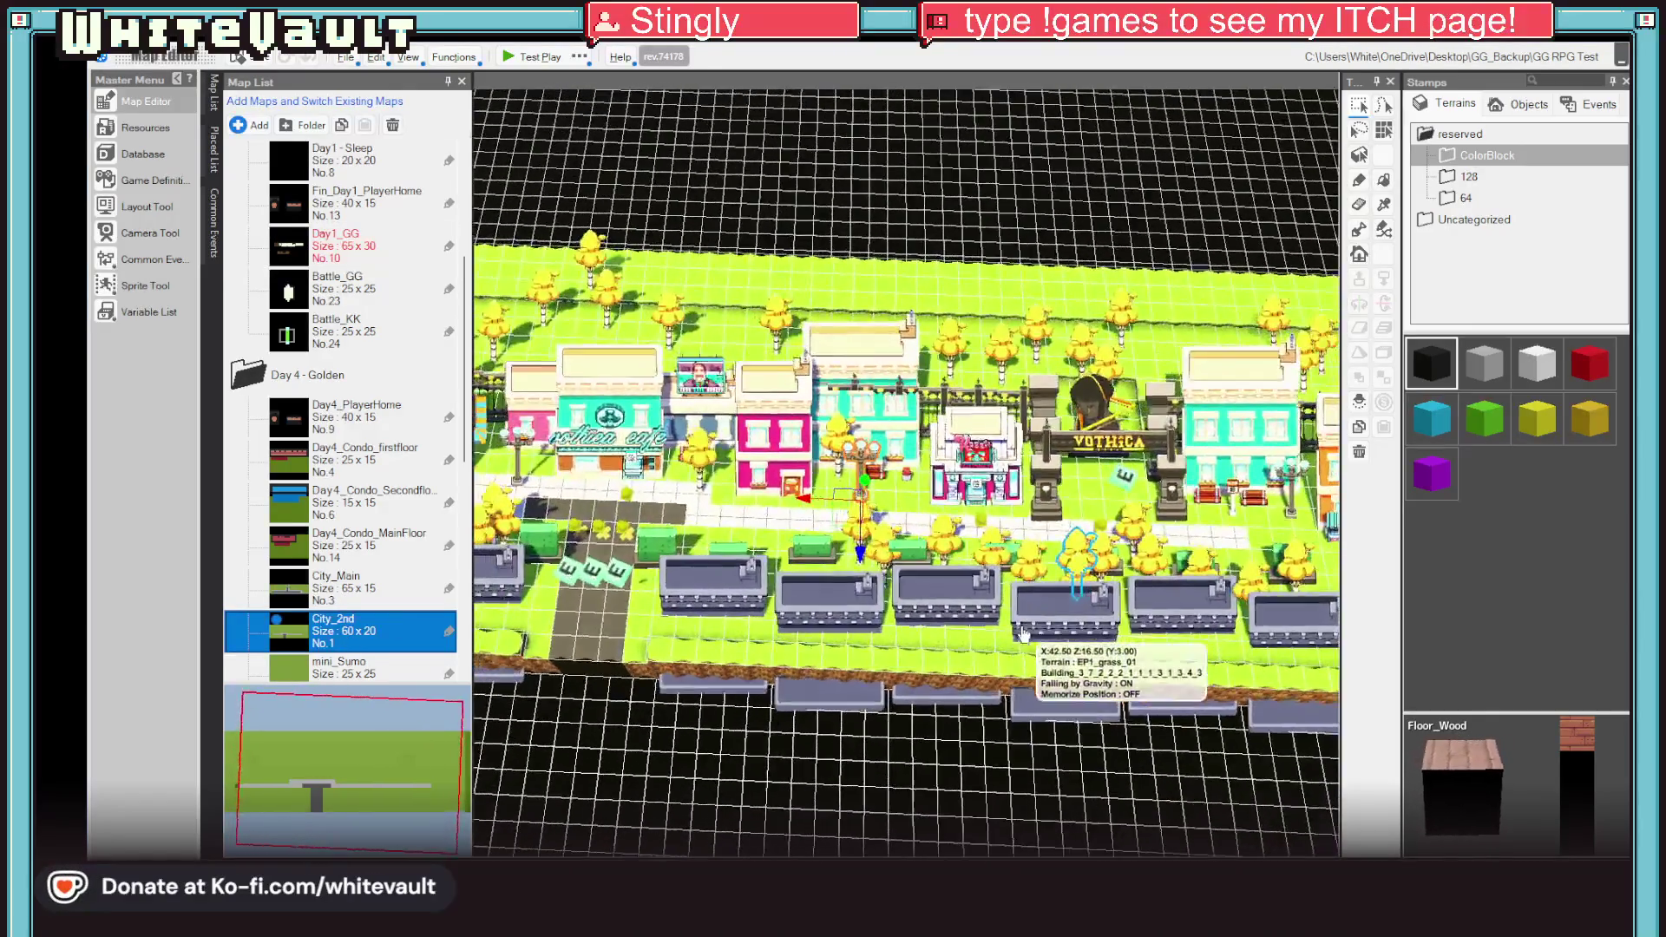
Step: Rotate the City_2nd view and check a street tile's terrain options without changing them
left_click_drag(1022, 634, 573, 542)
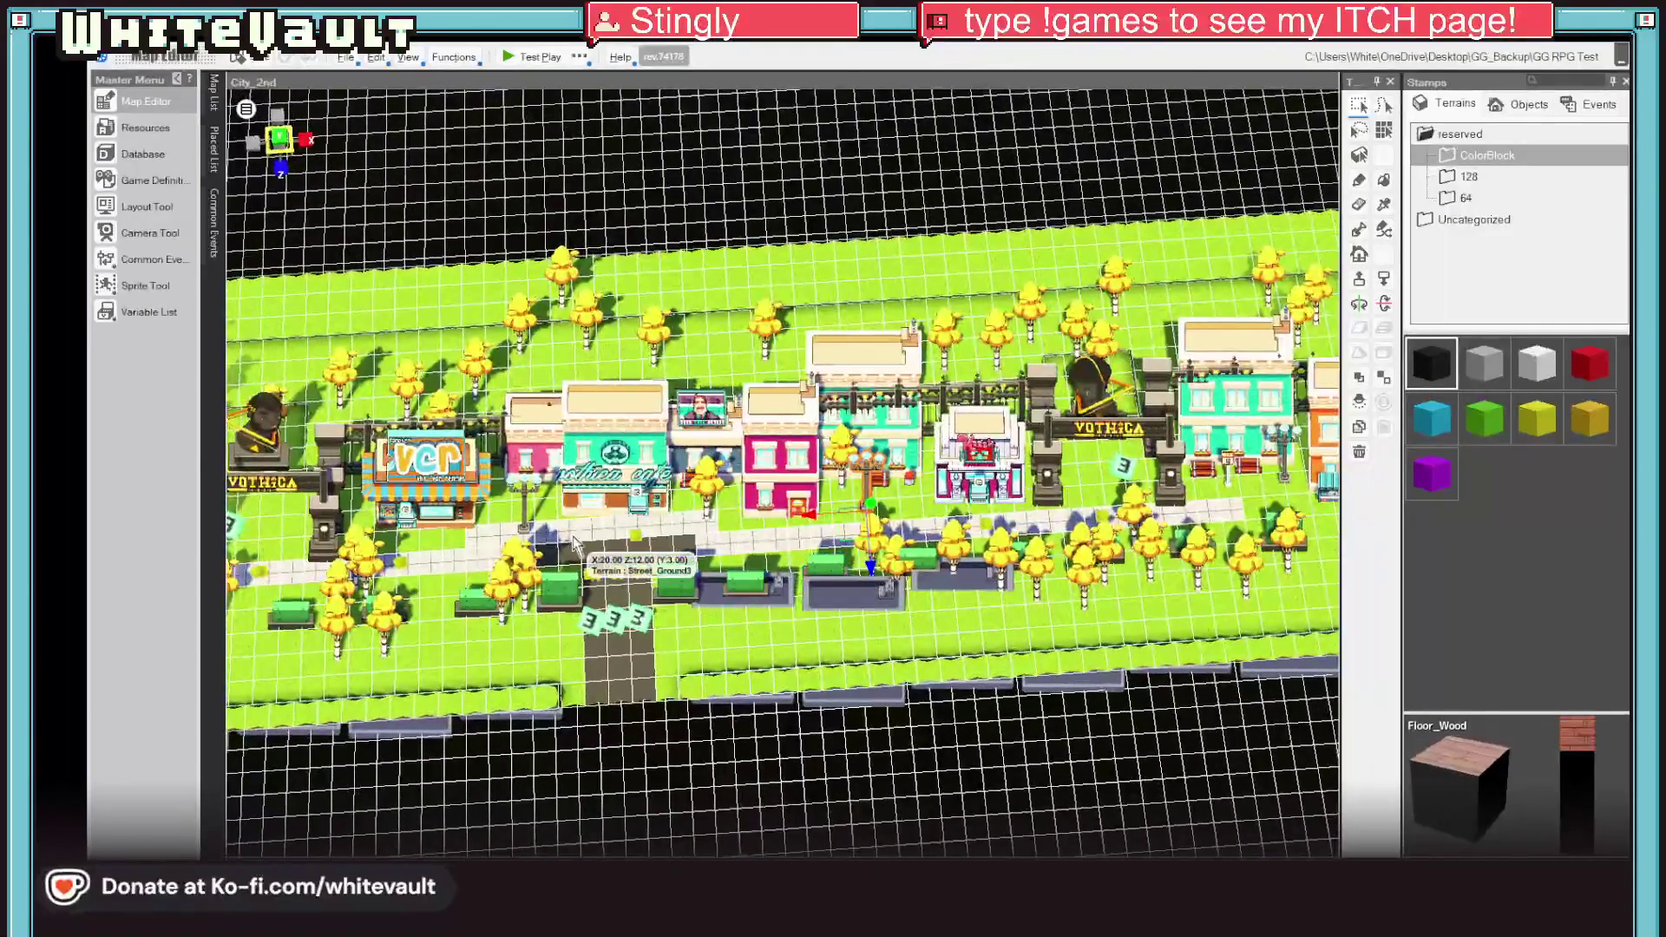
scroll(573, 542, "up", 3)
right_click(642, 427)
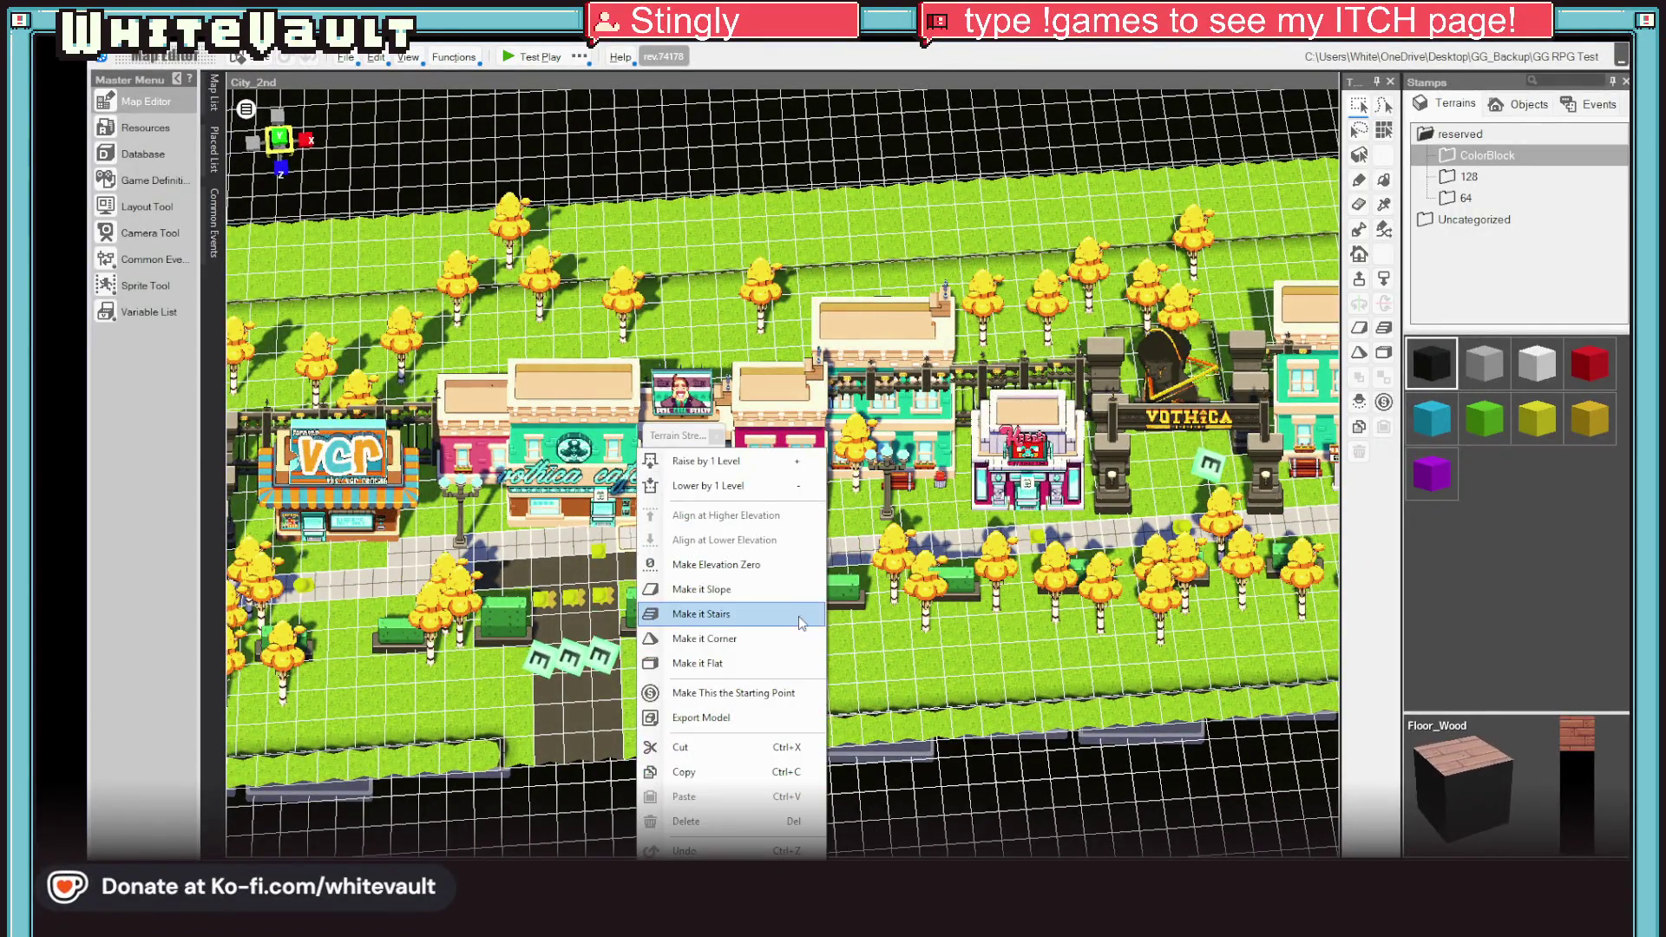
left_click(803, 699)
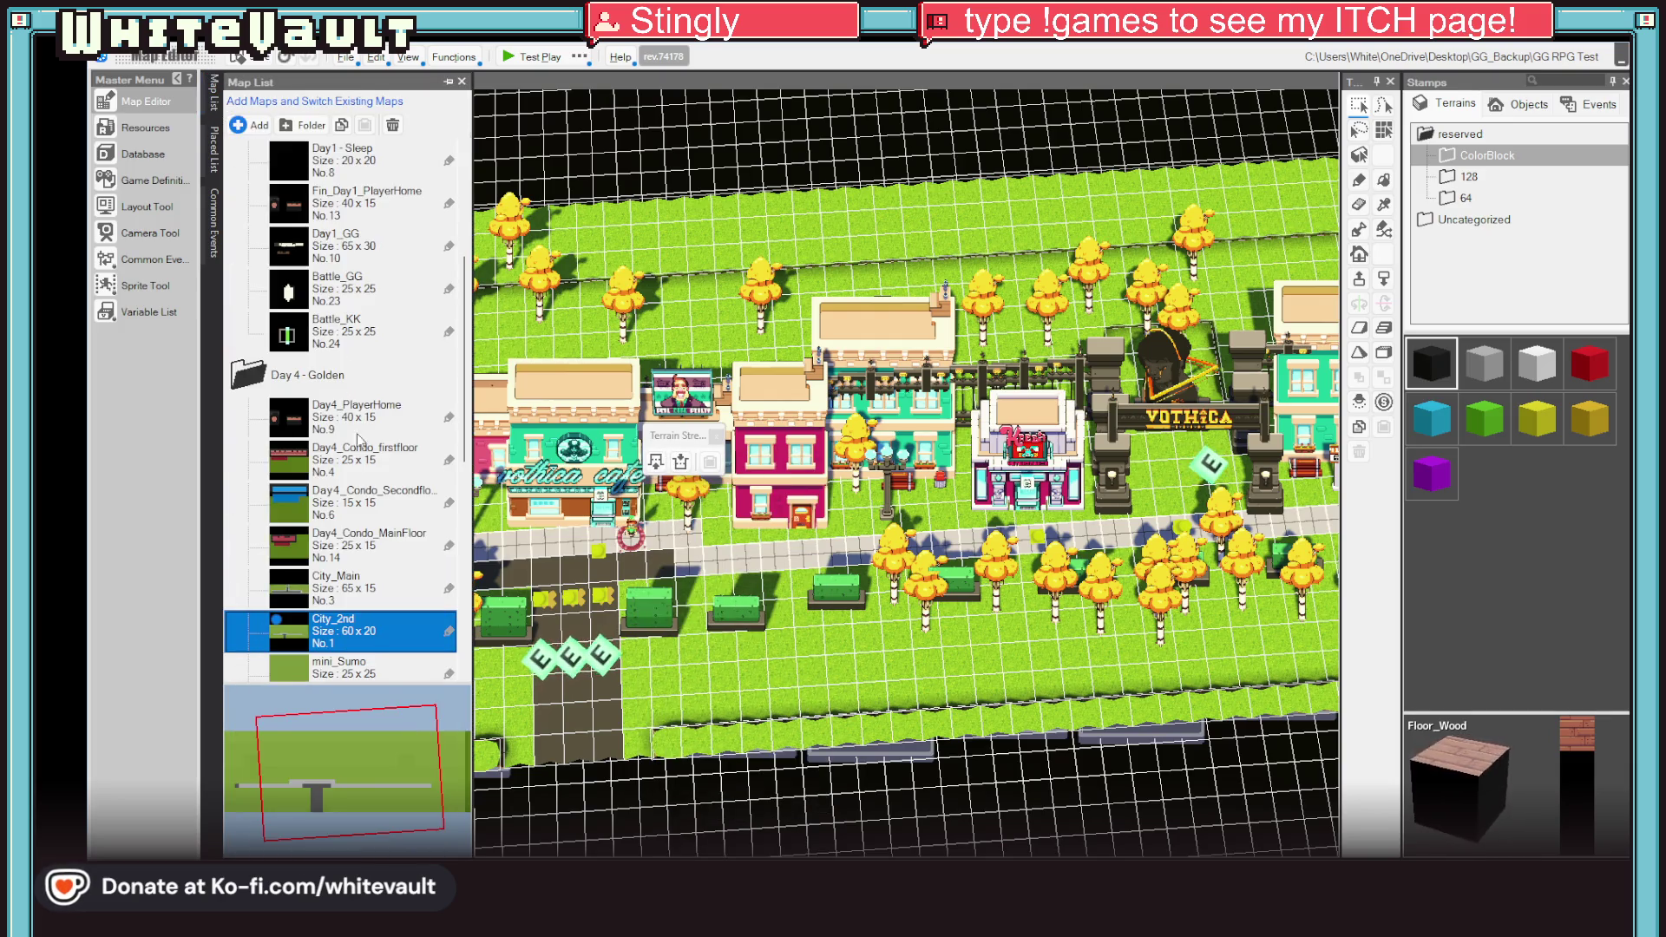
Step: Open the Day1_Shop_Cafe map from the Map List
scroll(371, 515, "down", 3)
scroll(371, 536, "down", 3)
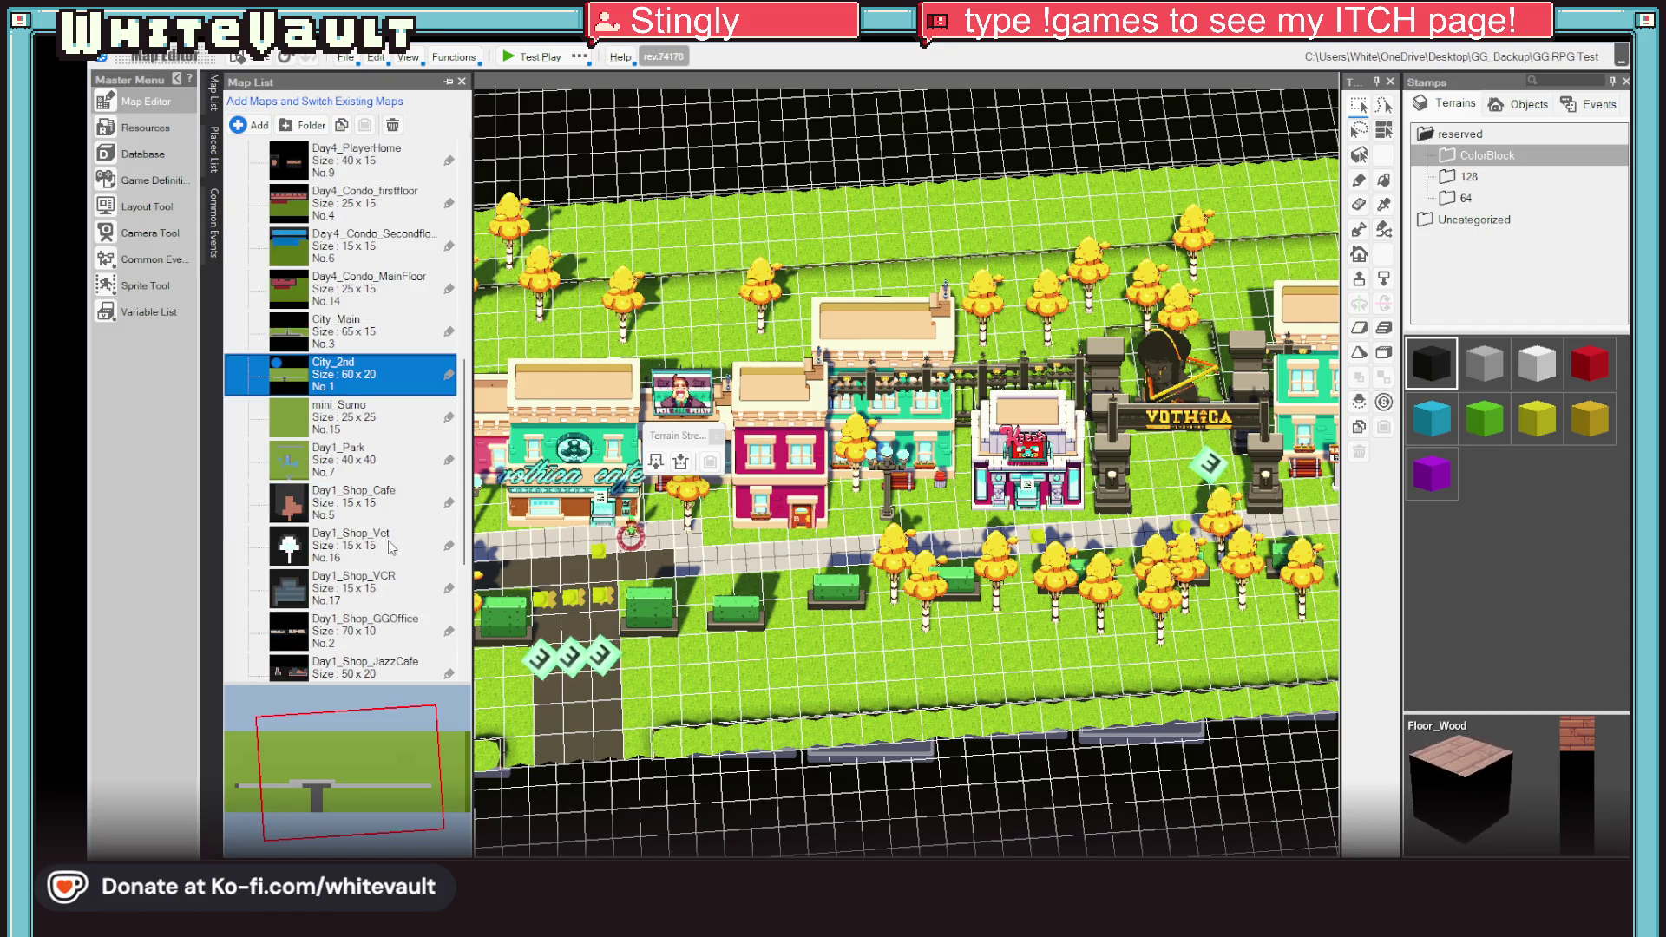
double_click(382, 503)
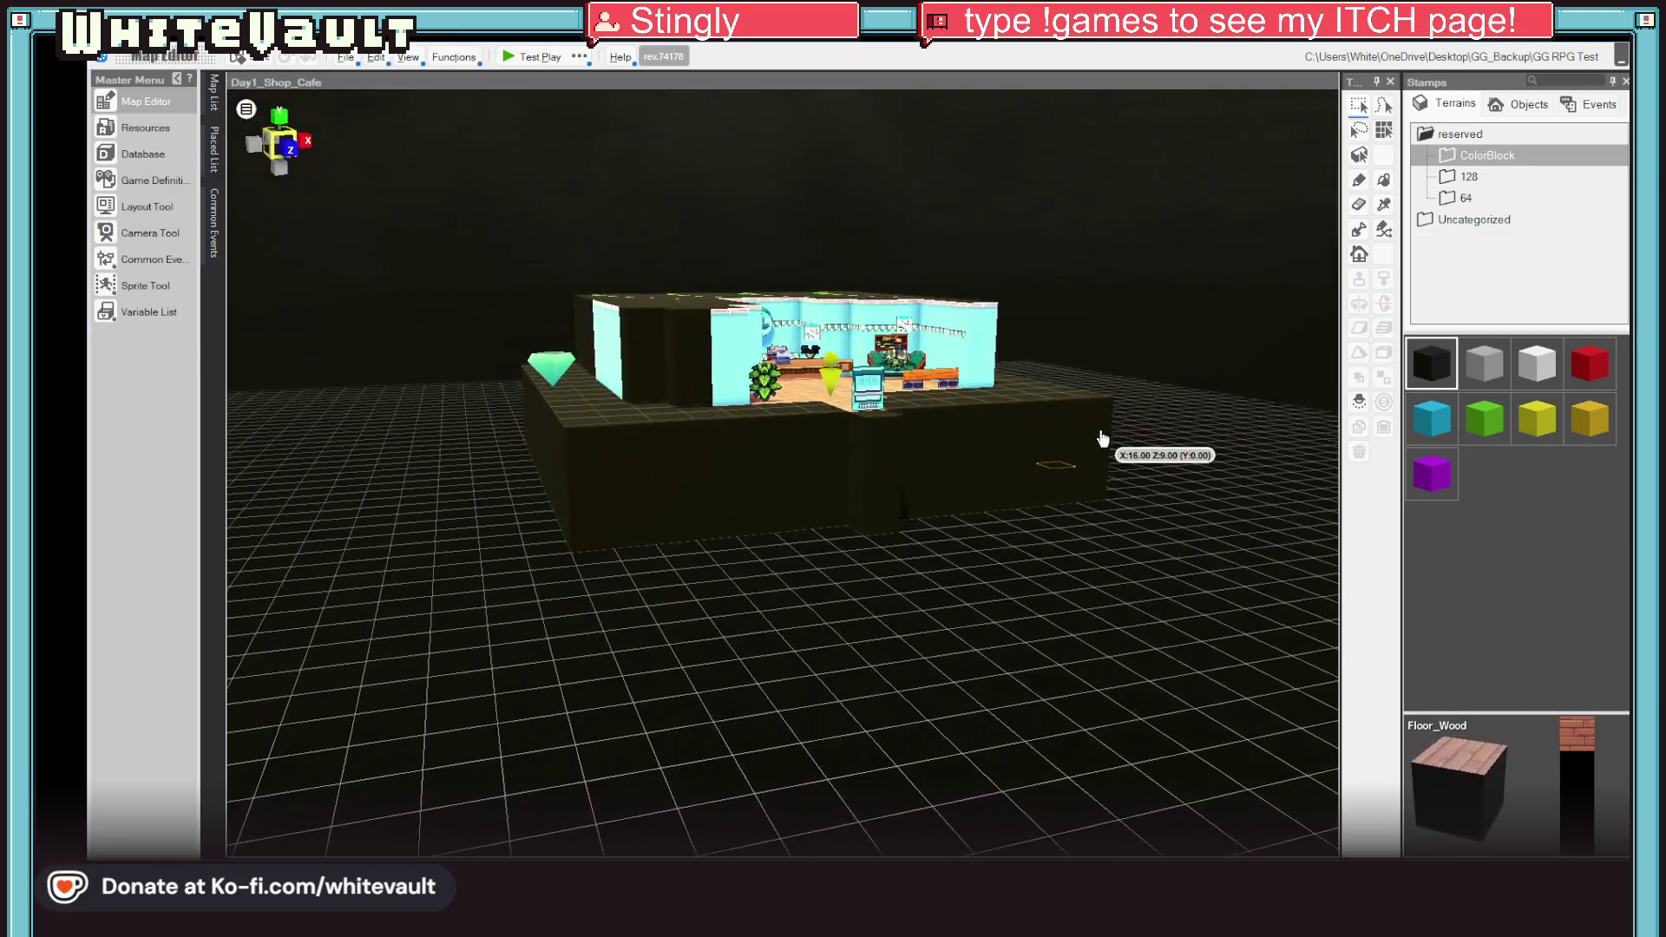
Step: Lower the top four rows of dark border tiles behind the cafe by one level
mouse_move(1108, 451)
left_mouse_down()
mouse_move(1108, 543)
mouse_move(1074, 565)
left_mouse_up()
scroll(1011, 477, "down", 5)
left_click_drag(1015, 486, 1014, 610)
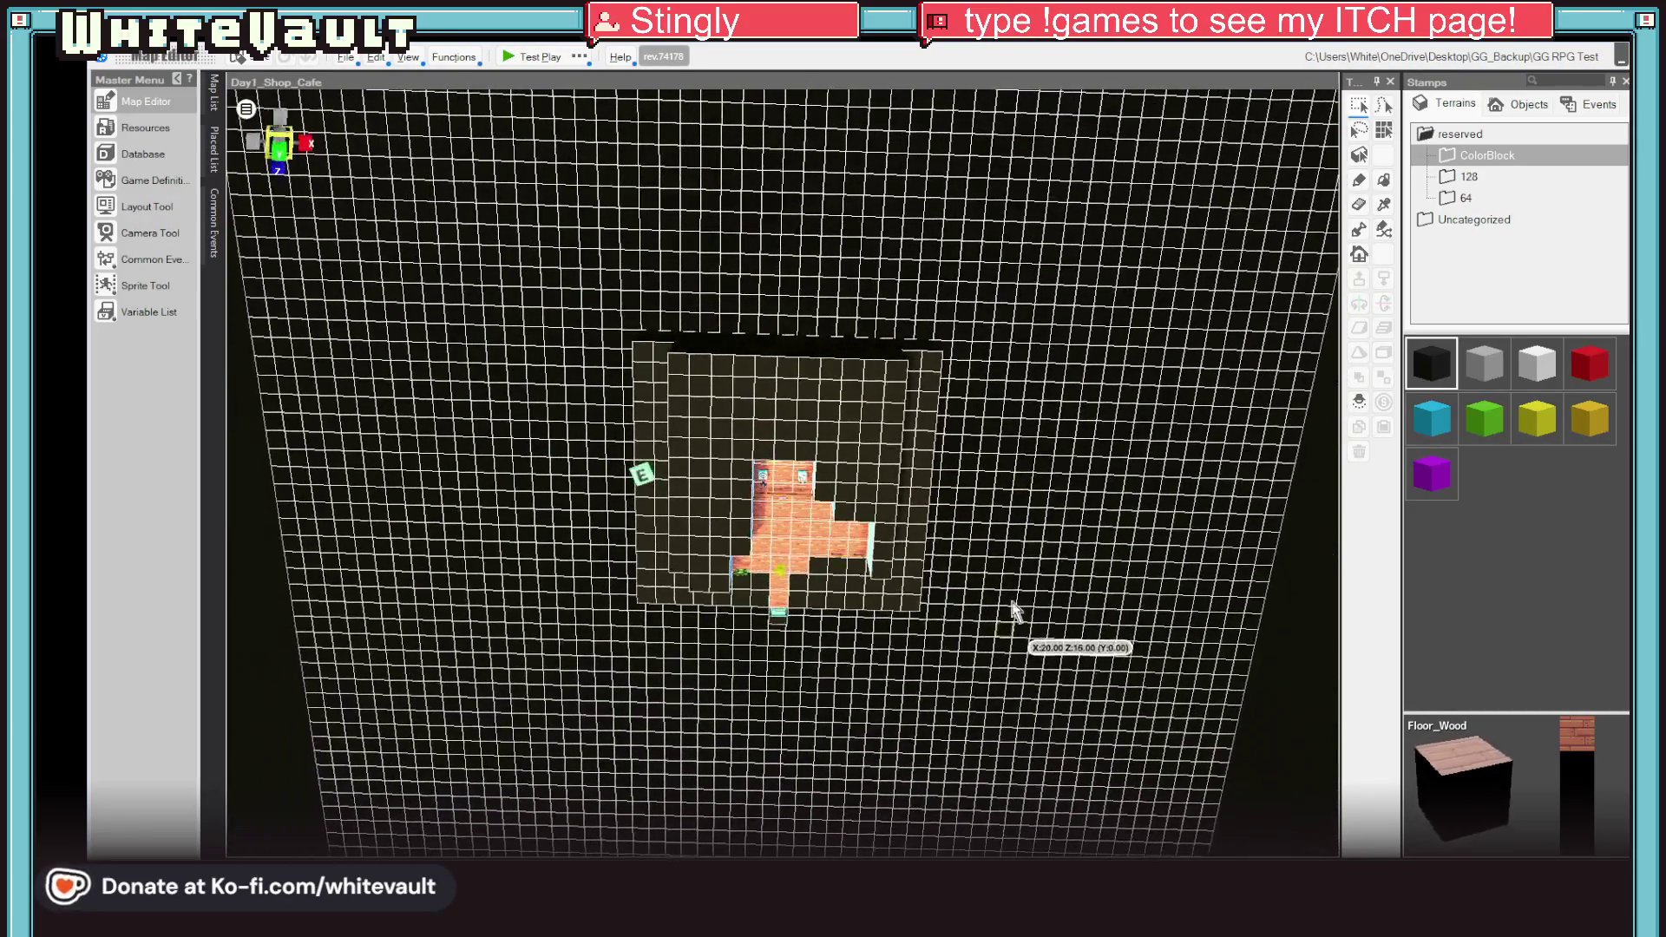
scroll(1037, 543, "up", 3)
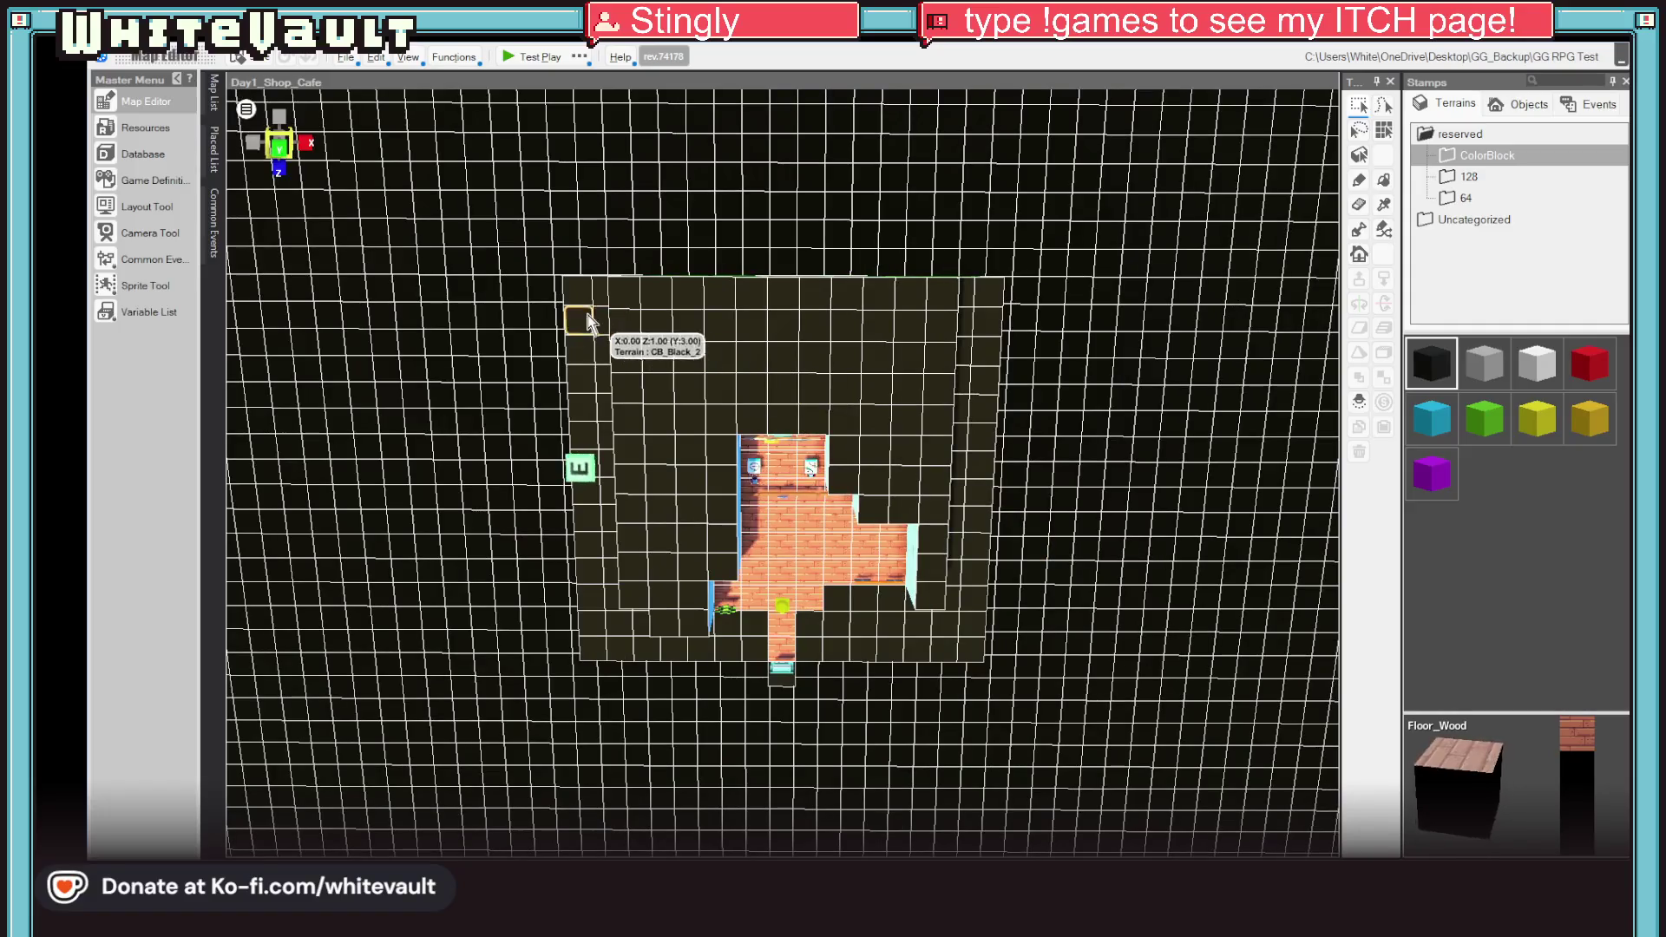
key("Escape")
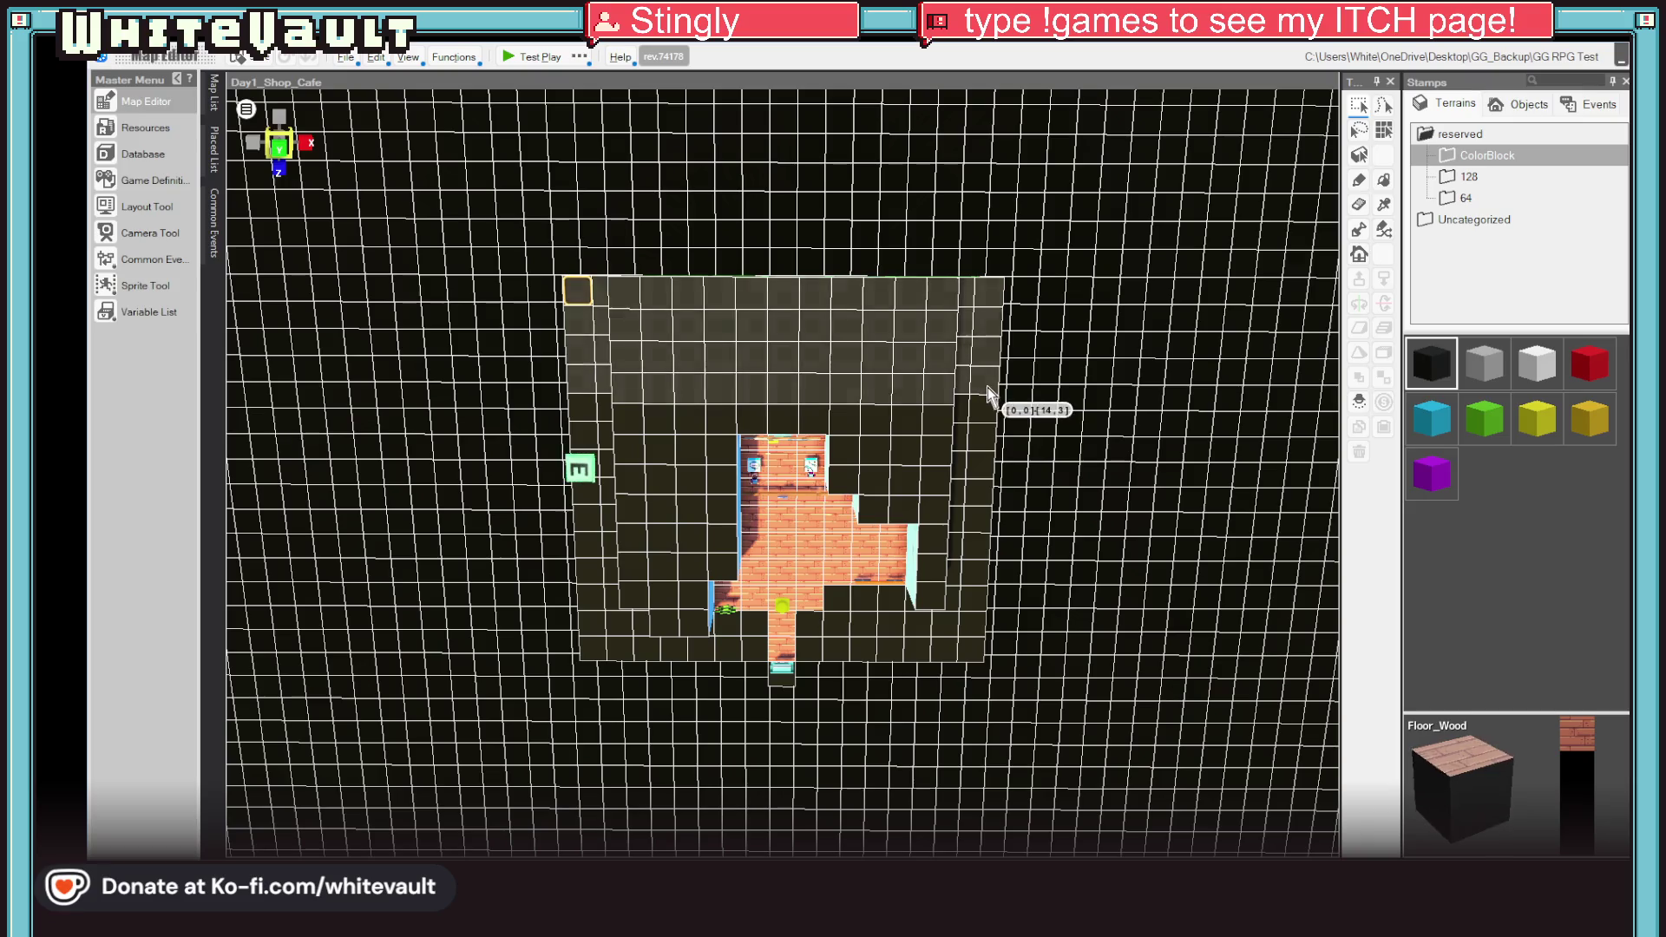
left_click_drag(989, 395, 976, 382)
left_click(1033, 303)
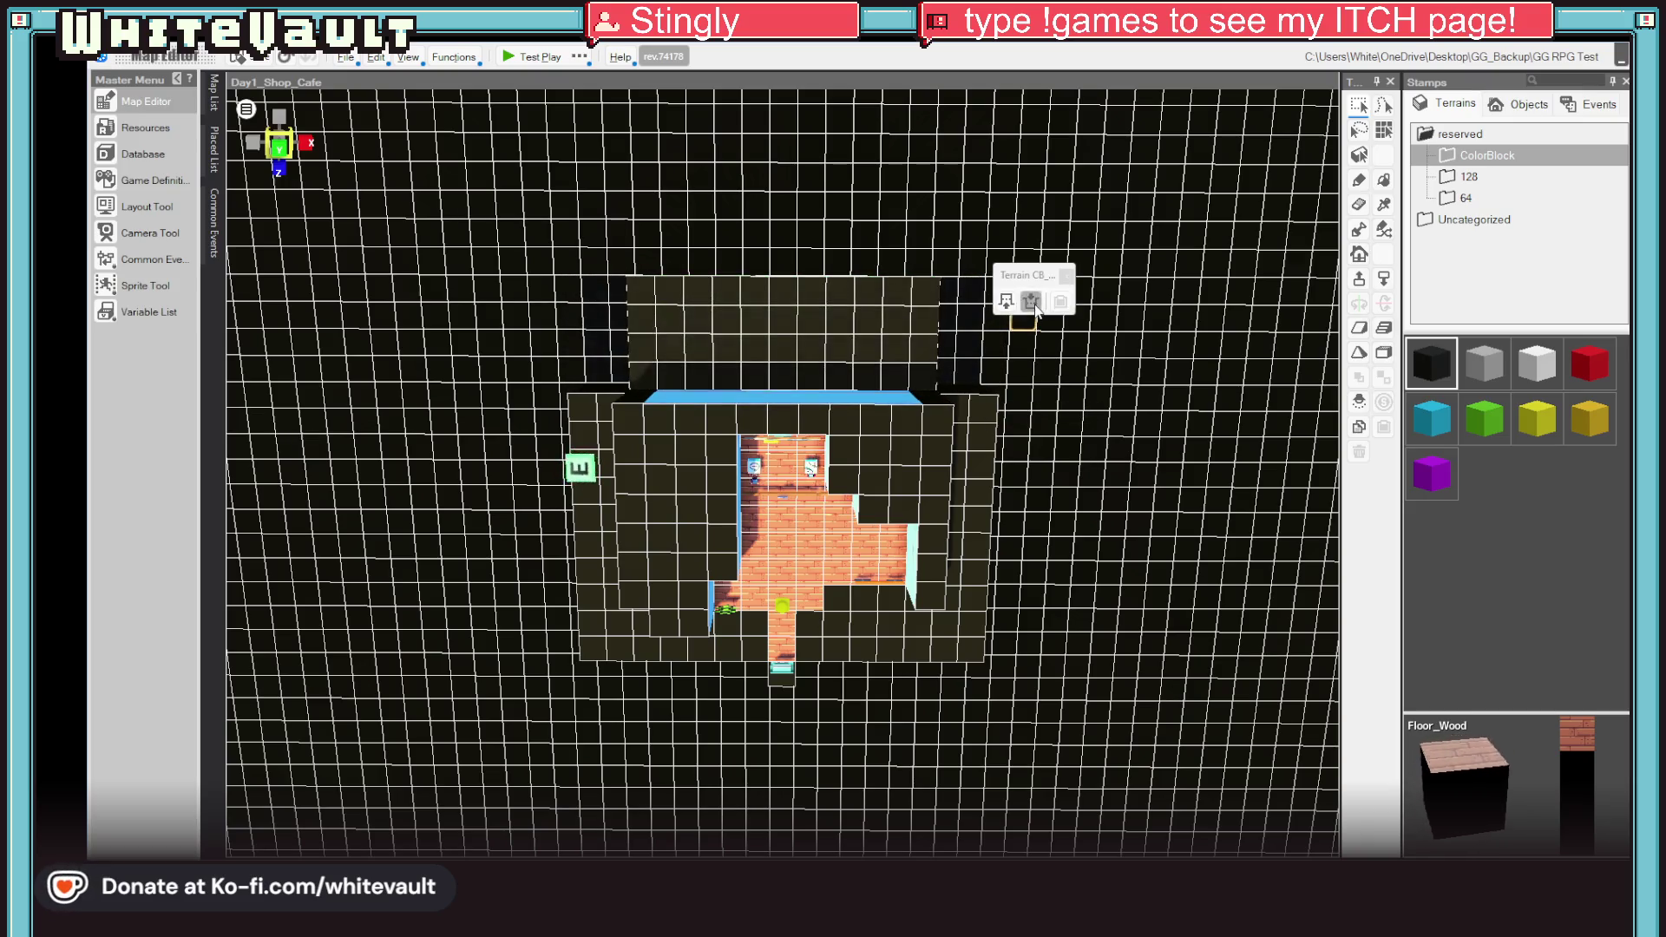
mouse_move(1076, 512)
left_mouse_down()
mouse_move(1116, 398)
mouse_move(1105, 301)
mouse_move(1108, 468)
mouse_move(1116, 328)
mouse_move(1098, 262)
mouse_move(1095, 368)
mouse_move(903, 480)
left_mouse_up()
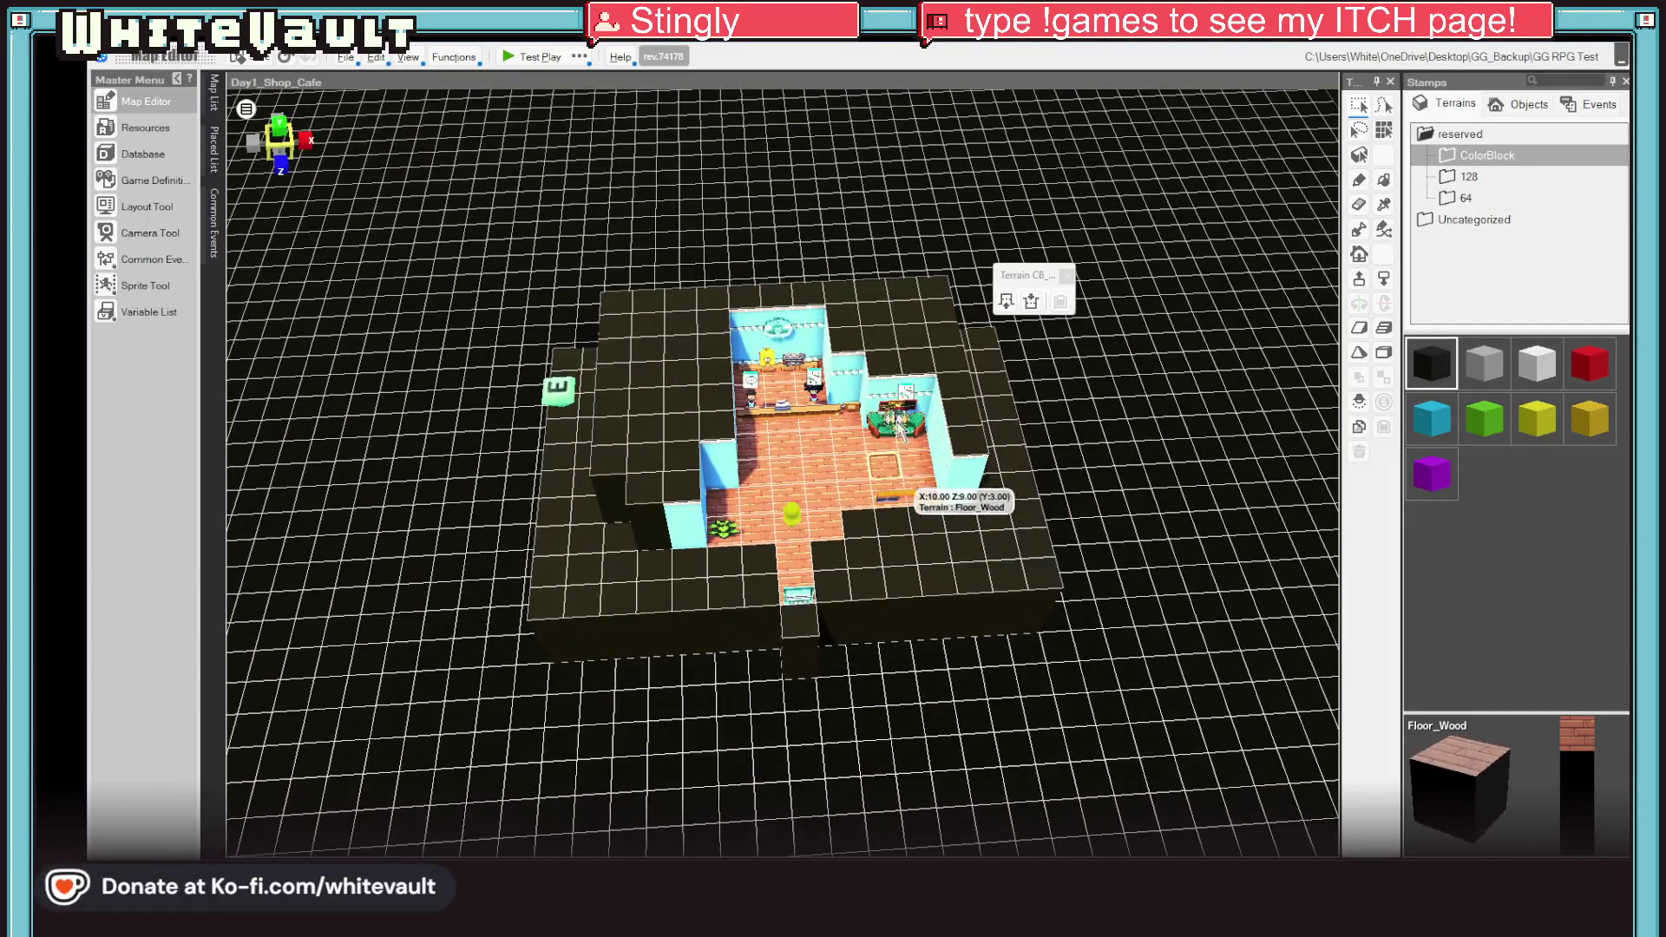
scroll(955, 390, "up", 5)
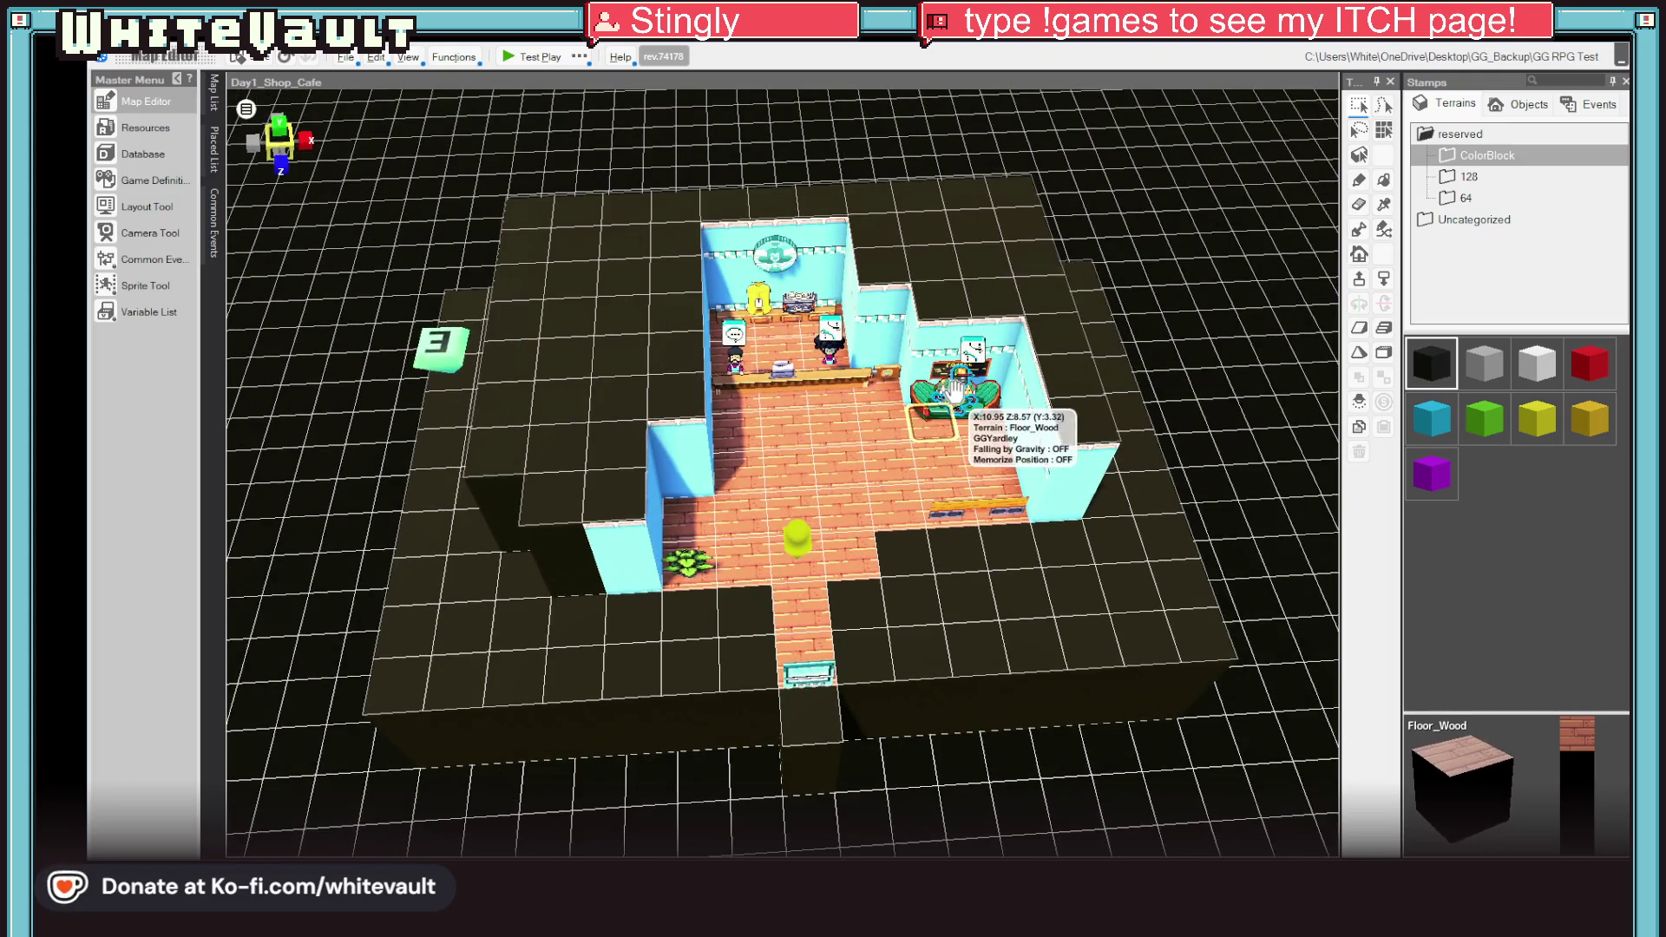
Step: Turn off Collide with Player and Collide with Other Events on the camera-playback event
left_click(954, 390)
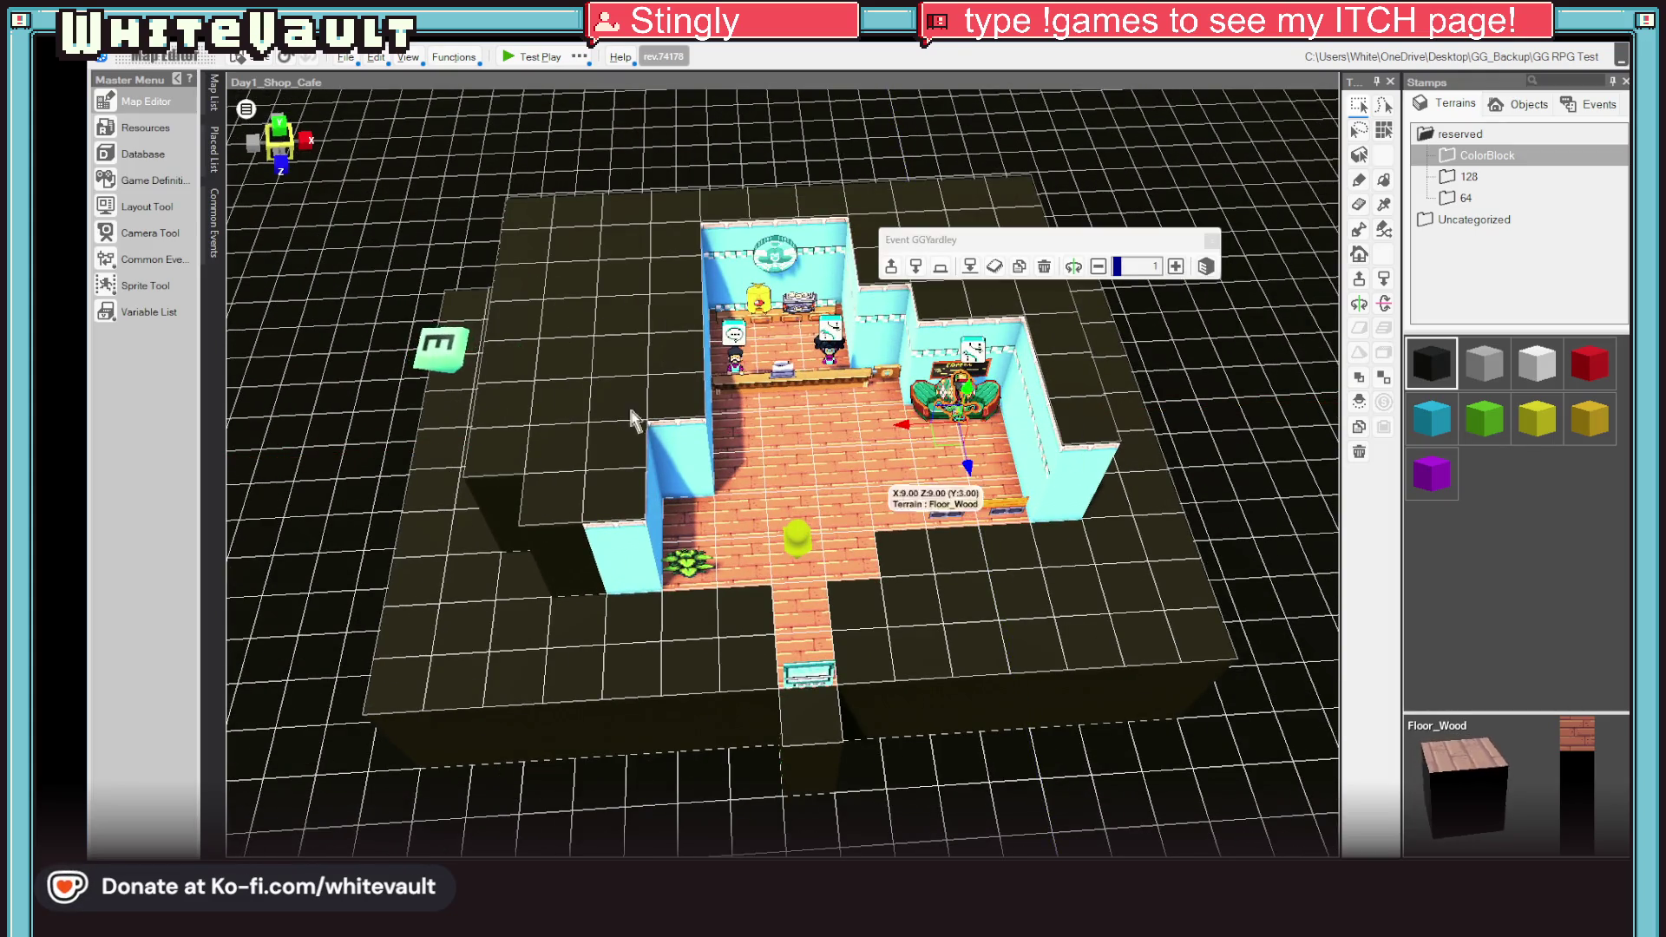
double_click(440, 349)
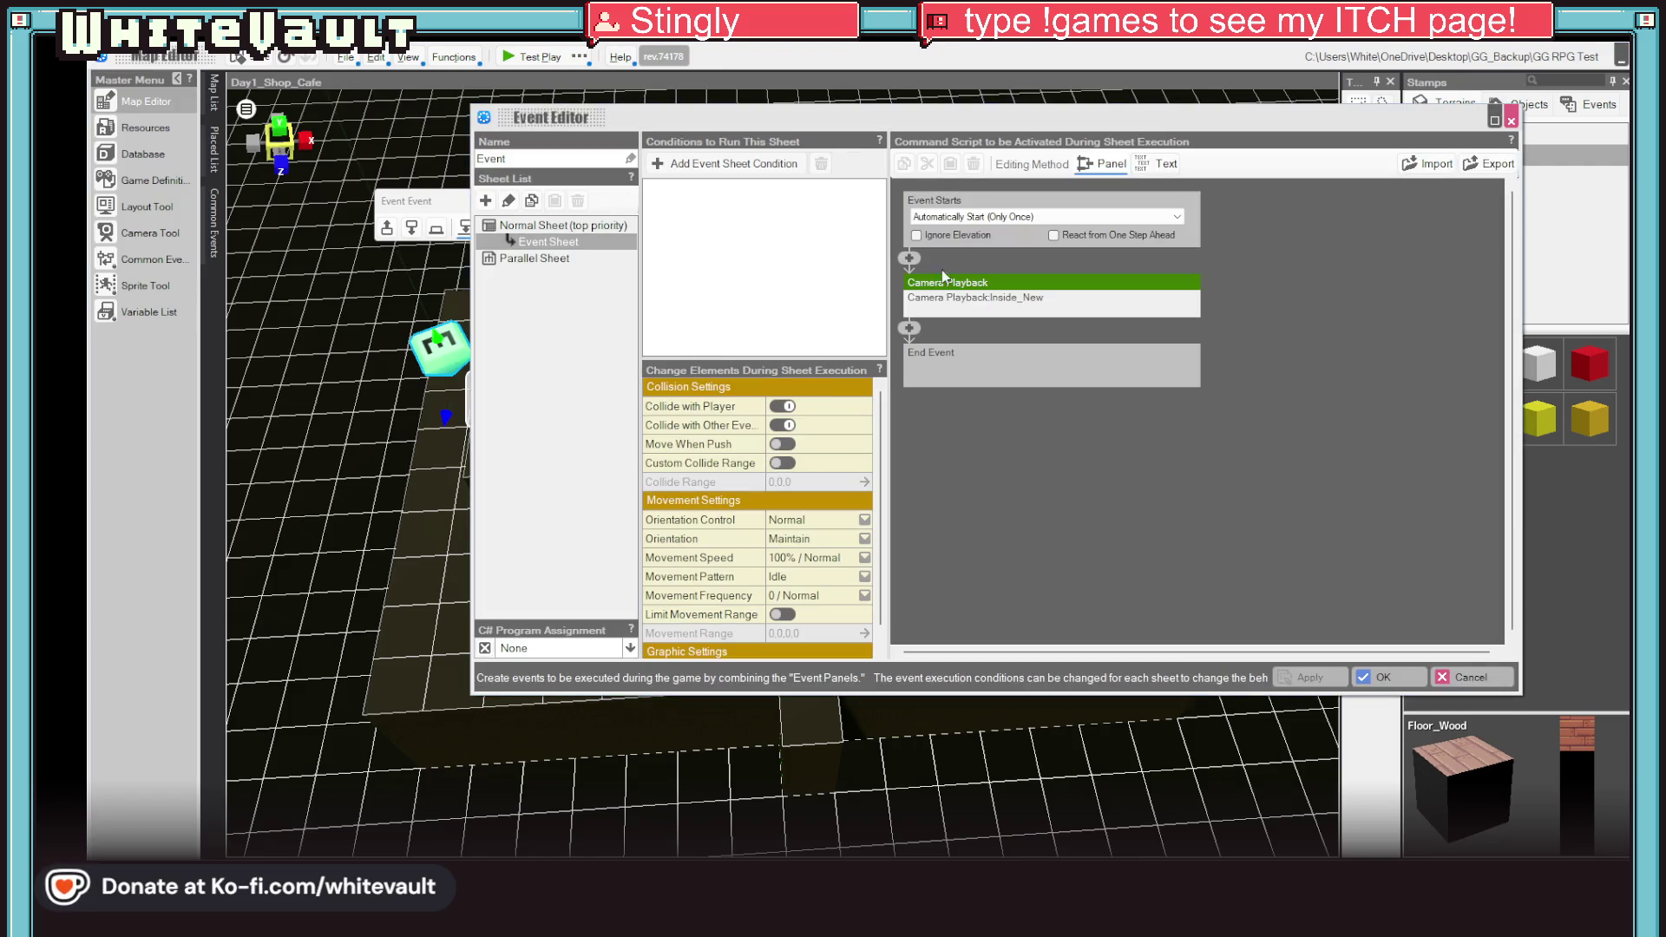
mouse_move(1080, 218)
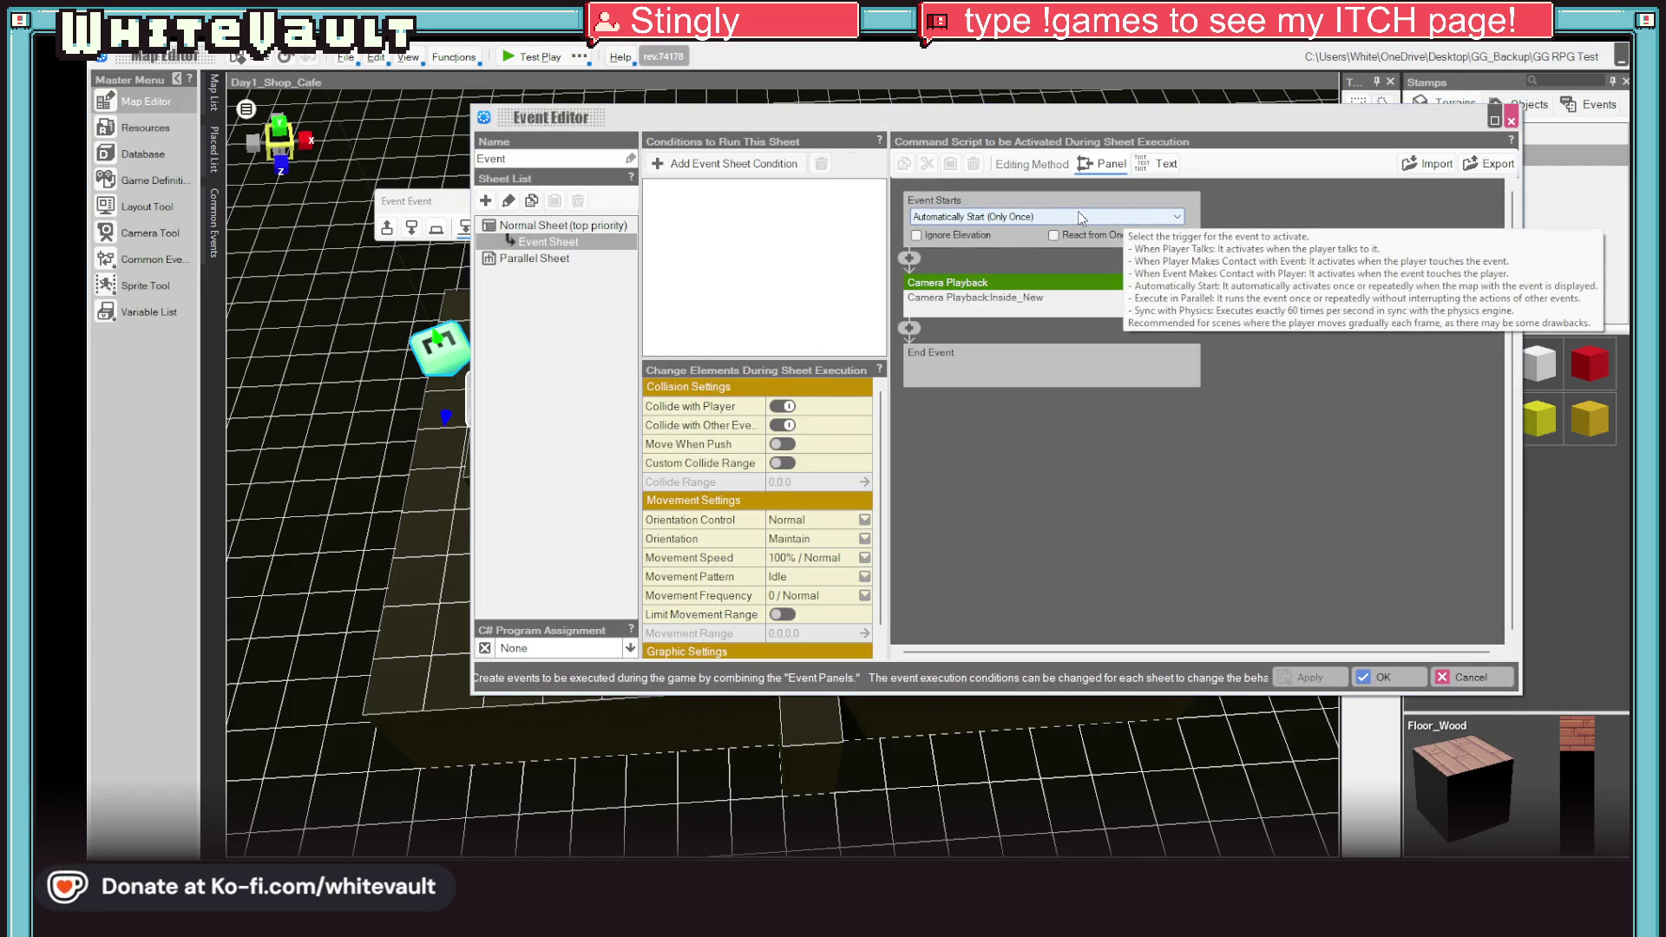
left_click(782, 406)
left_click(783, 425)
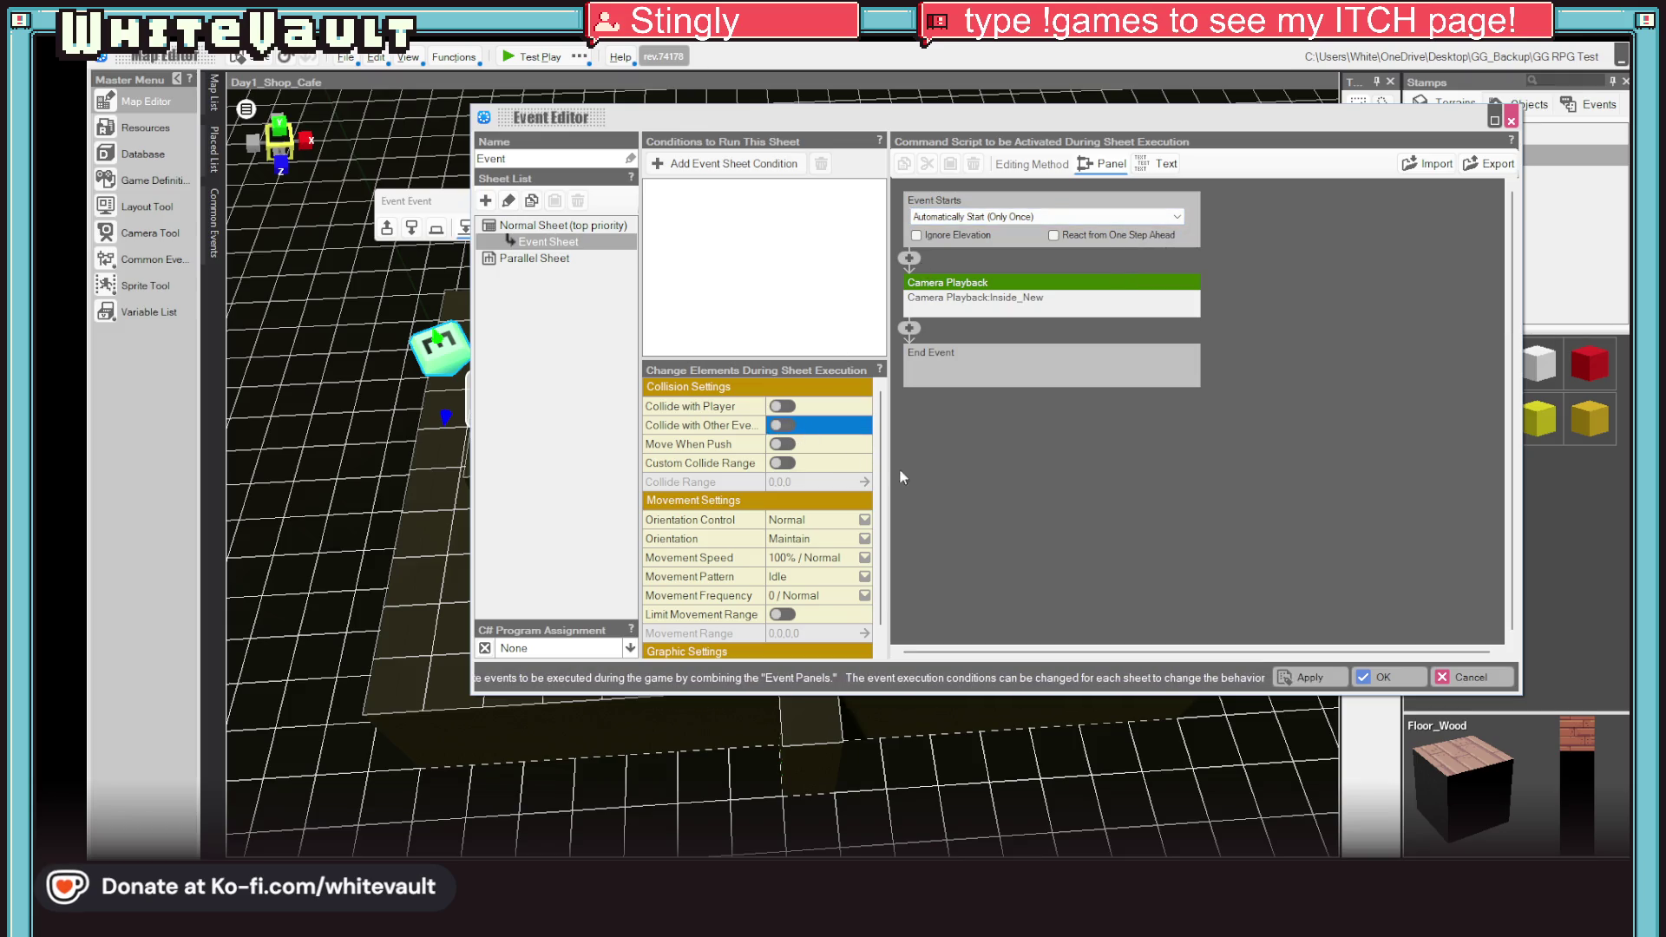
left_click(1381, 678)
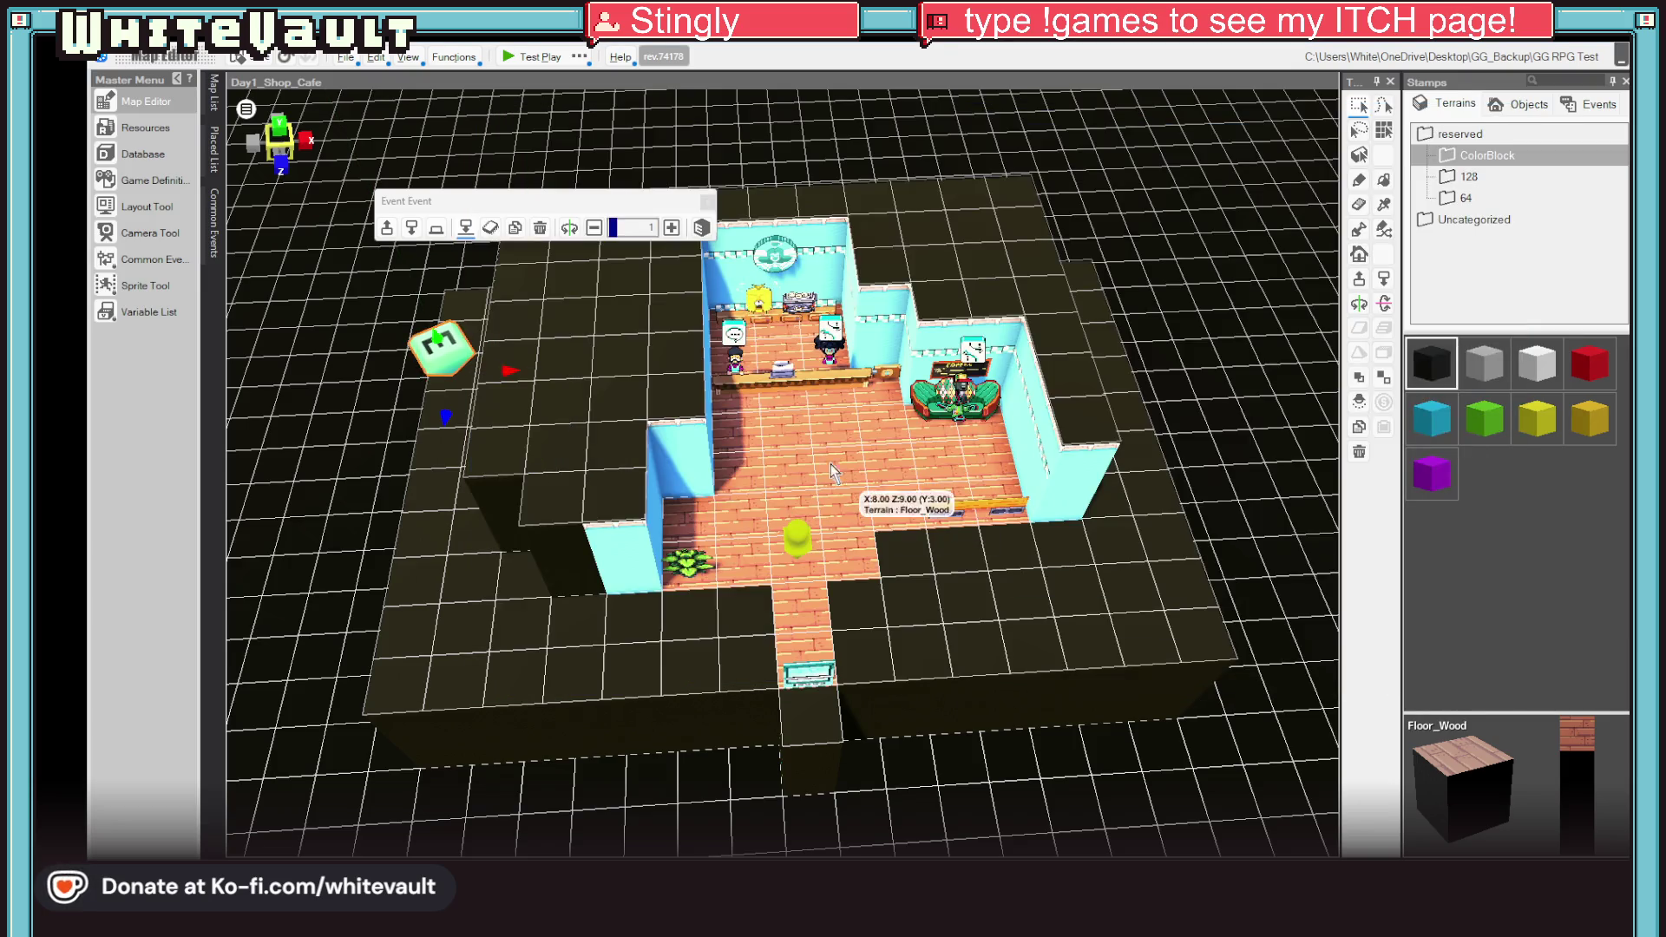
Step: Inspect the NPC event behind the counter and close it unchanged
left_click(737, 356)
double_click(737, 356)
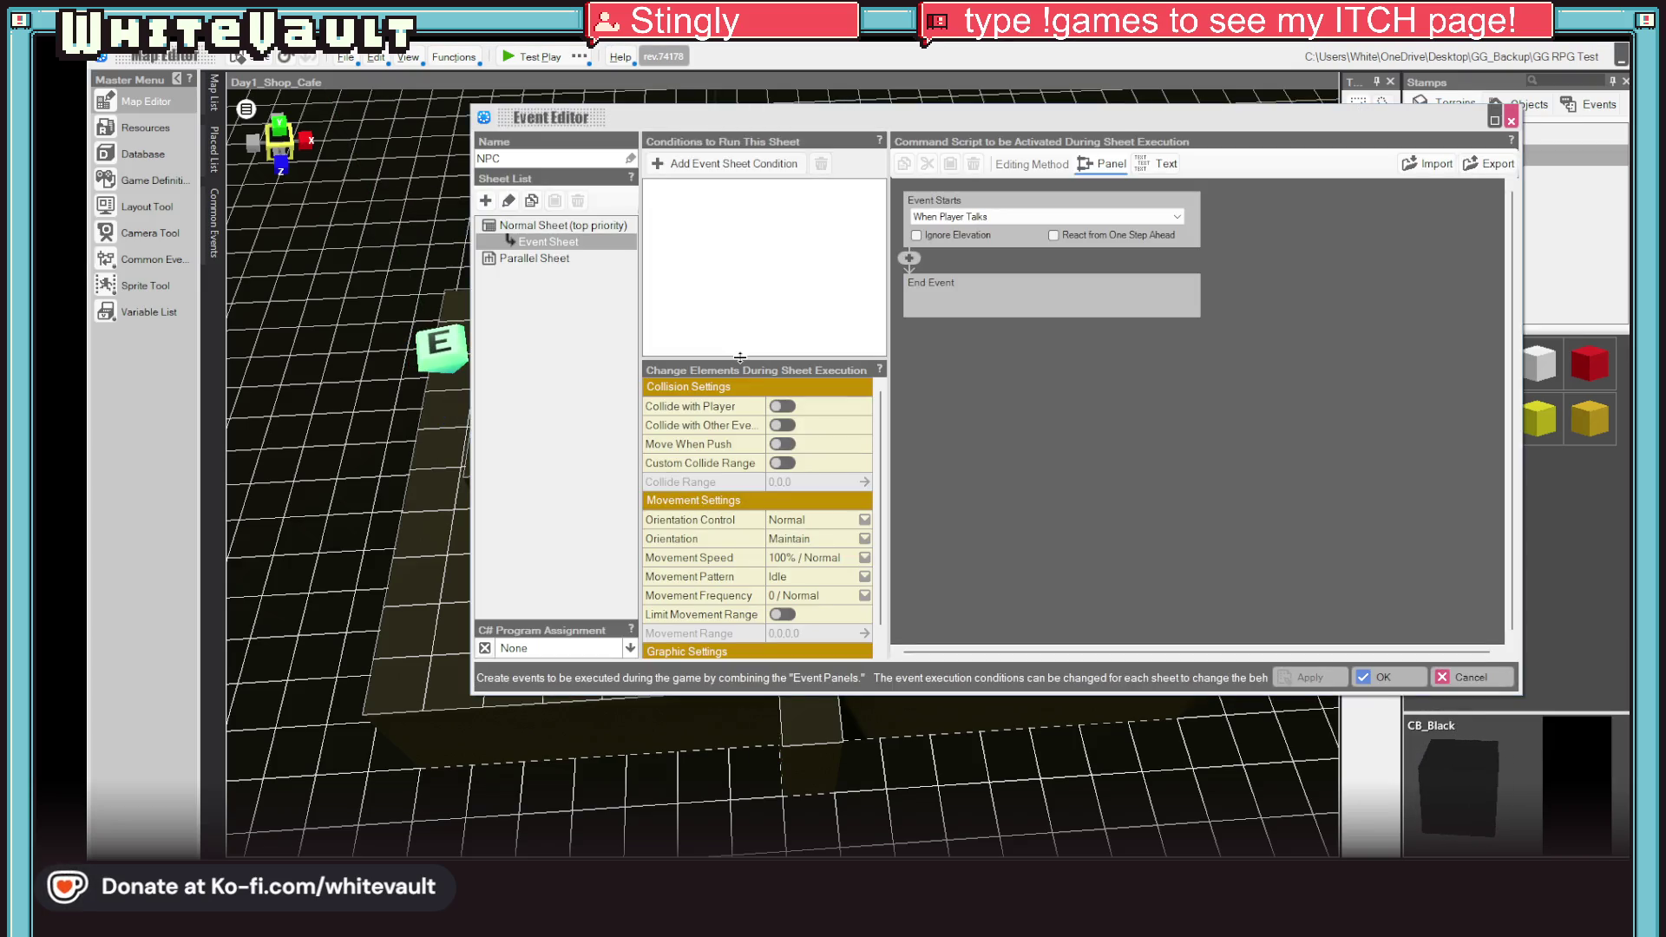
left_click(1467, 681)
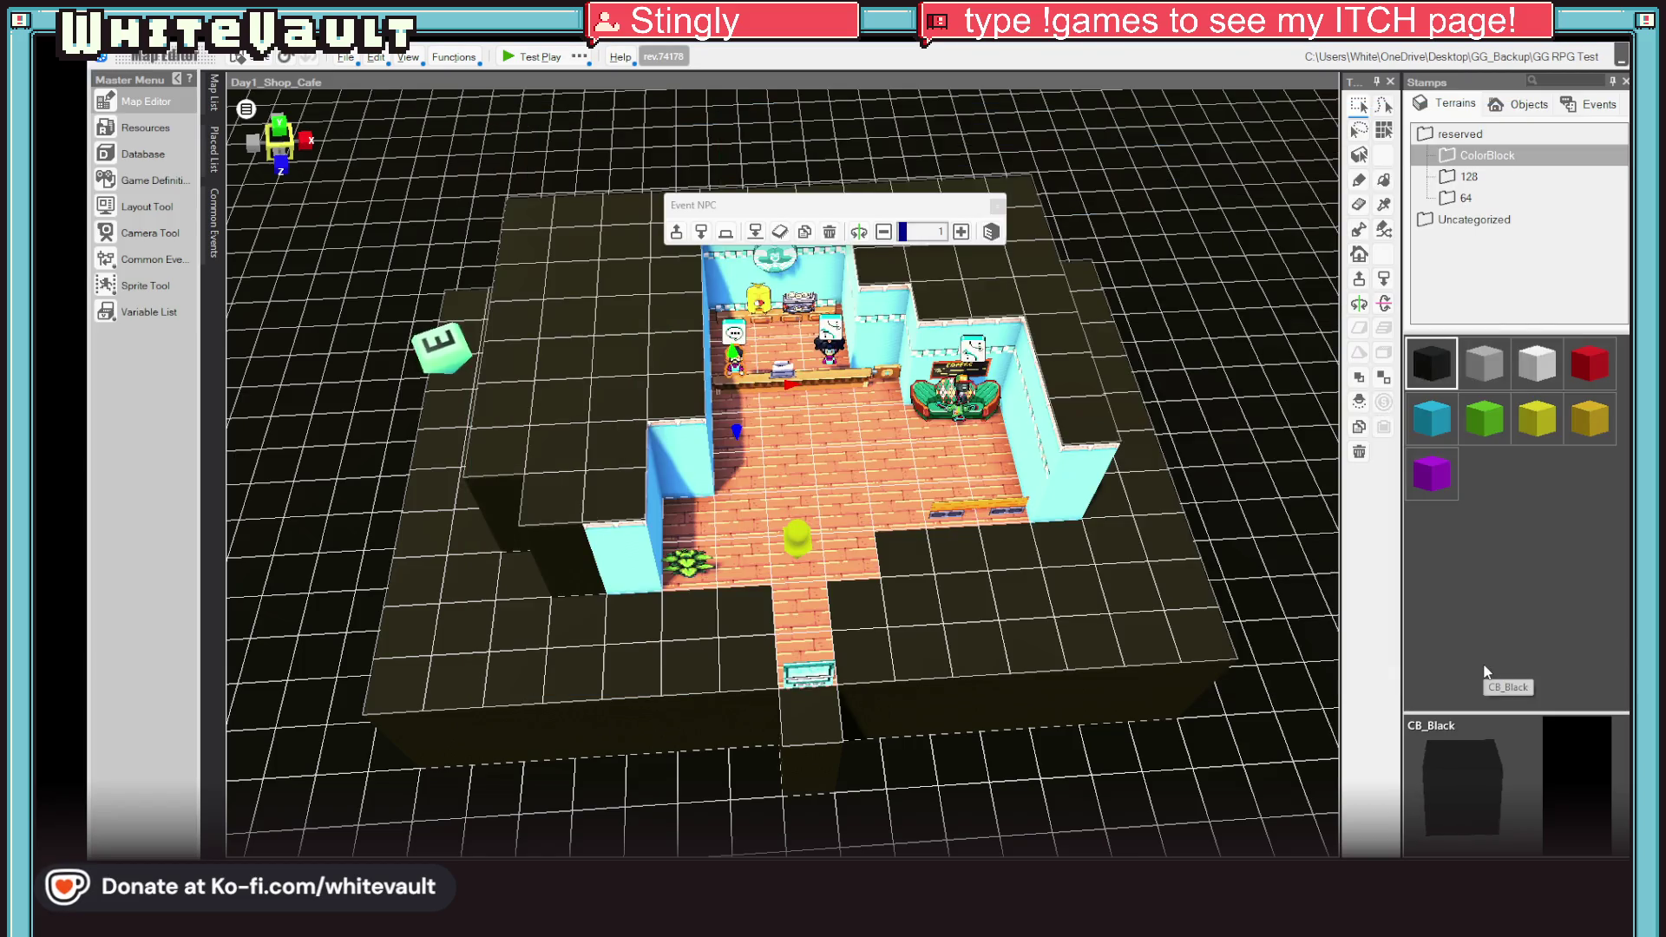
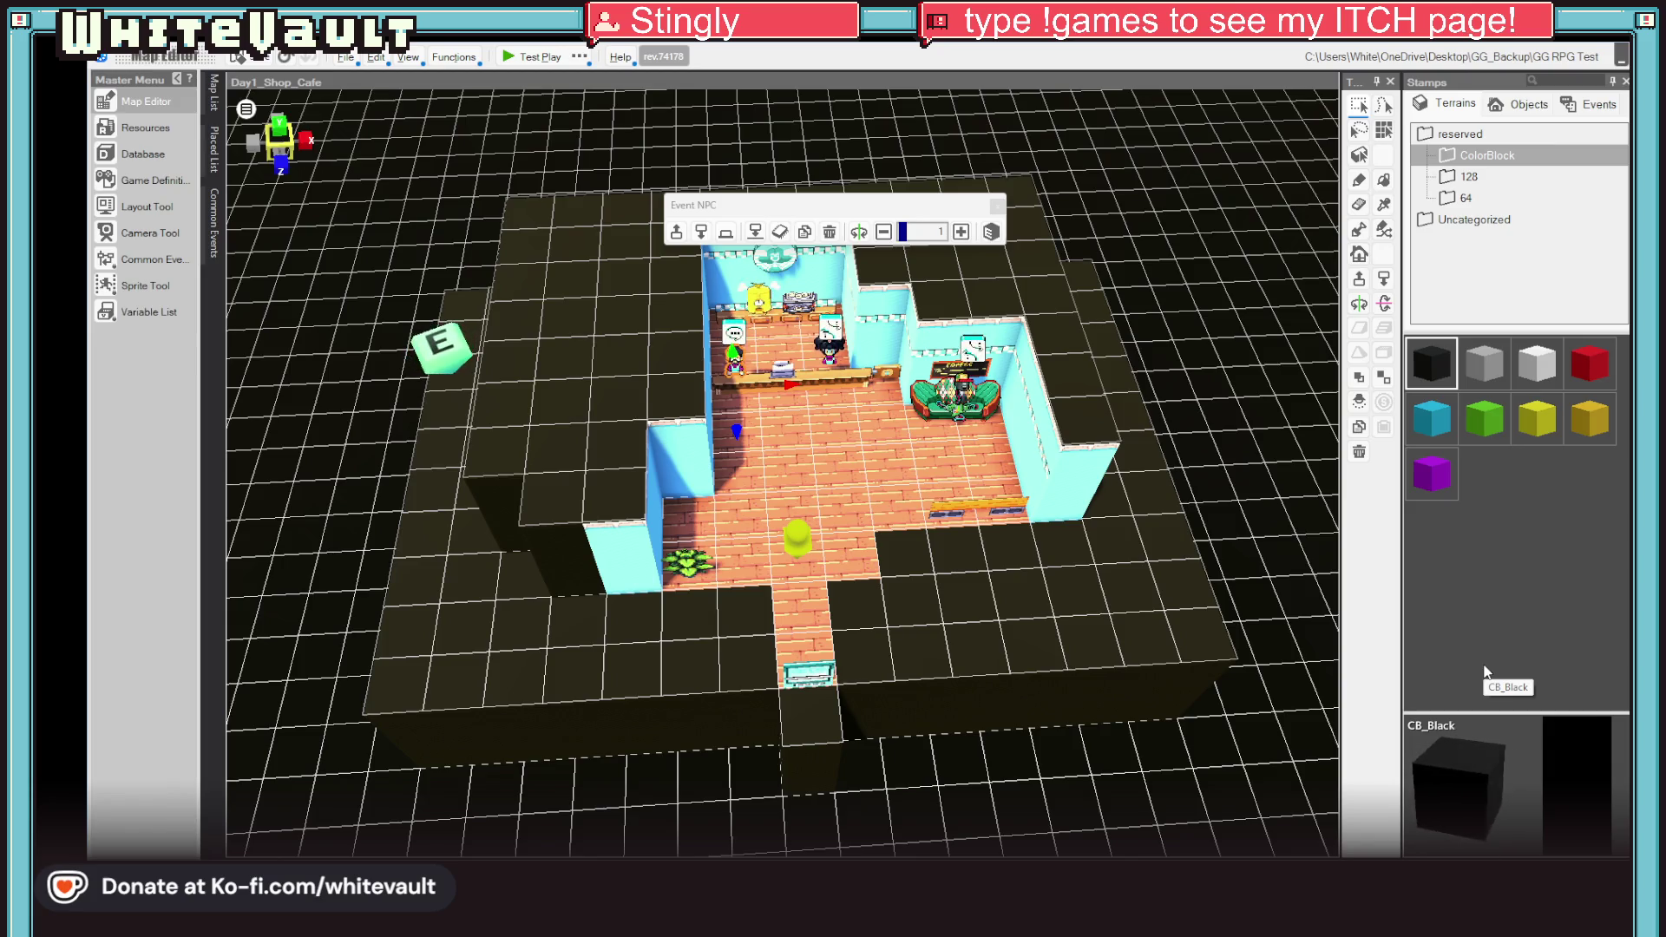
Step: Launch a test play of the Day1_Shop_Cafe map in the Bakin Player
left_click(525, 53)
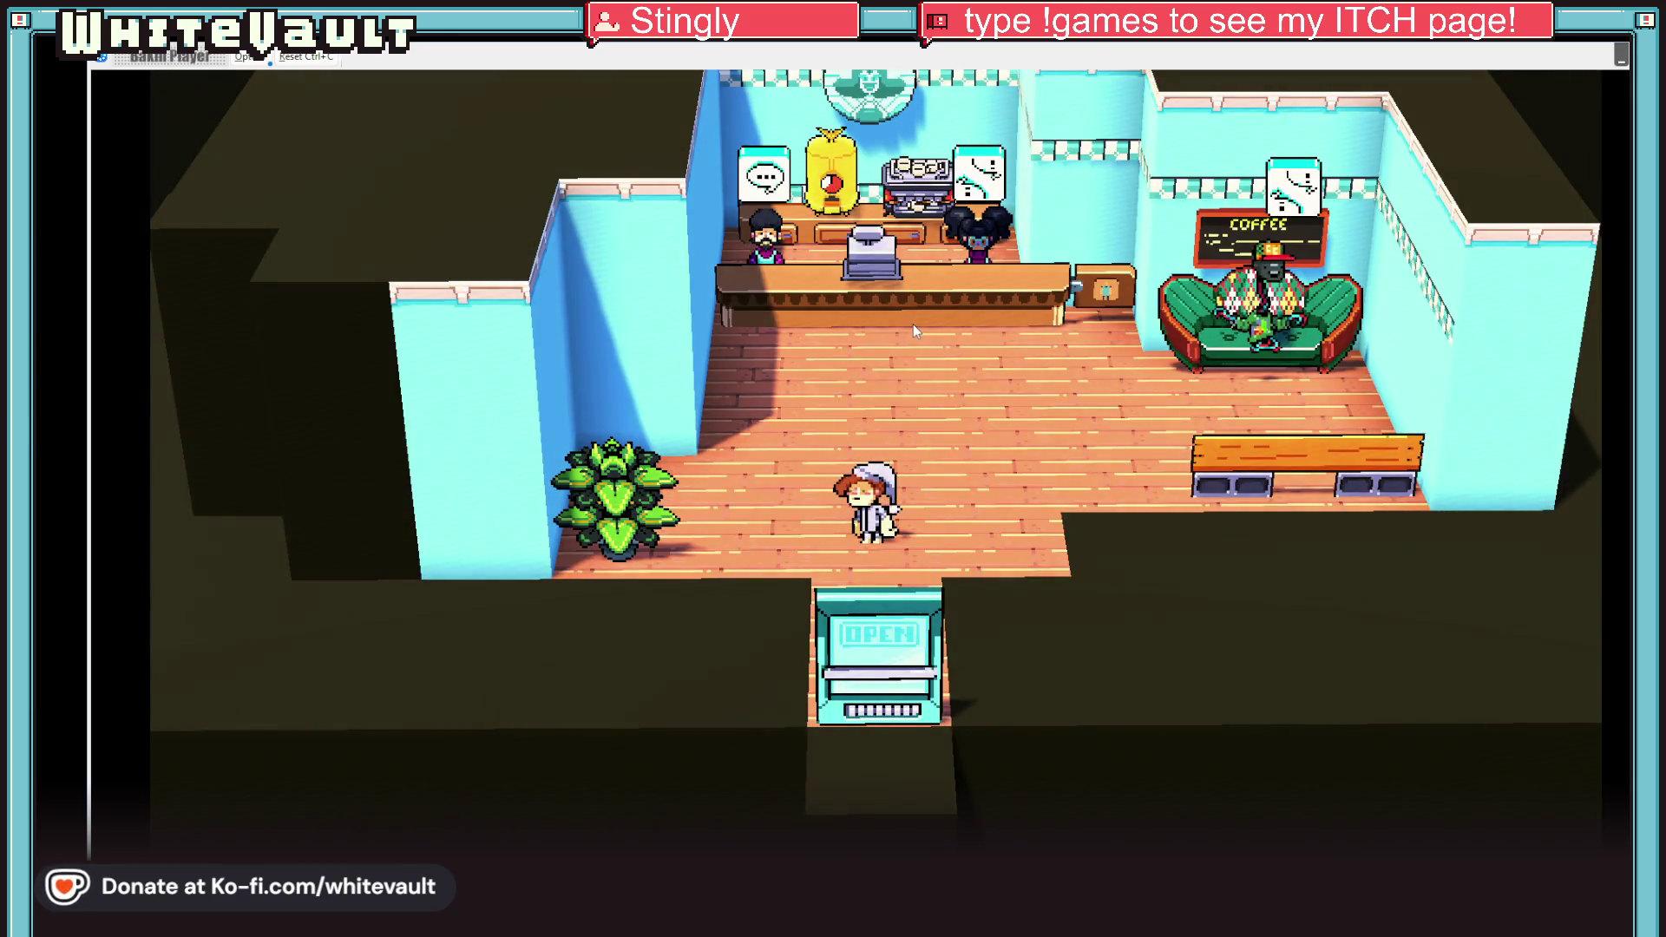
Step: Walk the character to the counter and couch, out the cafe door along the sidewalk, then end test play
key("Up")
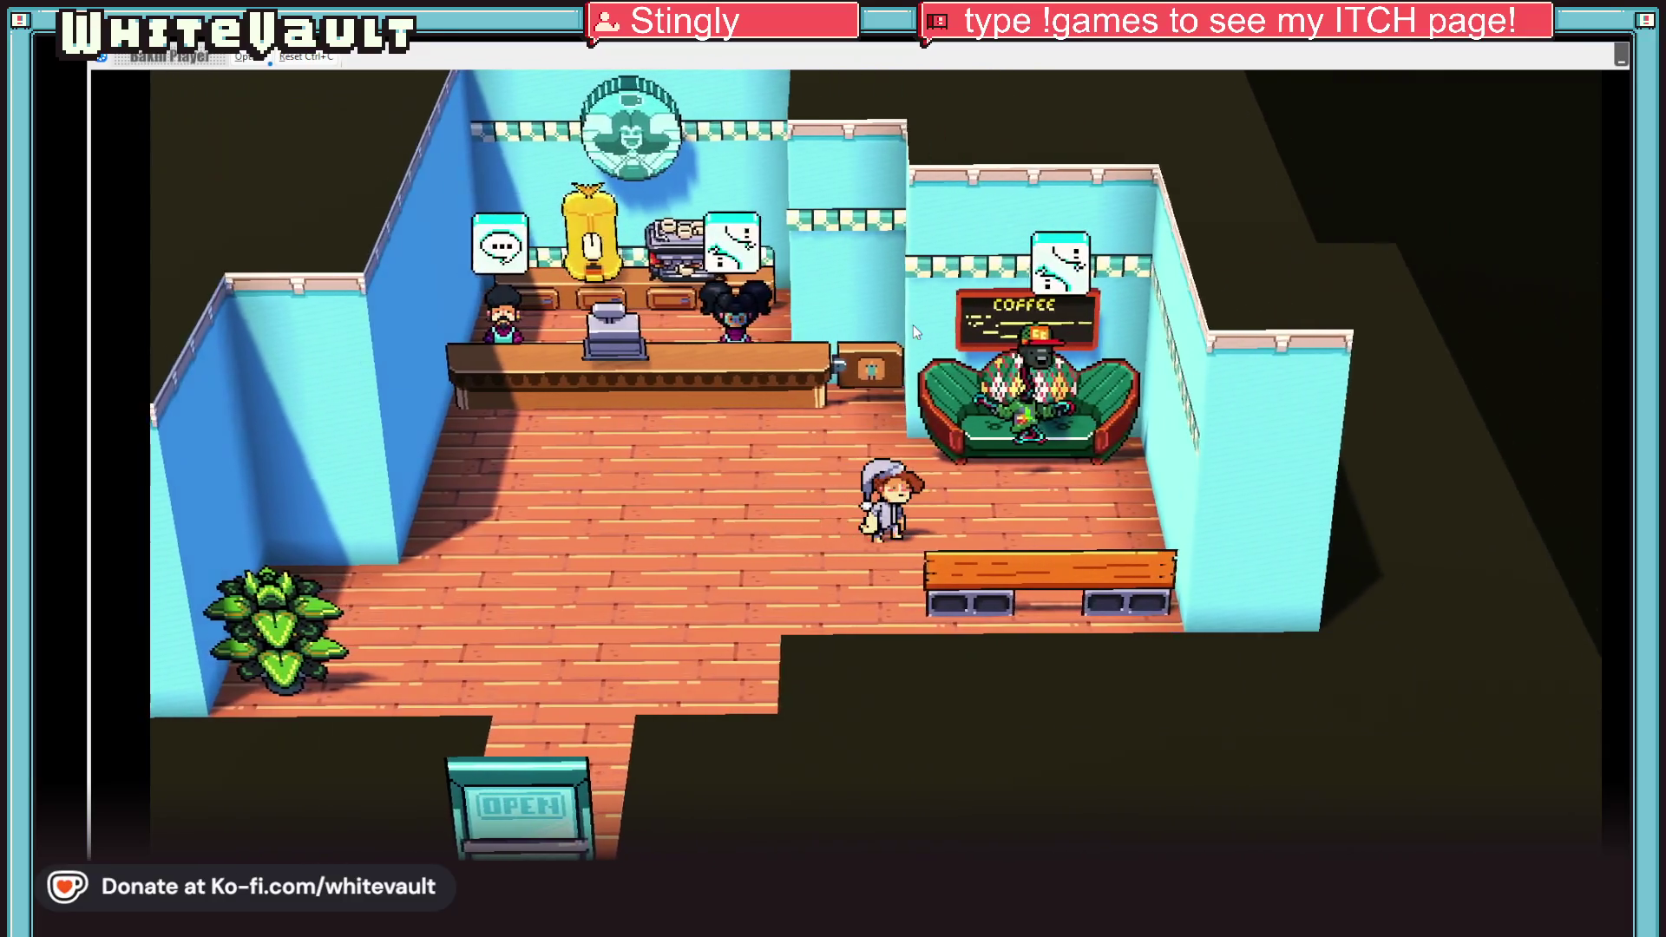
key("Right")
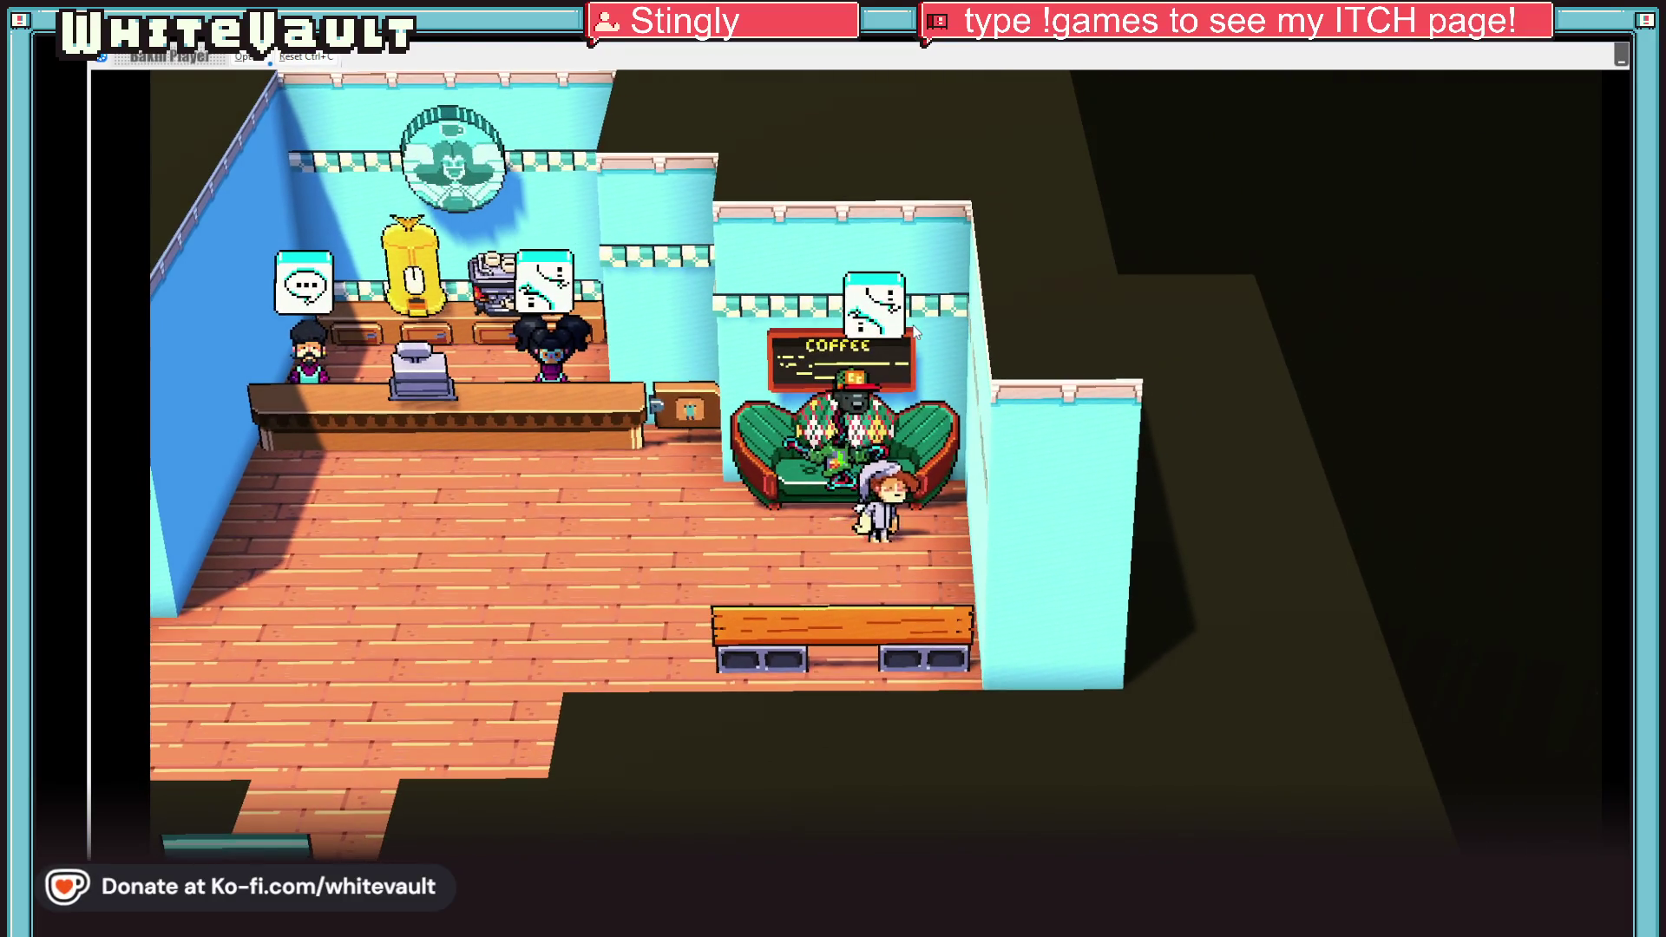
key("Left")
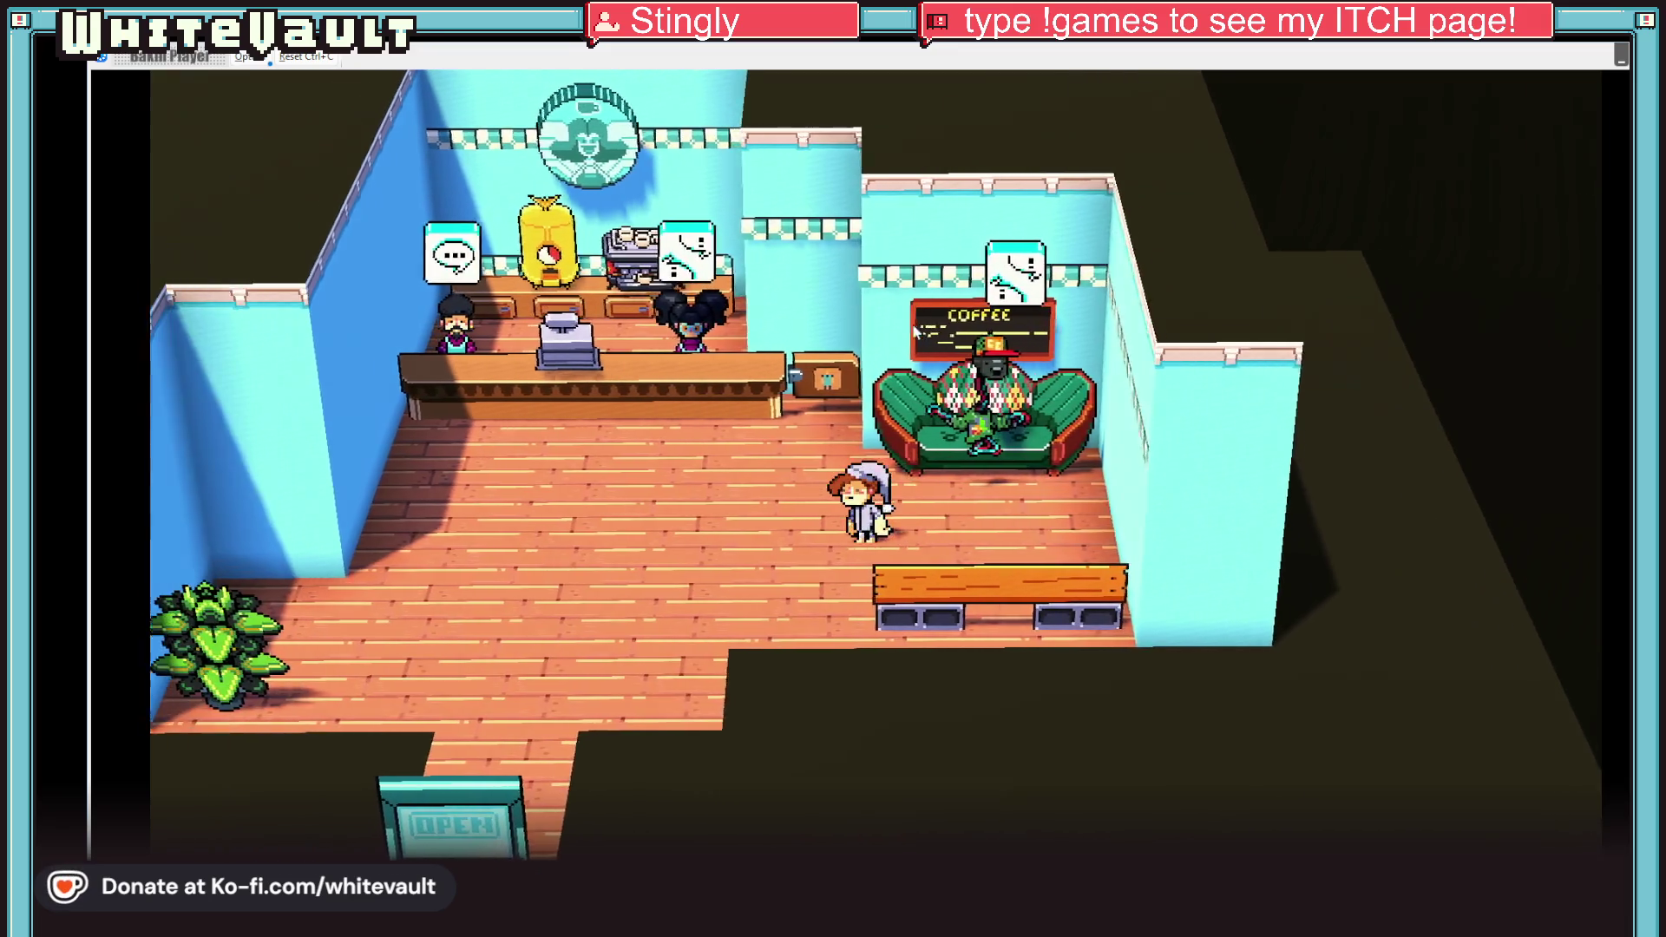
key("Down")
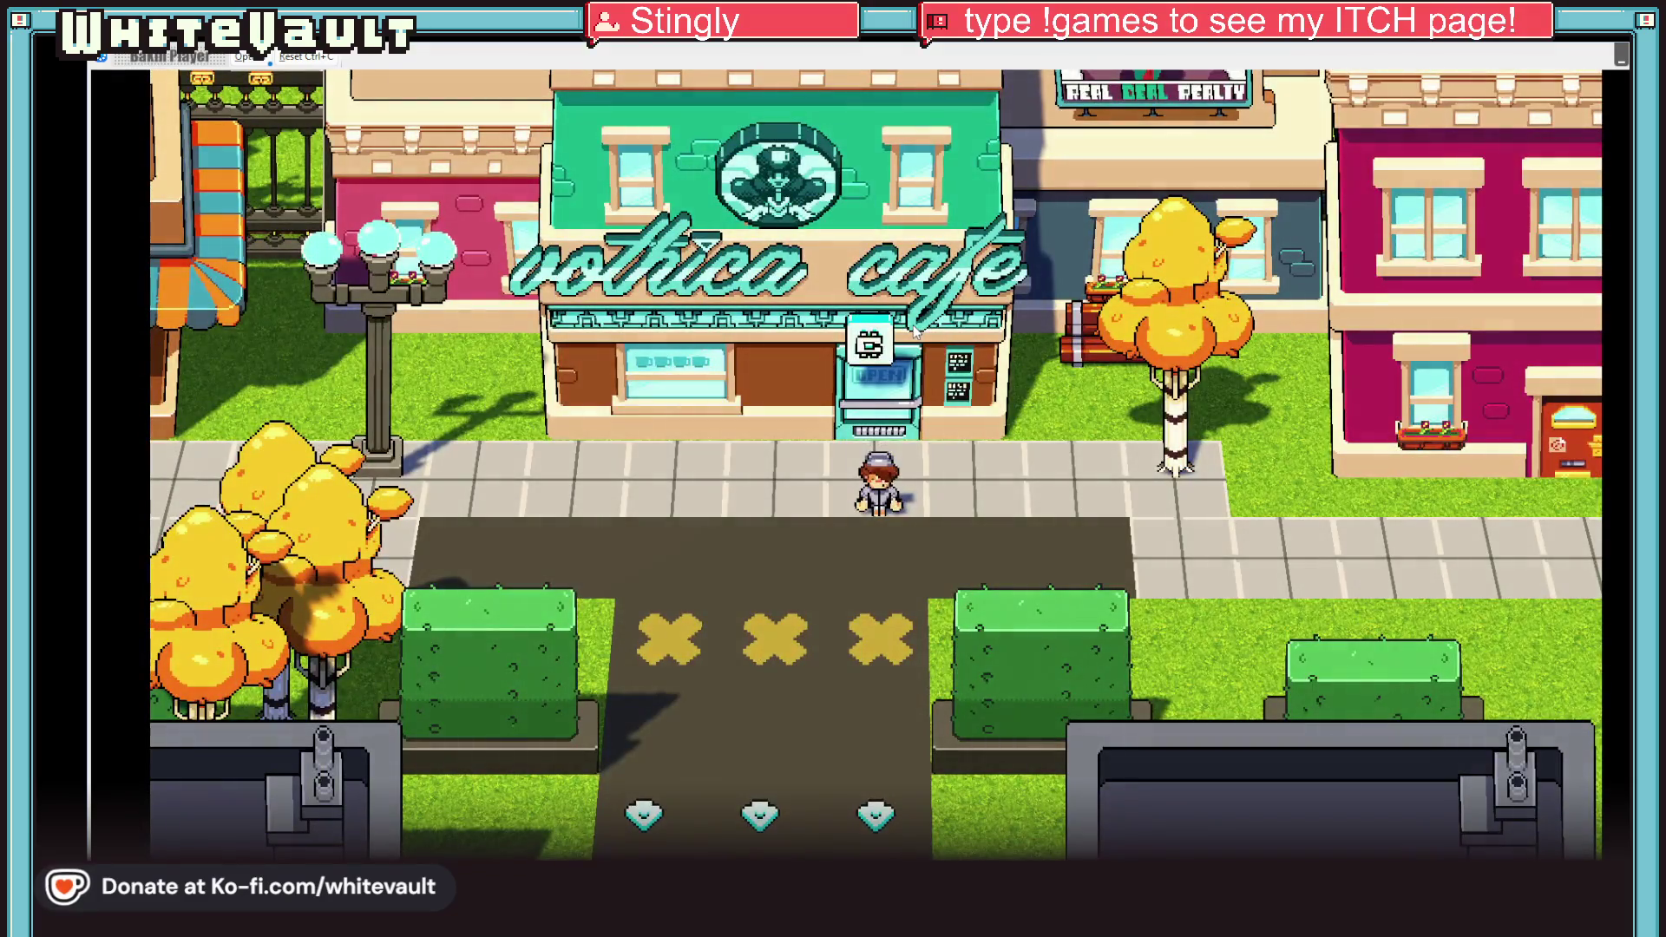
key("Right")
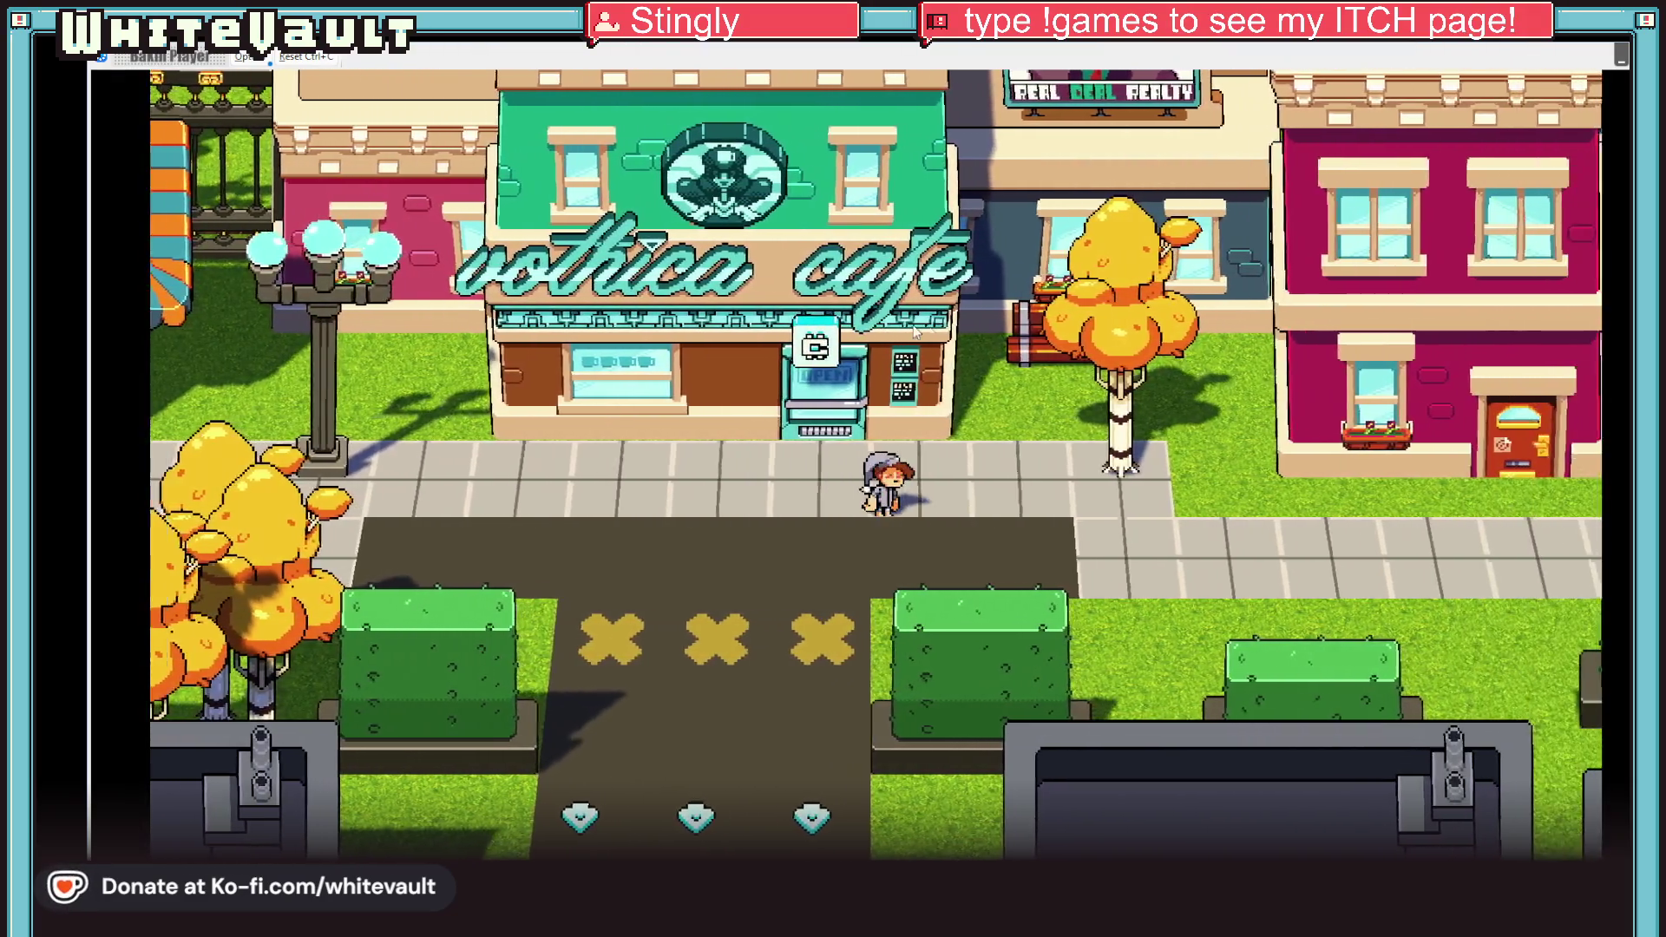
key("Left")
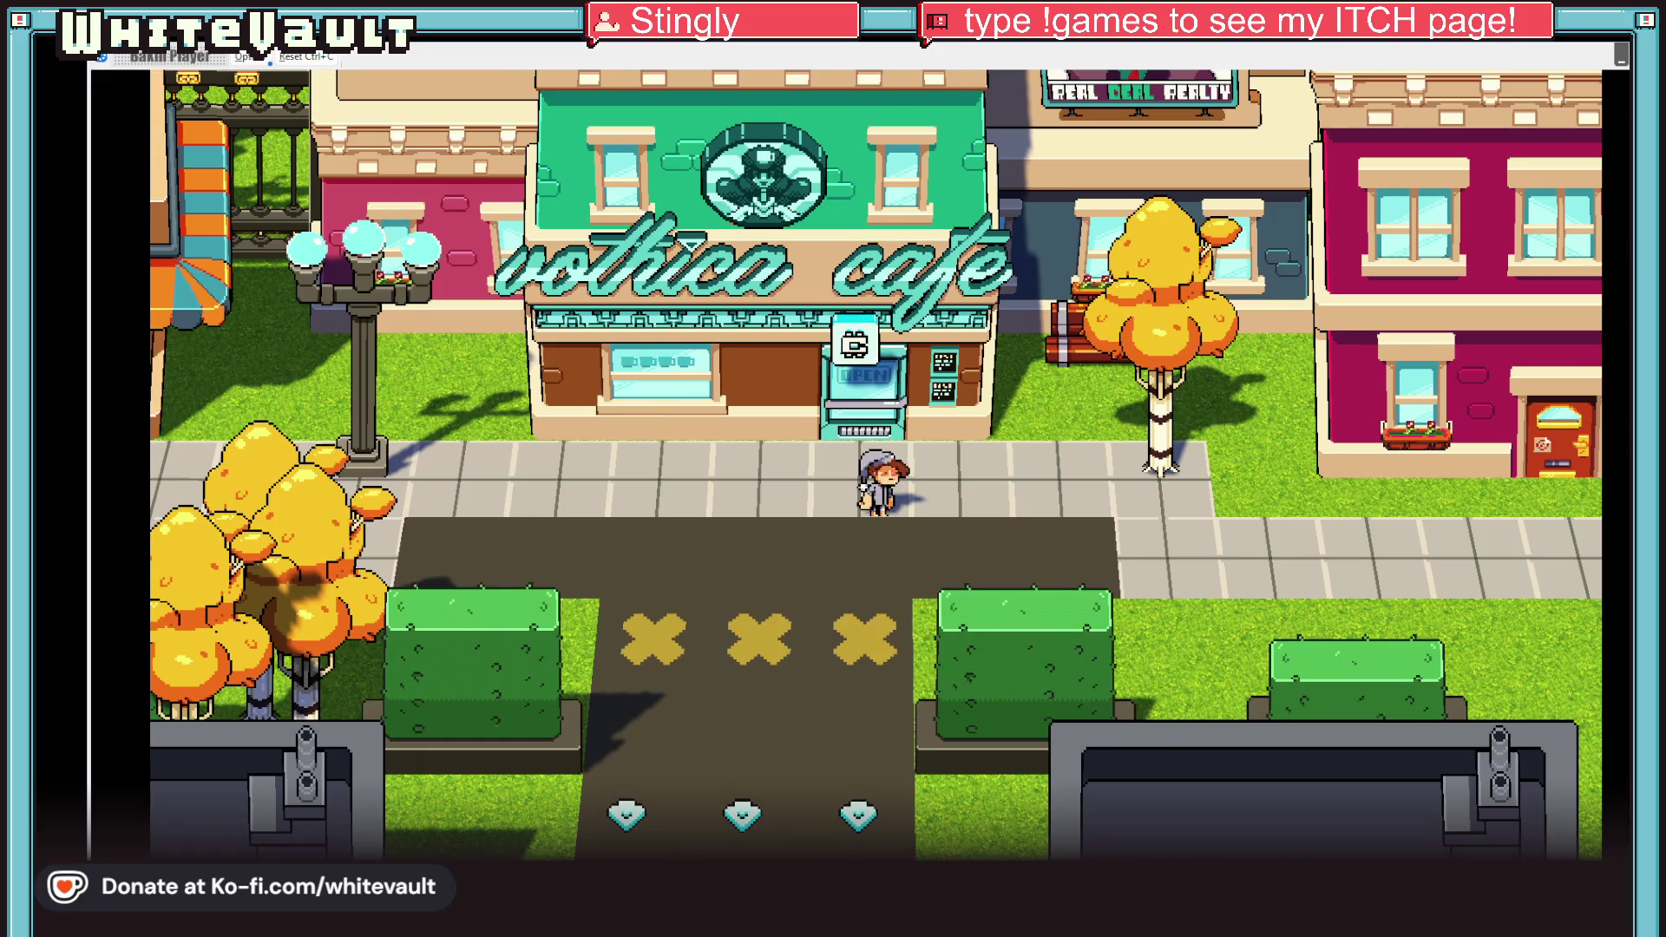
key("alt+F4")
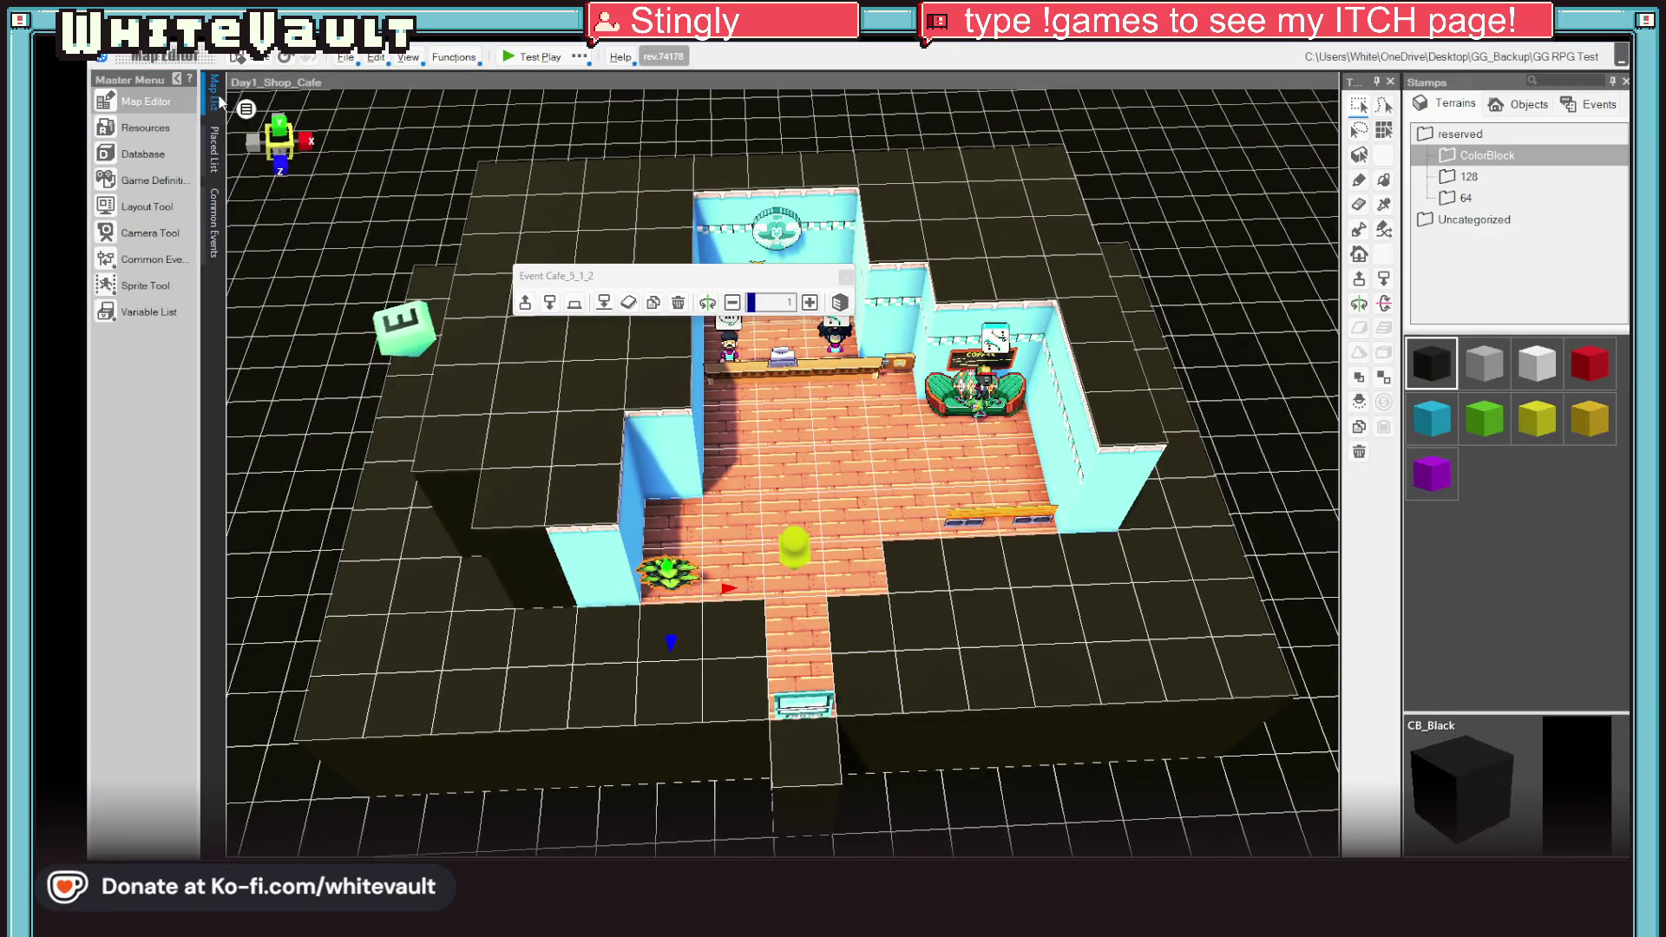
Step: Open the City_2nd map from the Map List
mouse_move(213, 96)
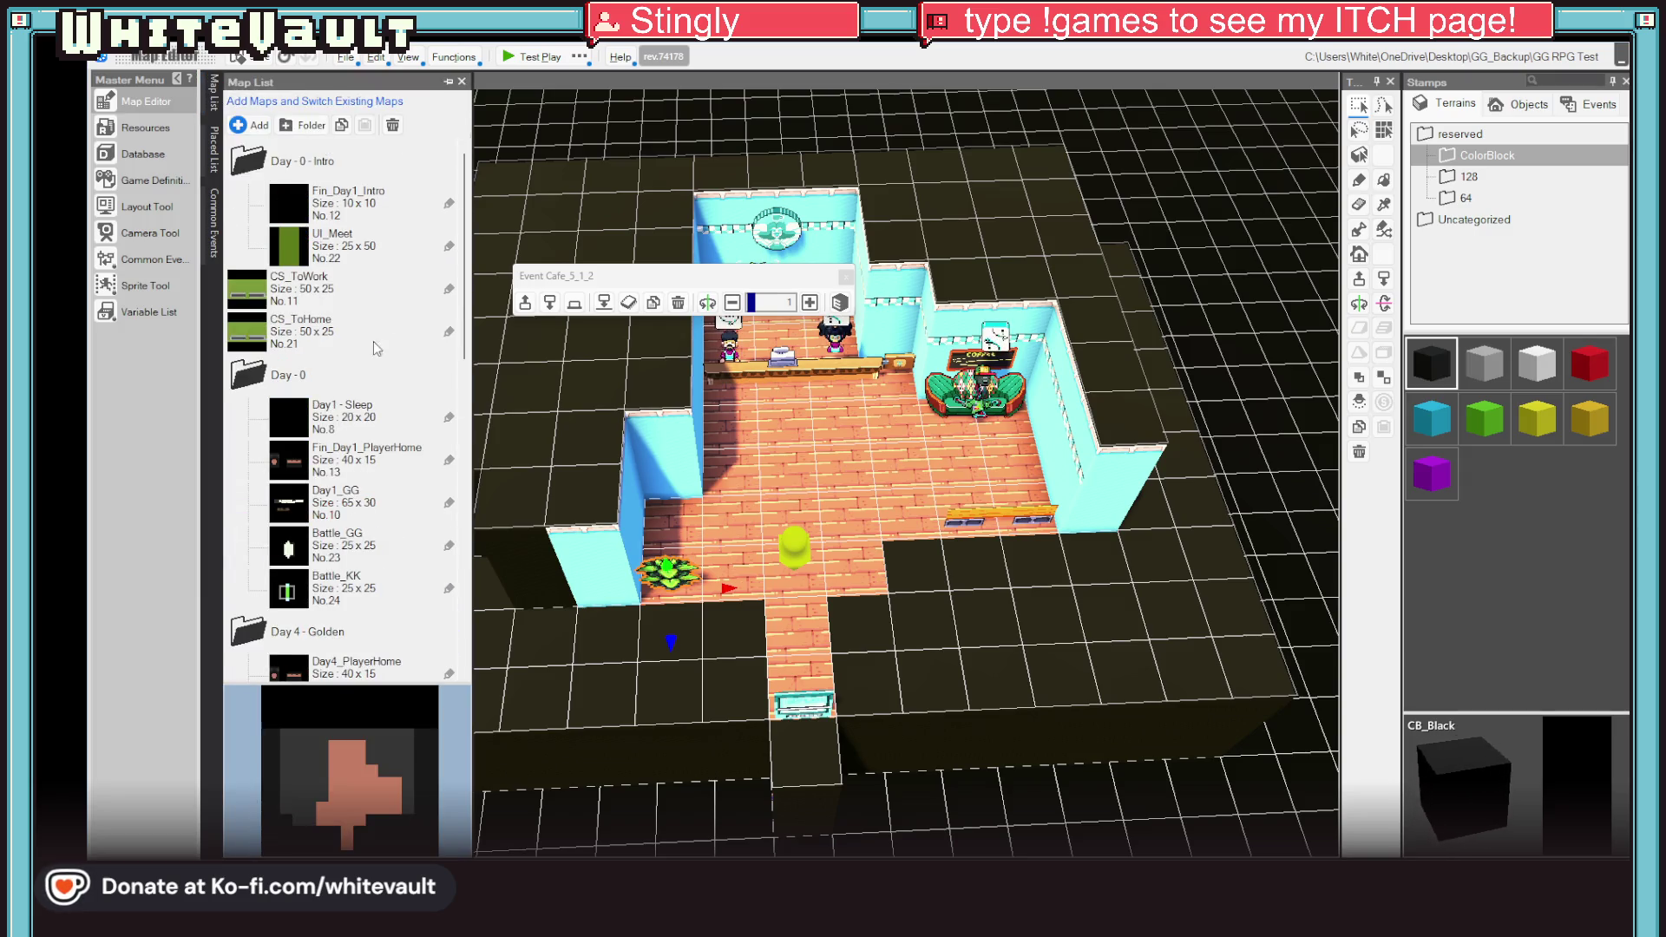
scroll(373, 341, "down", 4)
double_click(375, 394)
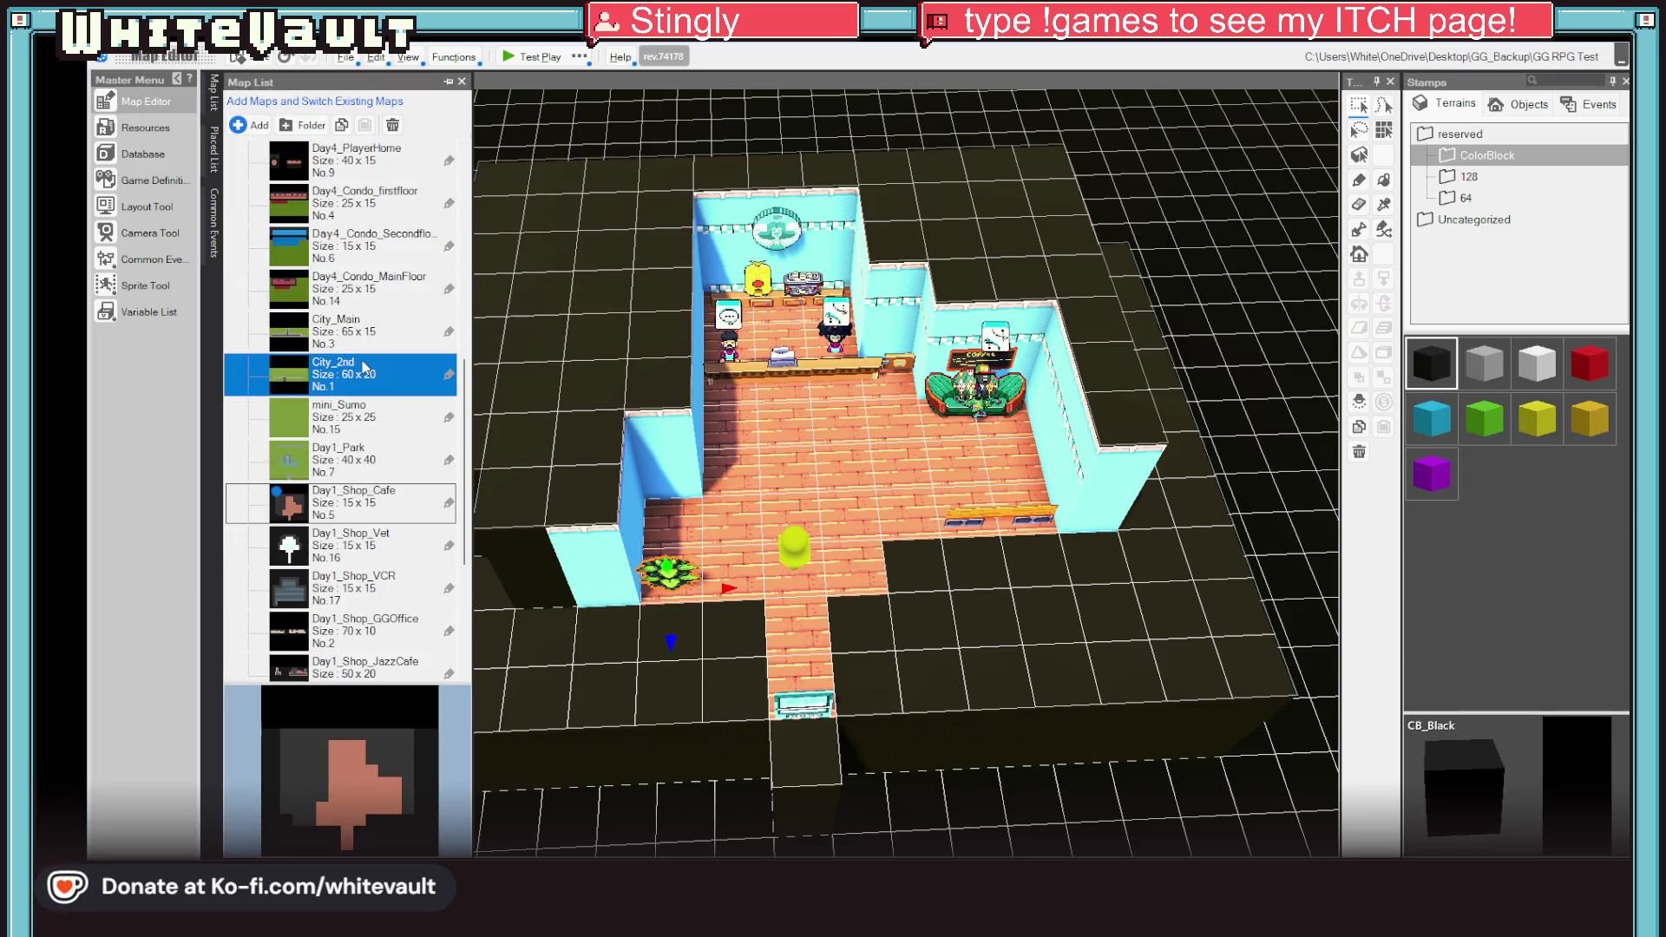
scroll(1024, 484, "up", 3)
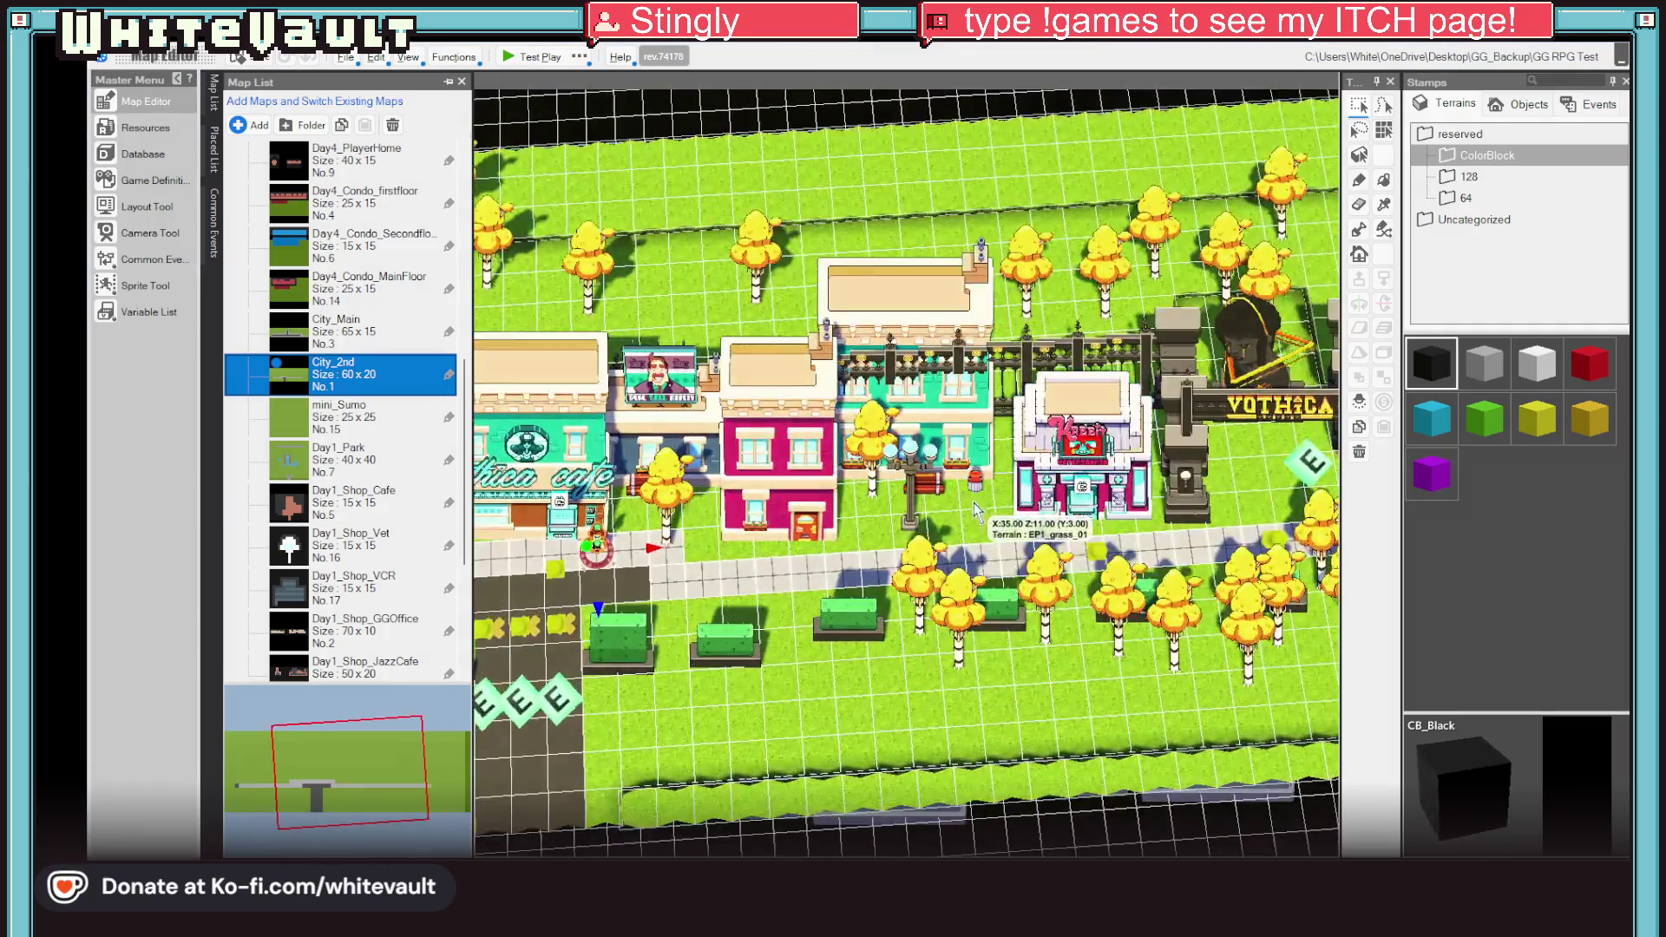
Step: Copy the building event onto the sidewalk beside the cafe and open the copy for editing
left_click(1056, 488)
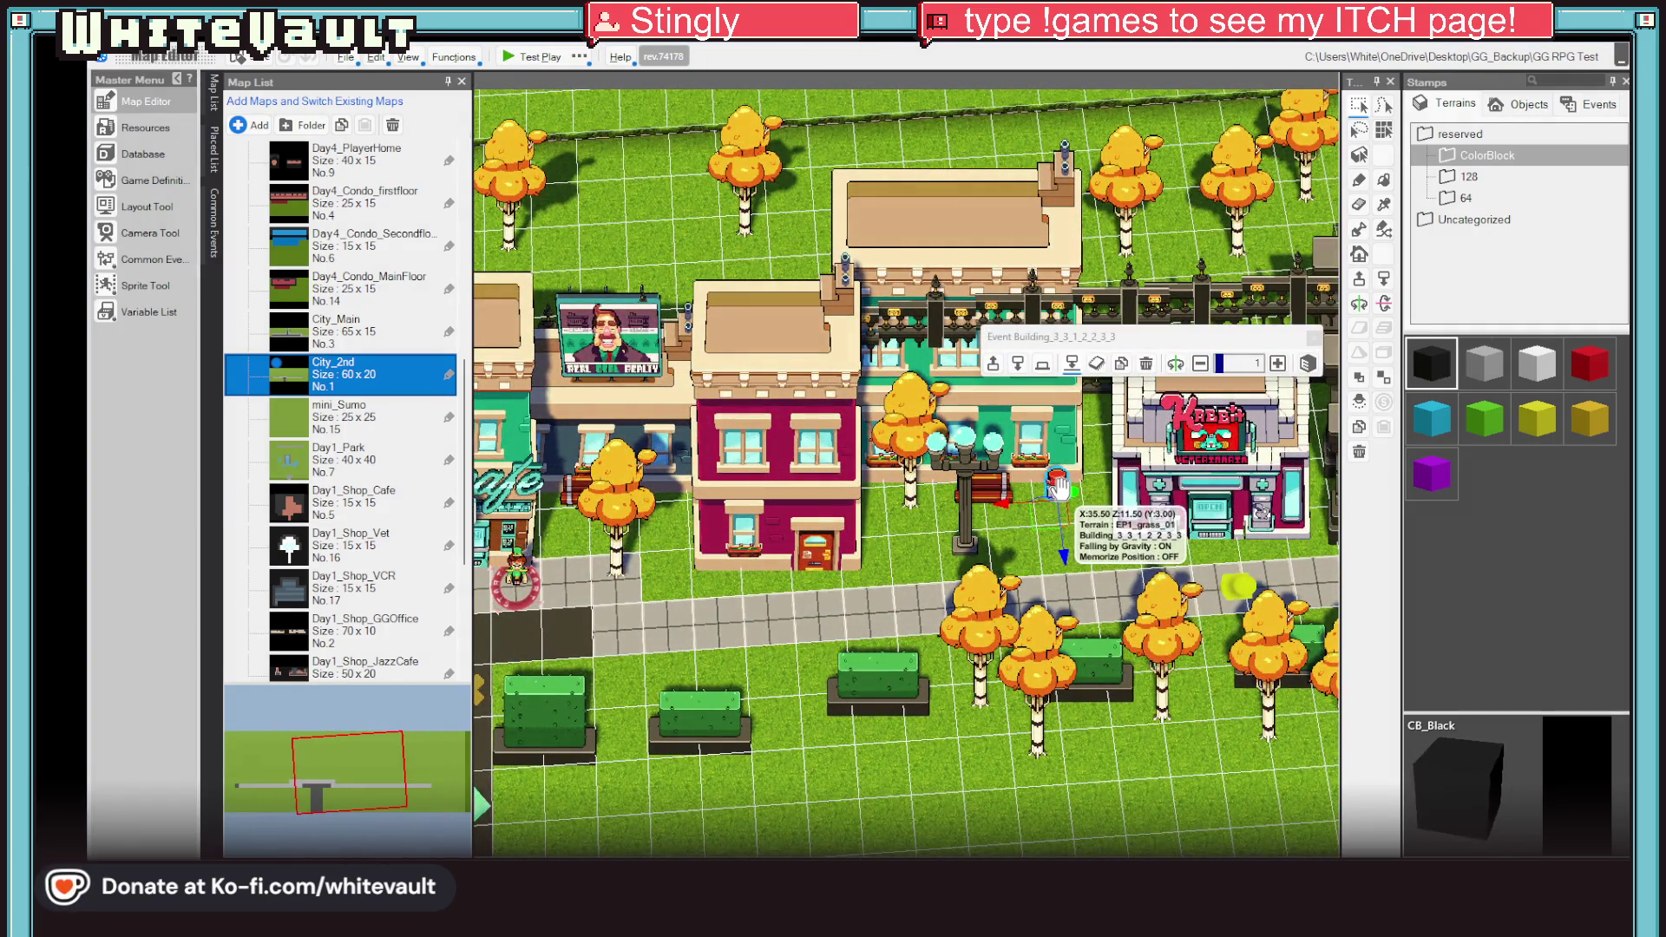
left_click(623, 623)
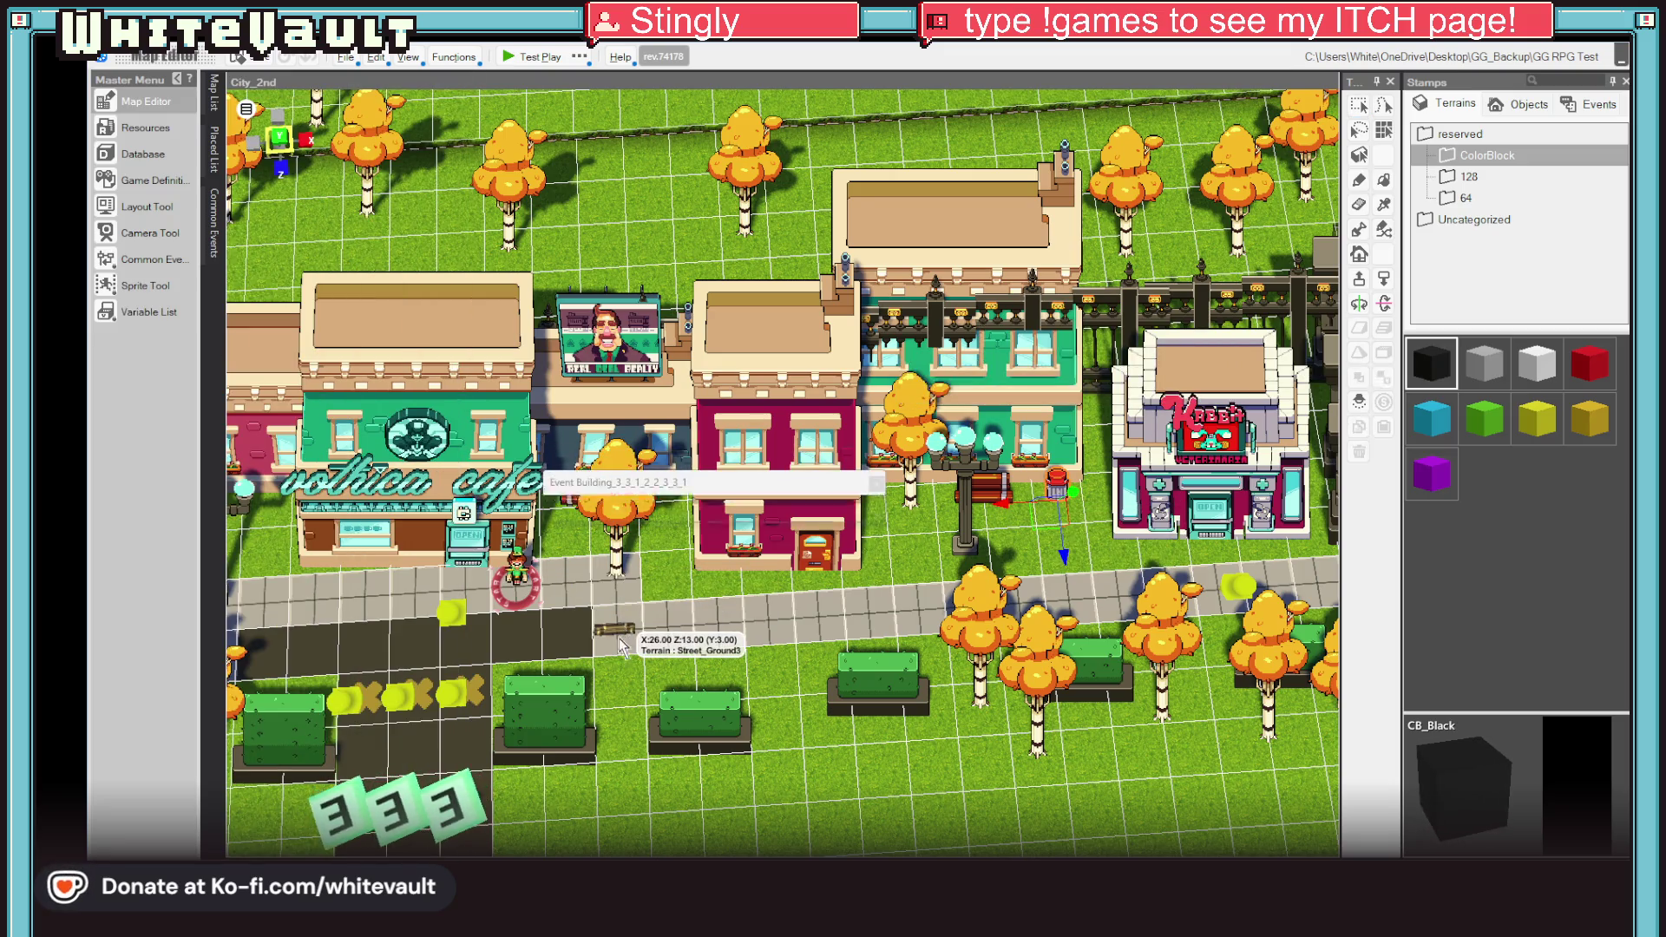
scroll(623, 623, "up", 2)
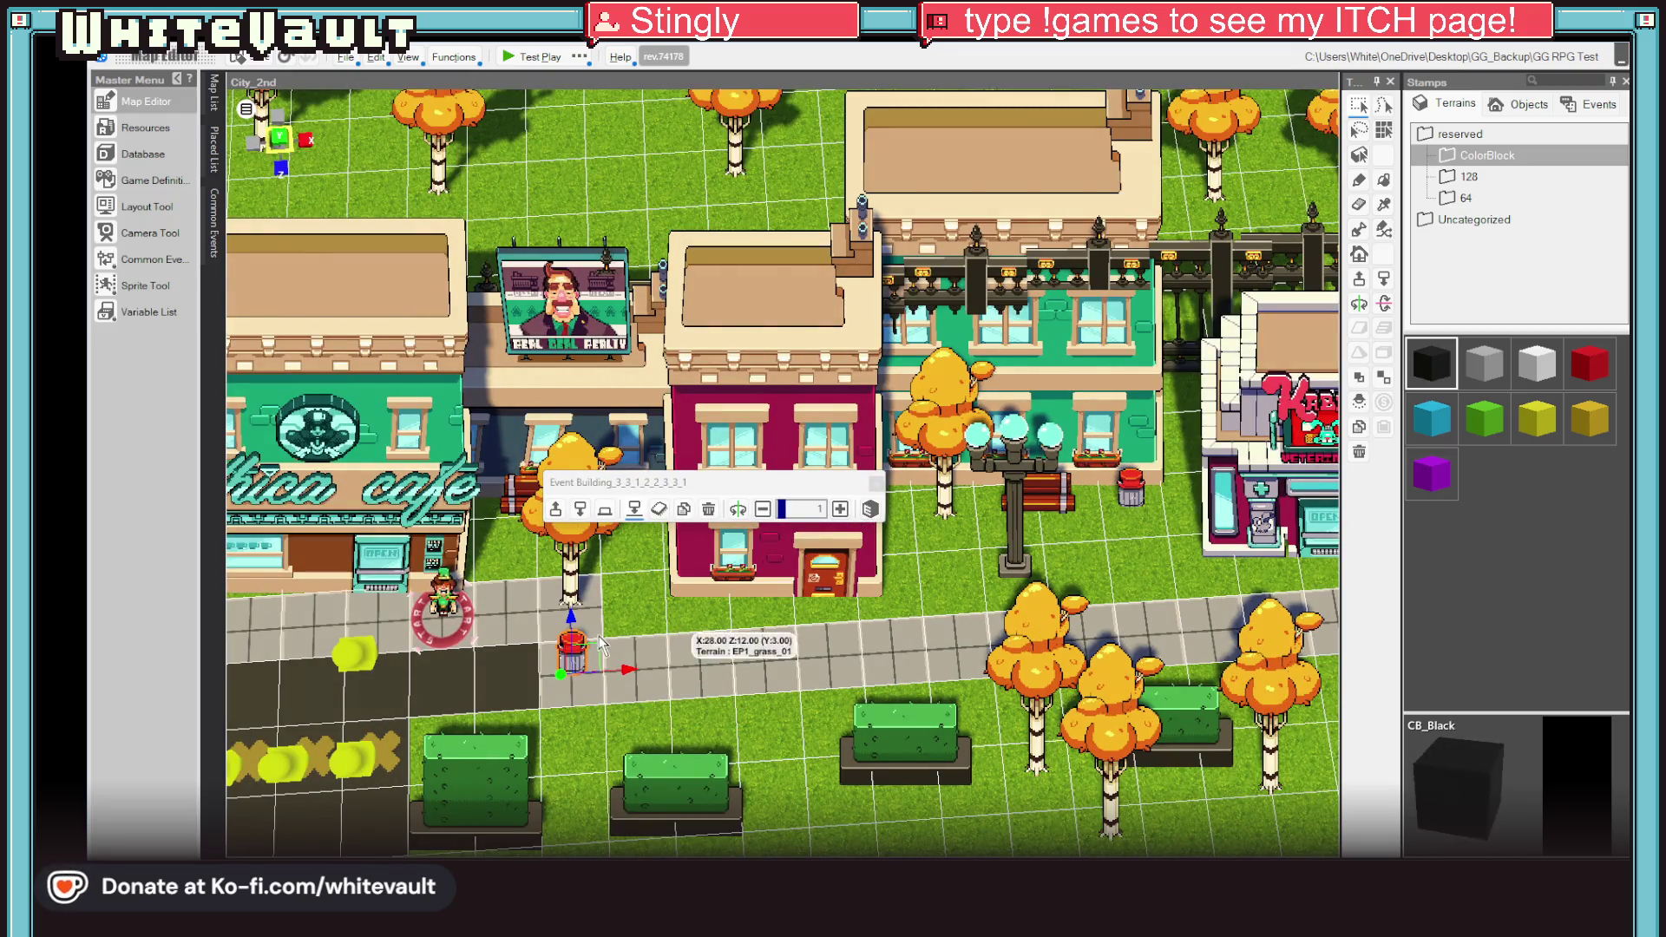
double_click(571, 659)
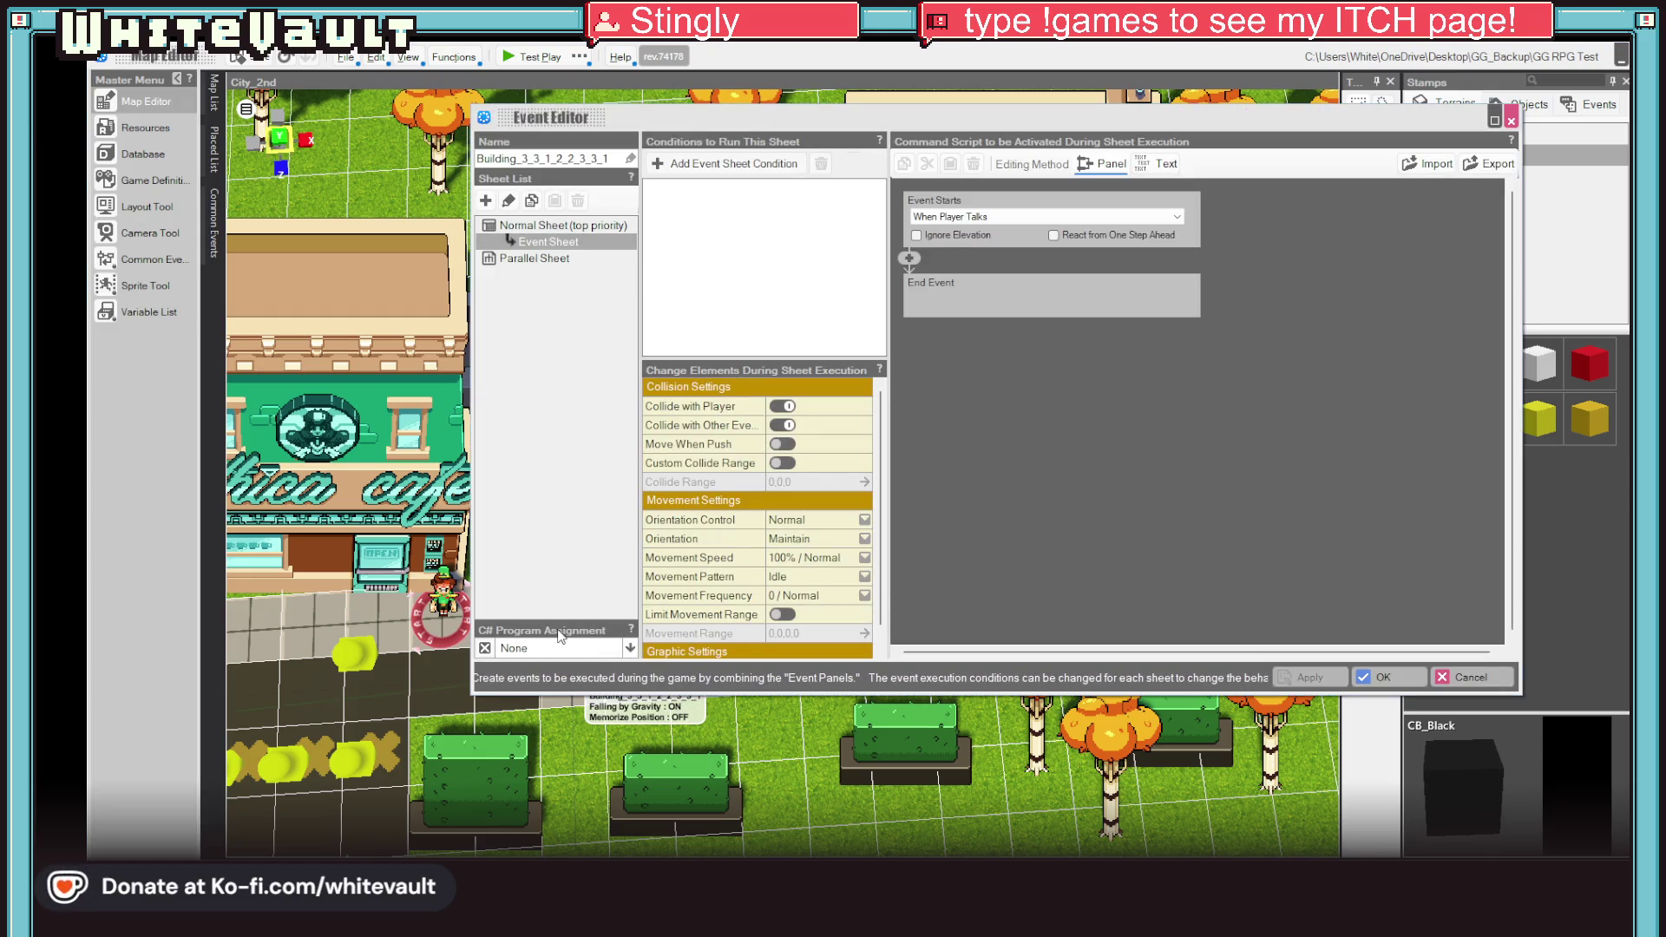
Step: Add a Variable Box Assignment command setting G_WorkState to 0, then apply and close the editor
left_click(909, 258)
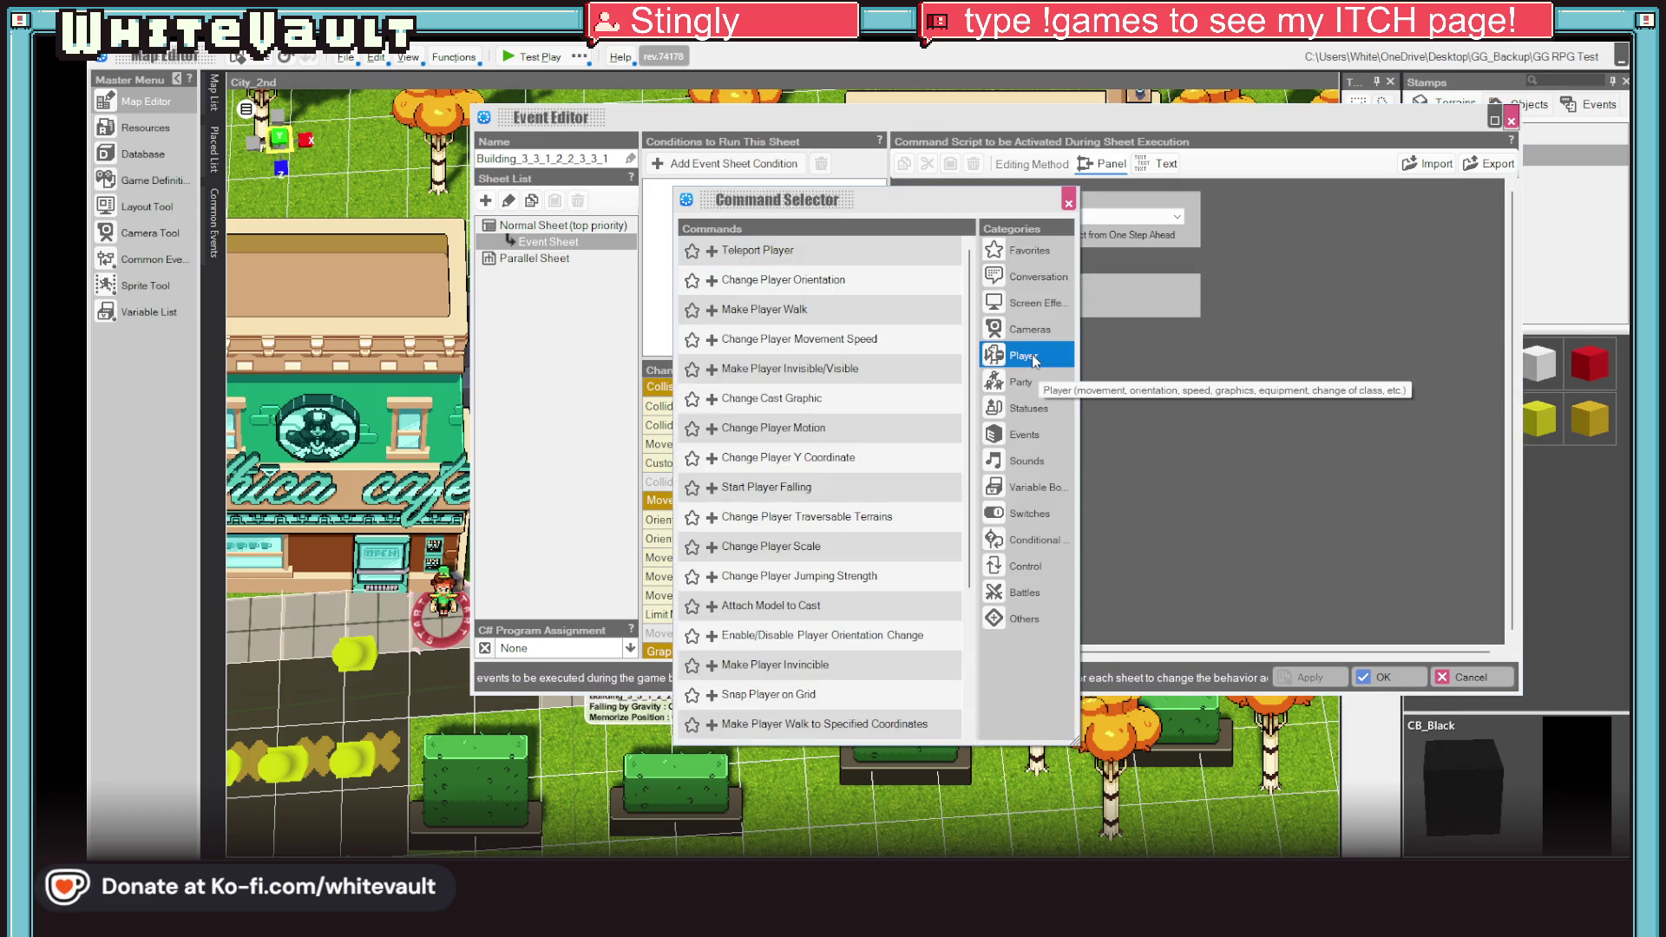
left_click(1036, 533)
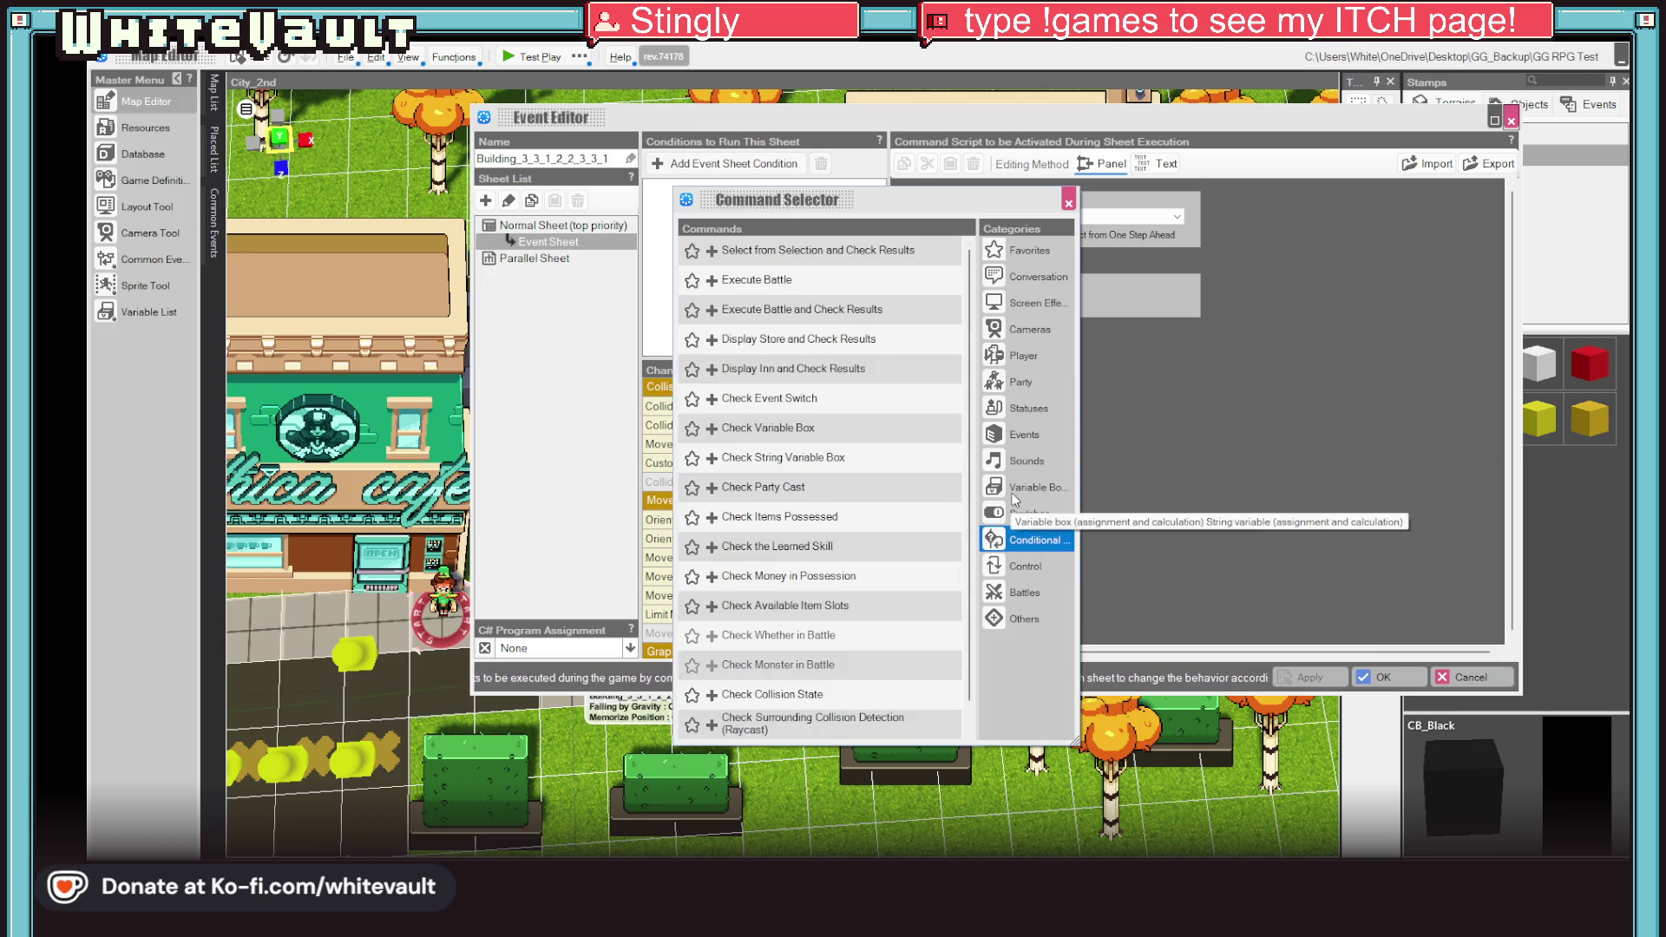
left_click(1033, 486)
left_click(820, 250)
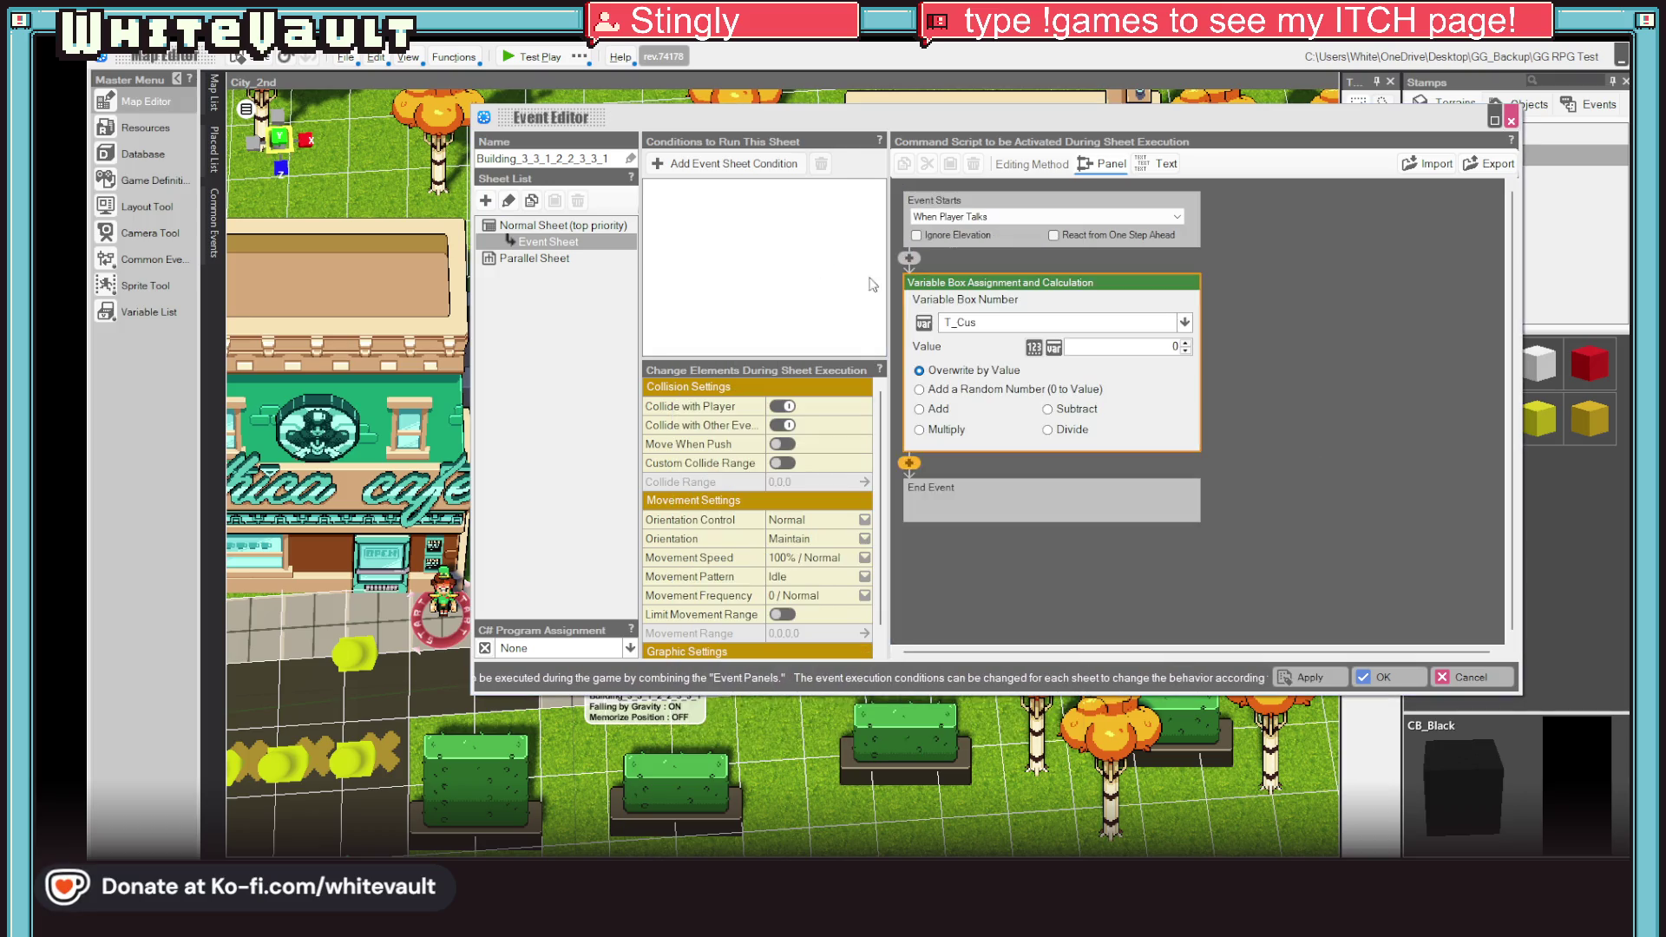
left_click(1074, 321)
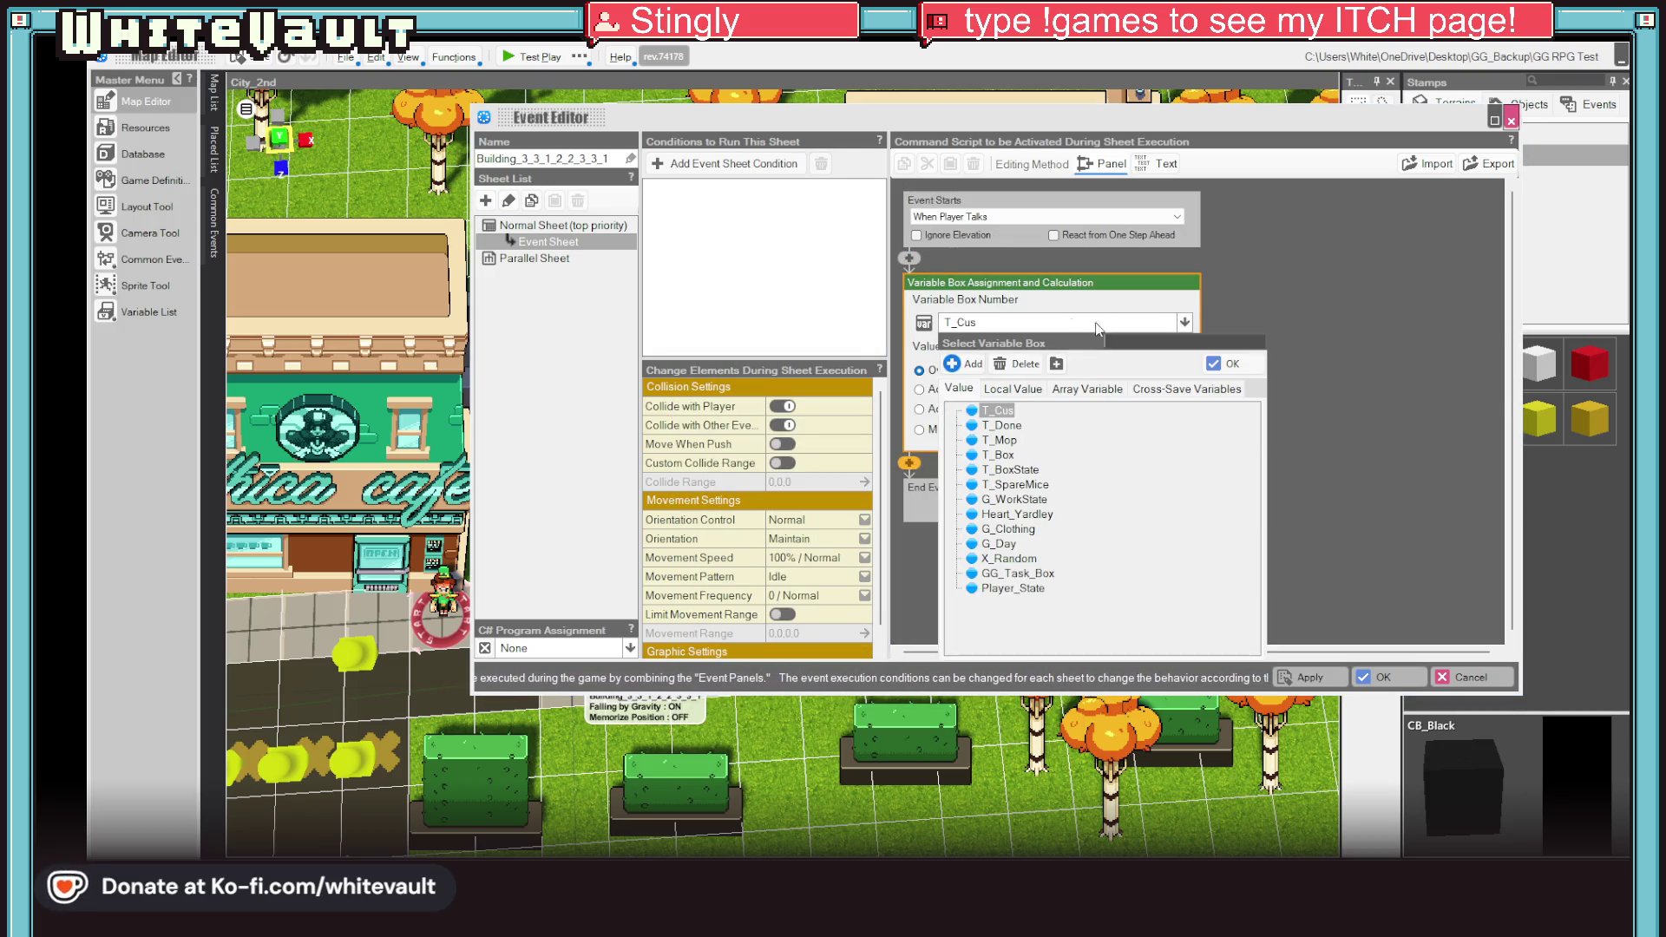
left_click(1032, 501)
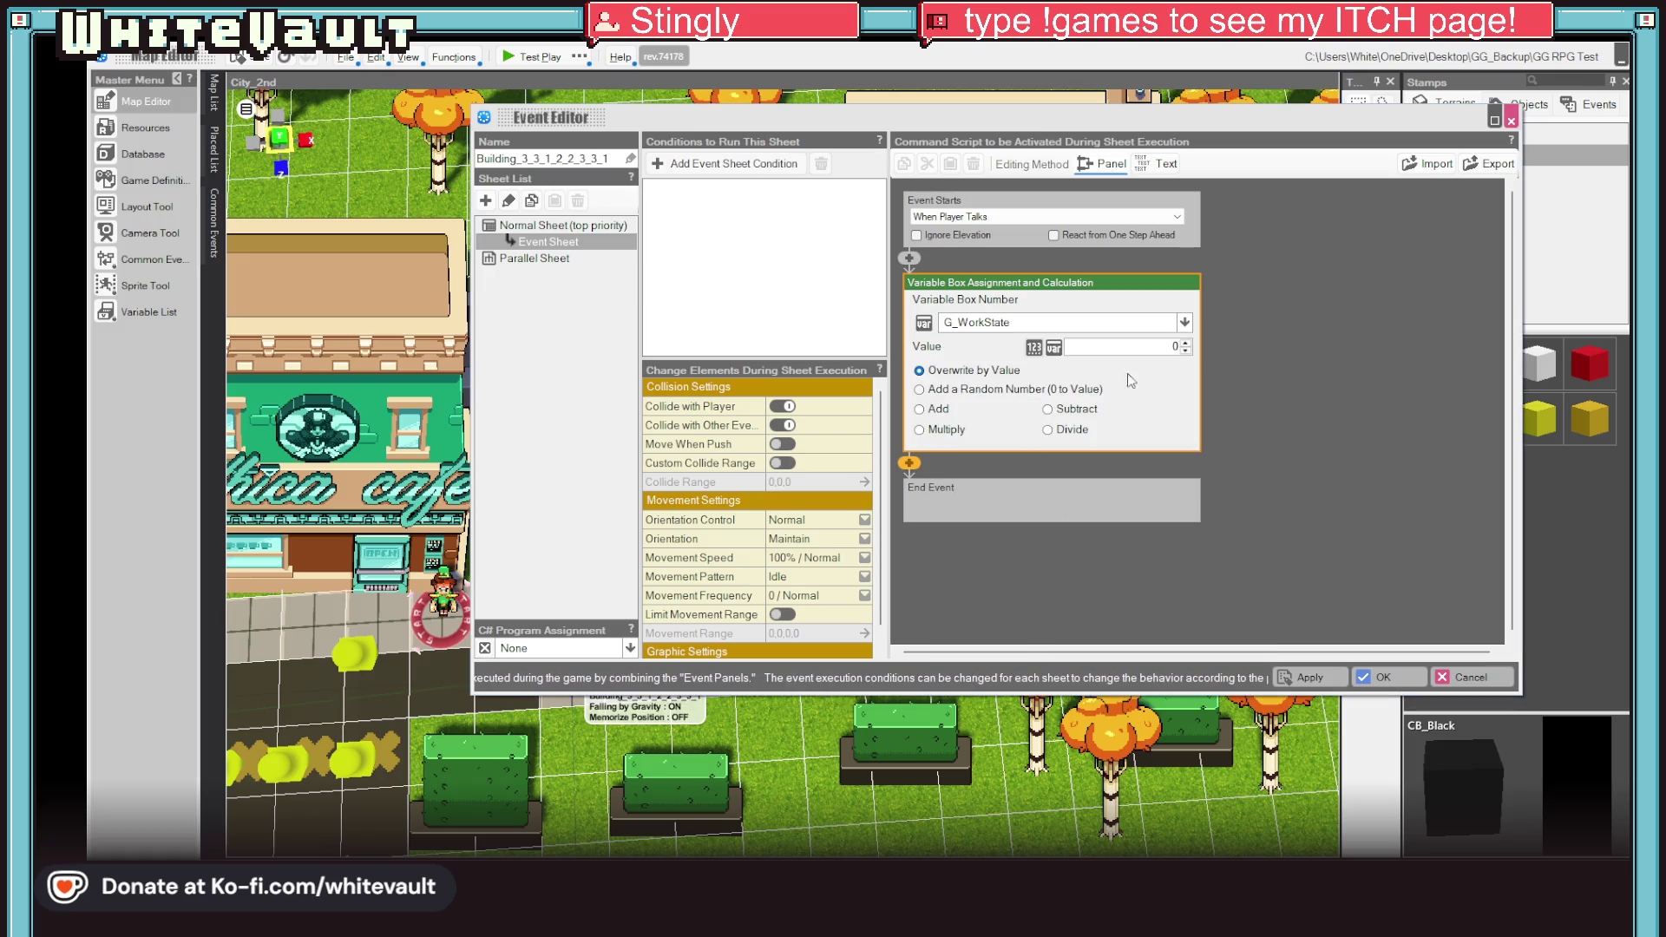
left_click(1326, 416)
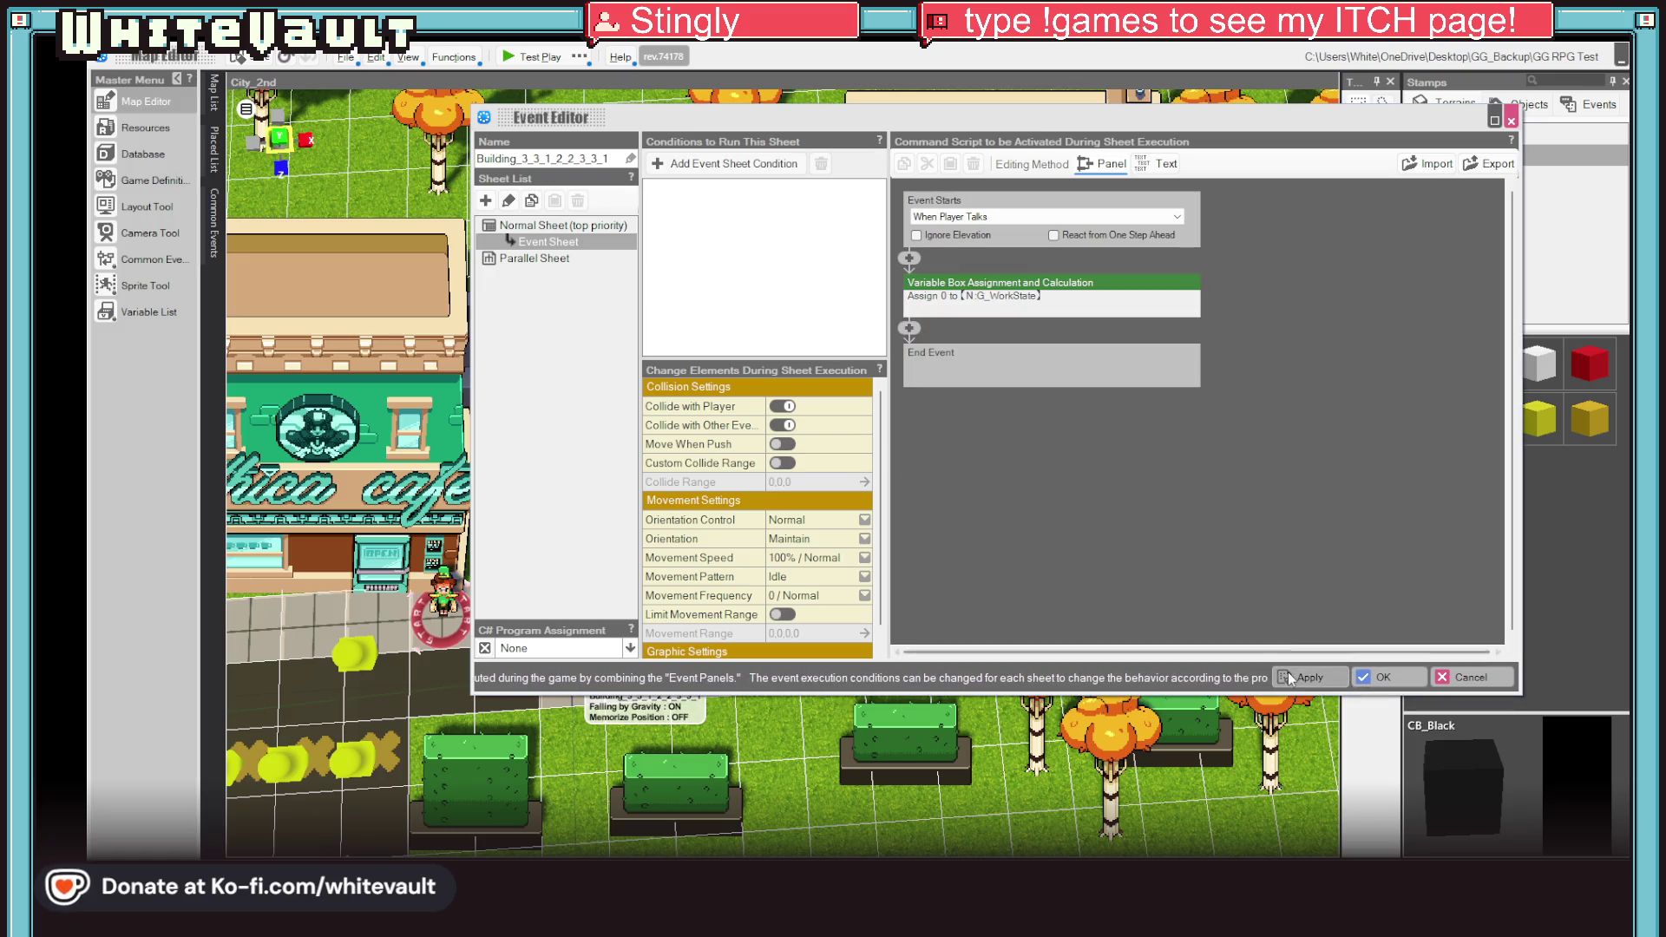
left_click(1383, 676)
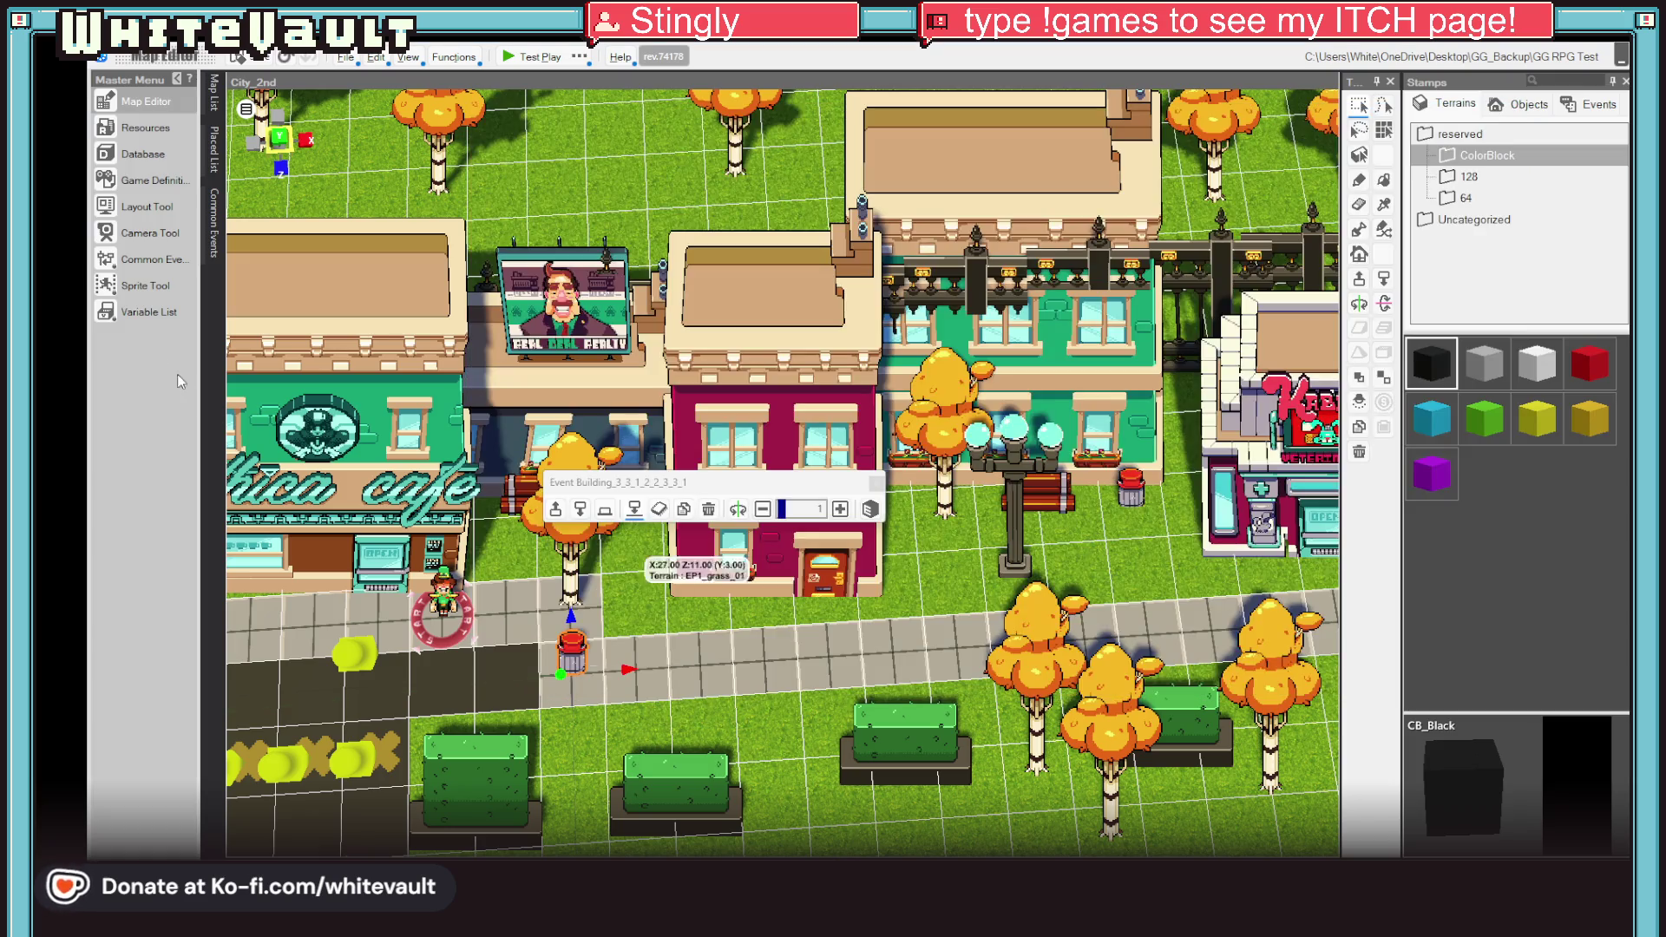
left_click(149, 320)
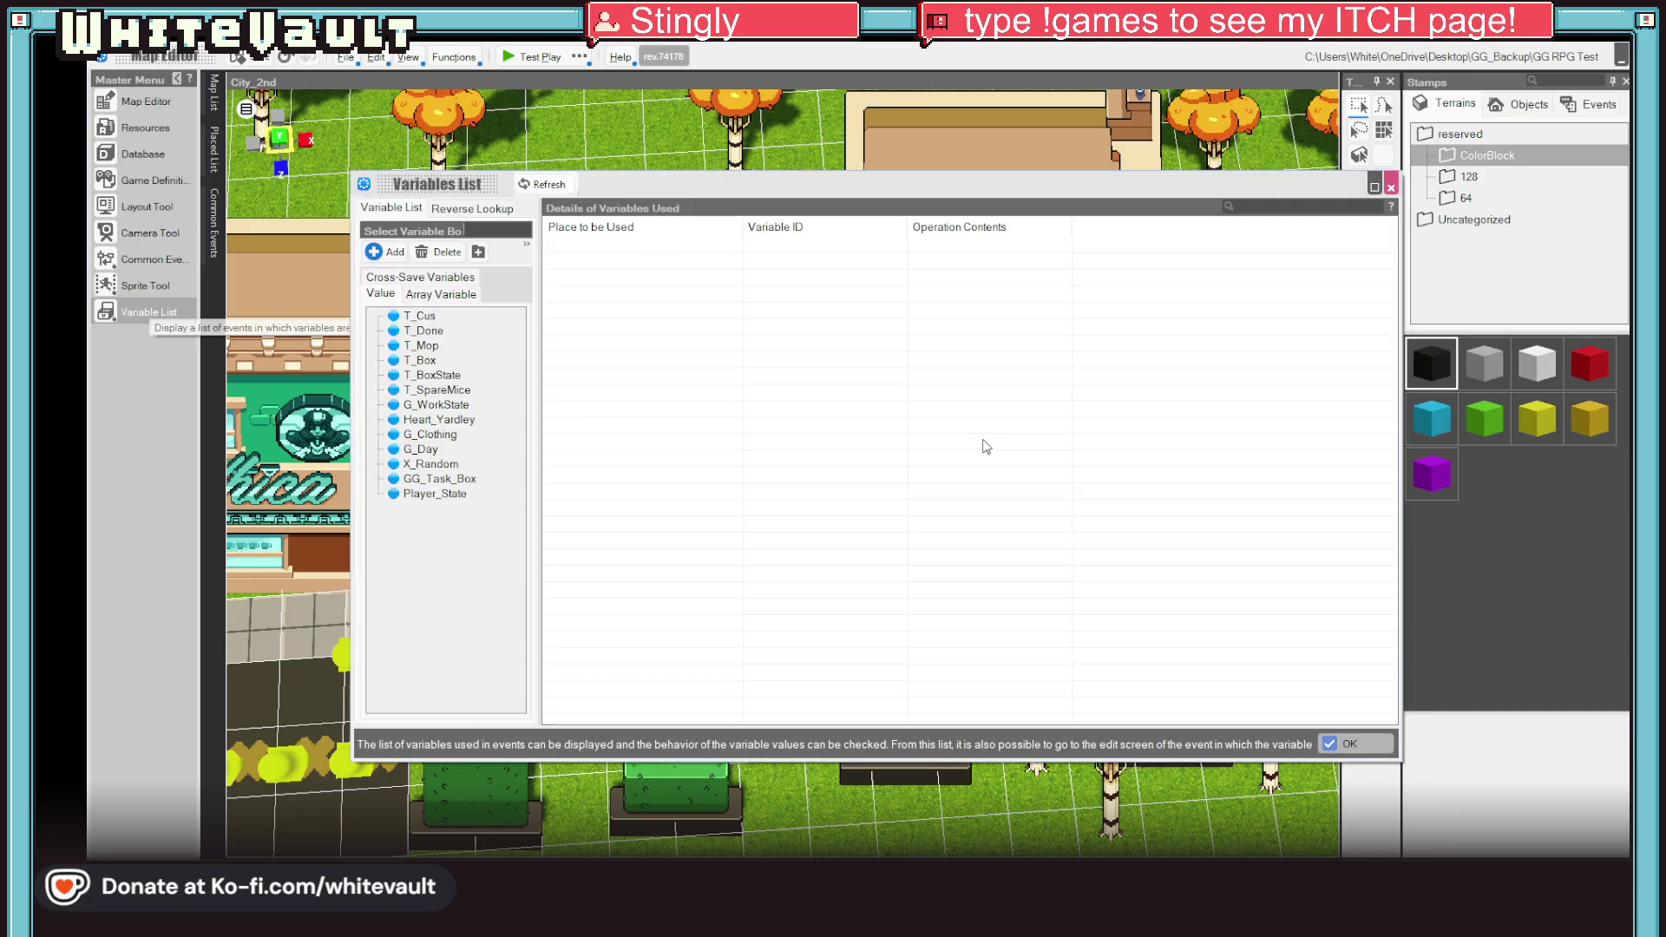
left_click(428, 436)
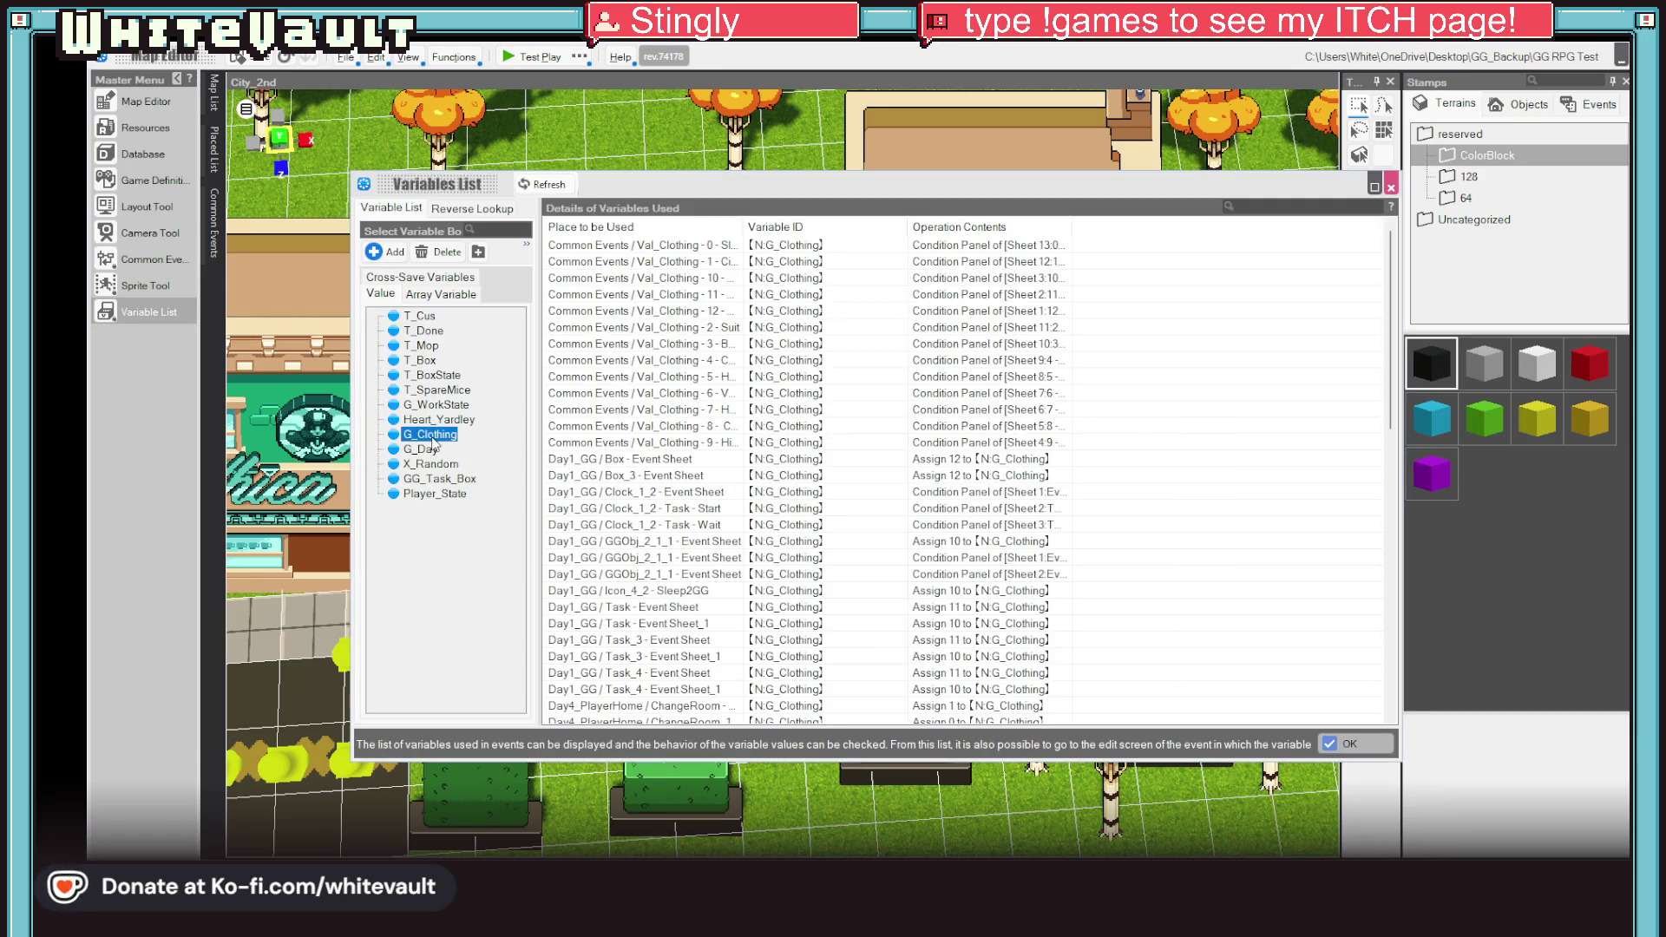
left_click(1350, 743)
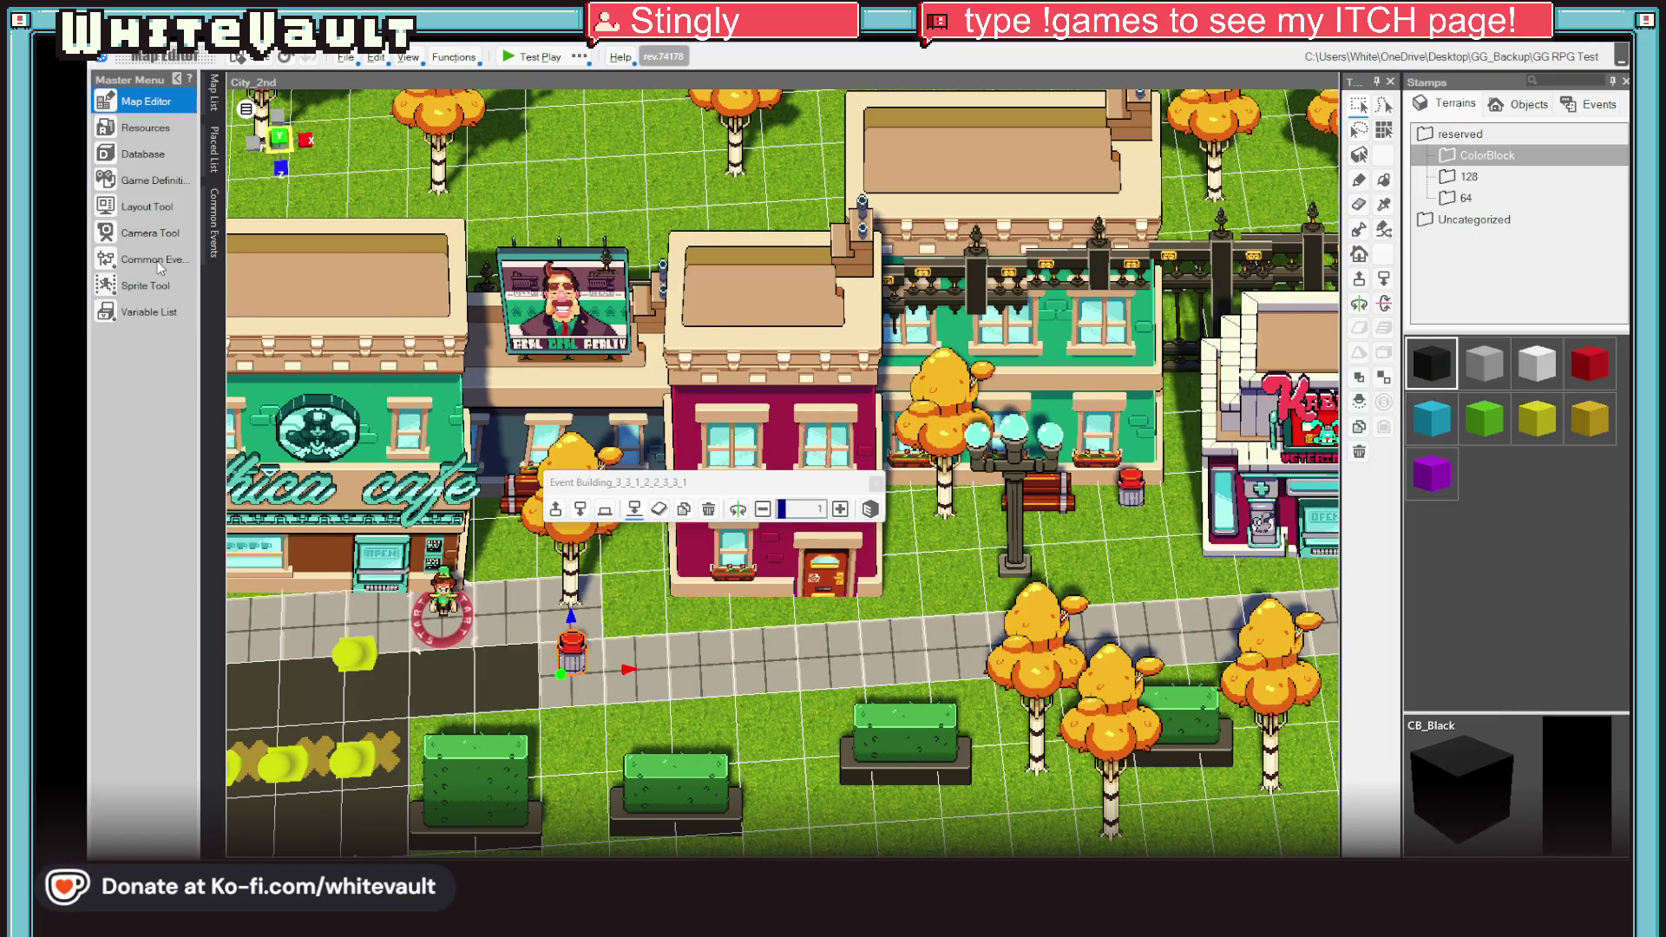
left_click(157, 260)
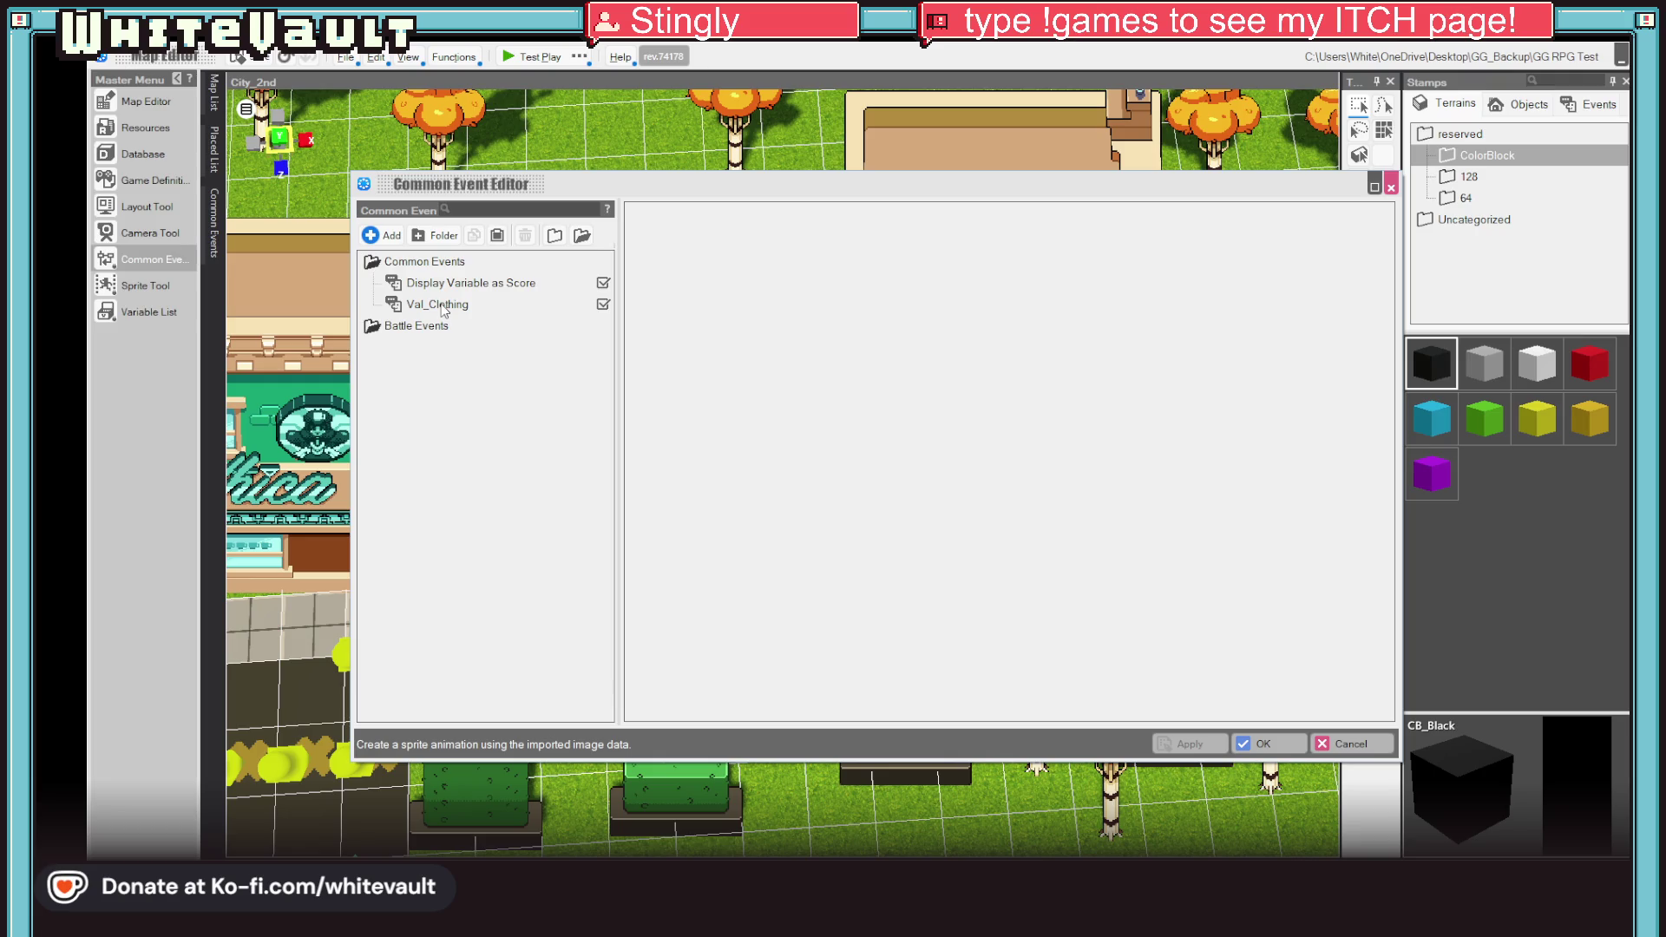
left_click(441, 305)
left_click(708, 378)
left_click(1351, 744)
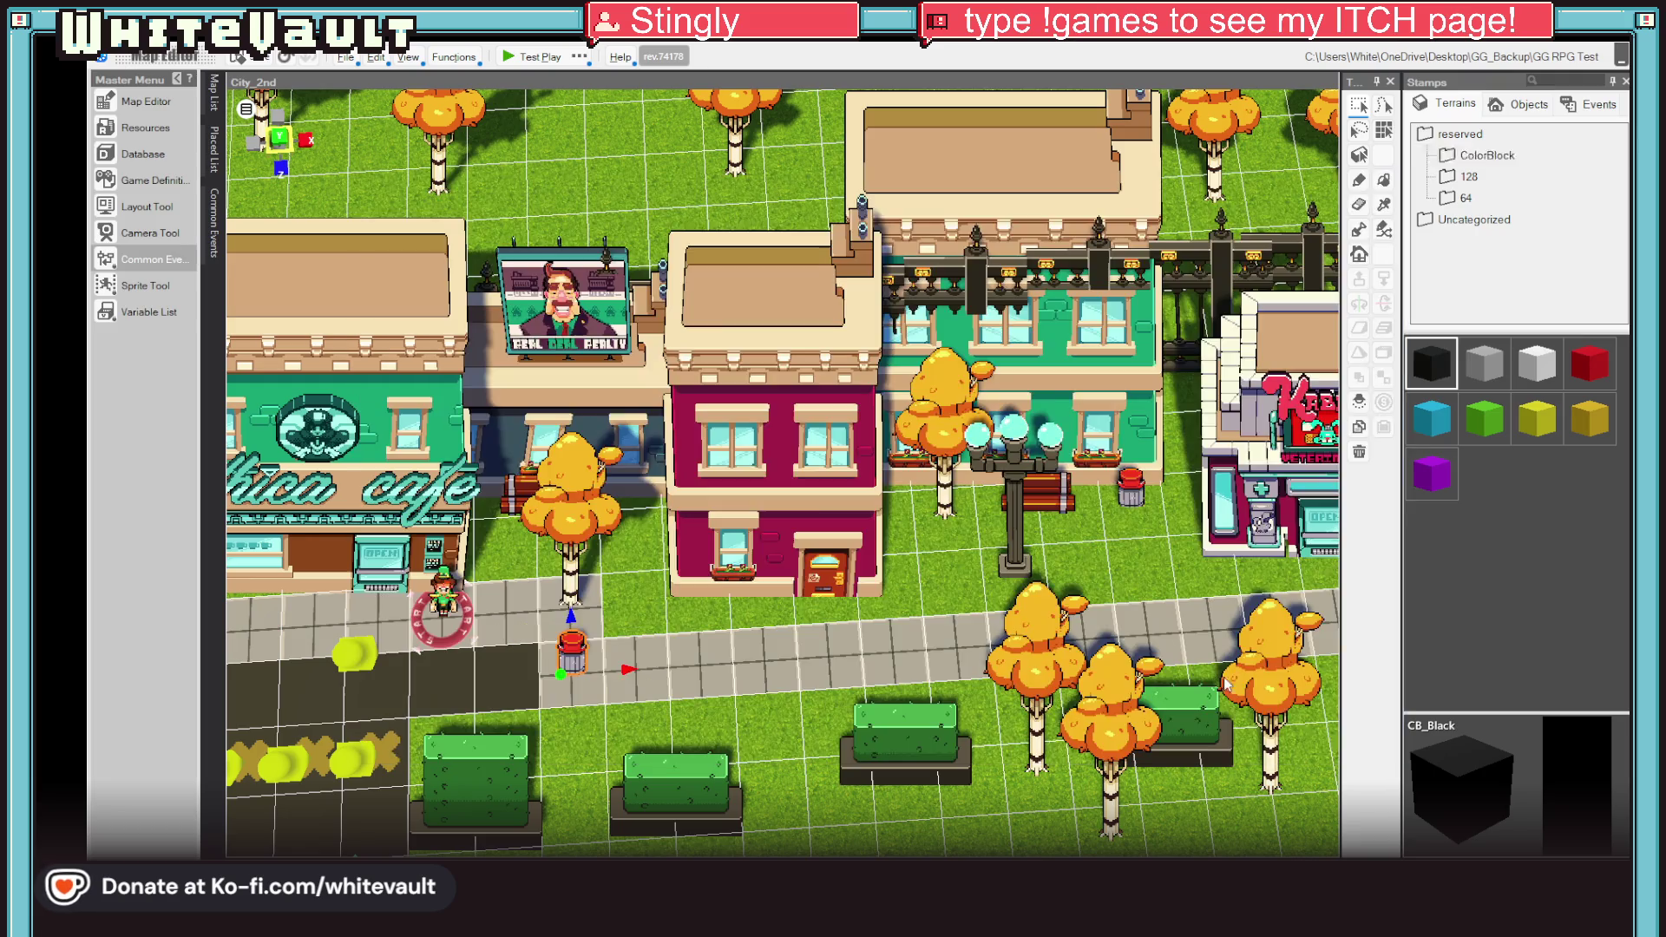
Step: Change the sidewalk event's assignment to set G_Clothing to 4 and save the event
double_click(571, 653)
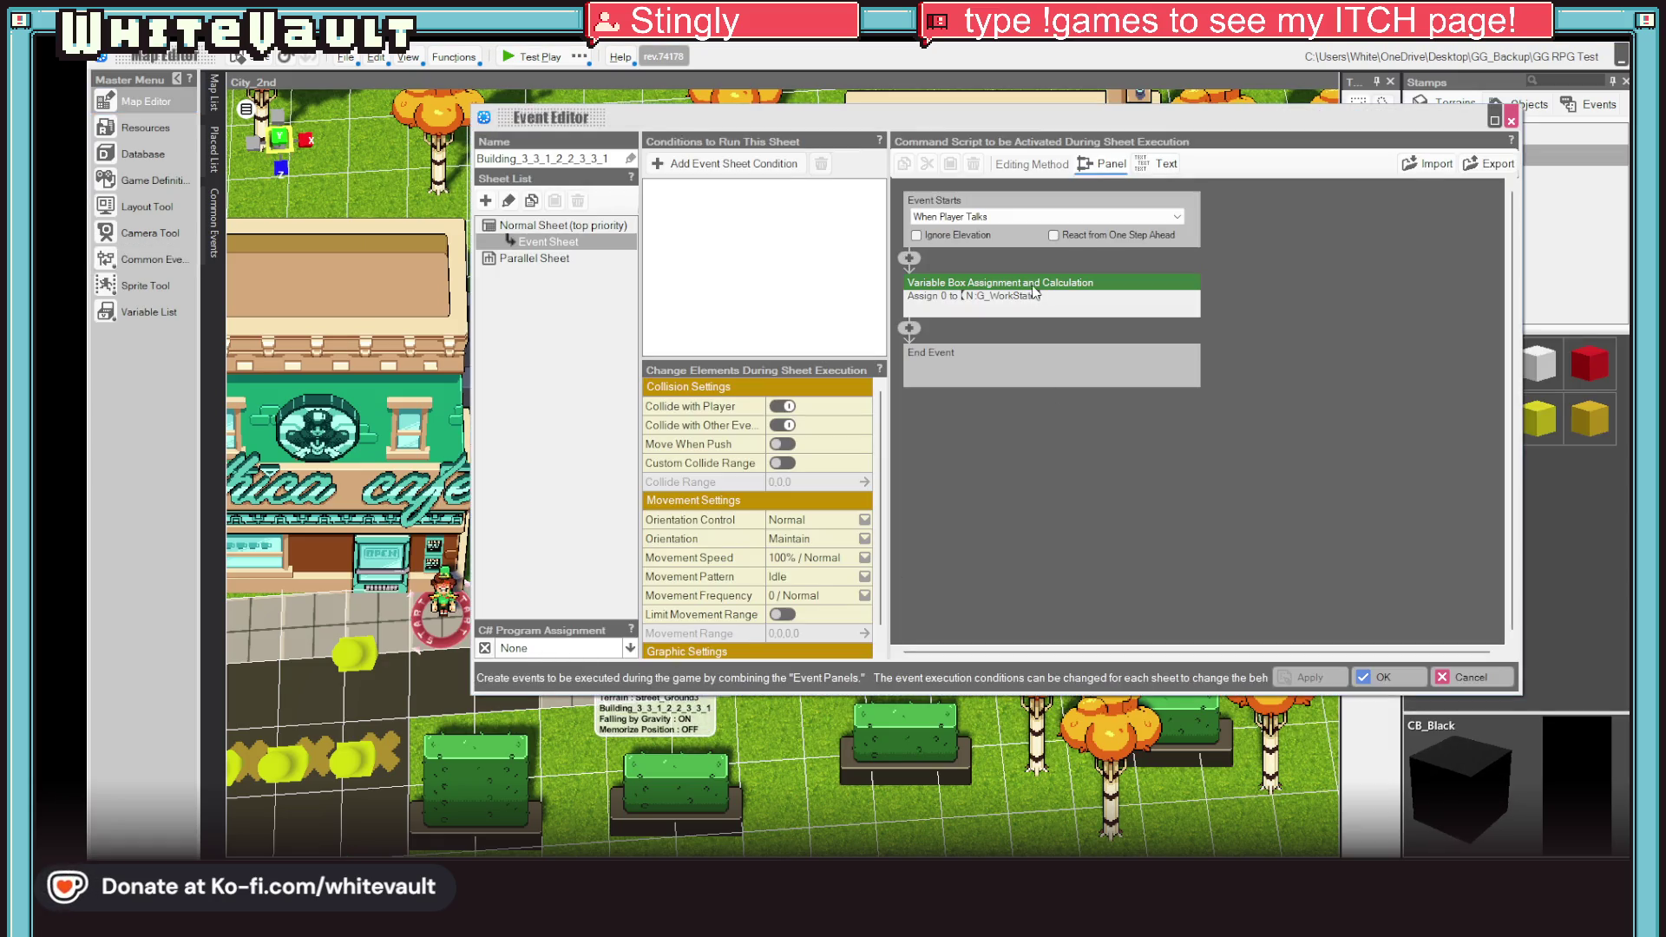
left_click(969, 283)
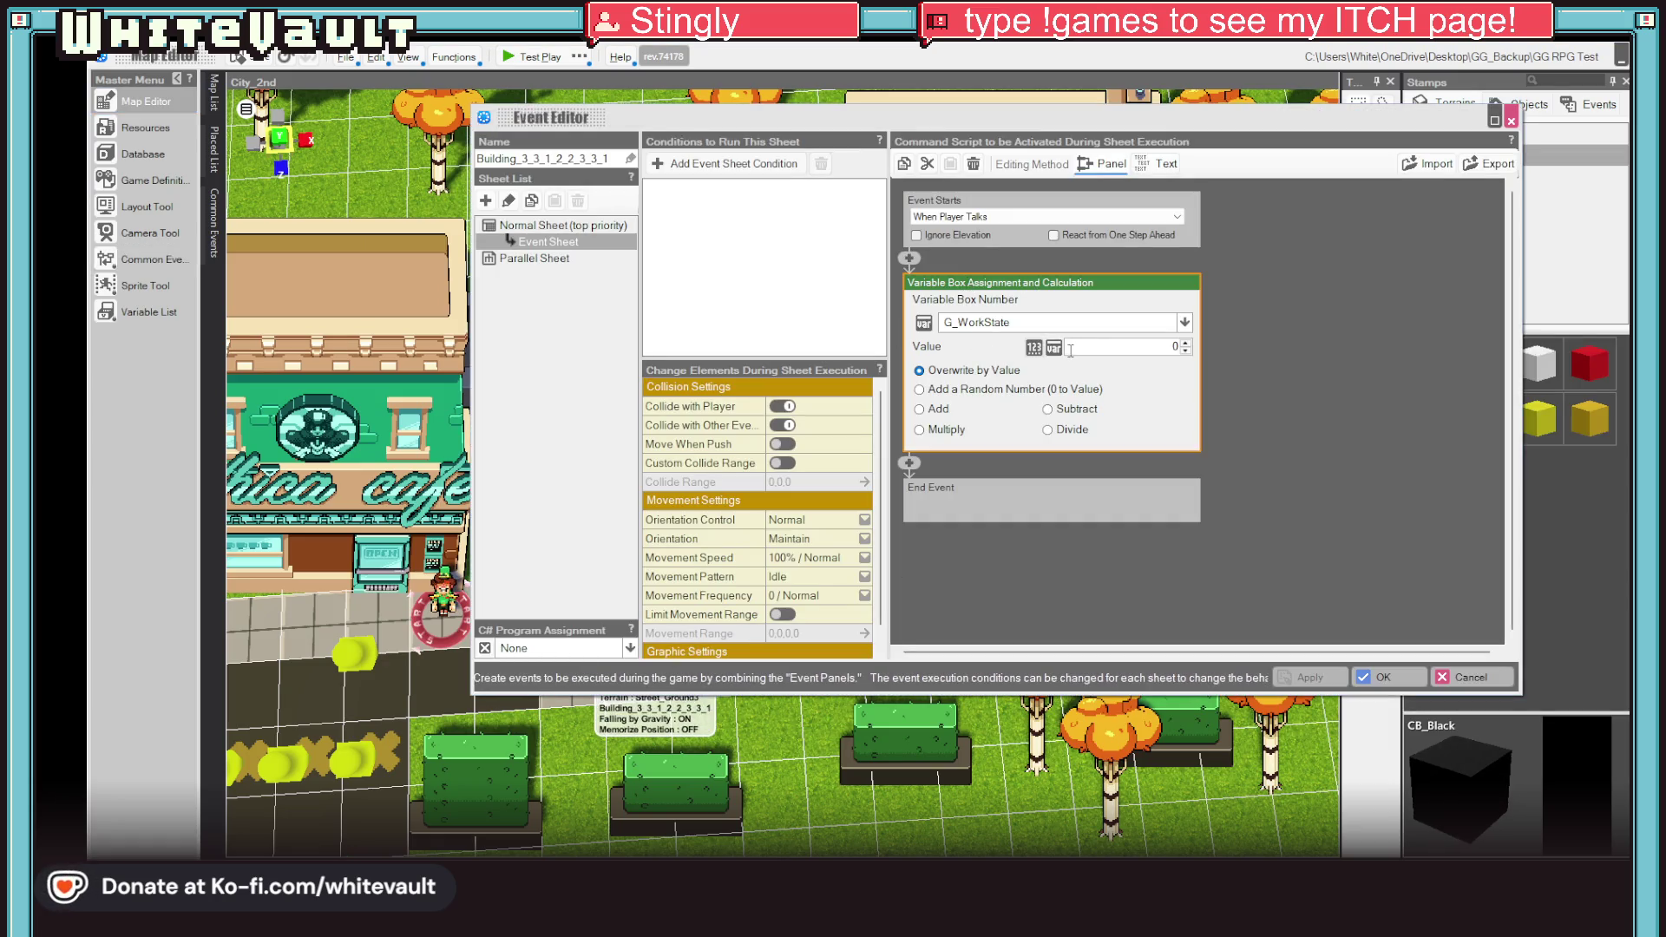
left_click(1123, 348)
type("4")
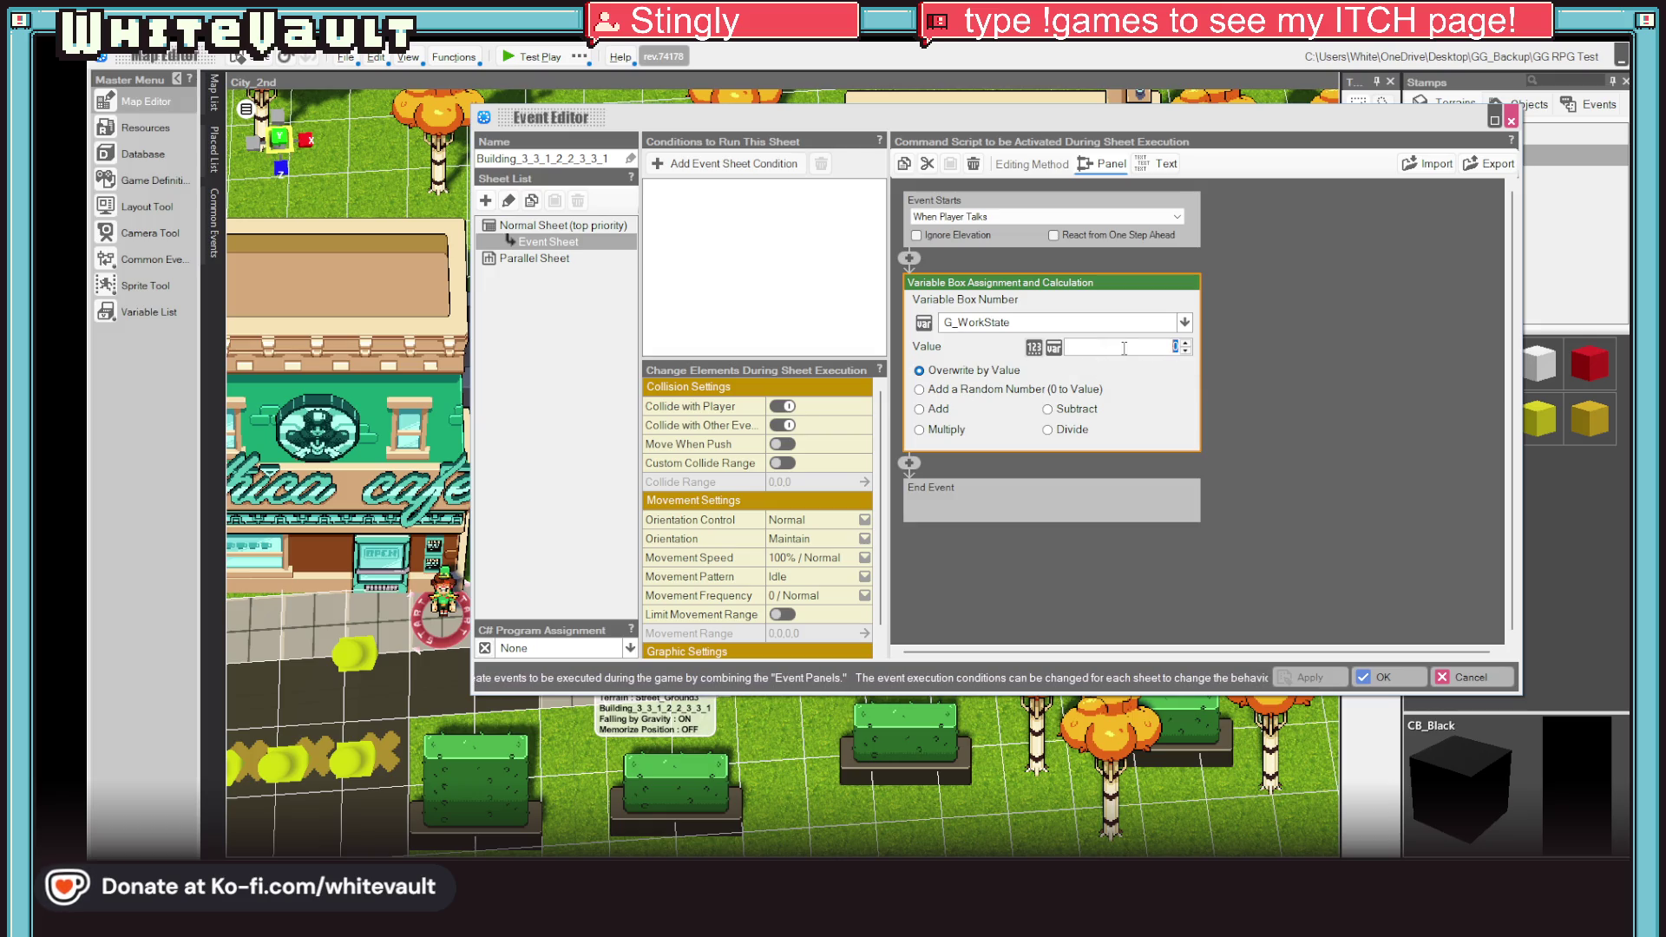
left_click(1136, 323)
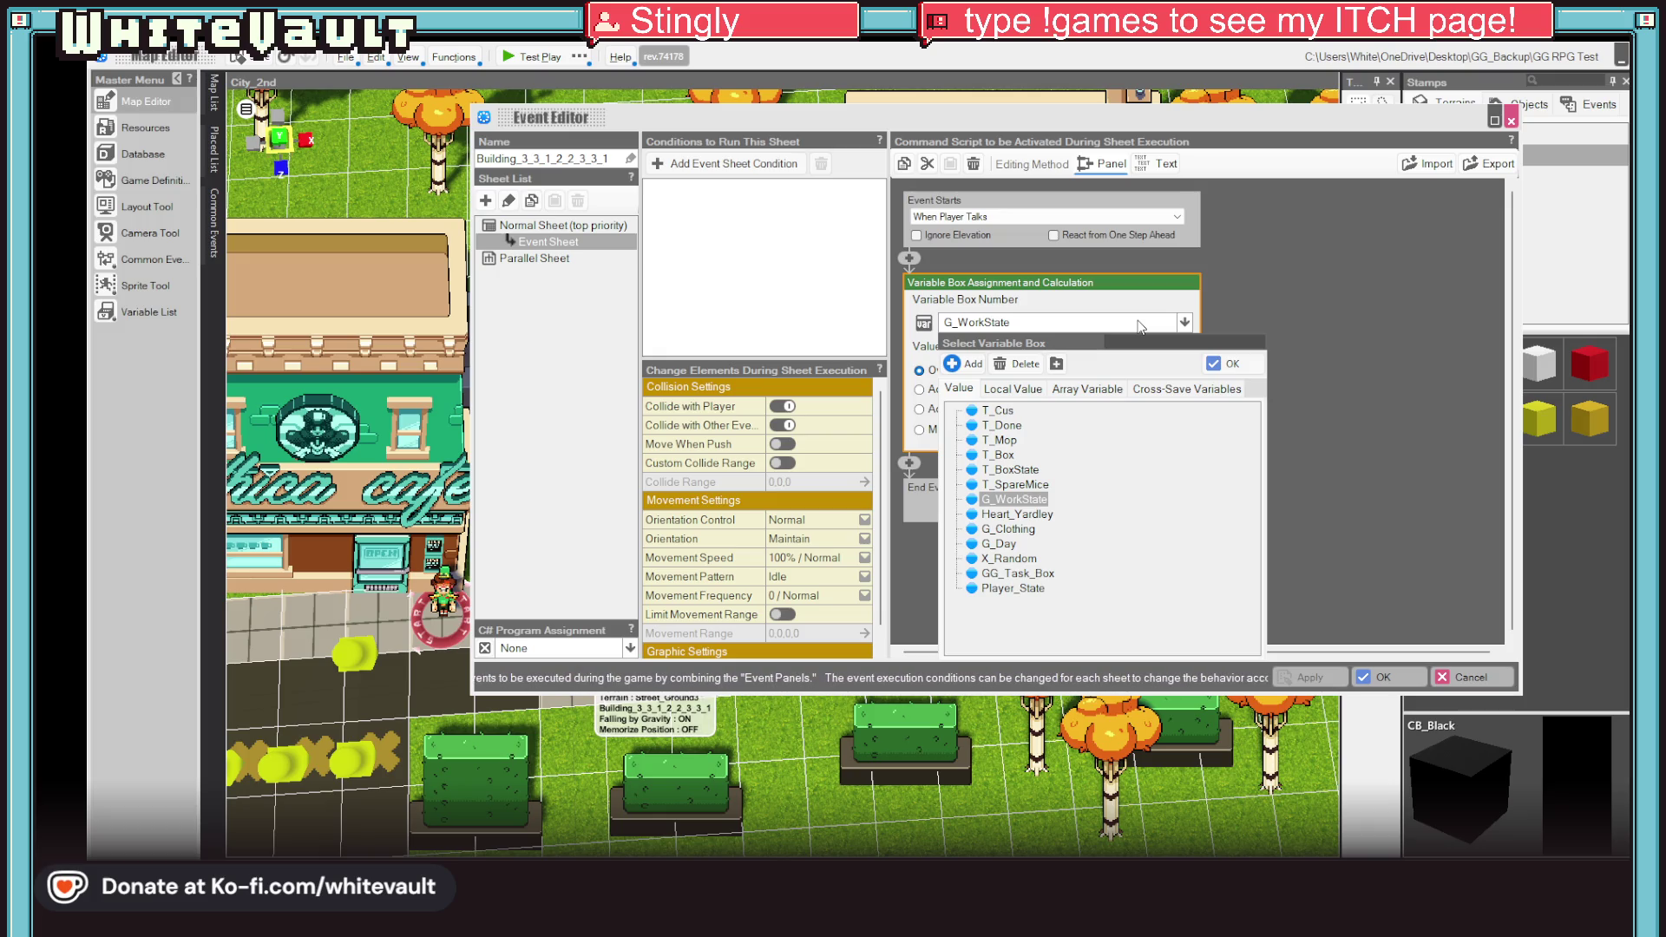
left_click(1000, 529)
double_click(999, 529)
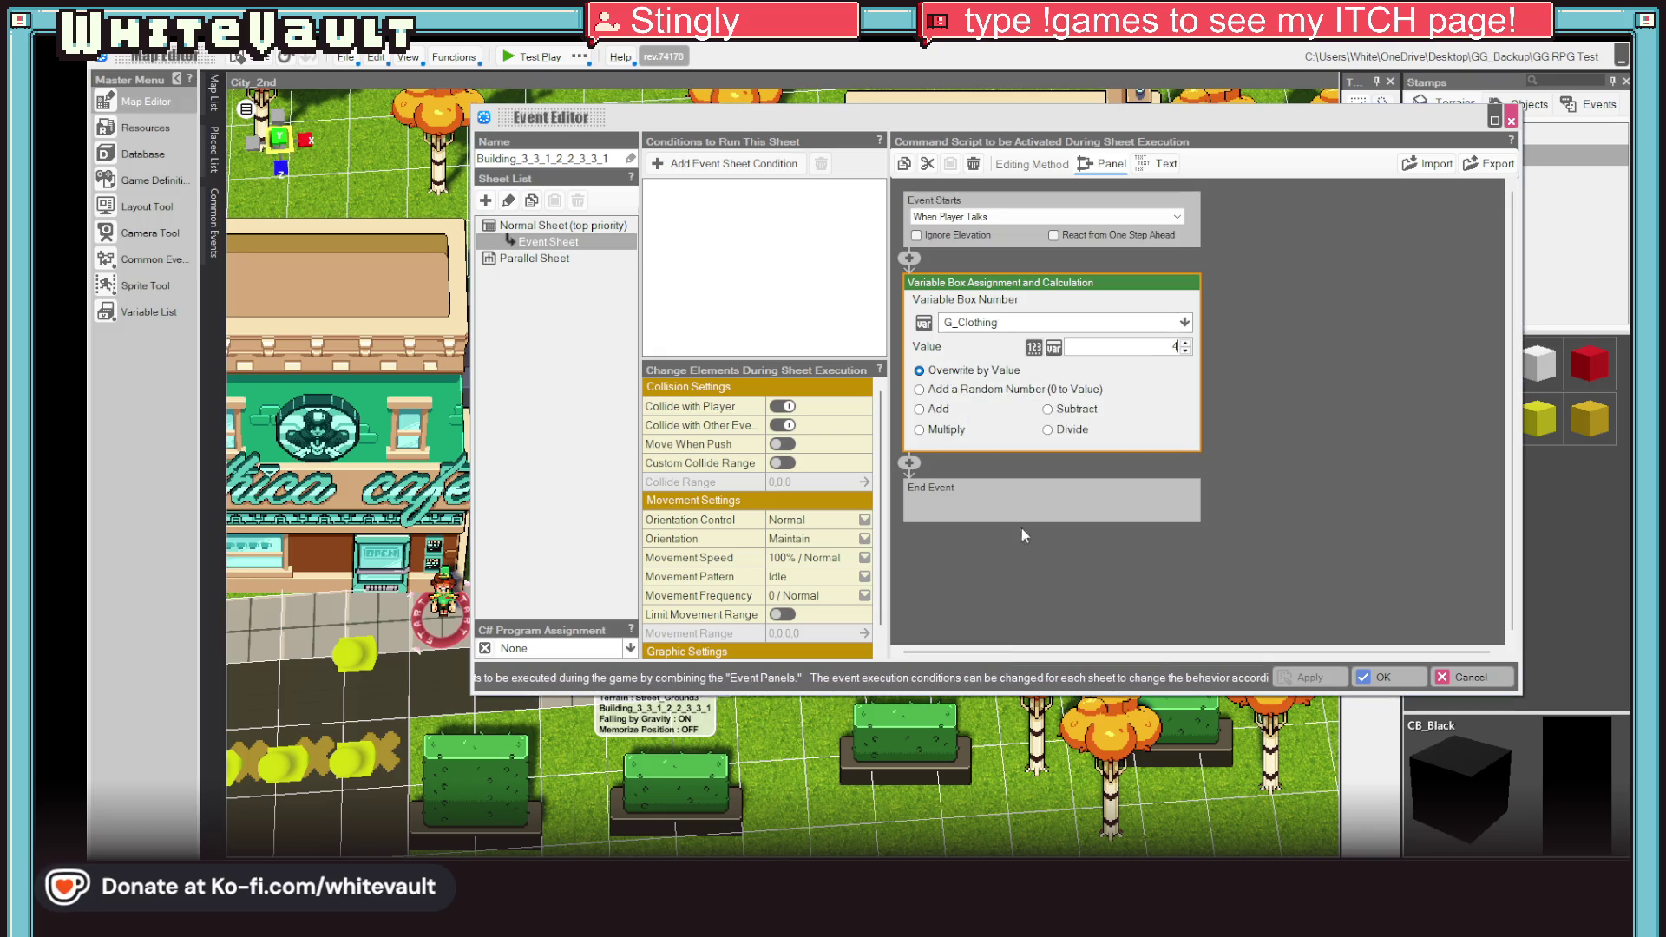
left_click(1384, 676)
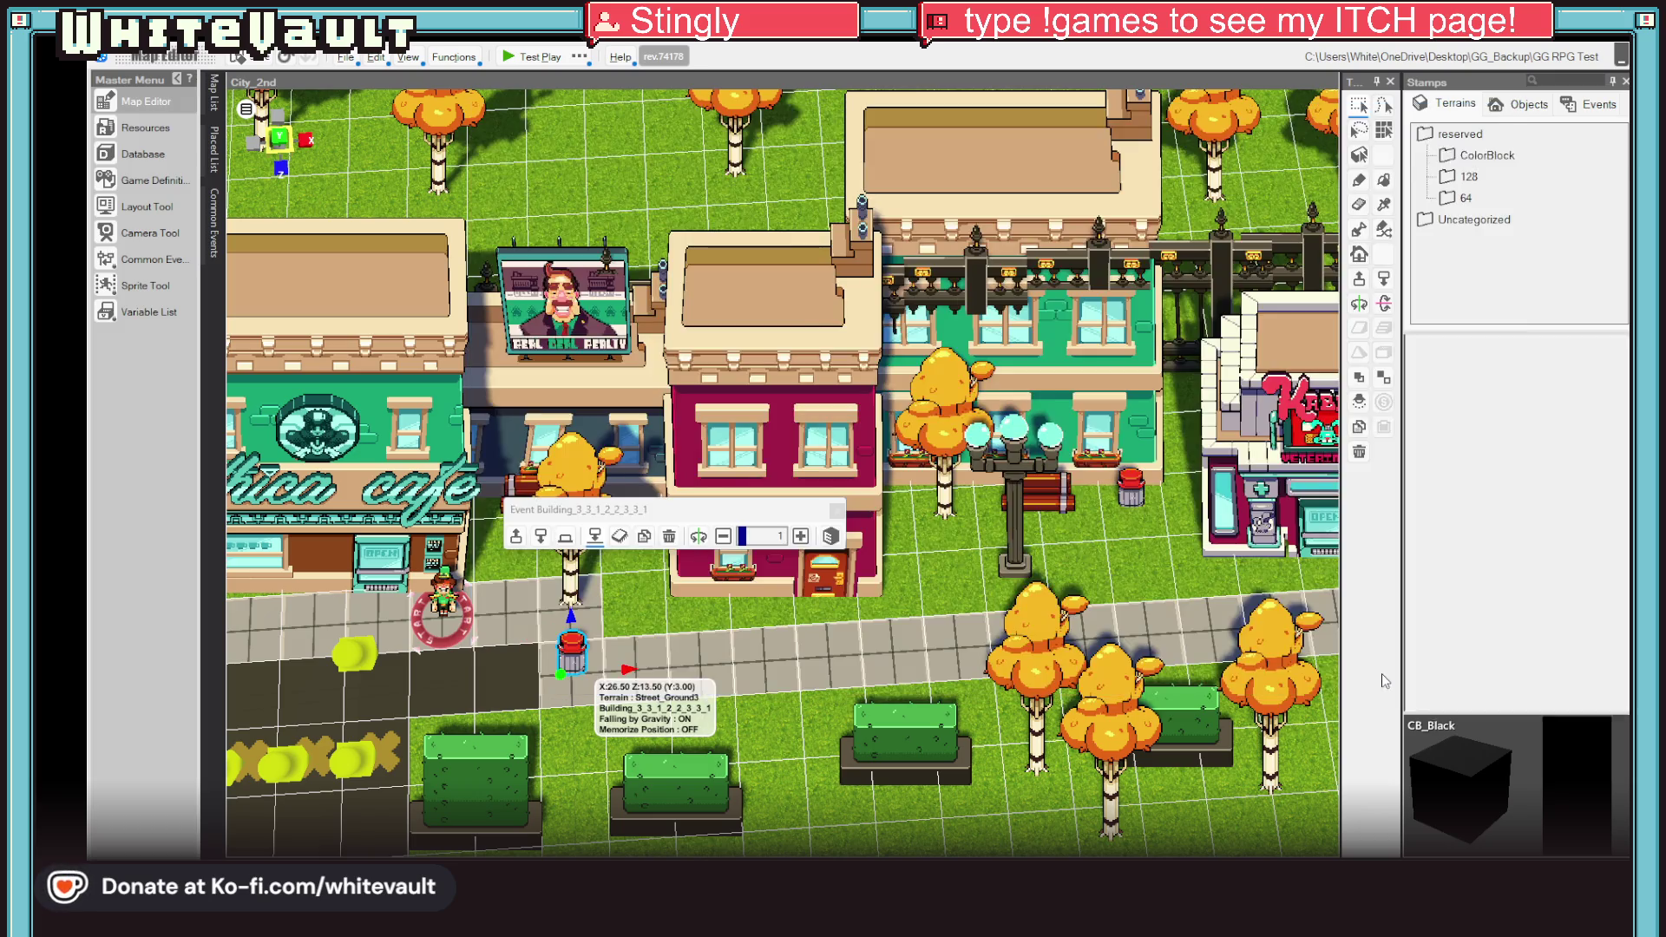
left_click(525, 55)
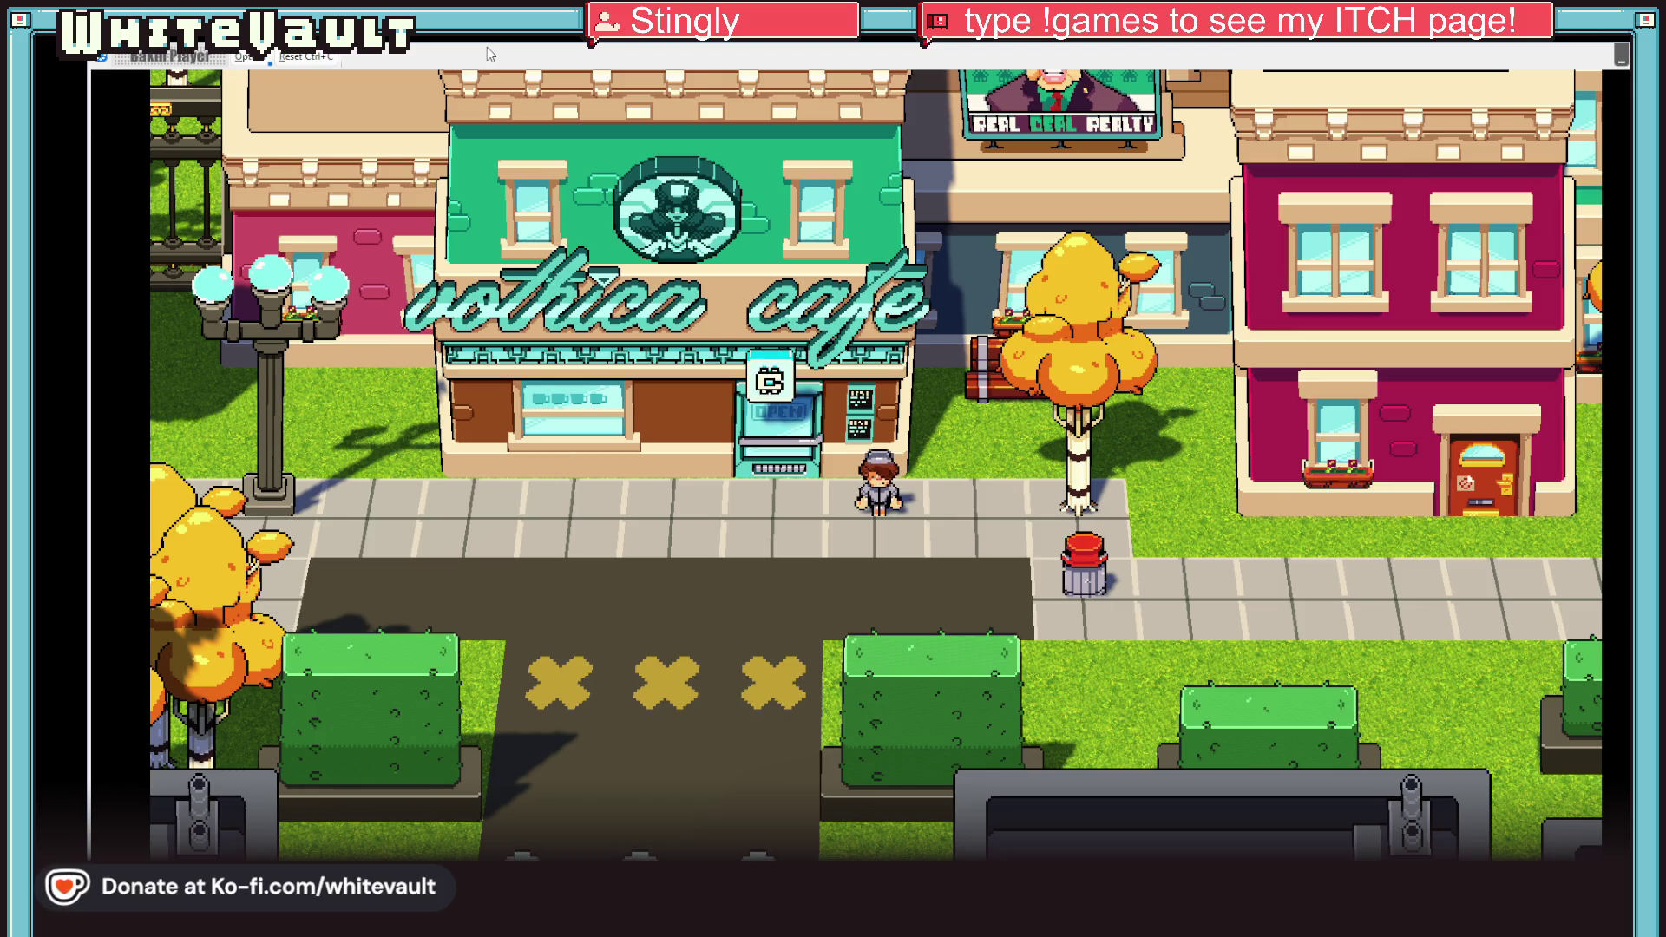
key("Down")
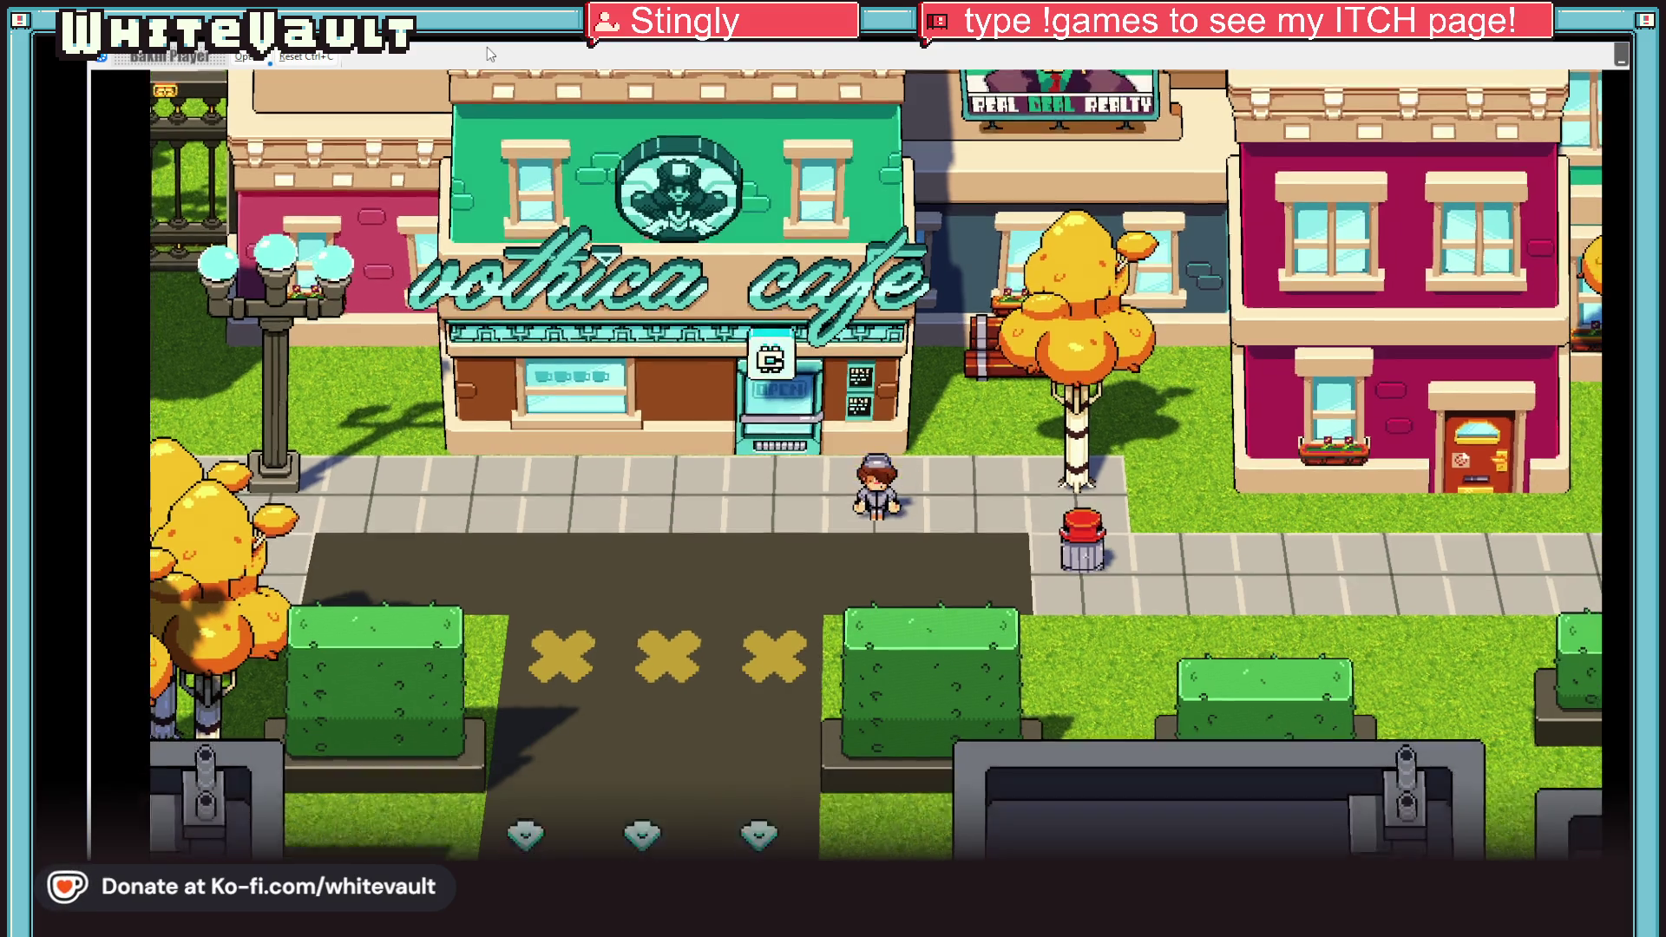
key("Down")
key("Right")
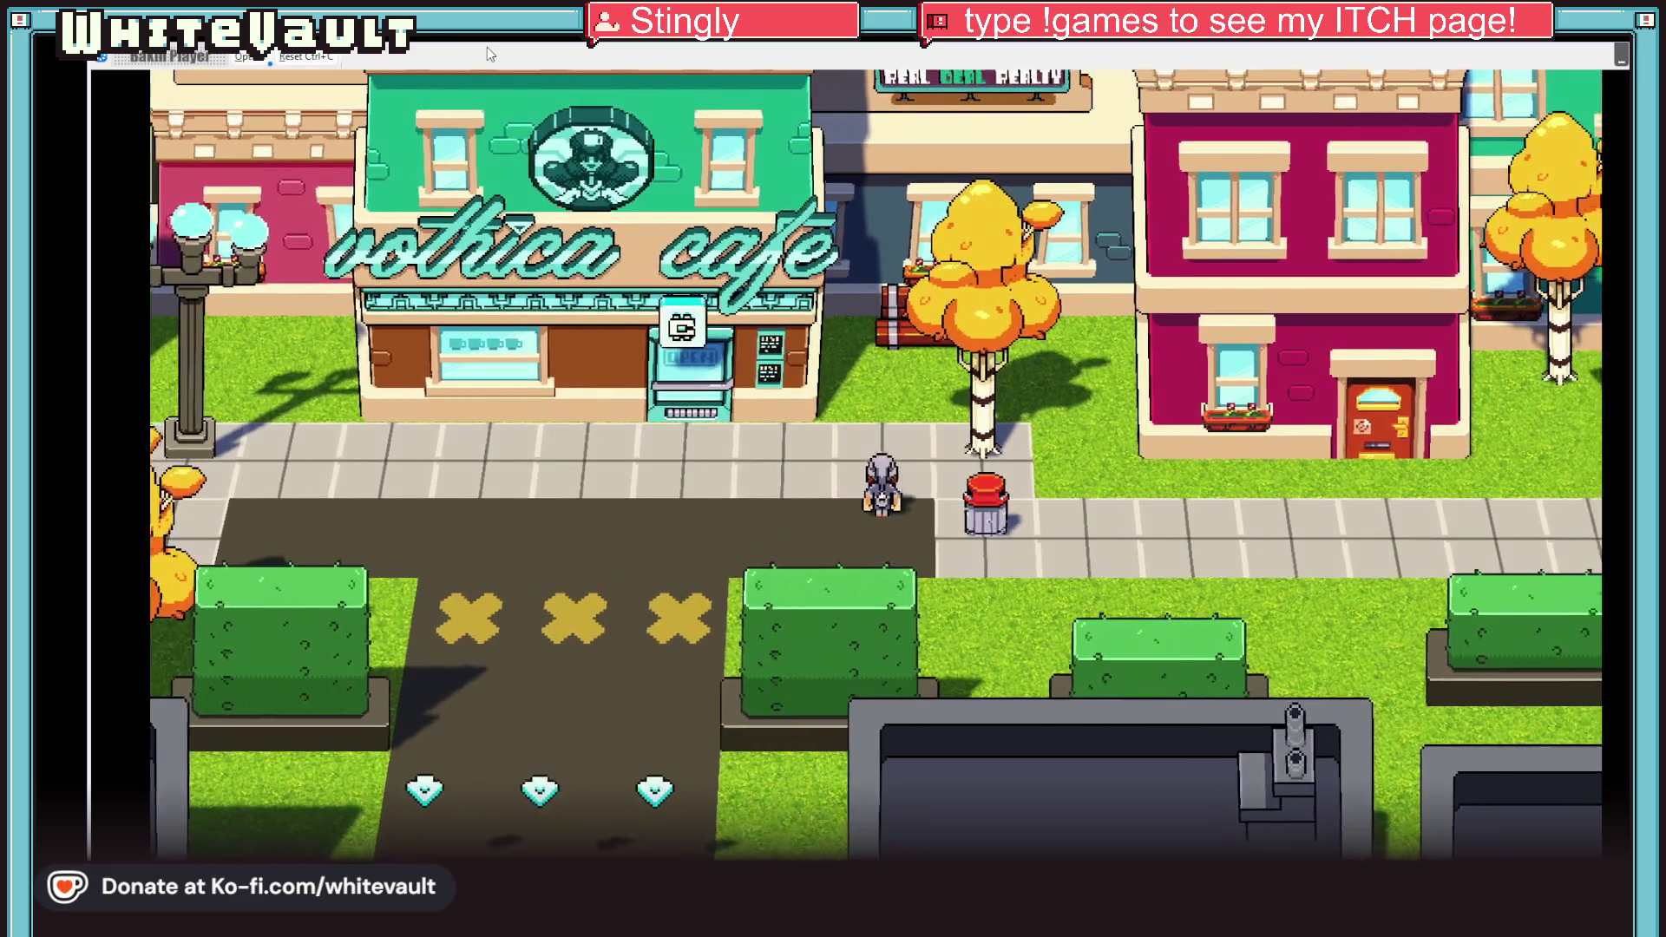
key("Left")
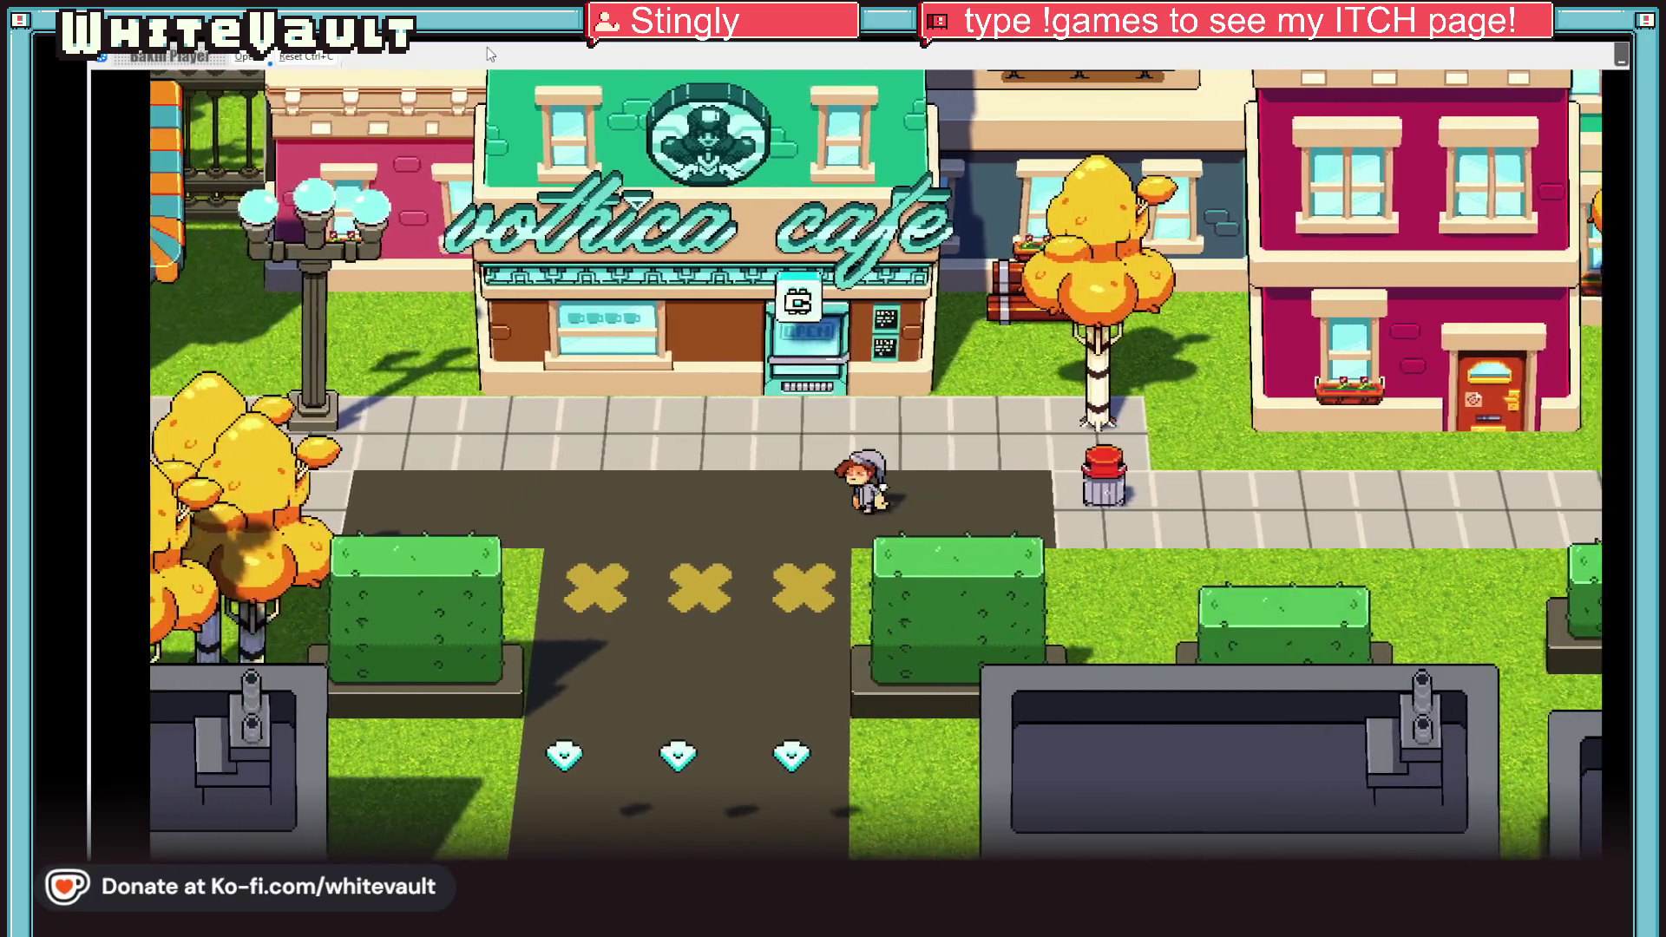
key("Down")
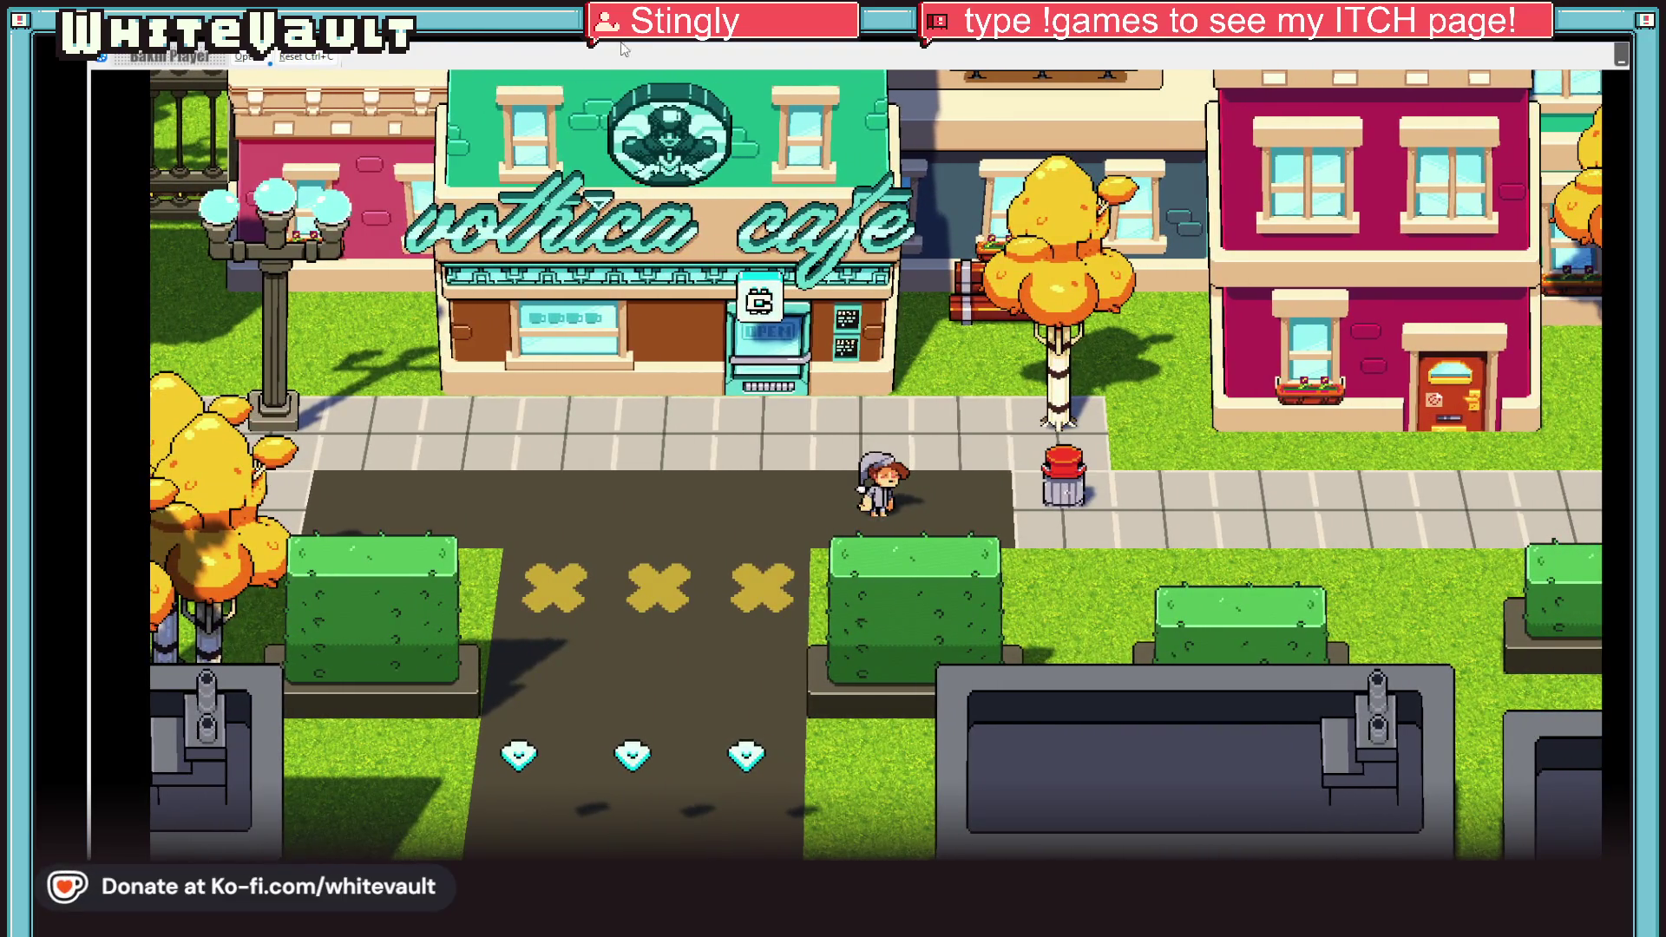
key("Escape")
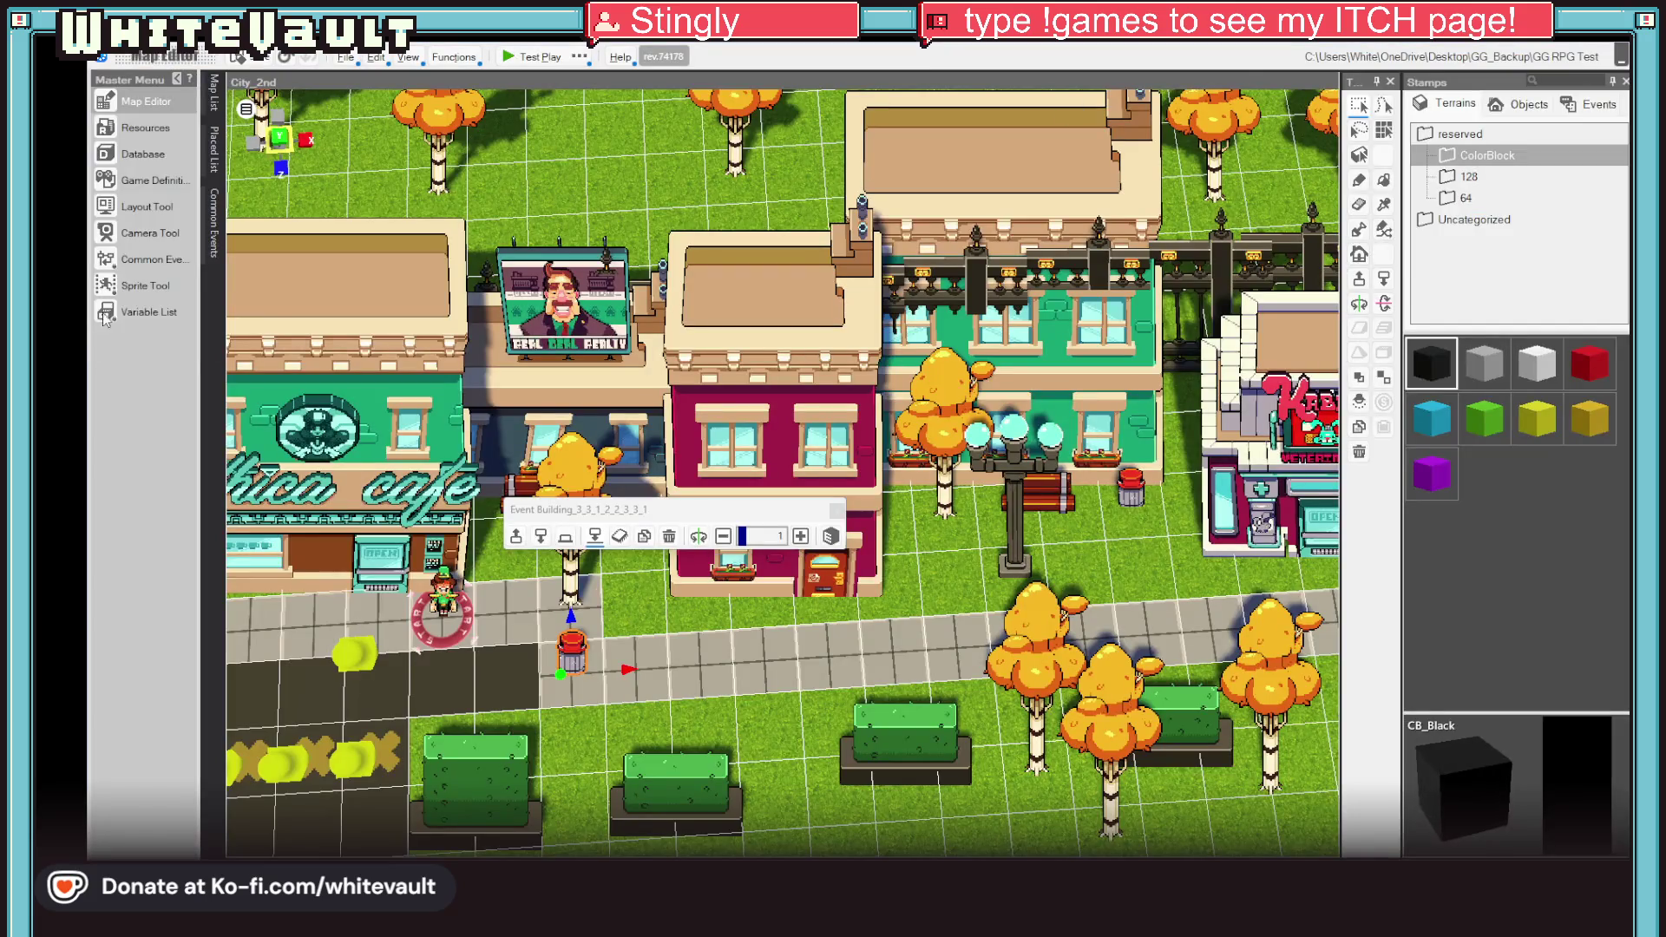
Step: Open the Val_Clothing common event and review its 12, 5 and 4 sheets
left_click(151, 265)
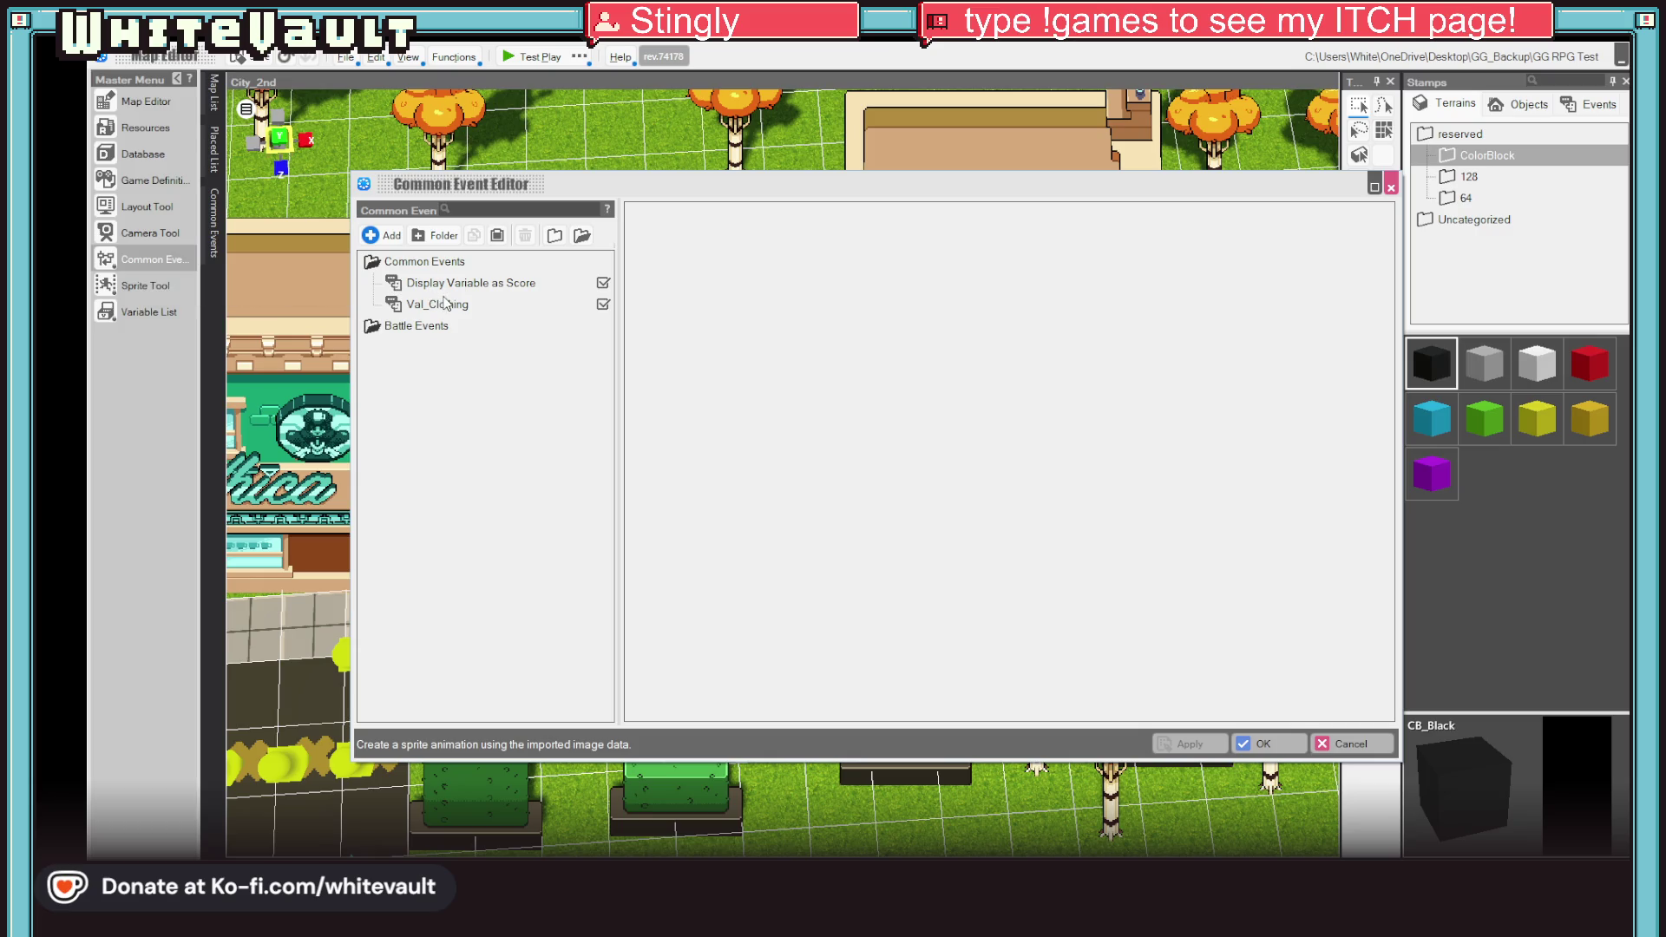
left_click(436, 306)
left_click(708, 514)
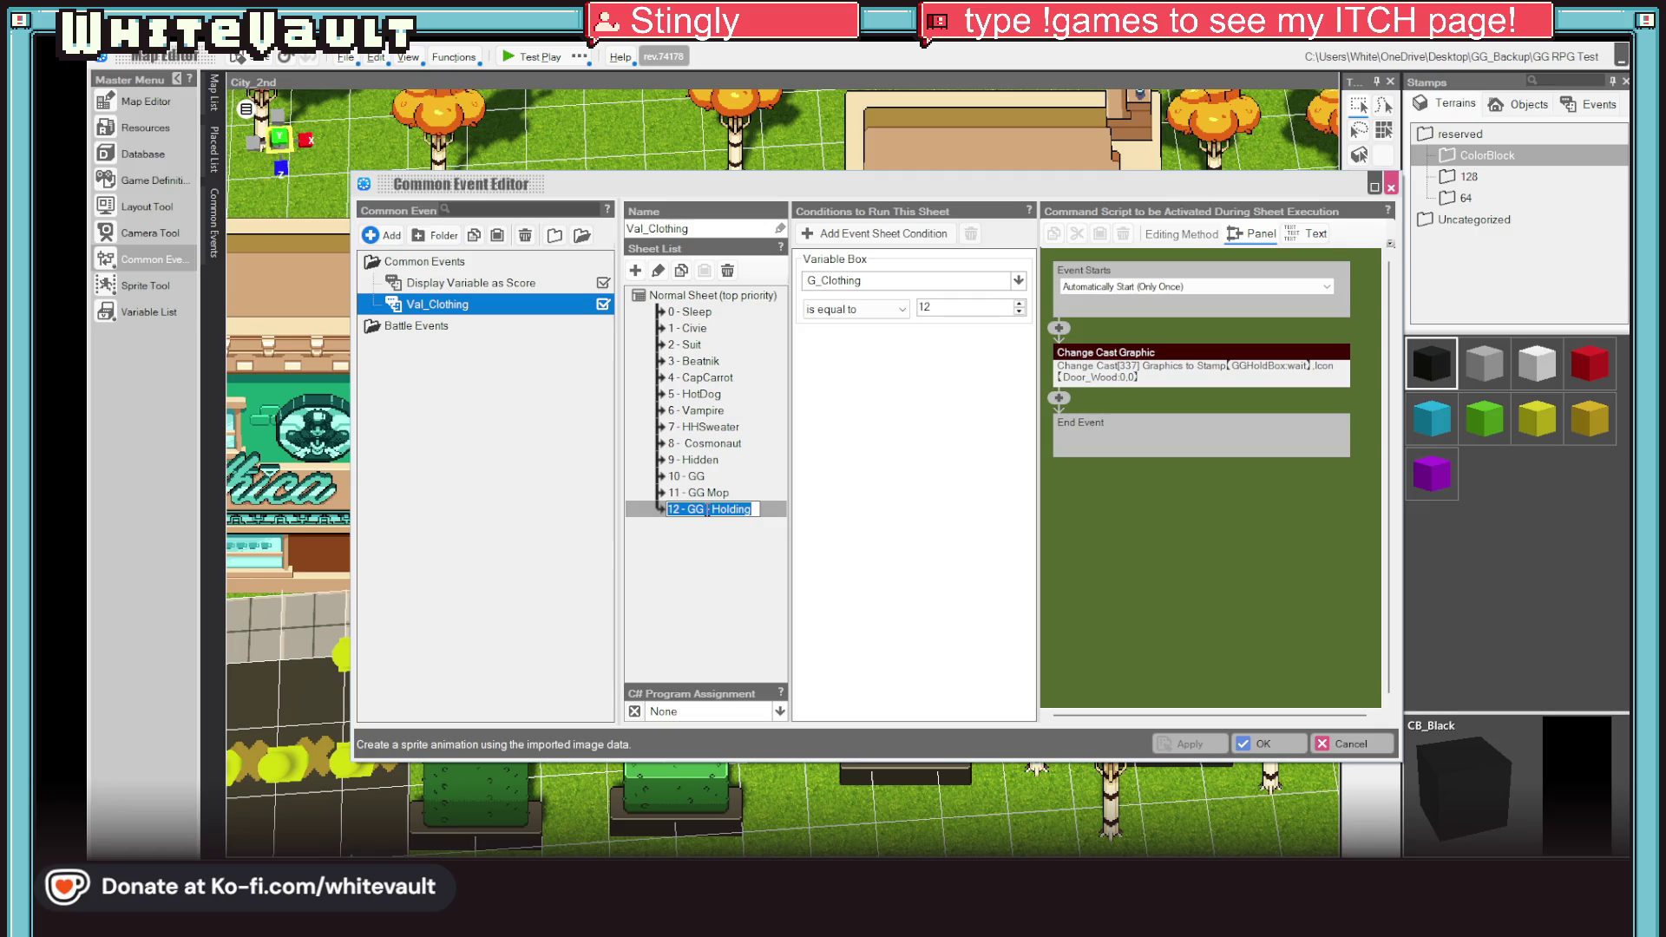
left_click(694, 396)
left_click(713, 380)
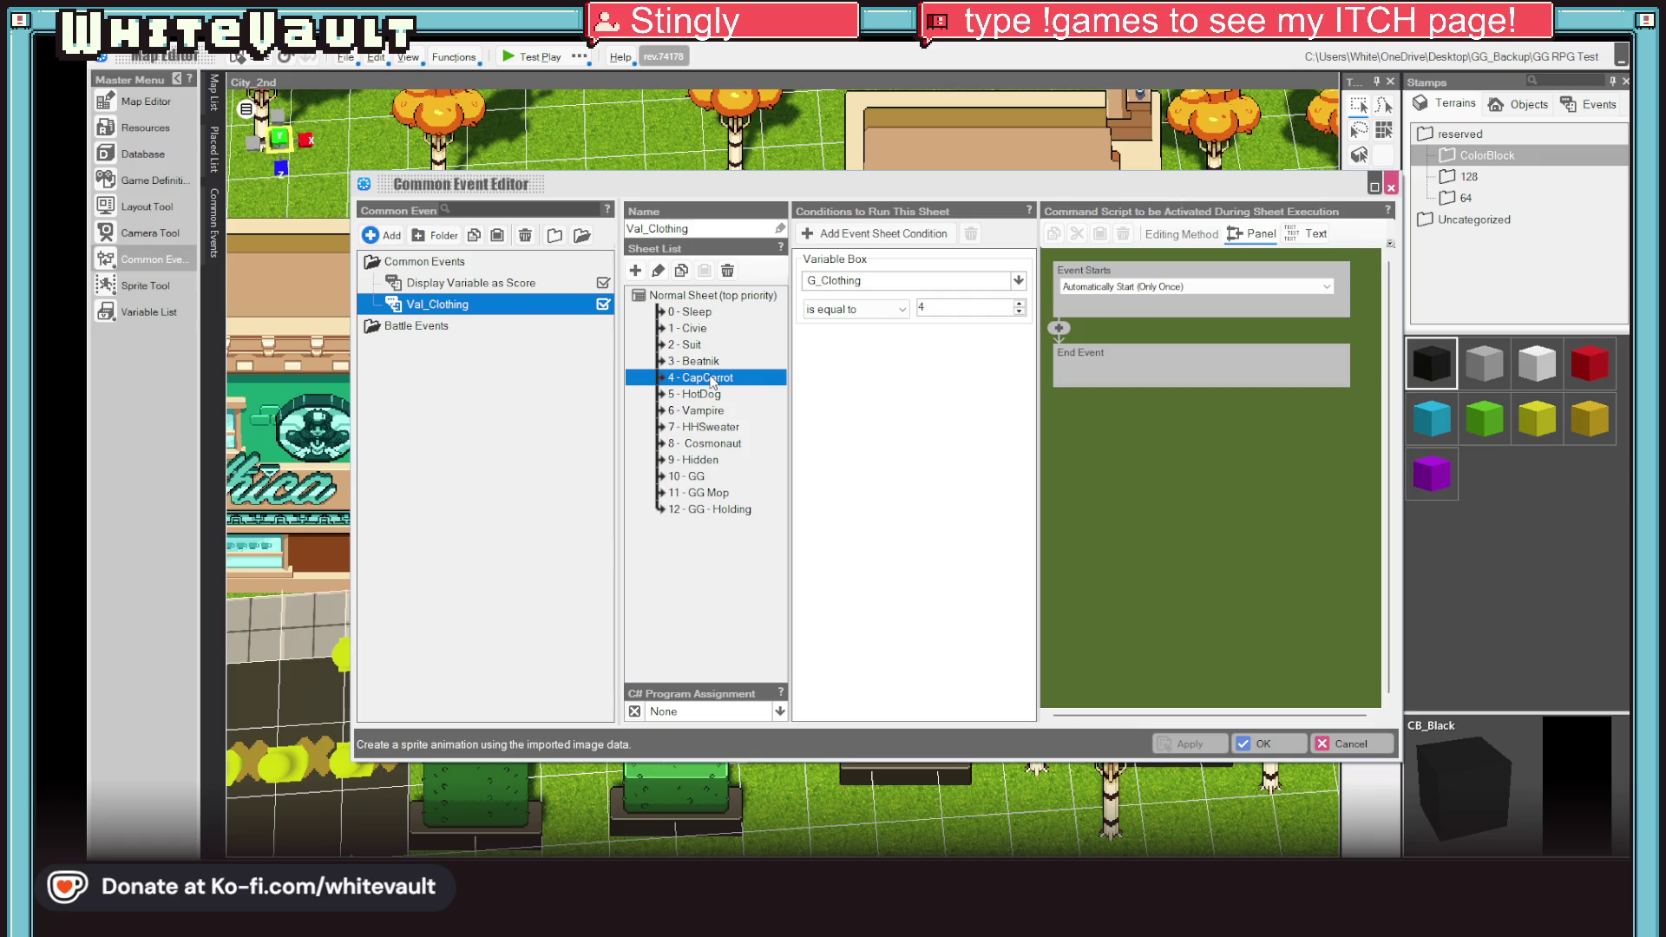
left_click(722, 512)
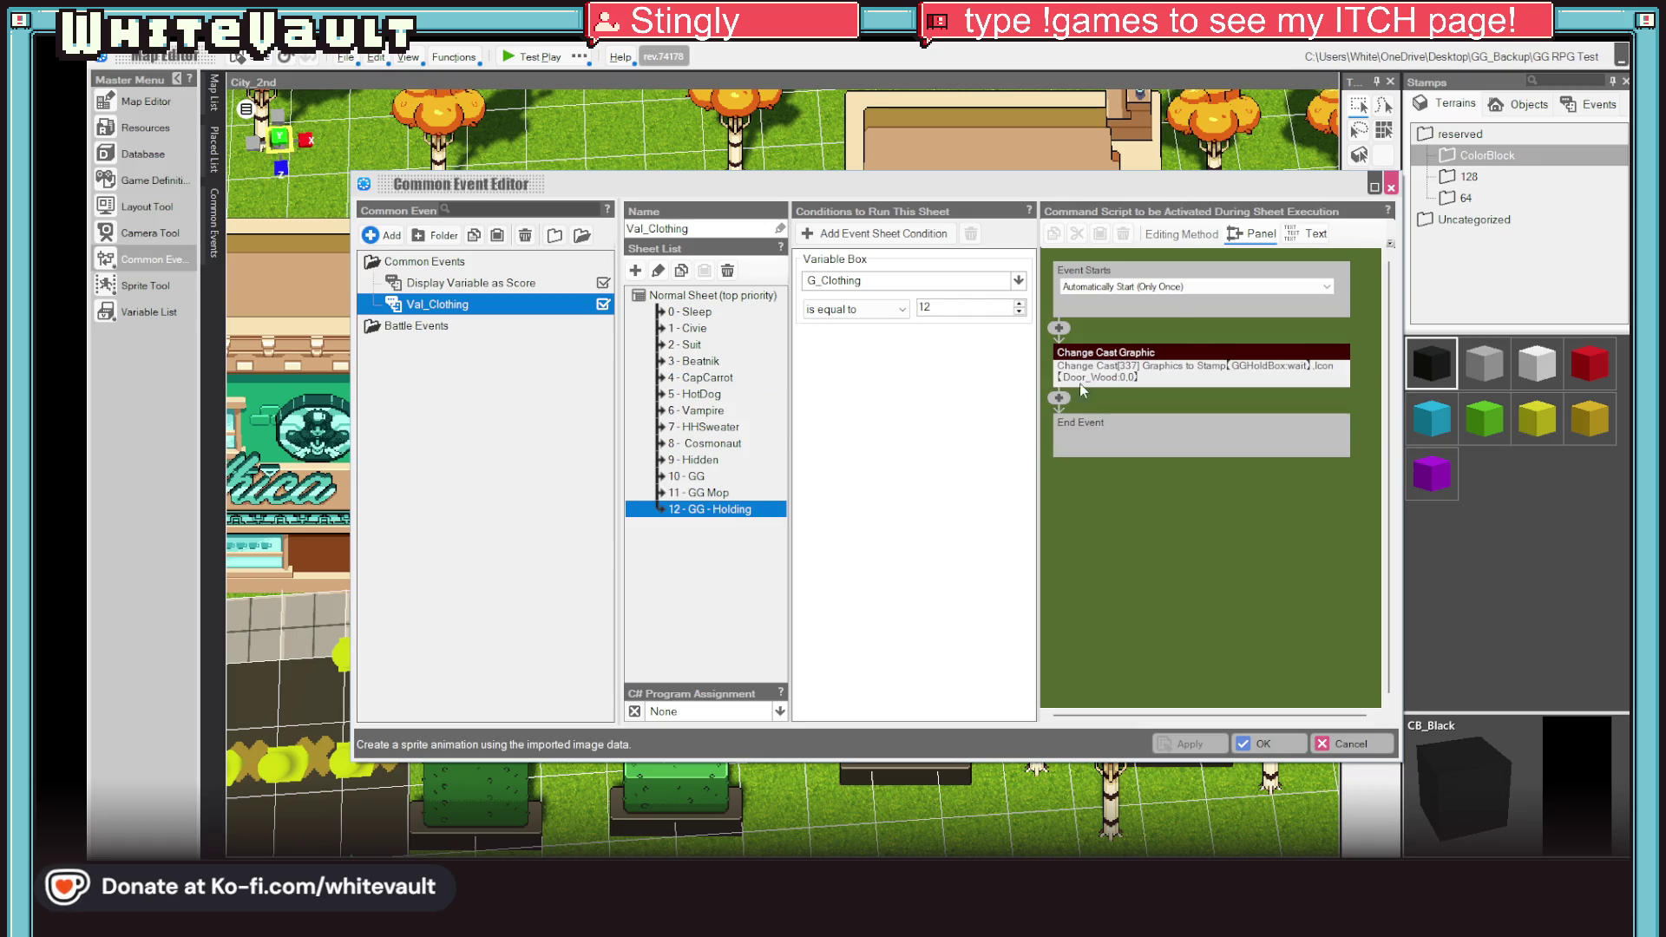
Step: Copy sheet 12's Change Cast Graphic command into the 4 - CapCarrot sheet above End Event
left_click(1198, 351)
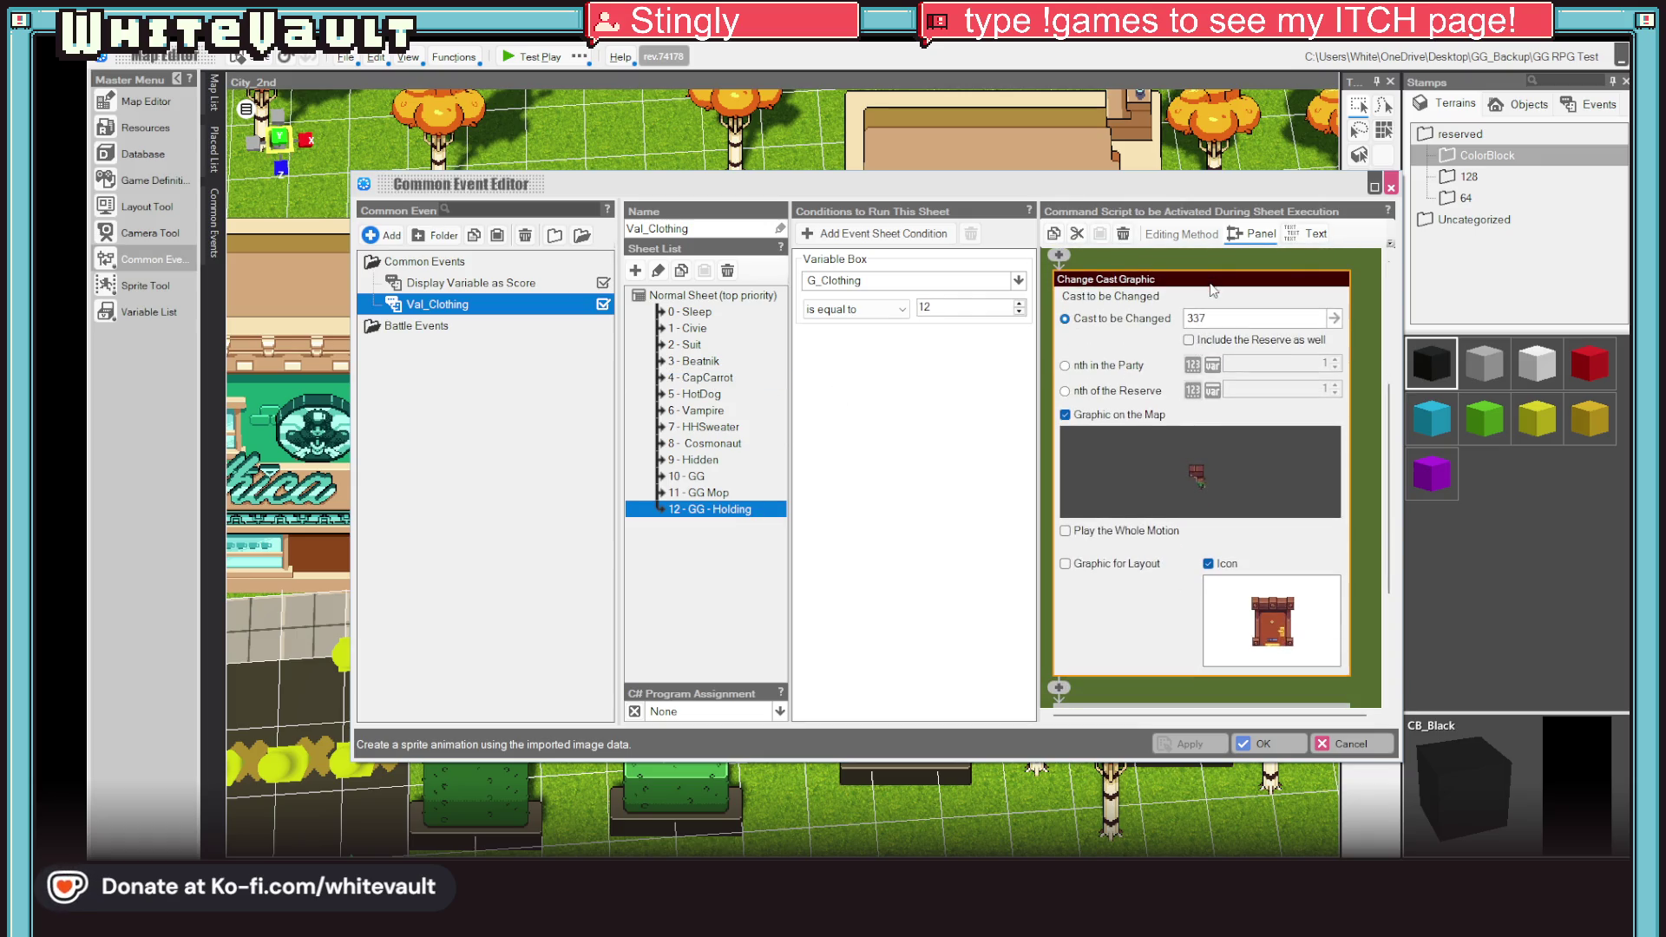
right_click(1213, 290)
left_click(1246, 317)
left_click(701, 382)
left_click(1059, 330)
left_click(1093, 357)
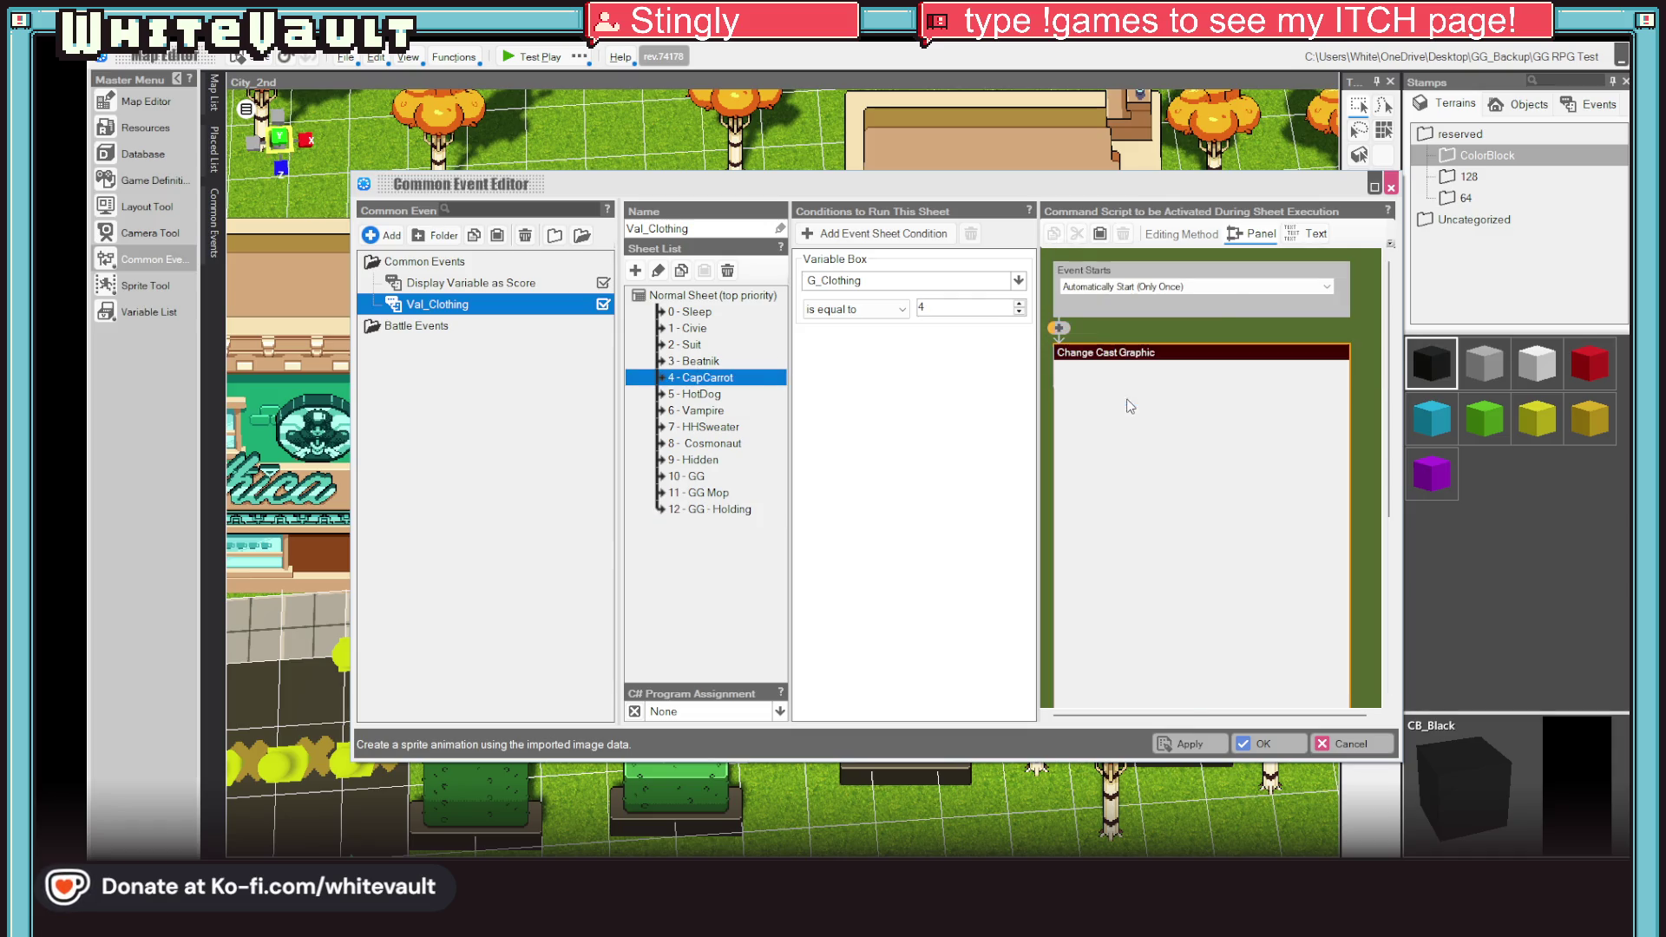
left_click(1170, 389)
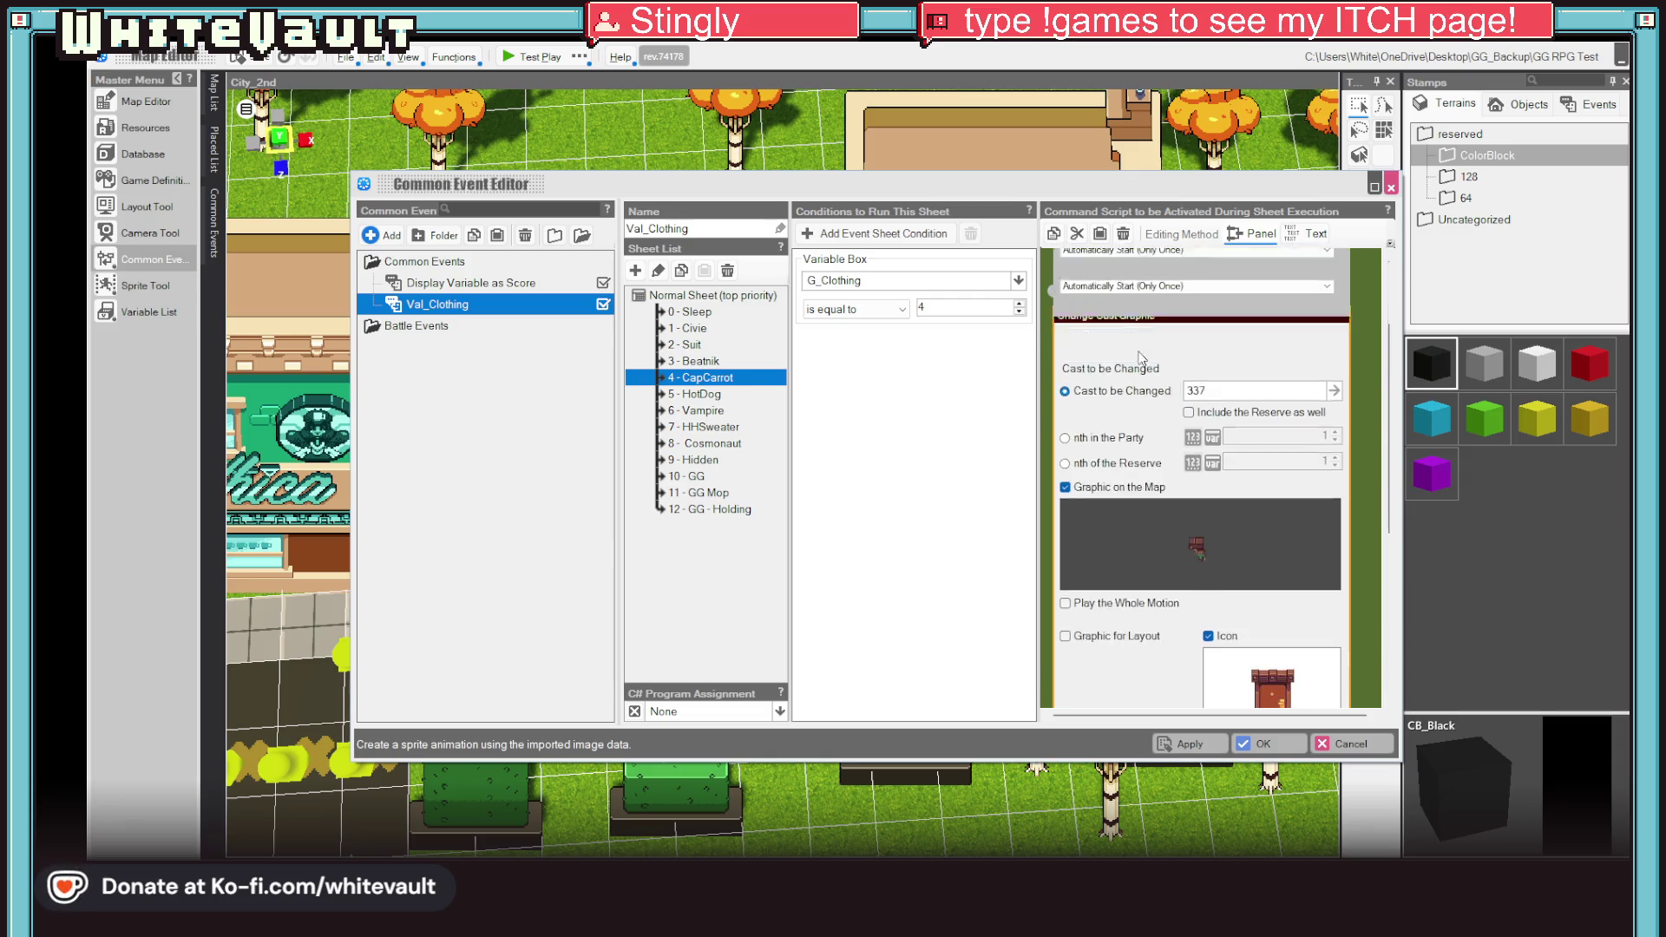
left_click(1206, 461)
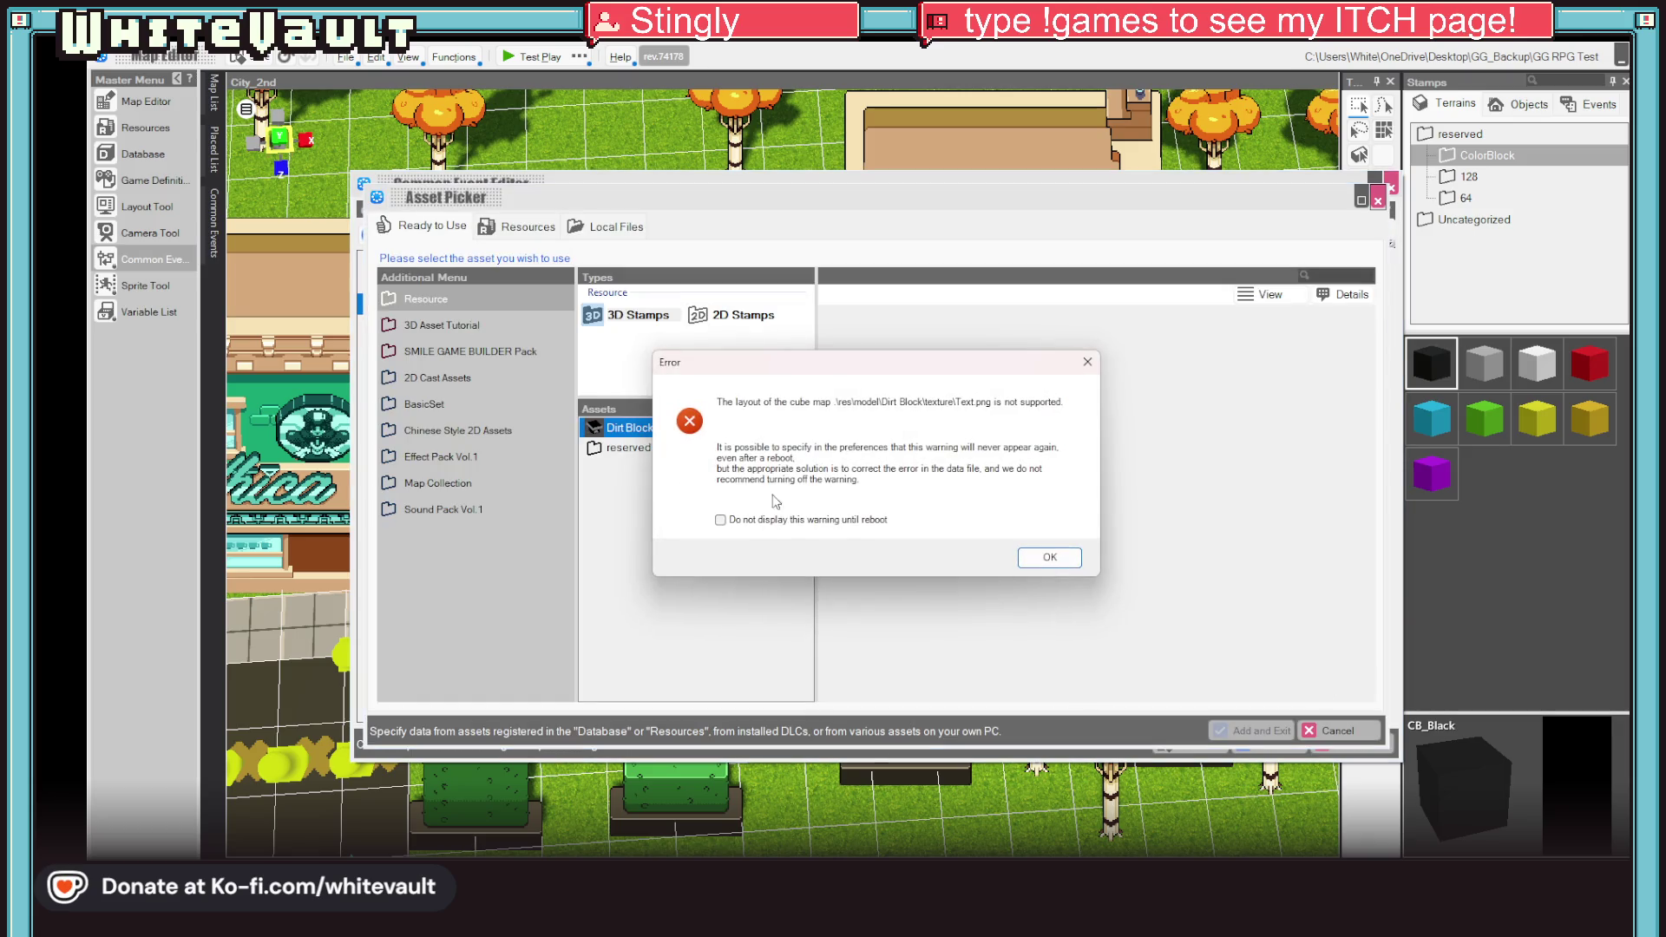
Step: Dismiss the unsupported Dirt Block cube-map error, suppressing it until reboot
left_click(1074, 560)
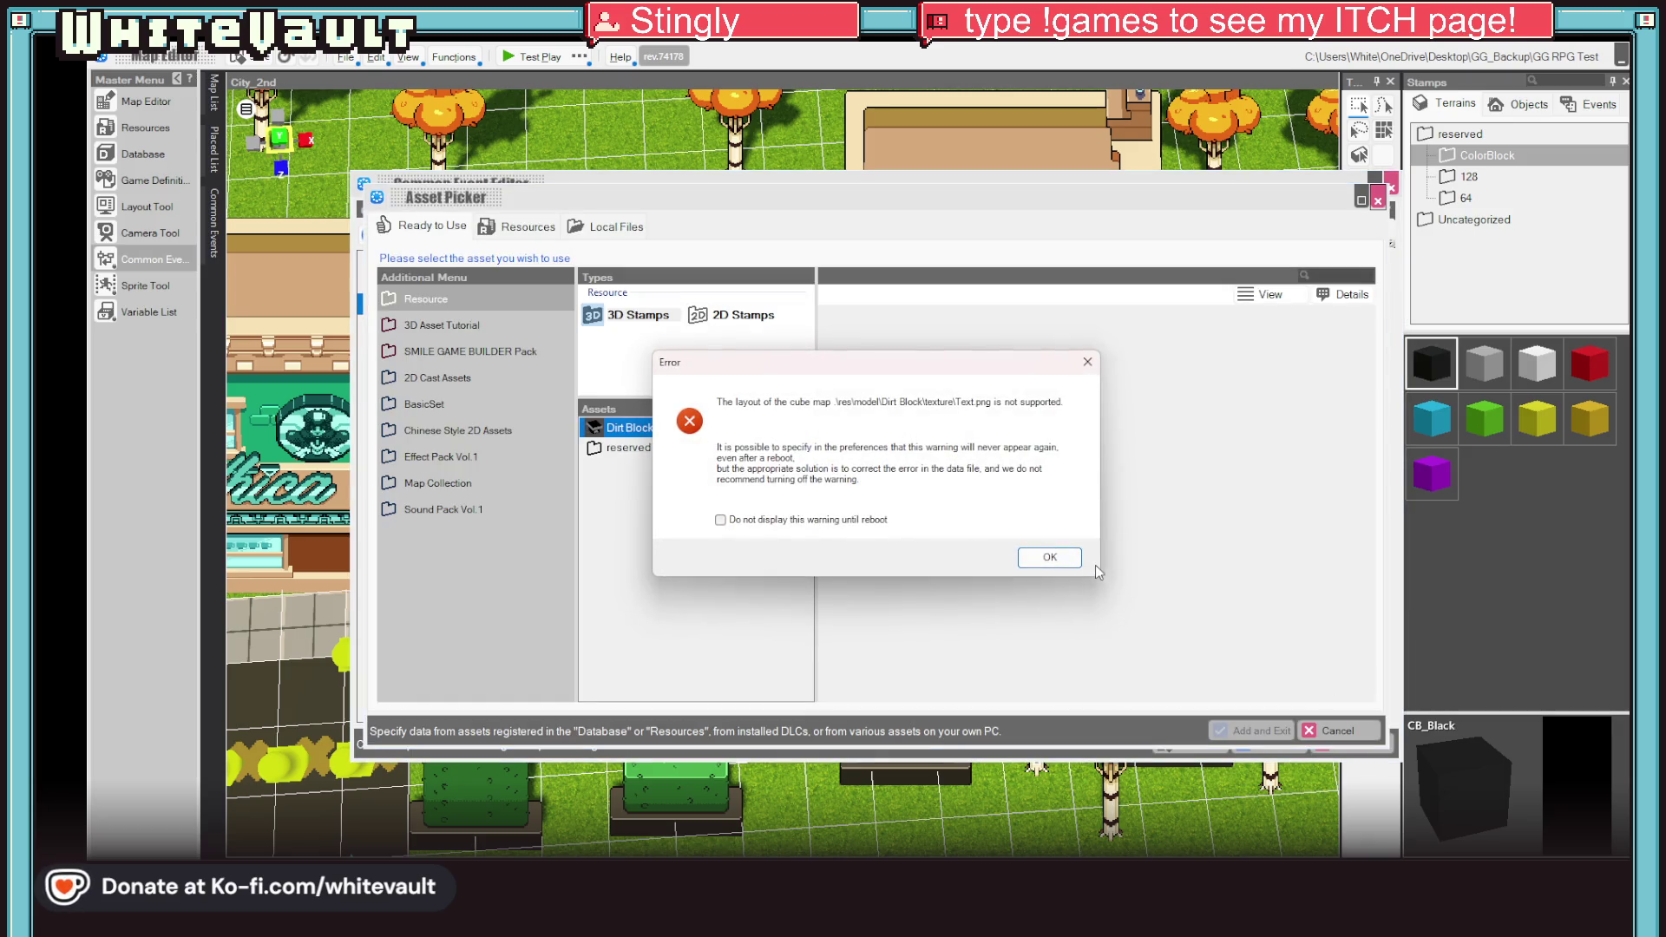
left_click(1074, 564)
left_click(1050, 557)
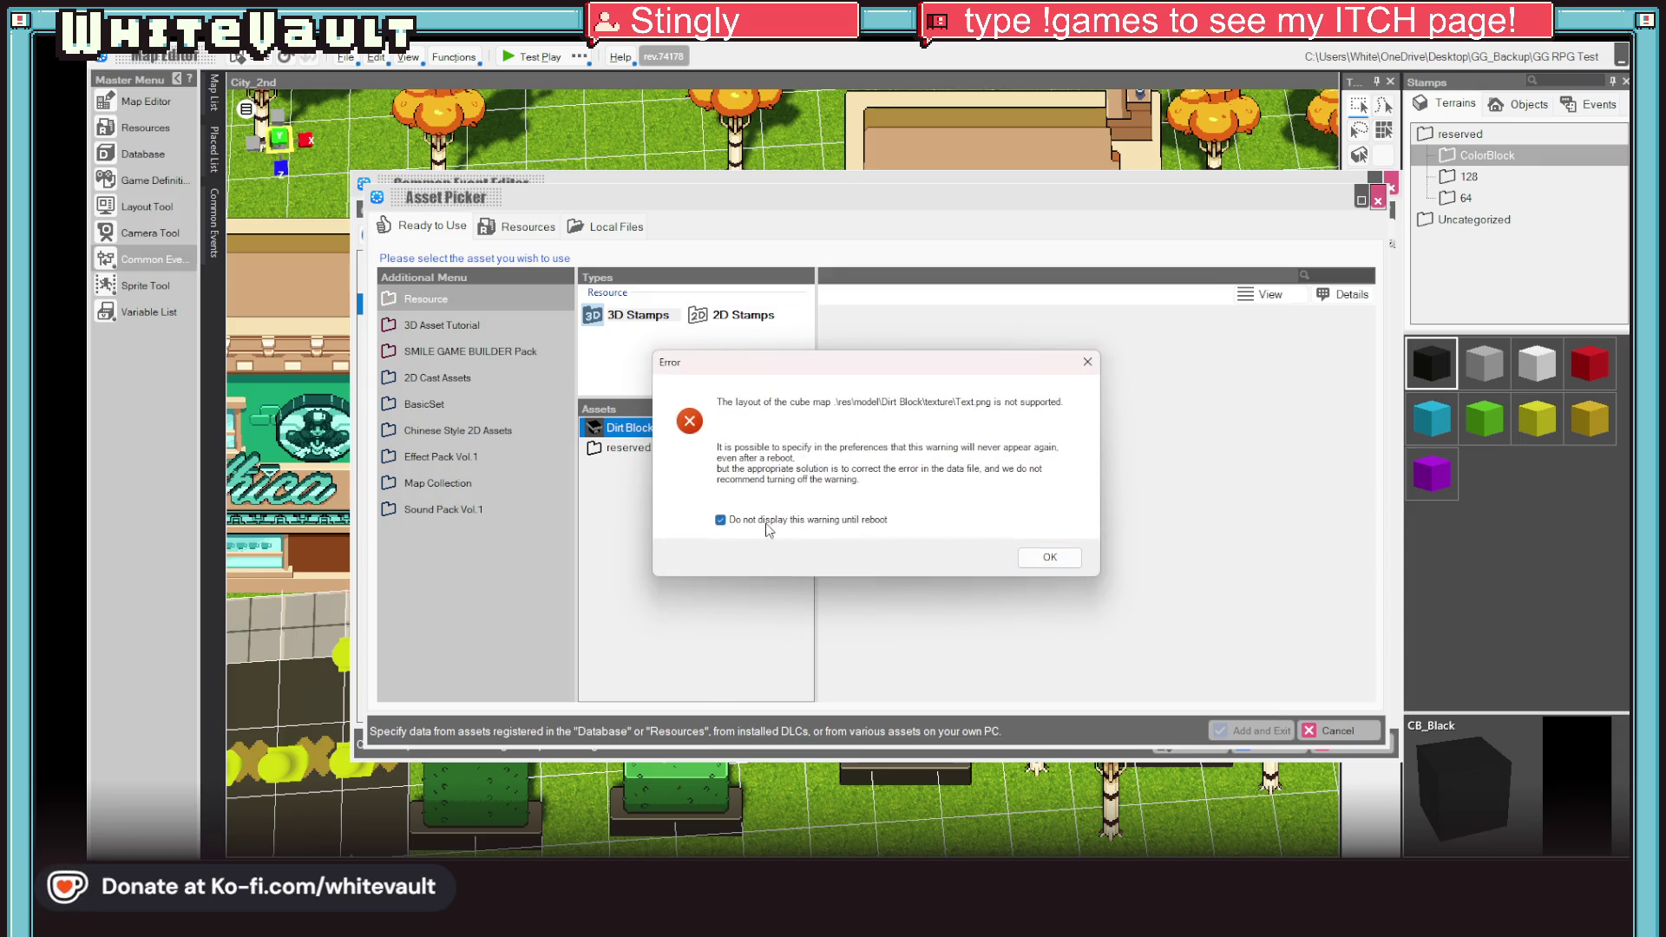
left_click(1046, 558)
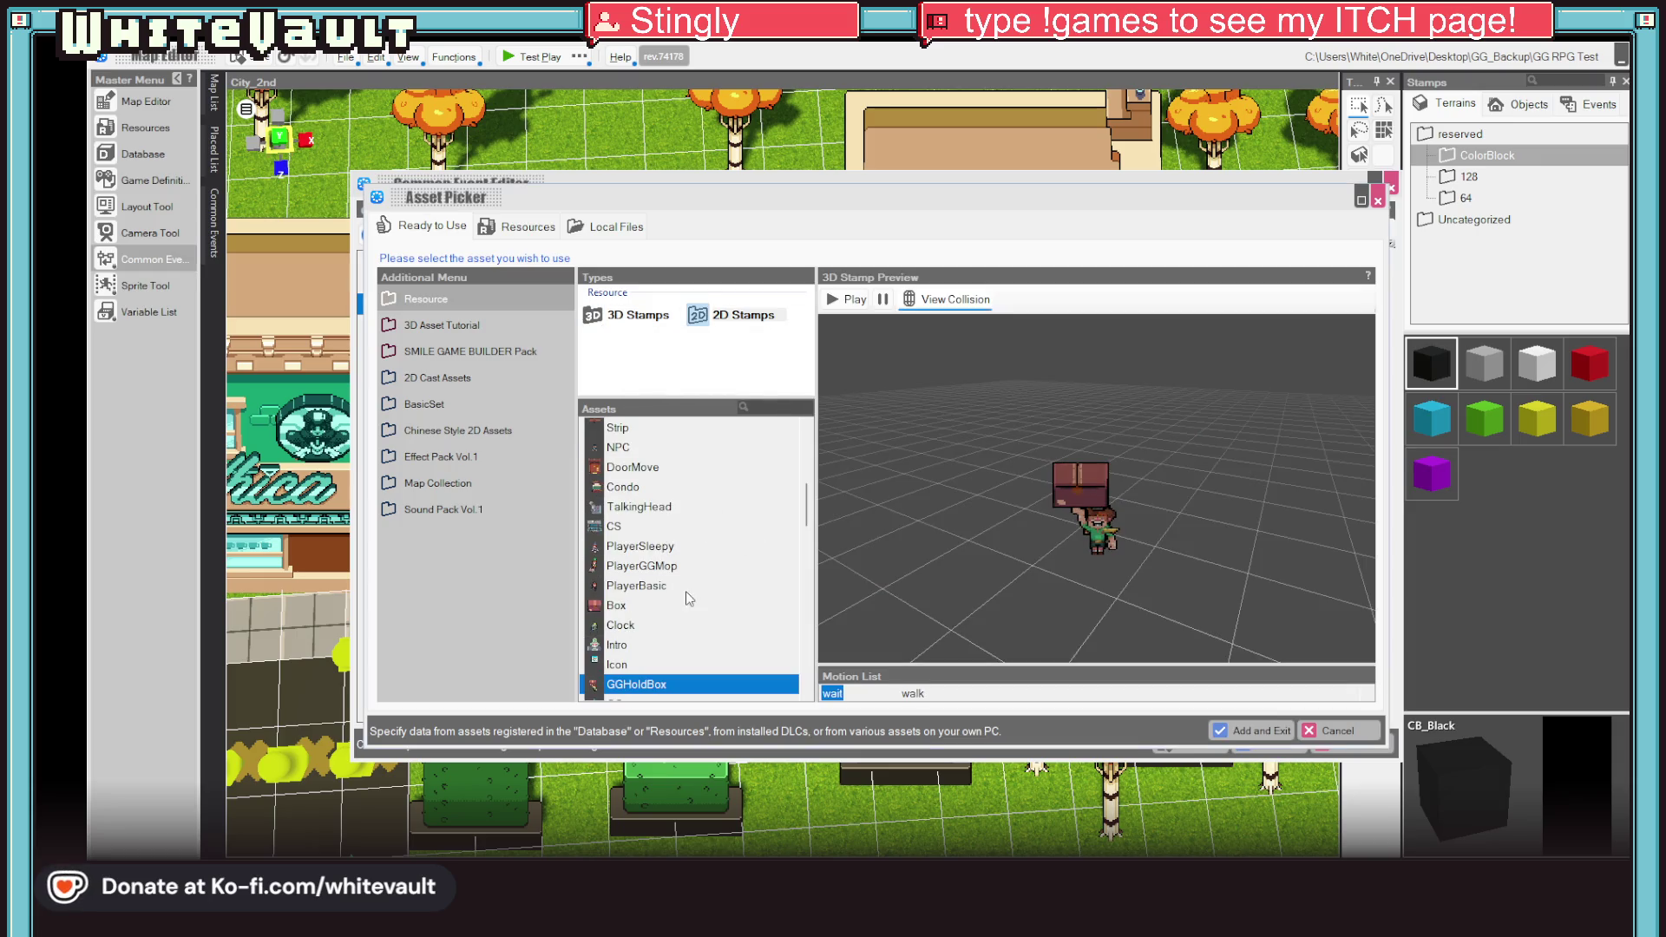
Step: Filter the Asset Picker to 'cc' and preview the CCObj and EndCC assets
scroll(678, 634, "down", 5)
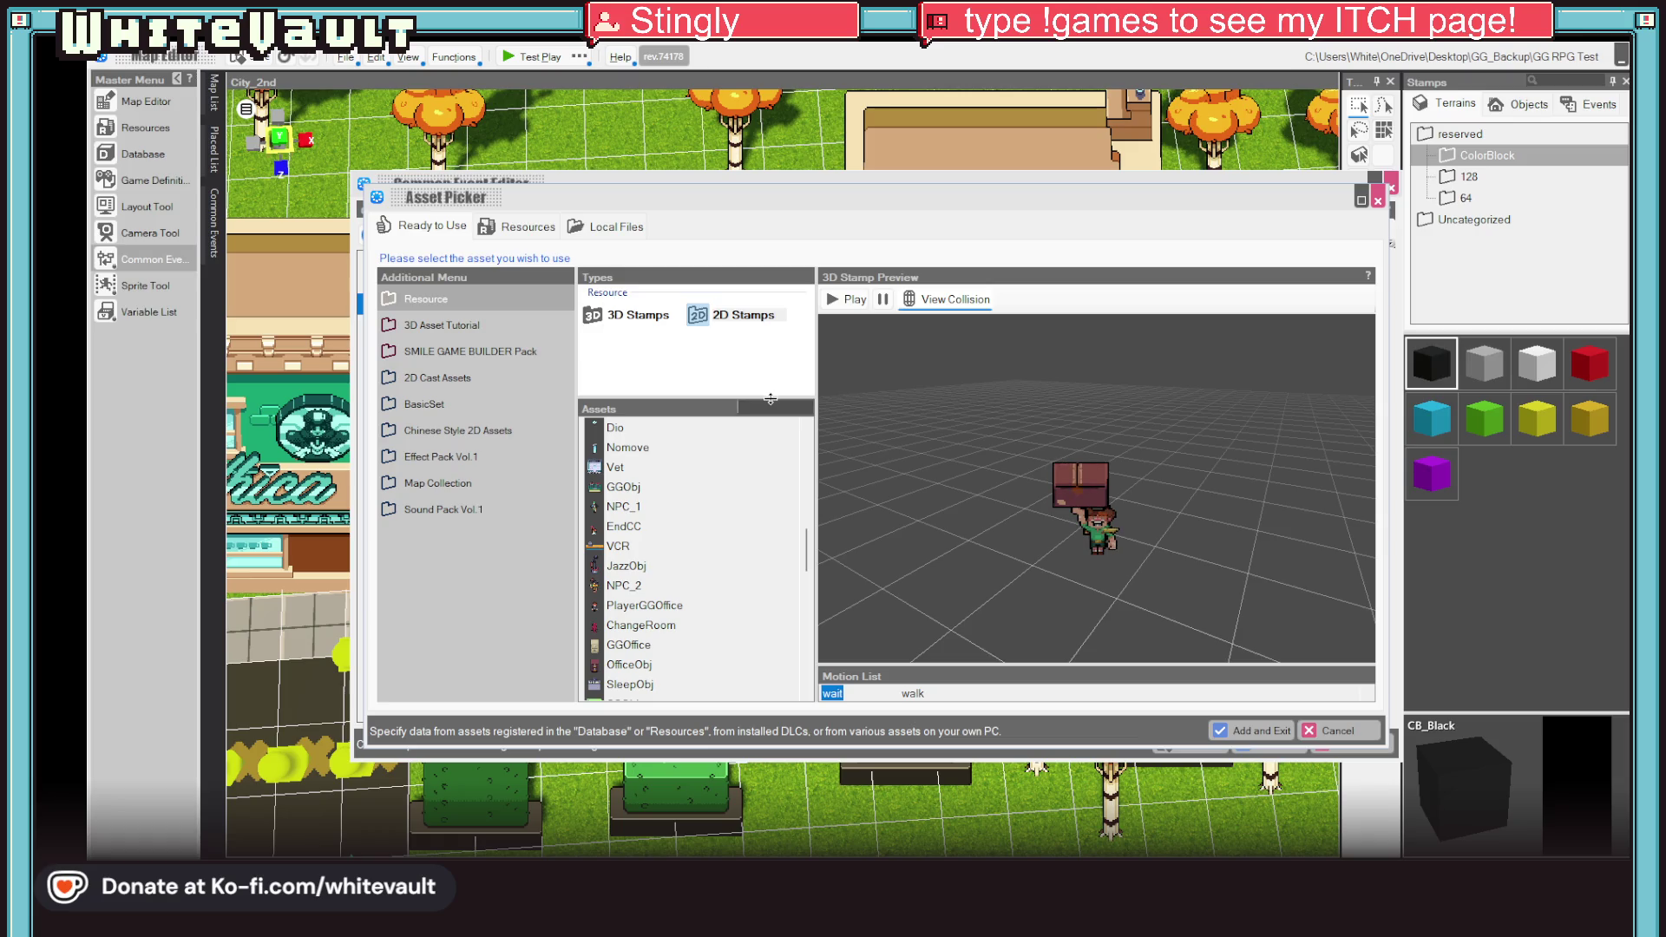
key("Return")
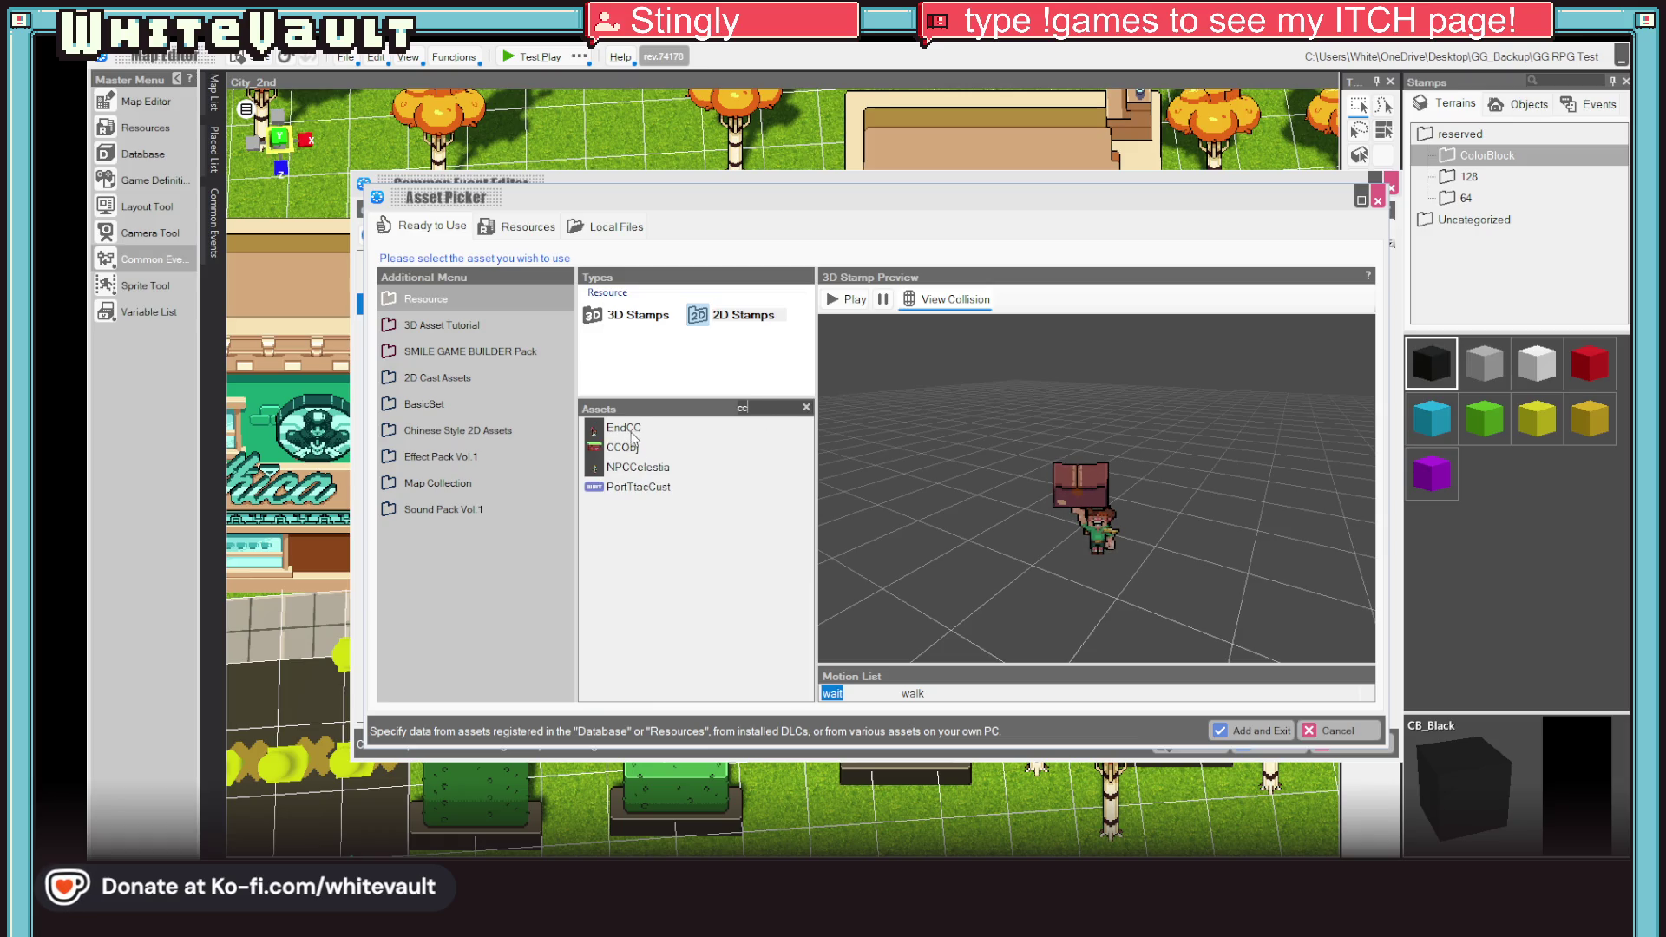
left_click(633, 469)
left_click(630, 449)
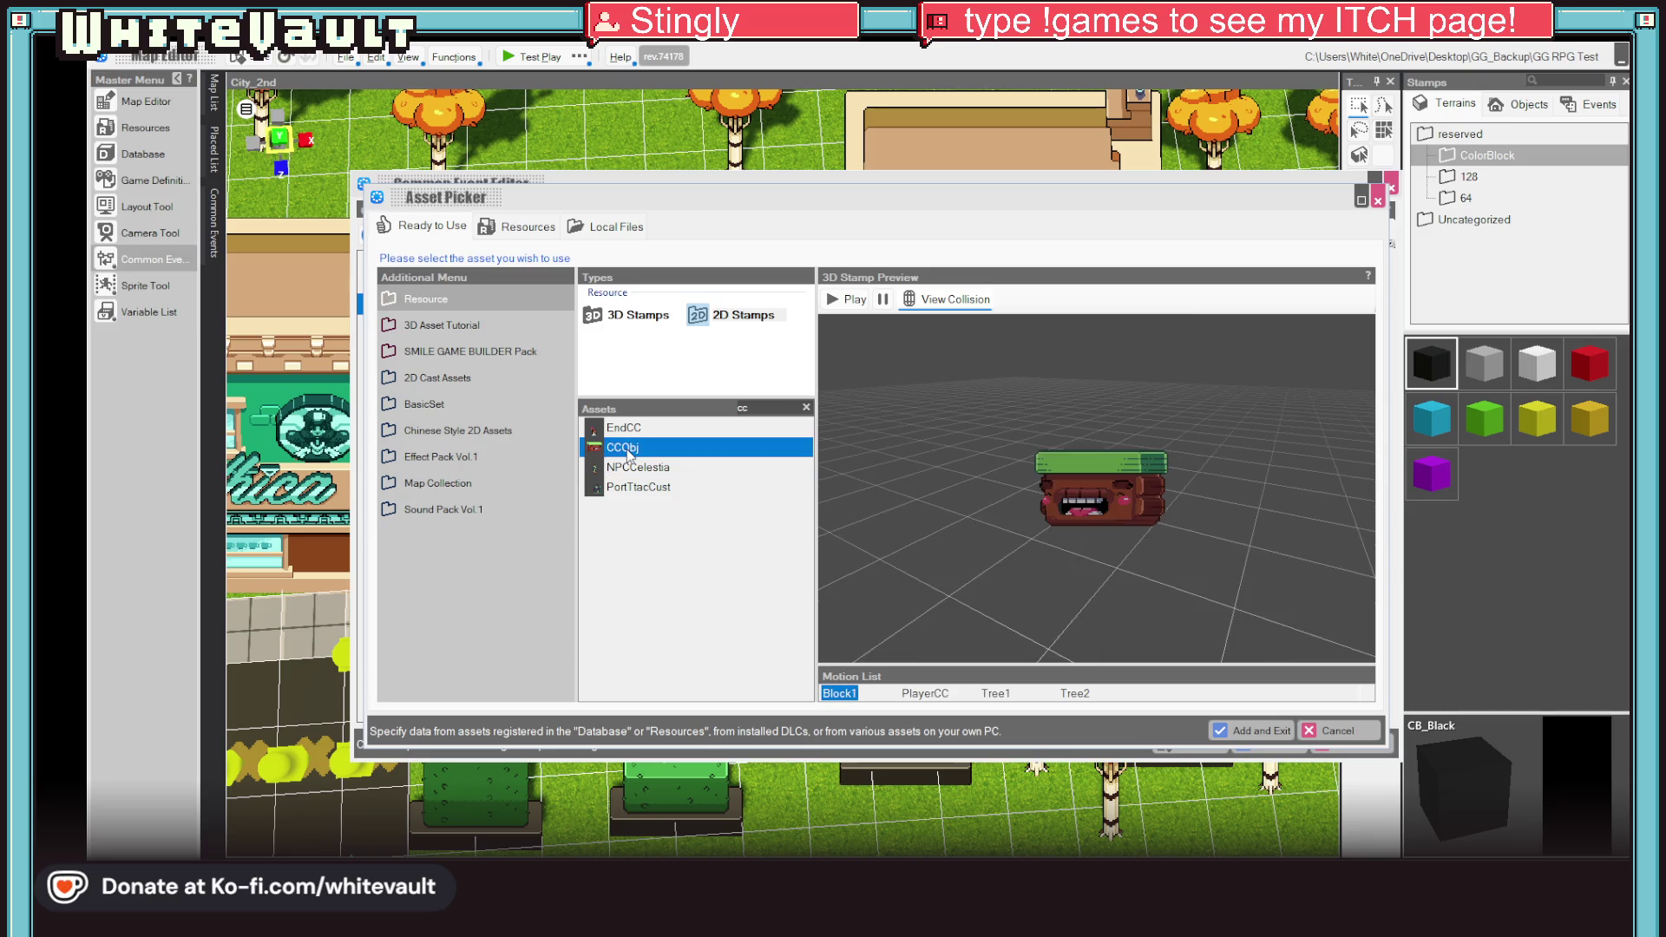
left_click(627, 429)
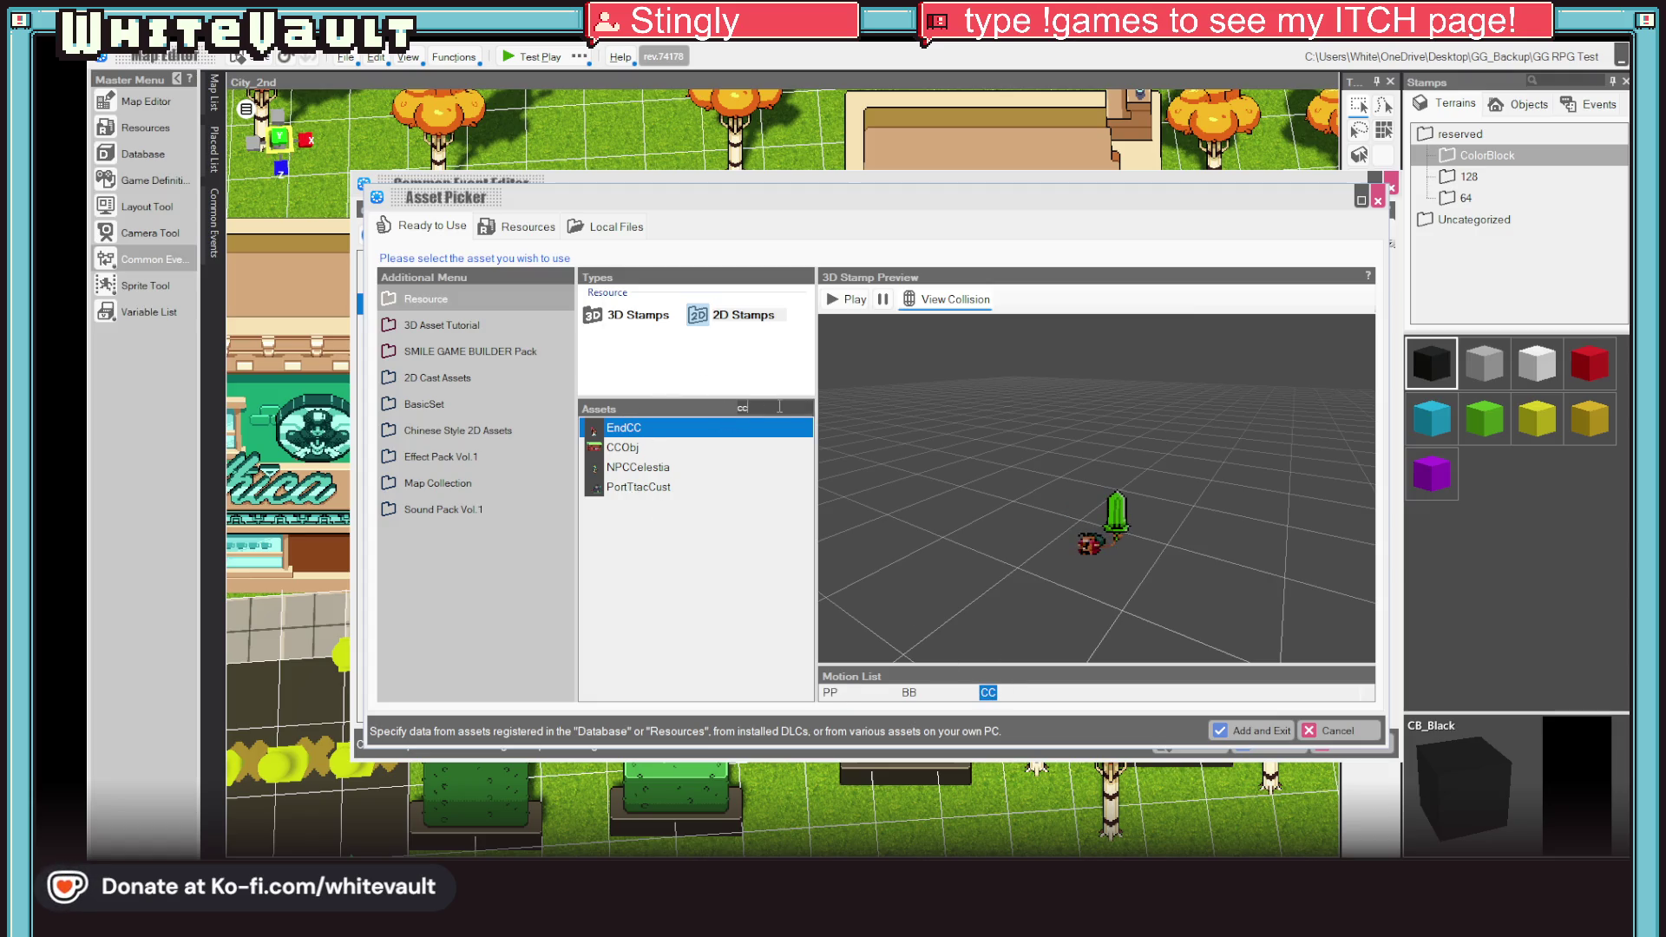
Step: Clear the filter, browse the full asset list, then cancel the picker and close the Common Event Editor
key("BackSpace")
key("BackSpace")
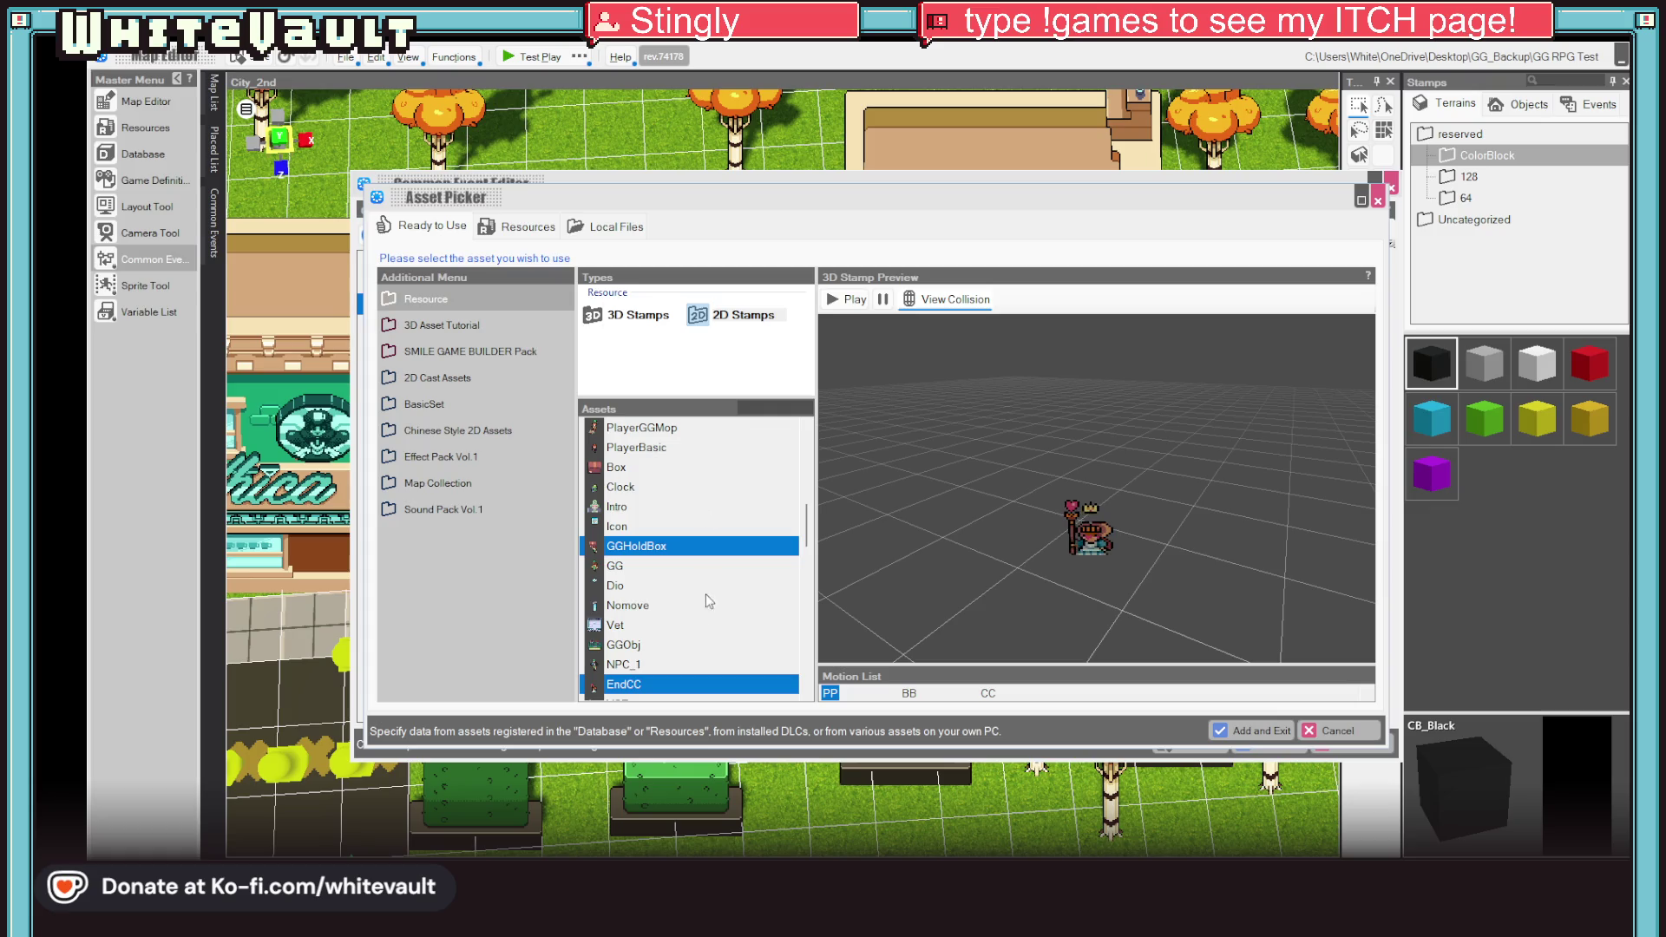
scroll(698, 686, "down", 6)
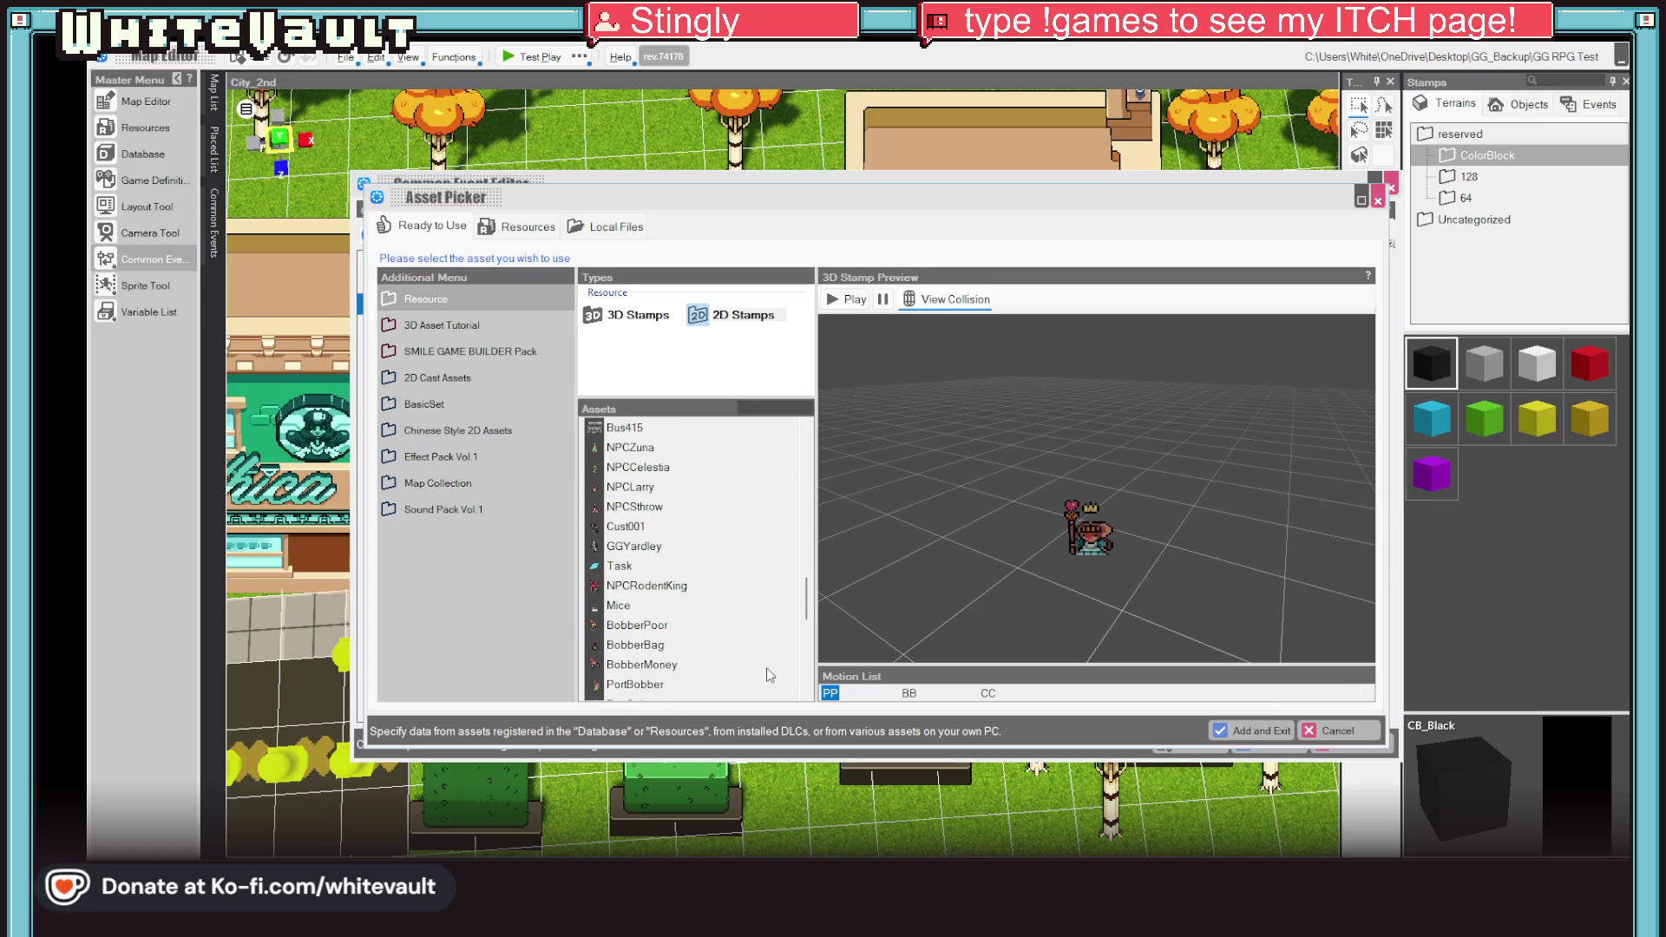
scroll(753, 571, "down", 3)
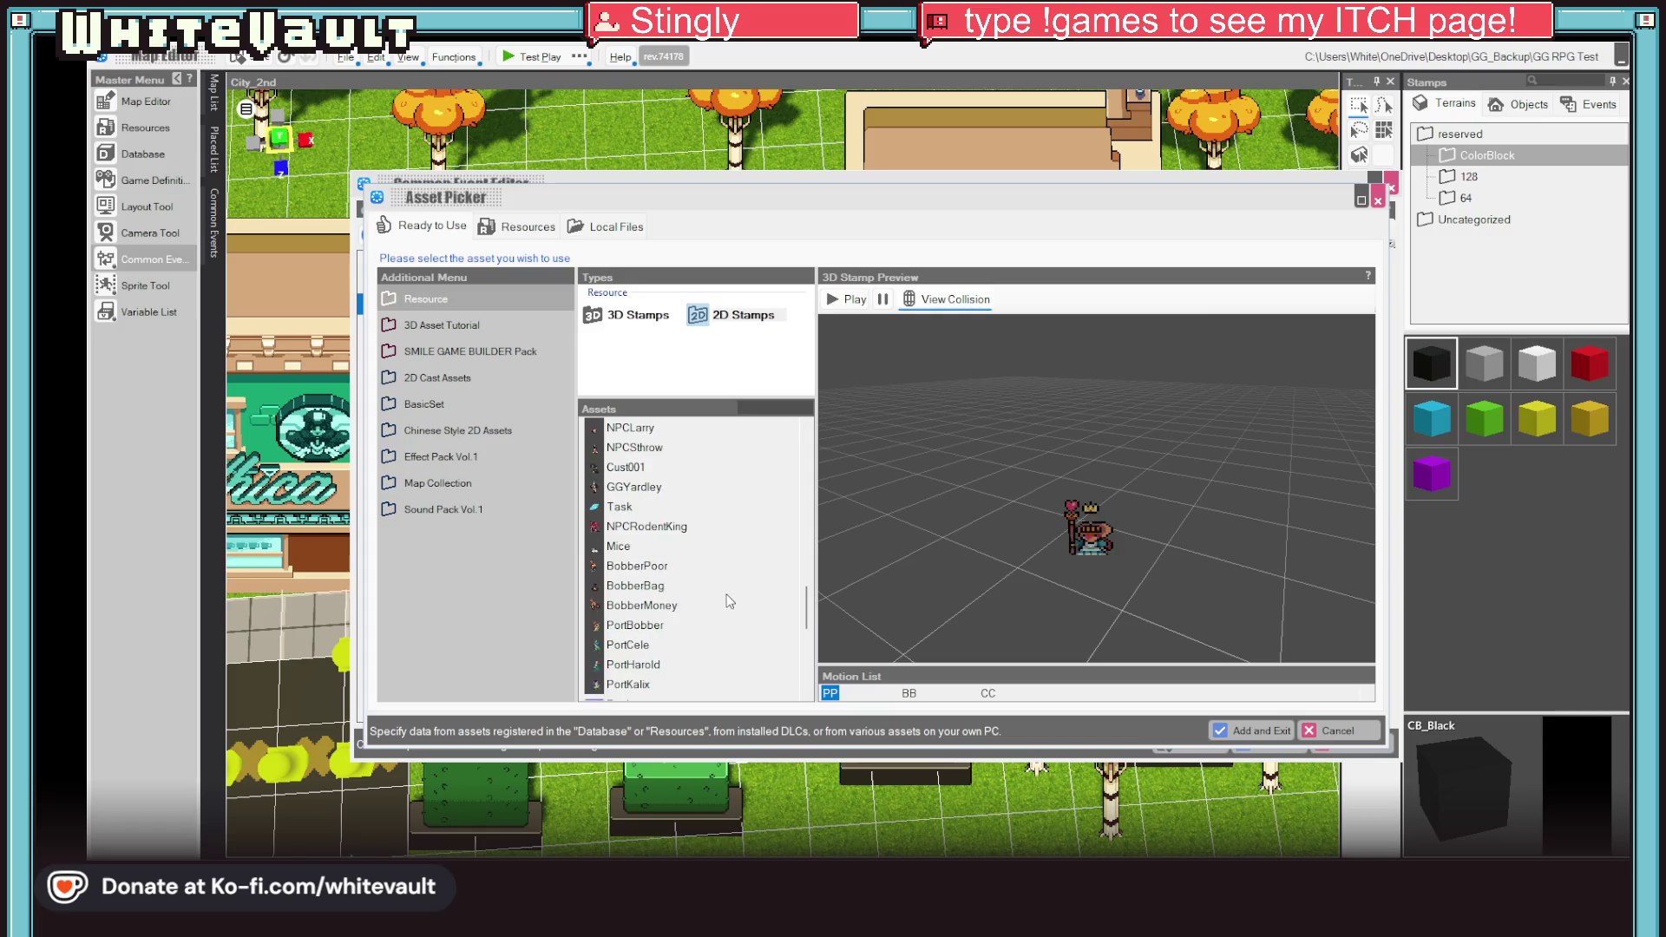
scroll(733, 599, "down", 5)
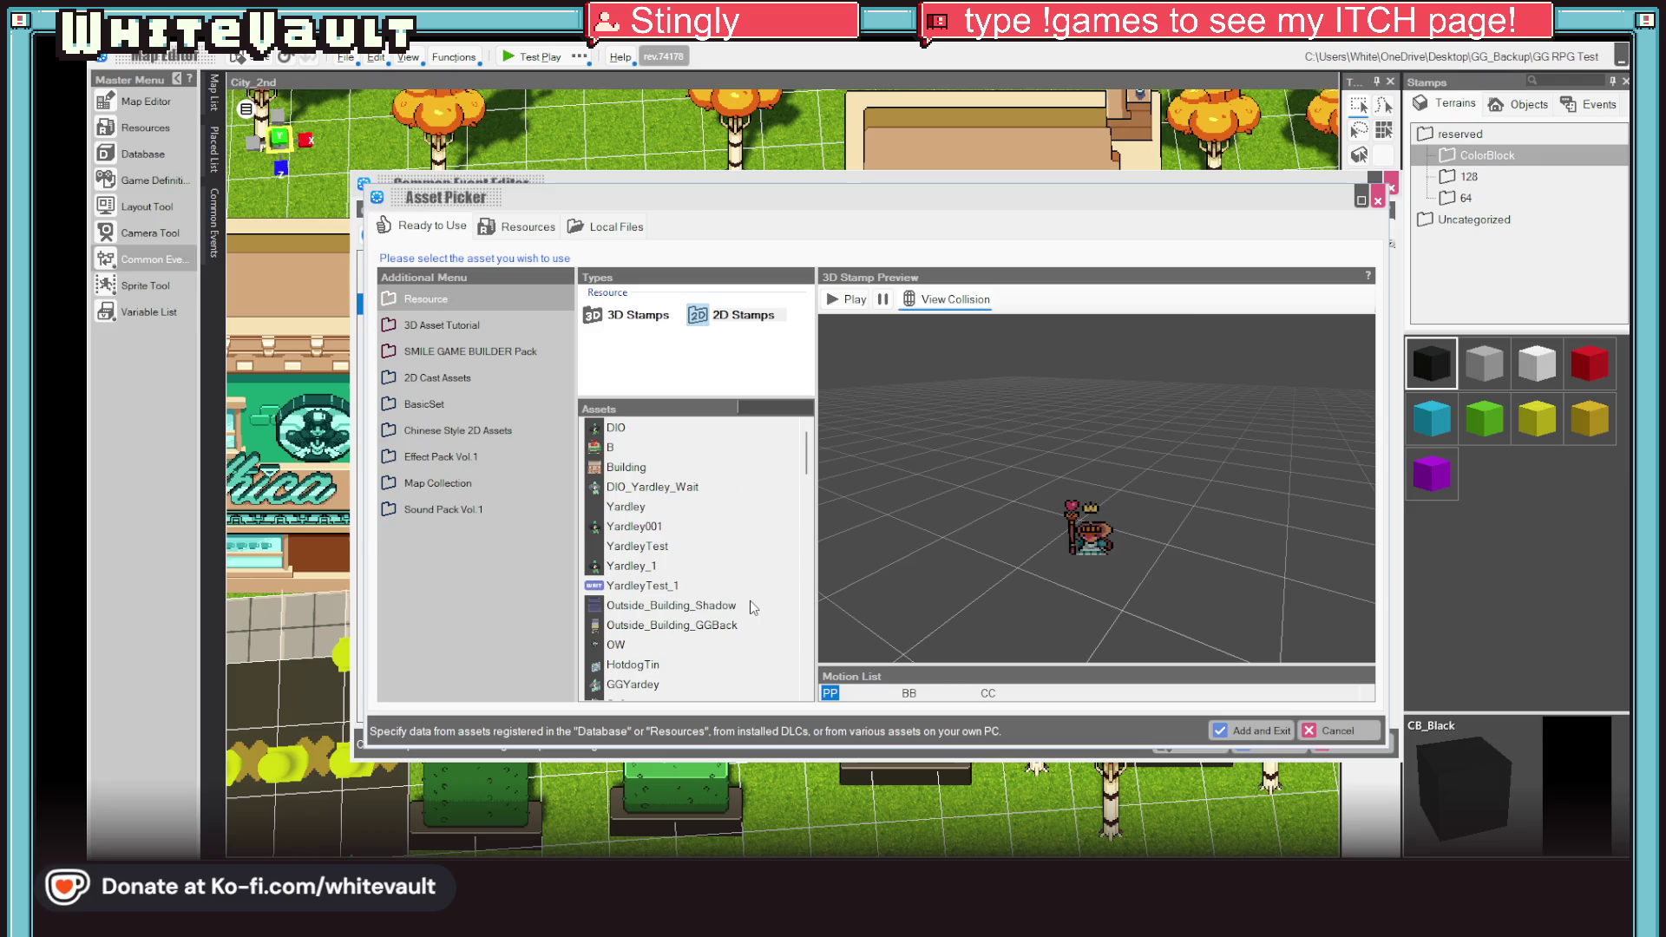
scroll(749, 600, "down", 1)
scroll(748, 600, "down", 3)
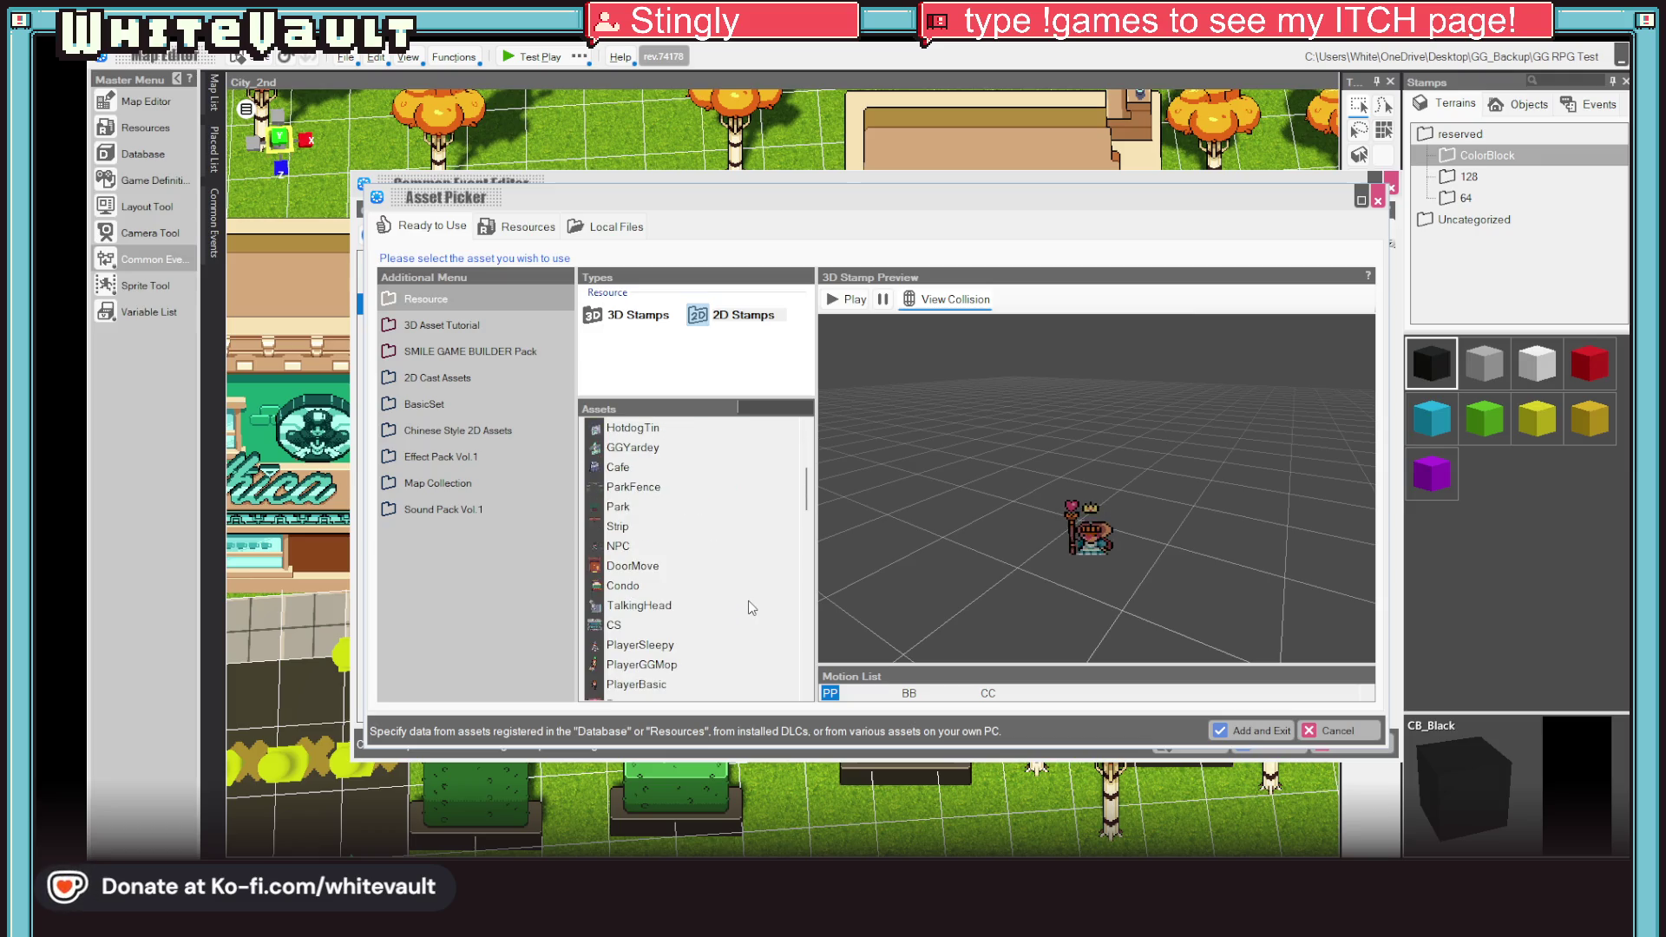
scroll(748, 601, "down", 4)
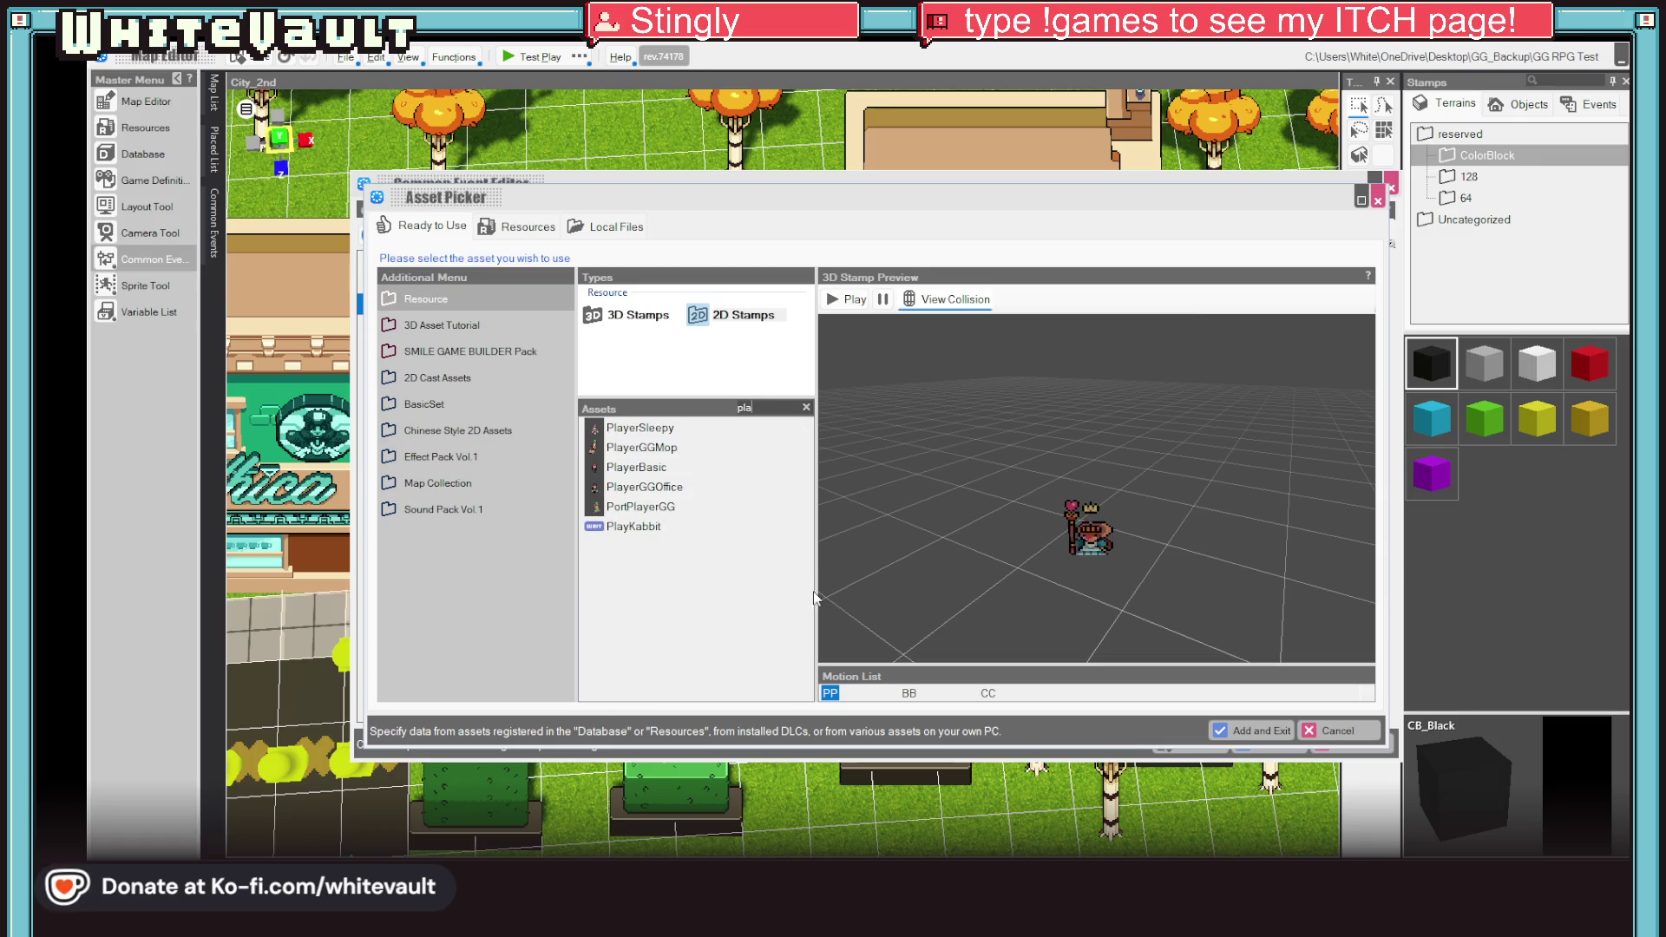
left_click(1328, 732)
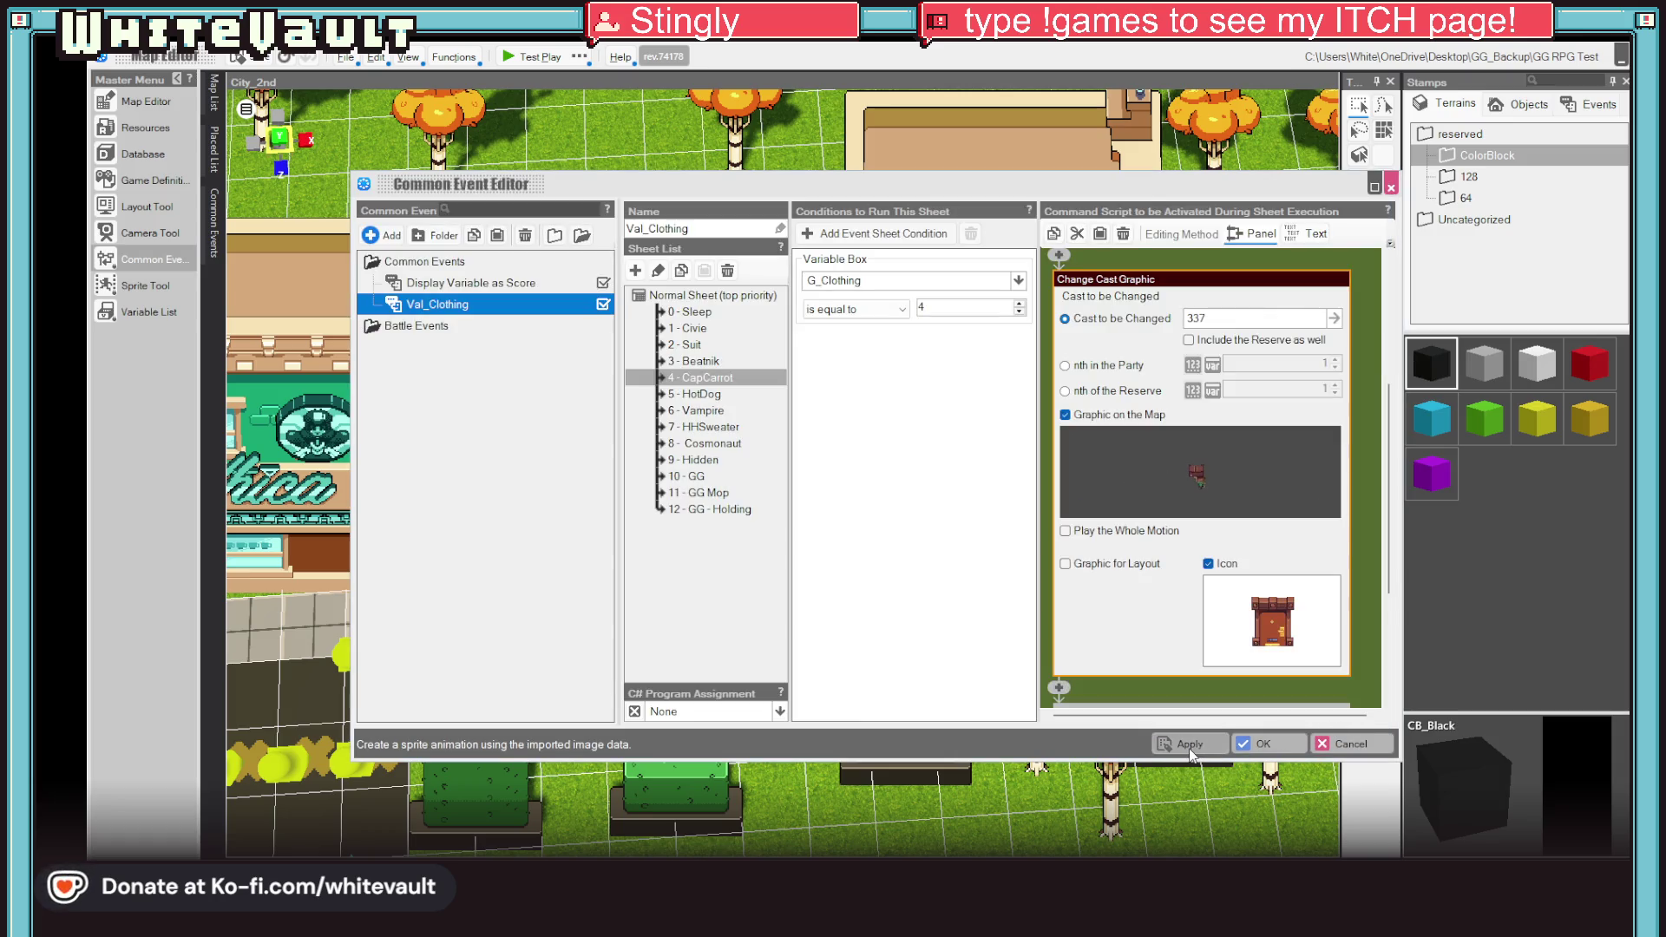
left_click(1188, 748)
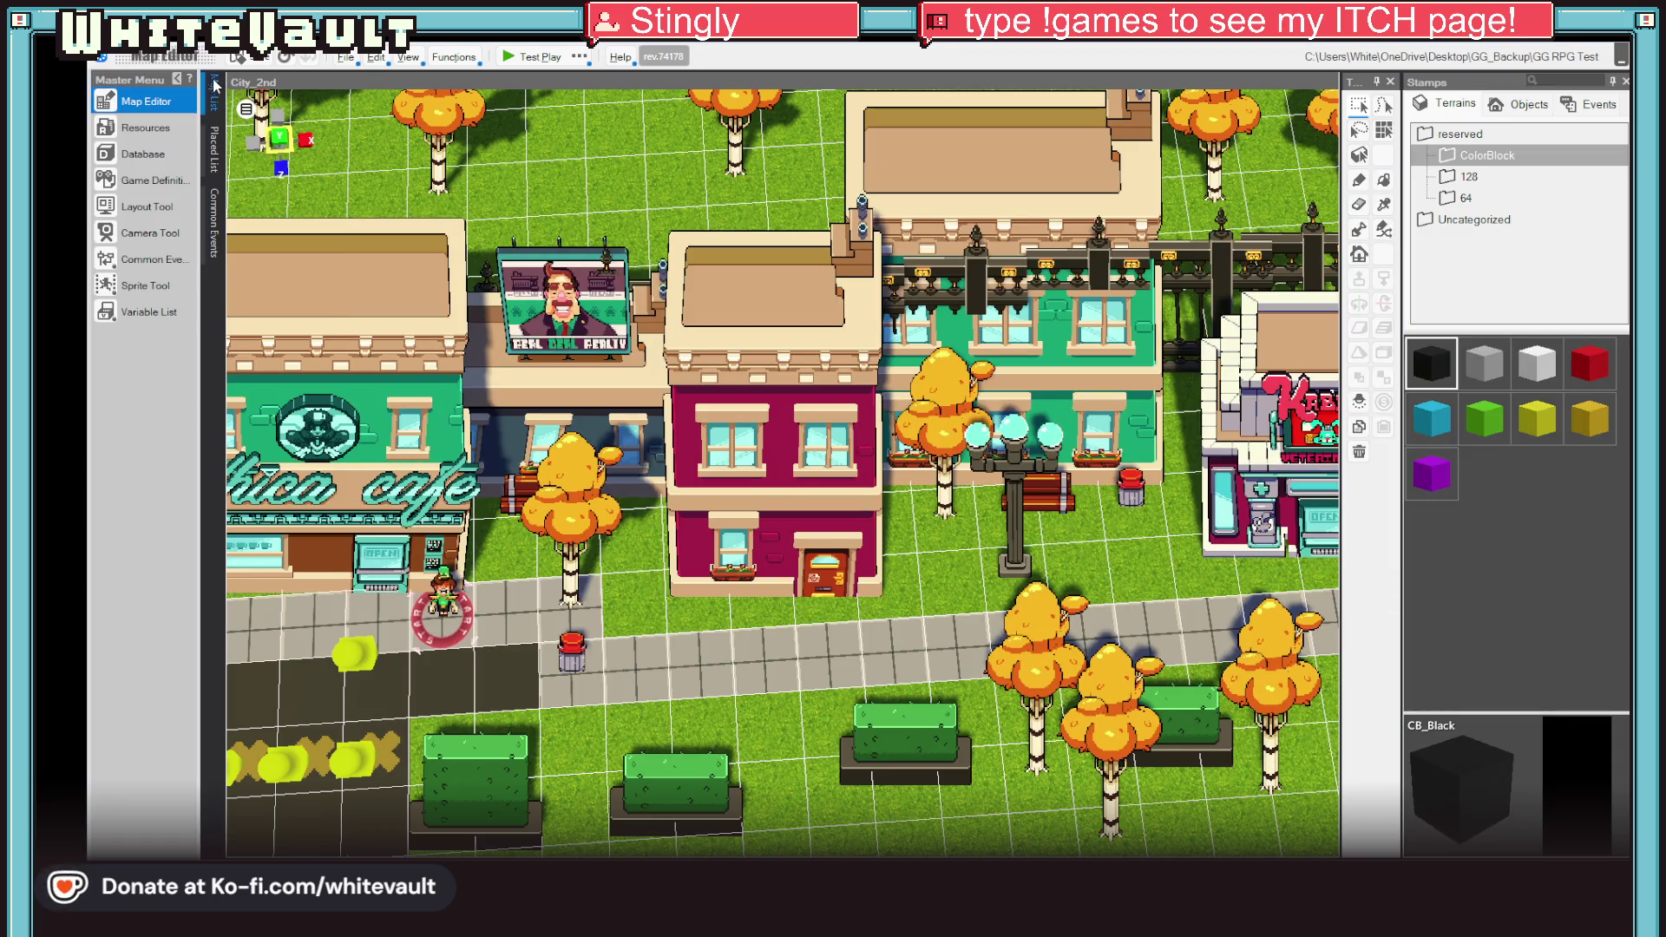
Step: Open the Ending_CC map from the Map List
left_click(215, 84)
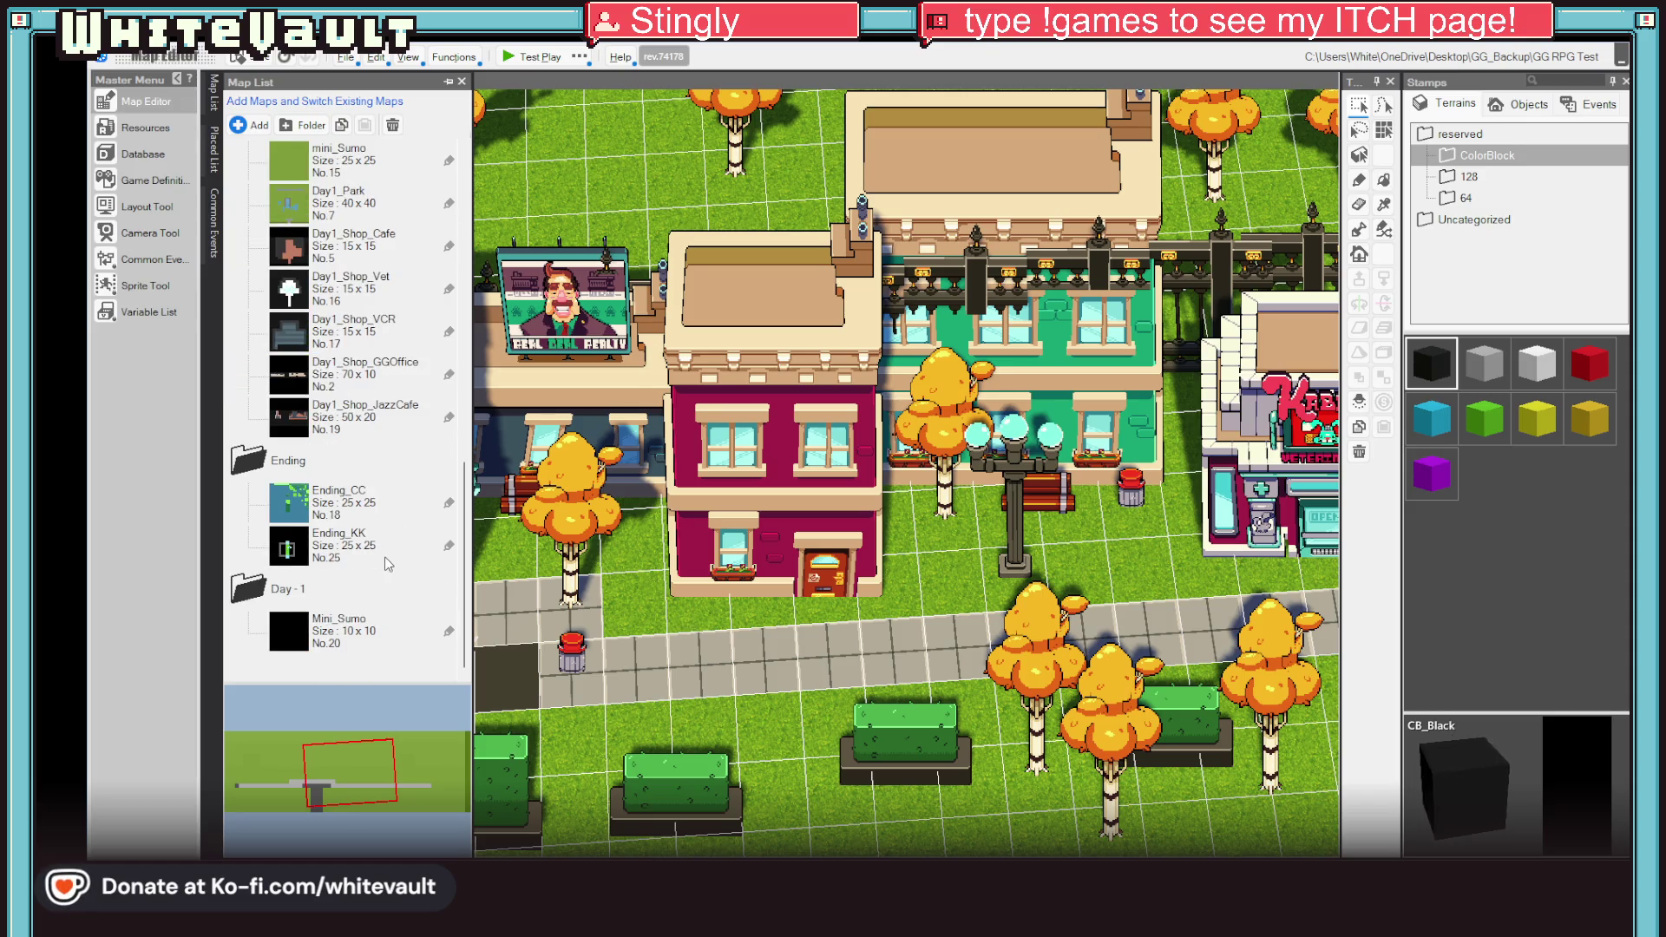
scroll(373, 544, "up", 9)
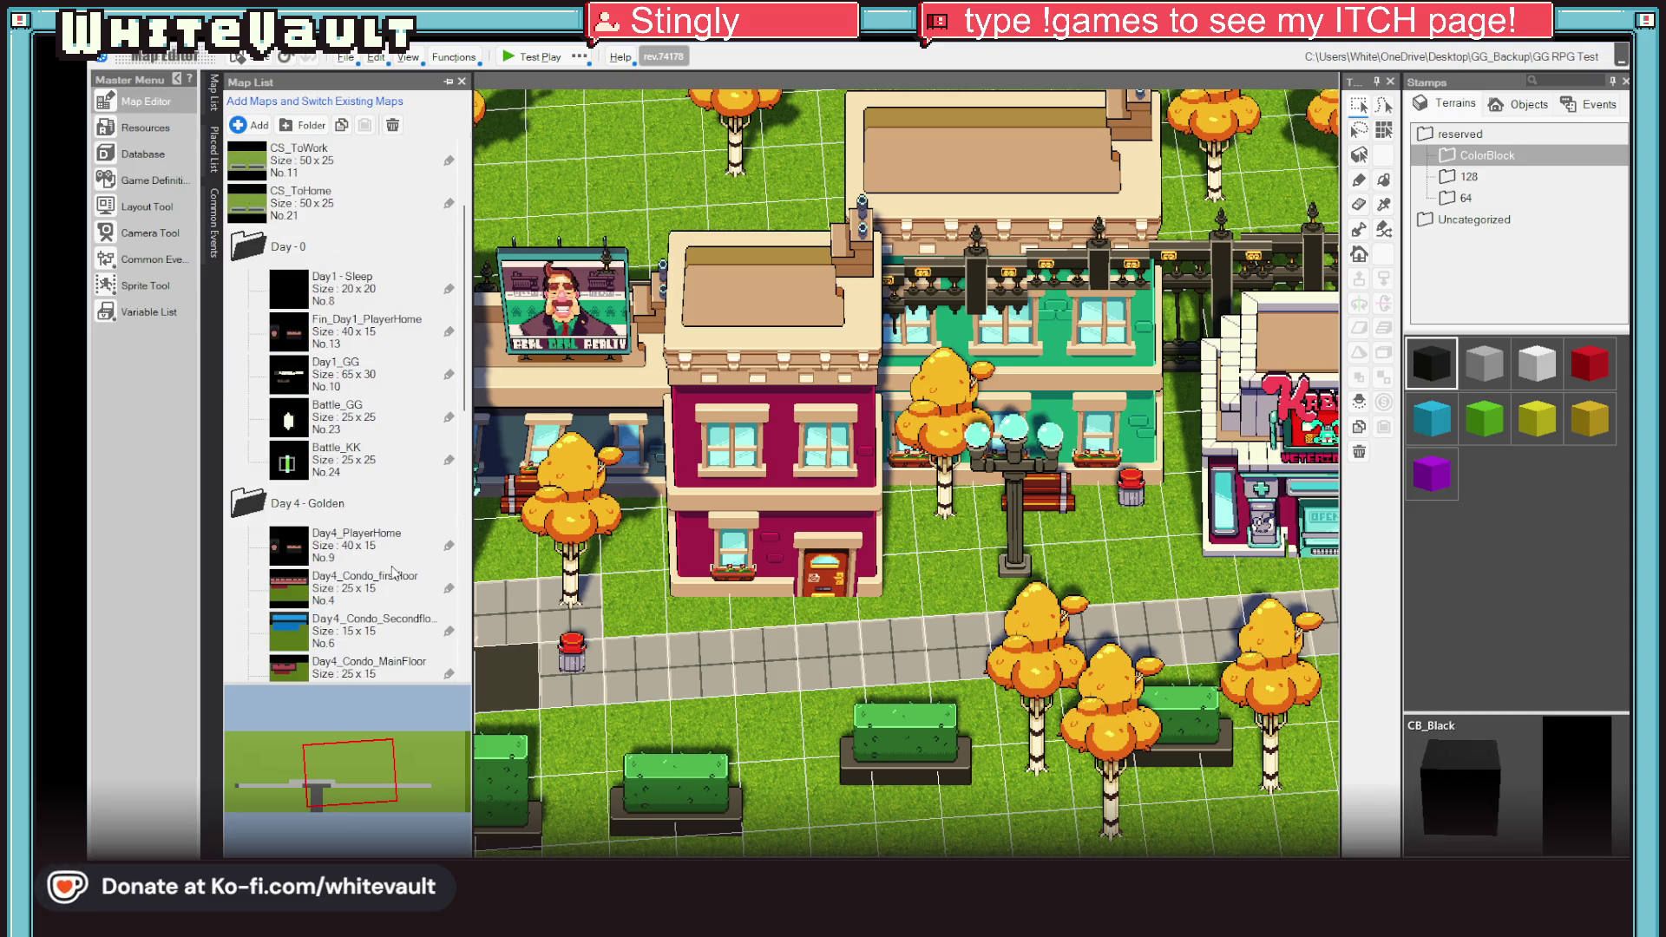
scroll(392, 573, "down", 9)
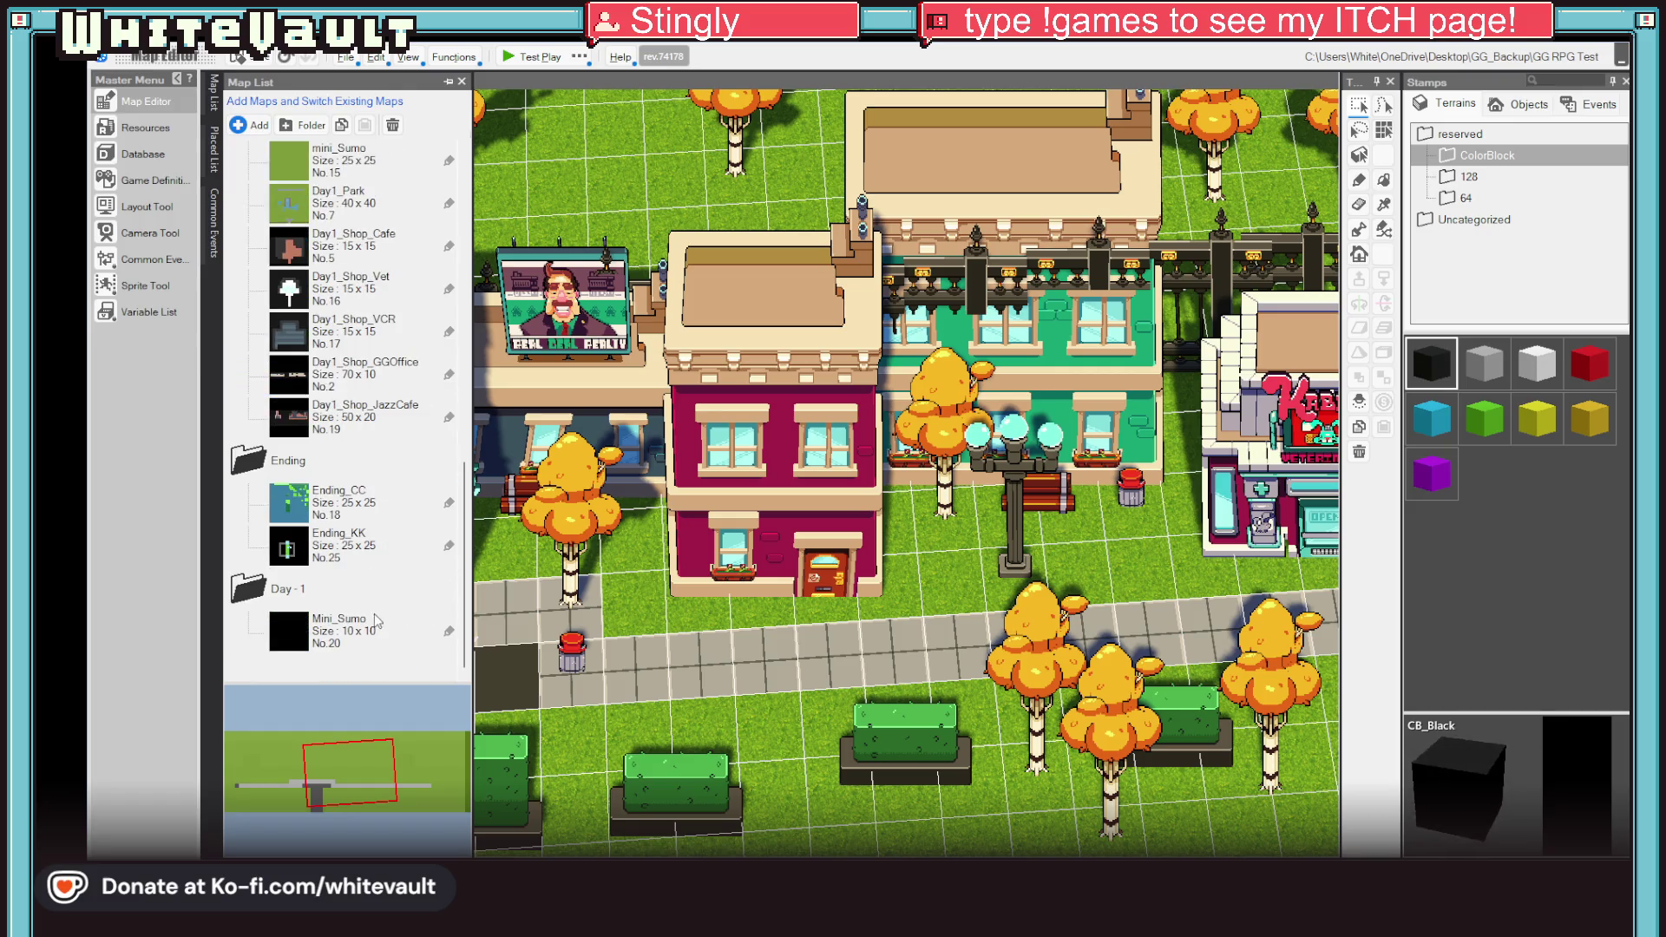
double_click(337, 510)
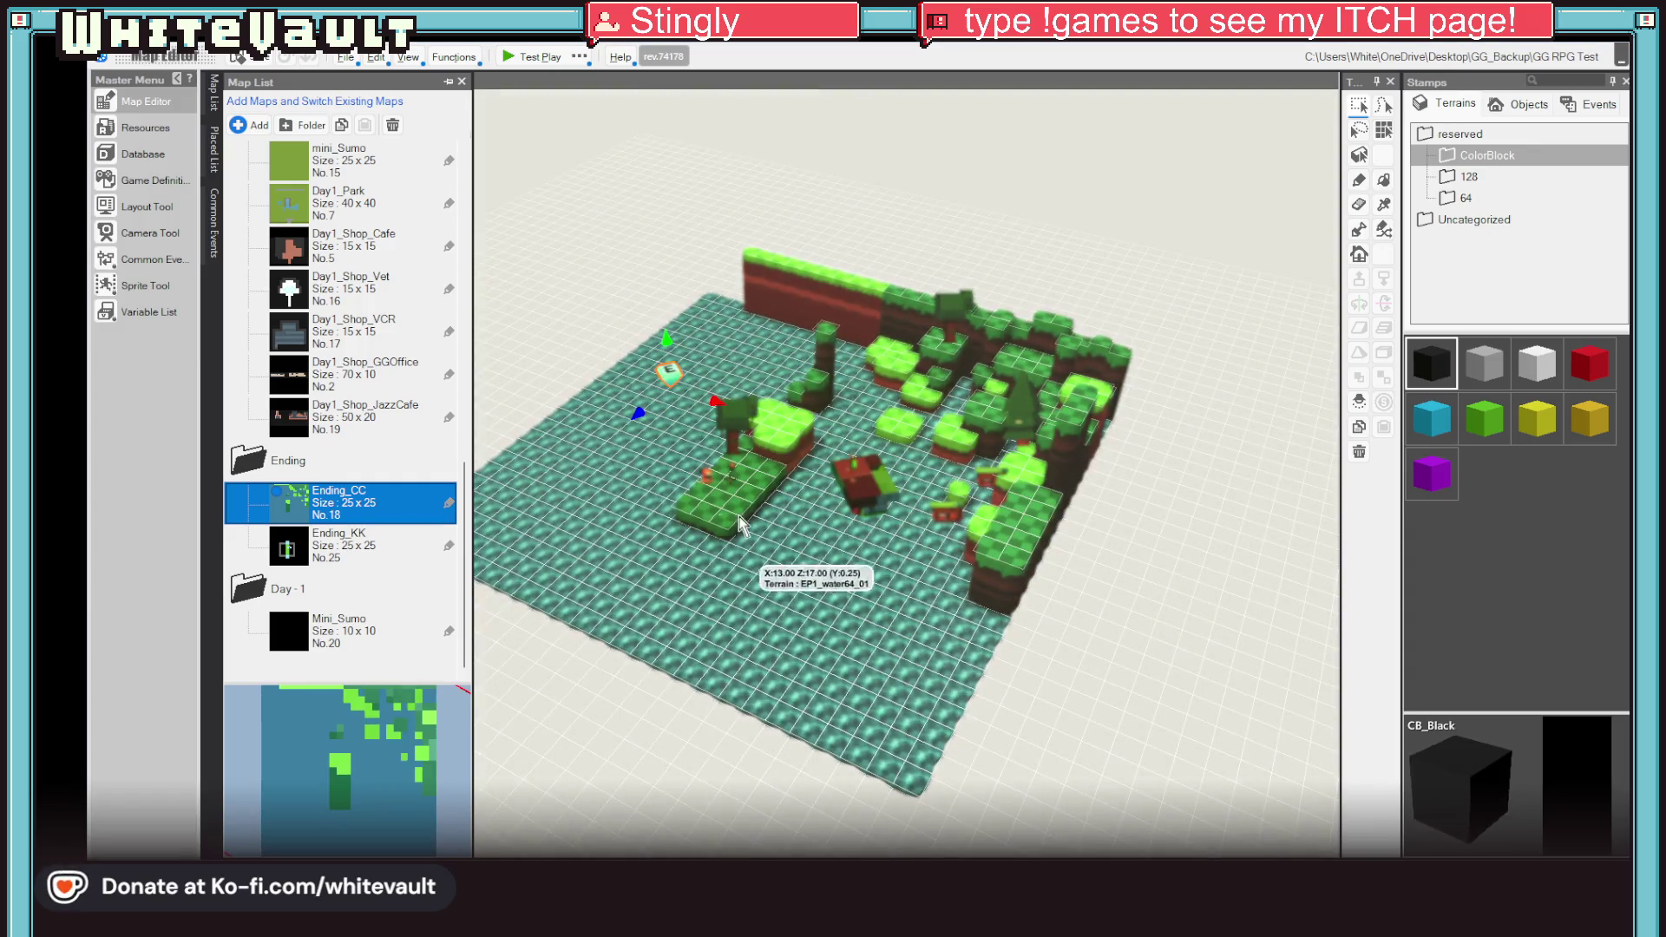
scroll(740, 520, "up", 3)
Step: Inspect the EndCC event's graphic in the Asset Picker and exit without changes
left_click(657, 473)
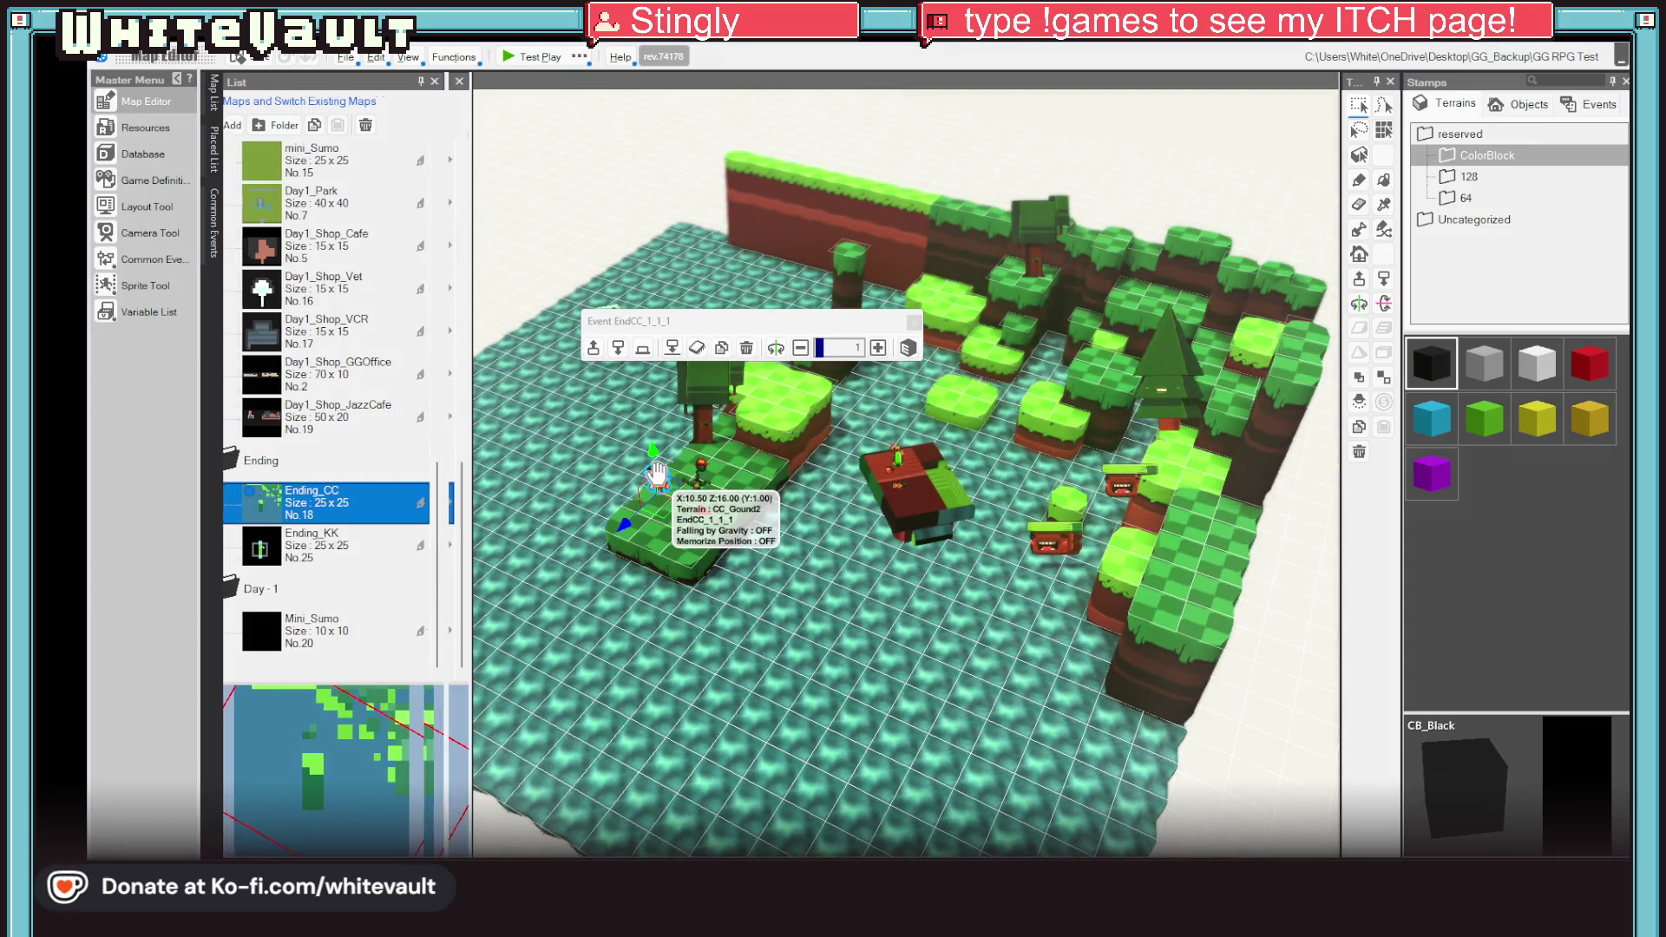
double_click(657, 476)
scroll(846, 639, "down", 2)
left_click(830, 614)
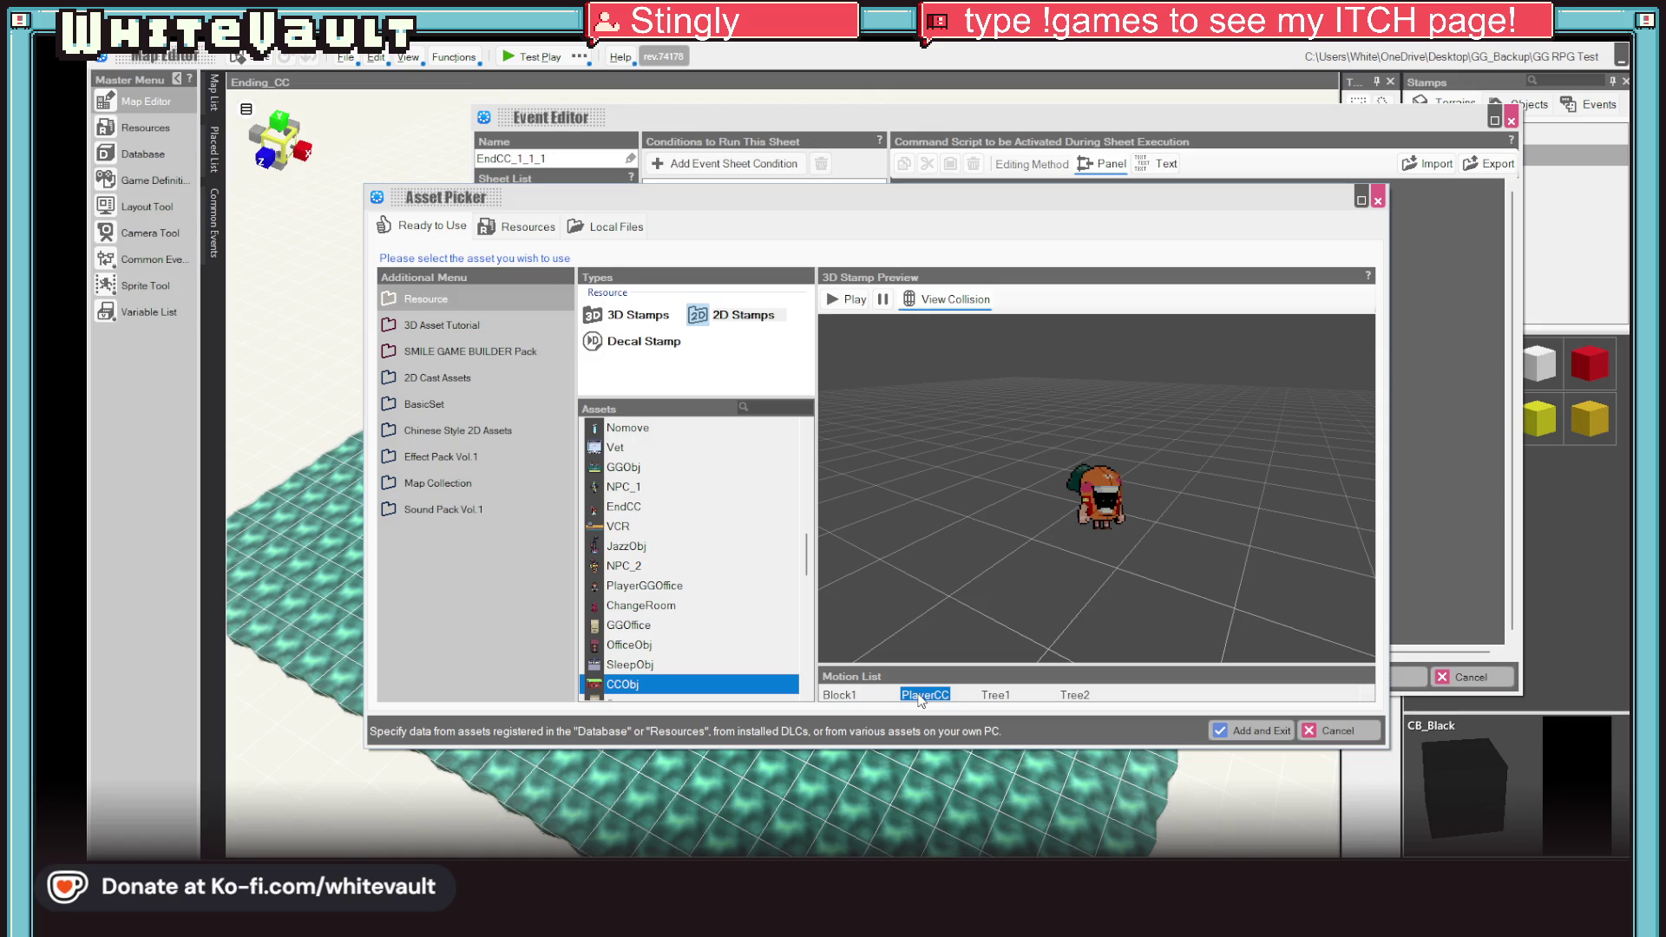
scroll(690, 653, "down", 3)
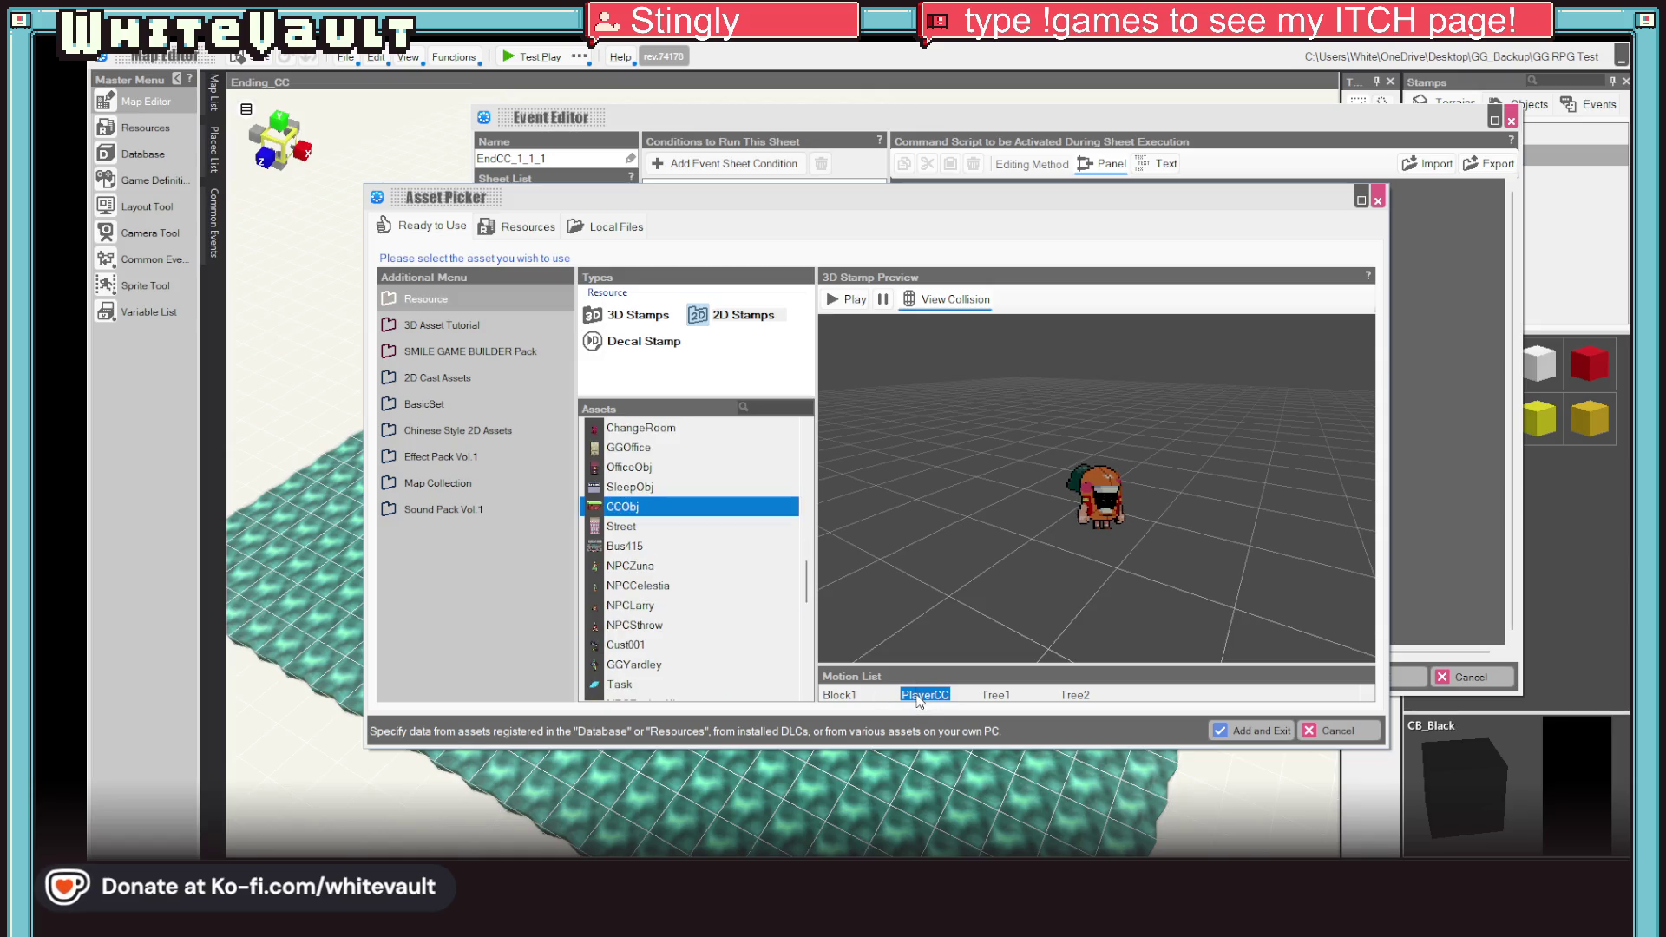
key("Return")
key("Return")
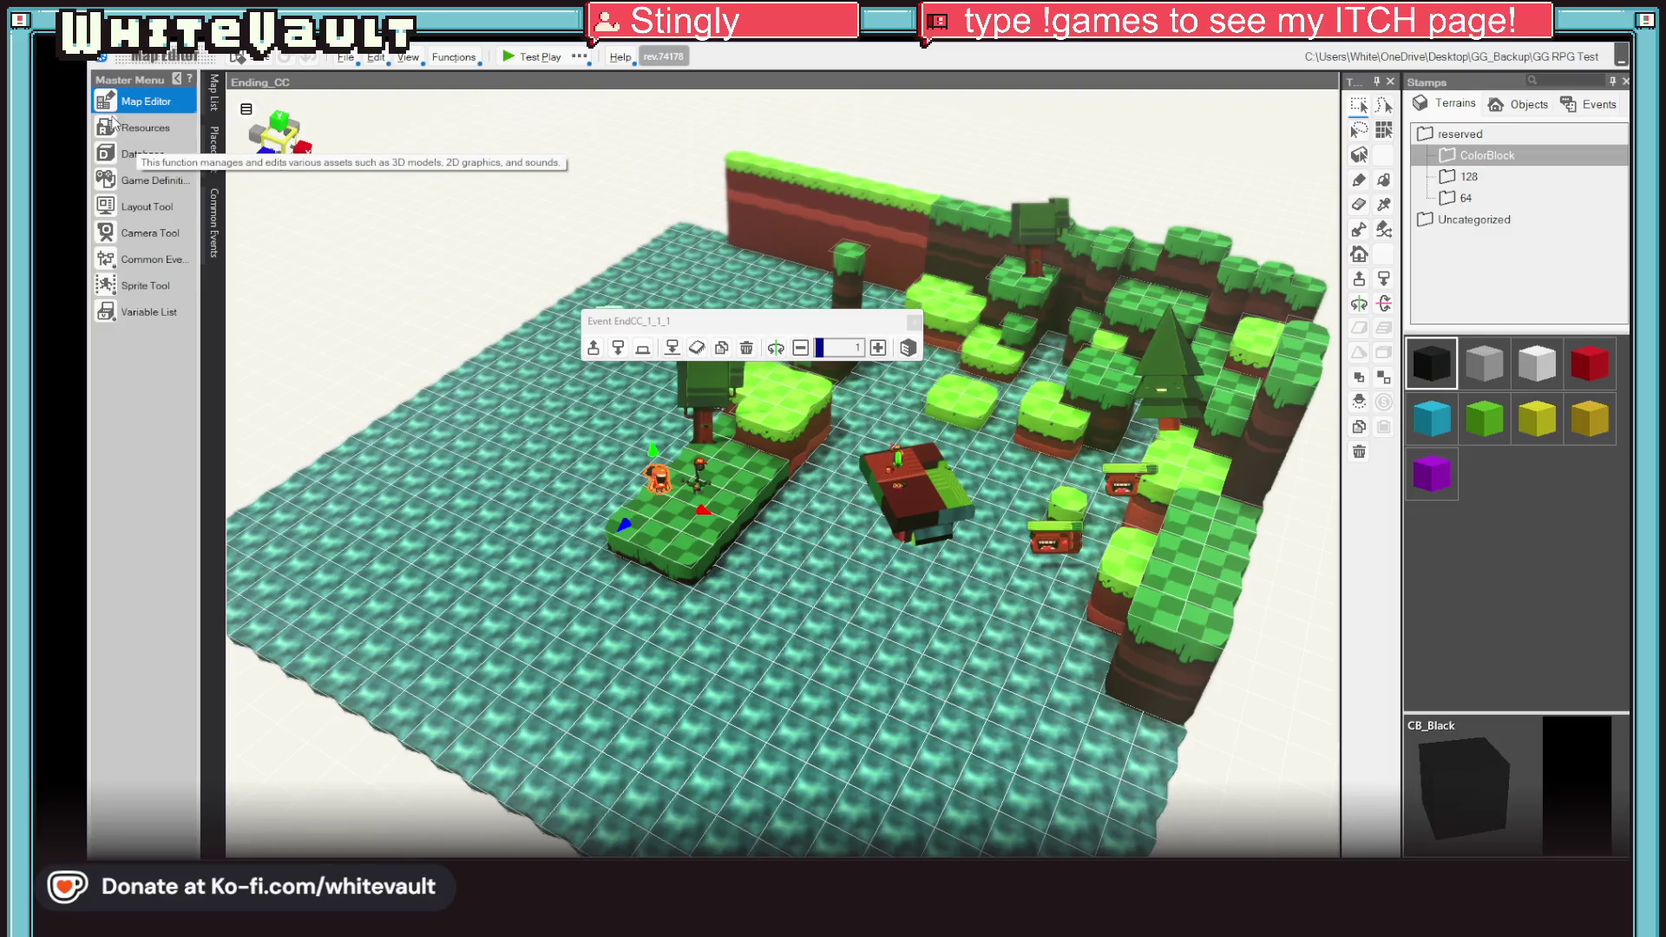
left_click(138, 129)
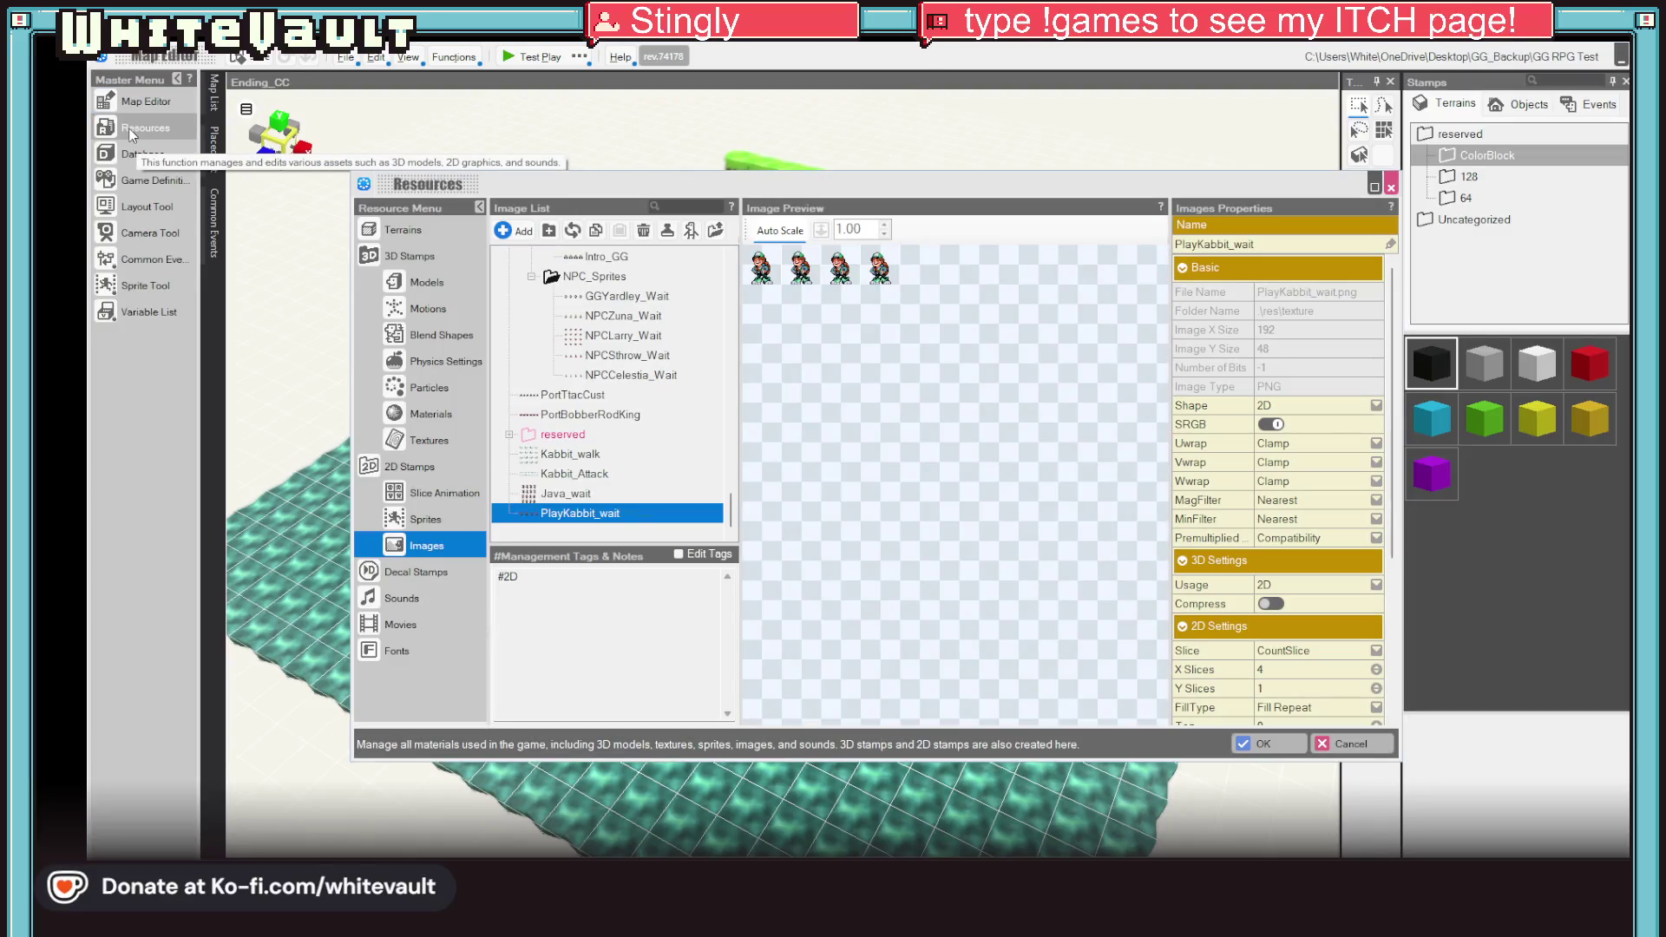
Step: Filter 2D Images to 'cc', expand CCObj to show its four images, and copy the folder
scroll(666, 279, "up", 10)
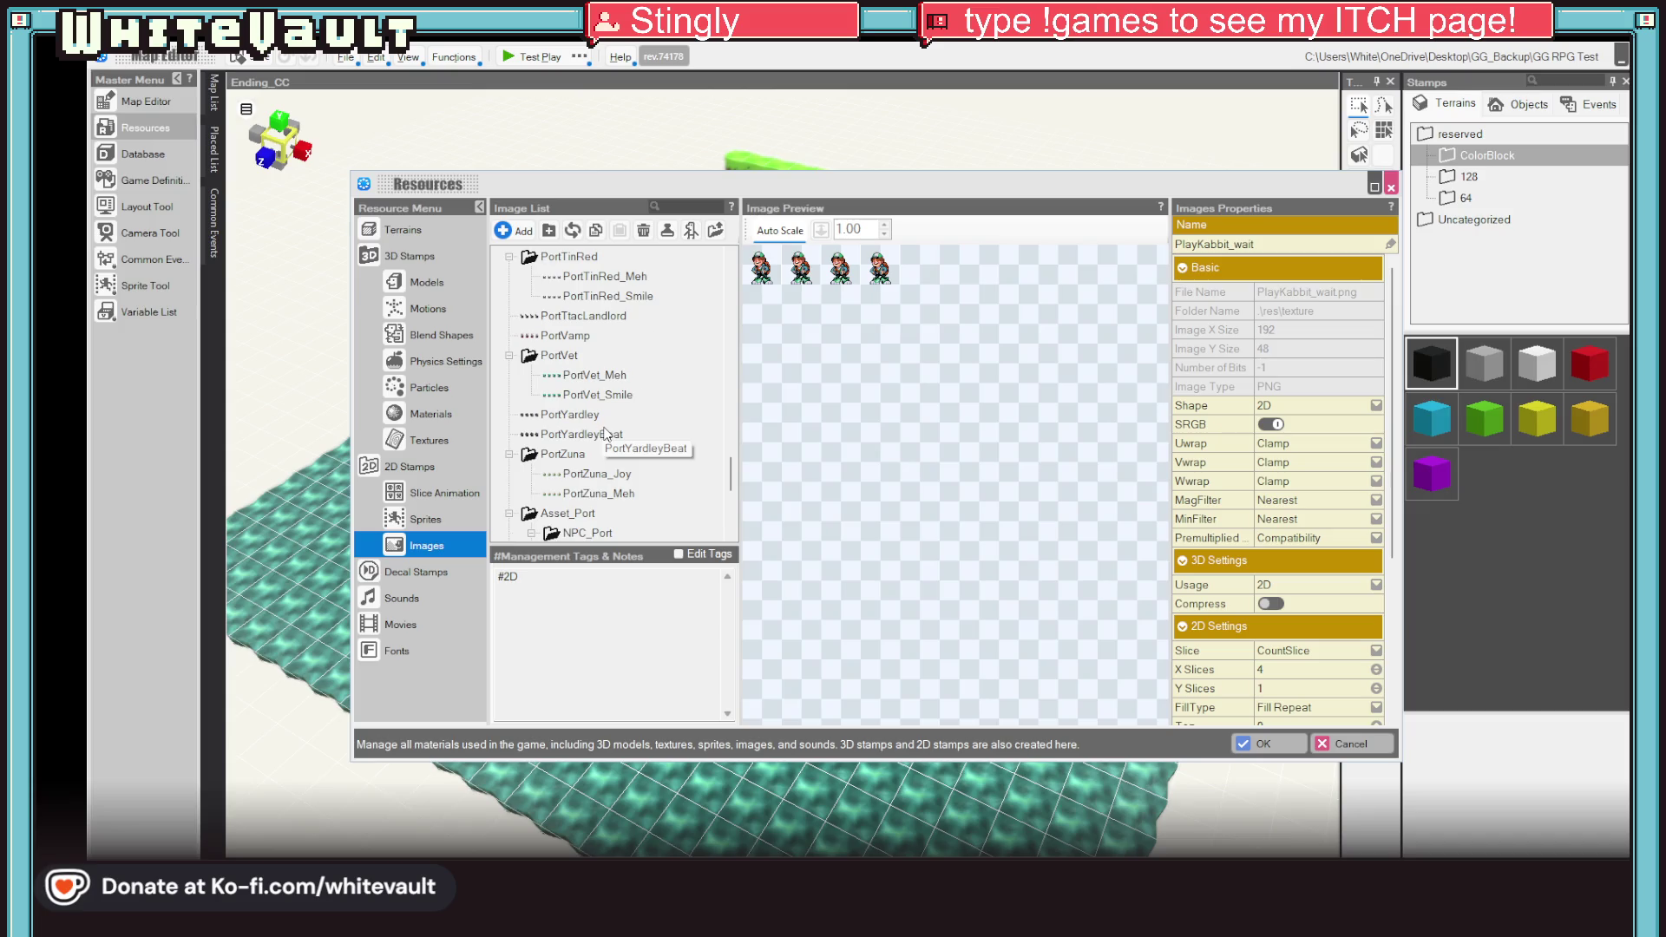
left_click(693, 207)
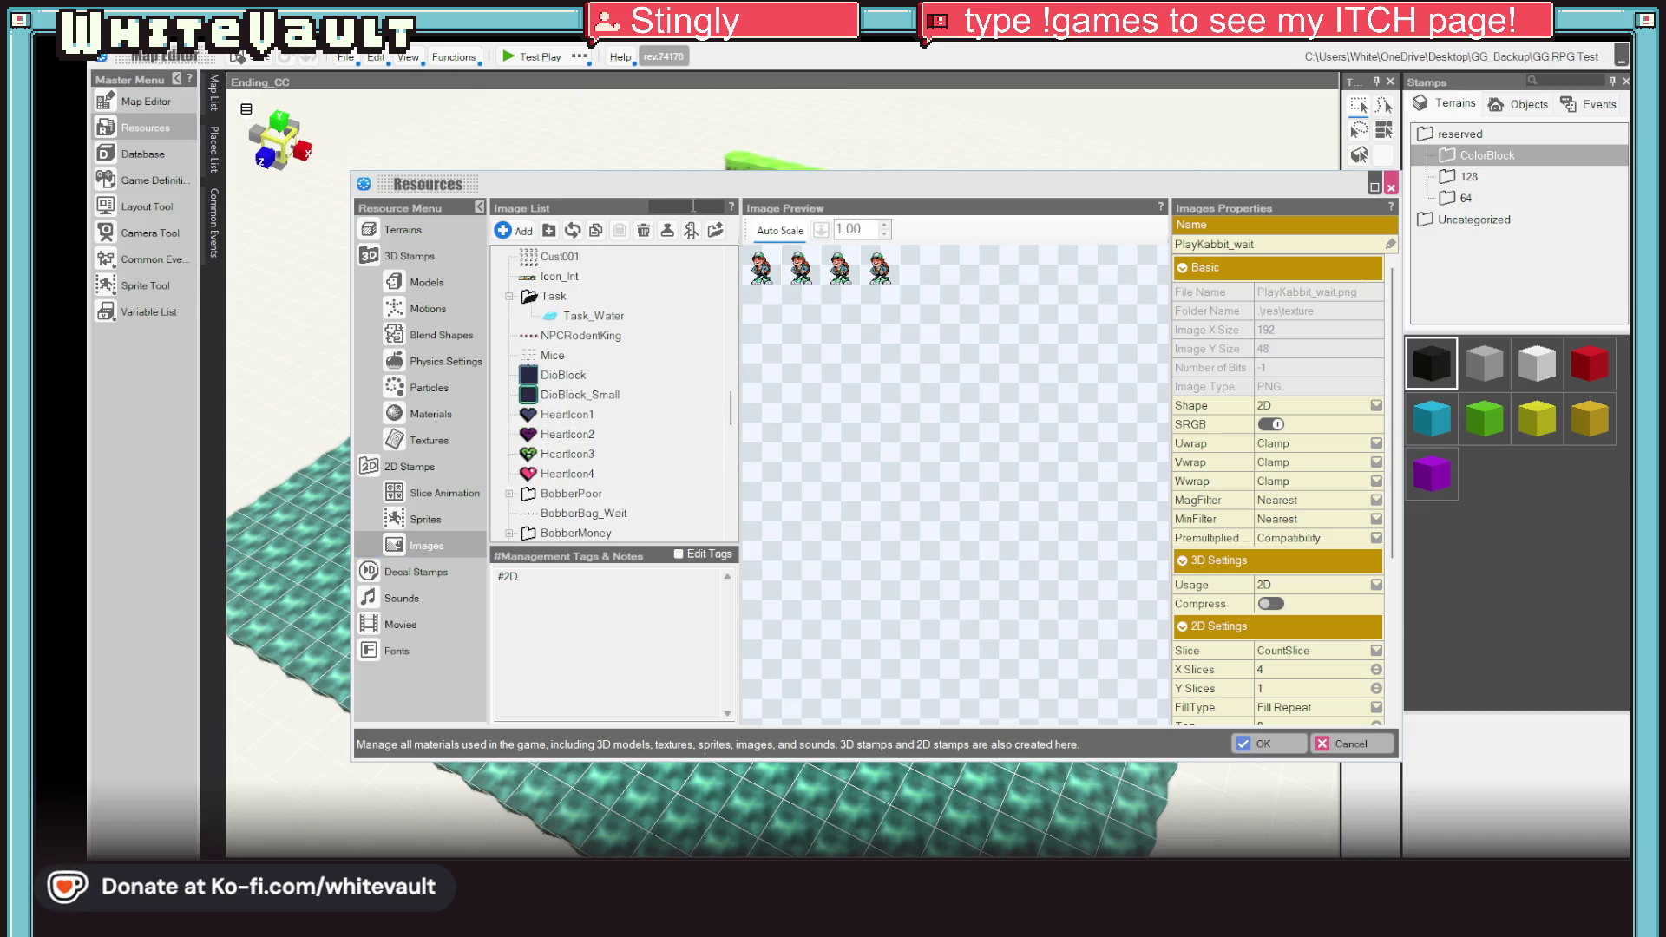
type("cc")
key("Return")
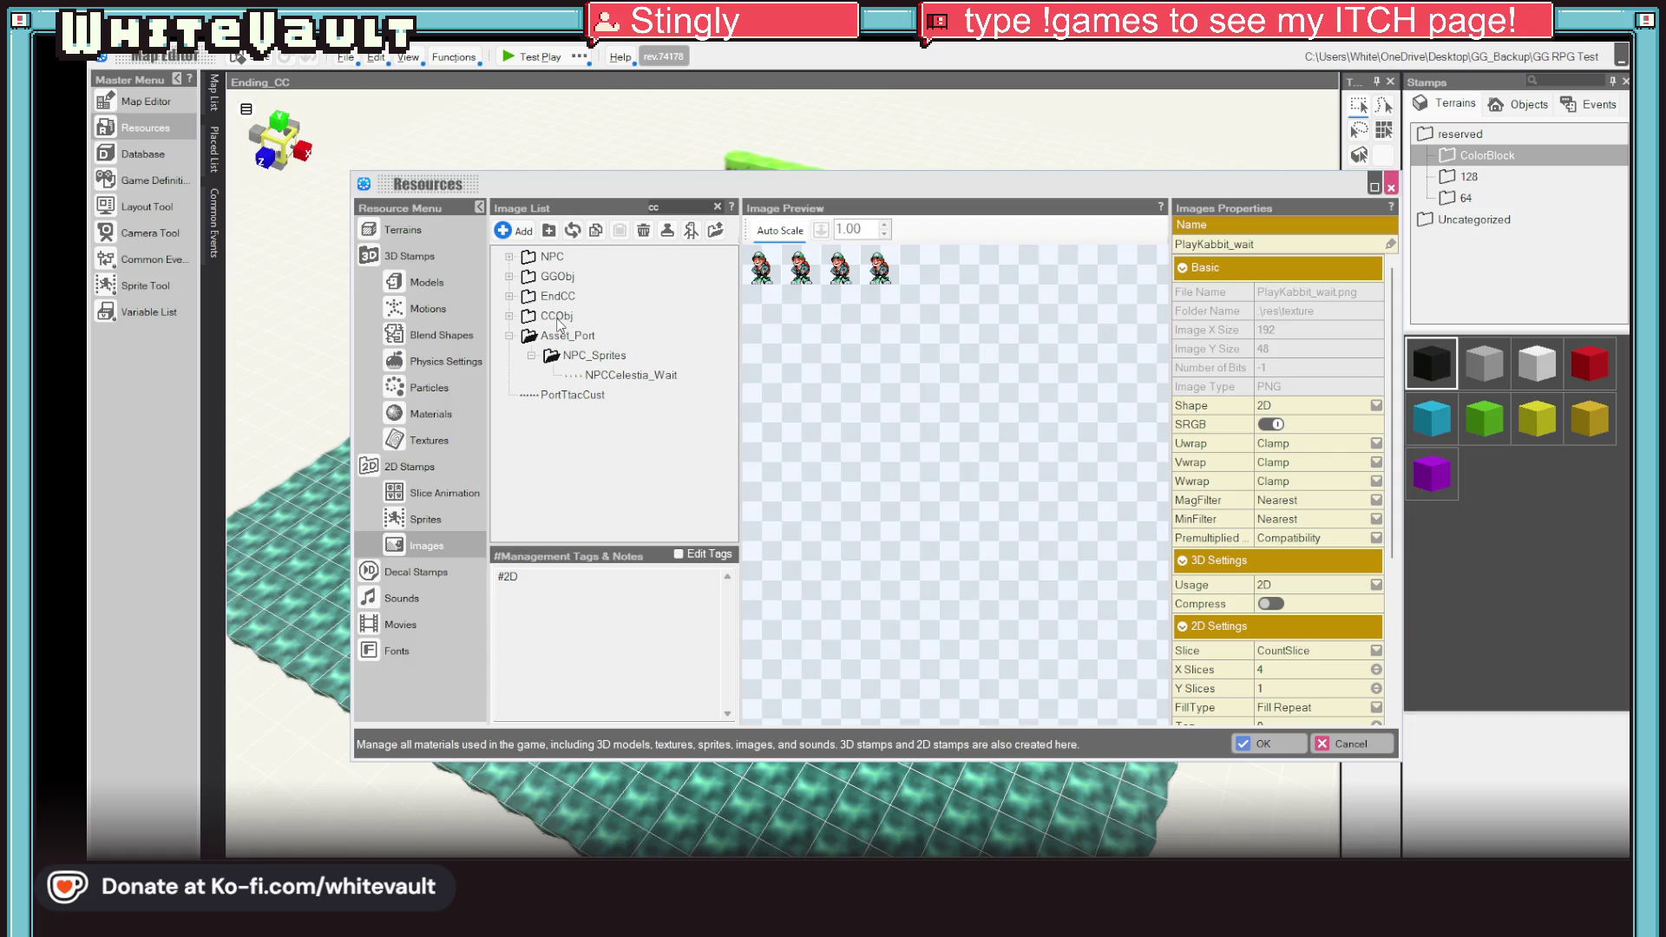
double_click(557, 316)
left_click(594, 336)
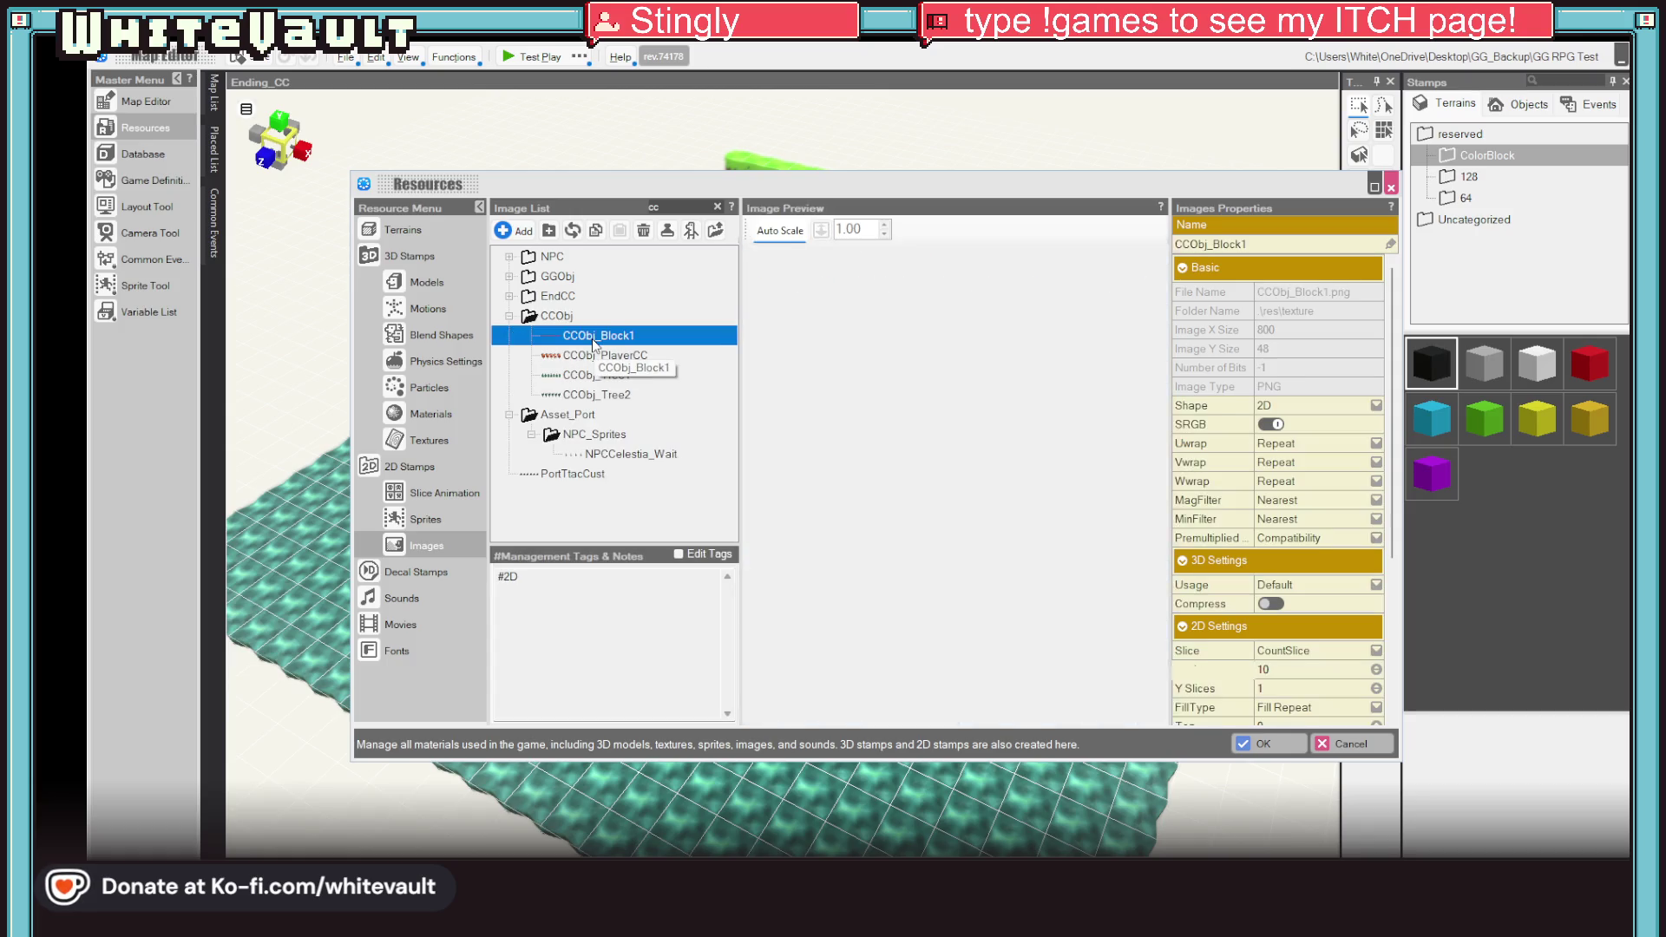
left_click(560, 318)
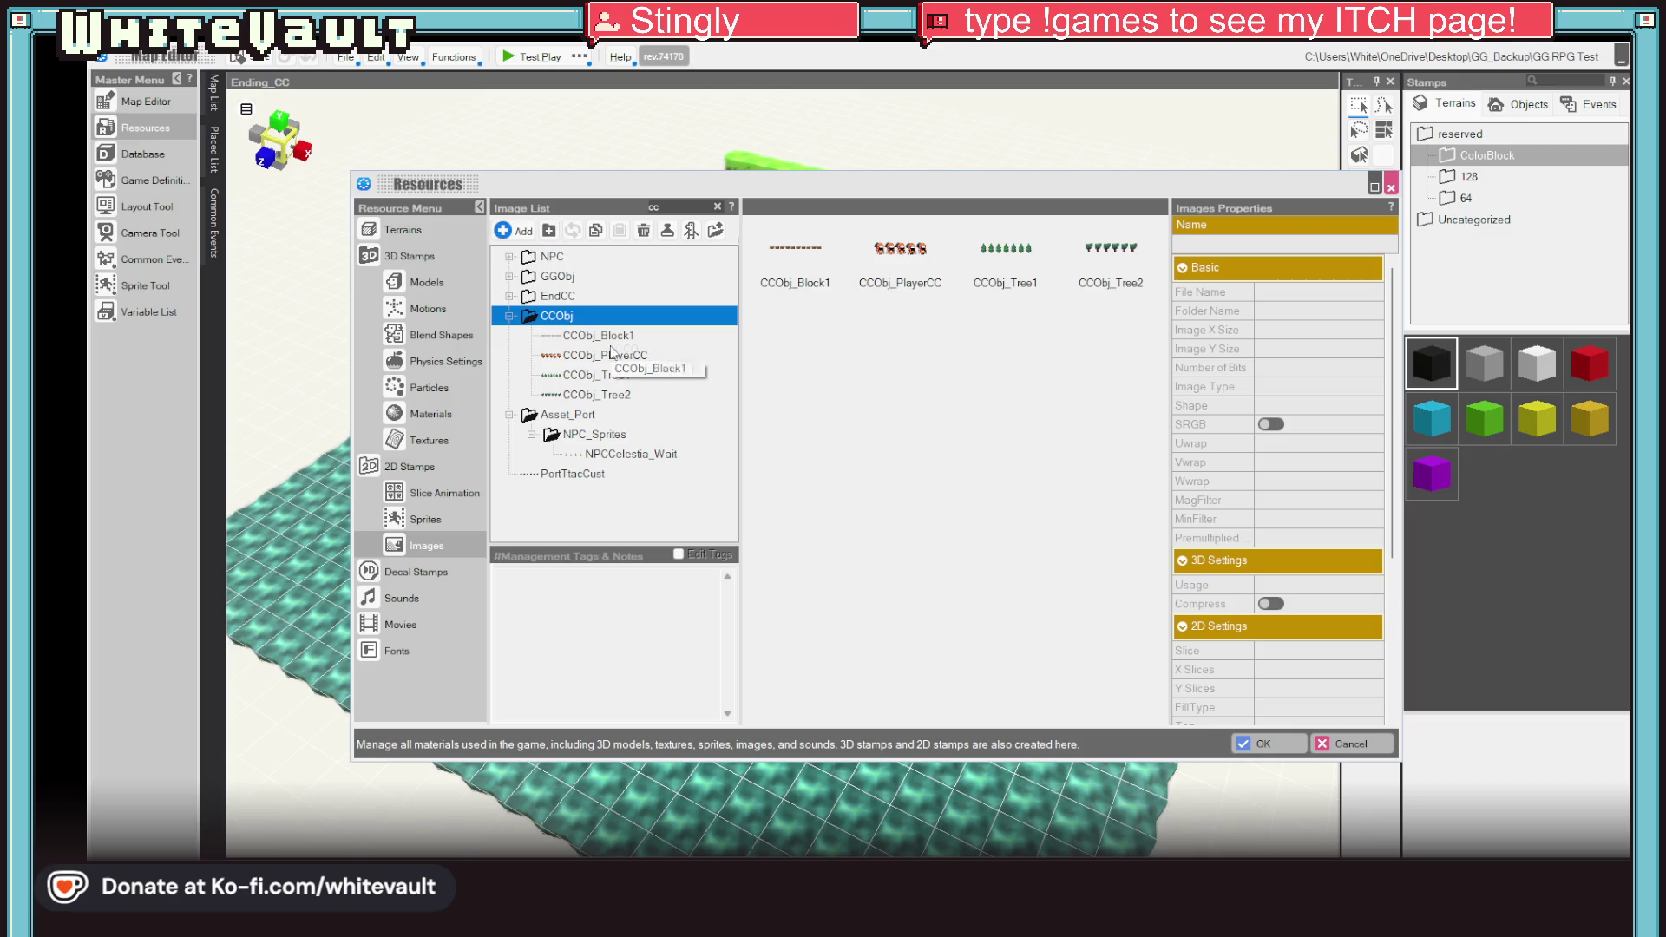
right_click(563, 320)
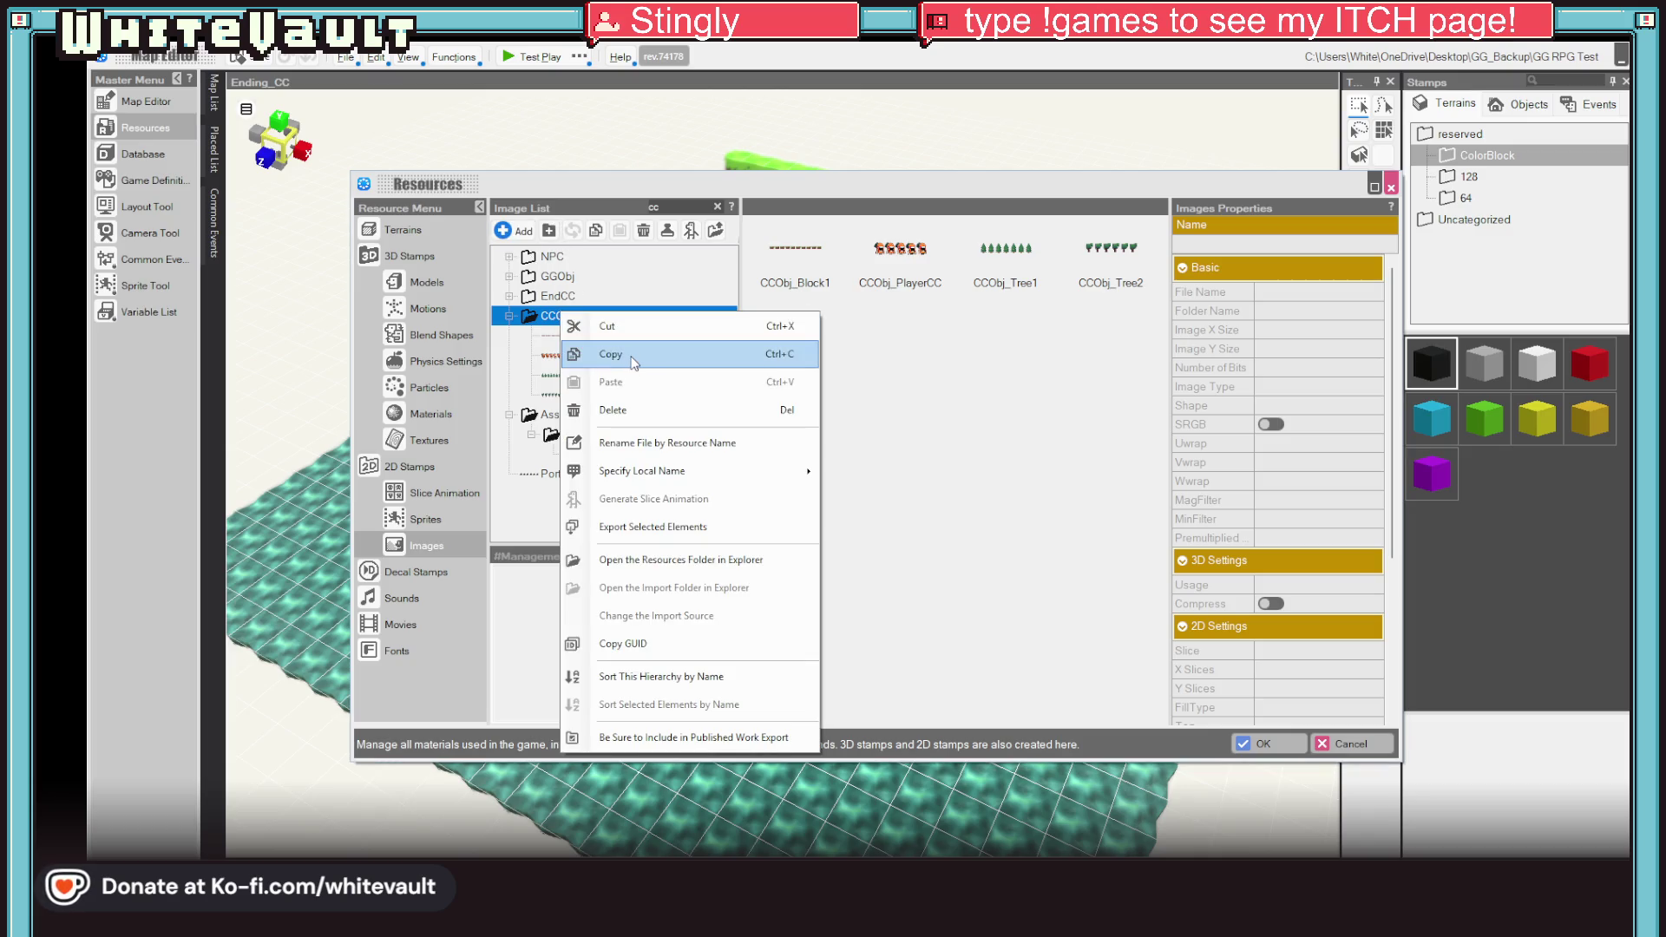
left_click(436, 347)
left_click(436, 355)
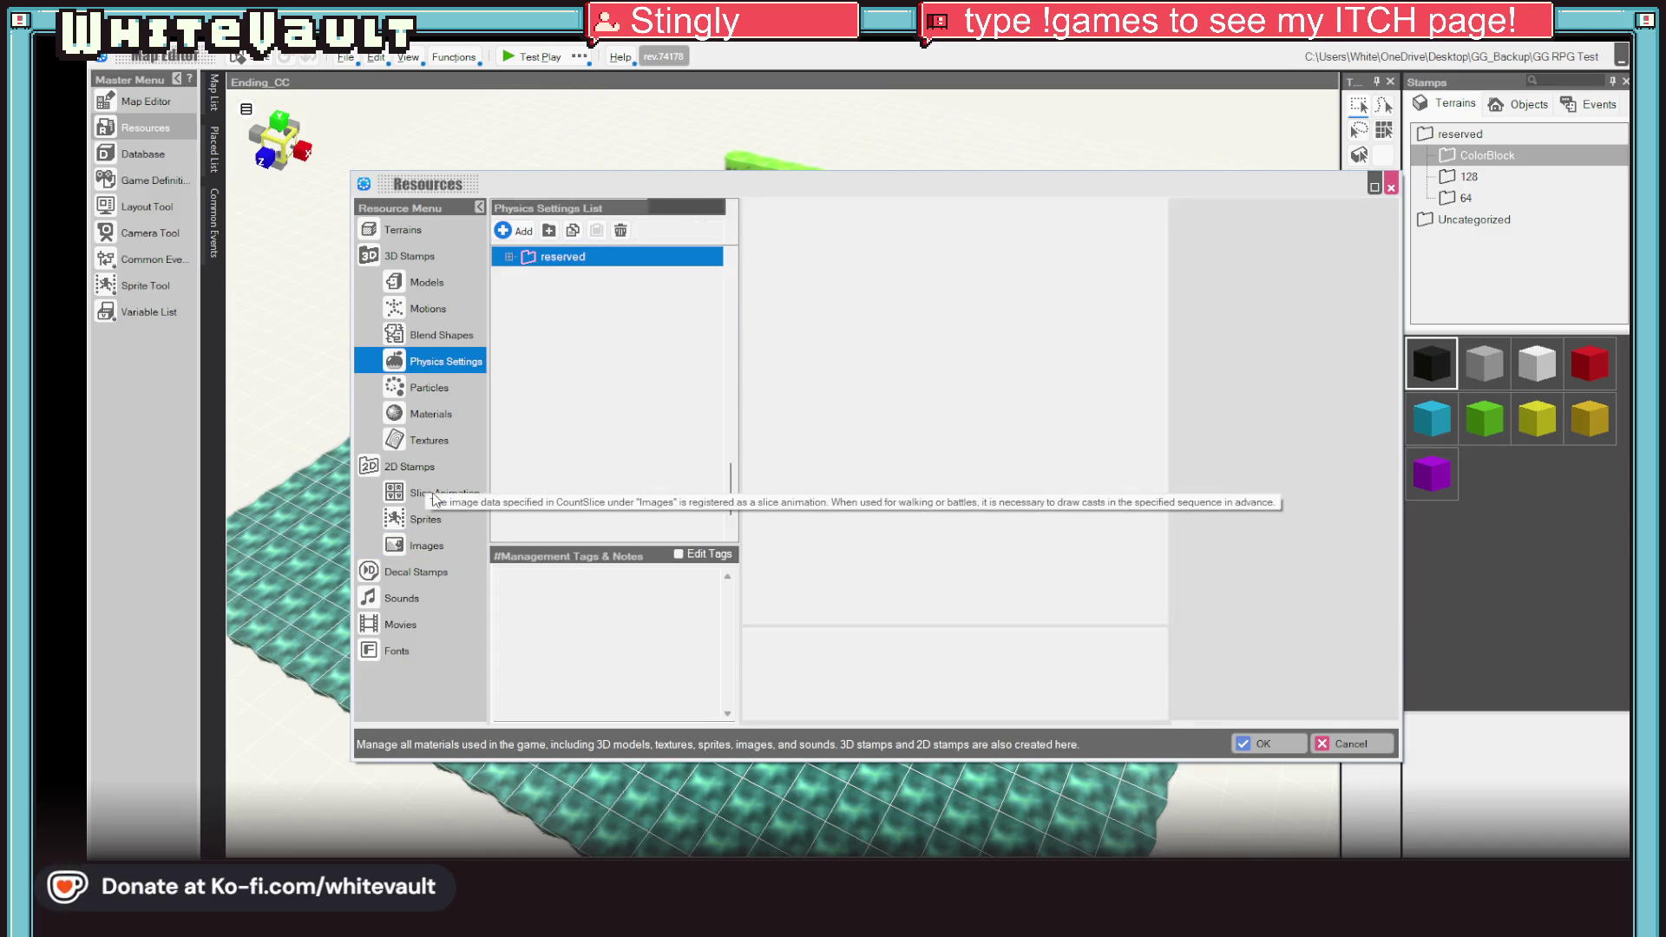
Step: Filter Slice Animations by 'cc' to show EndCC, CCObj, NPCCelestia and PortTtacCust
left_click(432, 495)
scroll(589, 460, "up", 2)
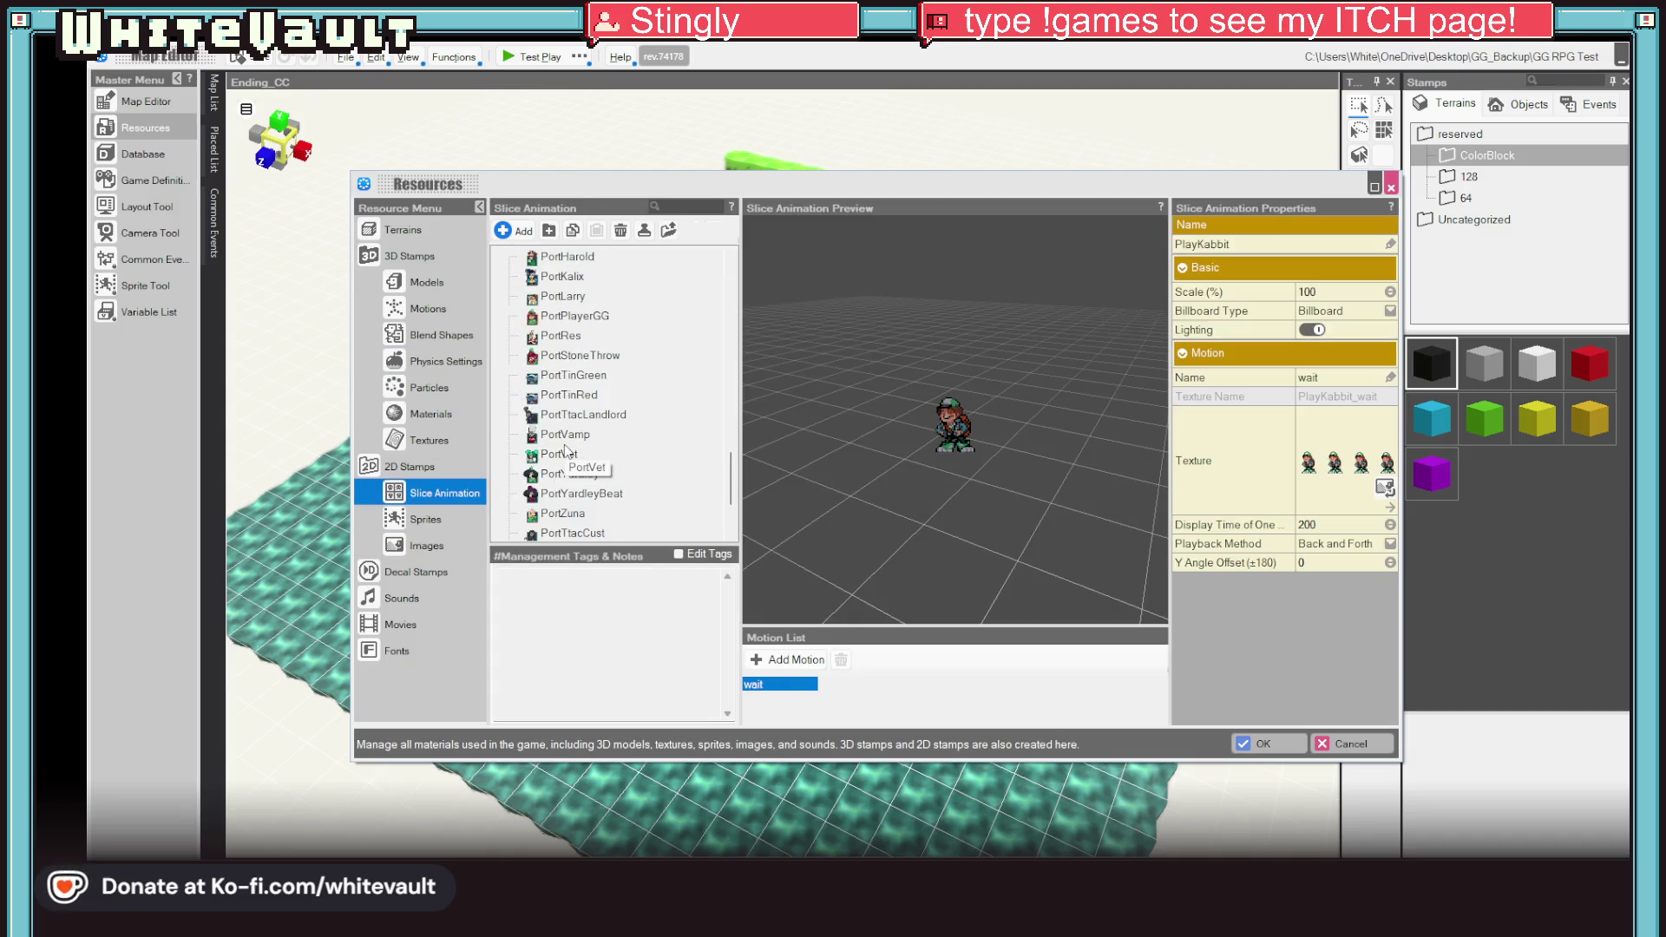
left_click(682, 206)
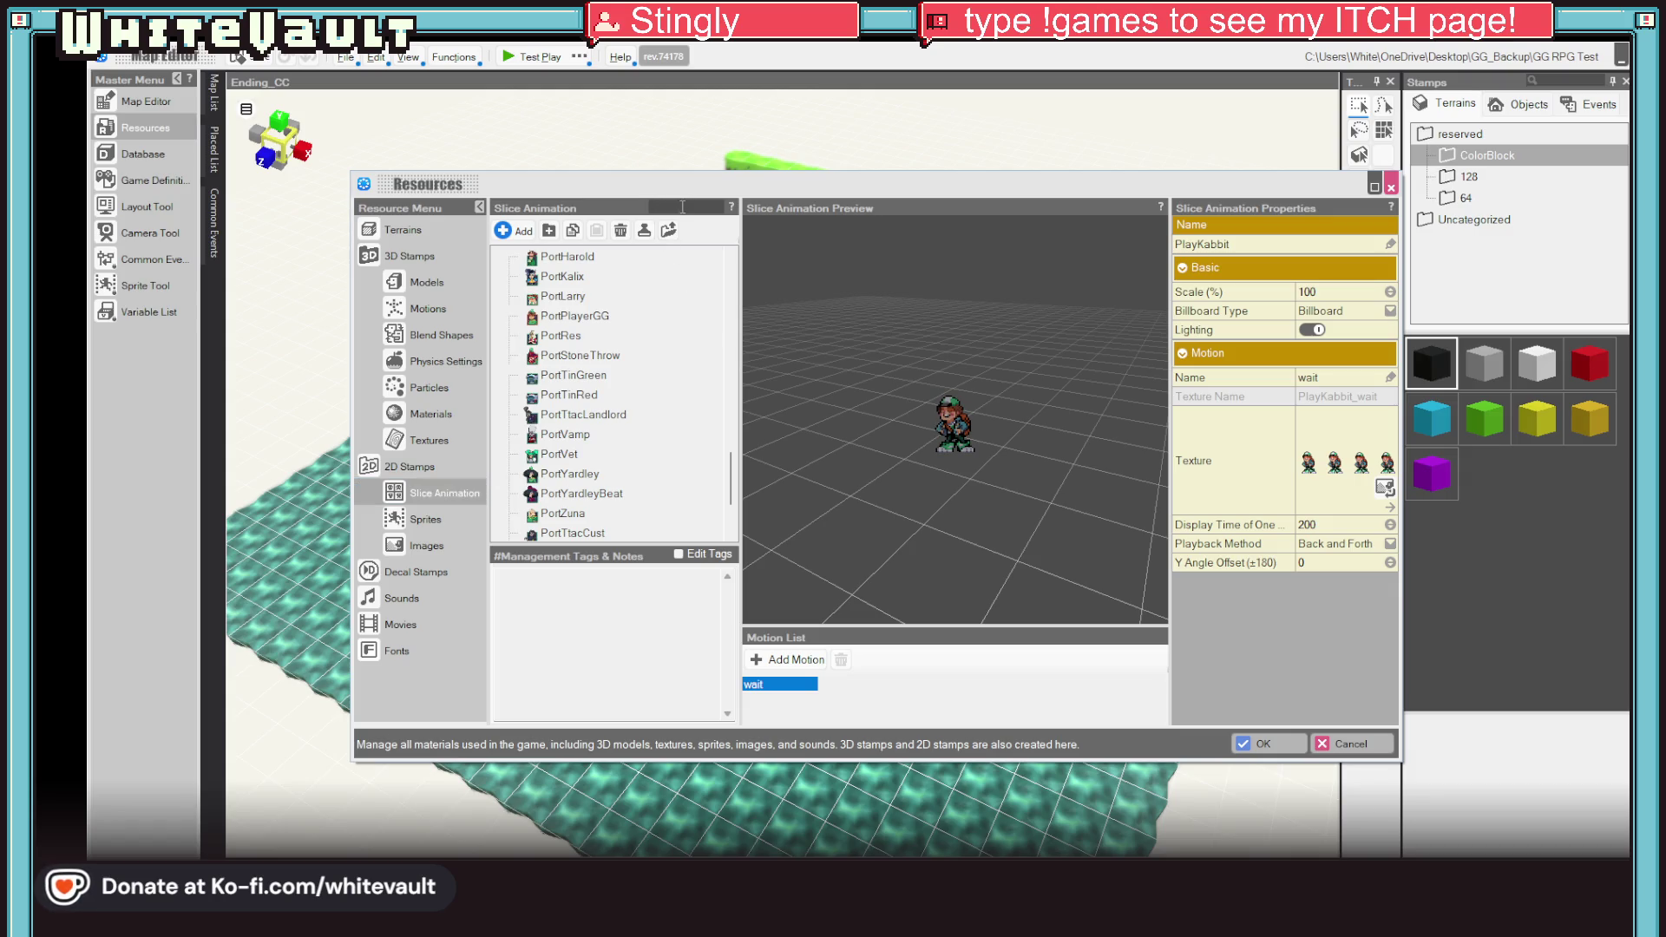
type("cc")
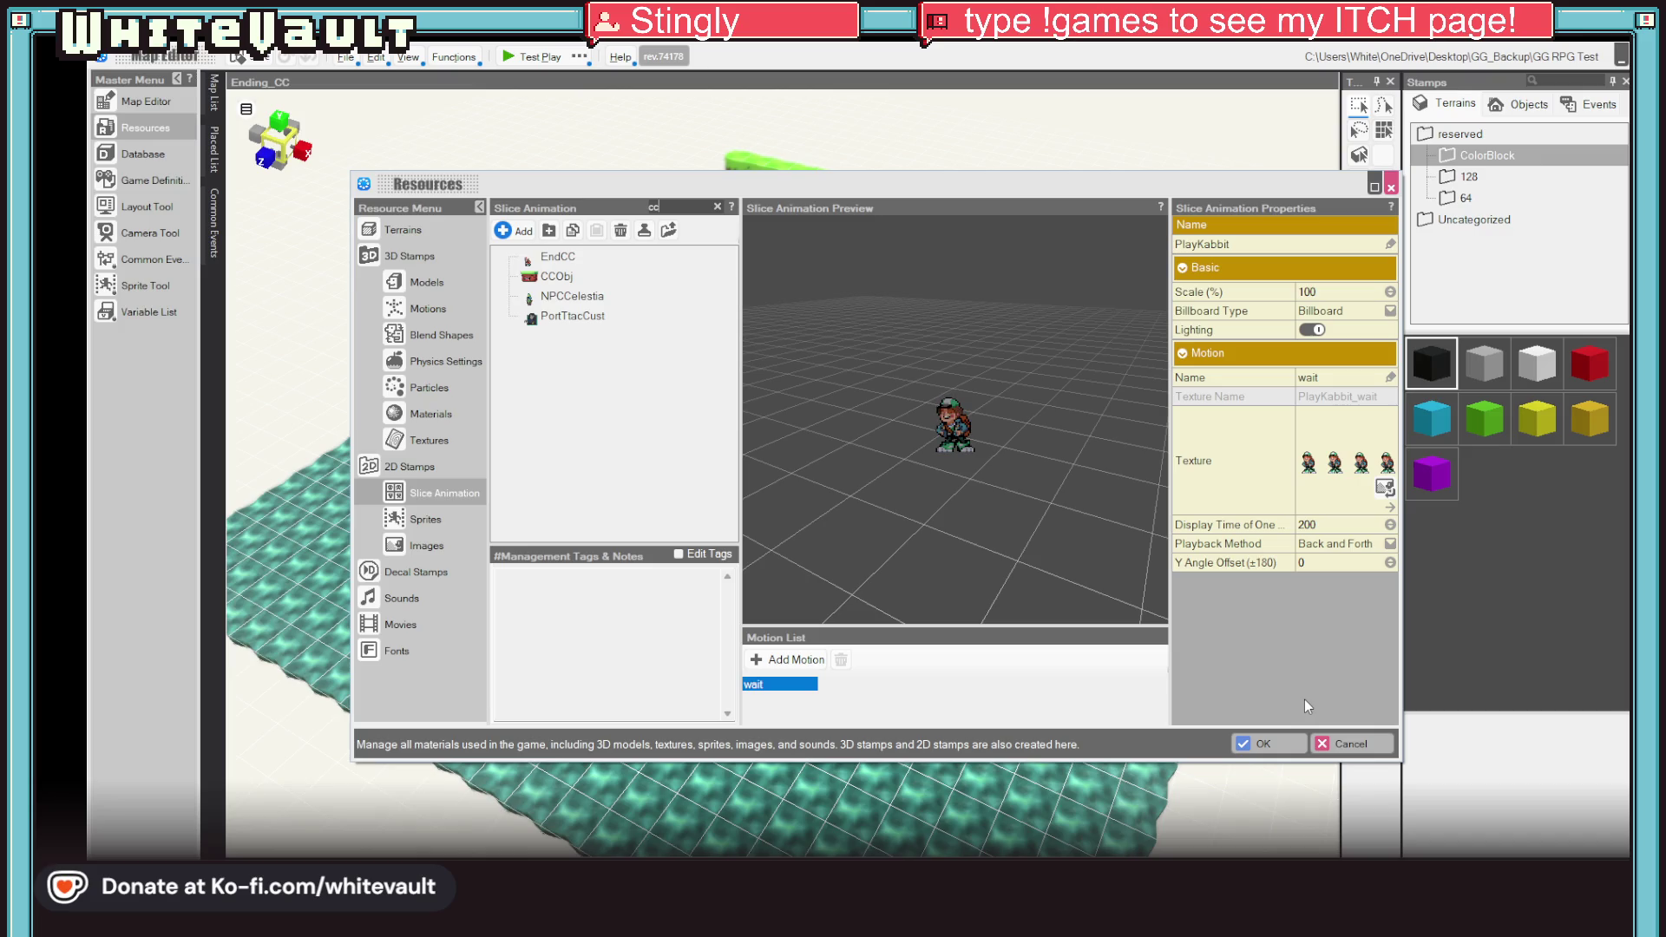
Step: Try pasting an item at the CCObj slice animation and dismiss the failure warning
left_click(554, 279)
right_click(550, 278)
key("Escape")
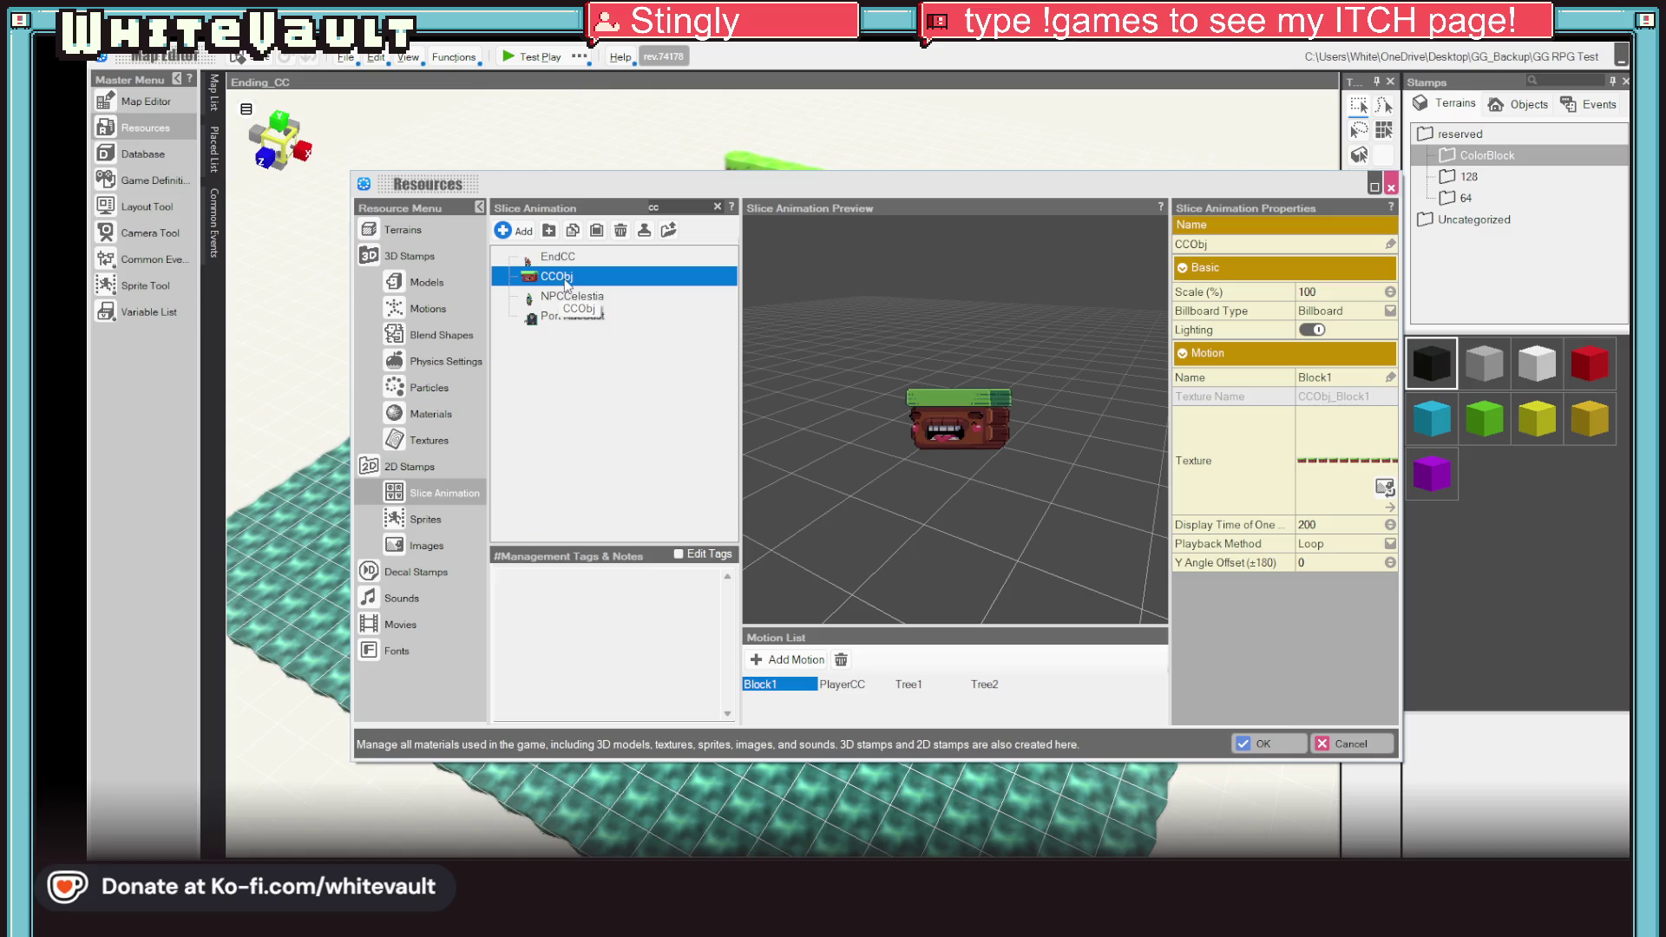
right_click(564, 278)
left_click(610, 348)
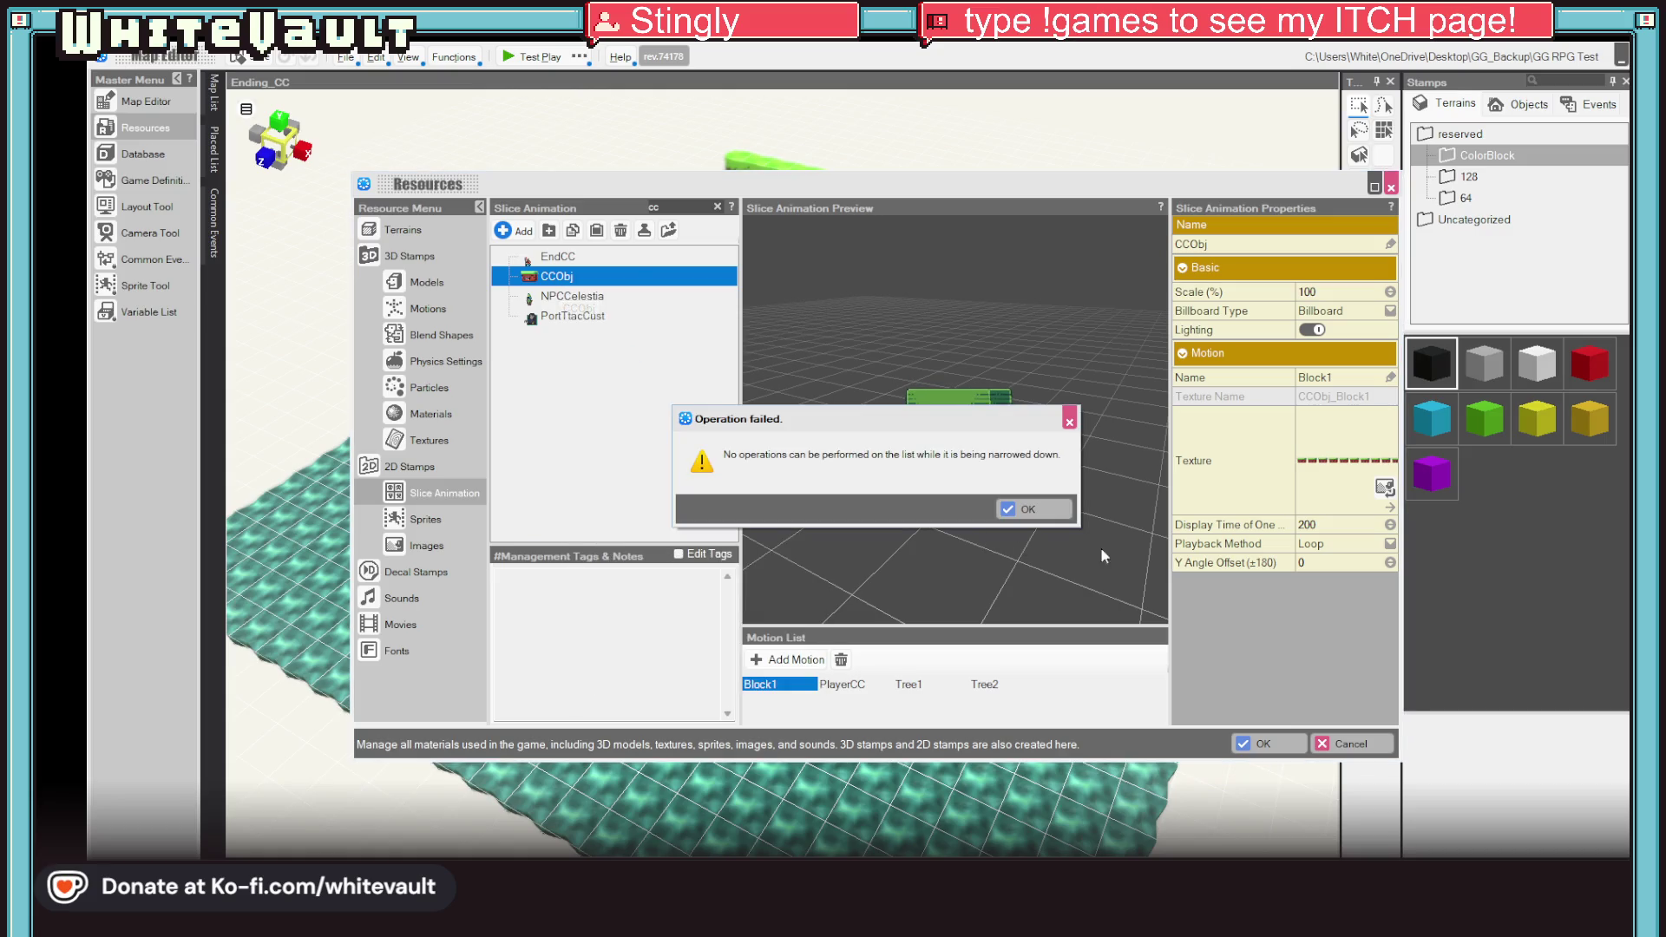
left_click(1034, 509)
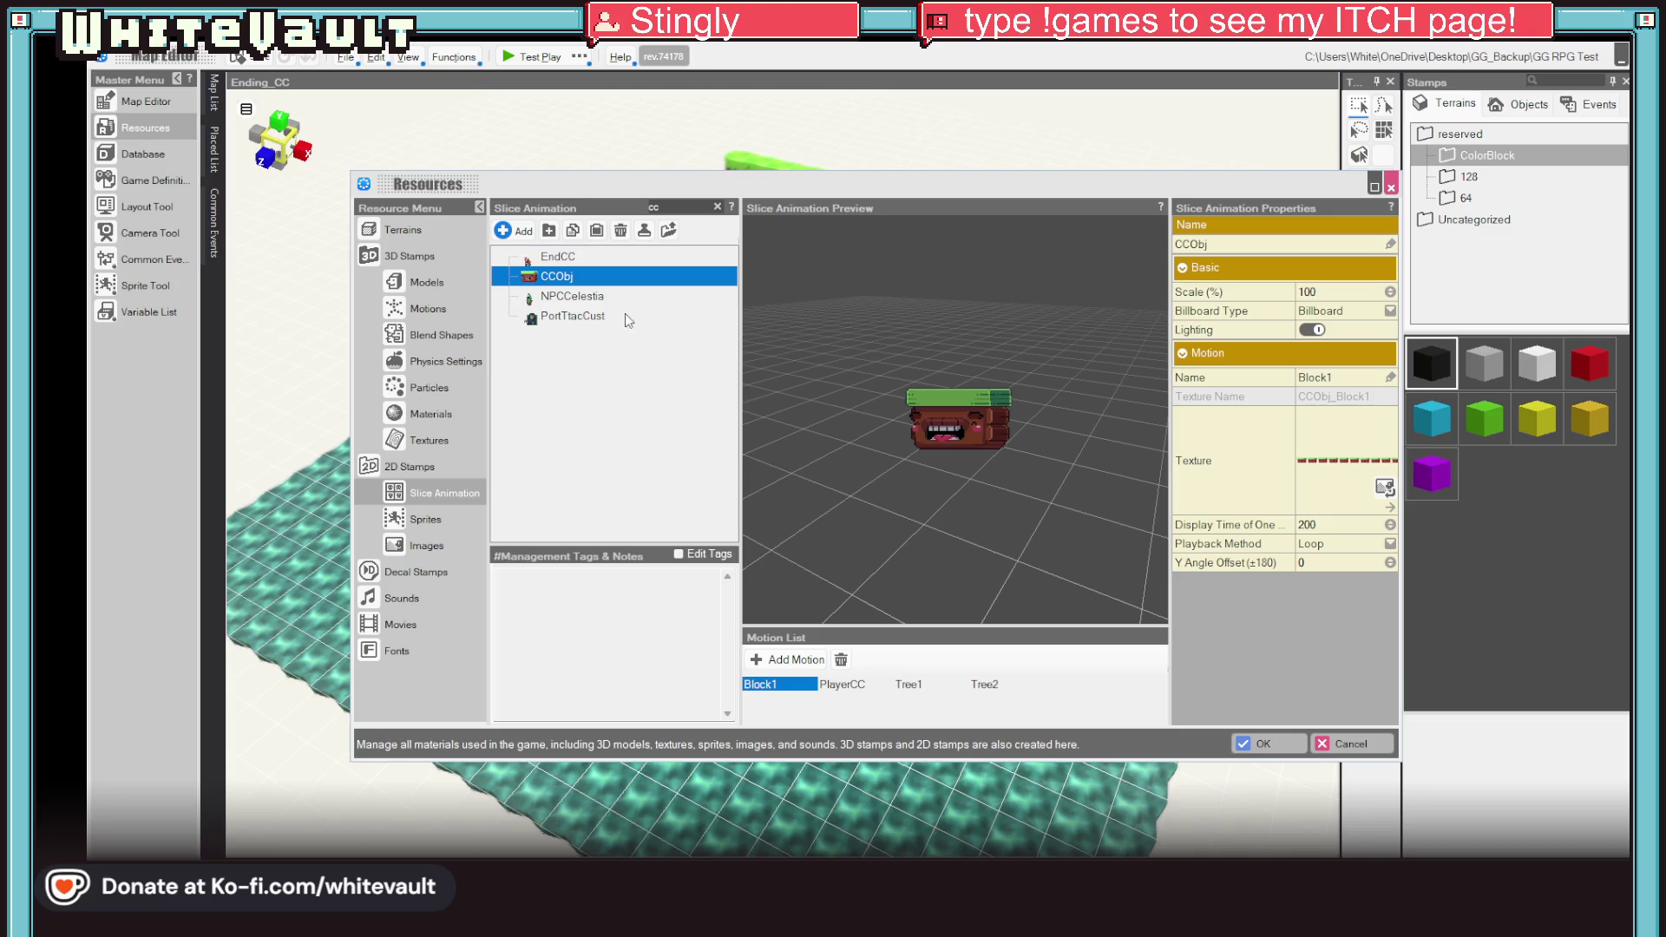
Step: Retry the paste lower in the slice animation list; it fails again
right_click(553, 276)
right_click(523, 277)
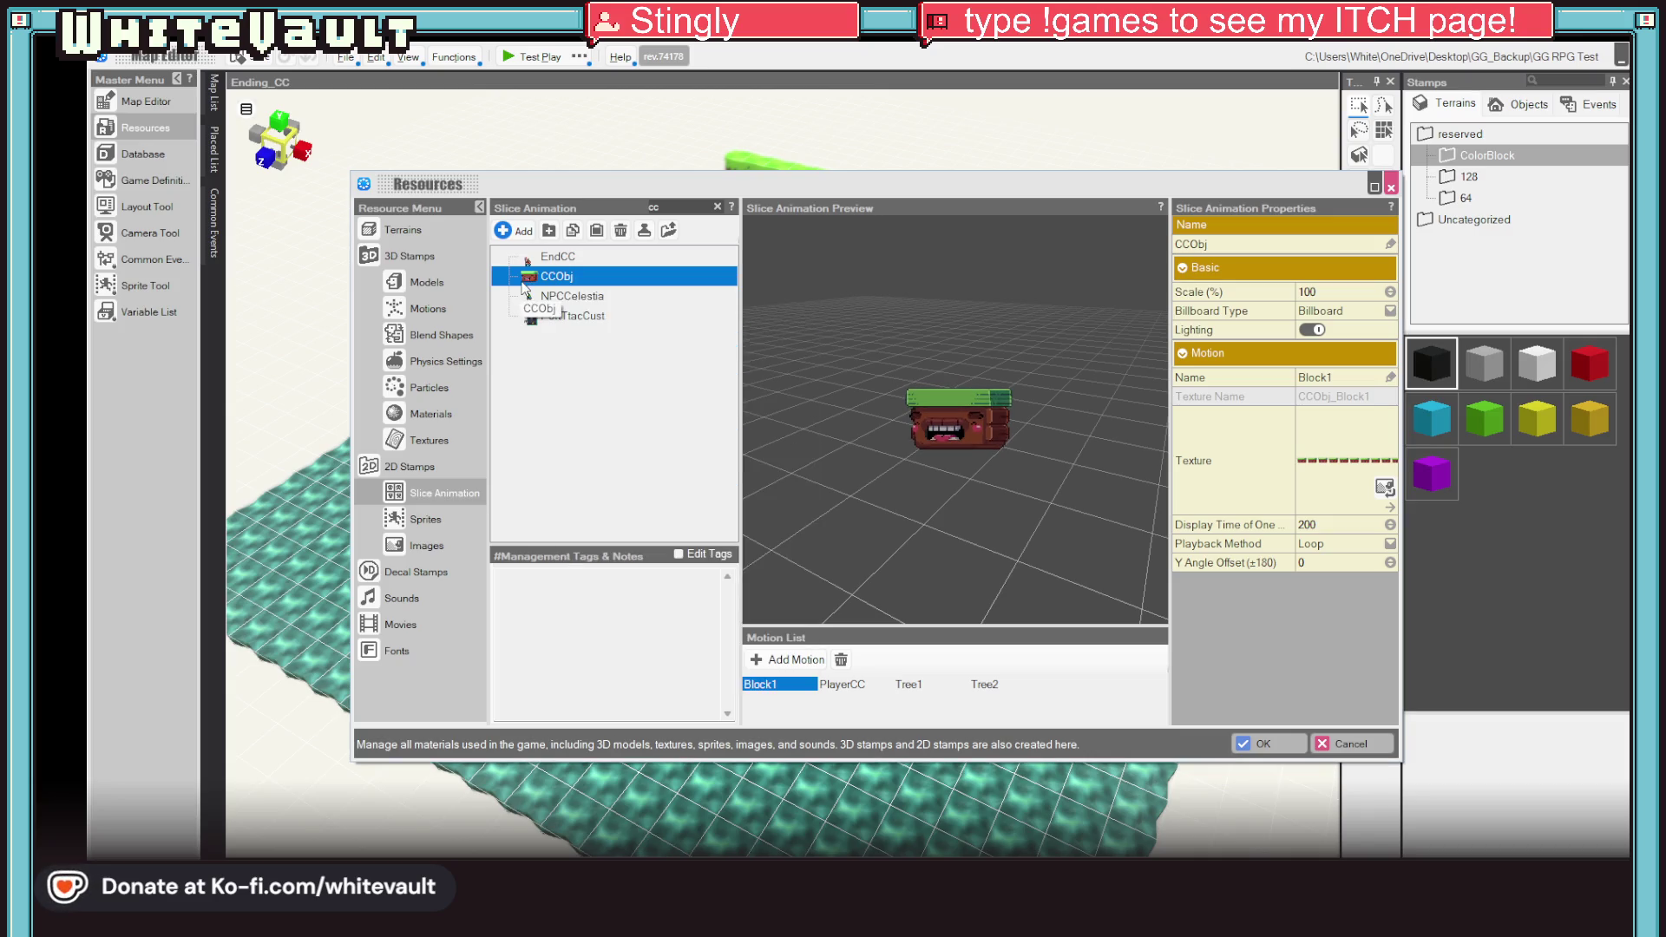
right_click(522, 279)
left_click(568, 326)
right_click(543, 378)
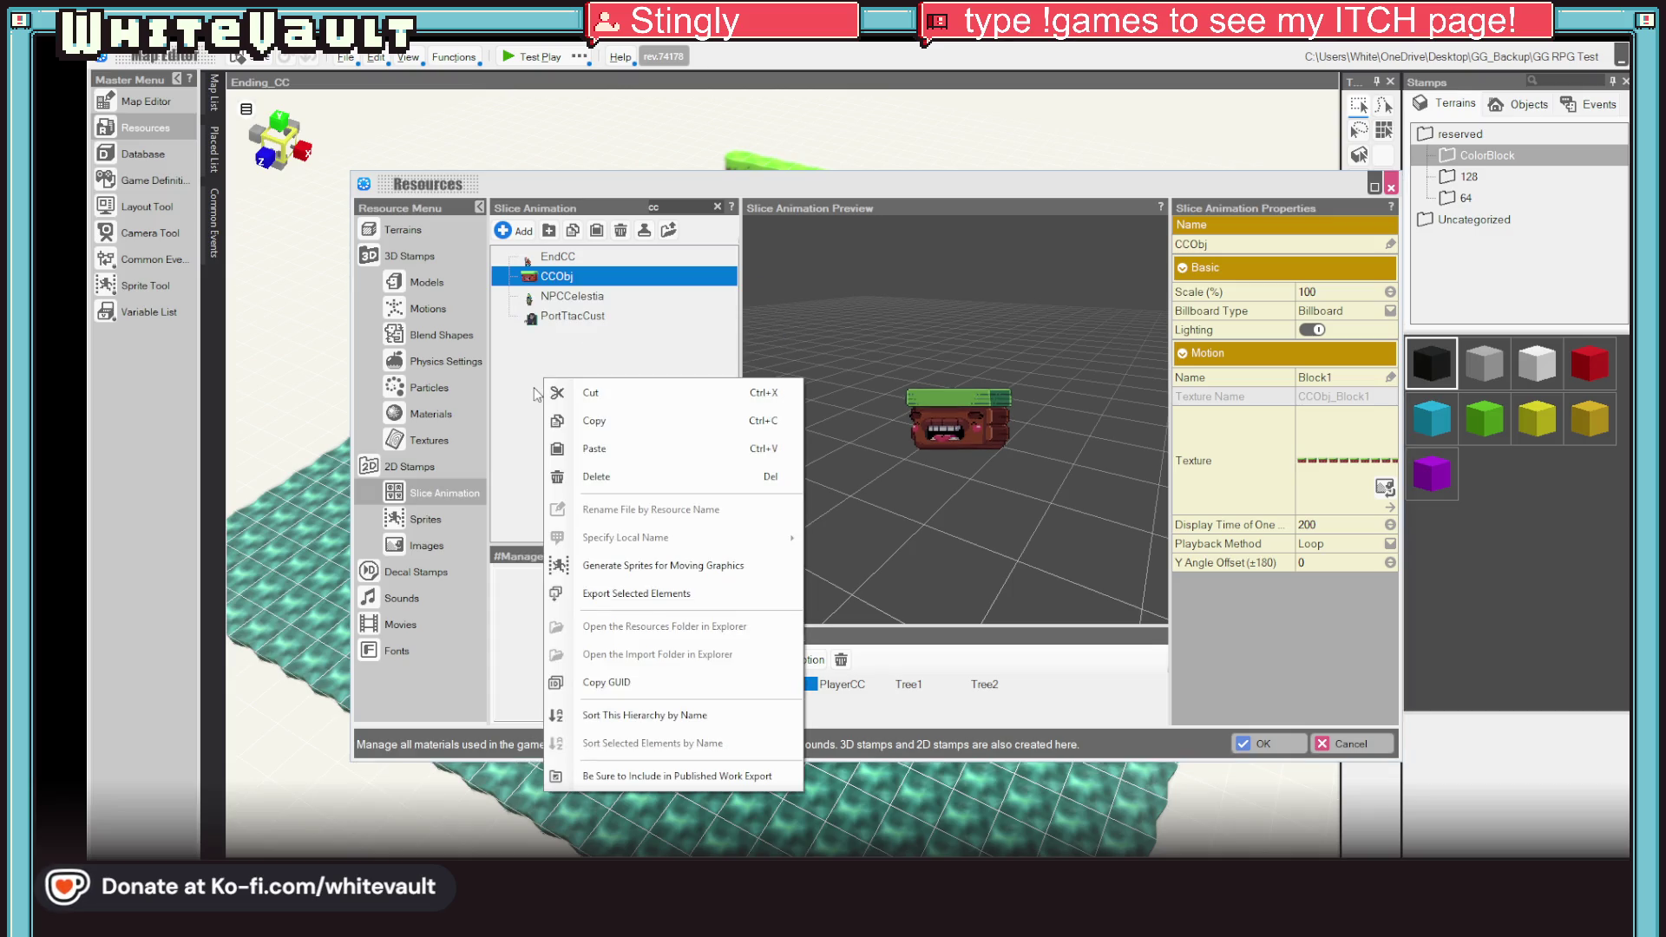
left_click(629, 451)
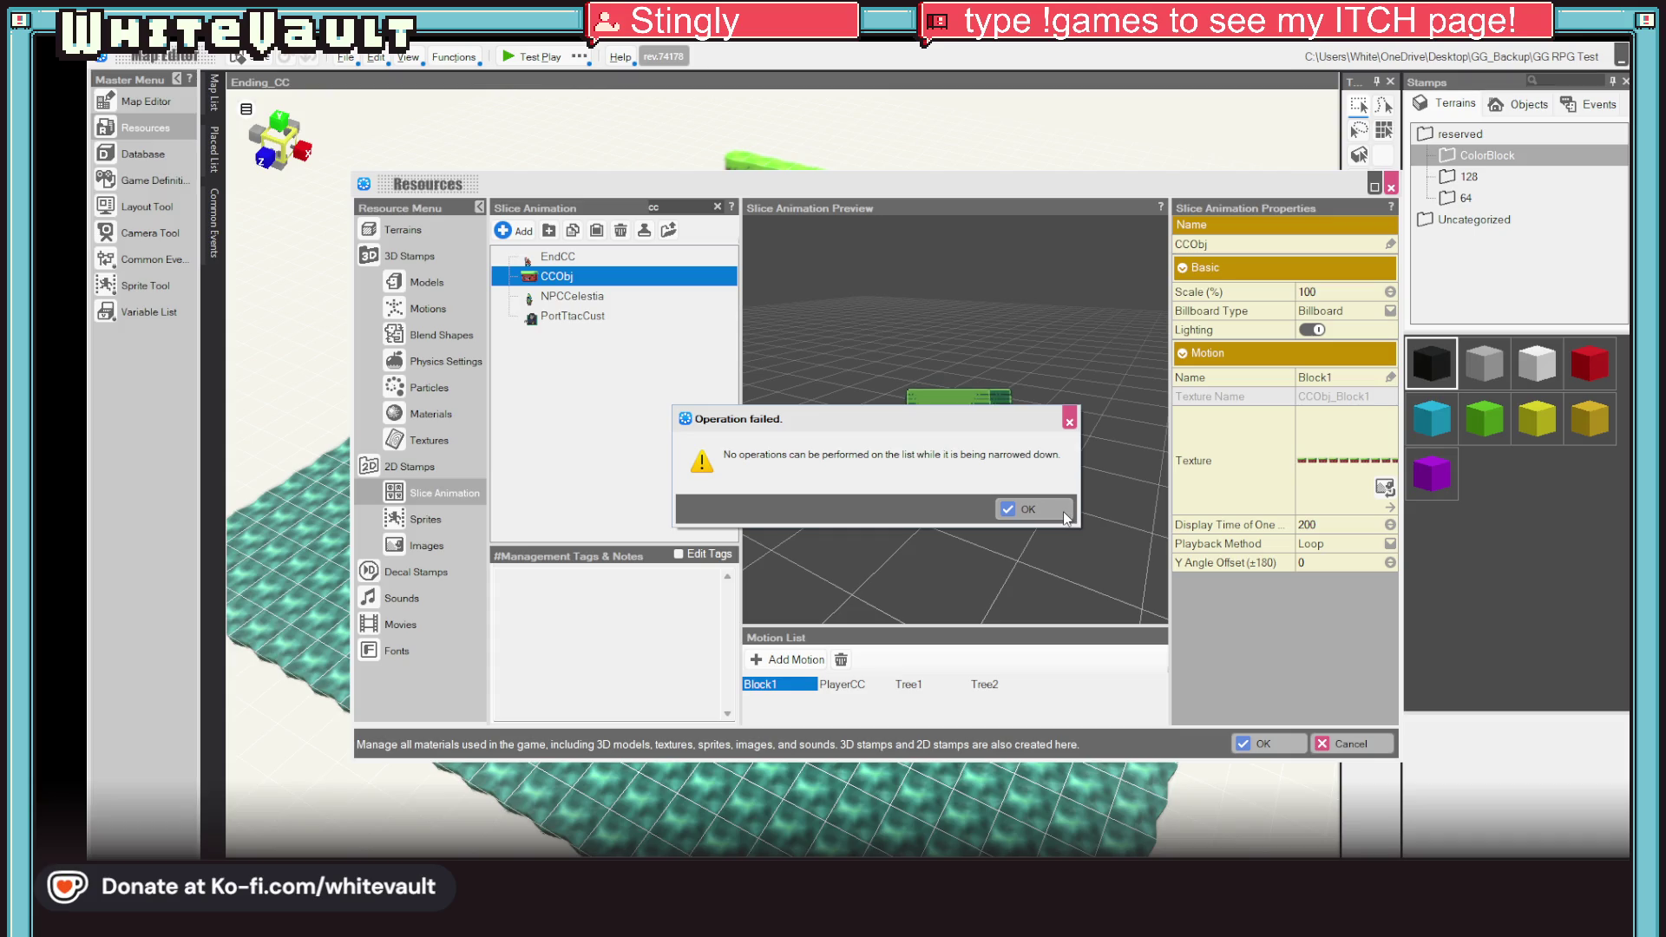
left_click(1064, 512)
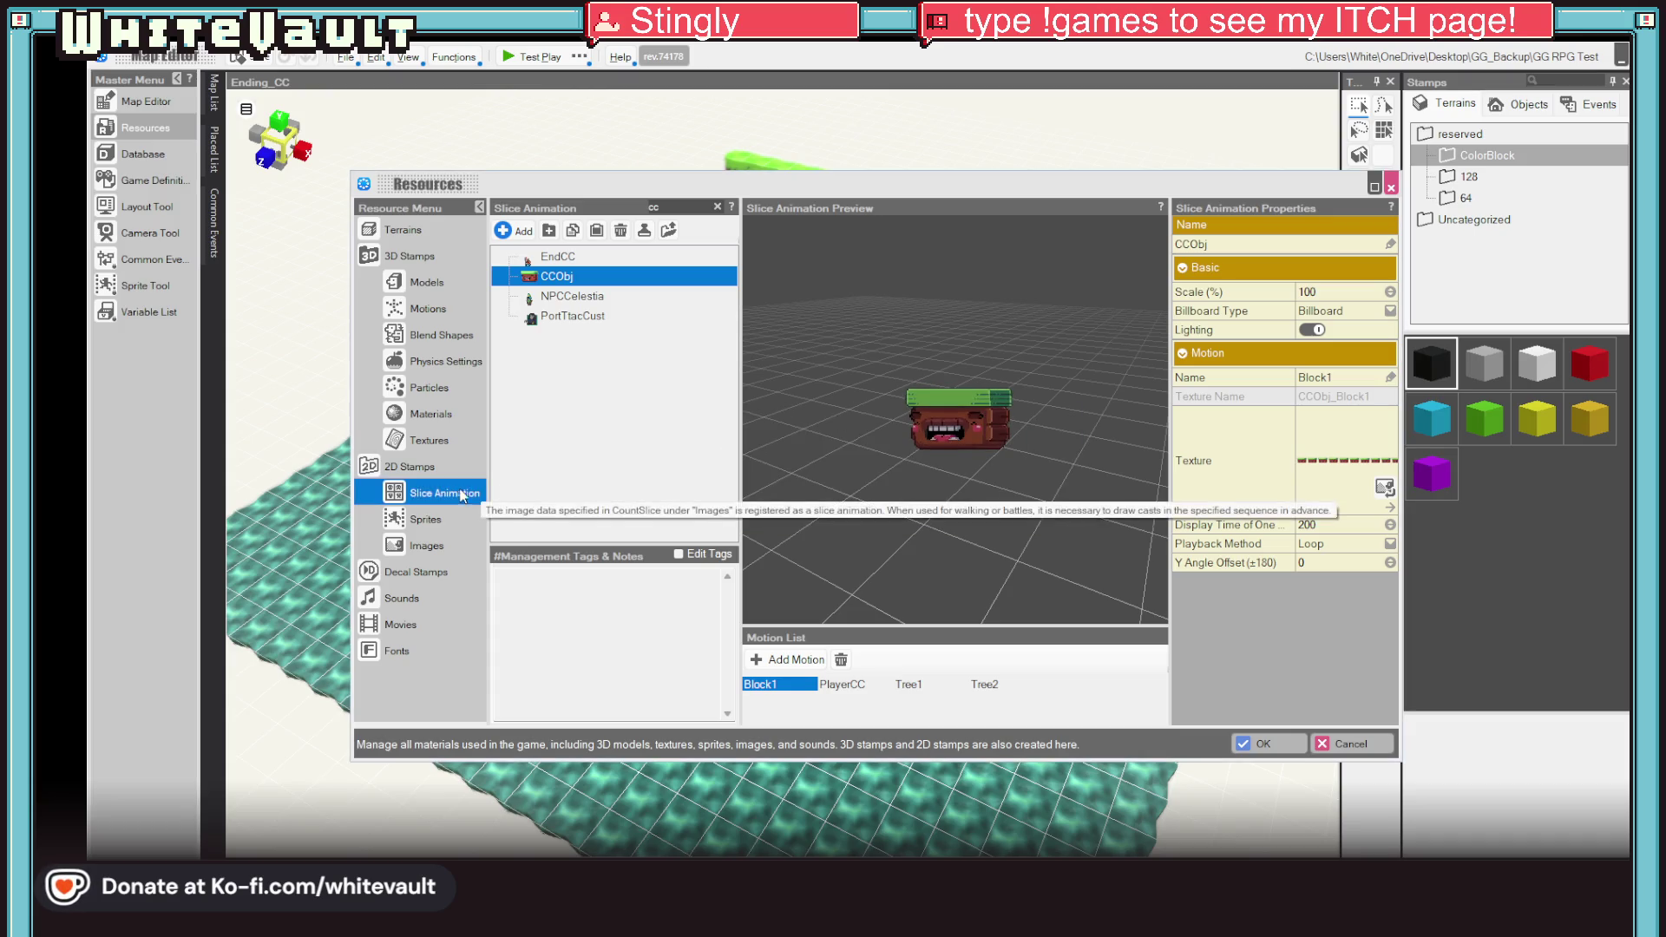
Step: Copy the CCObj slice animation and paste it into the list, which fails
right_click(564, 278)
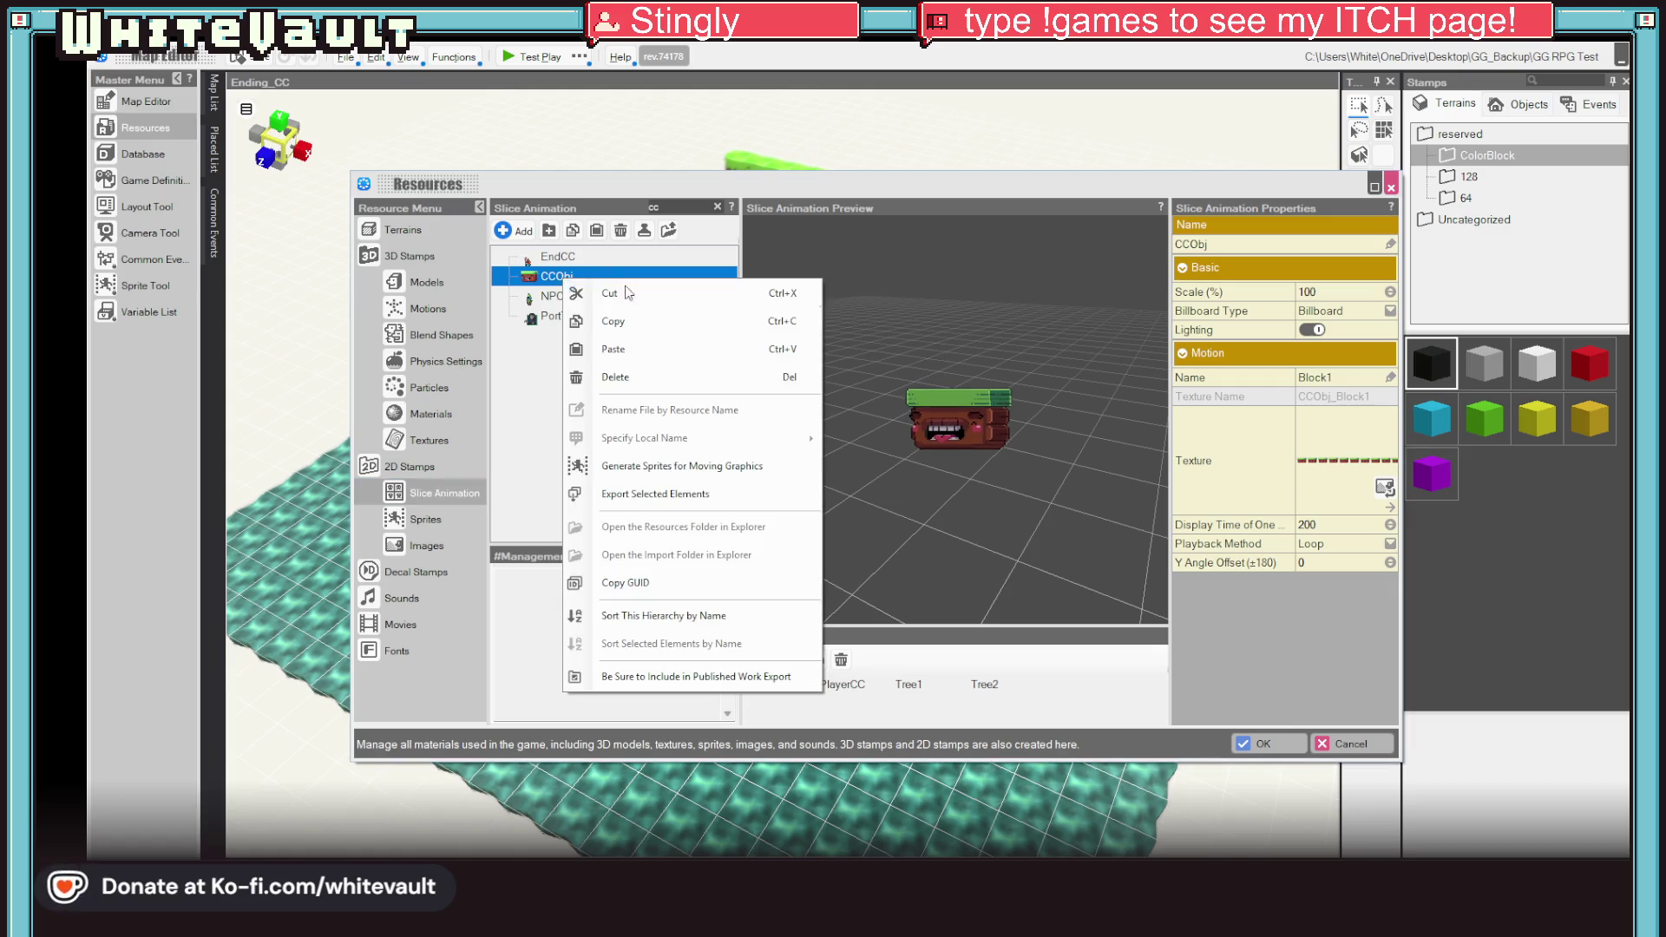
left_click(674, 330)
right_click(548, 349)
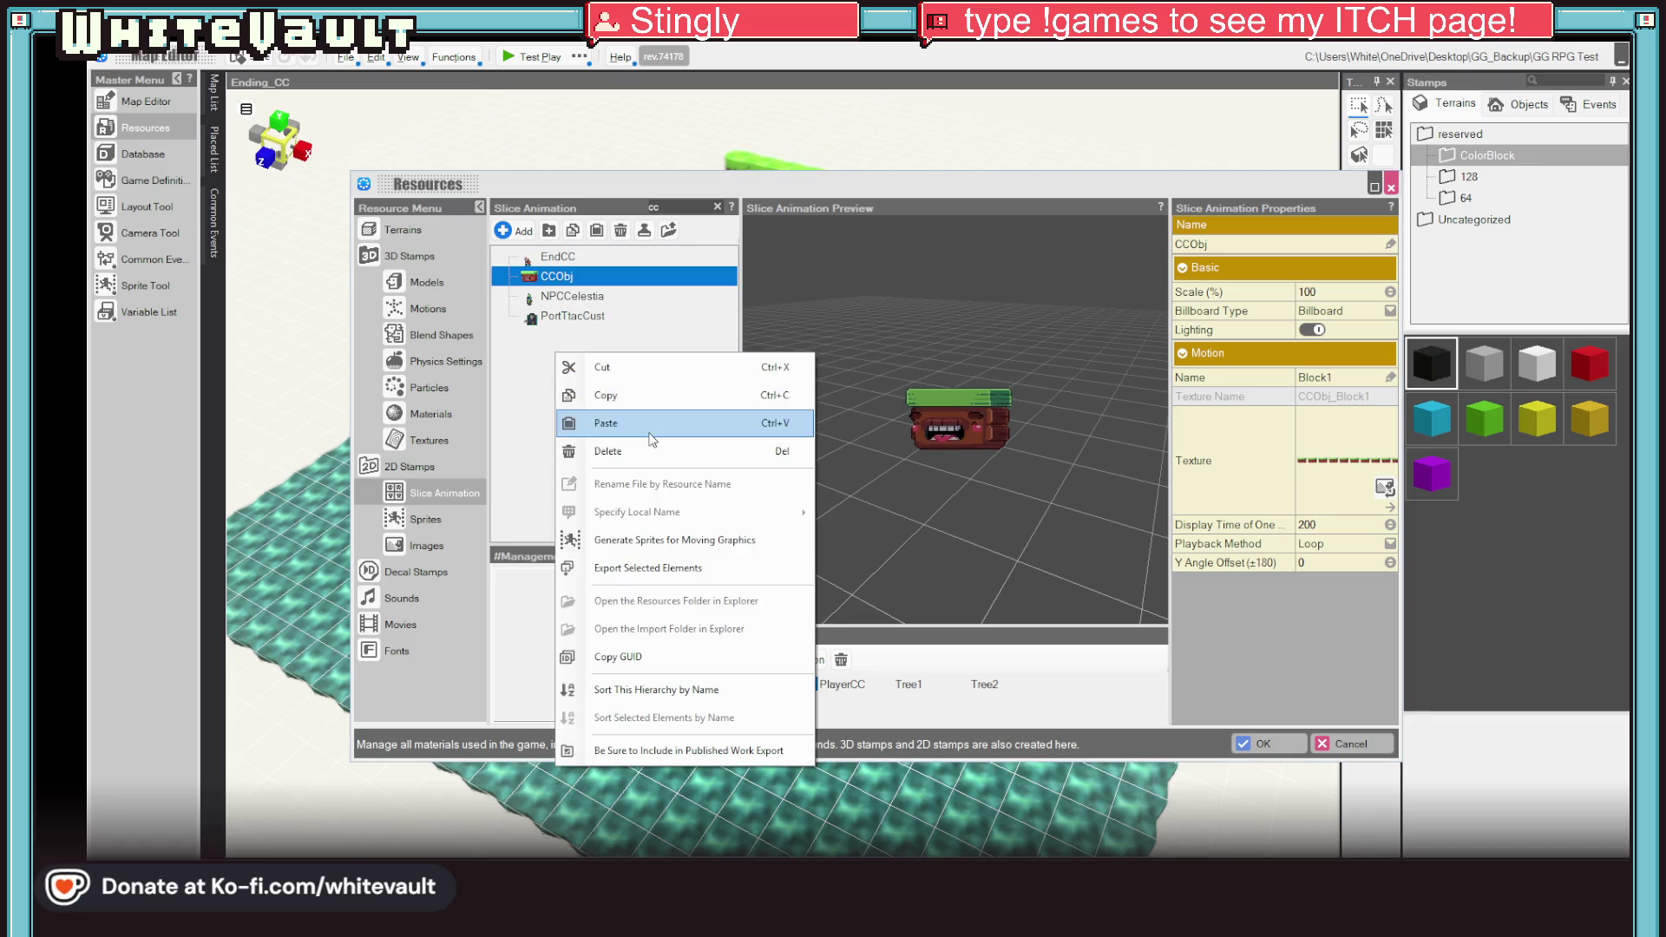
left_click(590, 422)
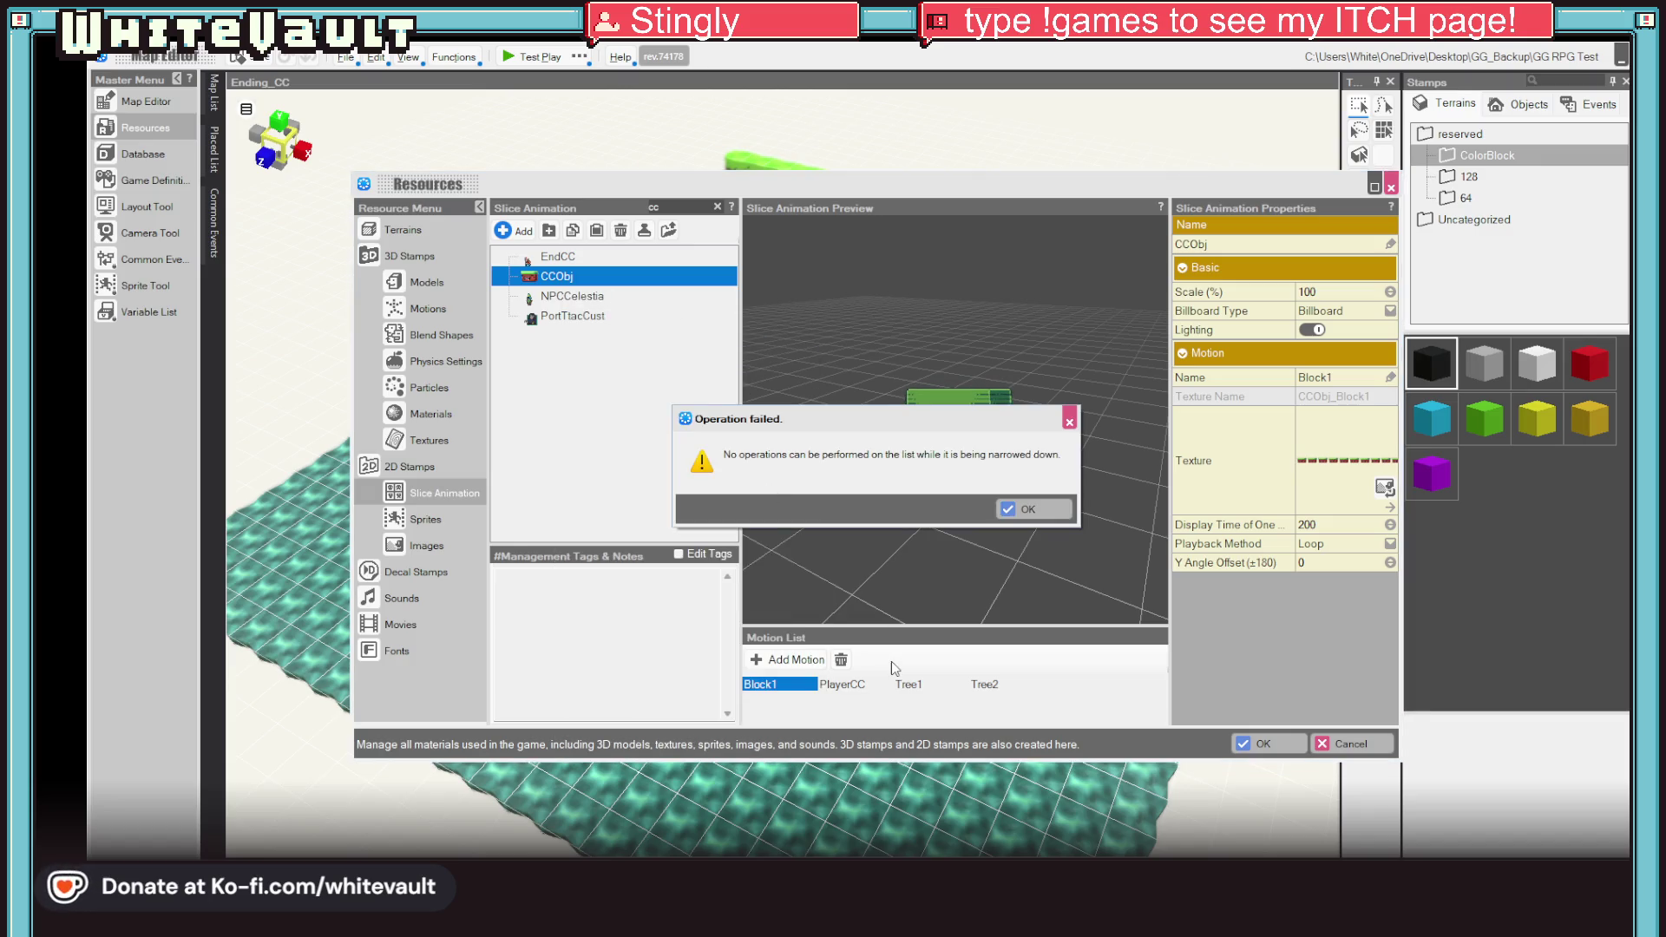
left_click(1046, 511)
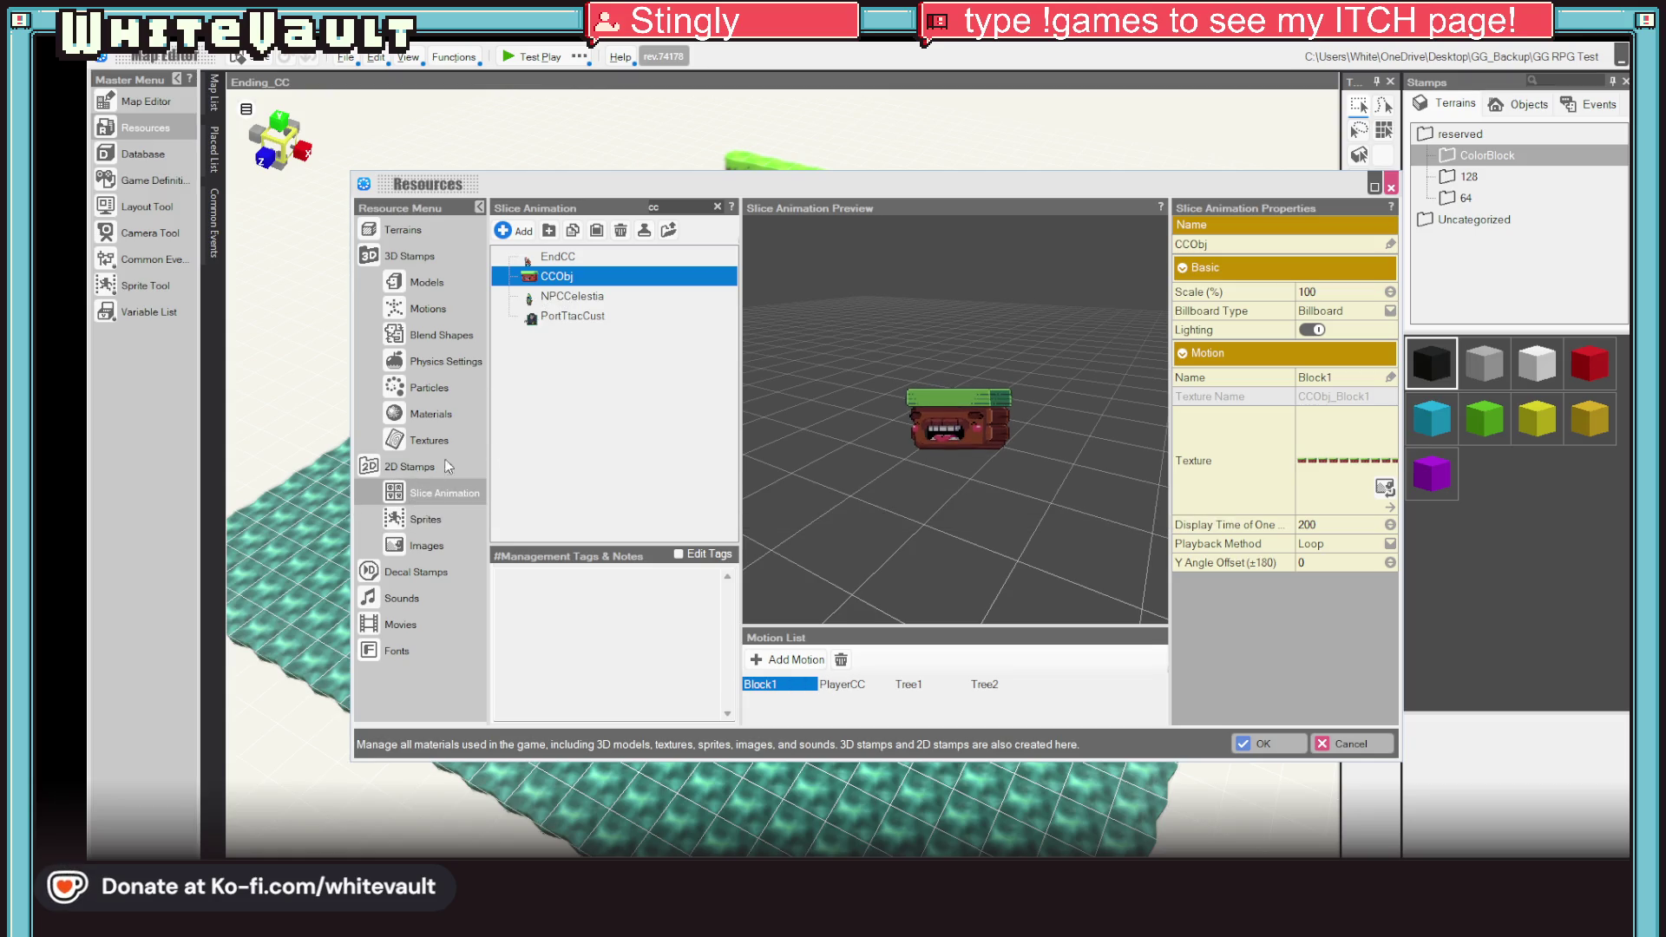
Step: Show the PlayerCC motion and open then cancel its texture chooser
left_click(842, 684)
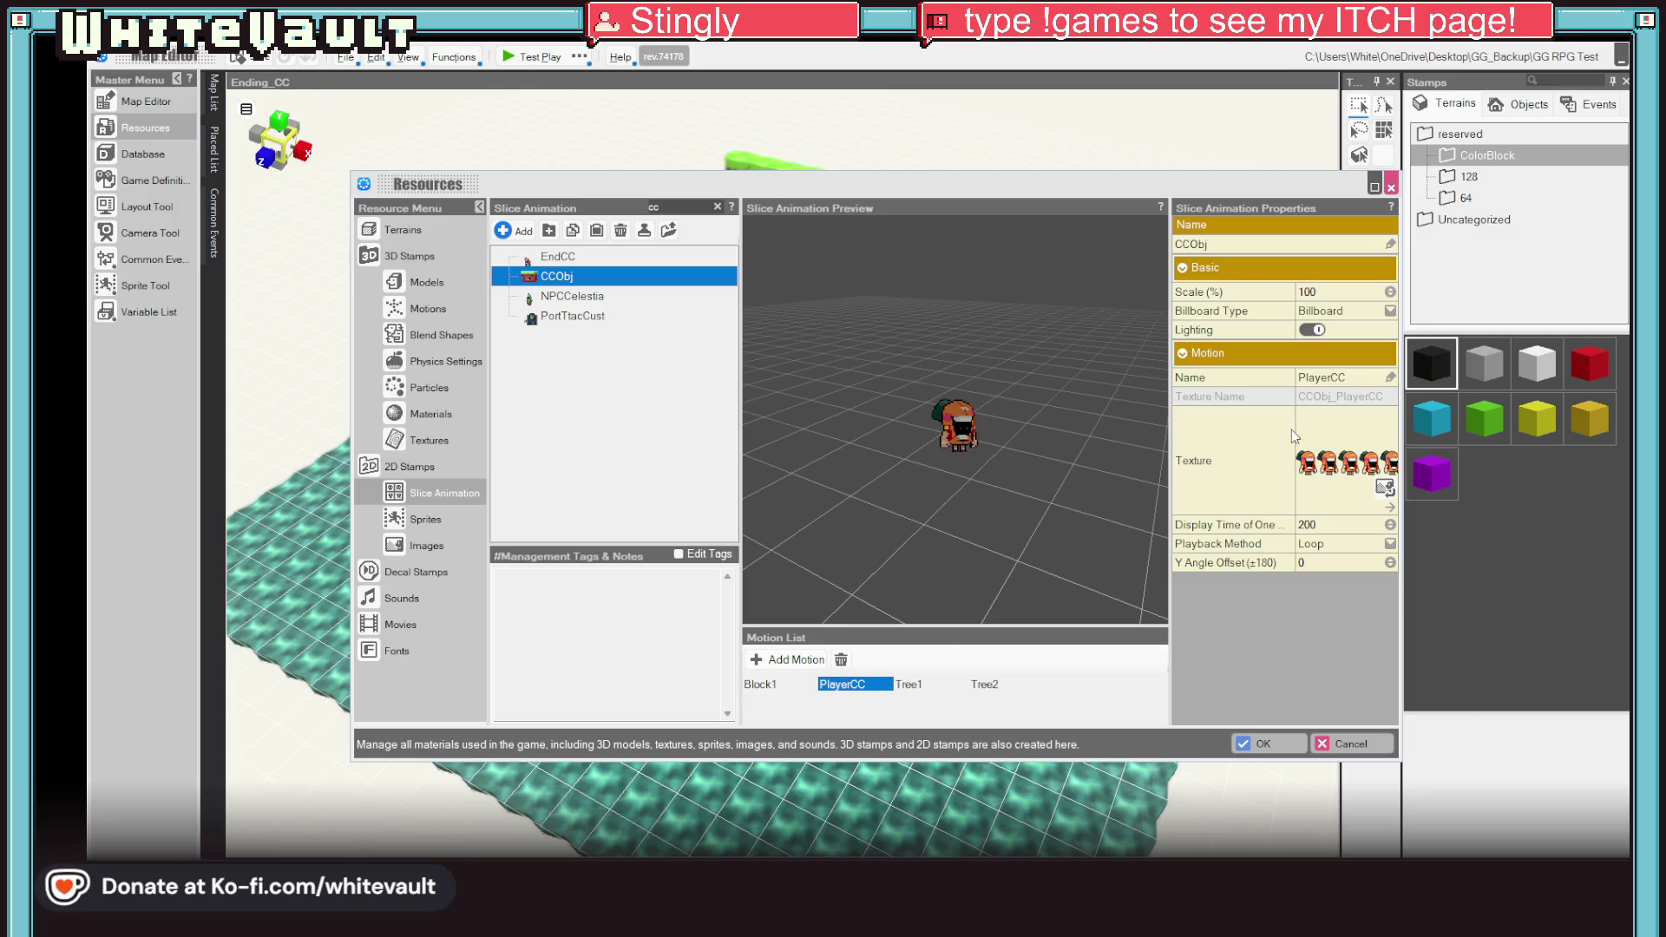
left_click(1384, 488)
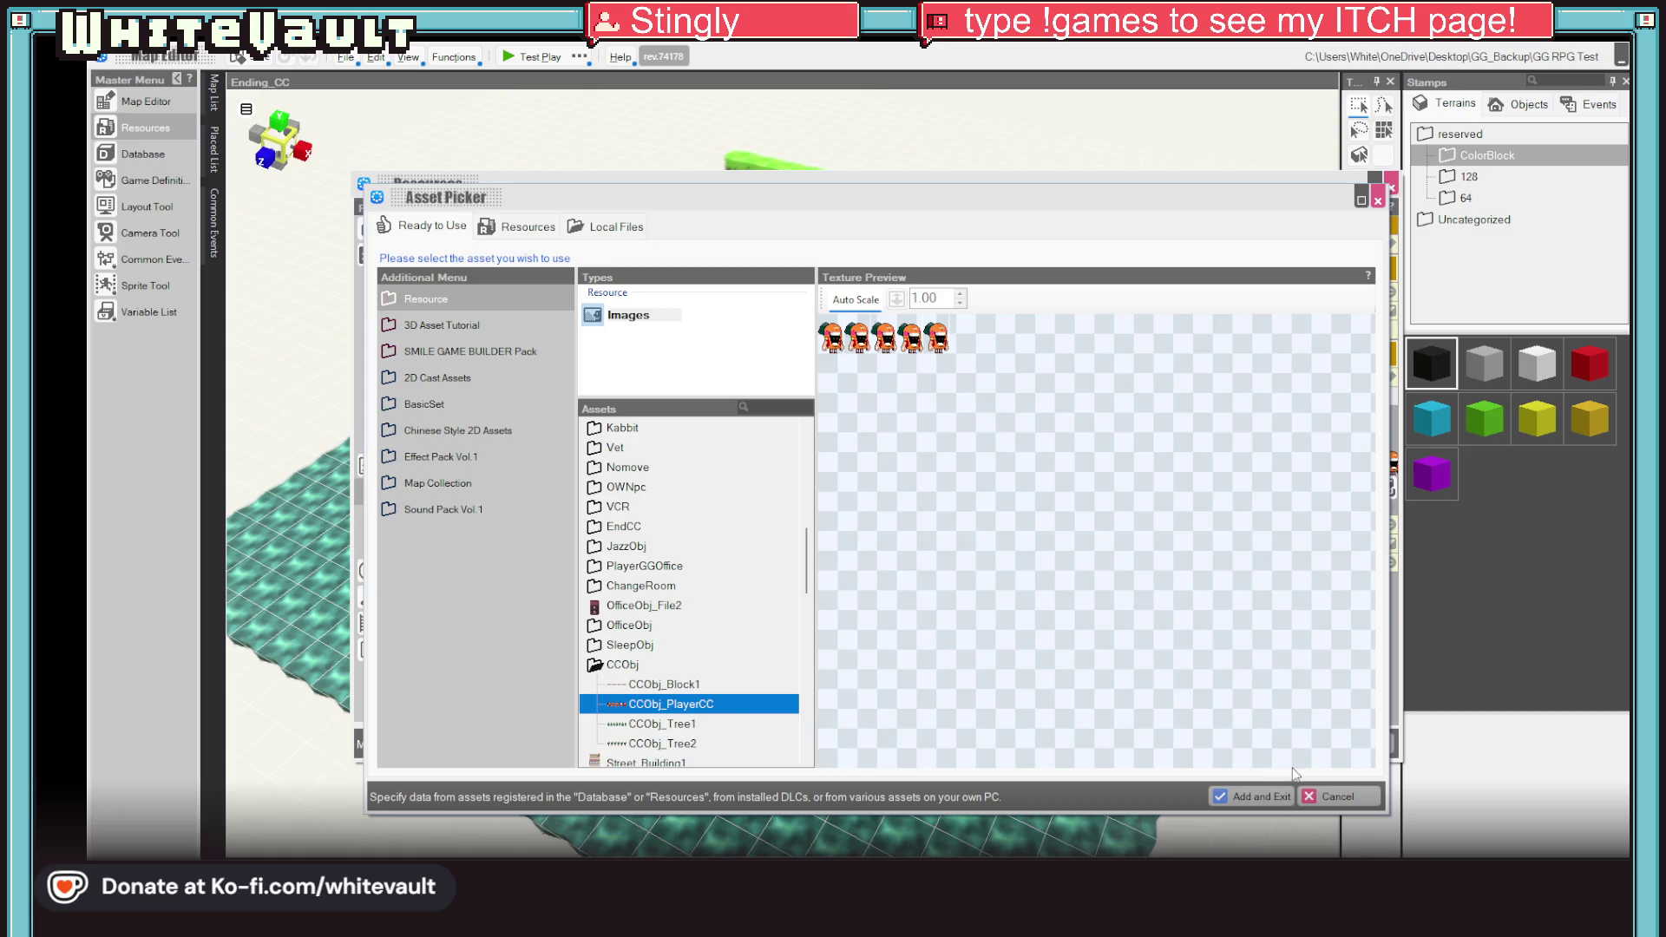
left_click(1350, 791)
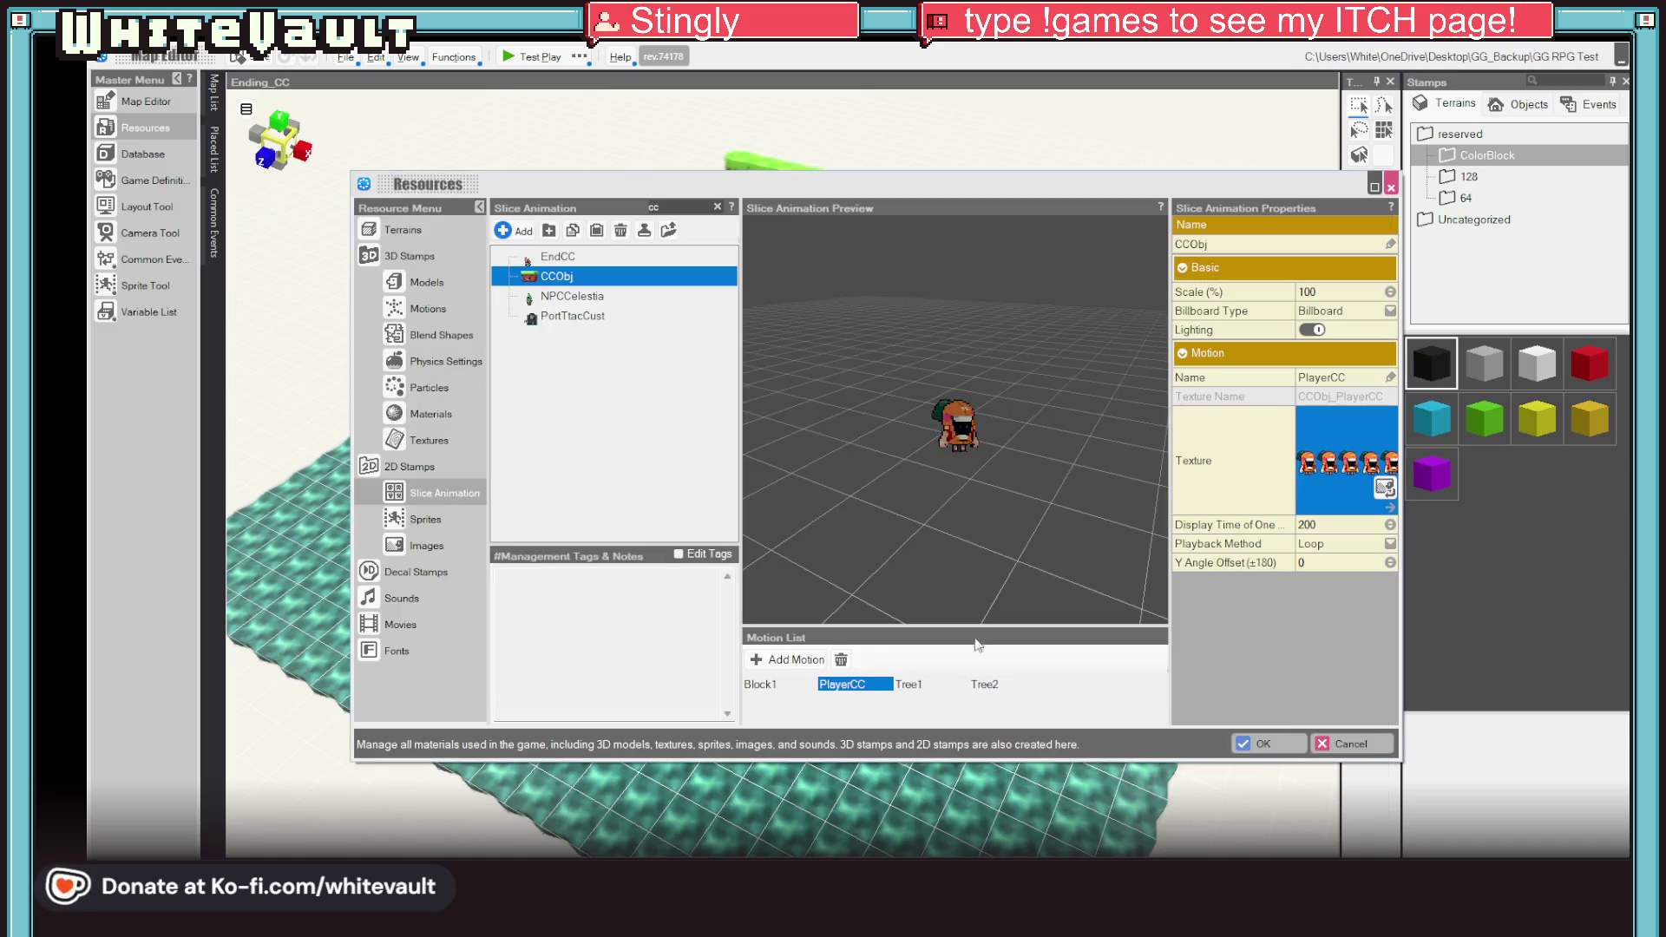
left_click(432, 496)
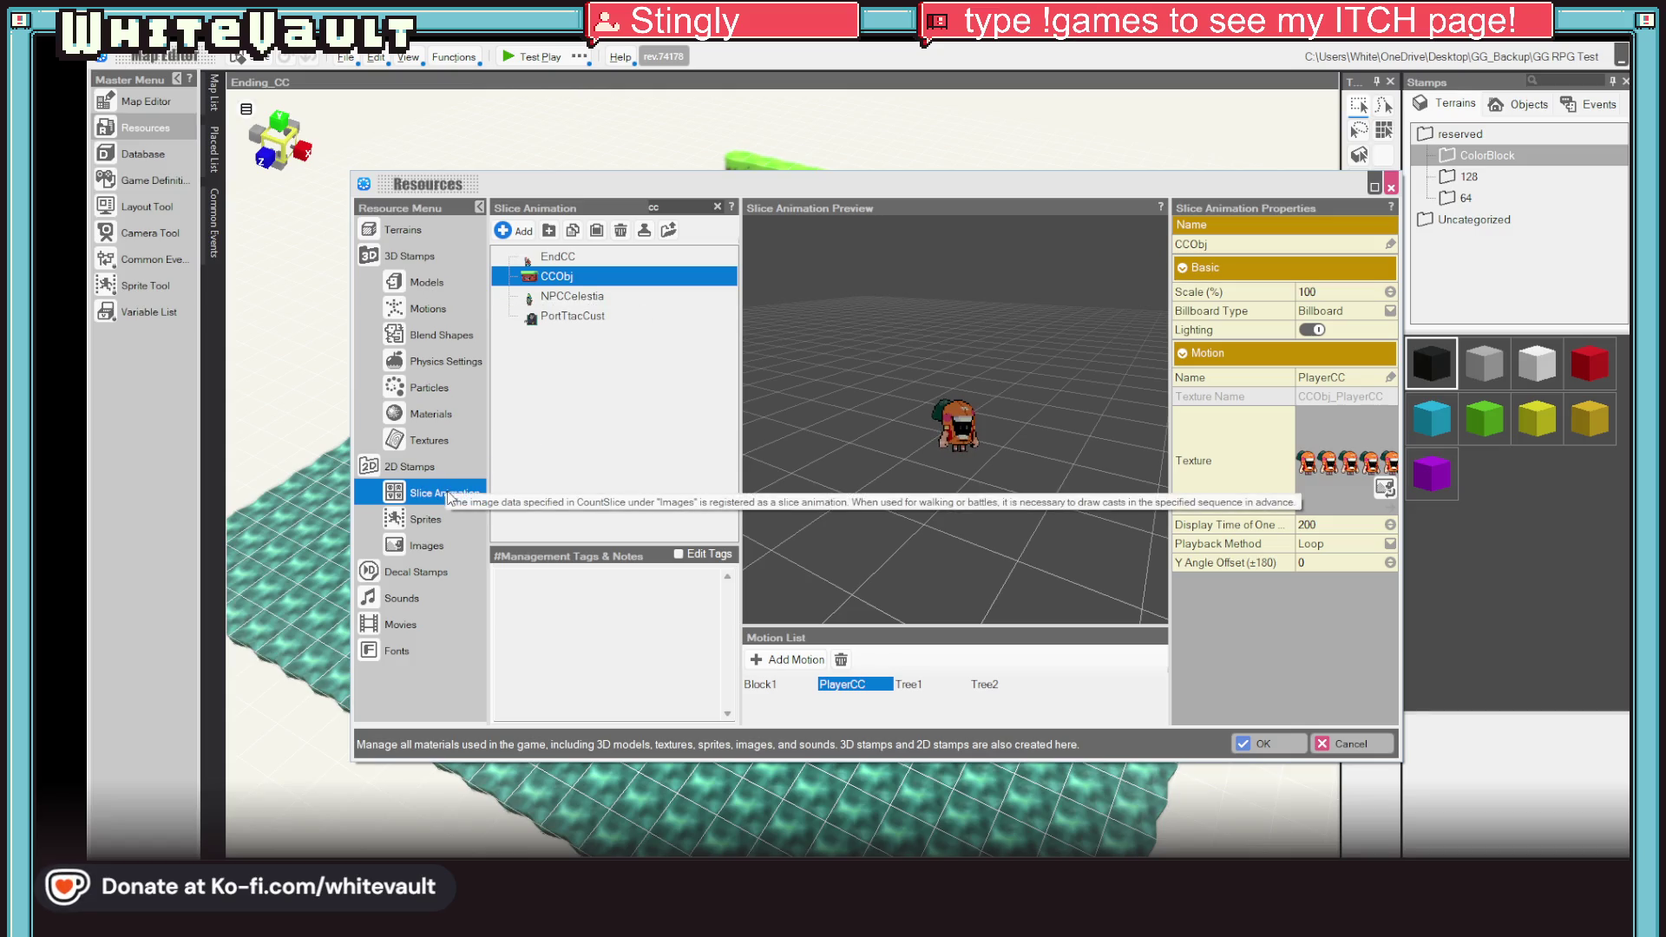
Step: In Images, select CCObj_PlayerCC, open its folder in Explorer, and switch to Aseprite
left_click(424, 546)
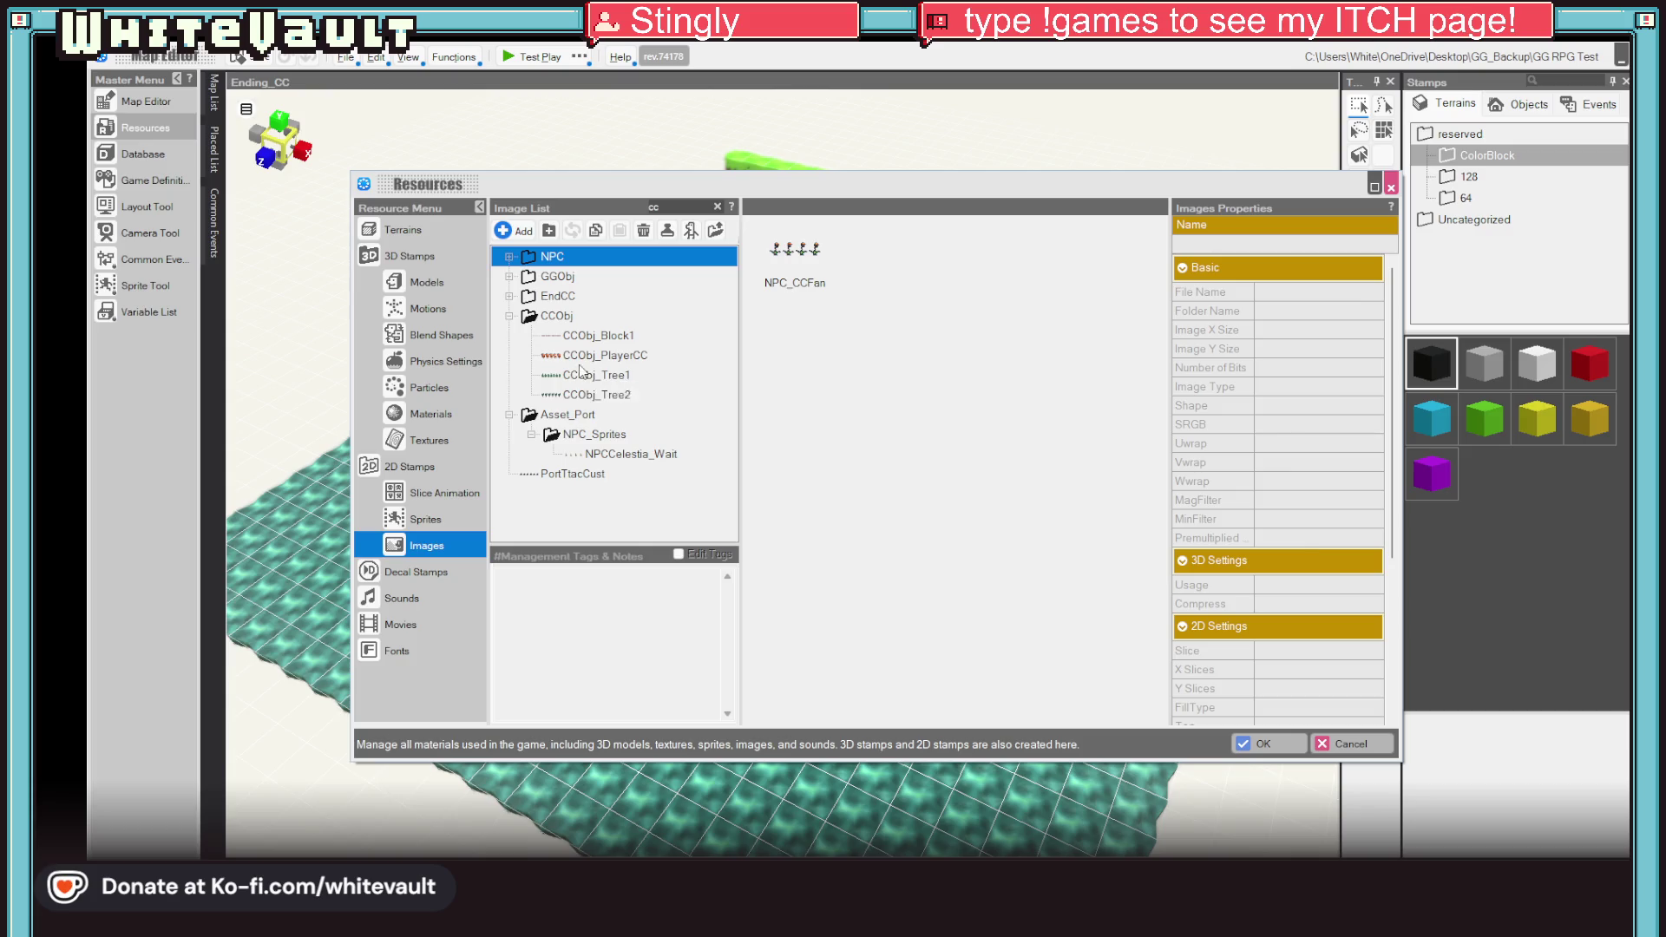
left_click(591, 337)
left_click(608, 355)
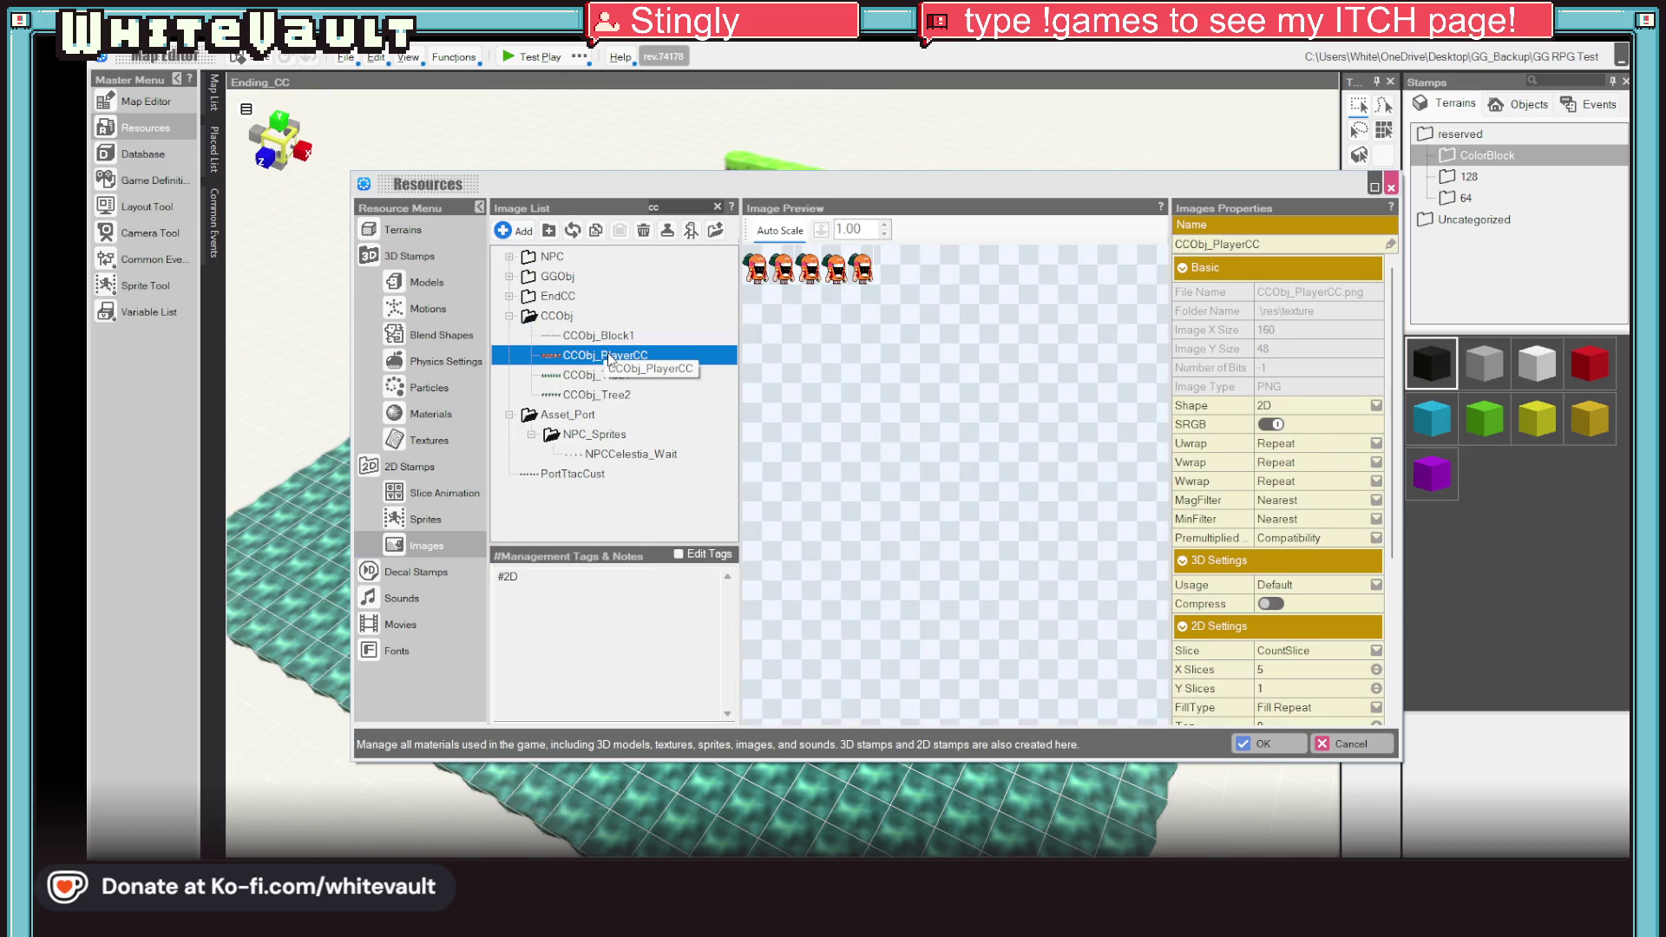
right_click(611, 356)
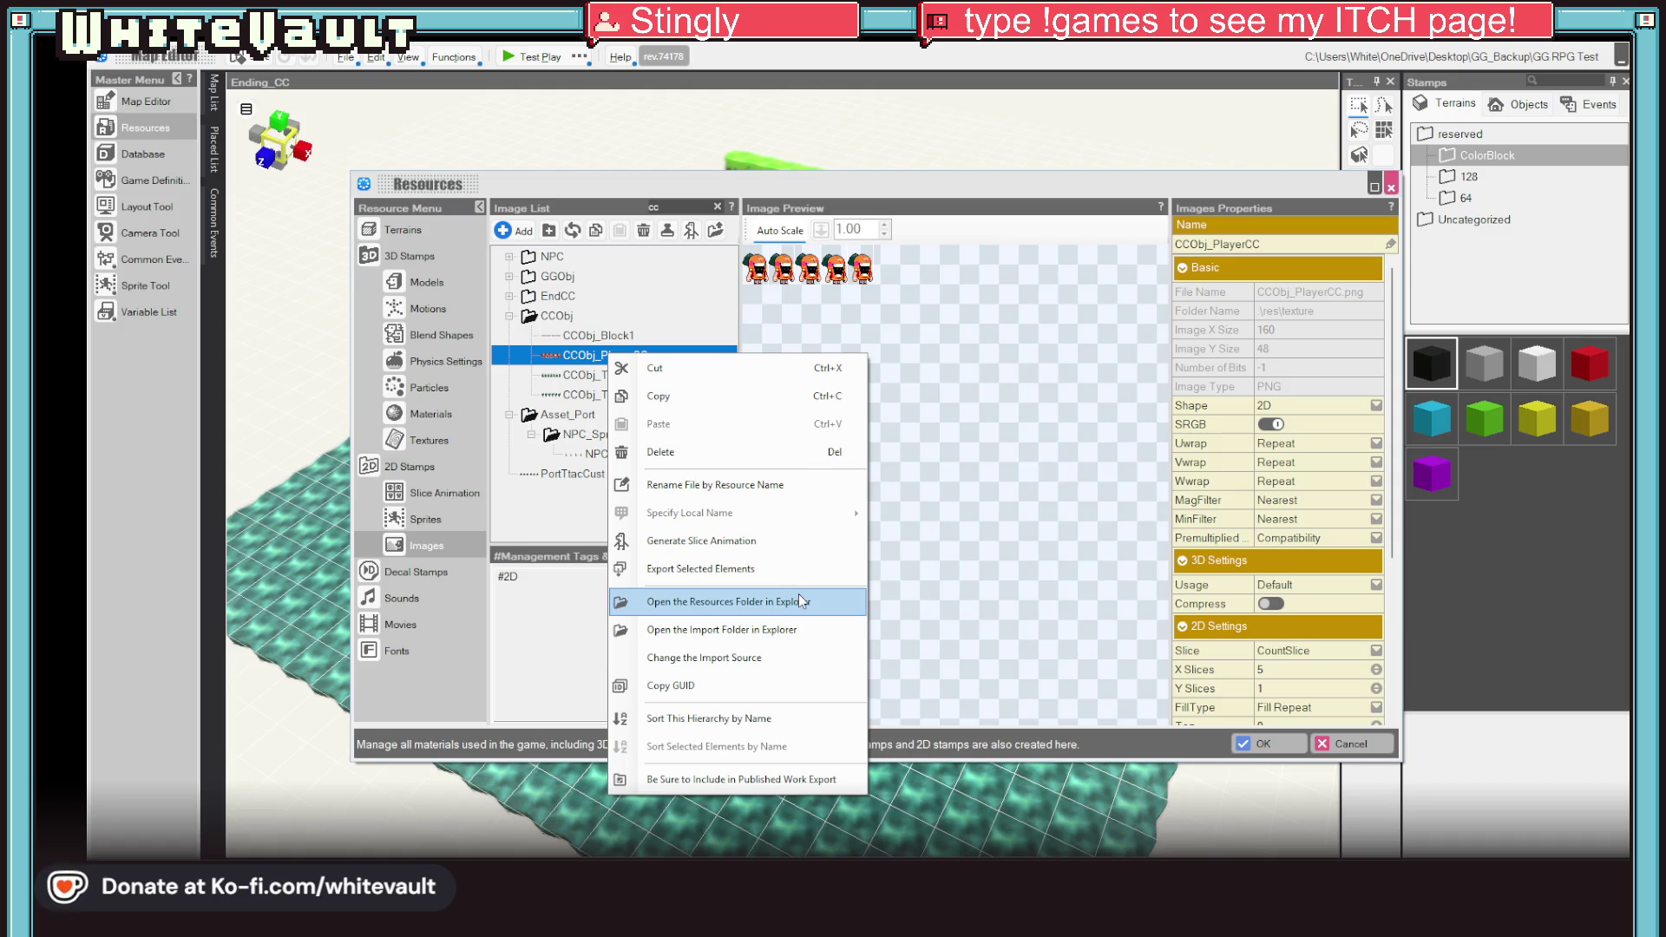
left_click(796, 599)
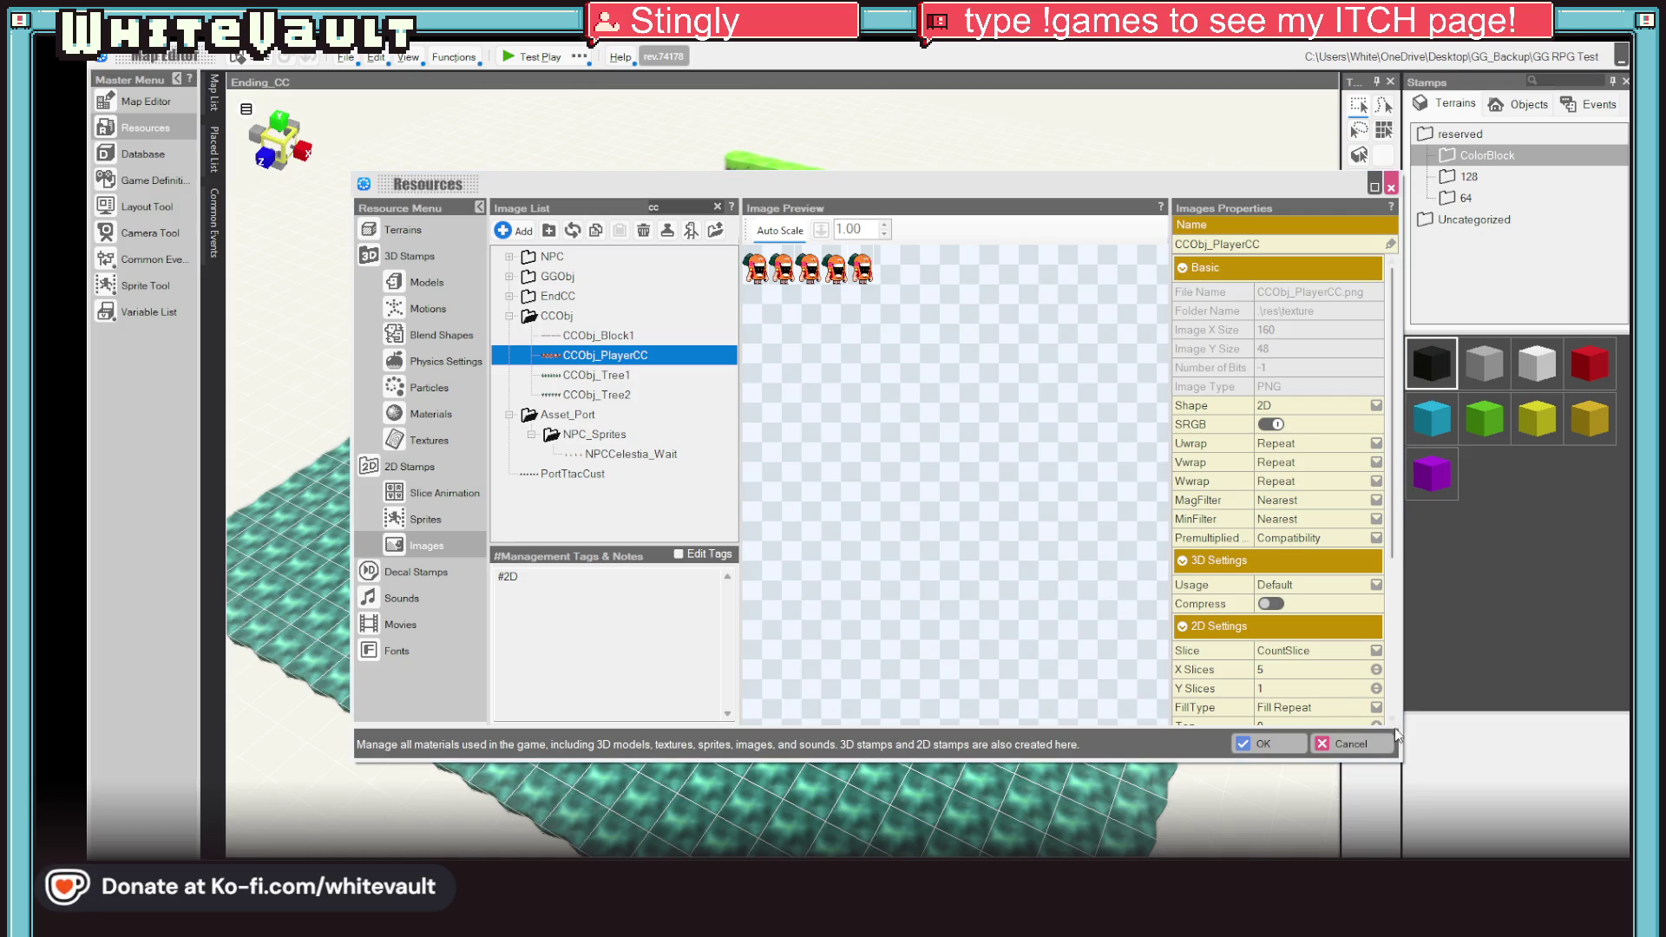
key("alt+Tab")
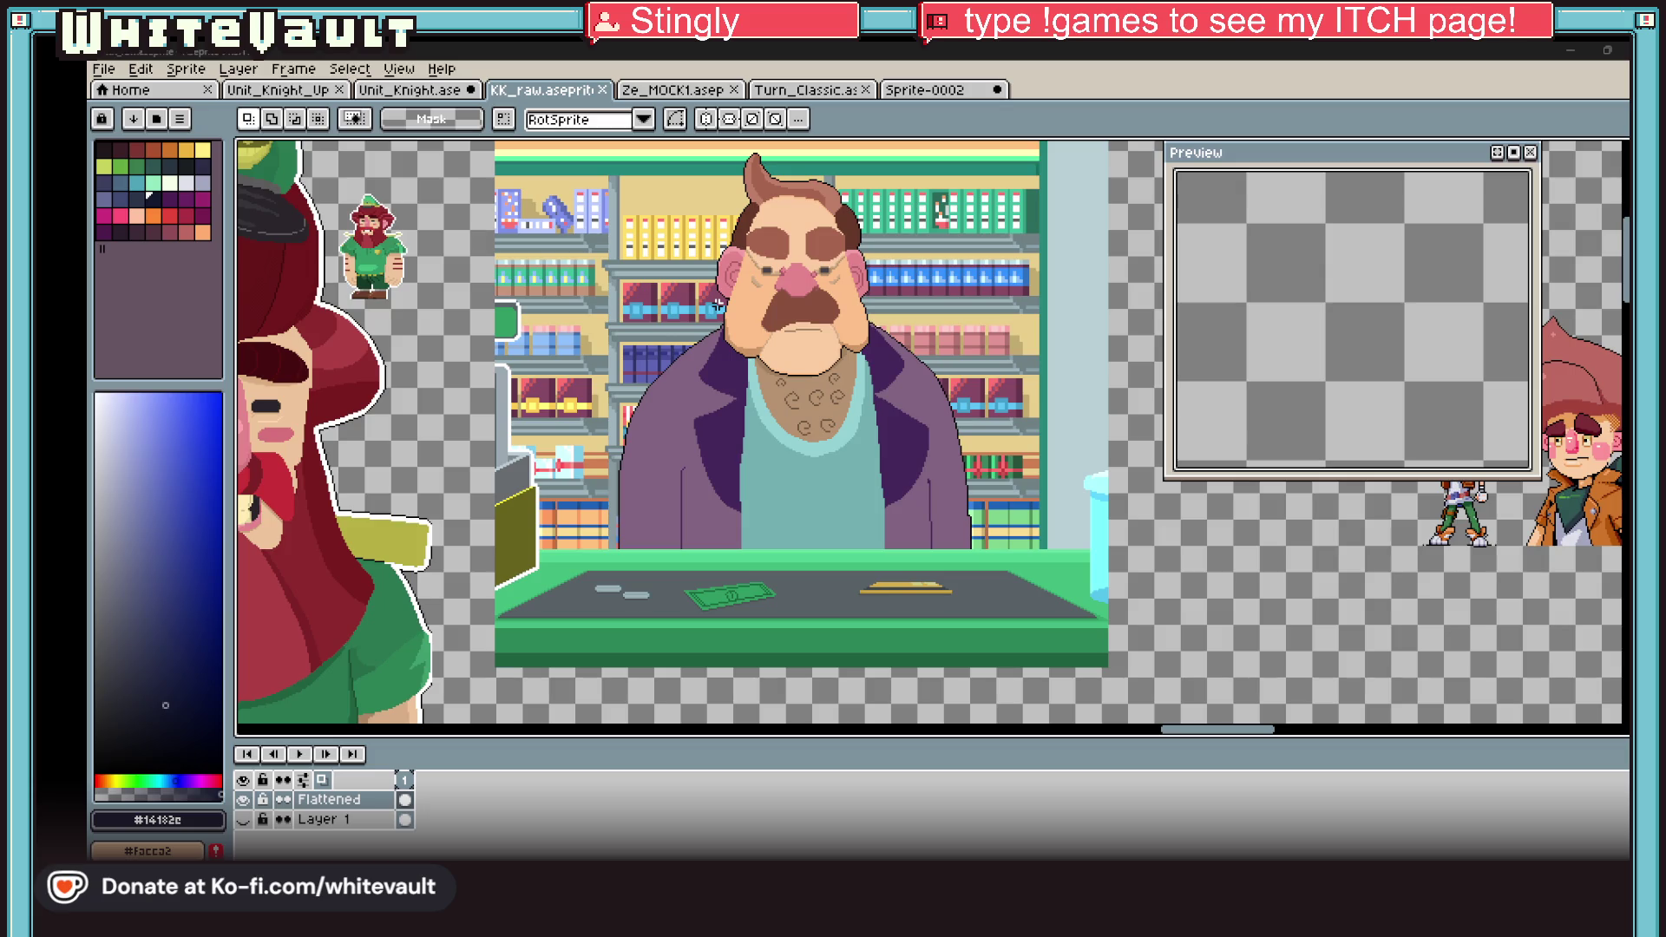
Step: Bring up the Crash Reporter, cancel saving the crash information, and close it
mouse_move(823, 867)
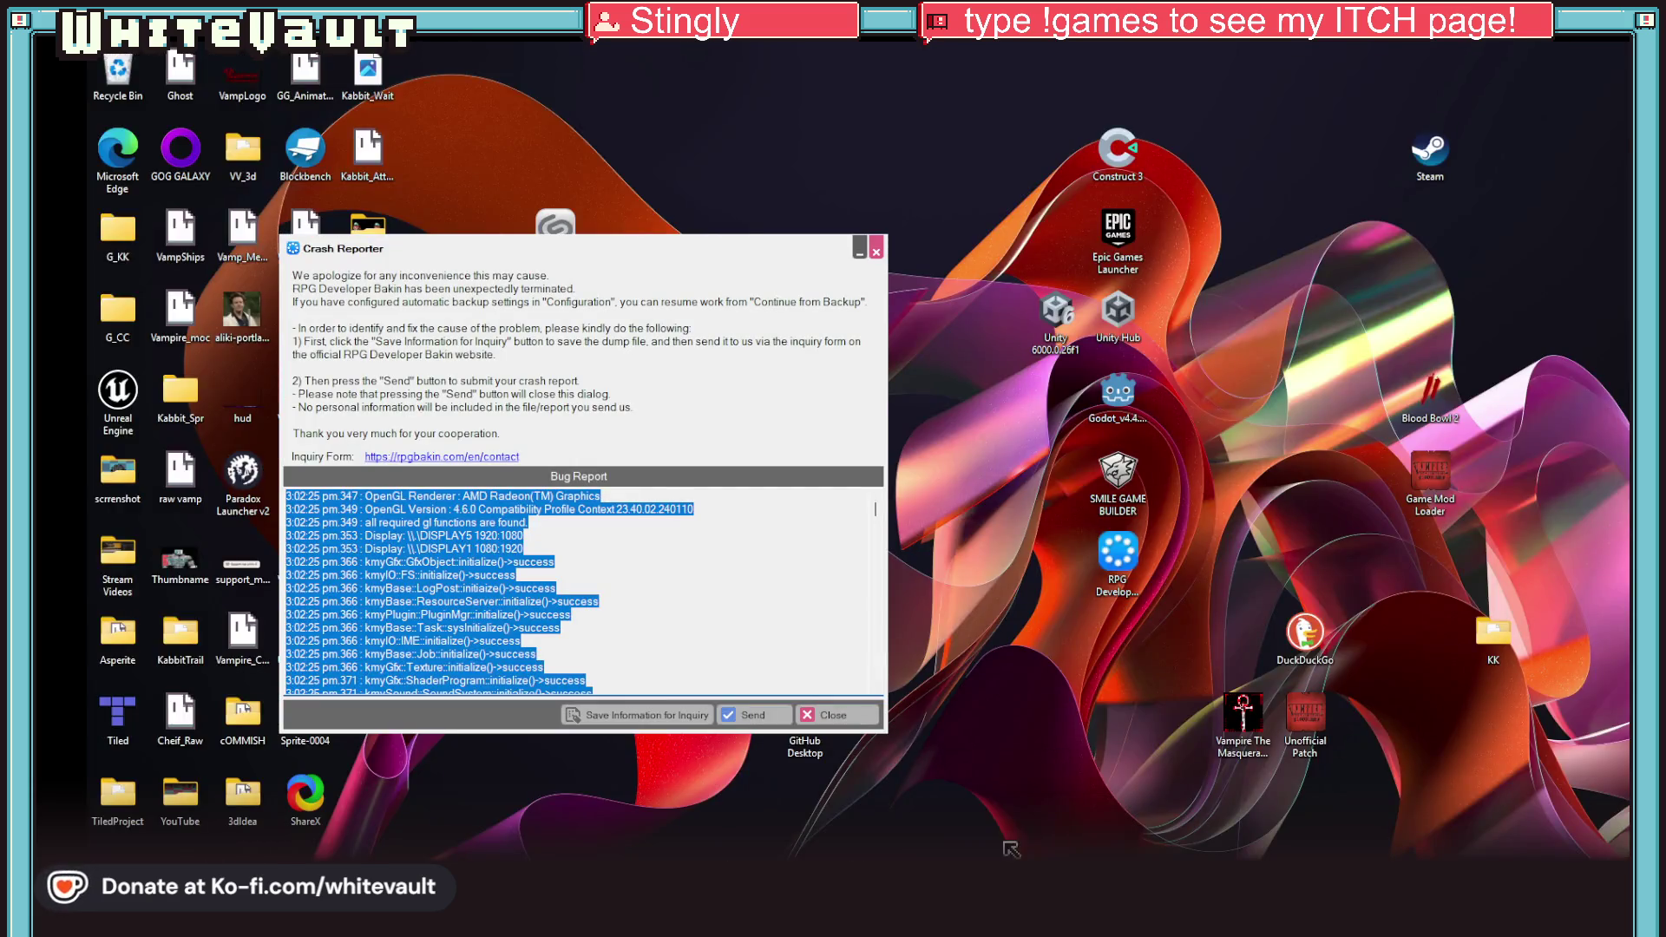
left_click(1006, 807)
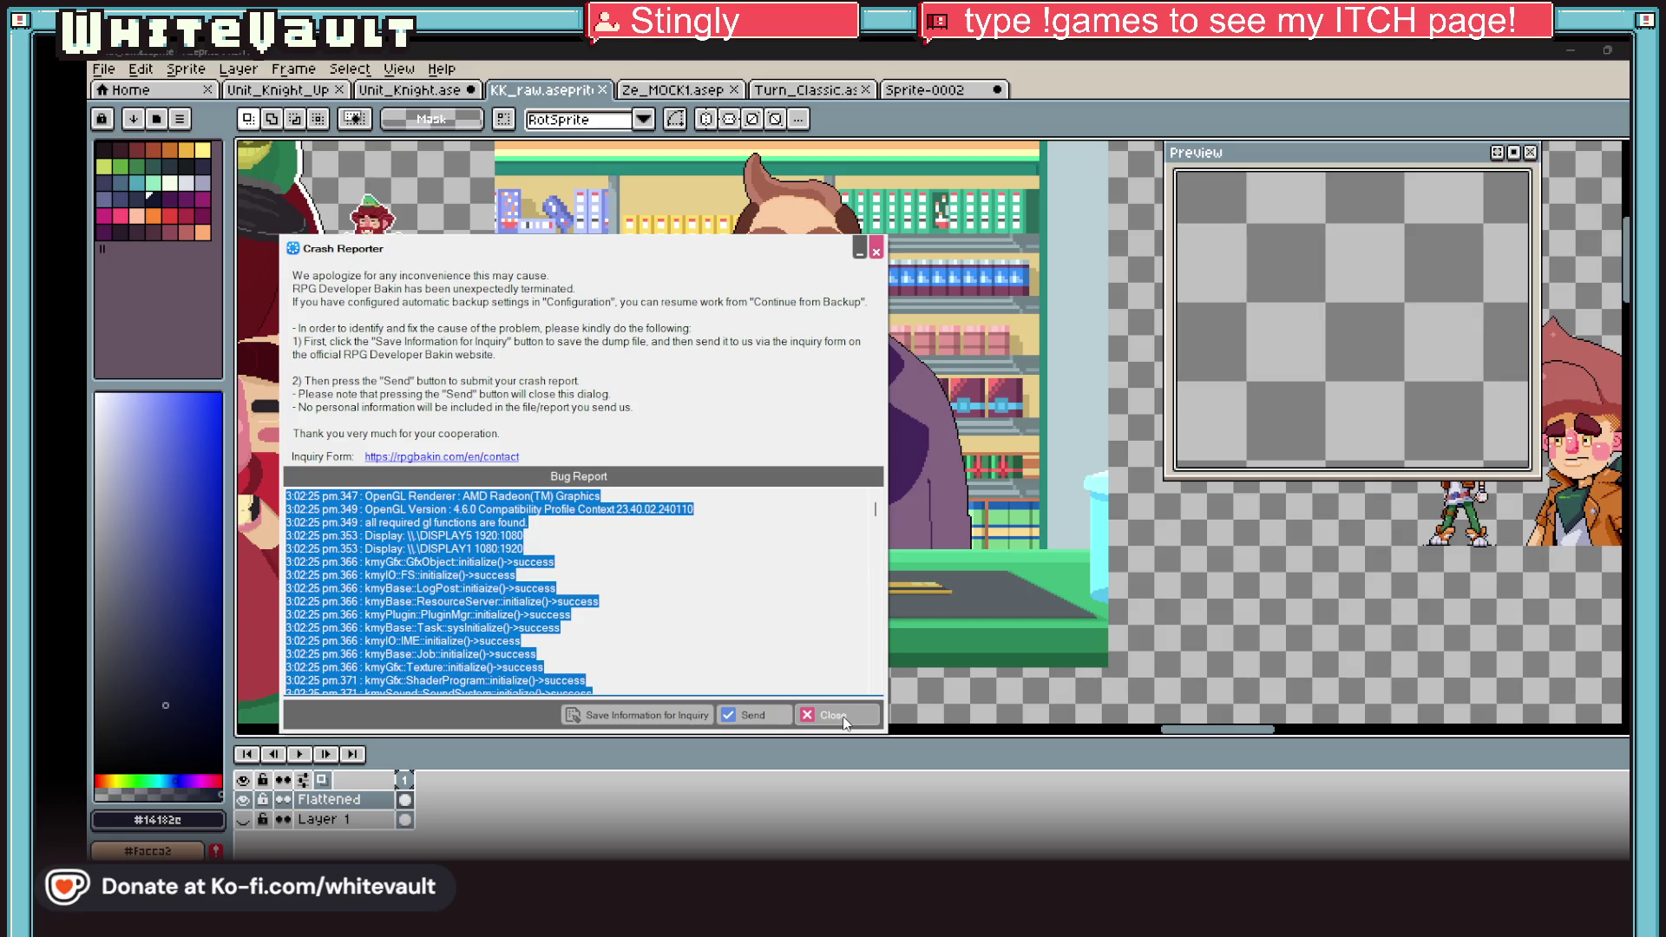
left_click(658, 714)
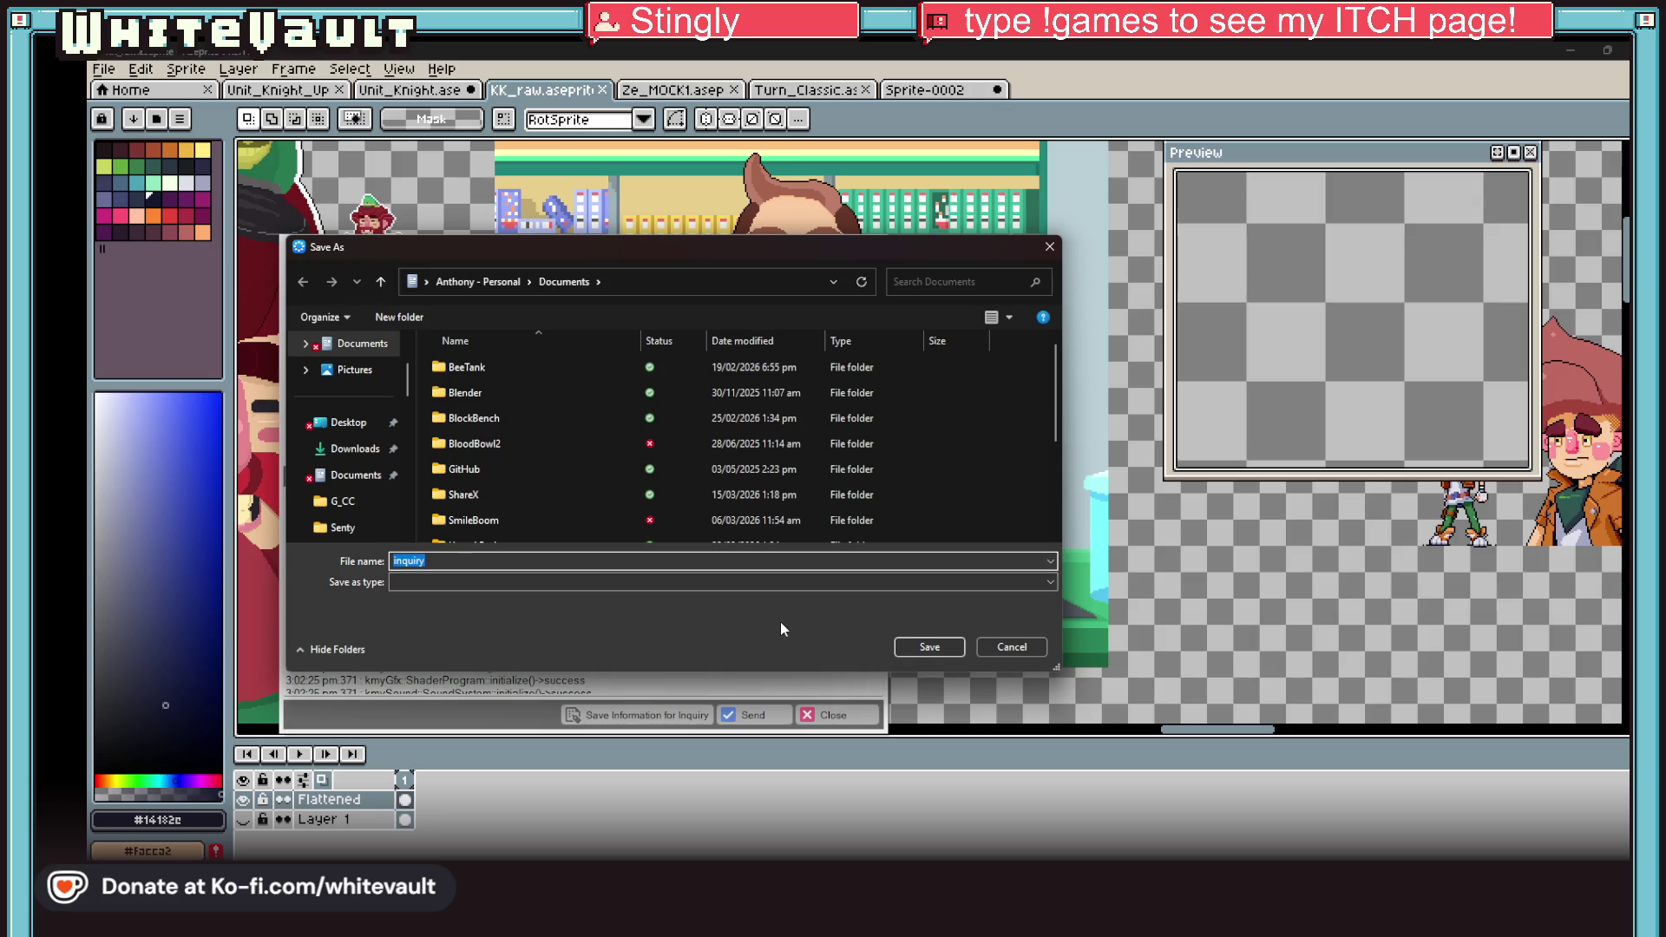
left_click(937, 650)
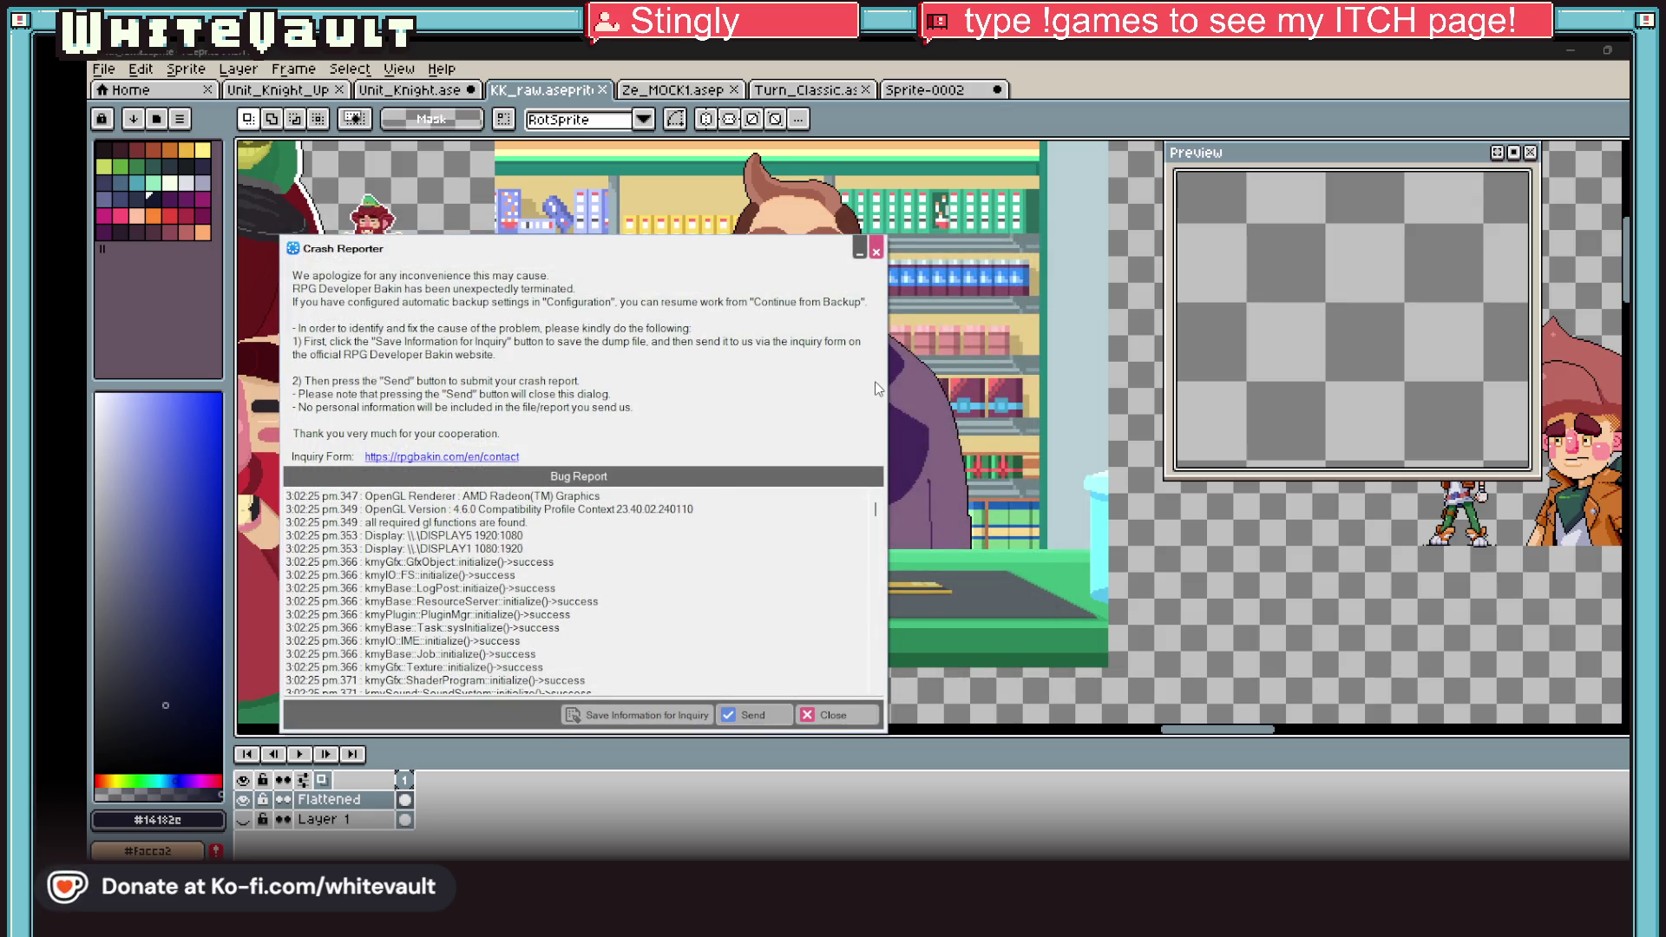
left_click(1032, 507)
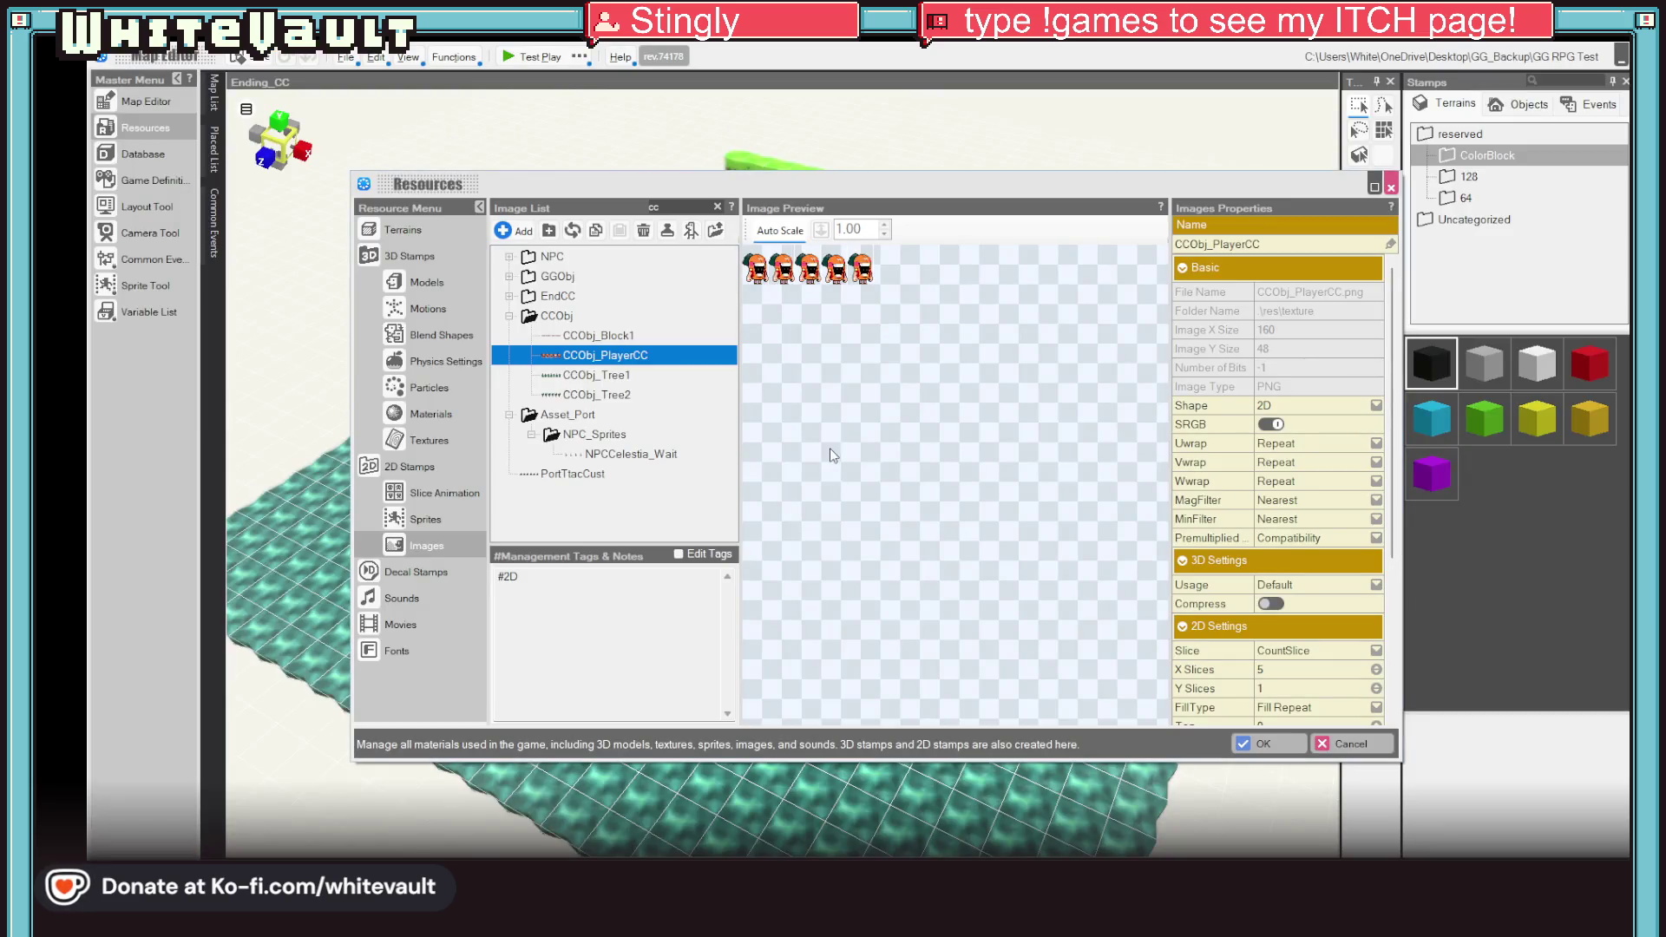
Step: Send CCObj_PlayerCC from the Image List's context menu to Aseprite and switch there
right_click(596, 356)
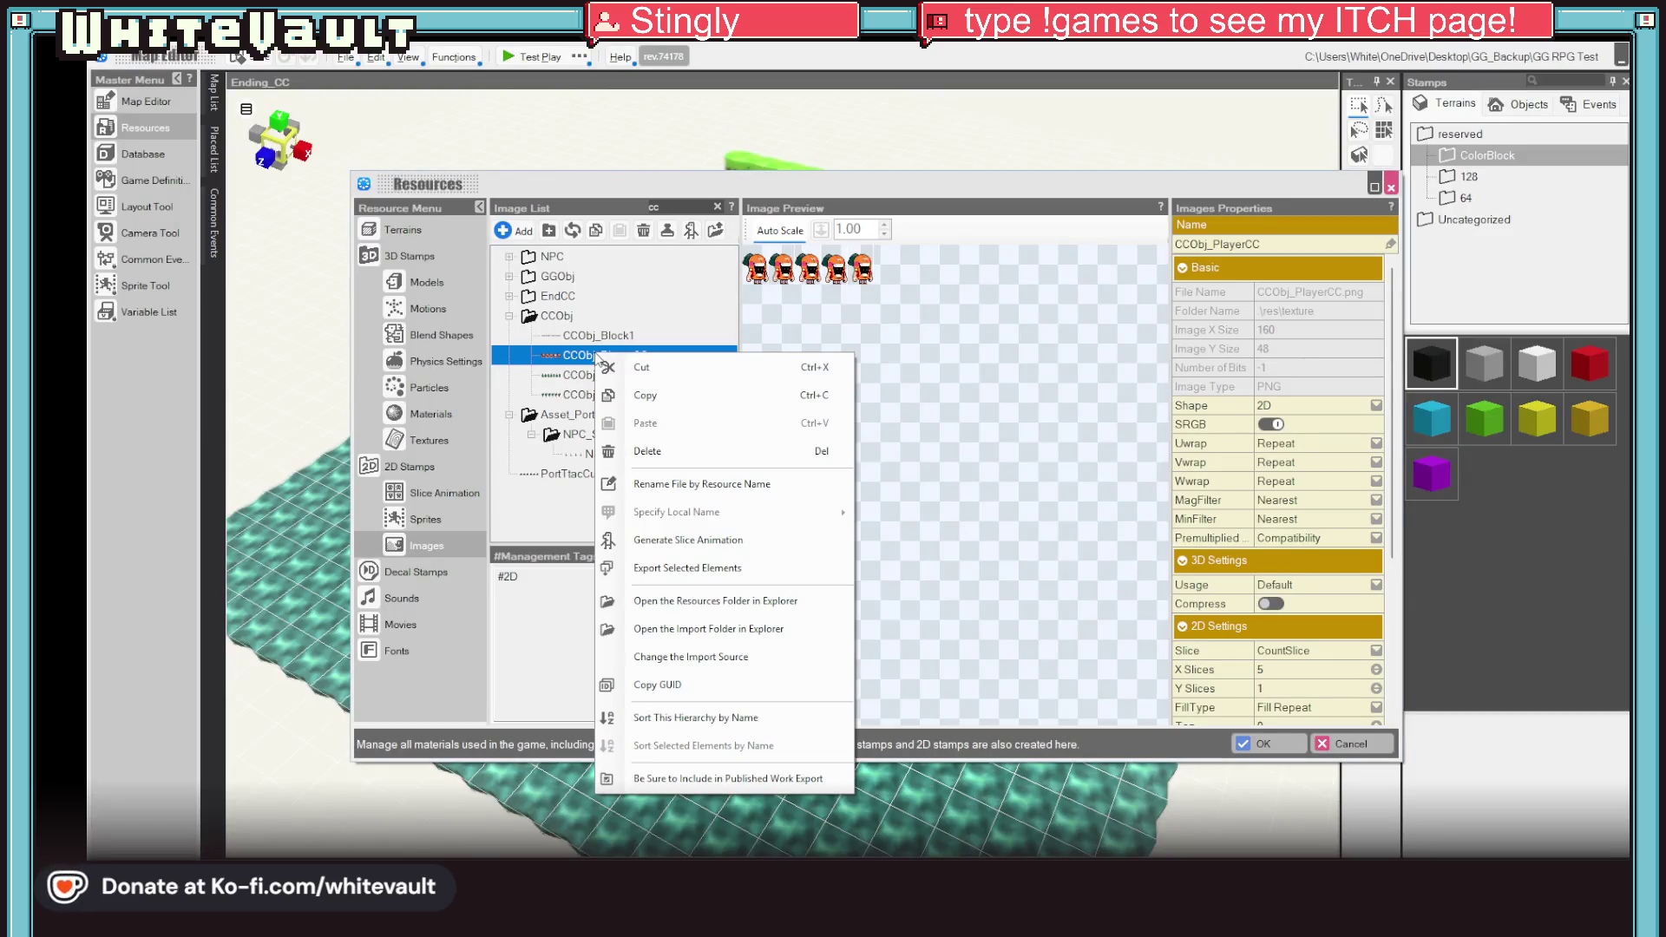
left_click(1044, 395)
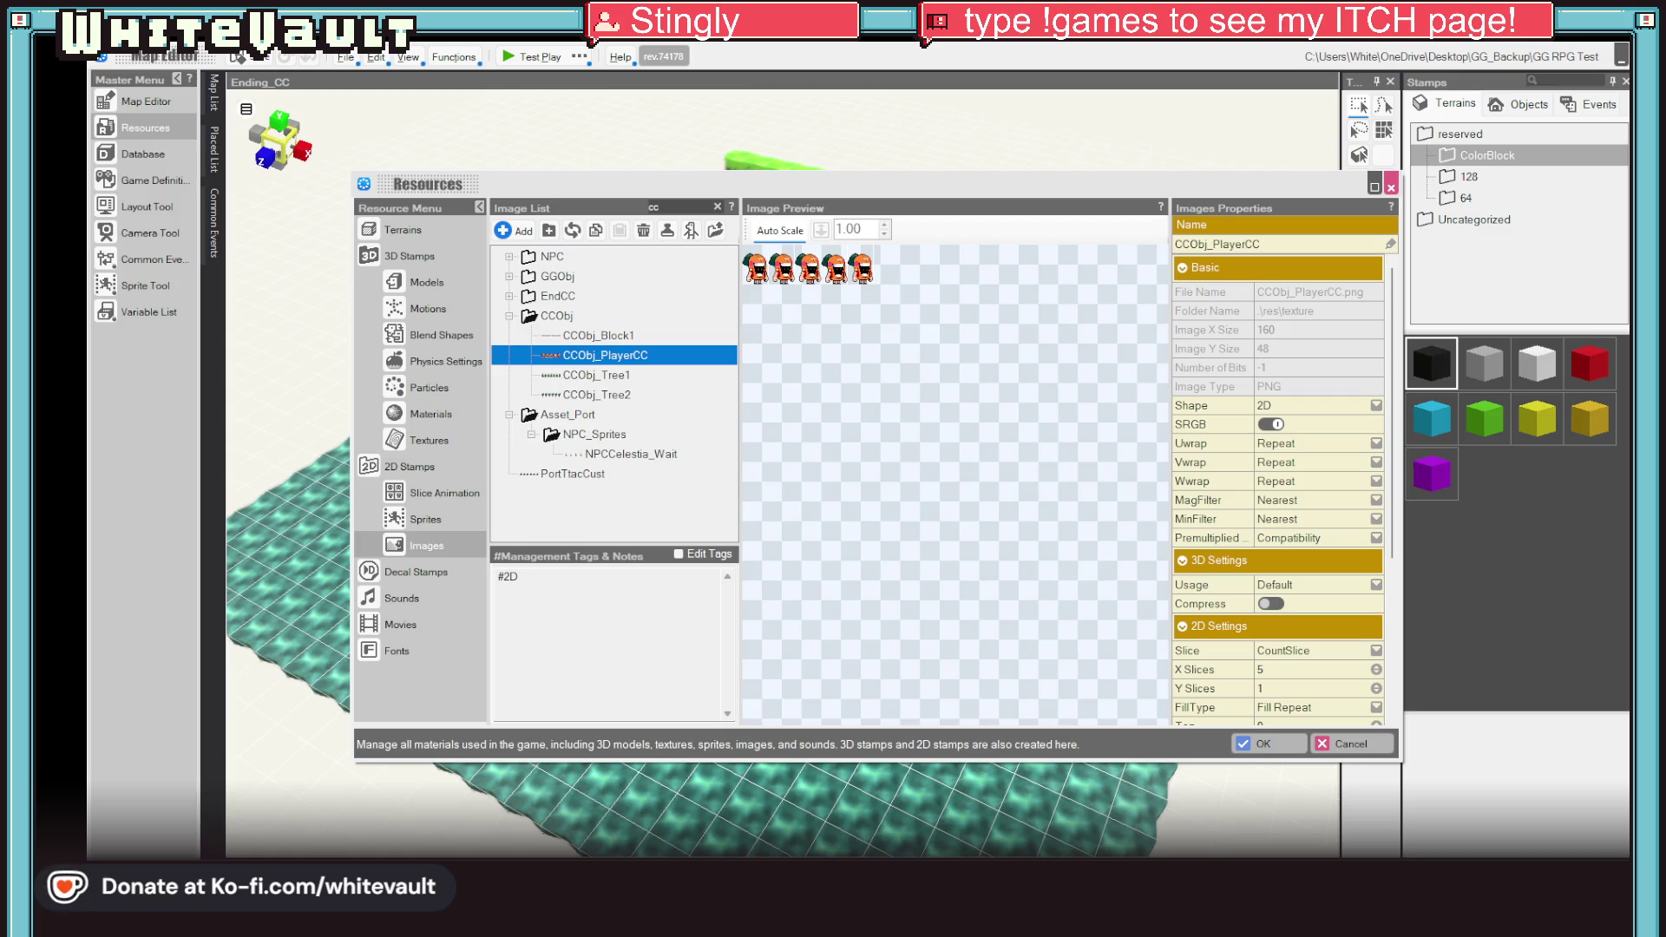
key("alt+Tab")
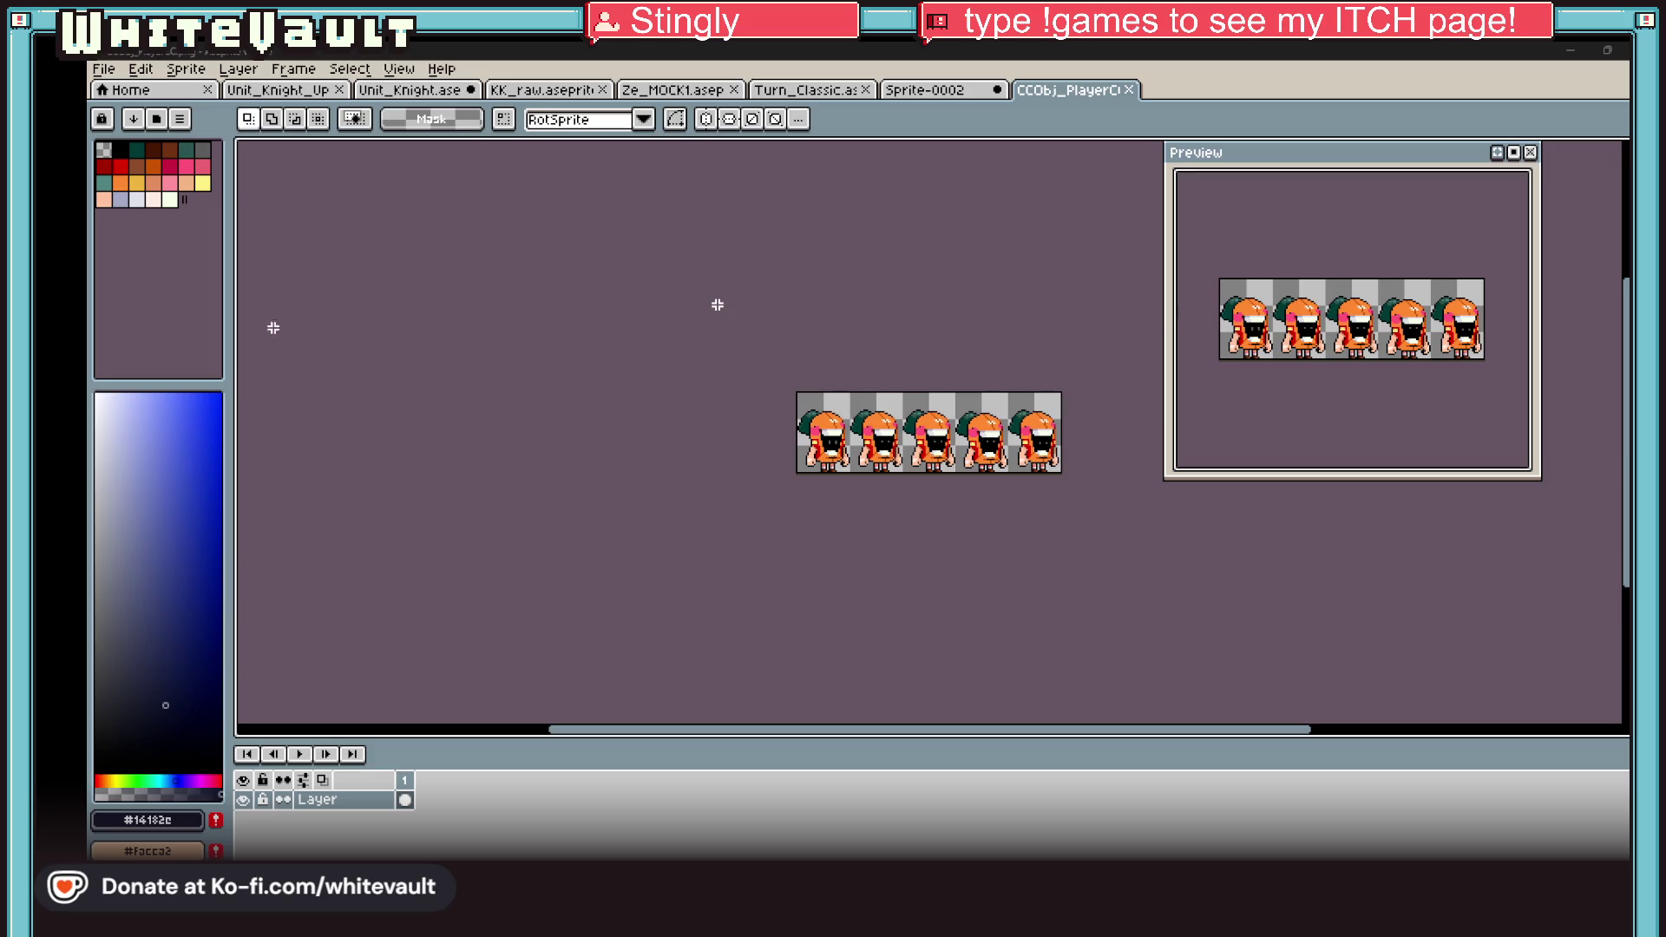
Step: Zoom around the 160×48 strip, select all, and return to the game editor
scroll(659, 346, "up", 3)
scroll(1298, 640, "down", 5)
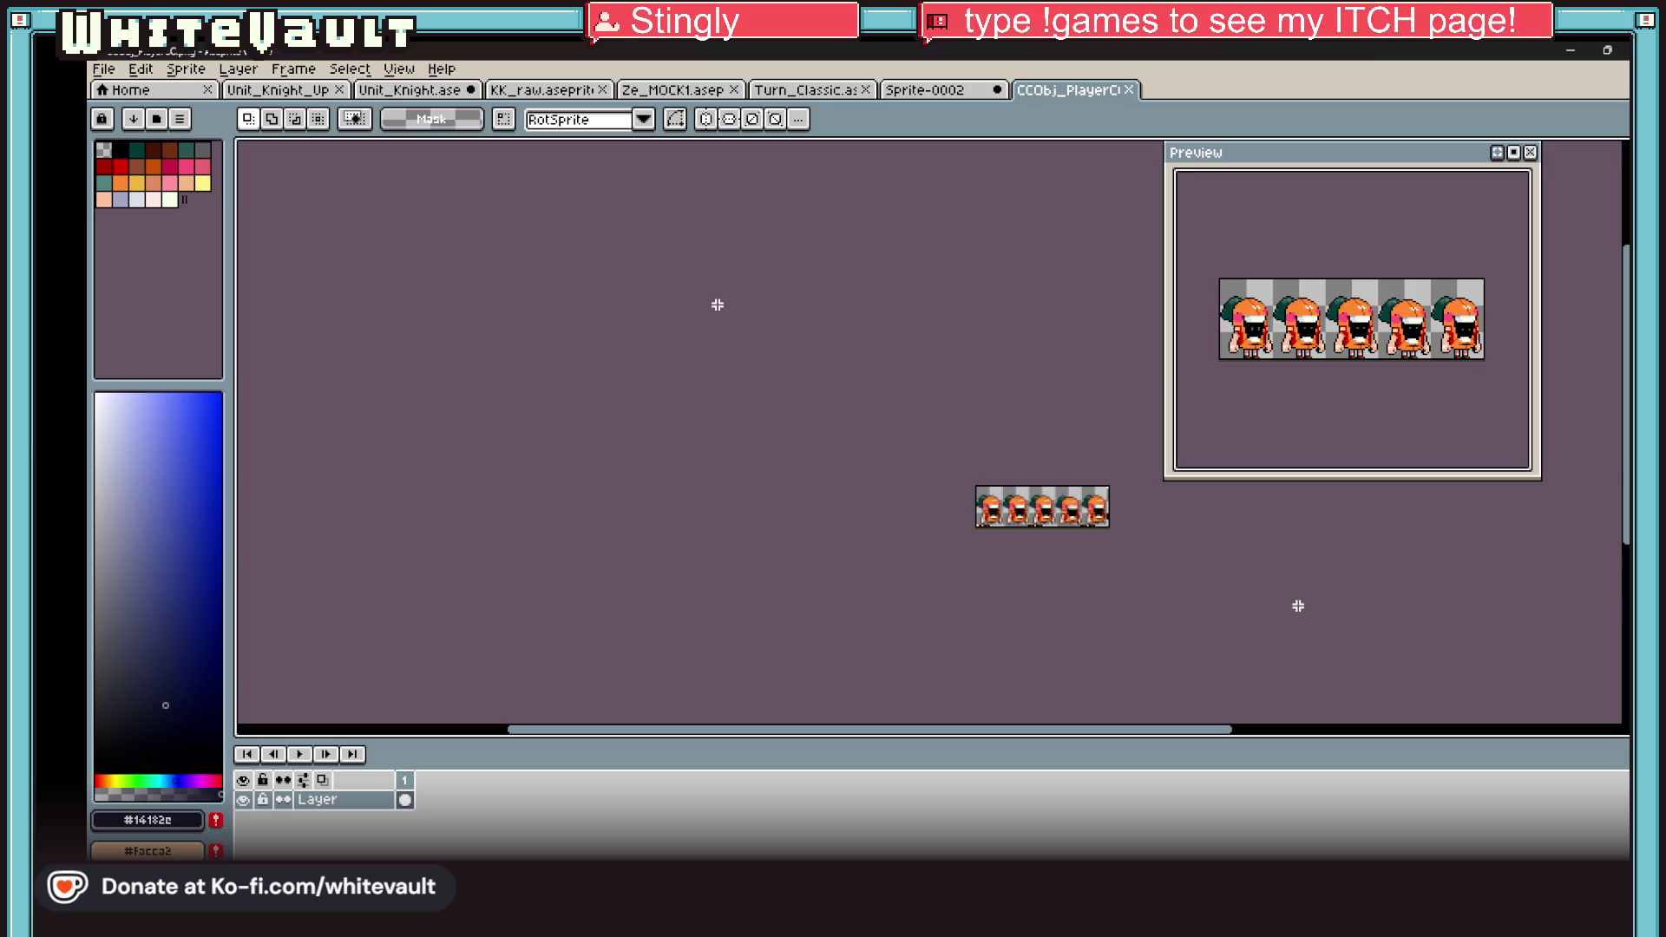
scroll(1090, 539, "up", 1)
scroll(1092, 525, "up", 1)
scroll(1189, 607, "down", 1)
left_click_drag(1227, 732, 1312, 743)
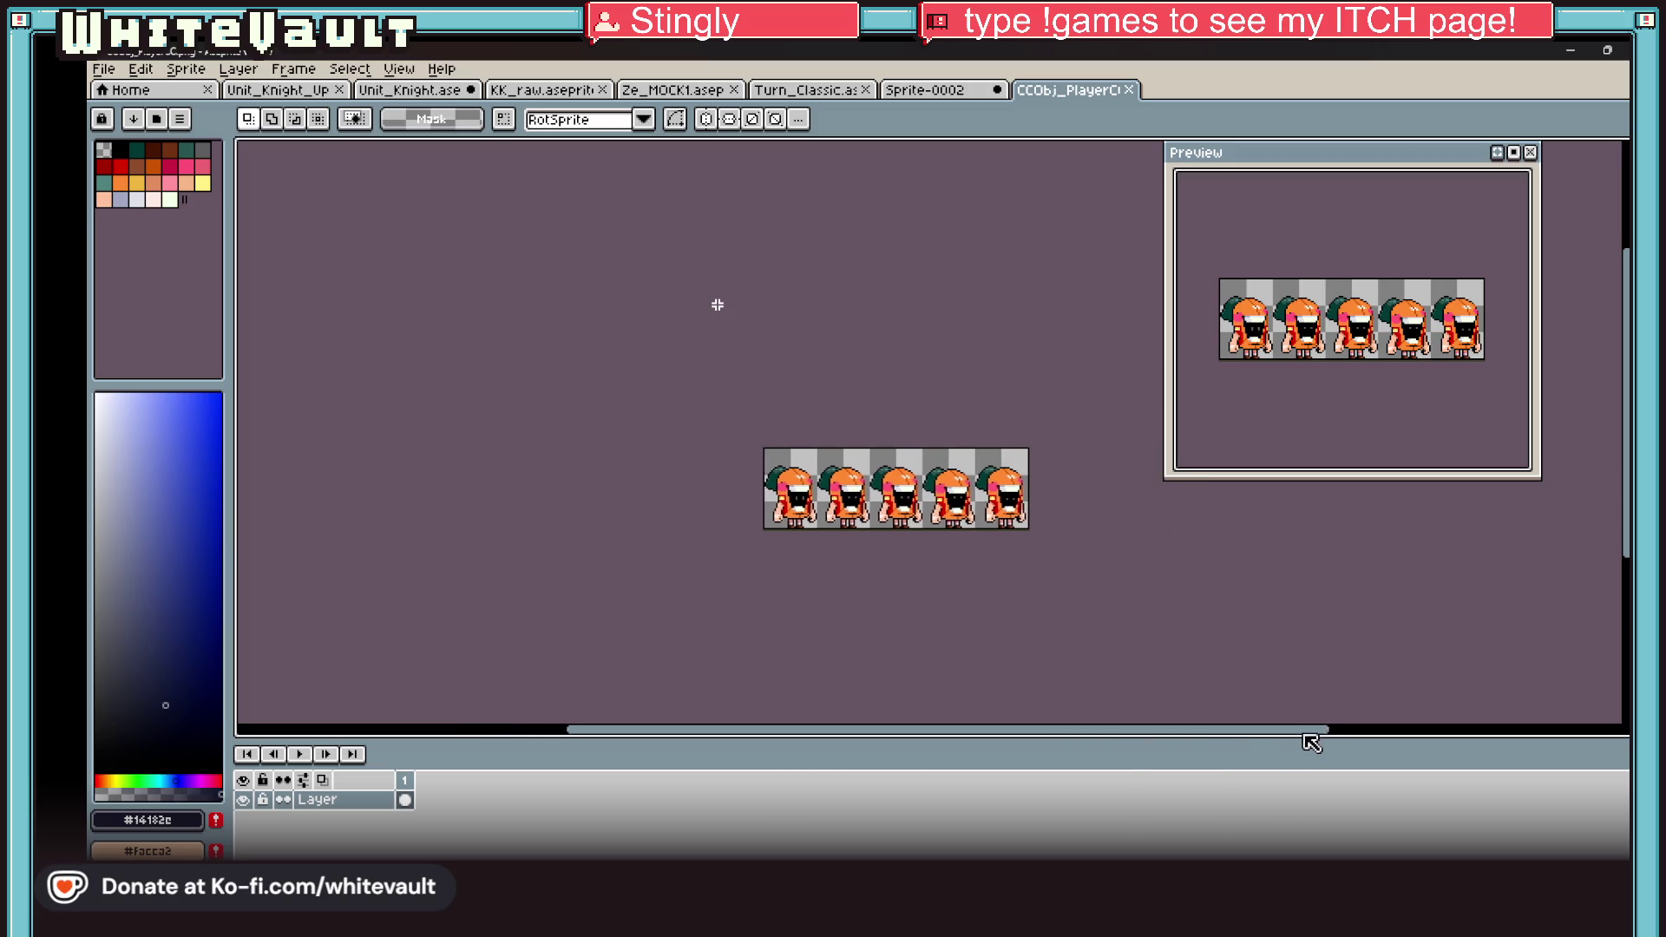
scroll(968, 554, "up", 1)
key("ctrl+a")
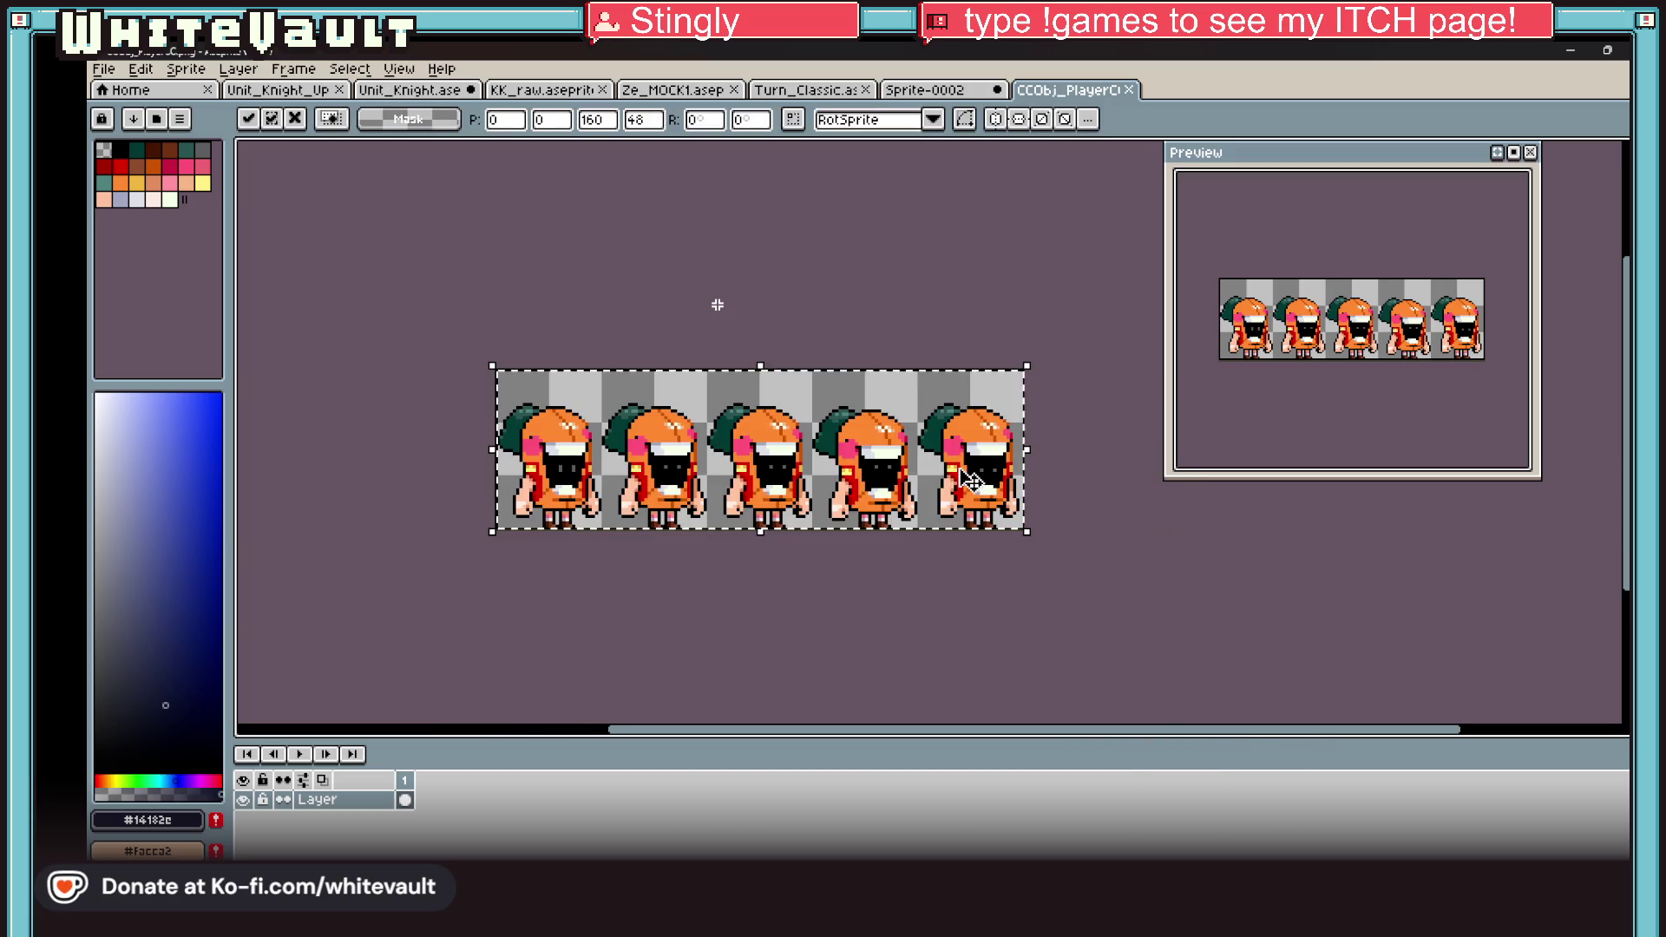
key("alt+Tab")
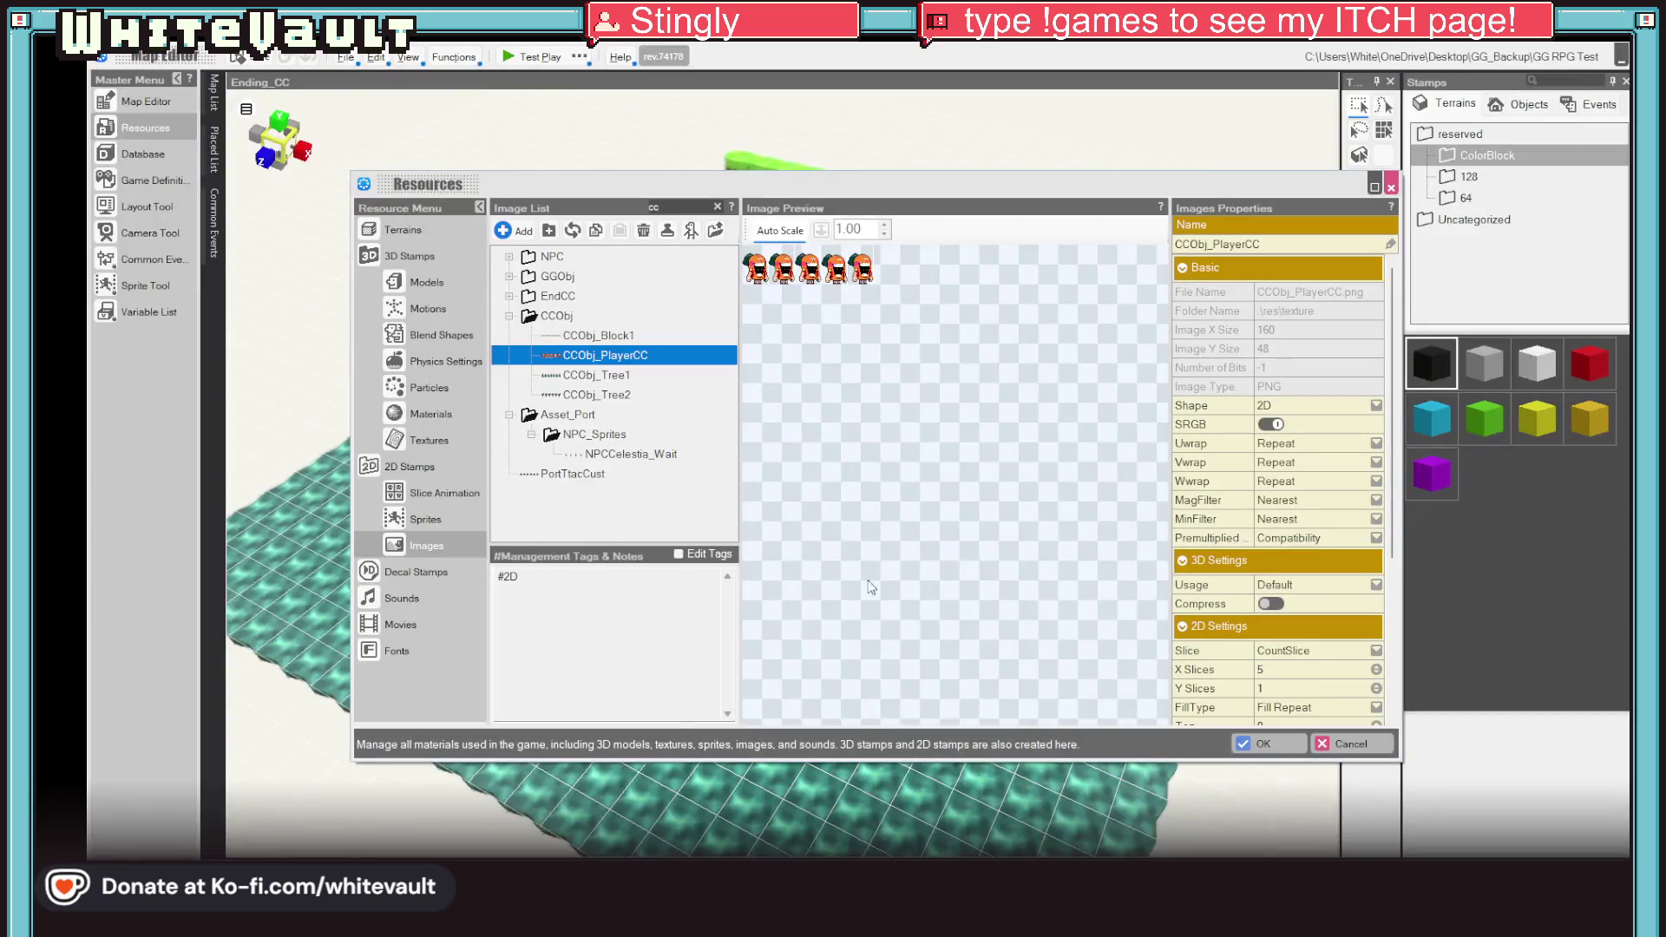
Step: Close Resources, select the Dirt Block event on the map, and start Test Play
left_click(1350, 753)
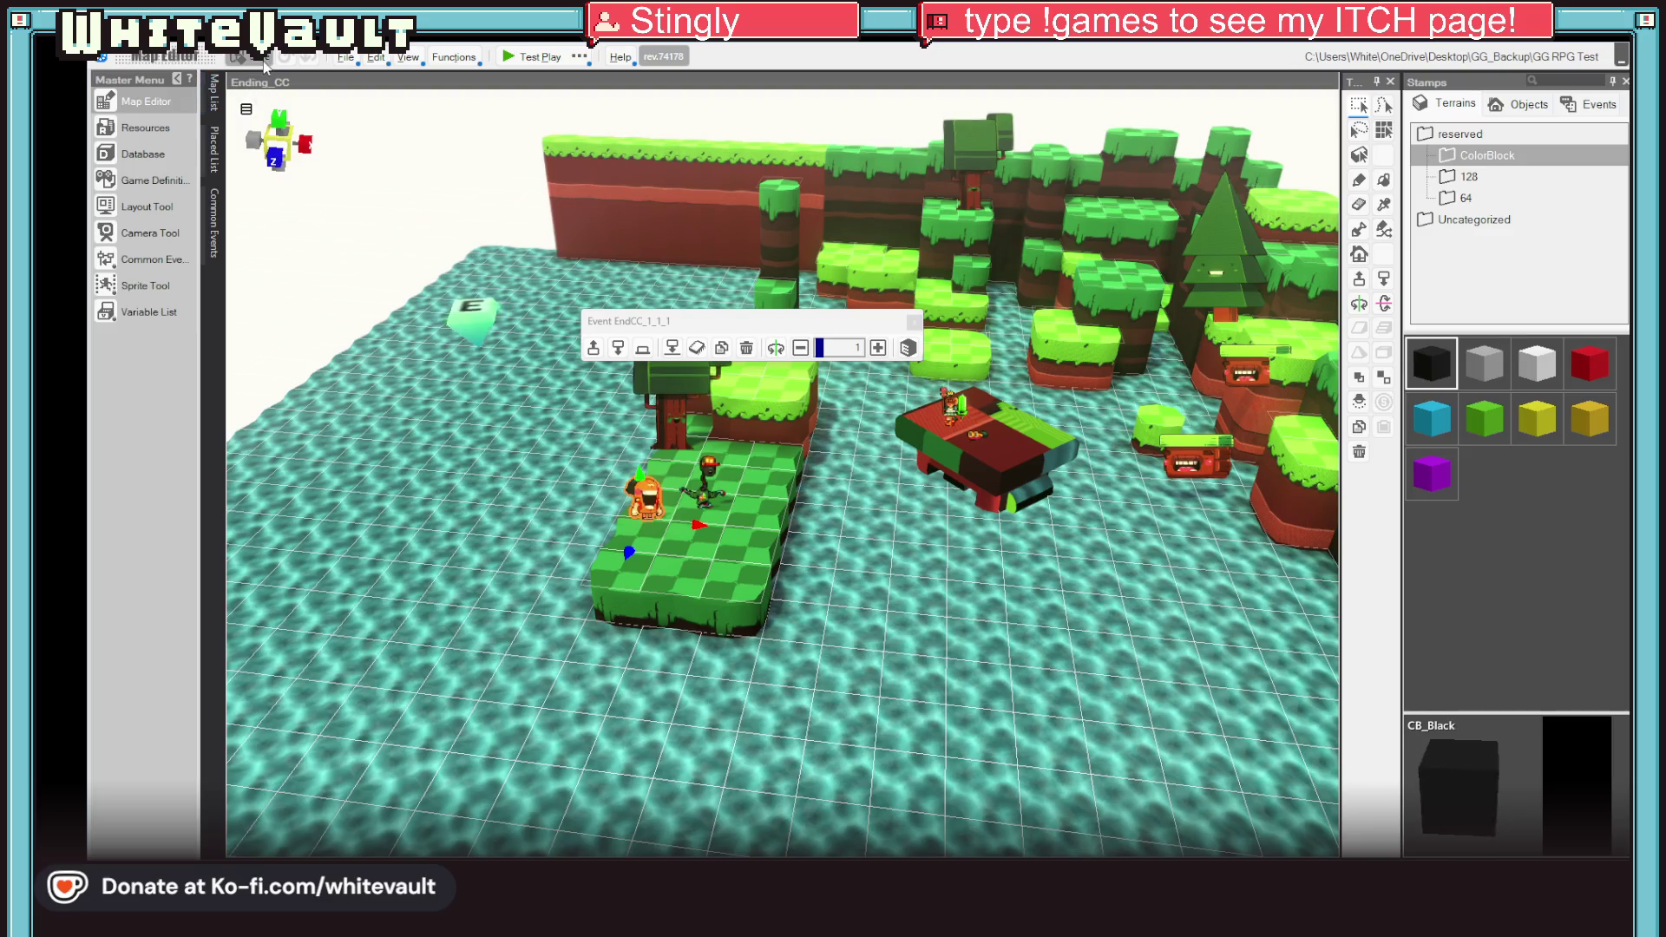
scroll(966, 556, "up", 2)
left_click(1094, 460)
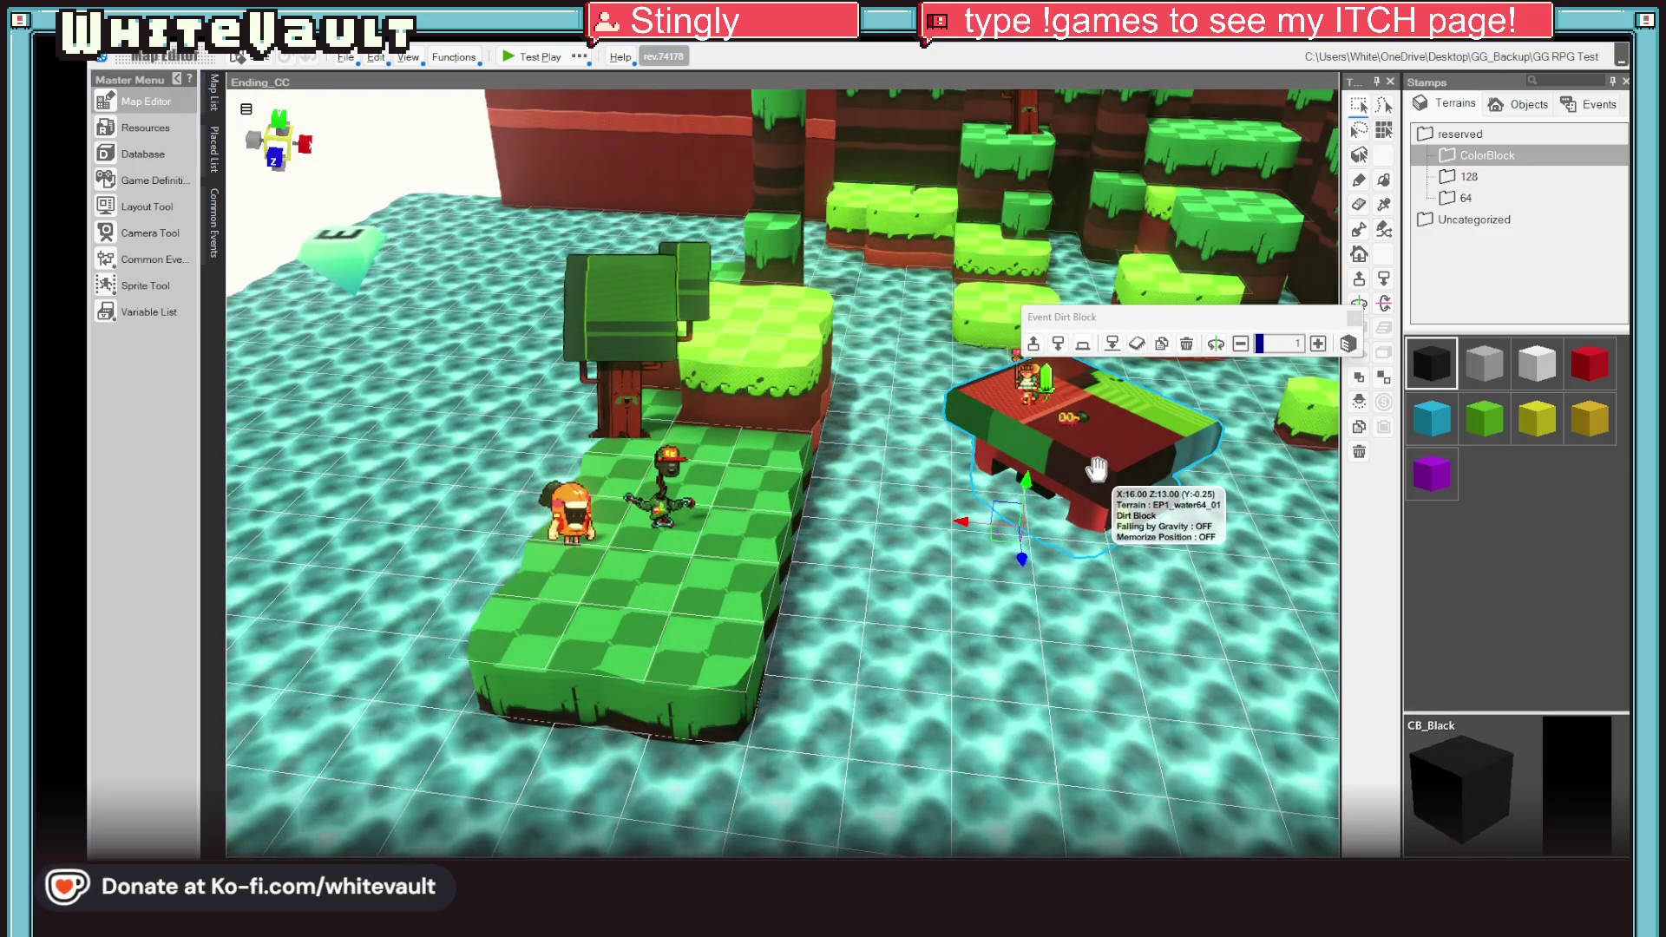
left_click(512, 56)
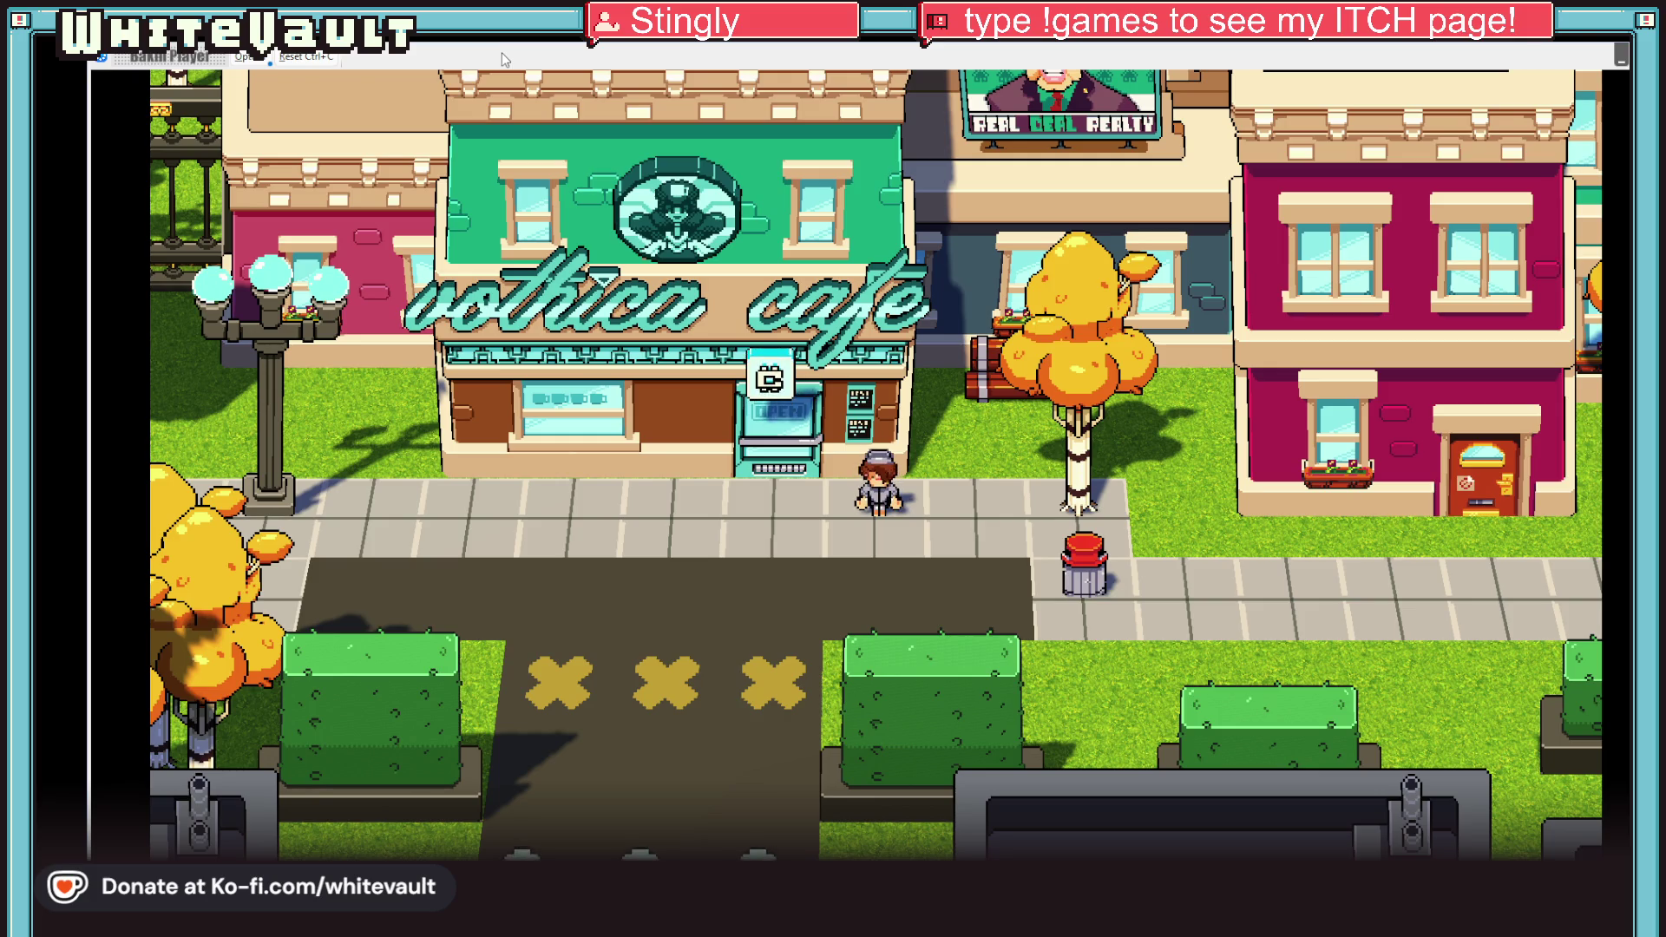
Step: Walk the character left along the sidewalk and up into the VCR rental shop
key("Left")
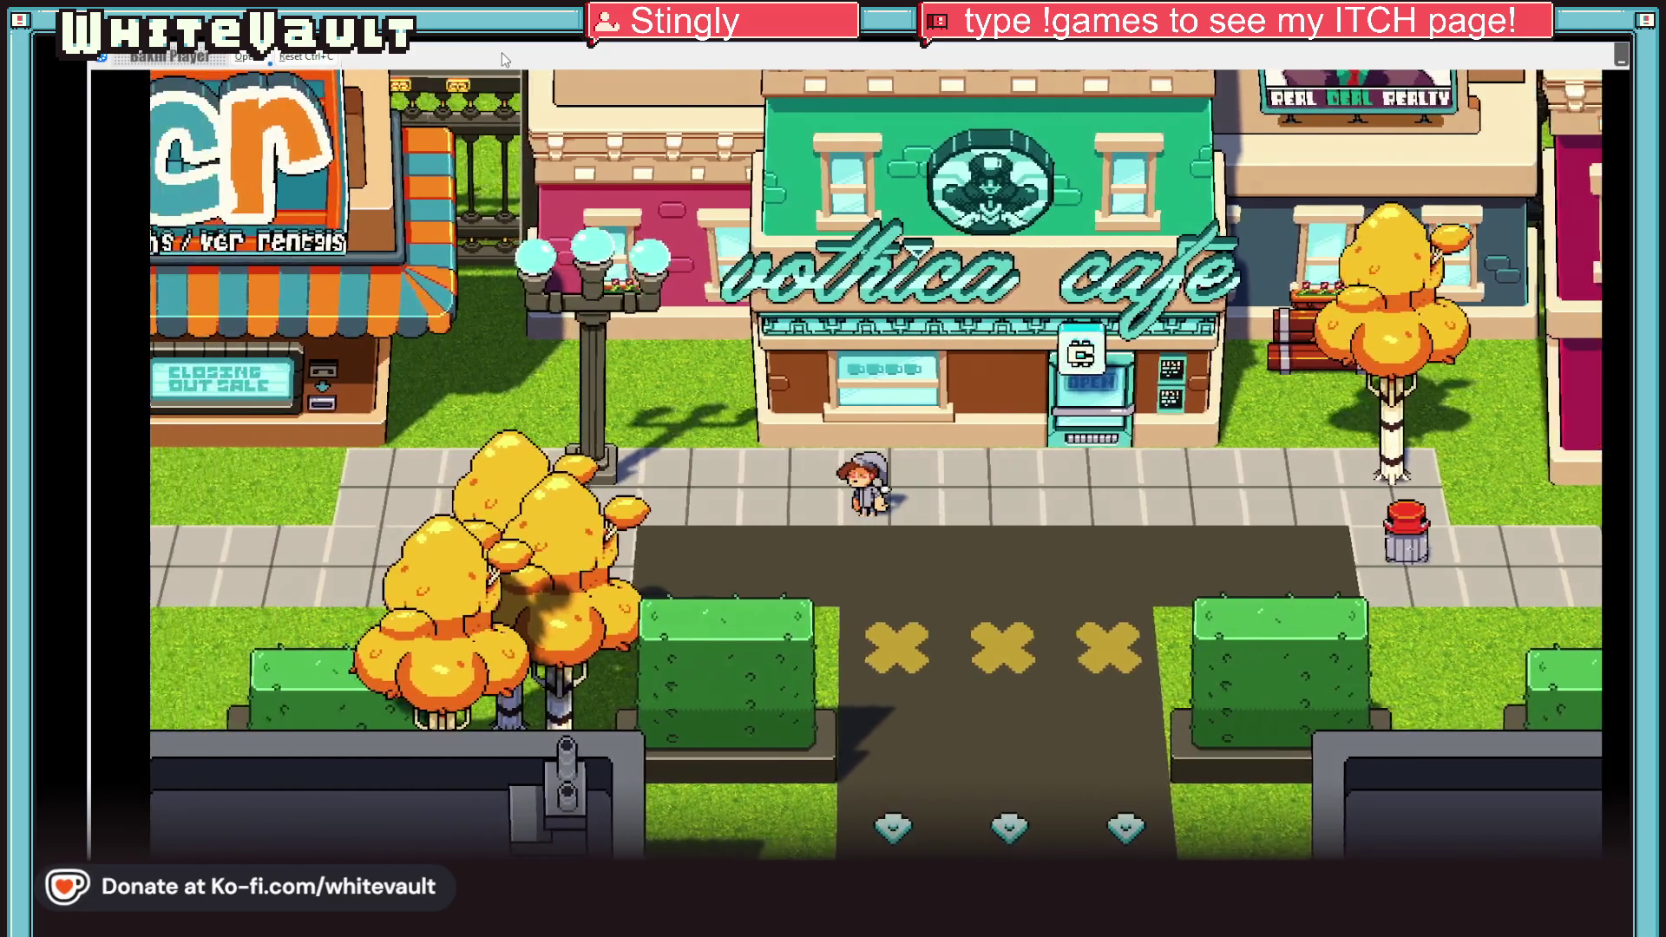
key("Left")
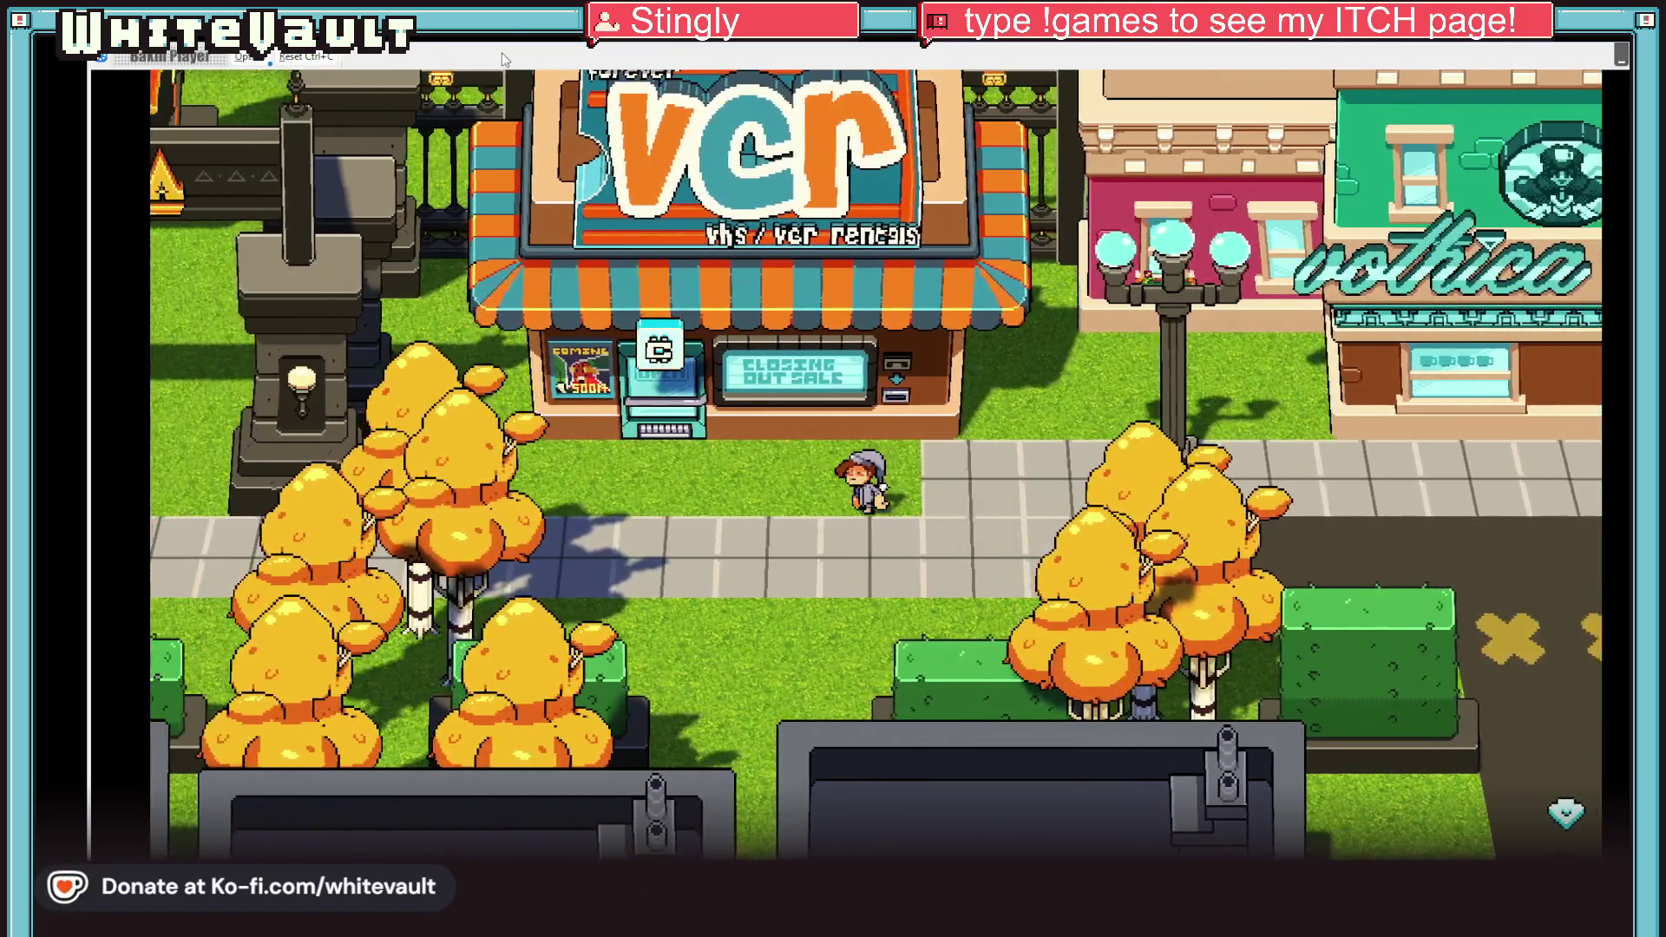
key("Up")
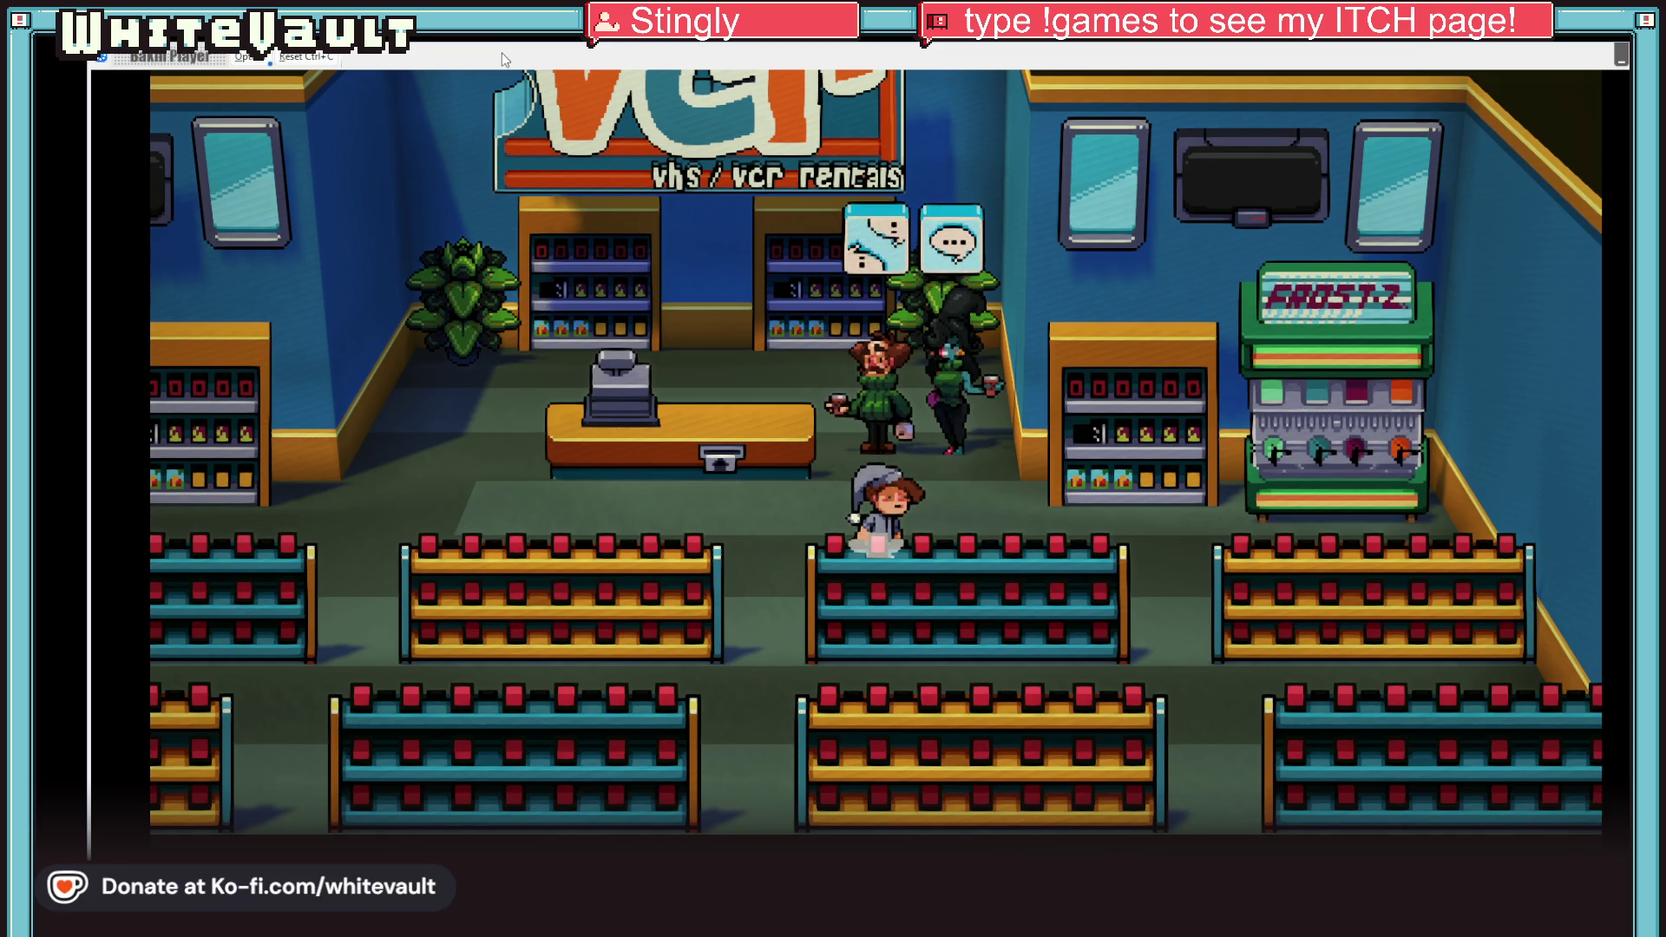
Step: Walk the character past the counter and back out of the VCR shop
key("Up")
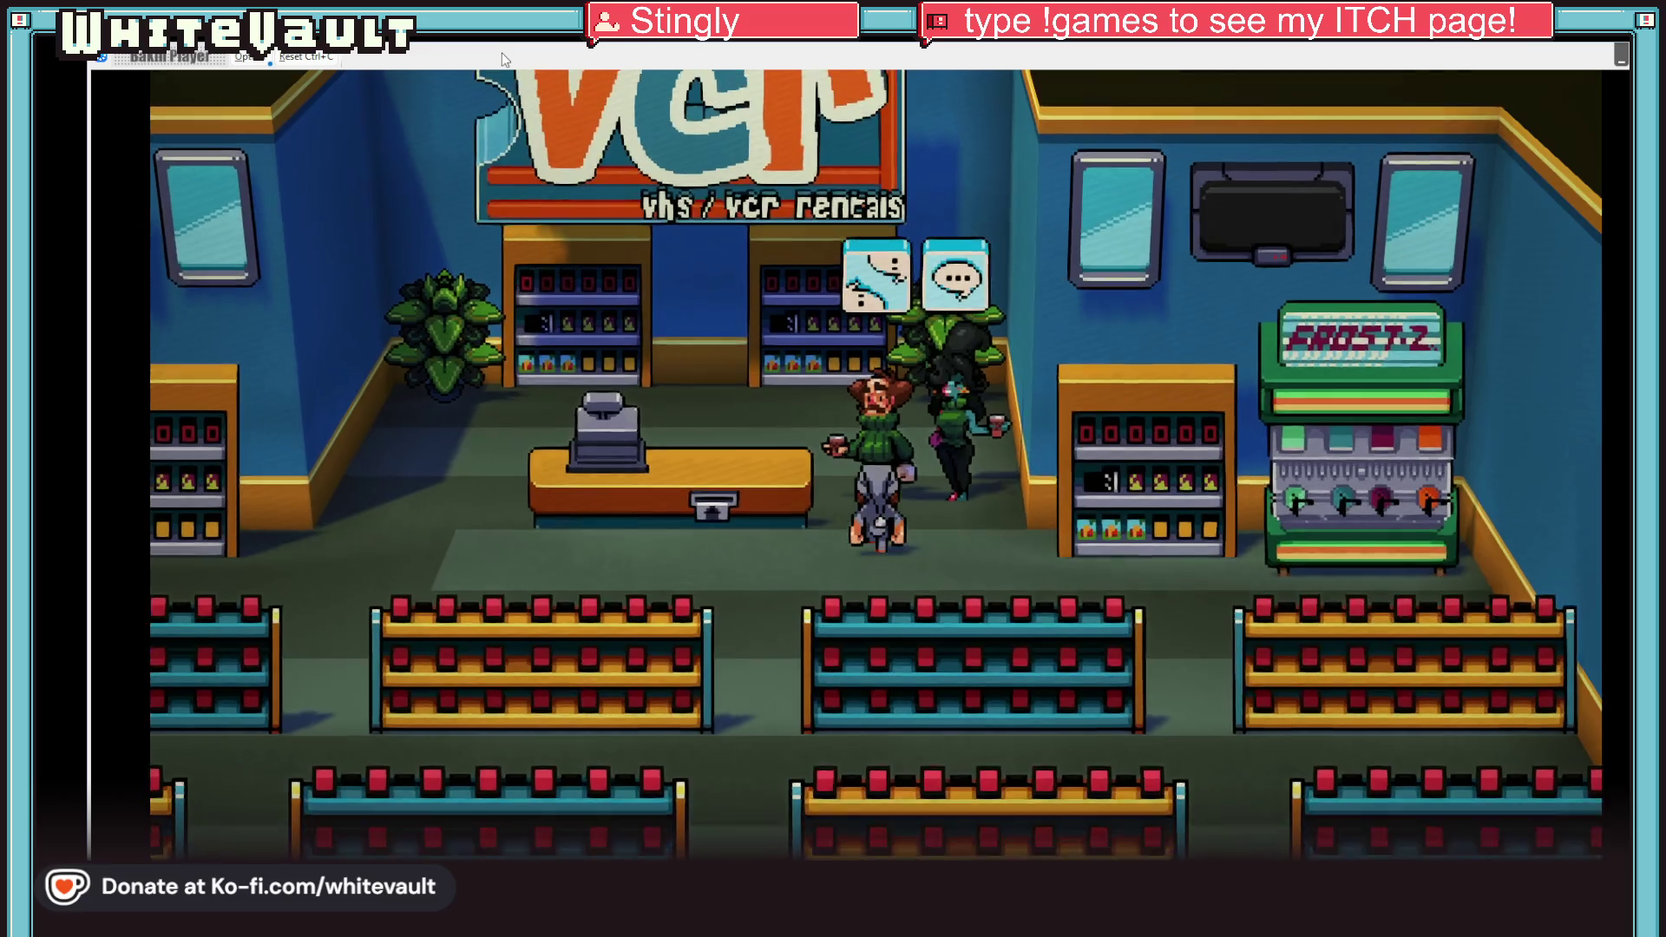
key("Left")
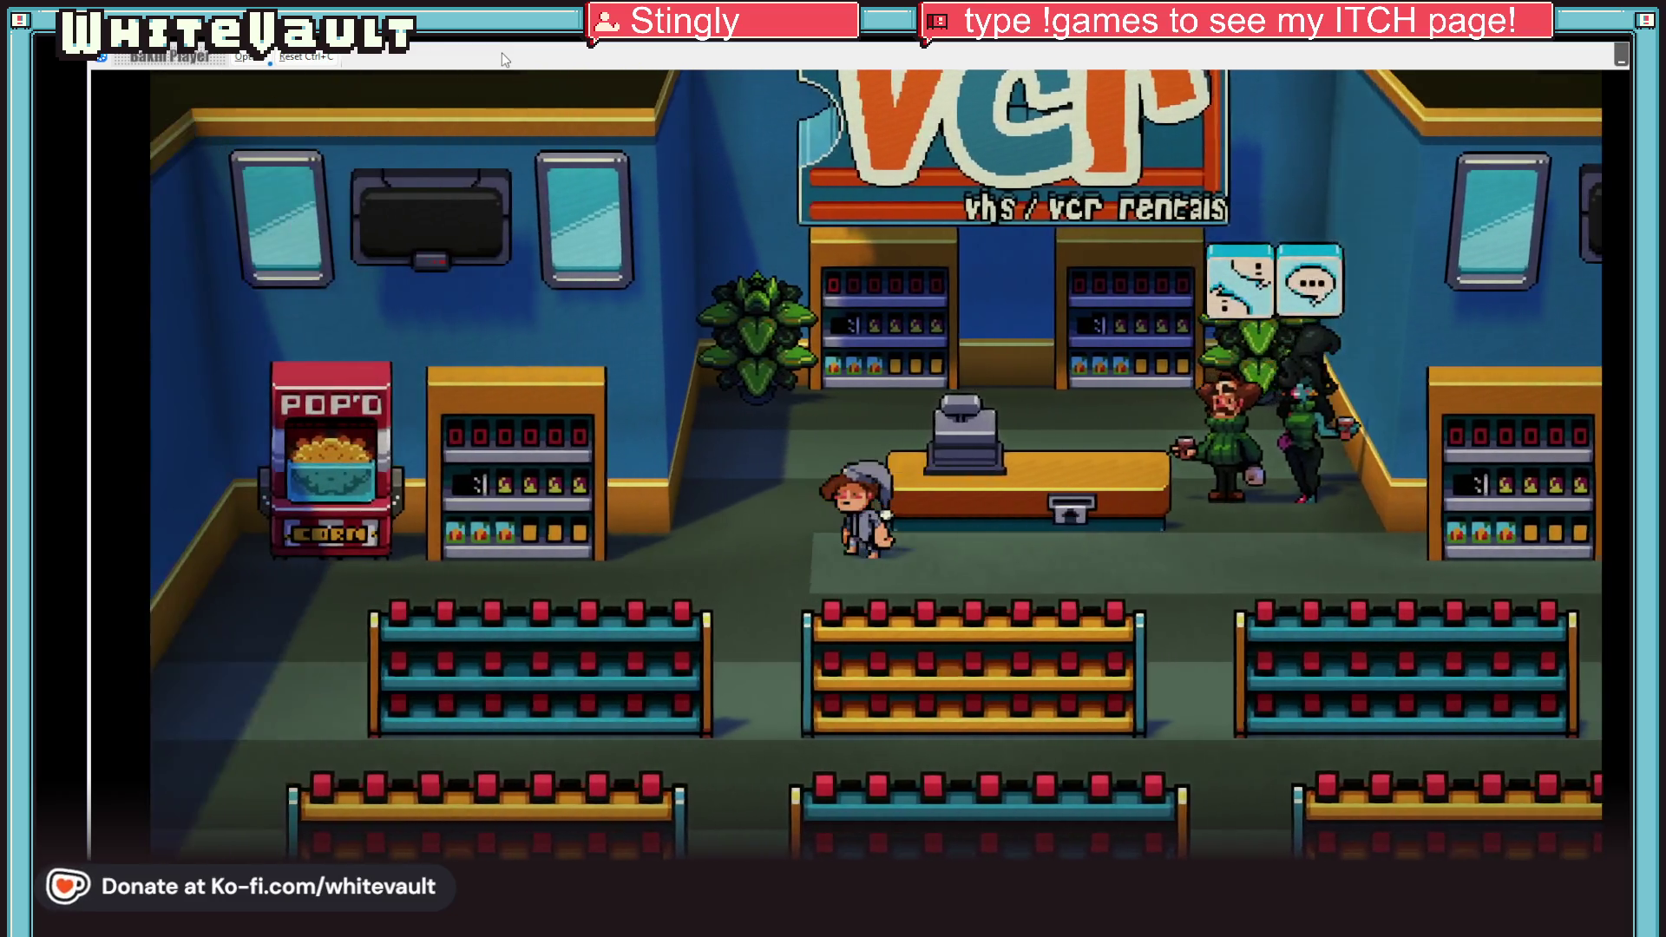
key("Left")
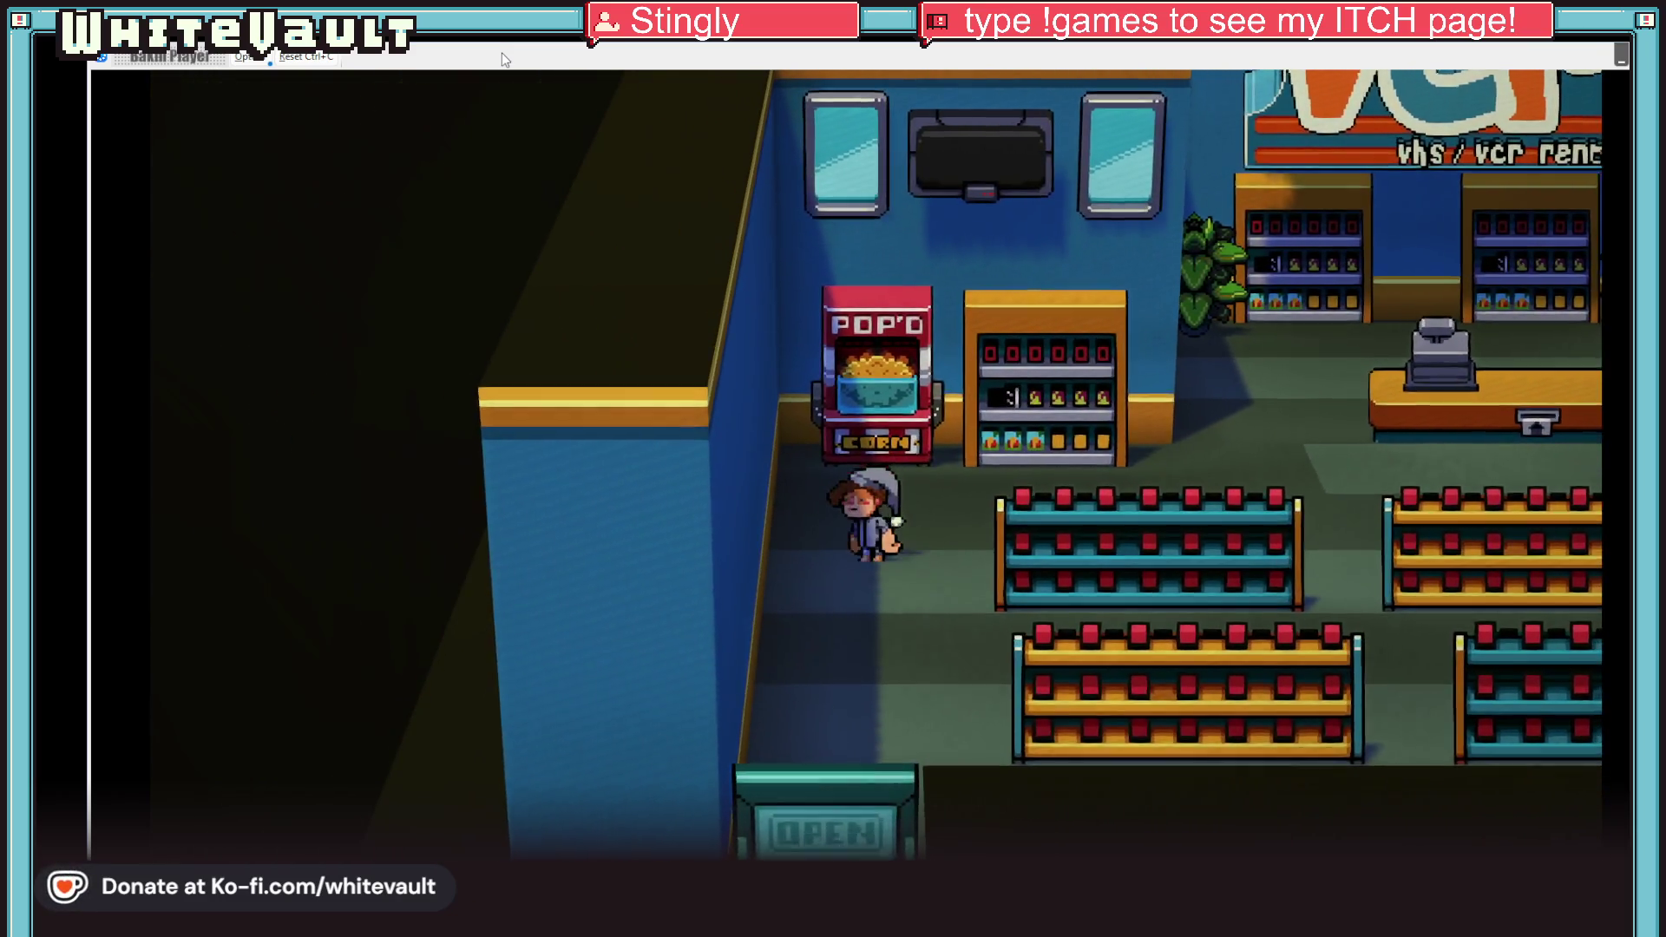
key("Down")
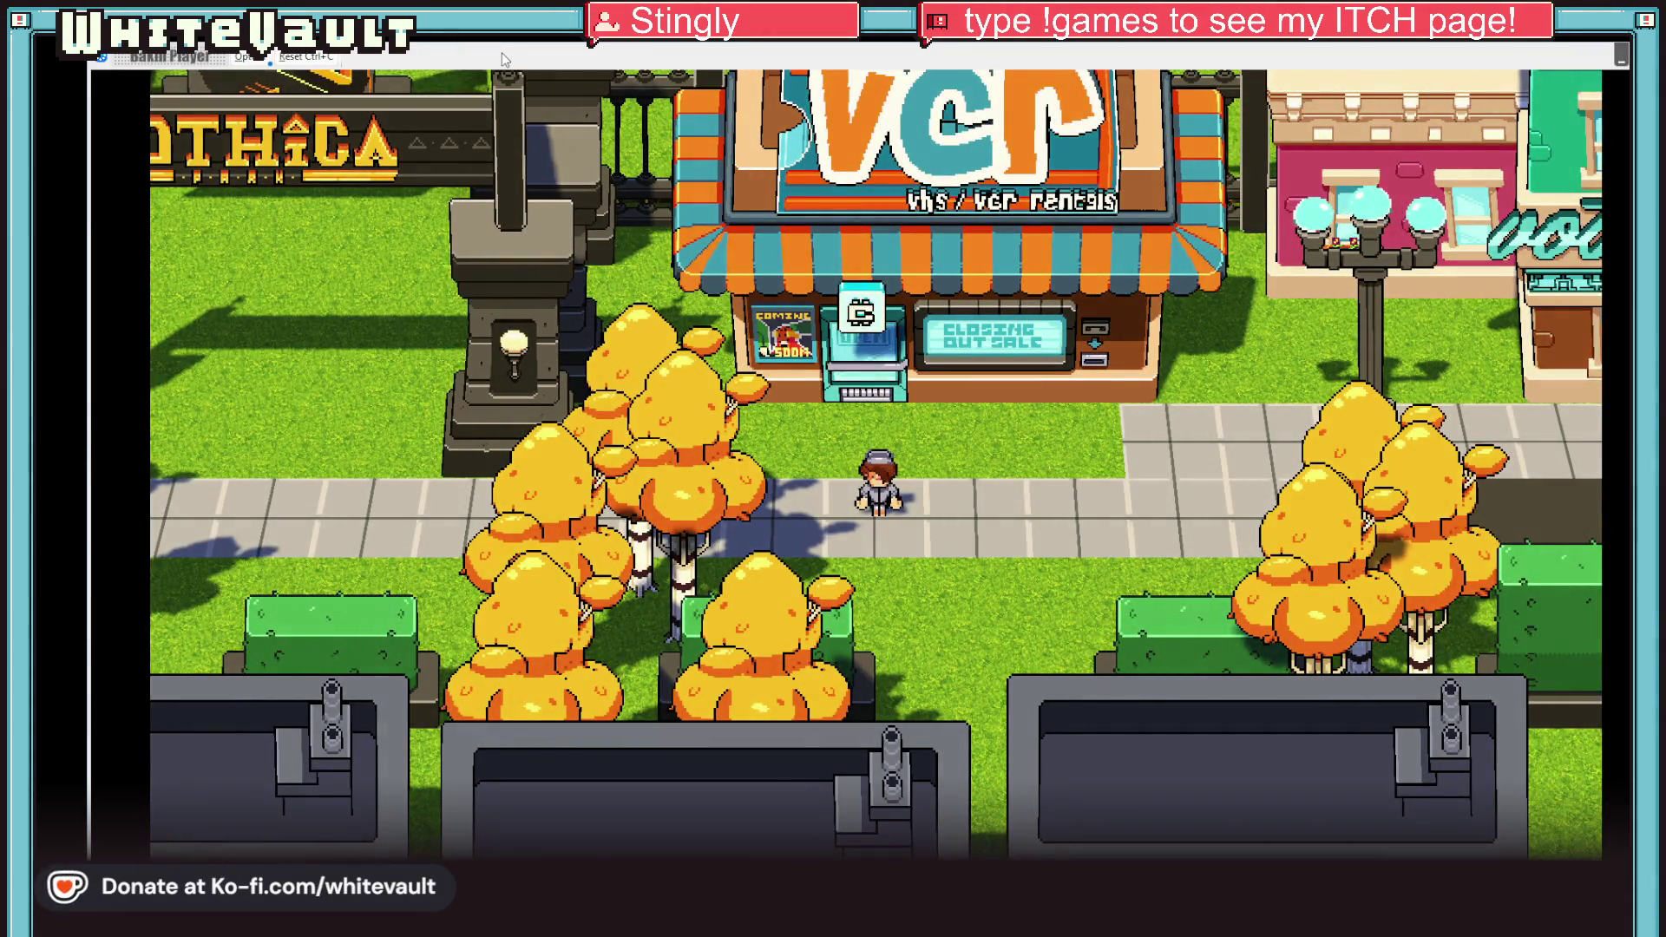
Step: Walk right past the cafe, around the red trash can, and into the vet clinic
key("Right")
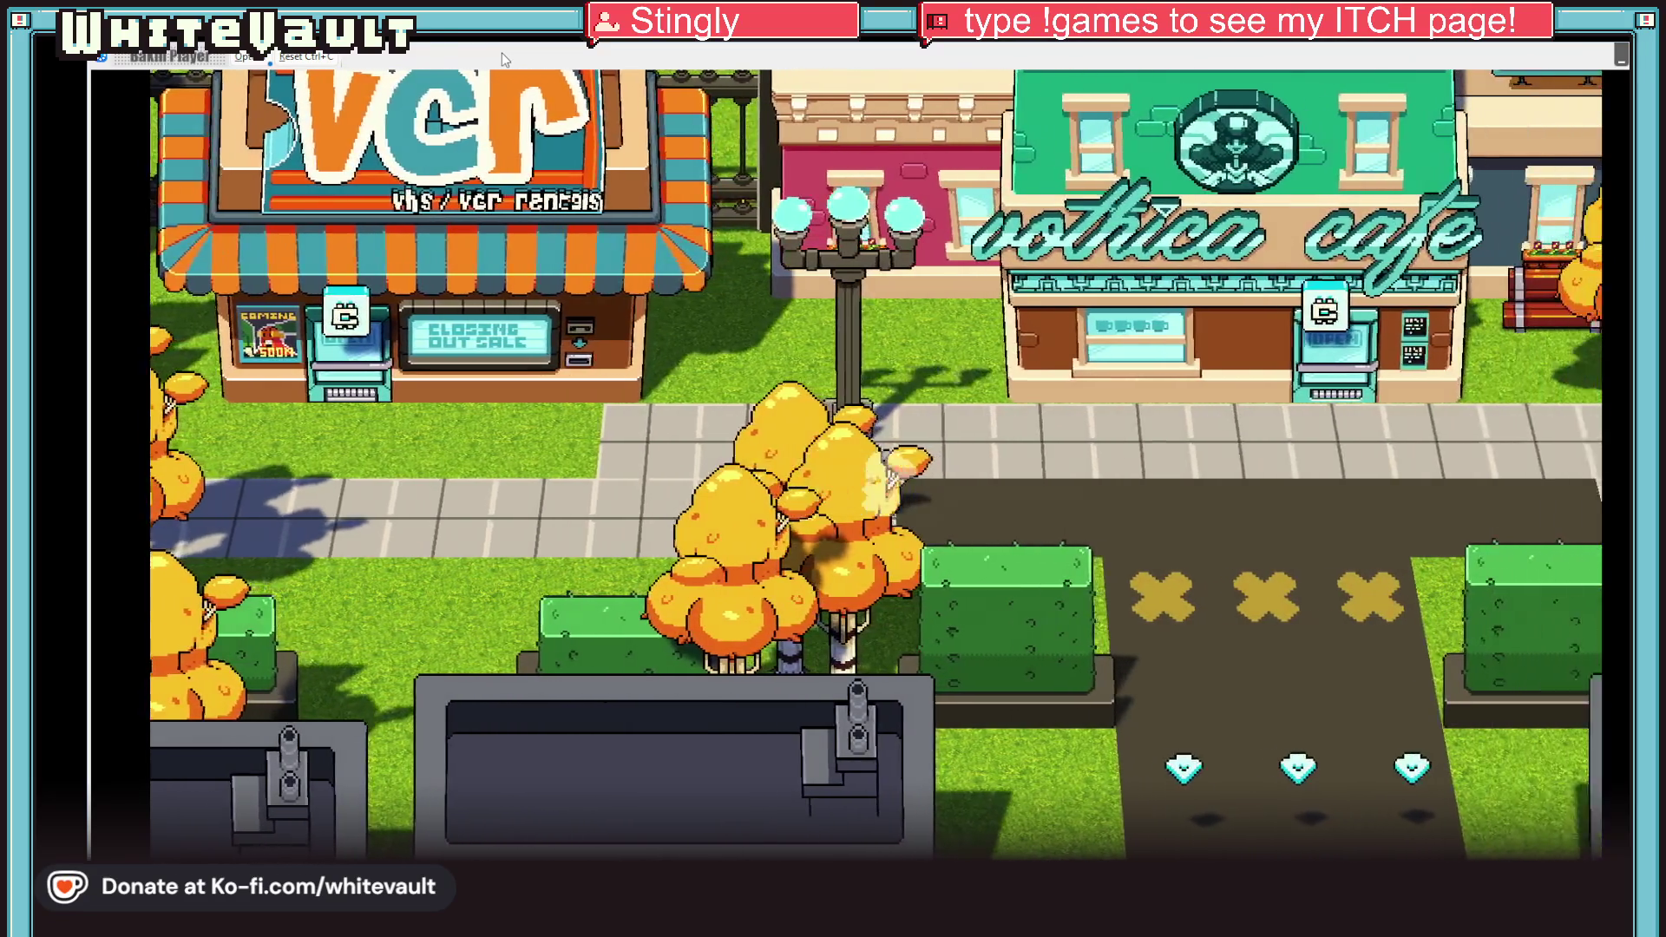
key("Right")
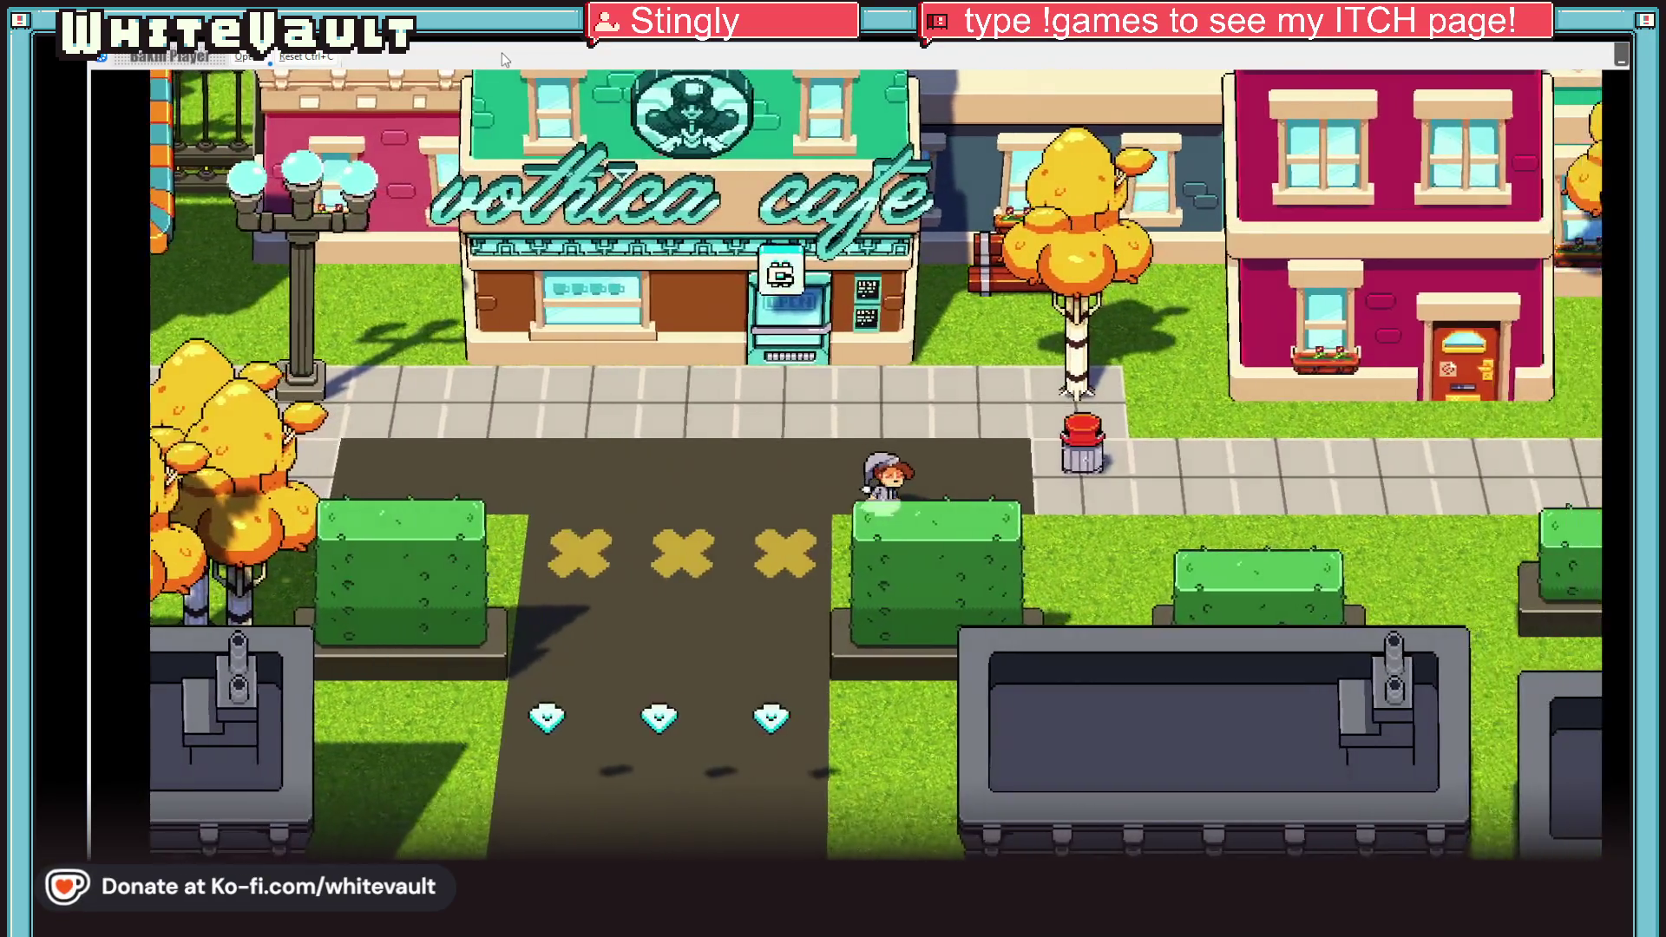
key("Right")
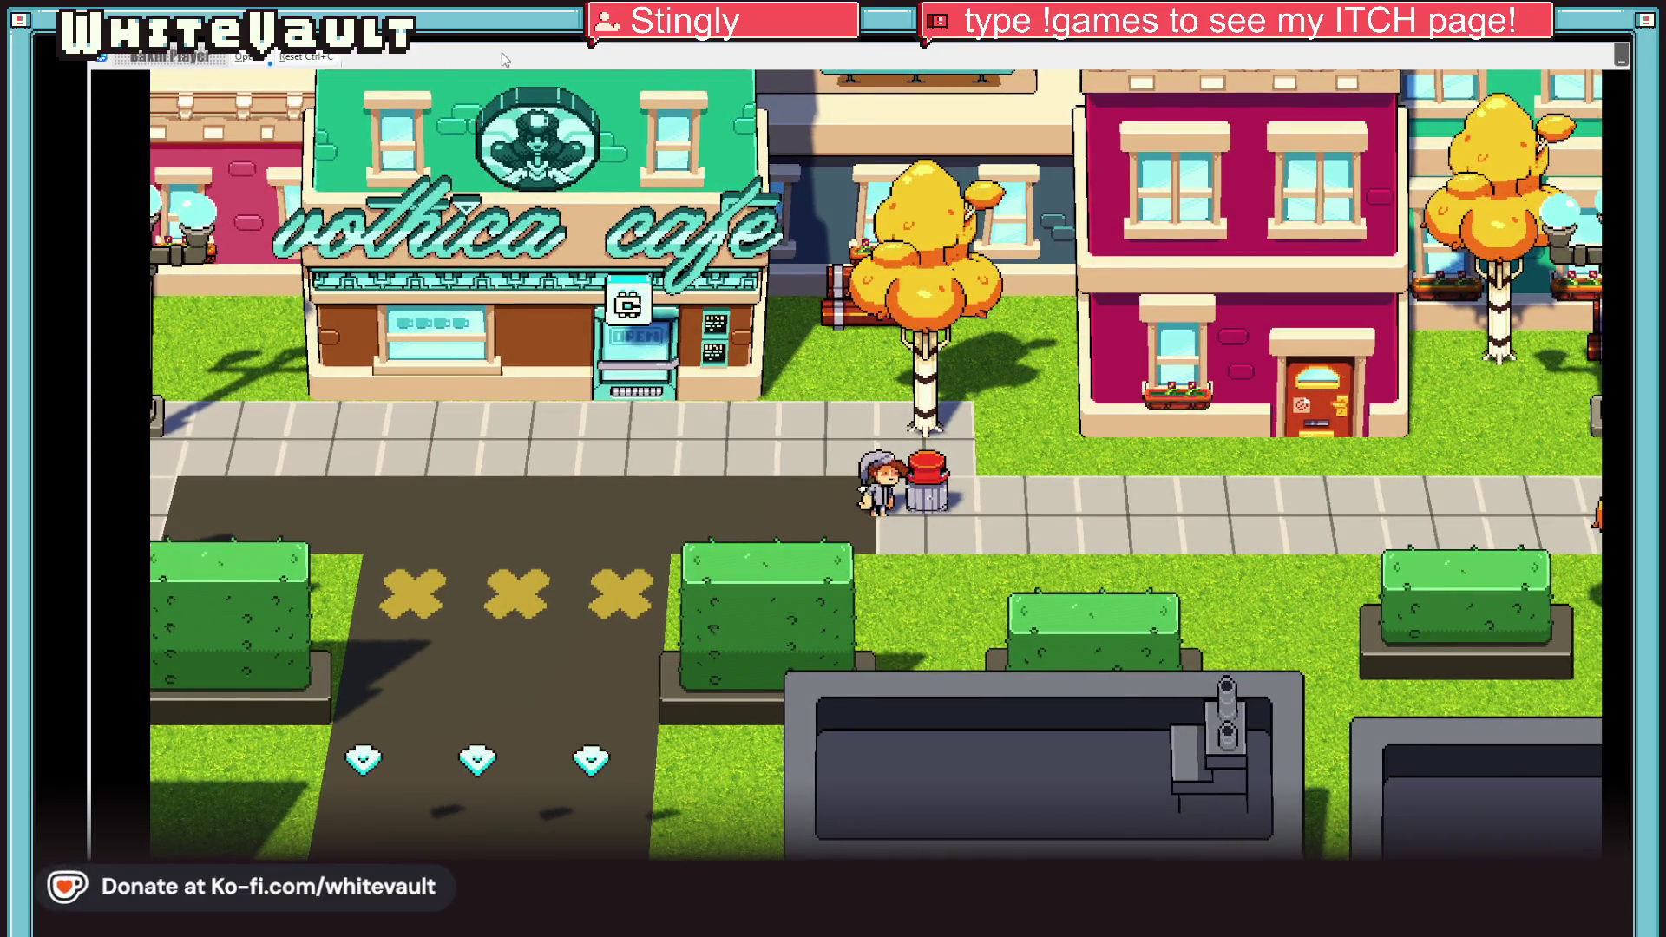
key("Down")
key("Right")
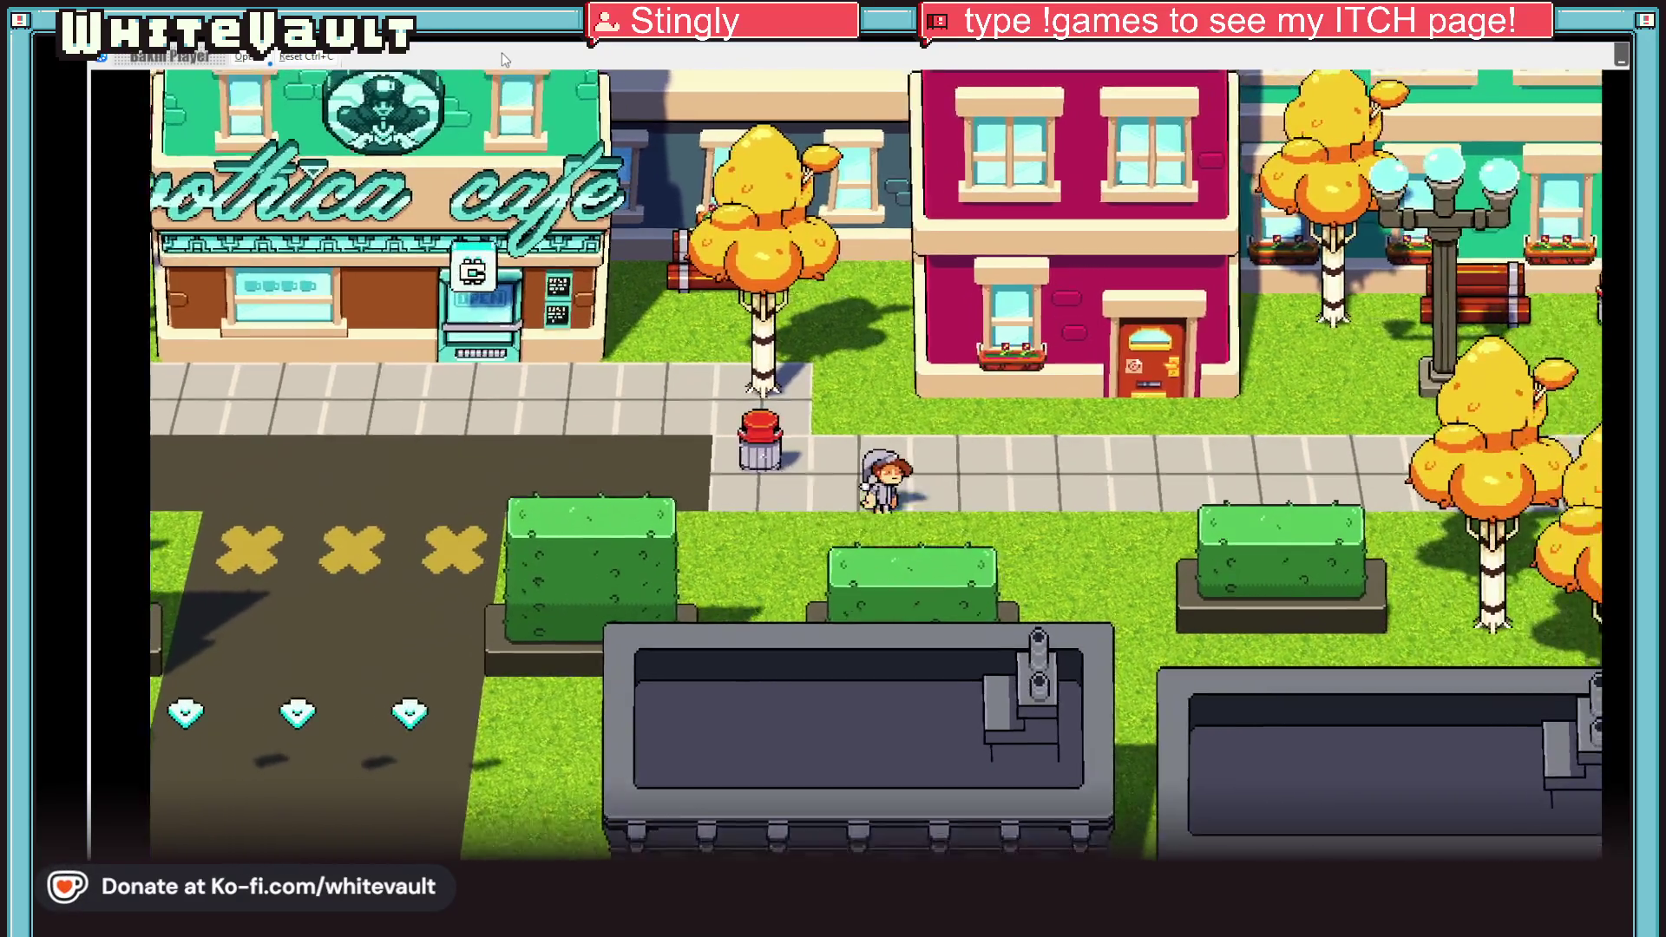
key("Right")
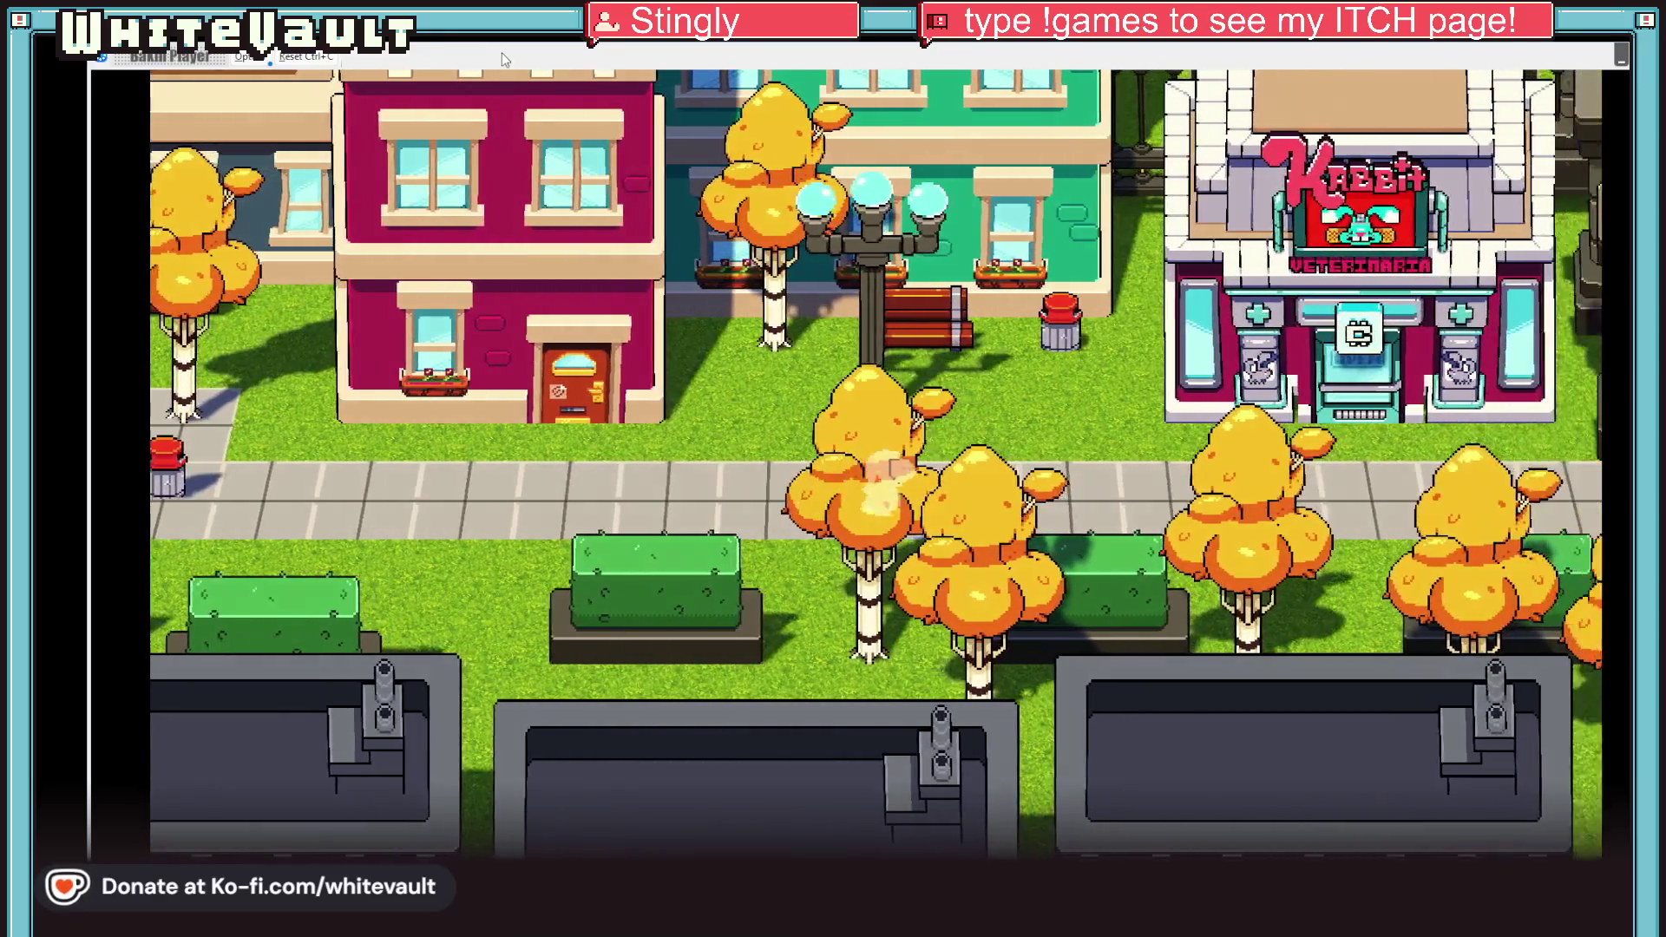
key("Right")
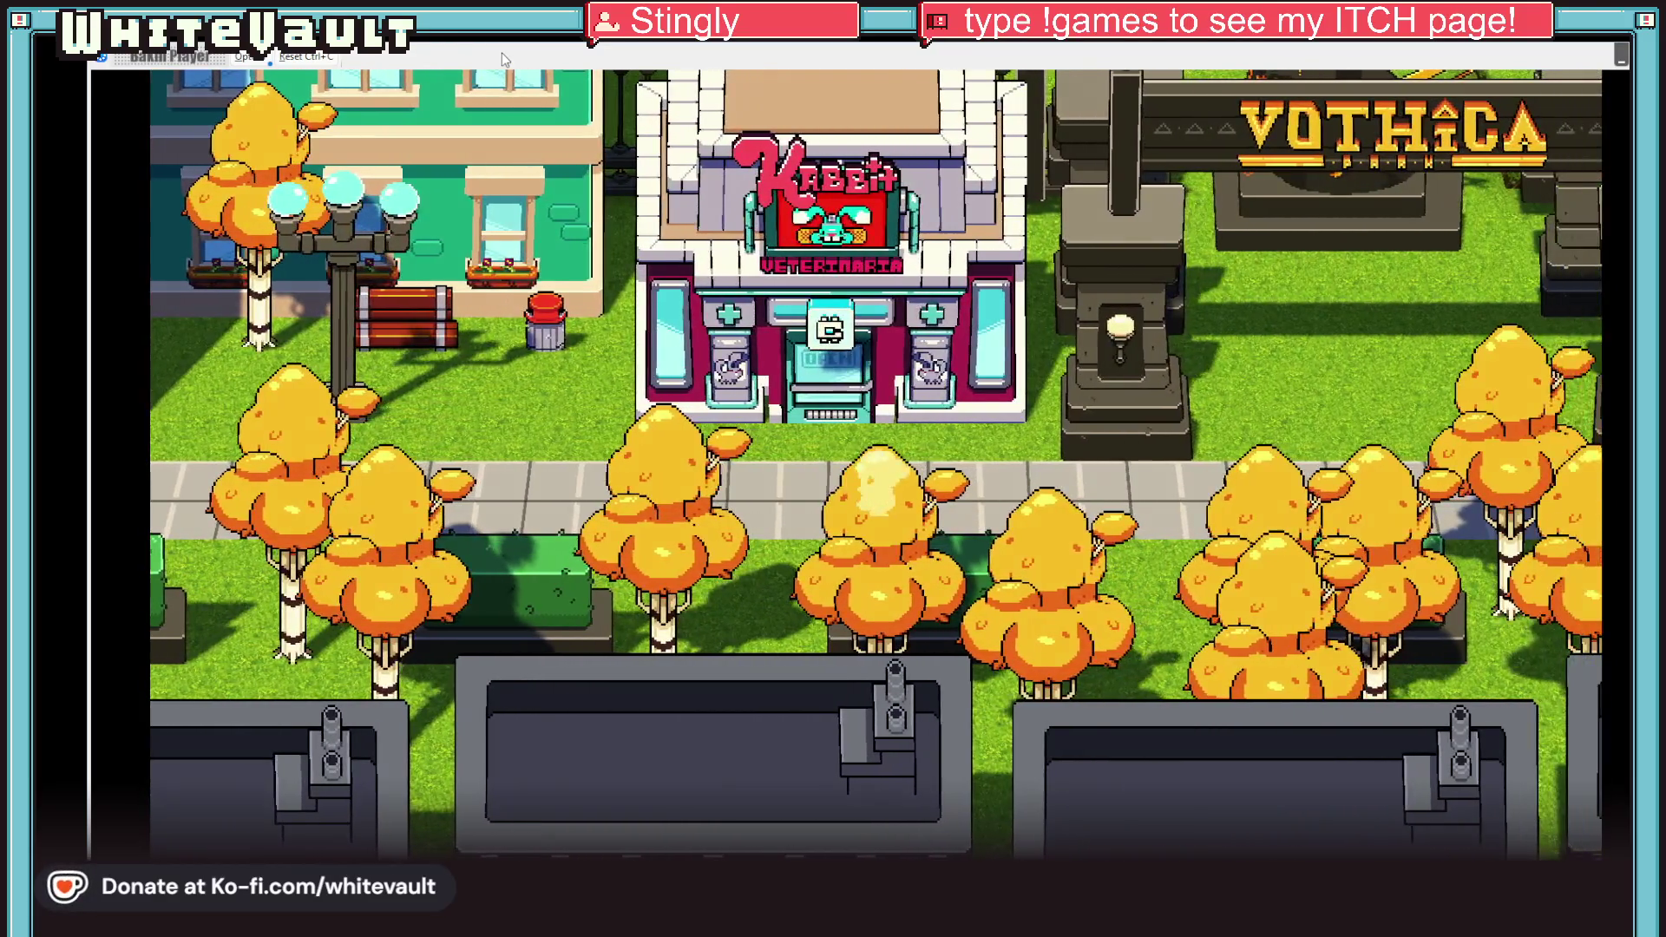
key("Up")
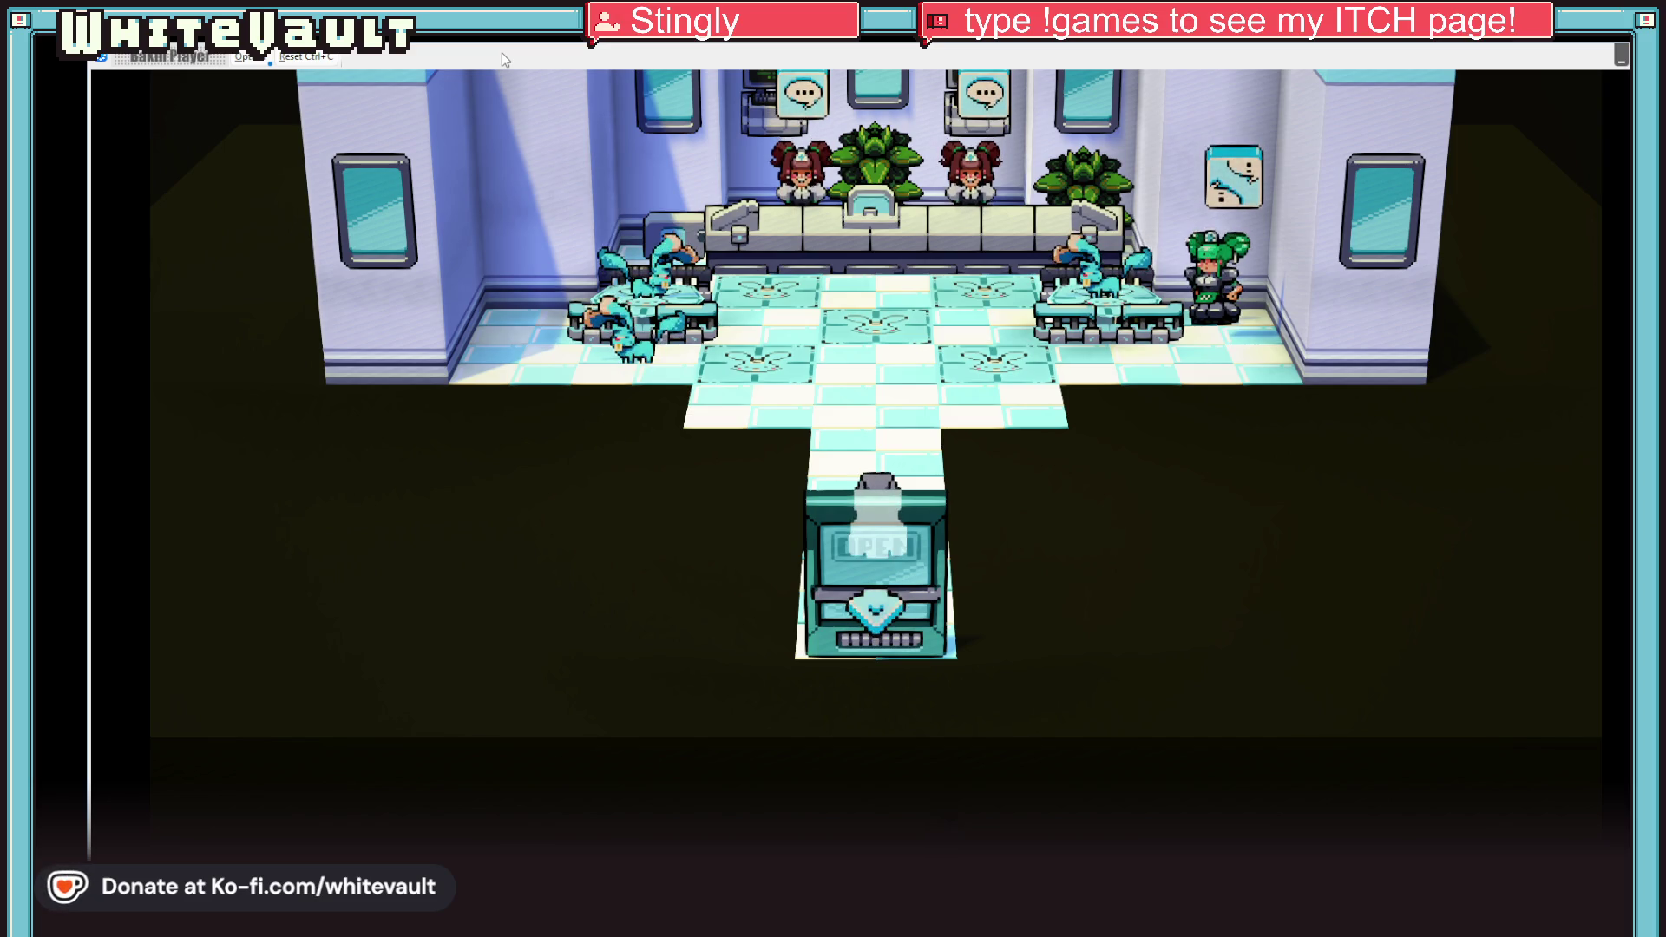
Step: Walk up to the reception counter, along it, then down and right through the clinic
key("Up")
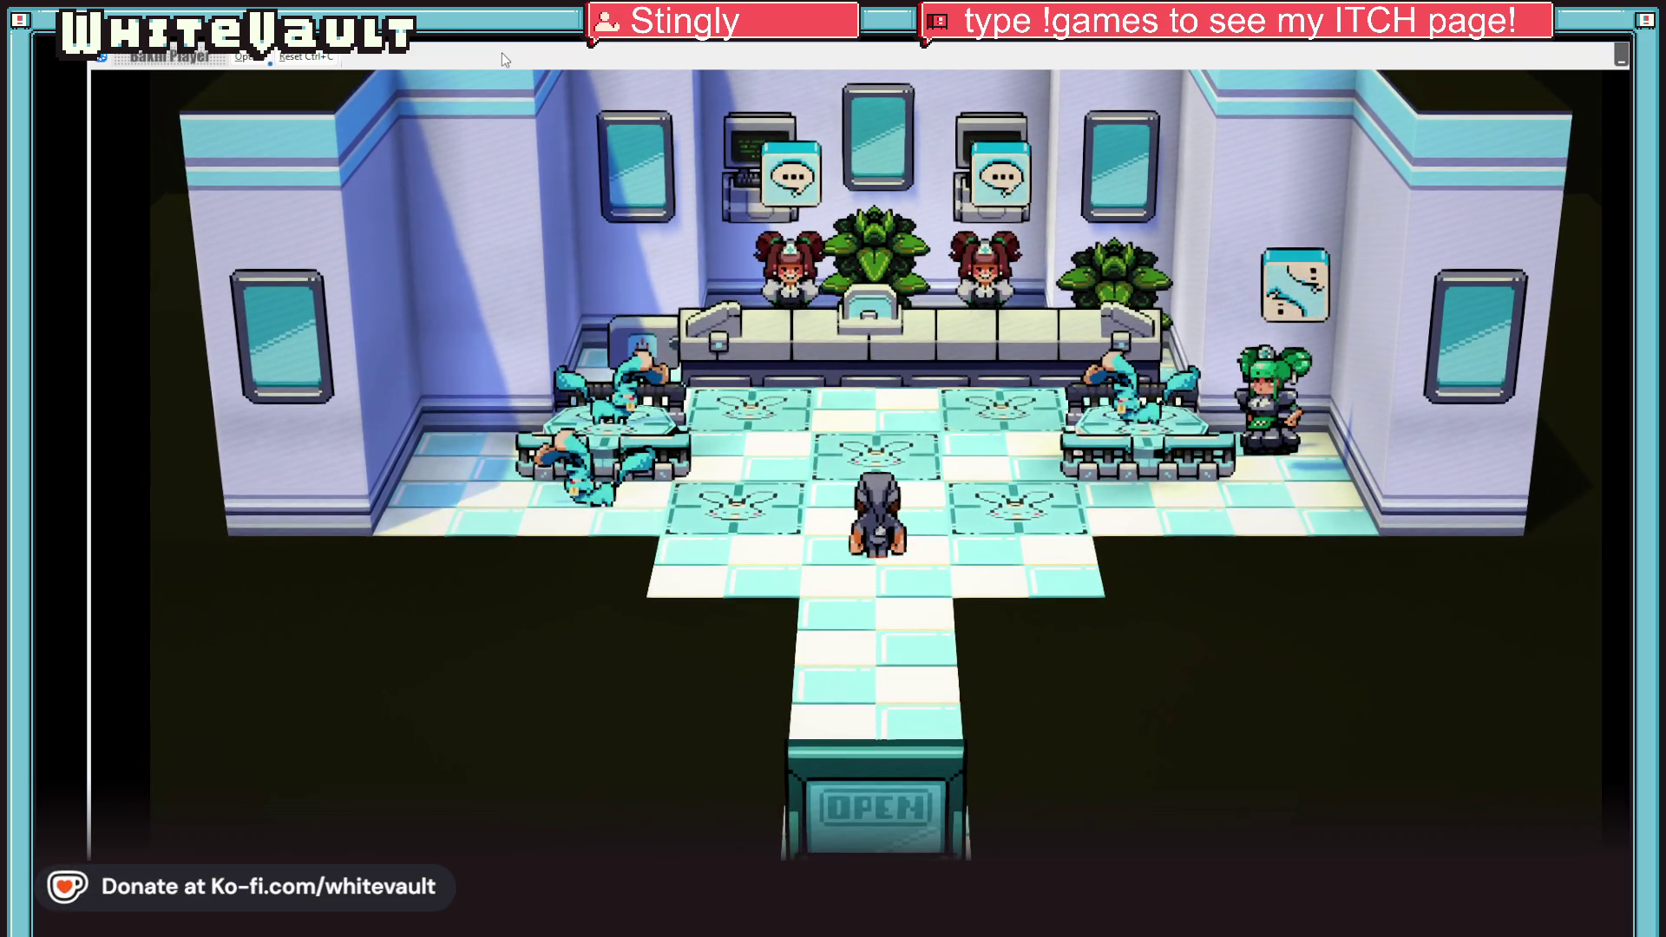
key("Up")
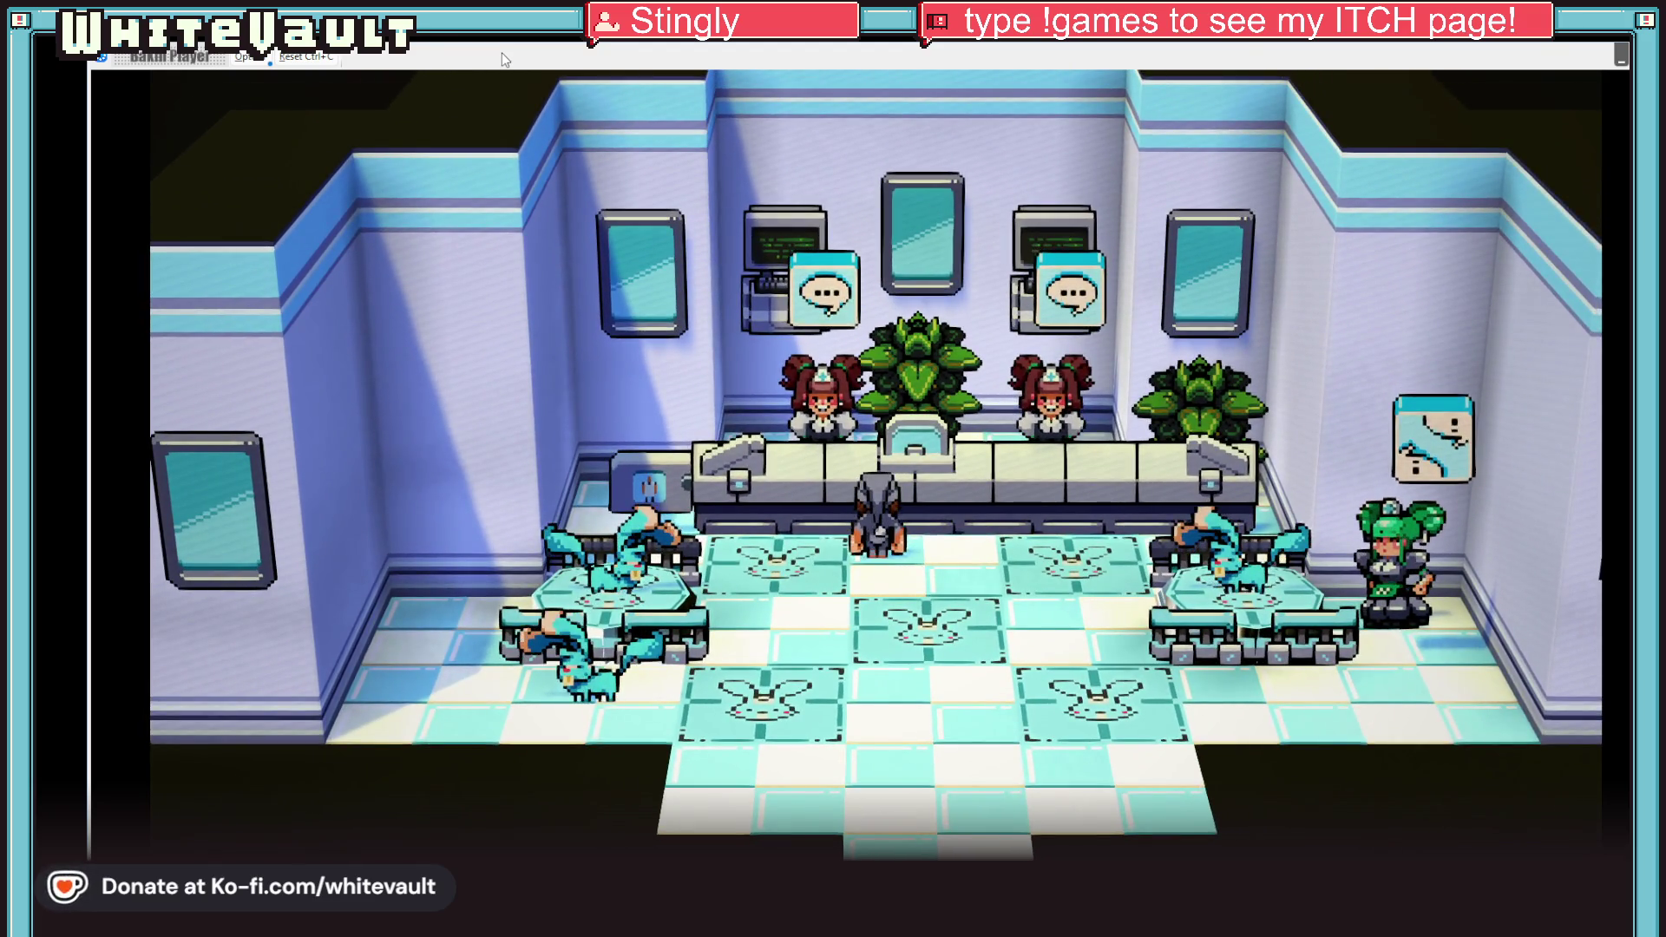
key("Right")
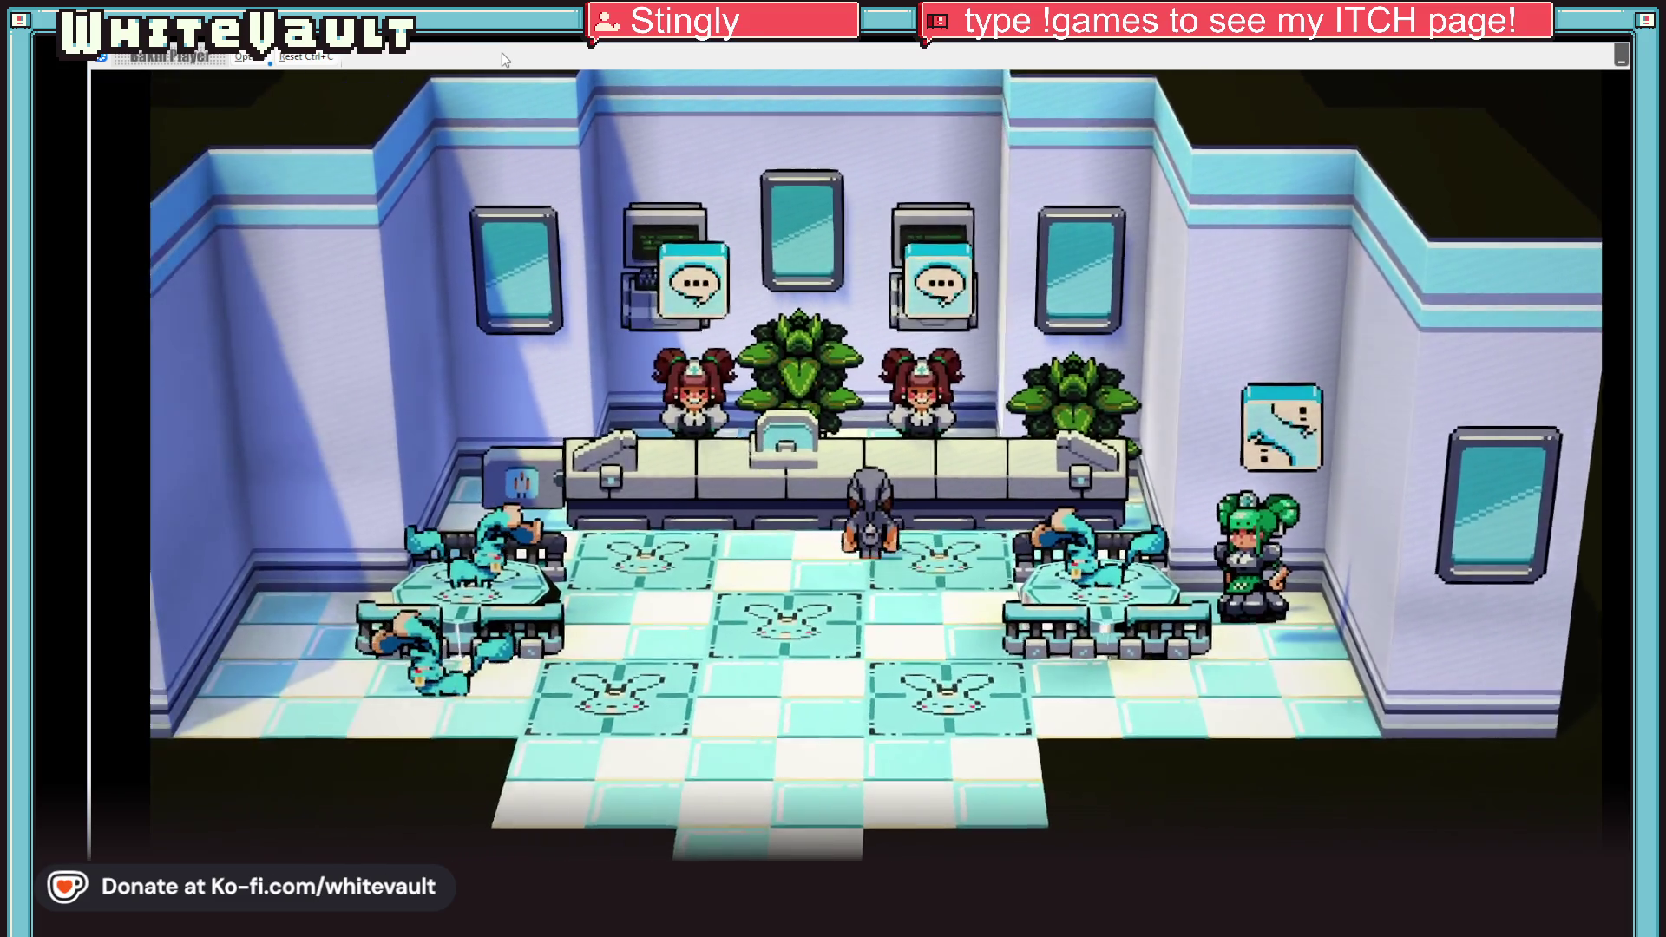
key("Down")
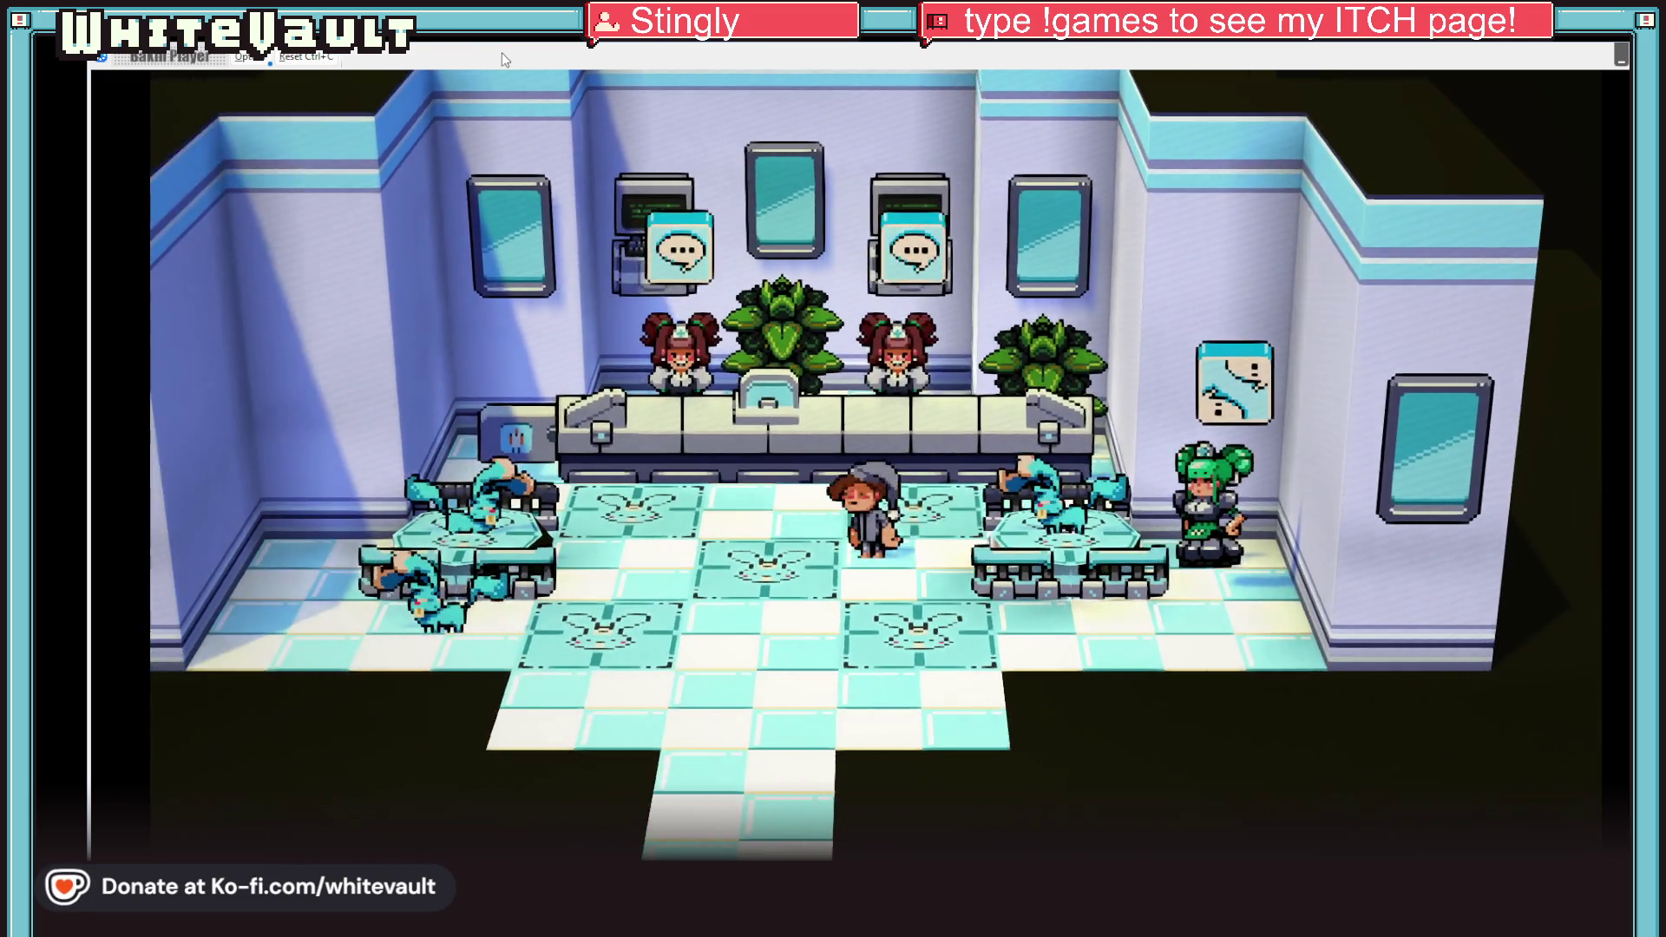
key("Up")
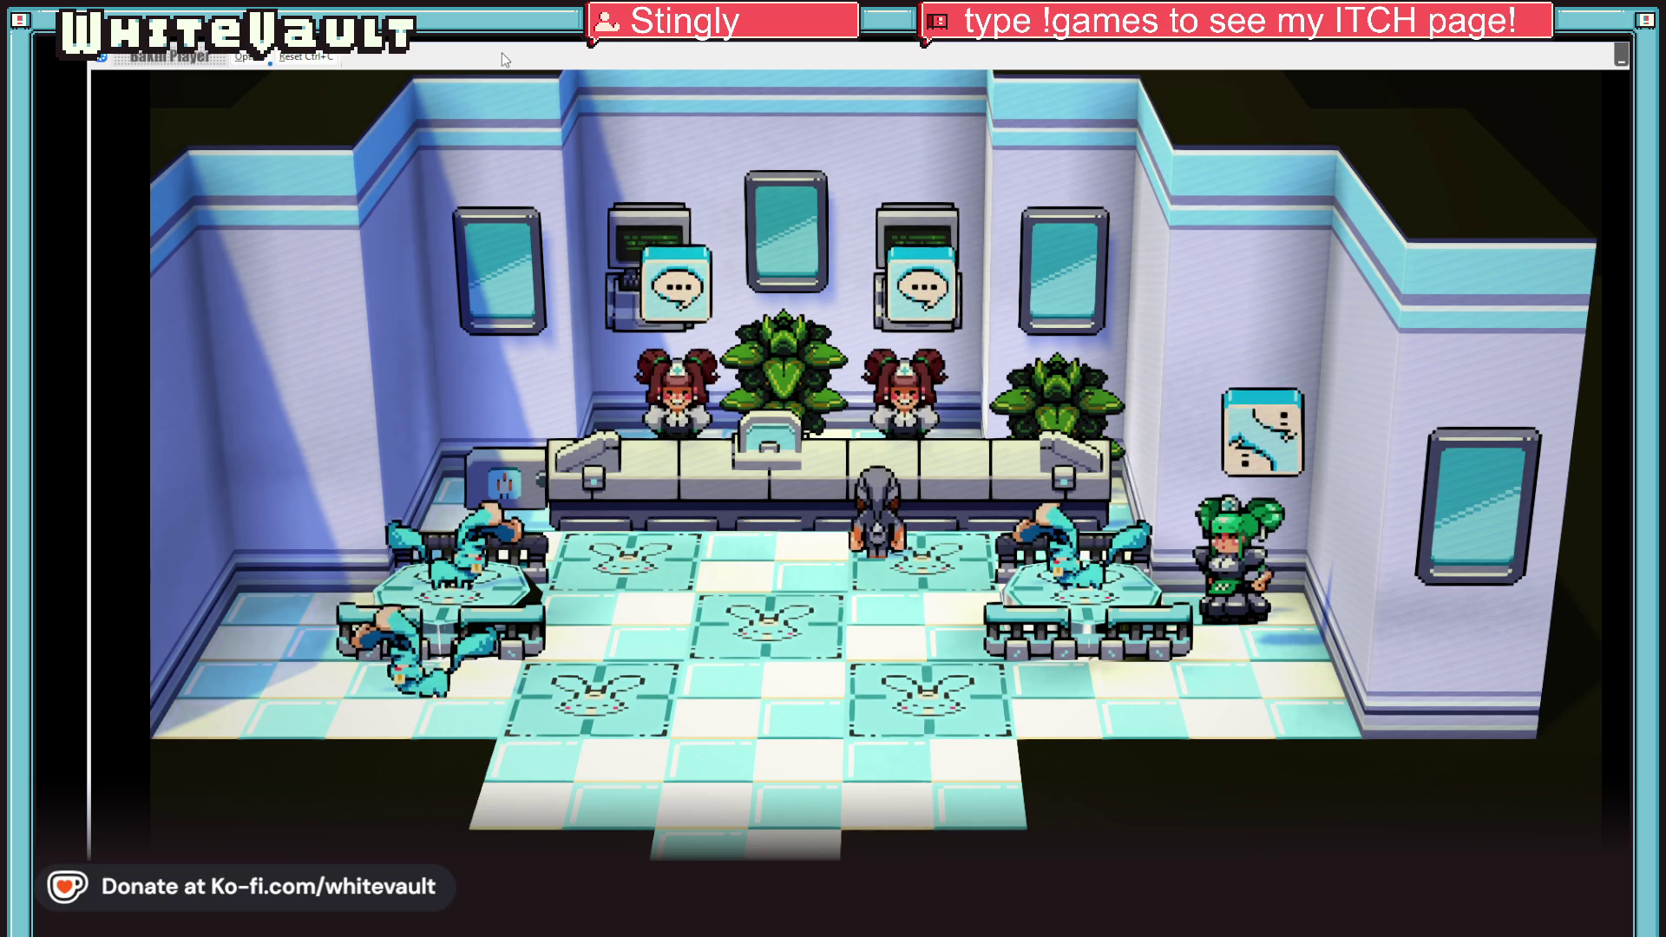
key("Down")
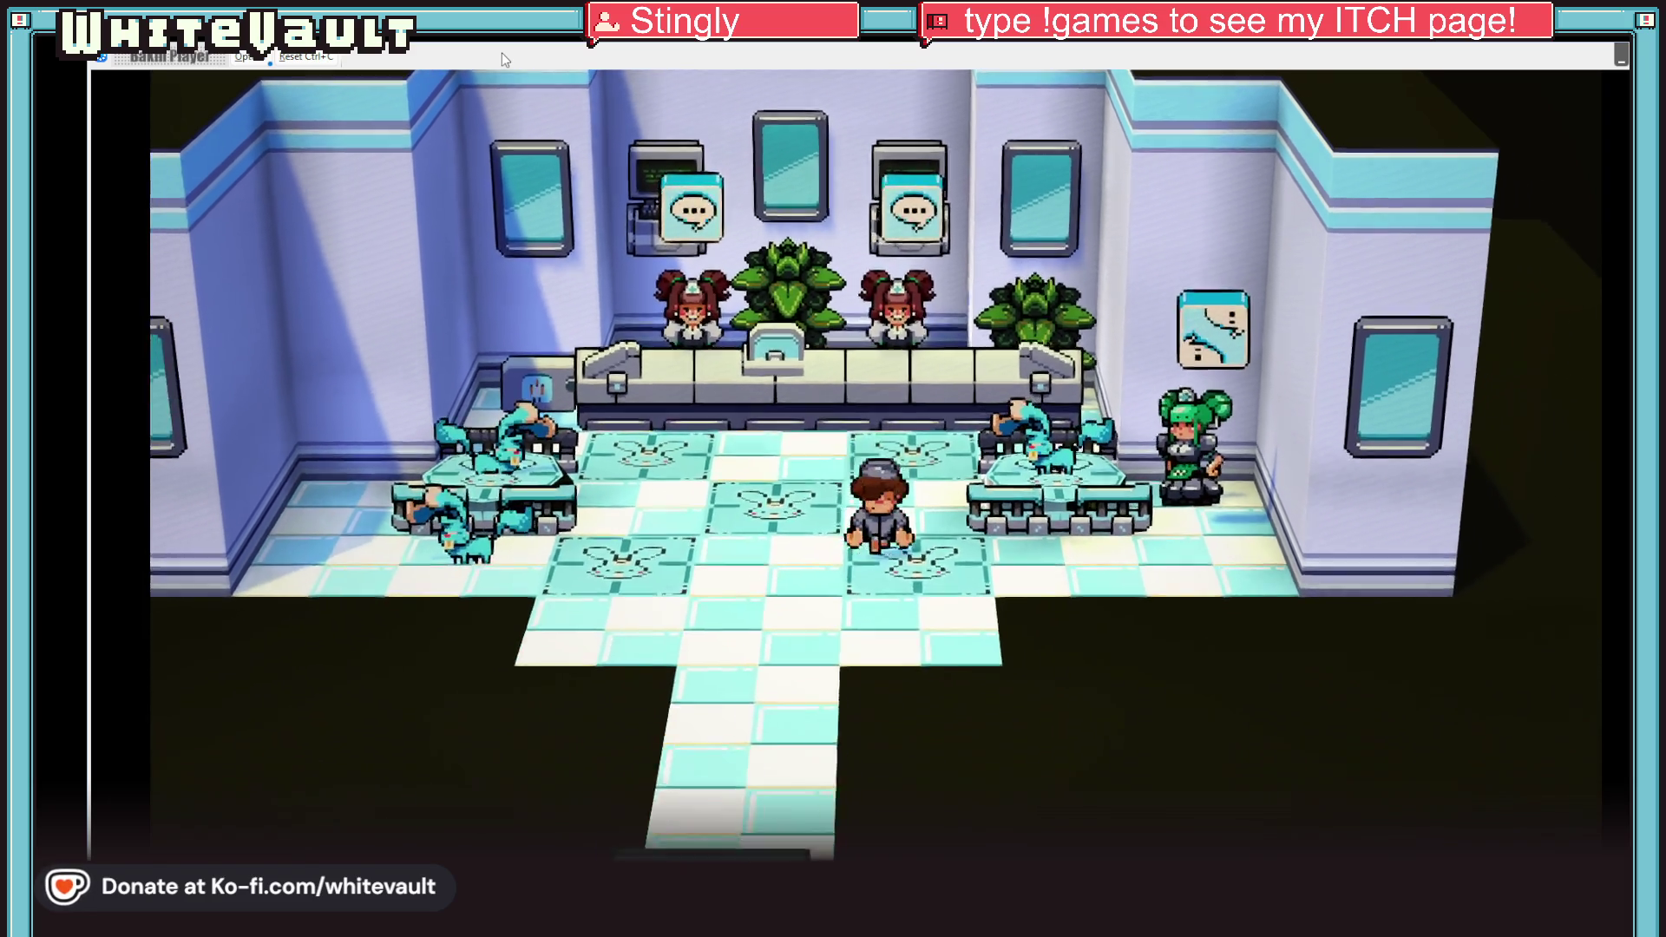
key("Right")
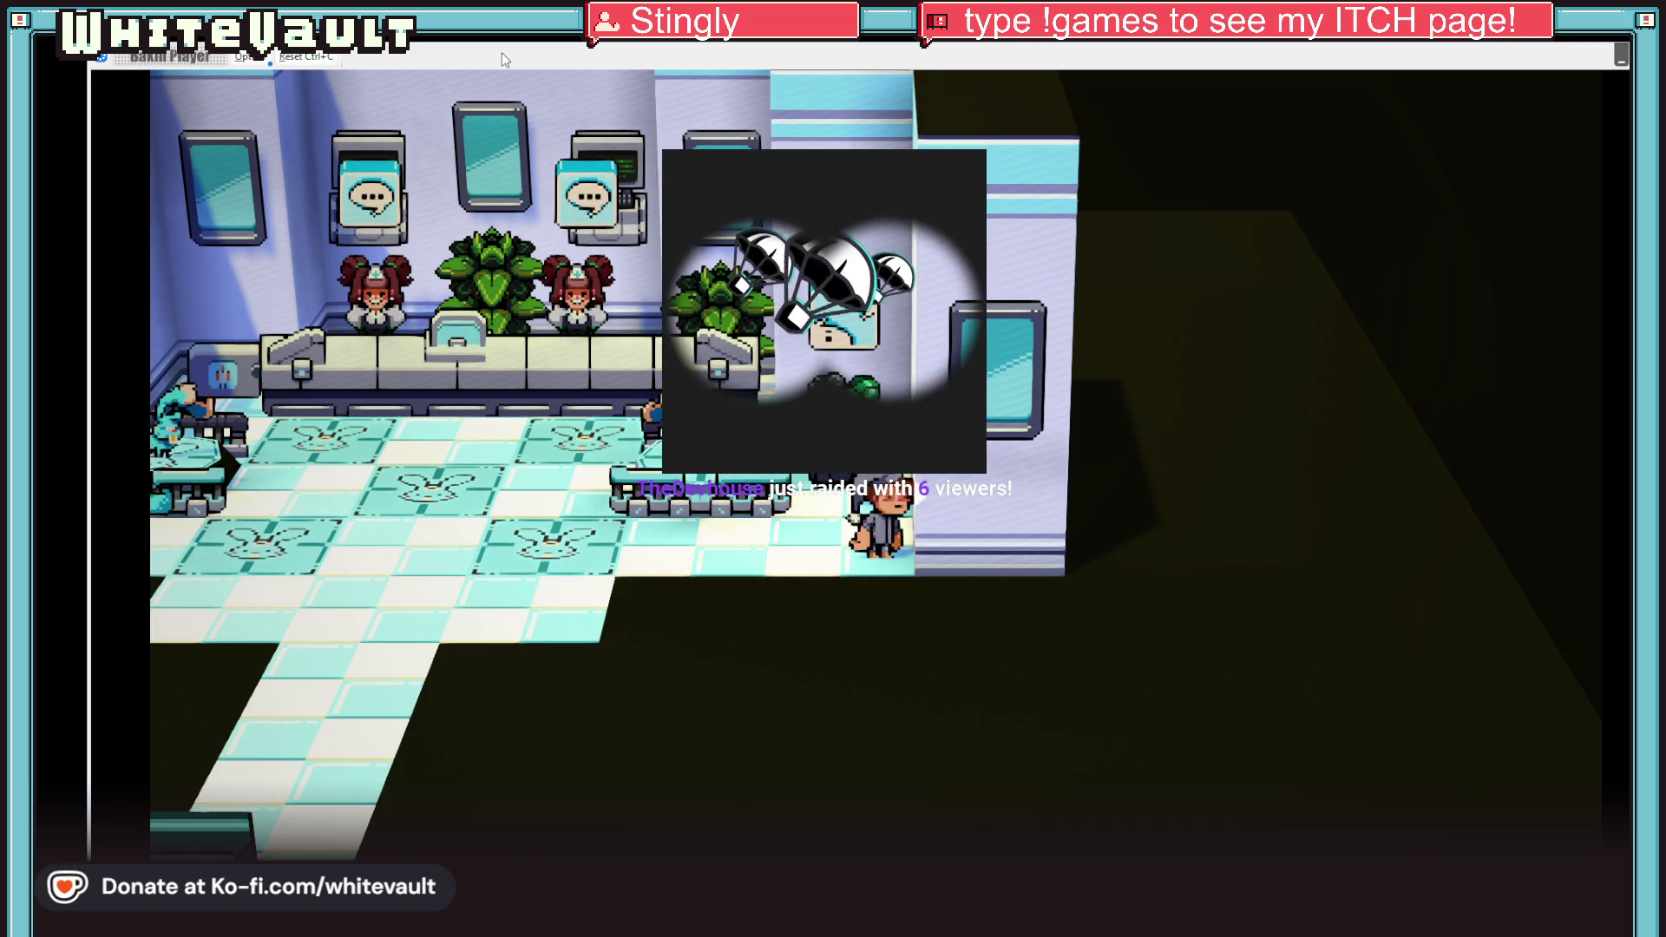
Step: Pace left and right across the room, ending beside the green-haired nurse facing up
key("Left")
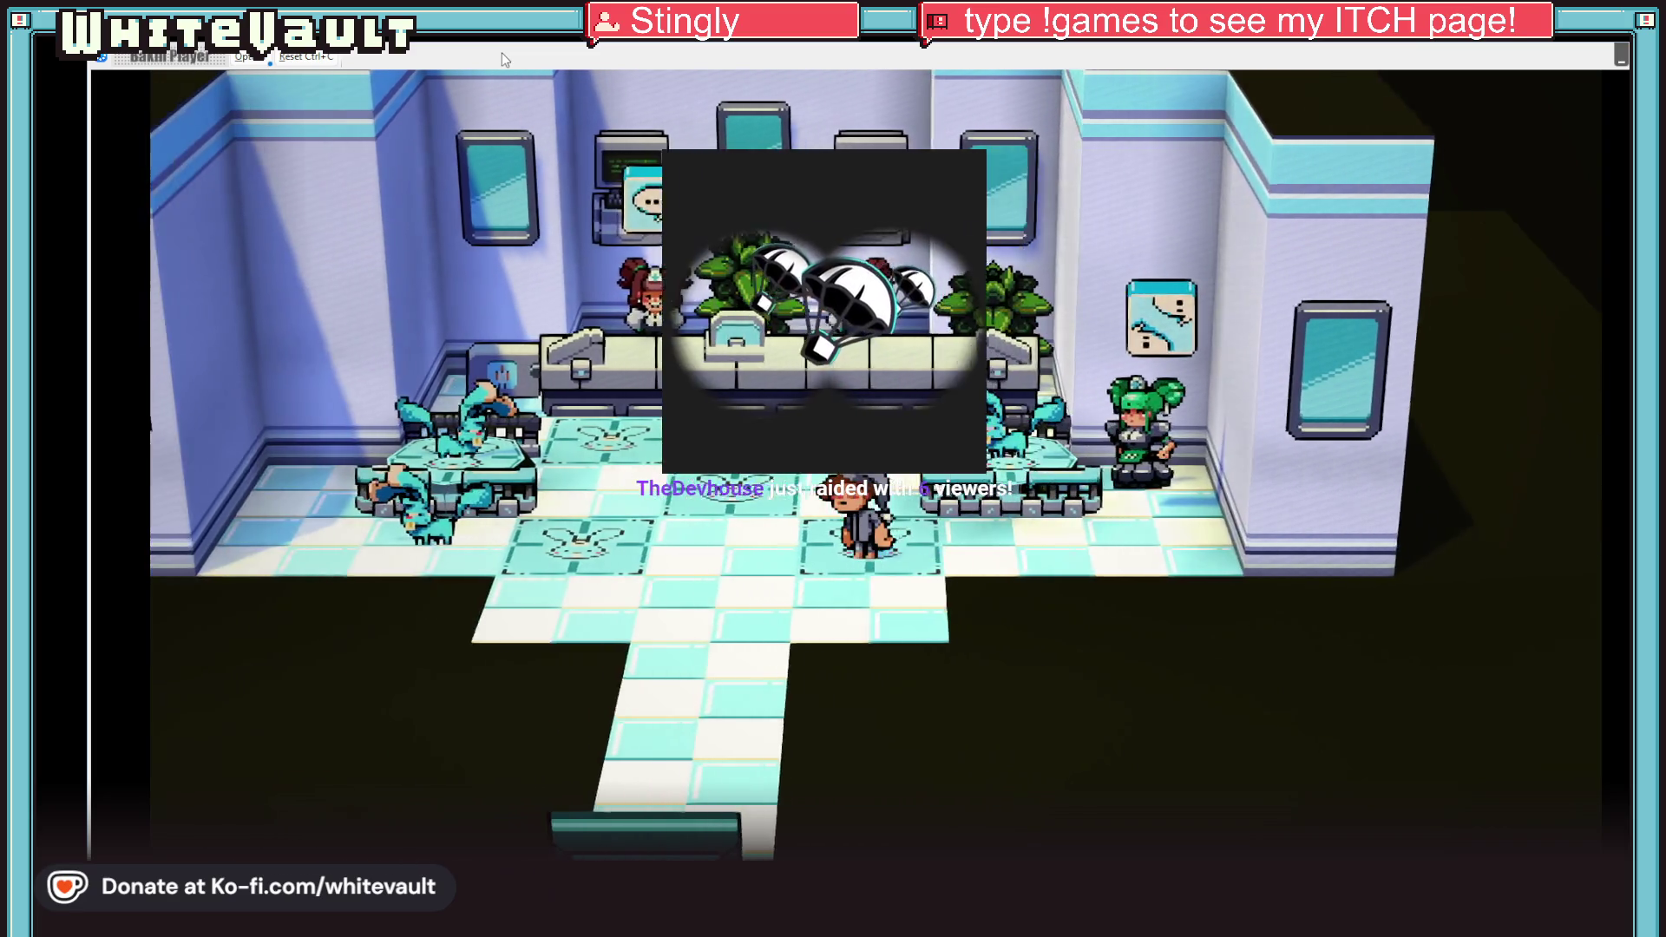
key("Right")
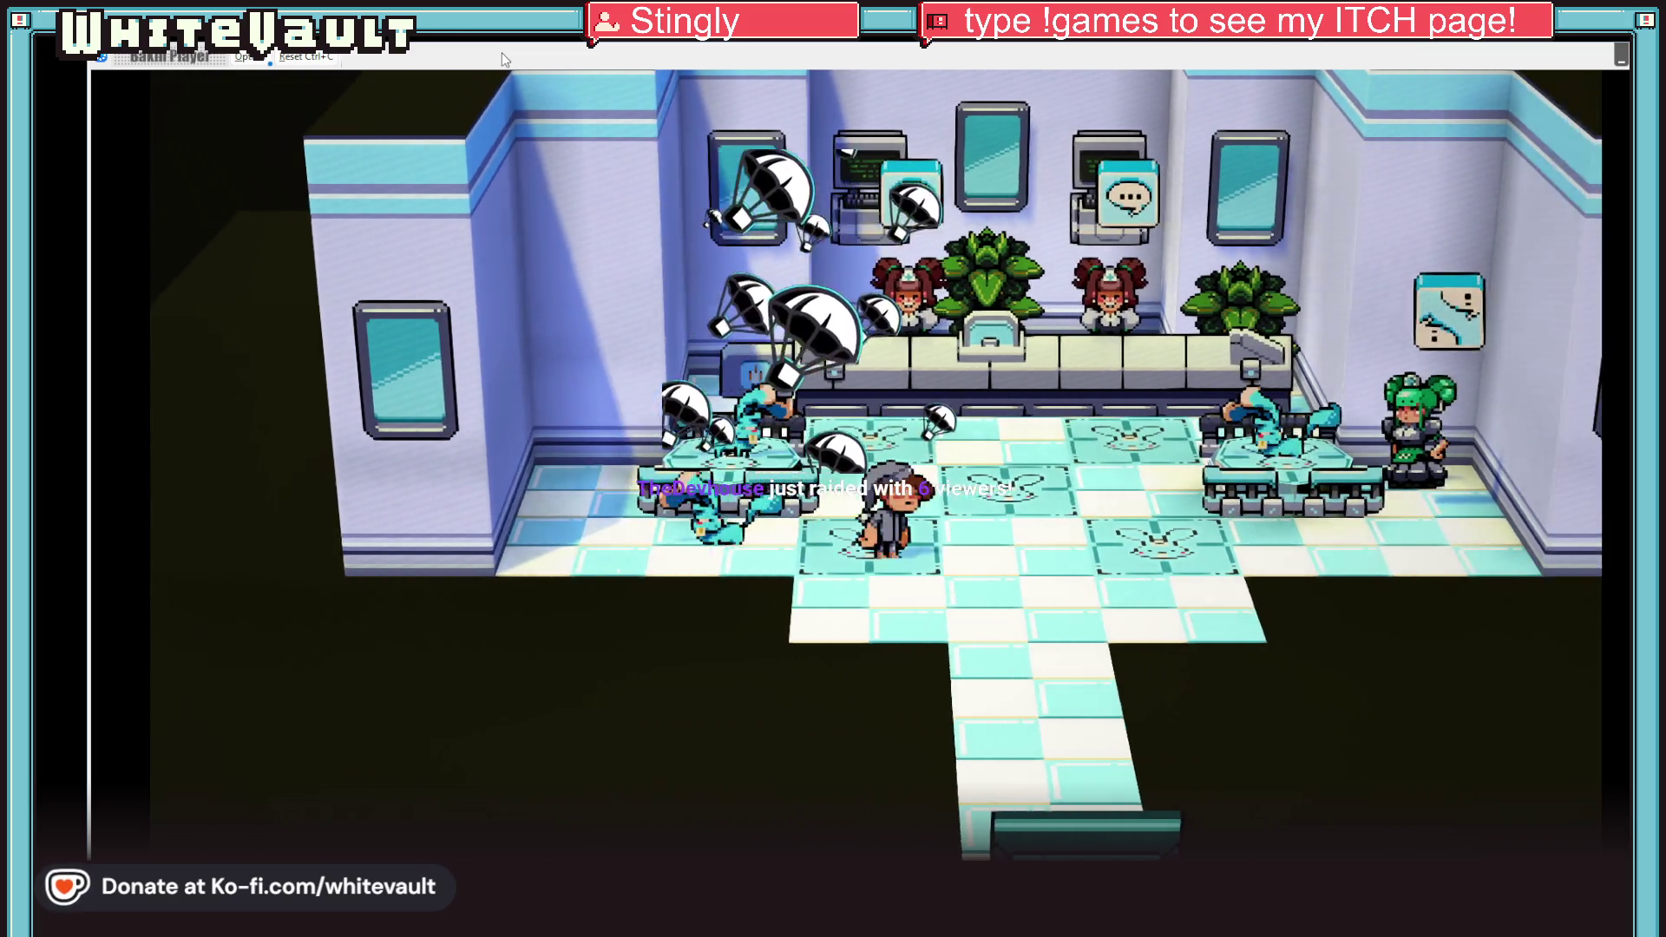
key("Left")
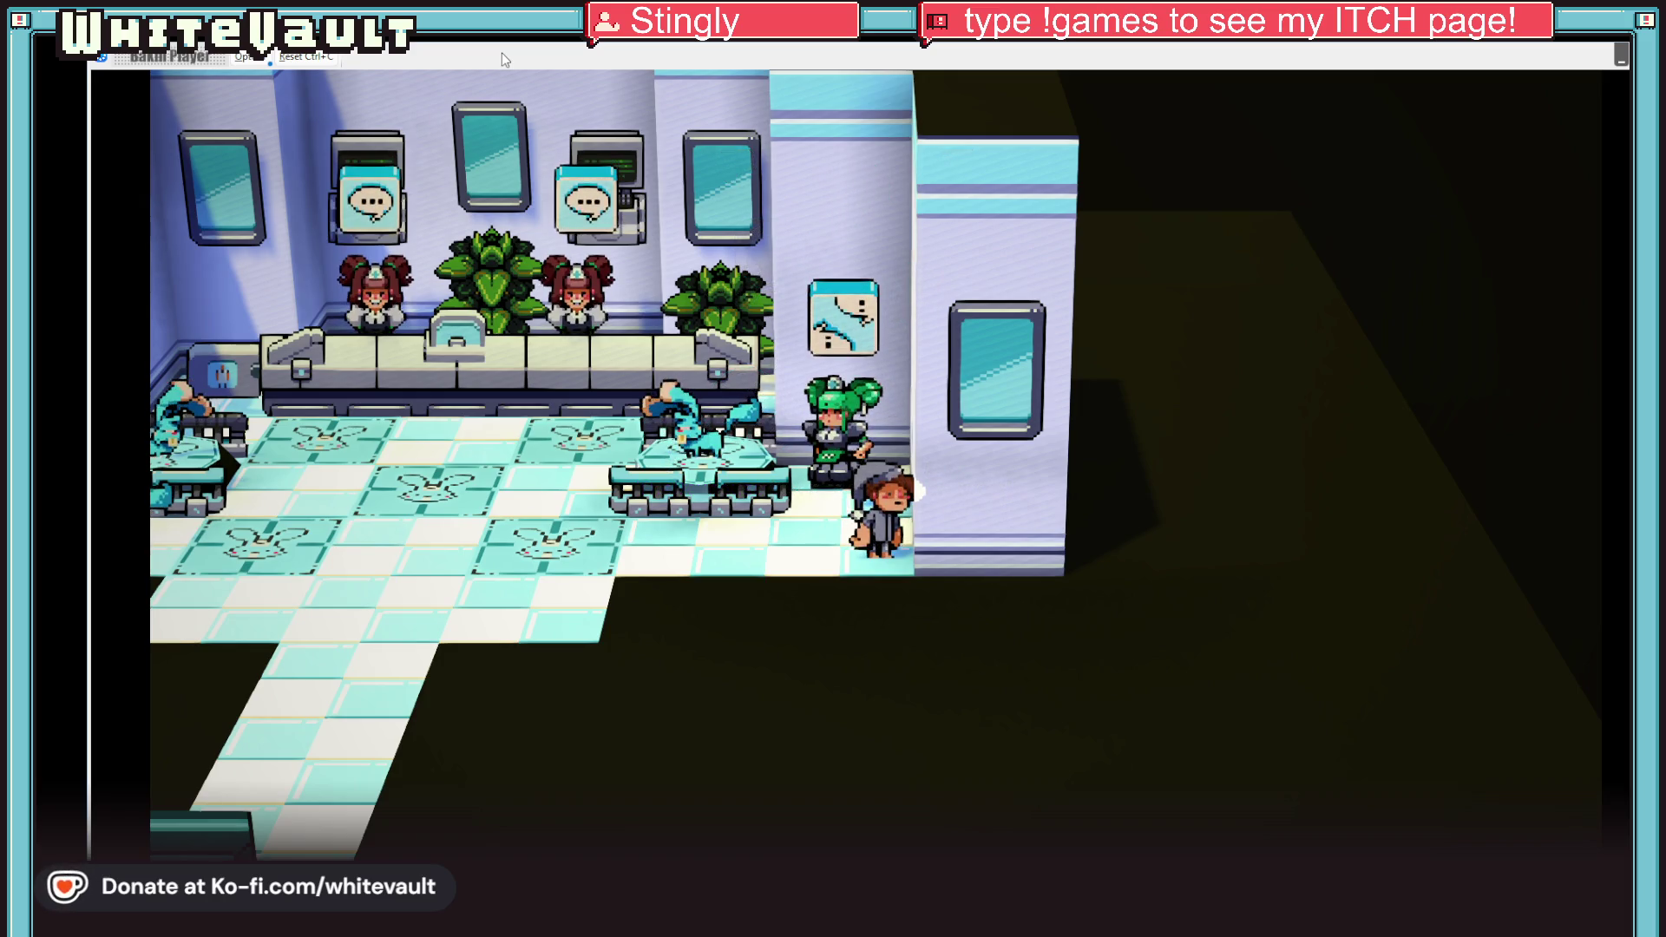
key("Left")
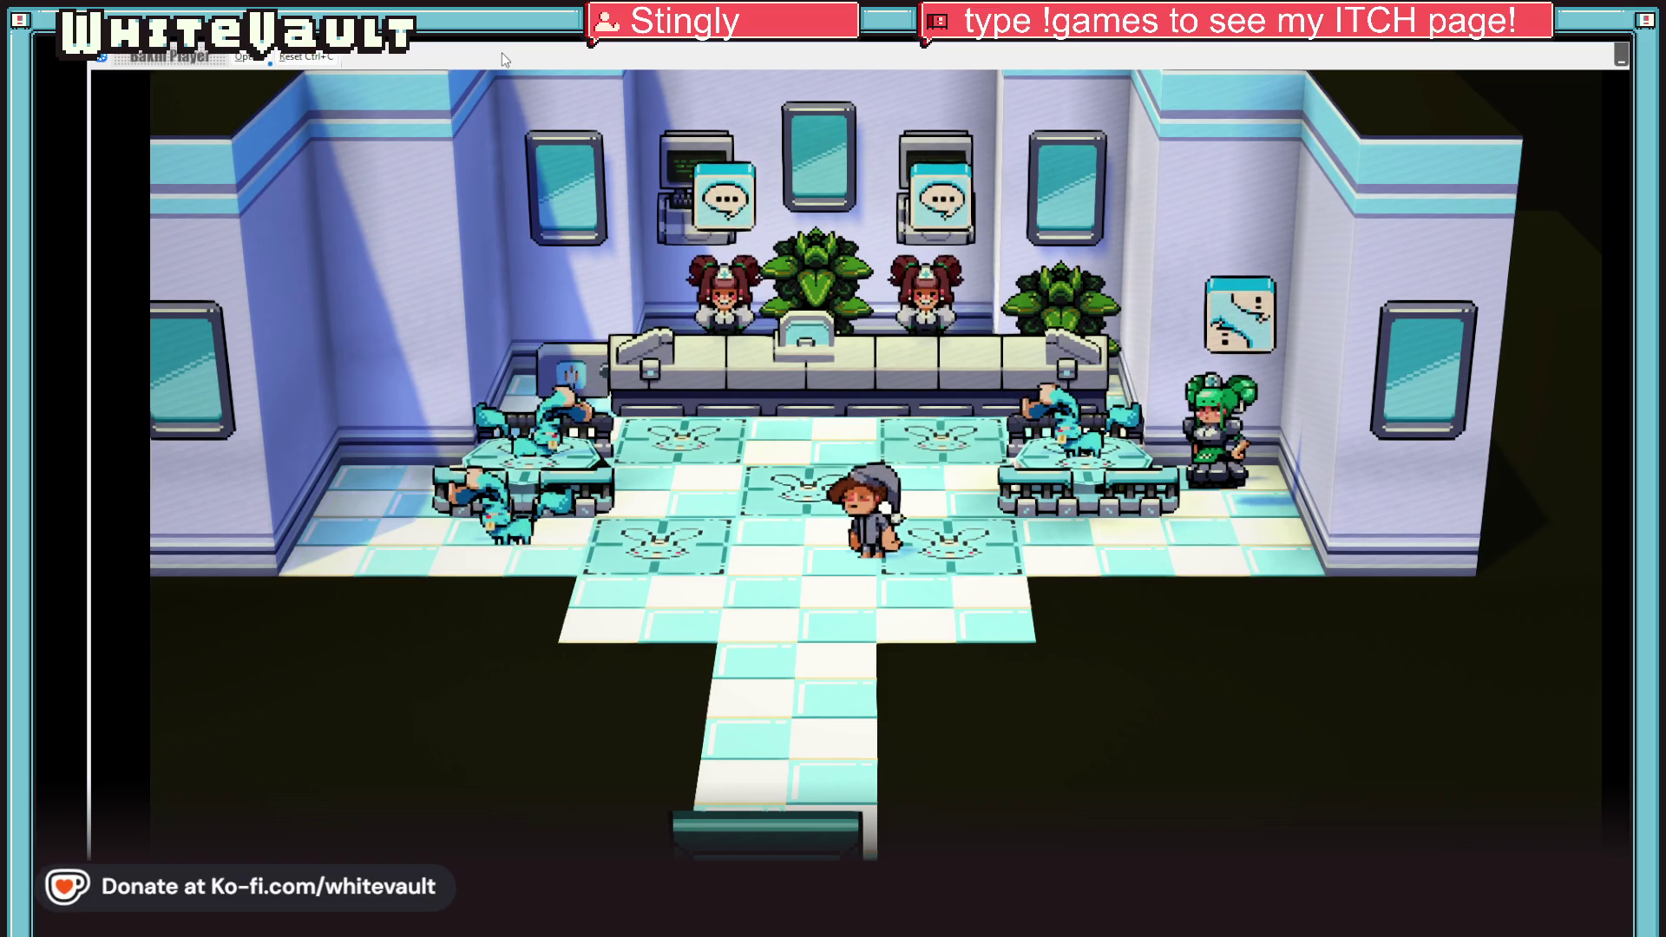
key("Right")
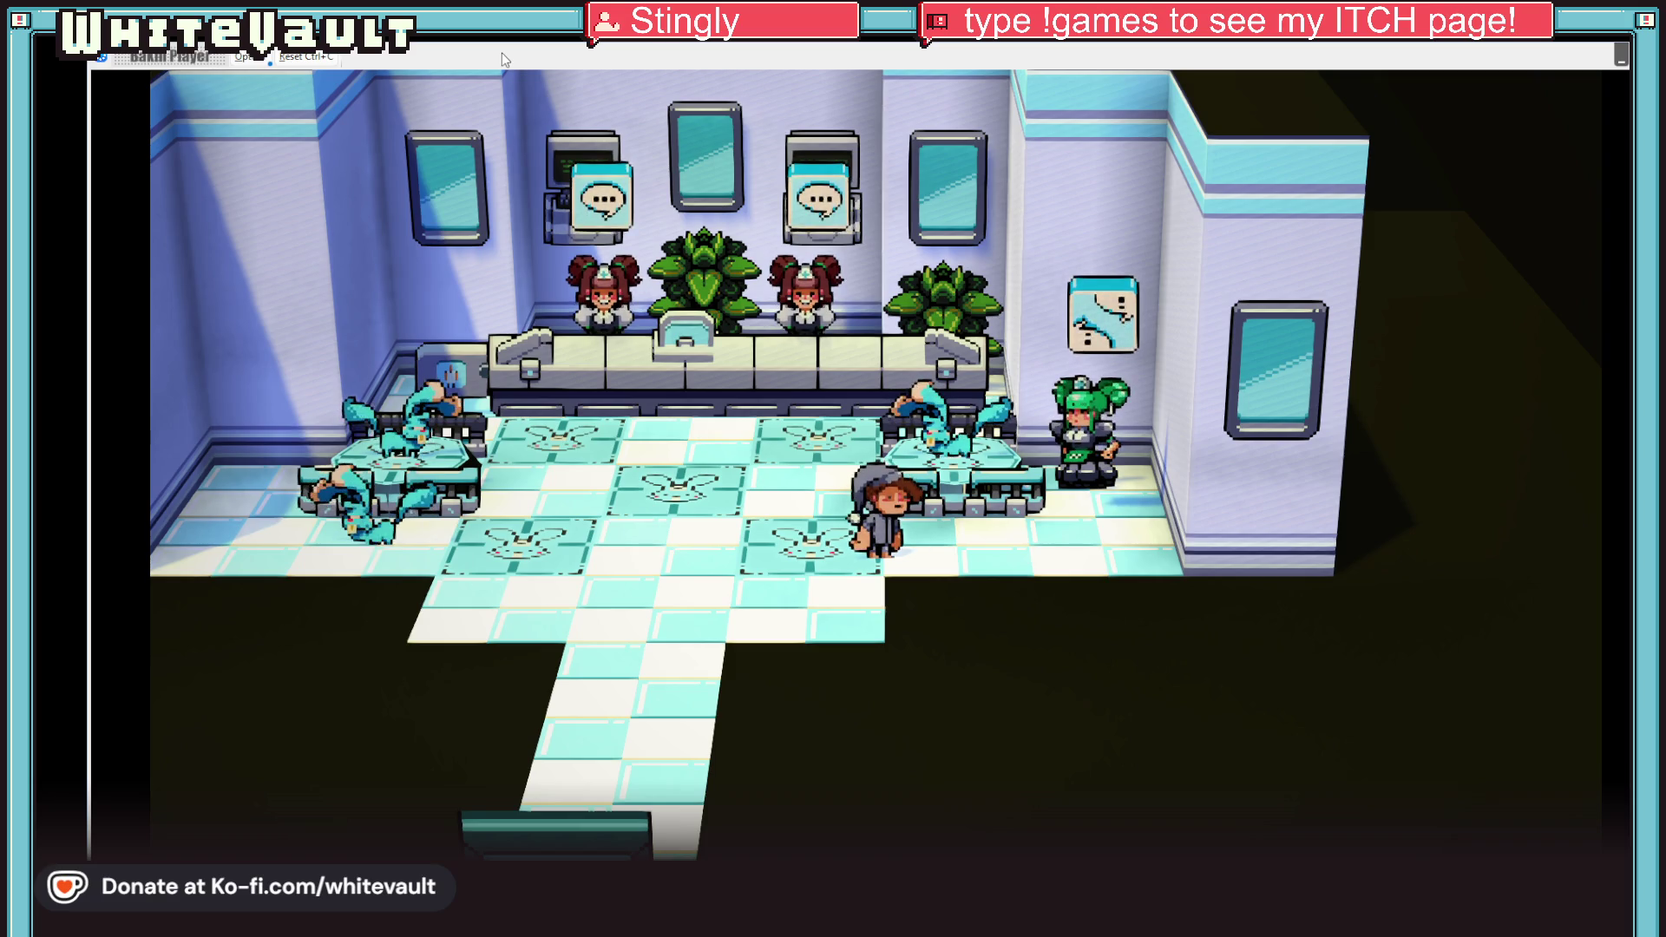
key("Left")
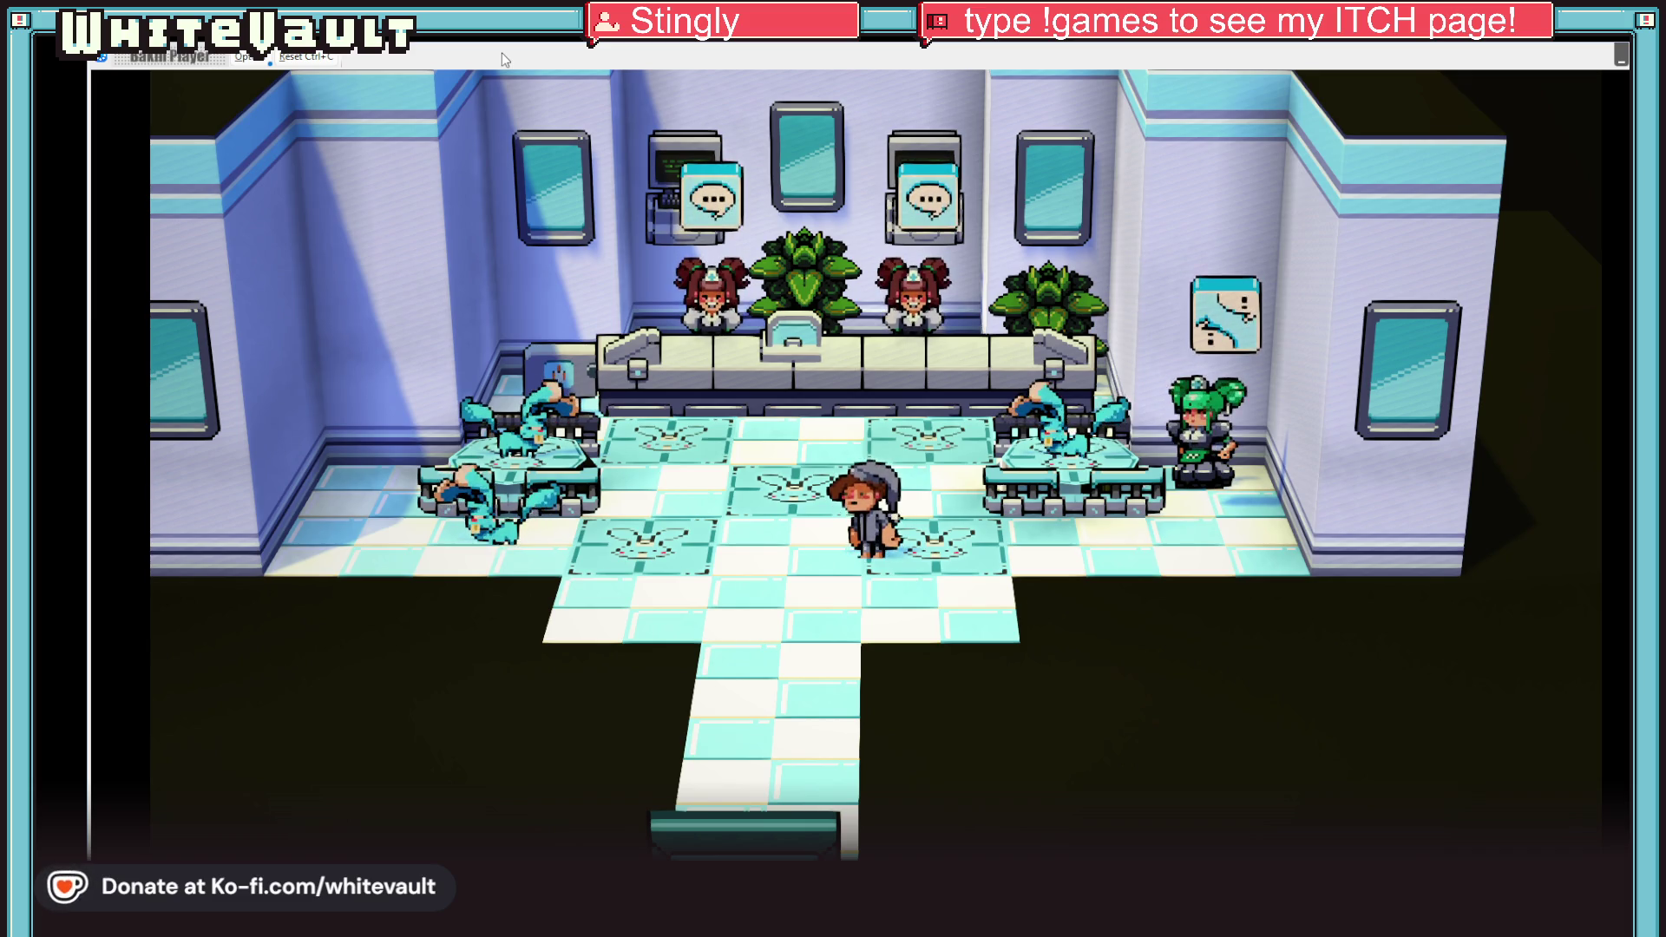
key("Left")
key("Right")
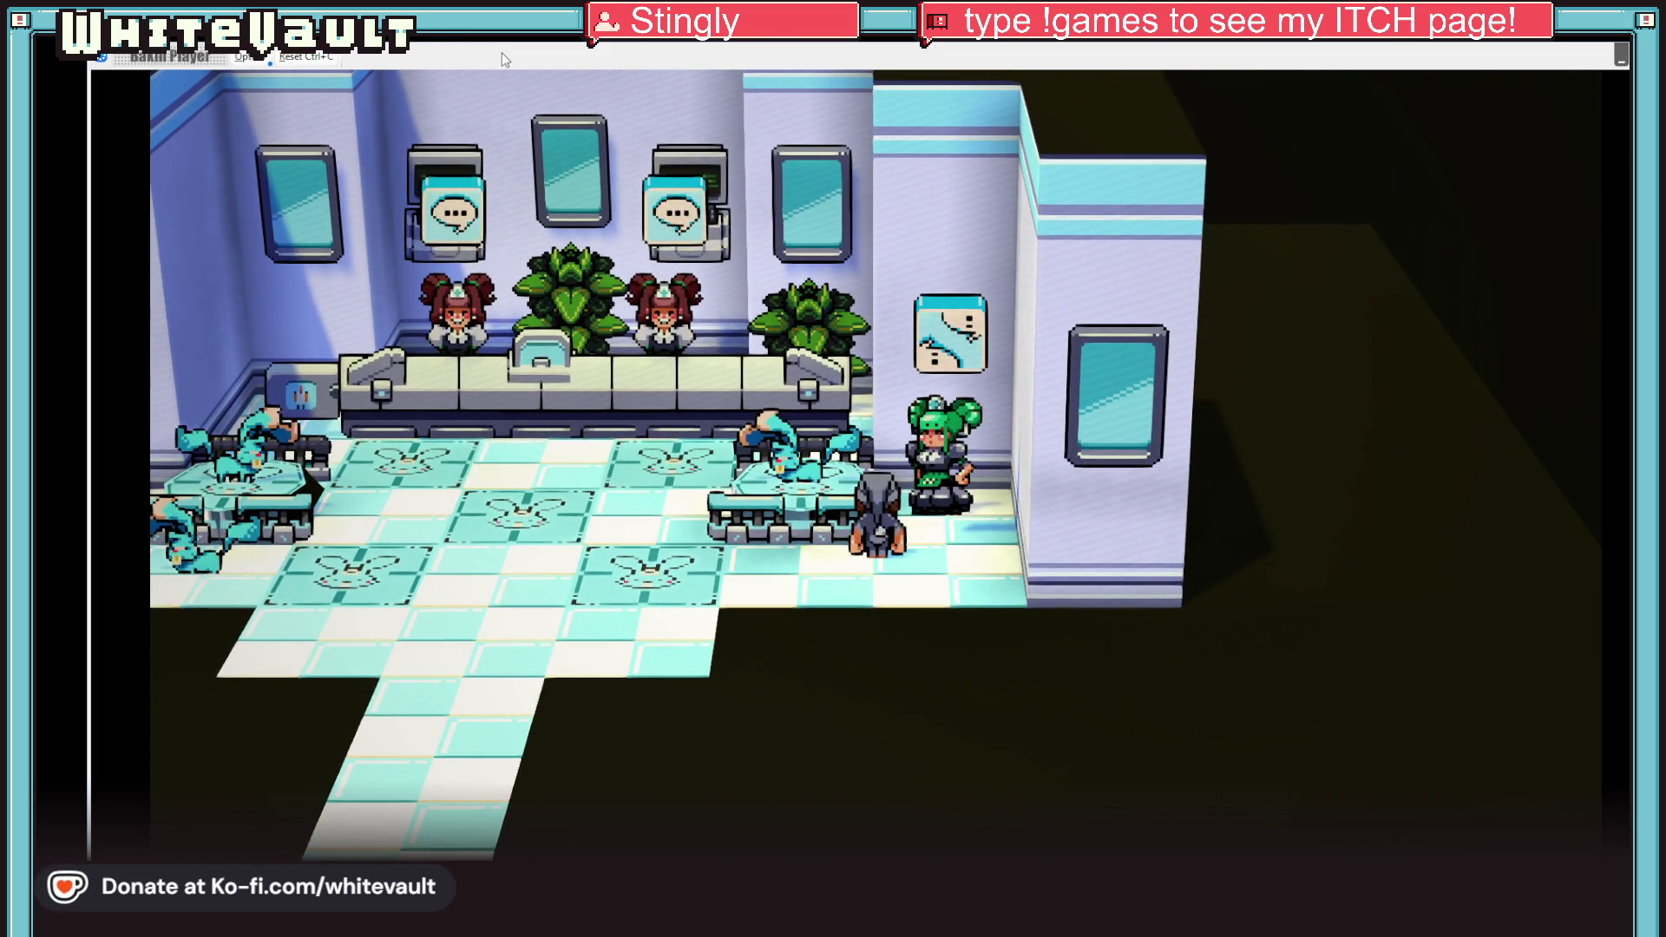
key("Right")
key("Up")
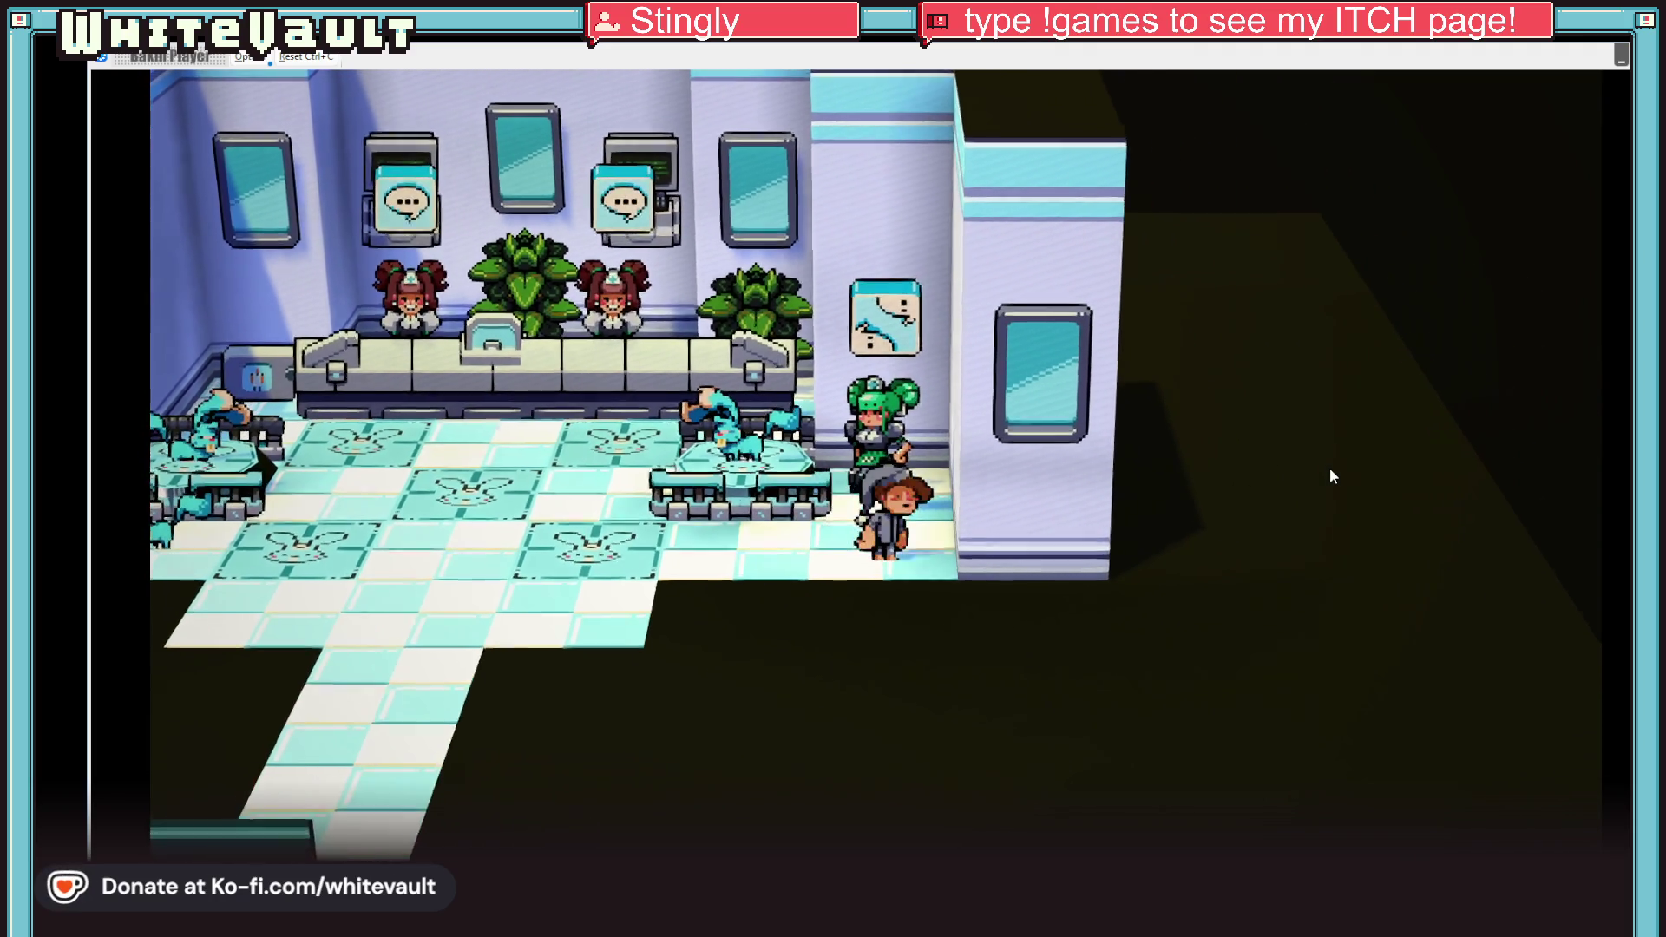
Step: Talk to the nurse to receive the kabbit, then end the test play
key("Up")
key("Return")
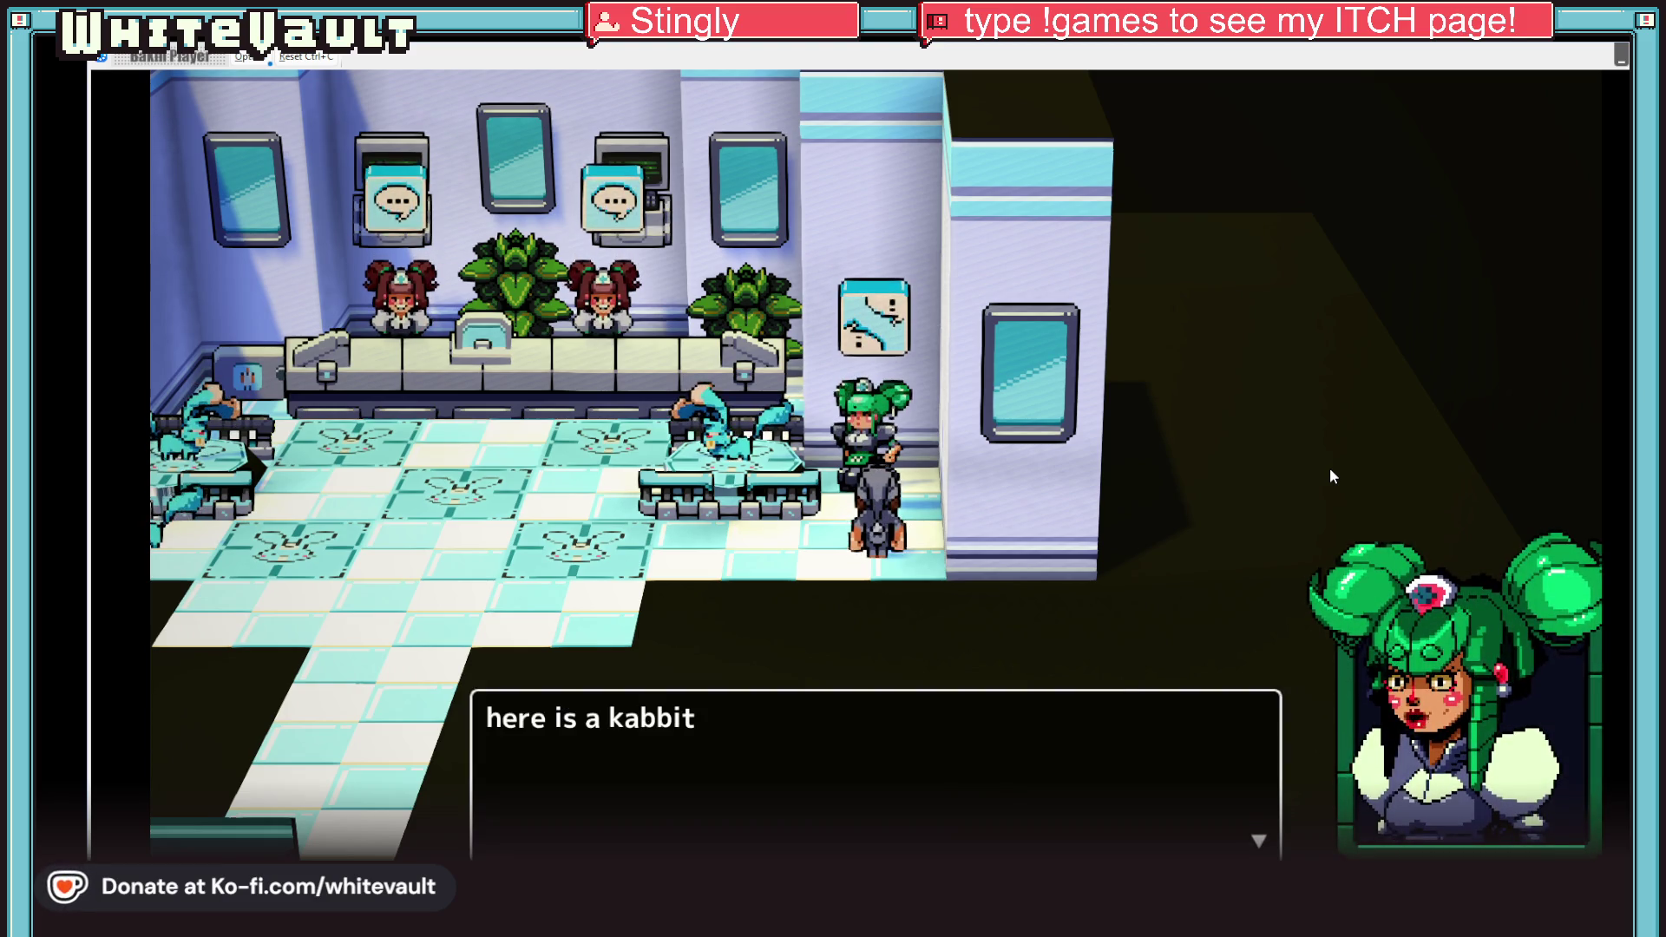
key("Return")
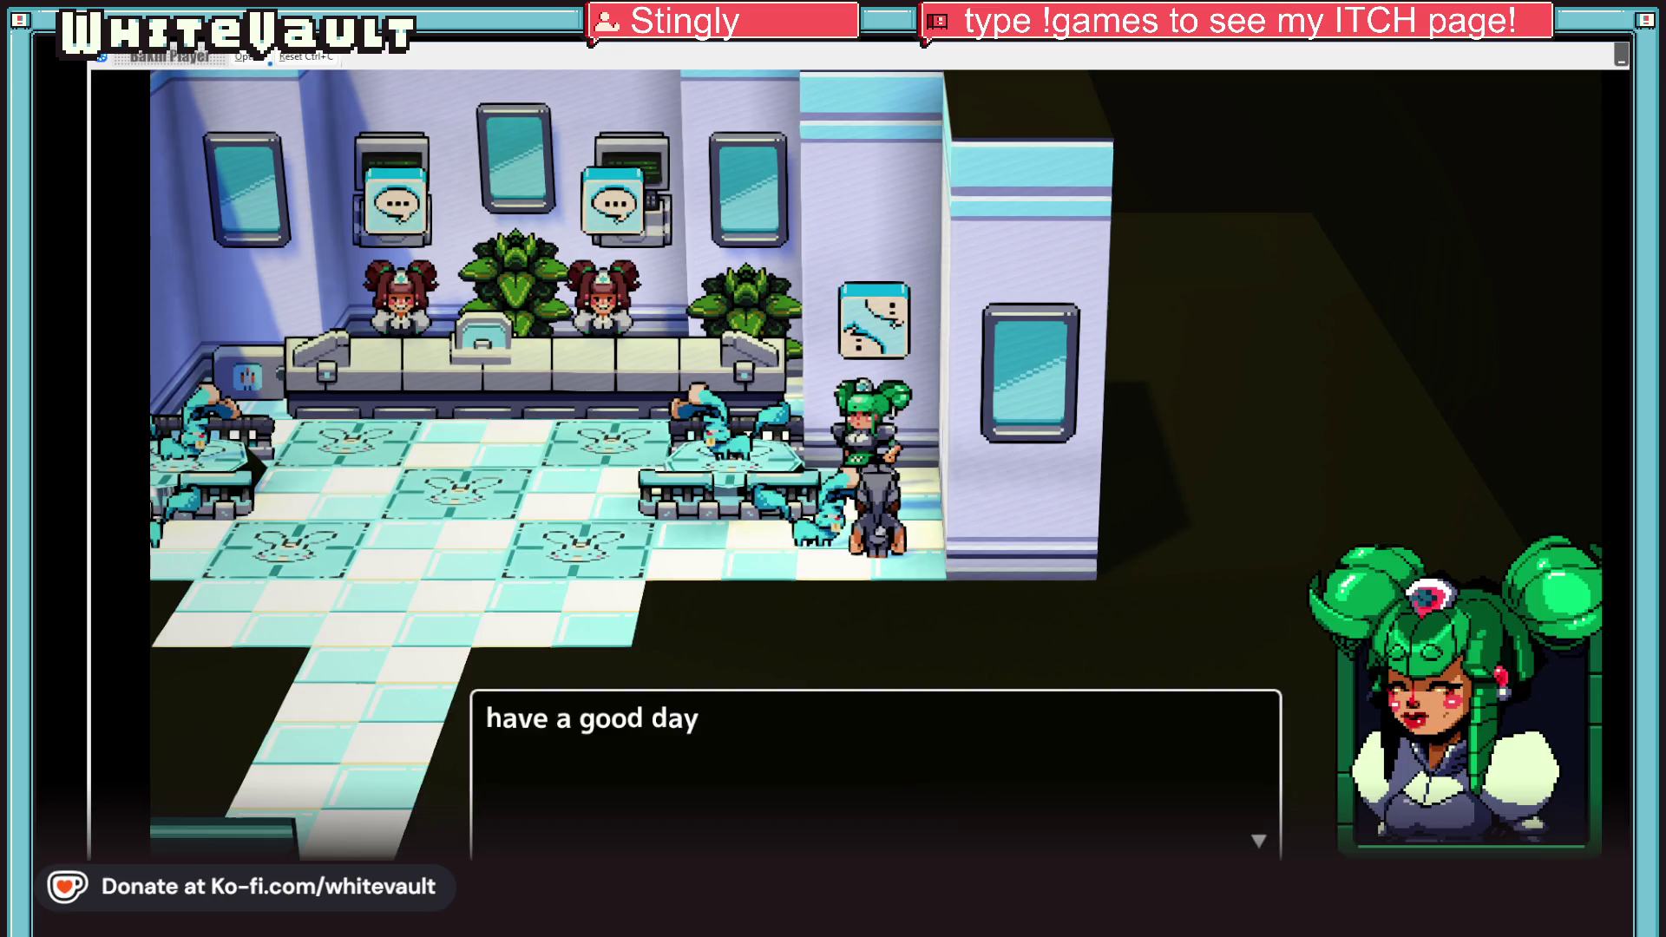
key("Escape")
left_click(213, 92)
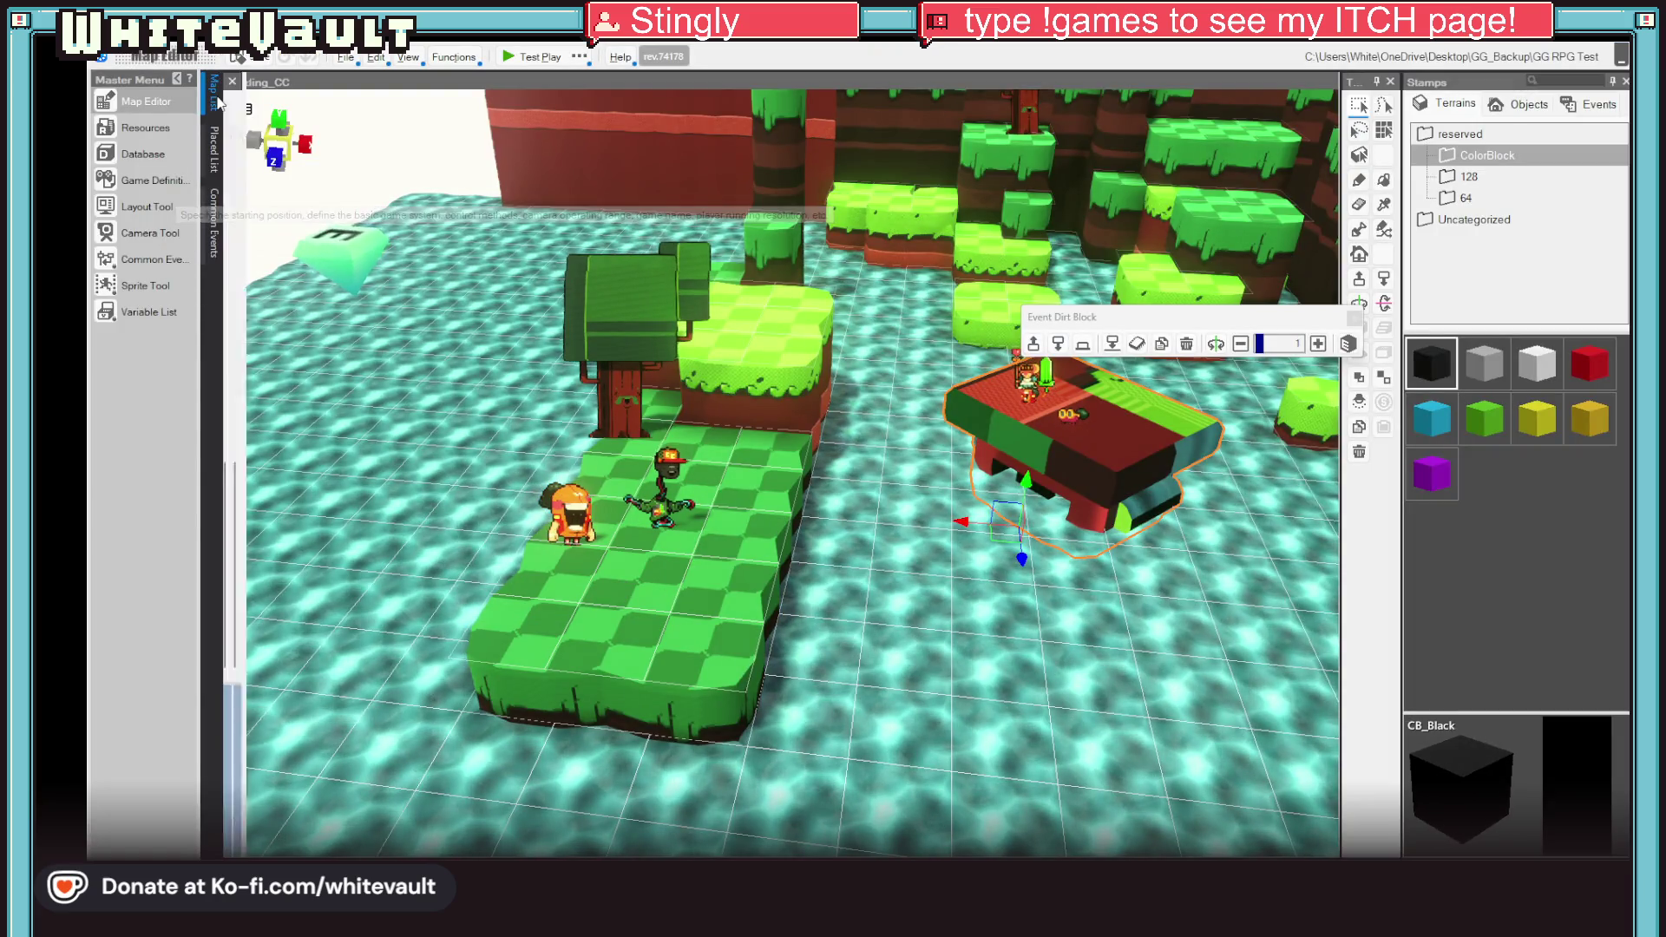
Step: Open the Day1_Shop_Vet map and make the clinic entrance tile the starting point
left_click(347, 288)
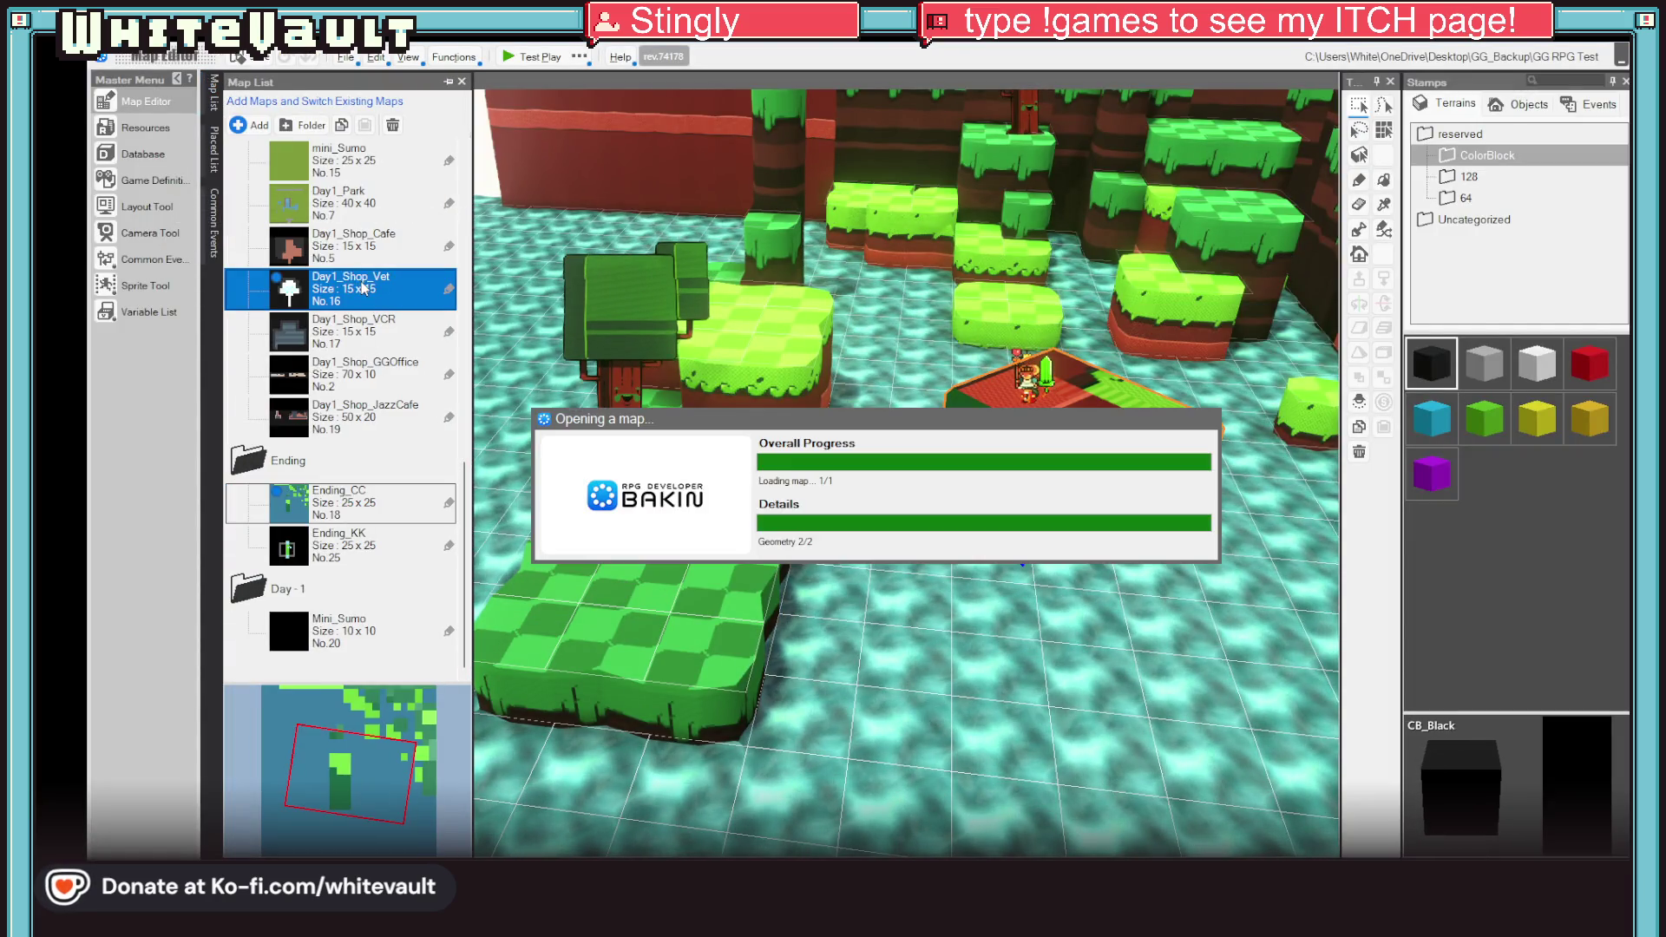
right_click(807, 520)
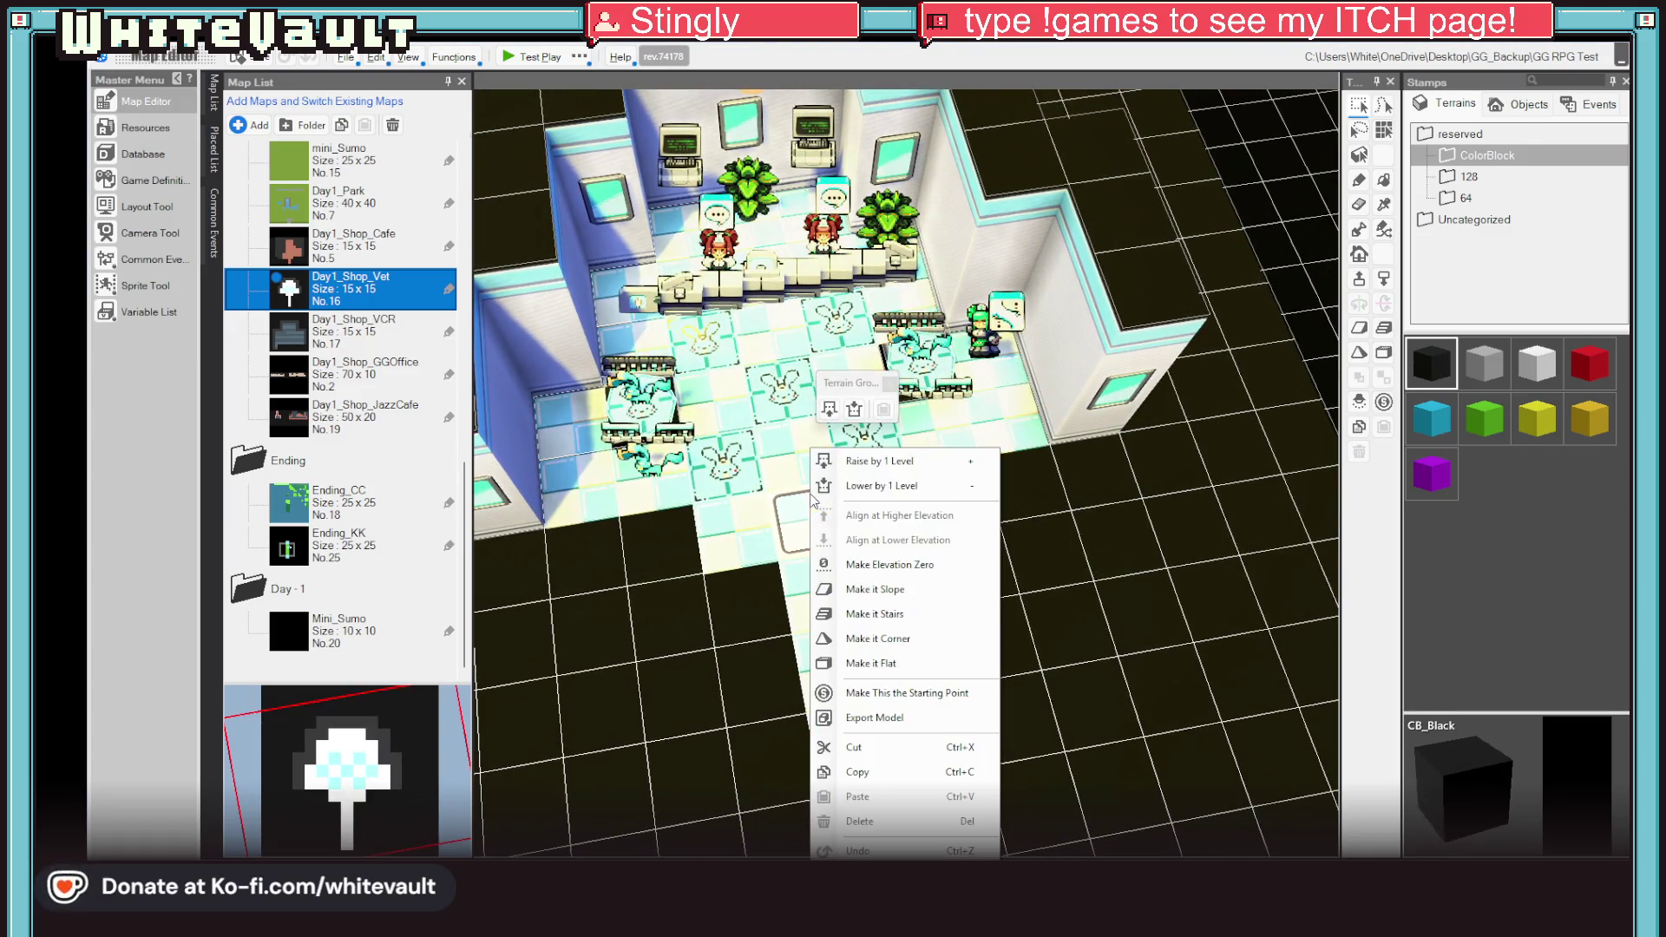
left_click(937, 694)
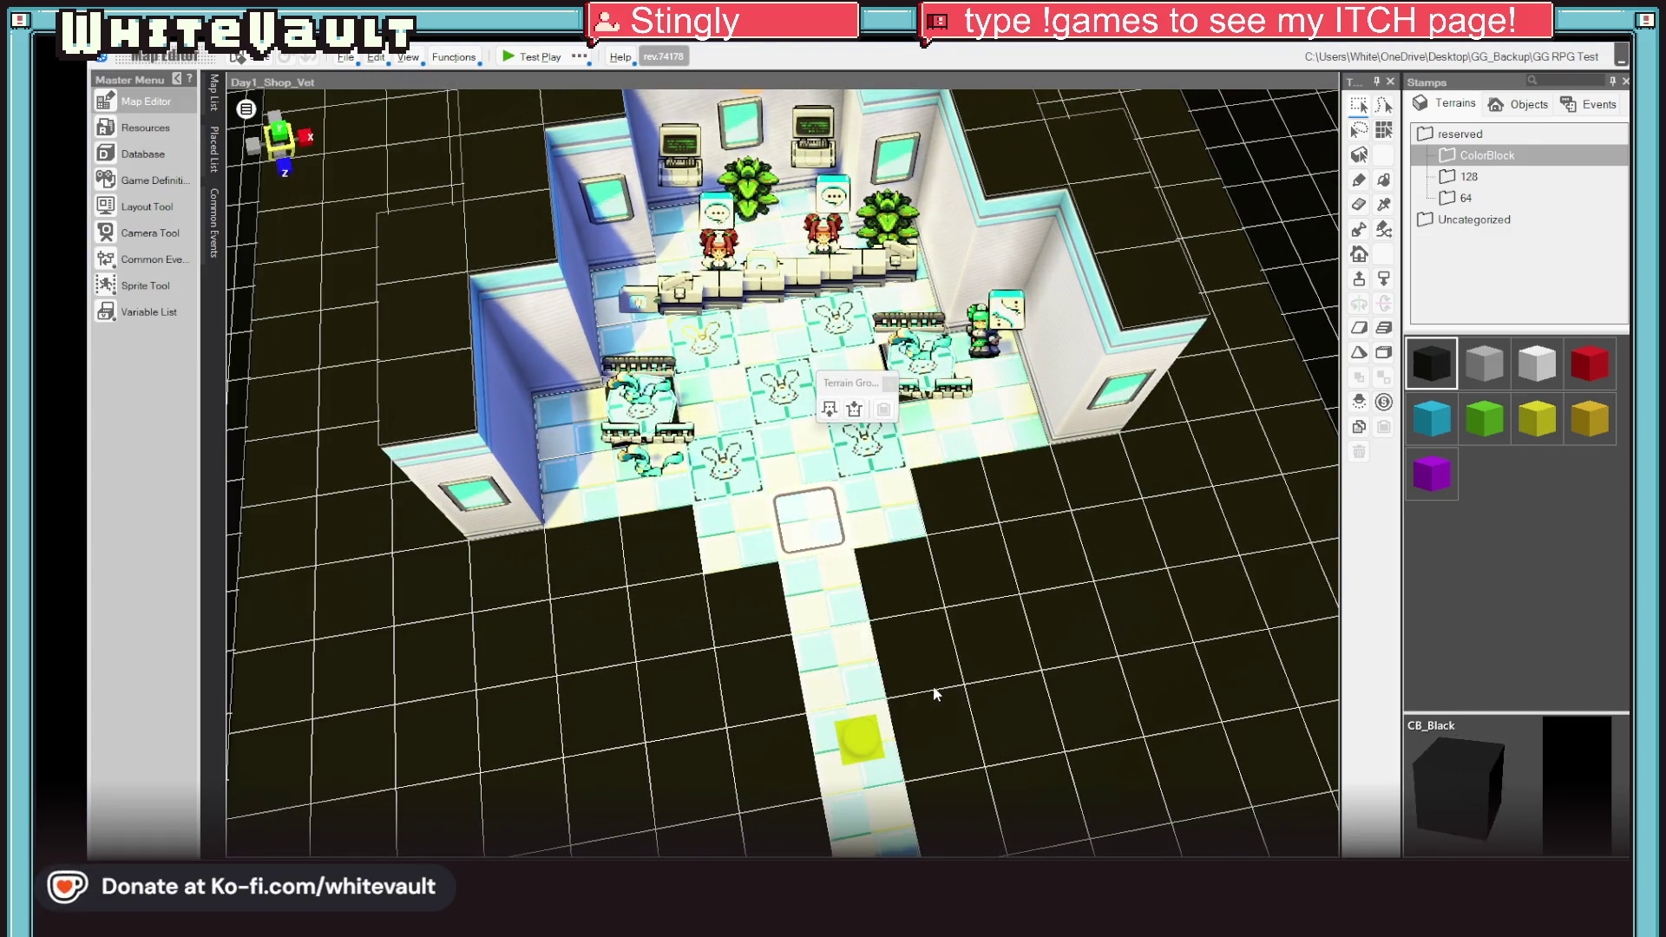
left_click(214, 104)
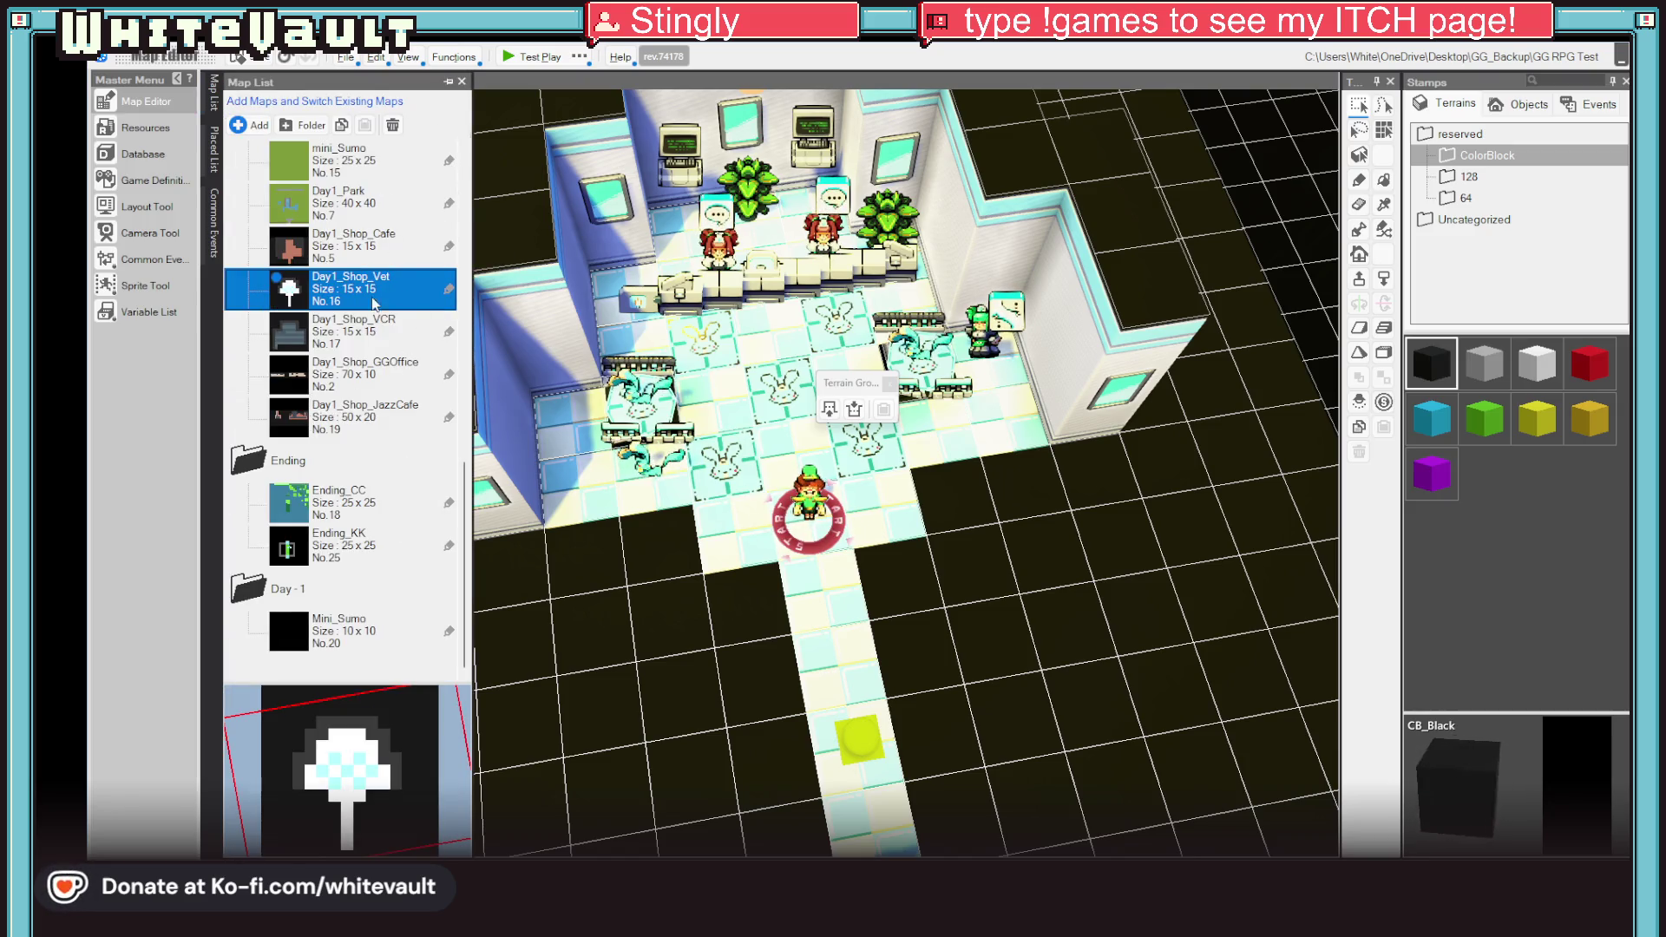
Step: Open and close the game database without changes, then open Resources
left_click(142, 151)
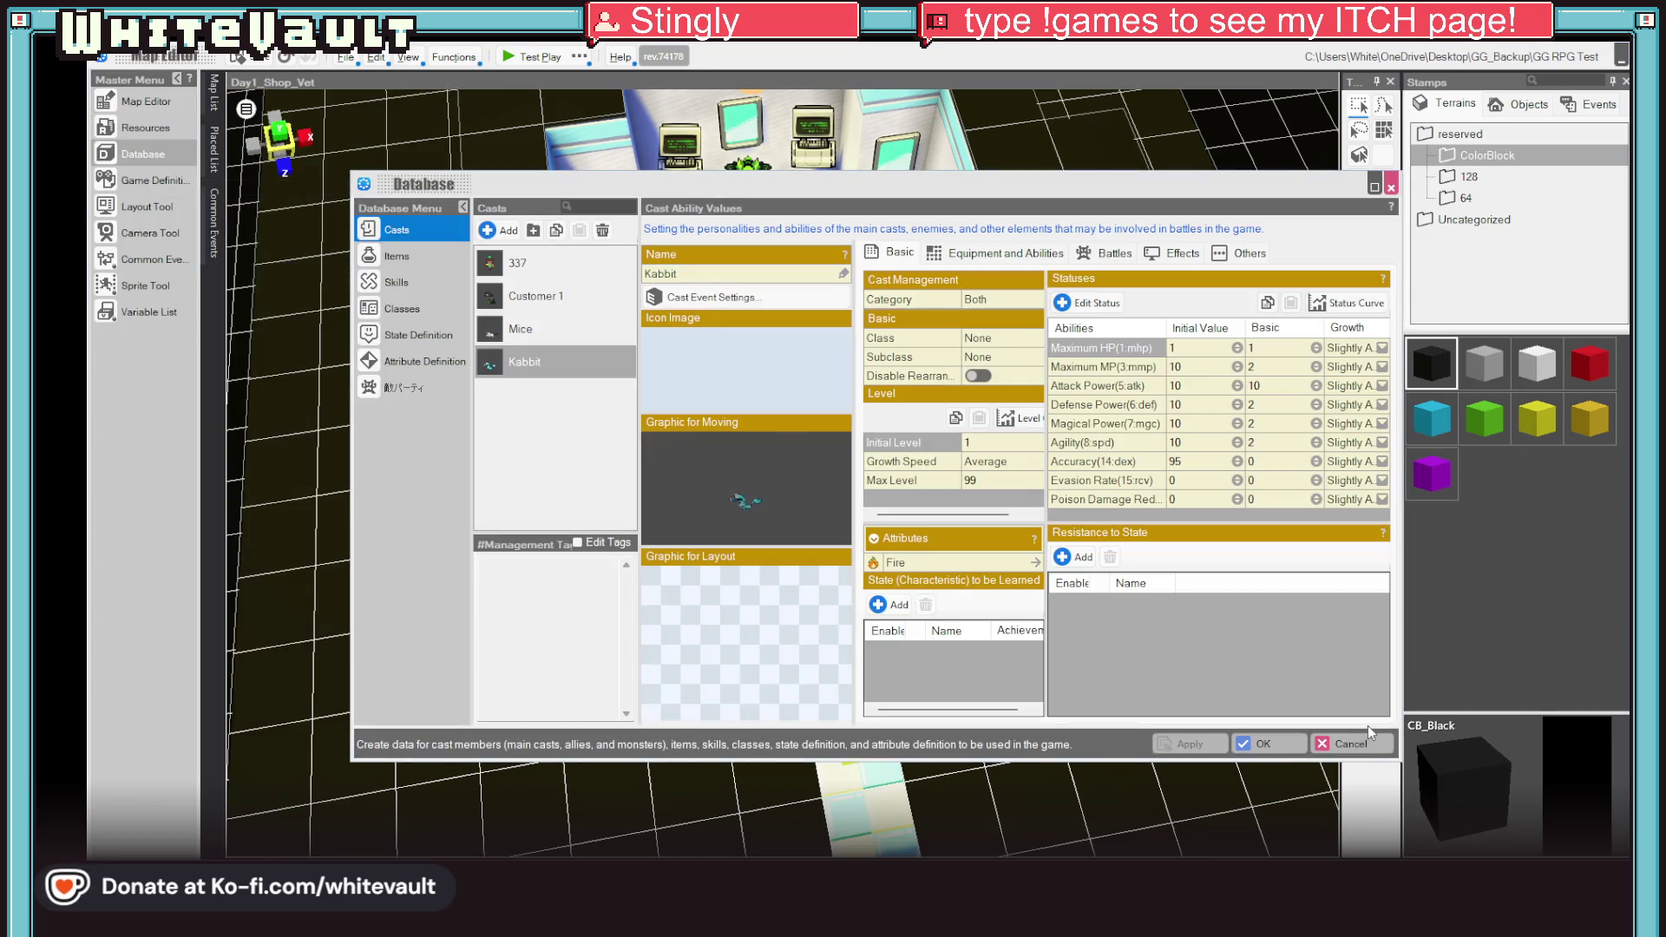
left_click(1368, 739)
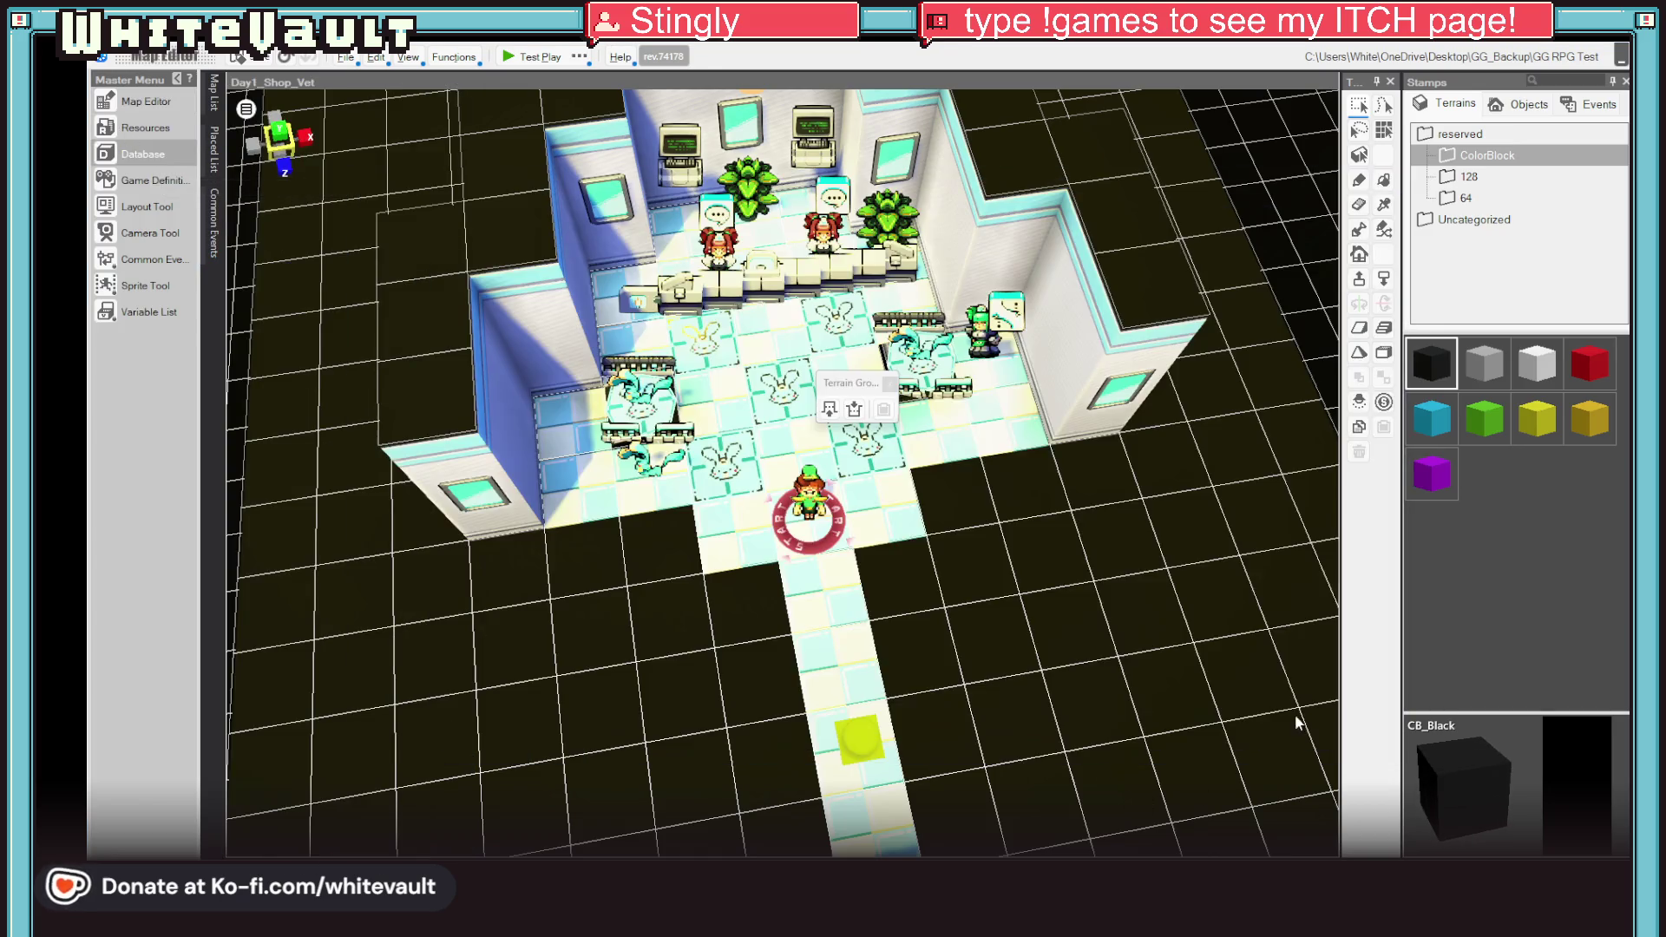
left_click(132, 130)
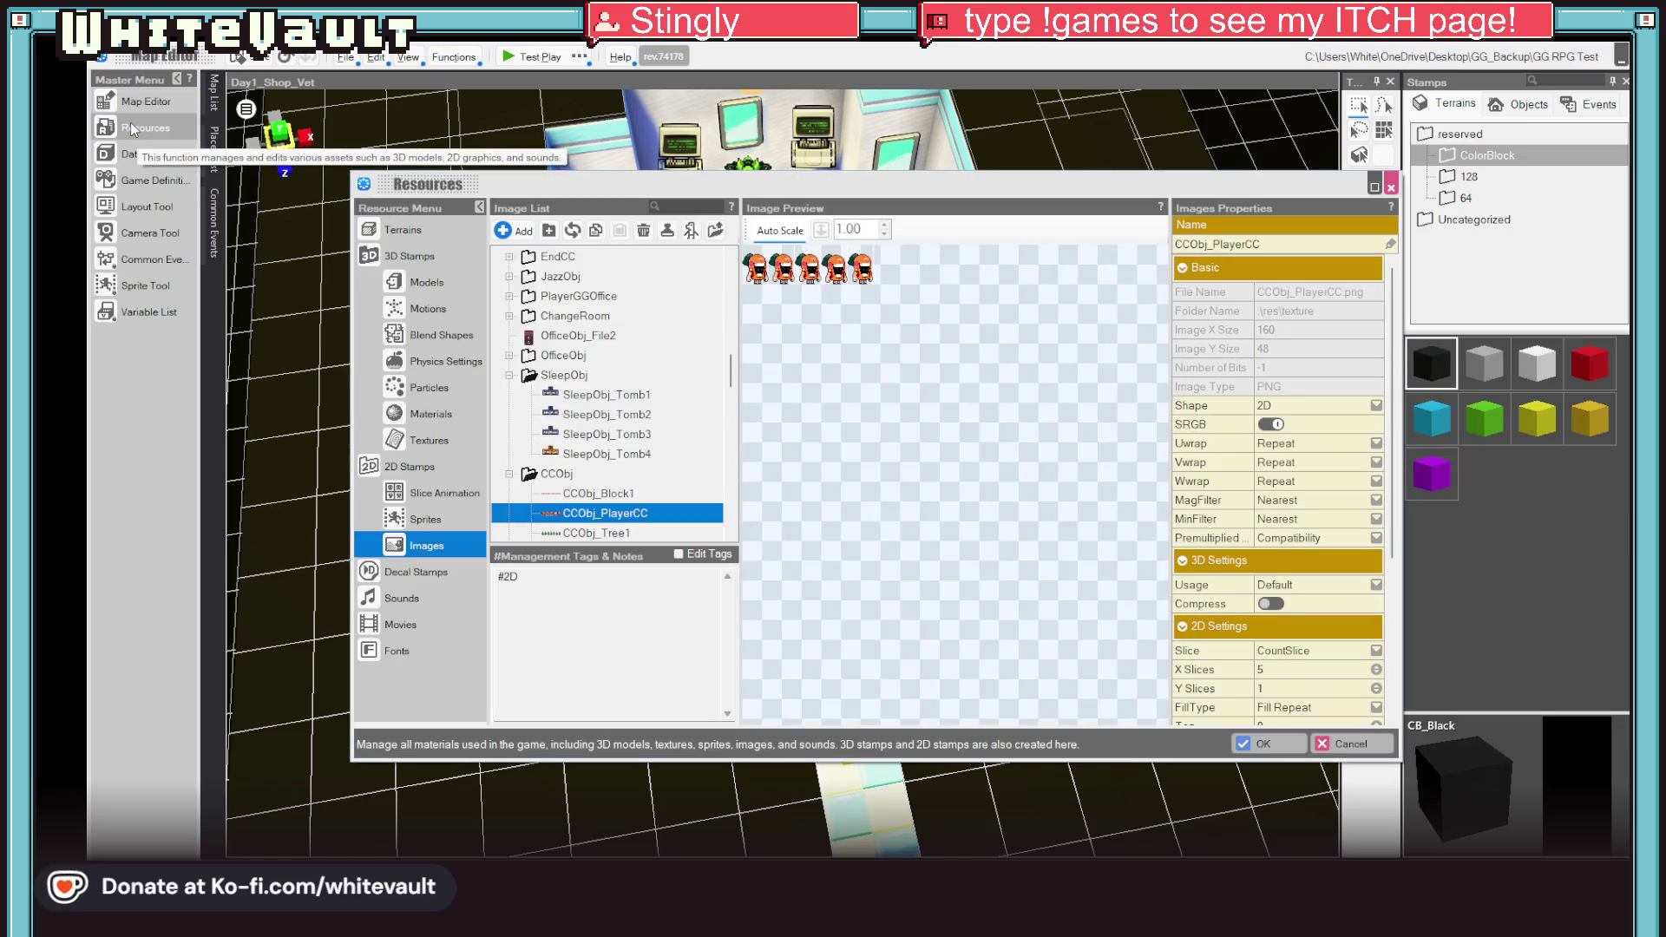
Step: Browse the Terrains list, previewing Wall_Cafe, Floor_Carpit_Red and Wall_Blue
left_click(403, 230)
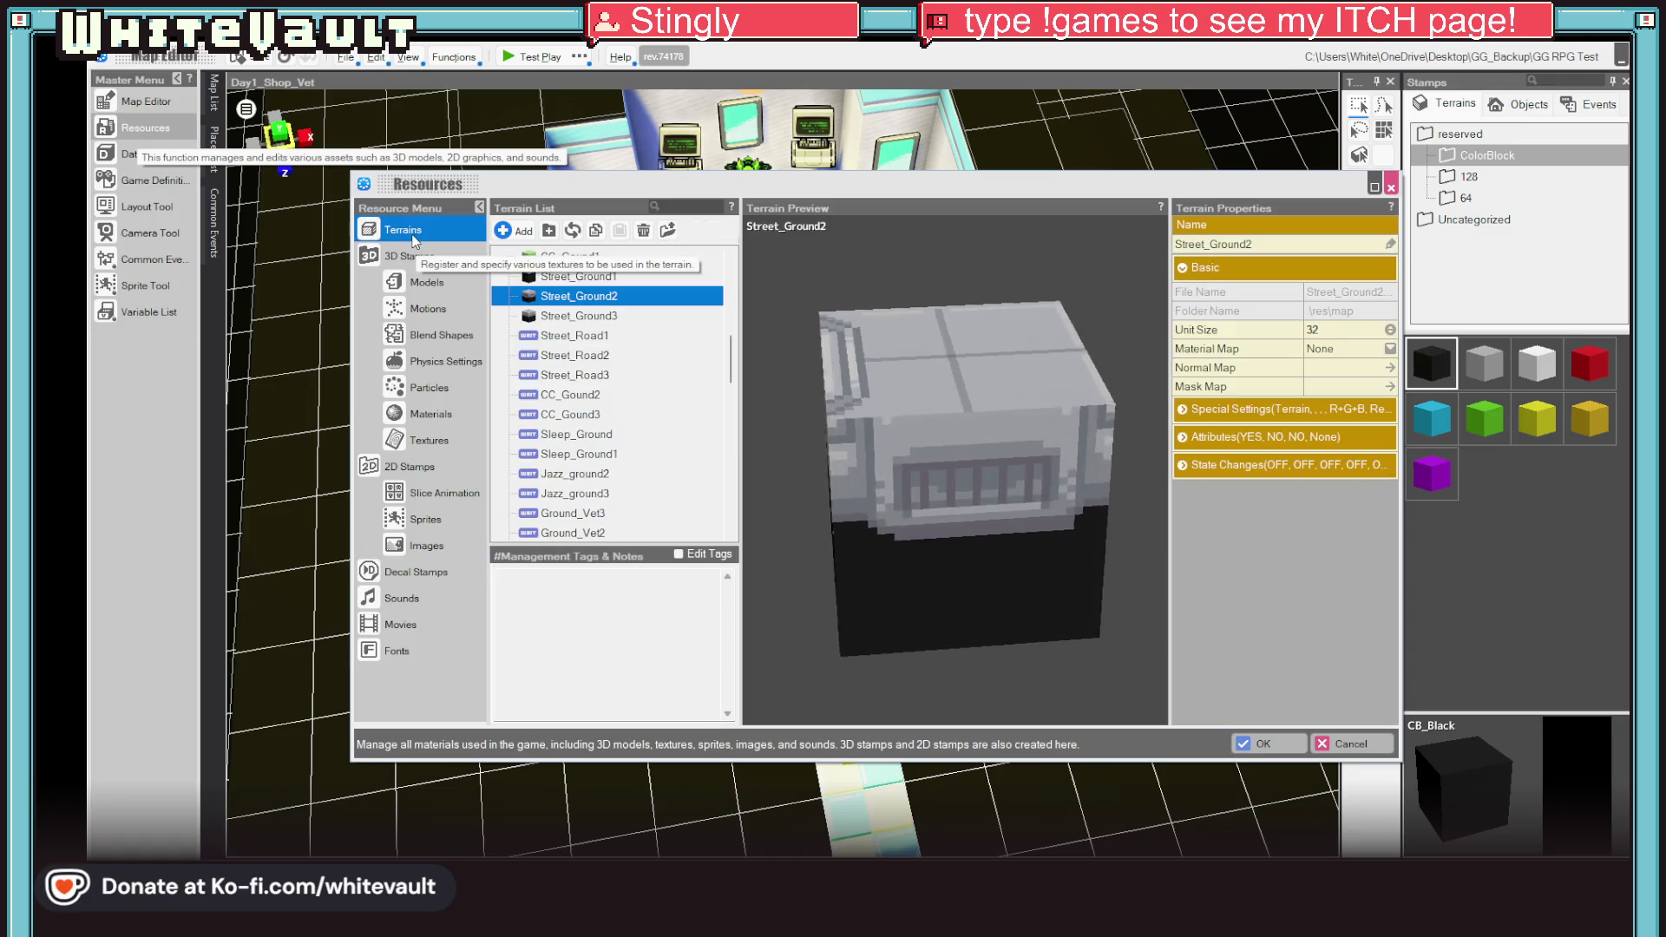
scroll(538, 330, "up", 2)
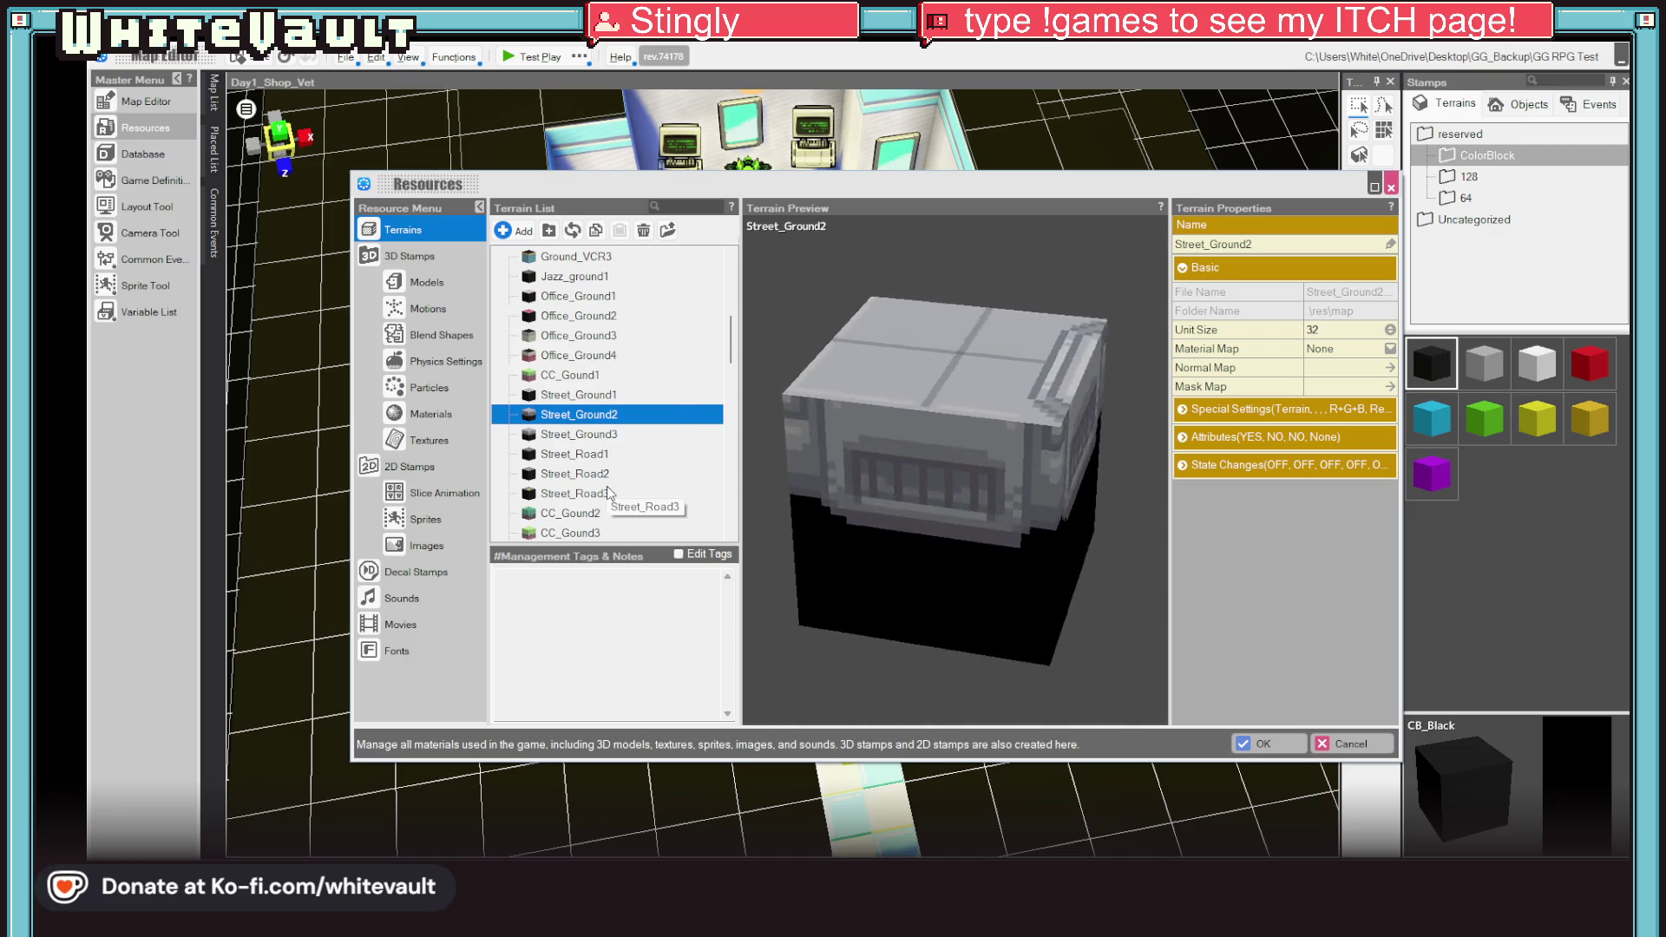
scroll(606, 493, "up", 1)
scroll(606, 493, "up", 3)
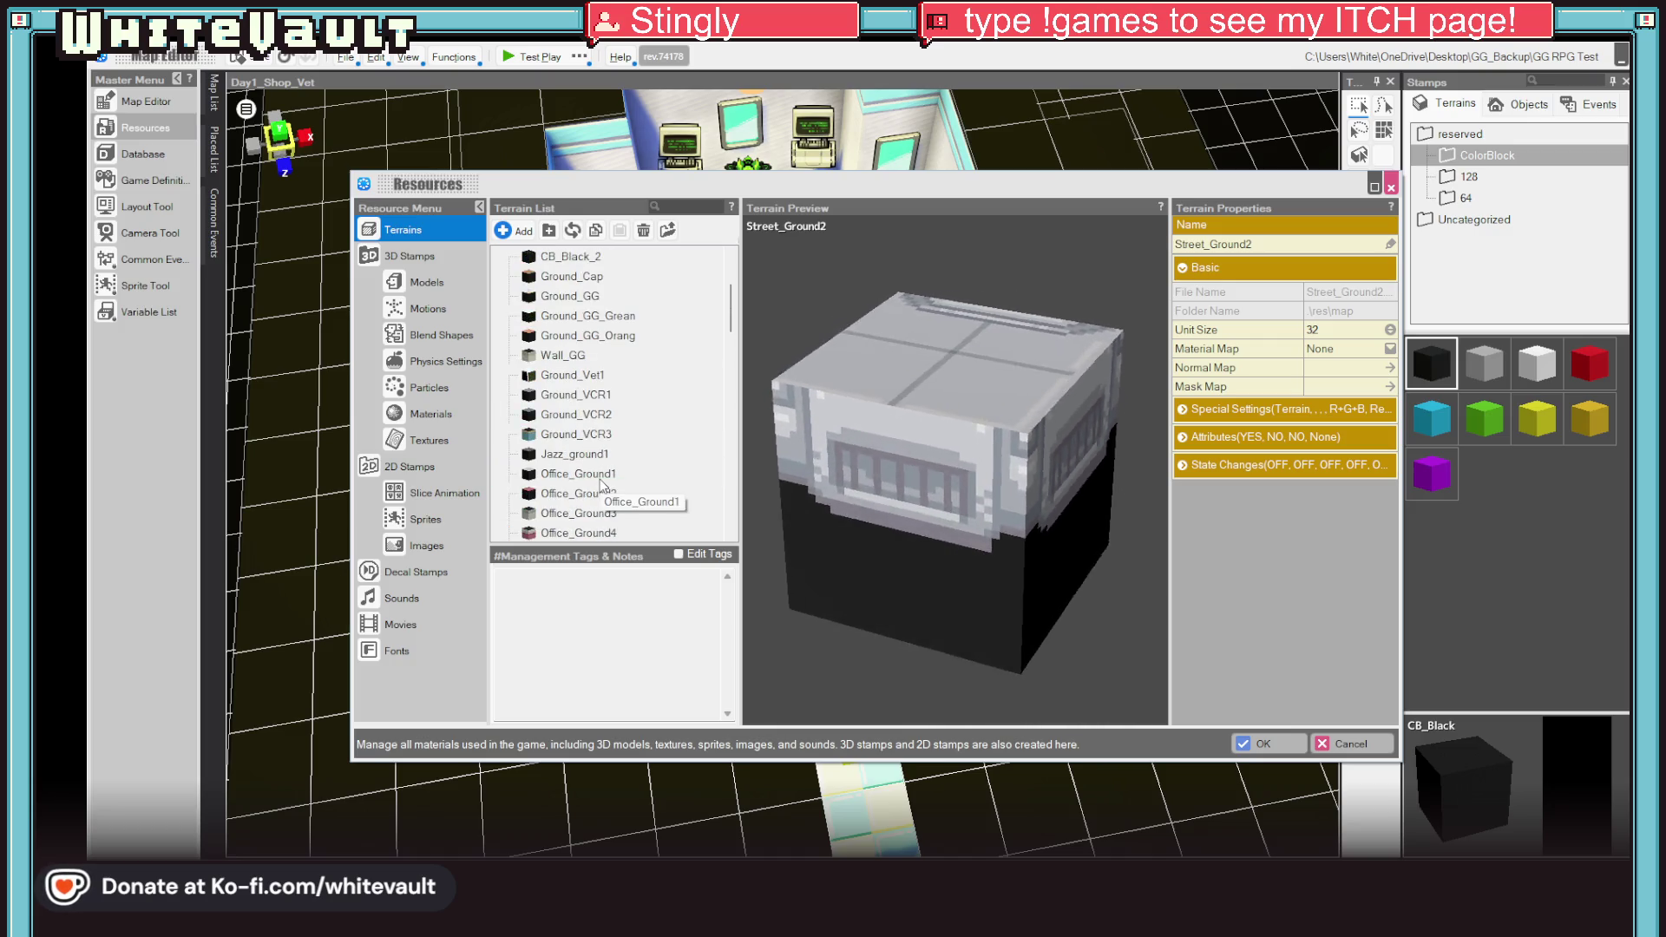
scroll(605, 490, "up", 2)
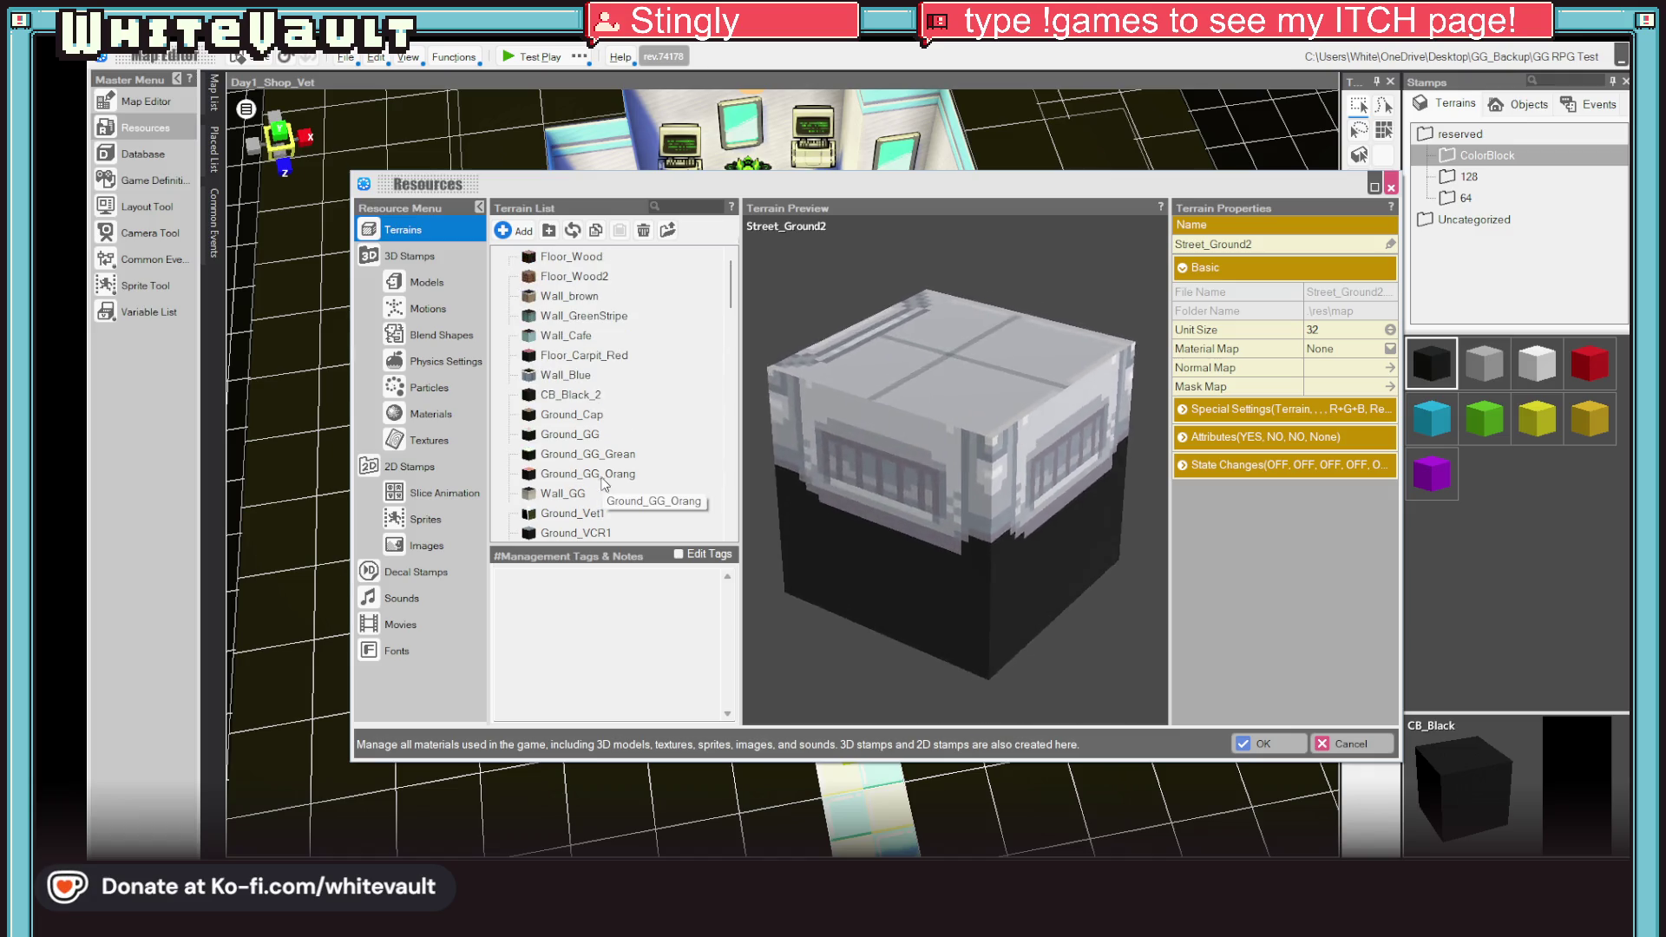
left_click(550, 338)
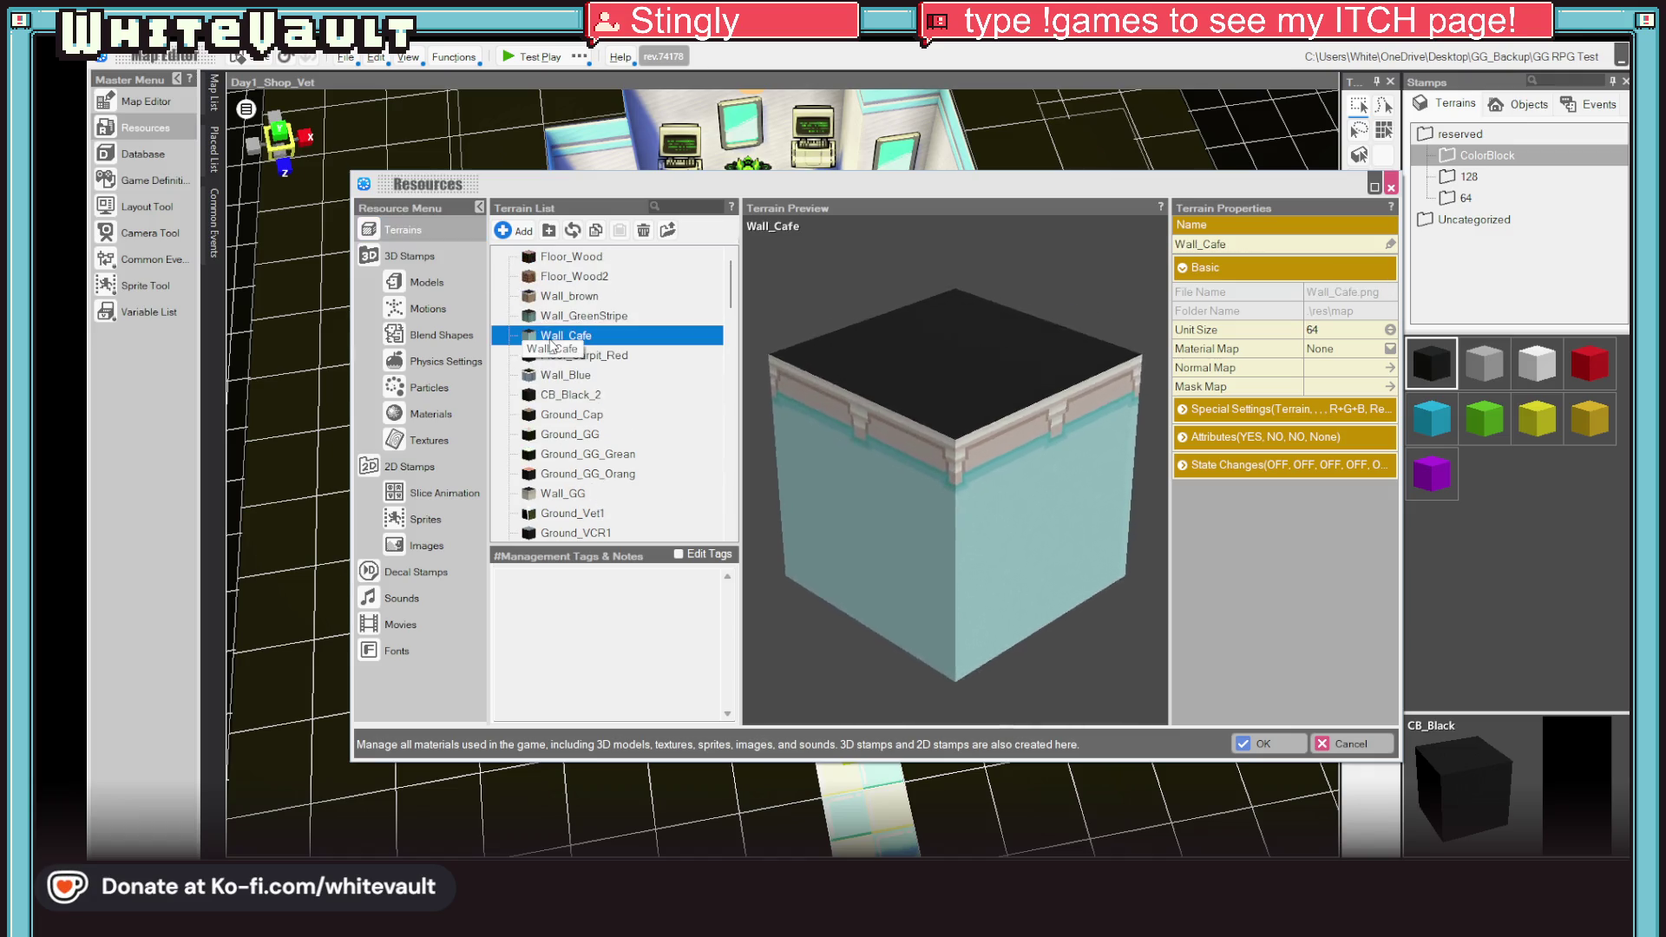
left_click(550, 316)
left_click(566, 356)
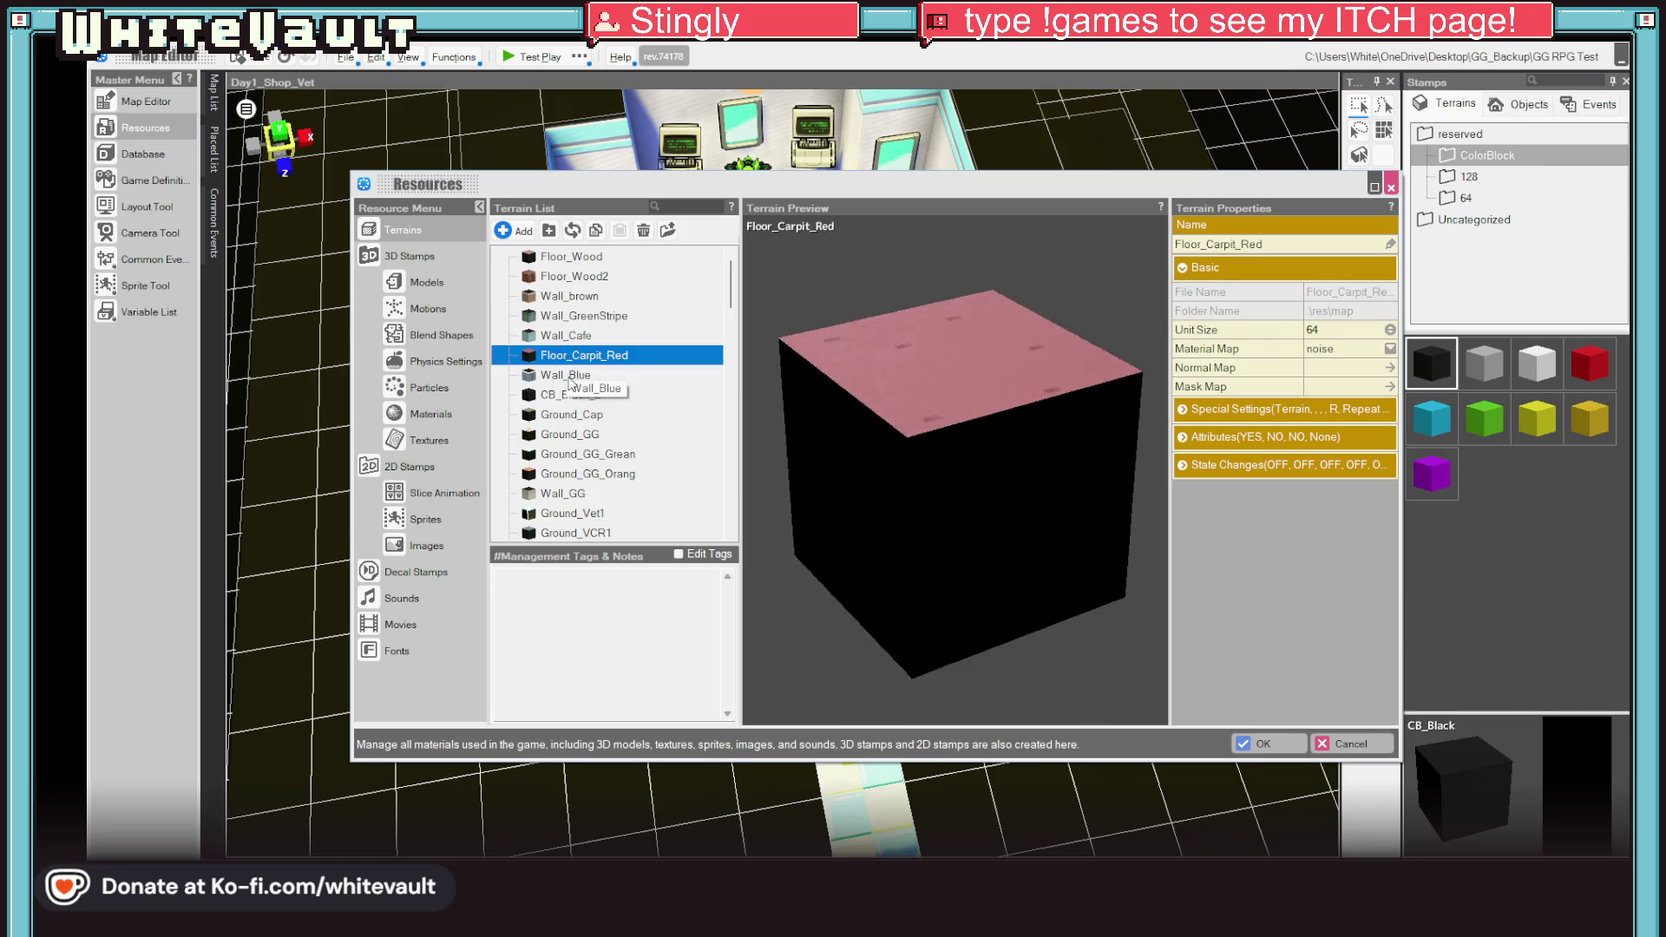
left_click(570, 377)
Step: Preview Ground_Vet3 and Ground_Vet2, open Ground_Vet2's folder, and switch to Aseprite
scroll(601, 440, "down", 2)
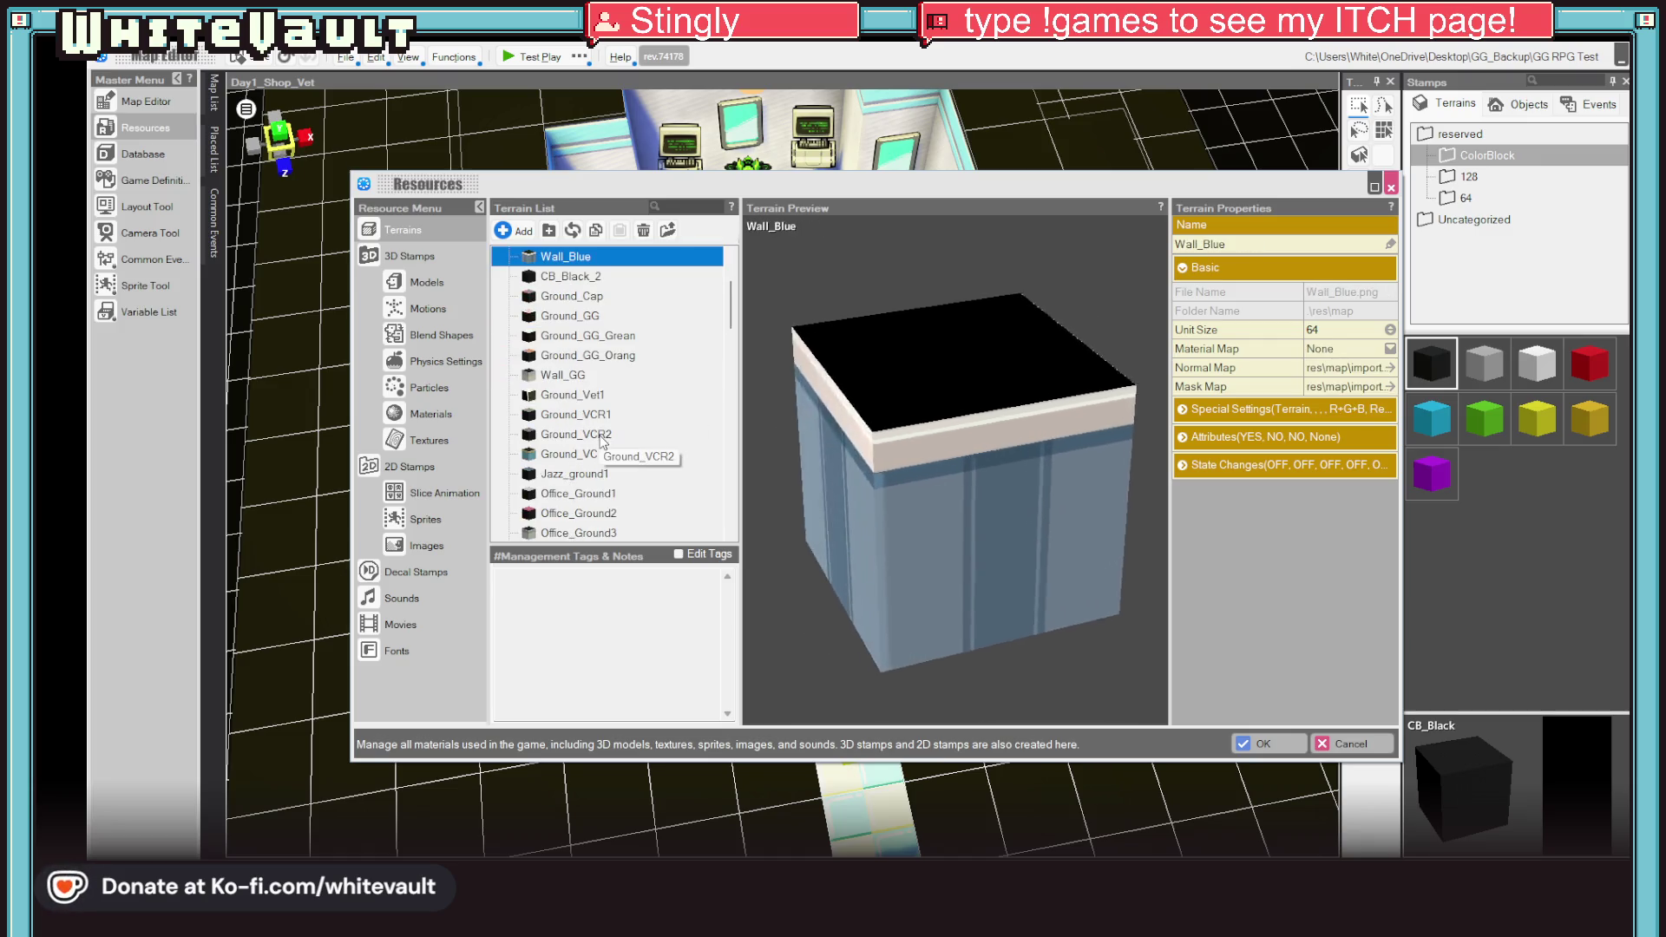
scroll(654, 482, "down", 5)
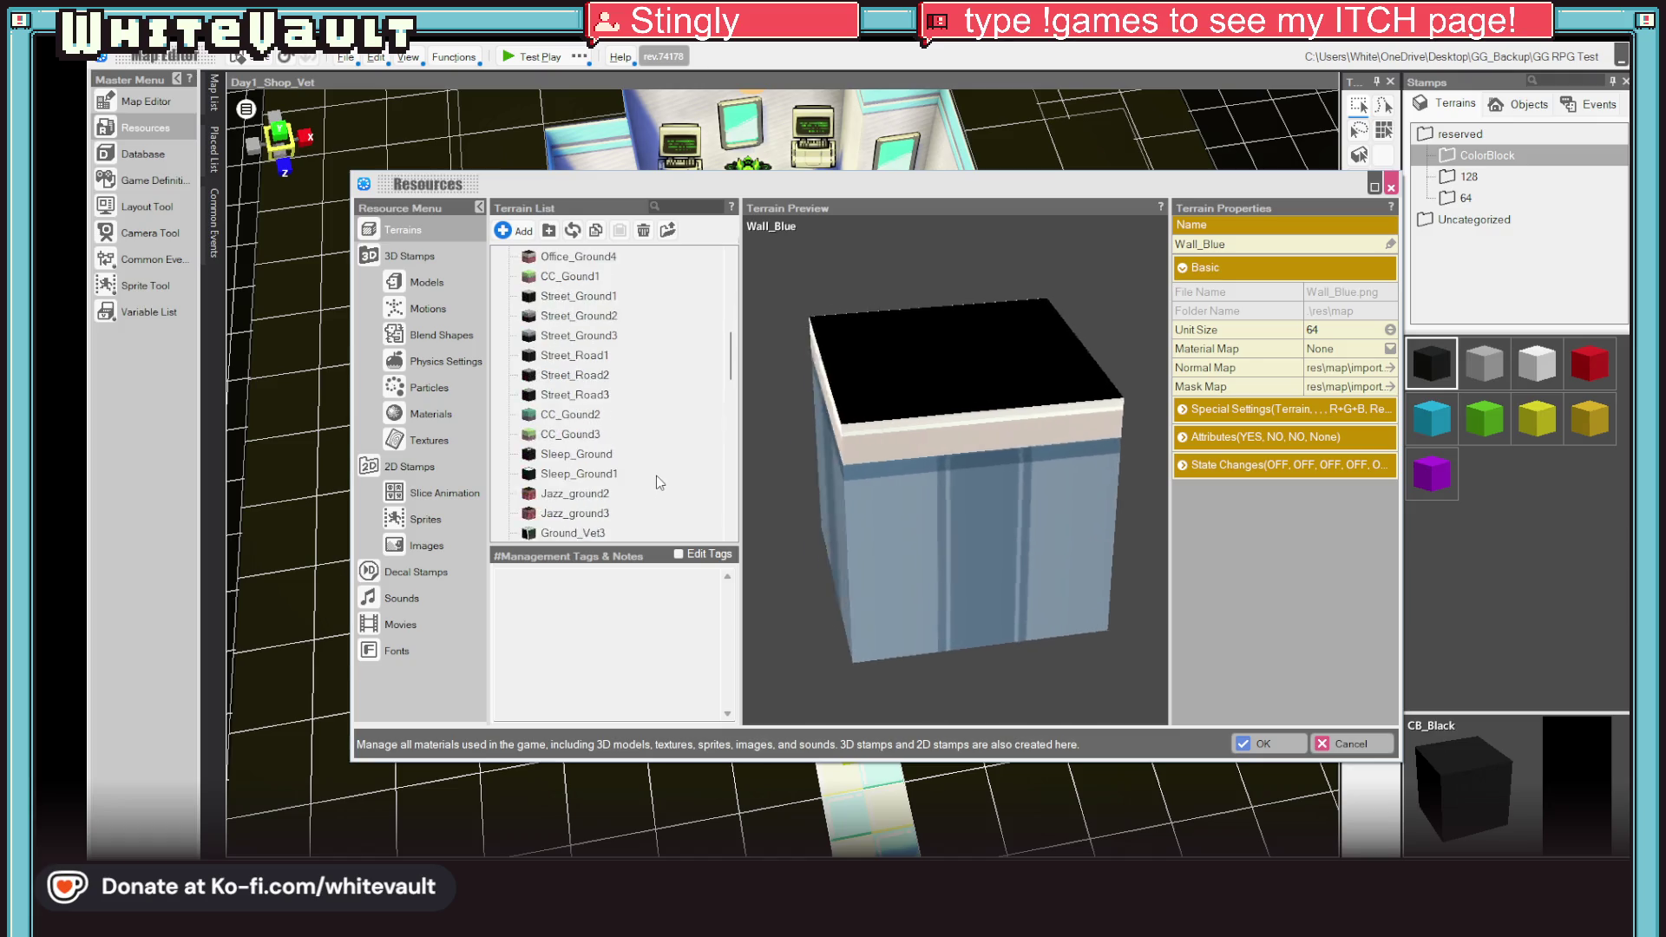
scroll(658, 483, "down", 2)
left_click(599, 395)
left_click(599, 414)
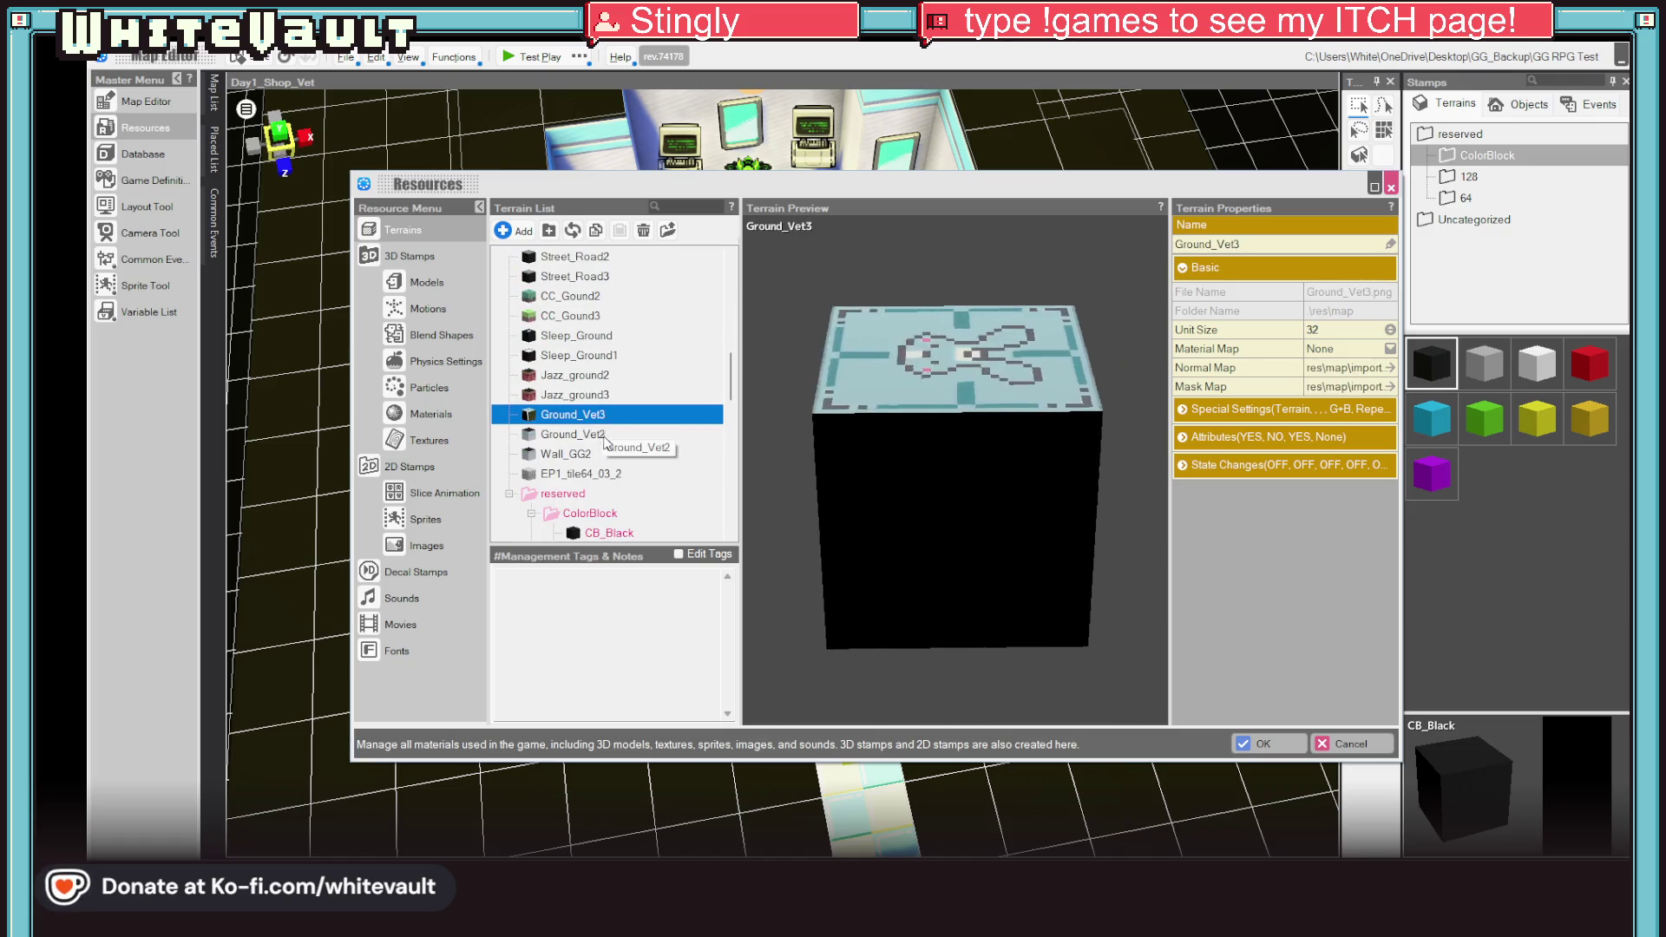
left_click(598, 444)
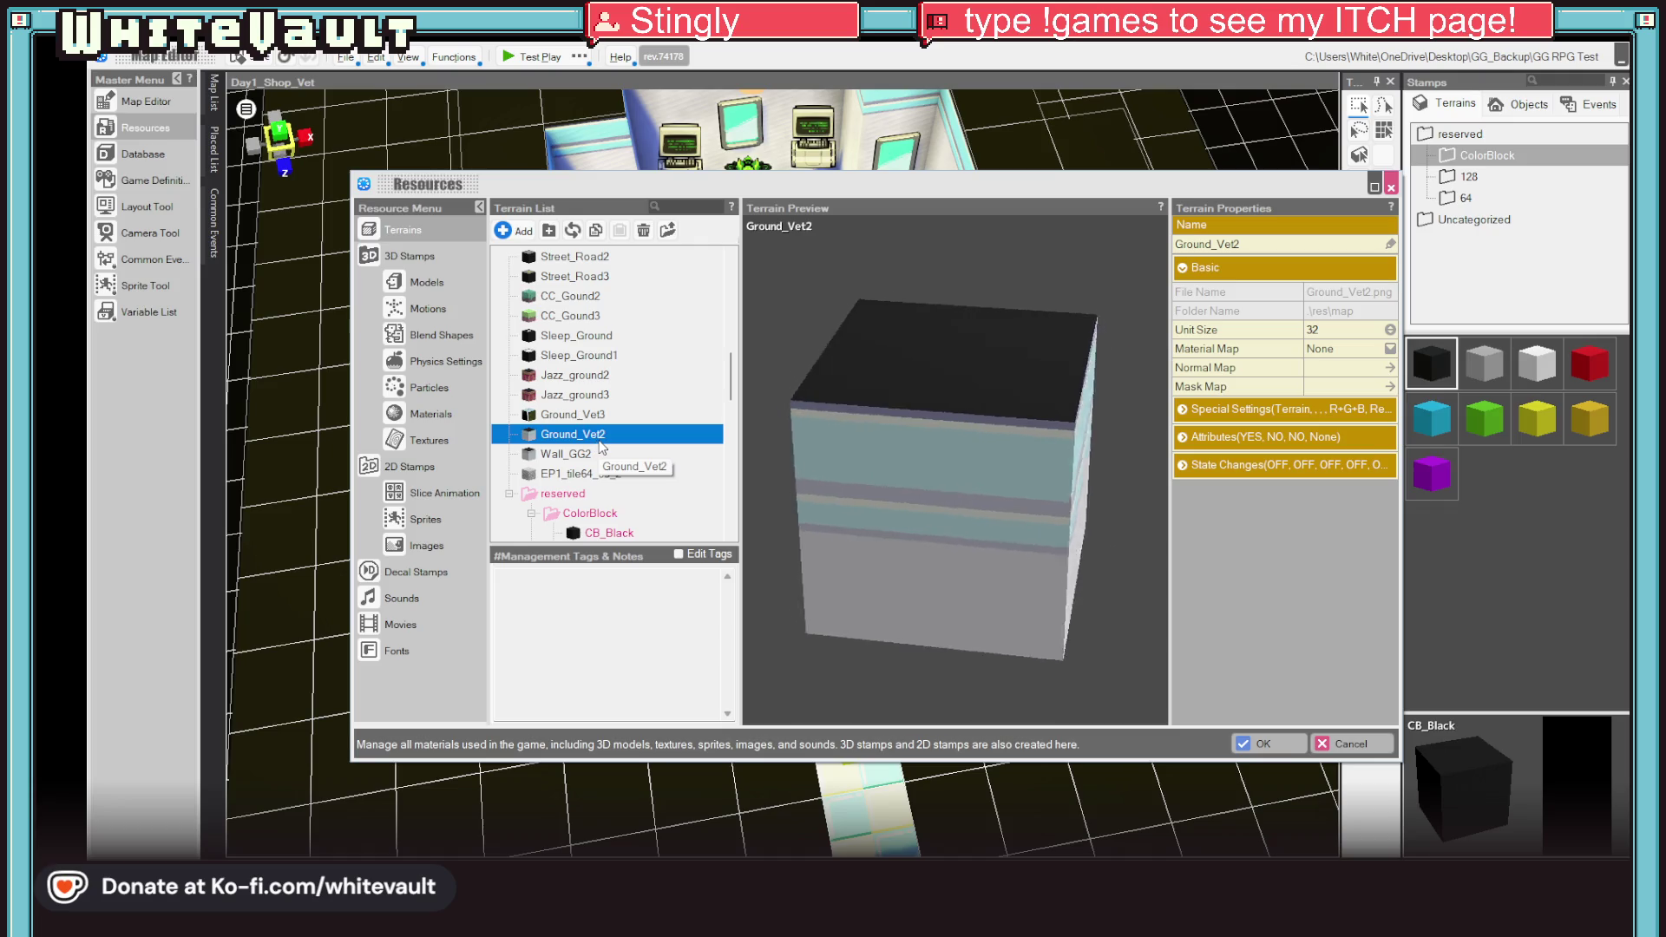
right_click(604, 438)
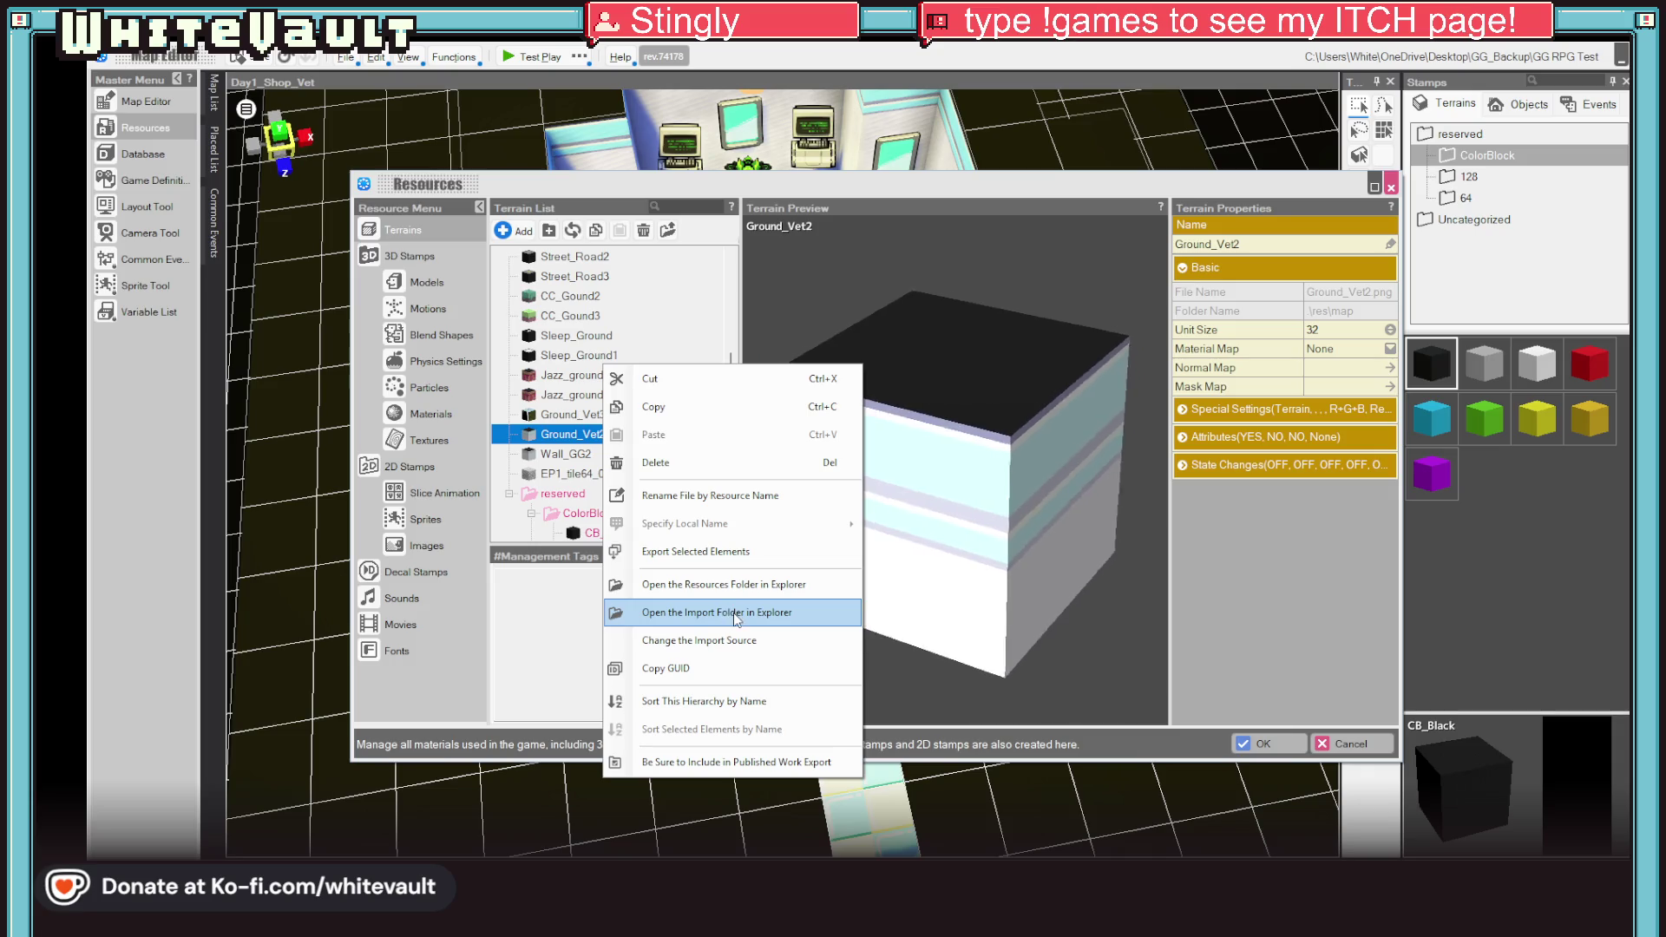
left_click(746, 584)
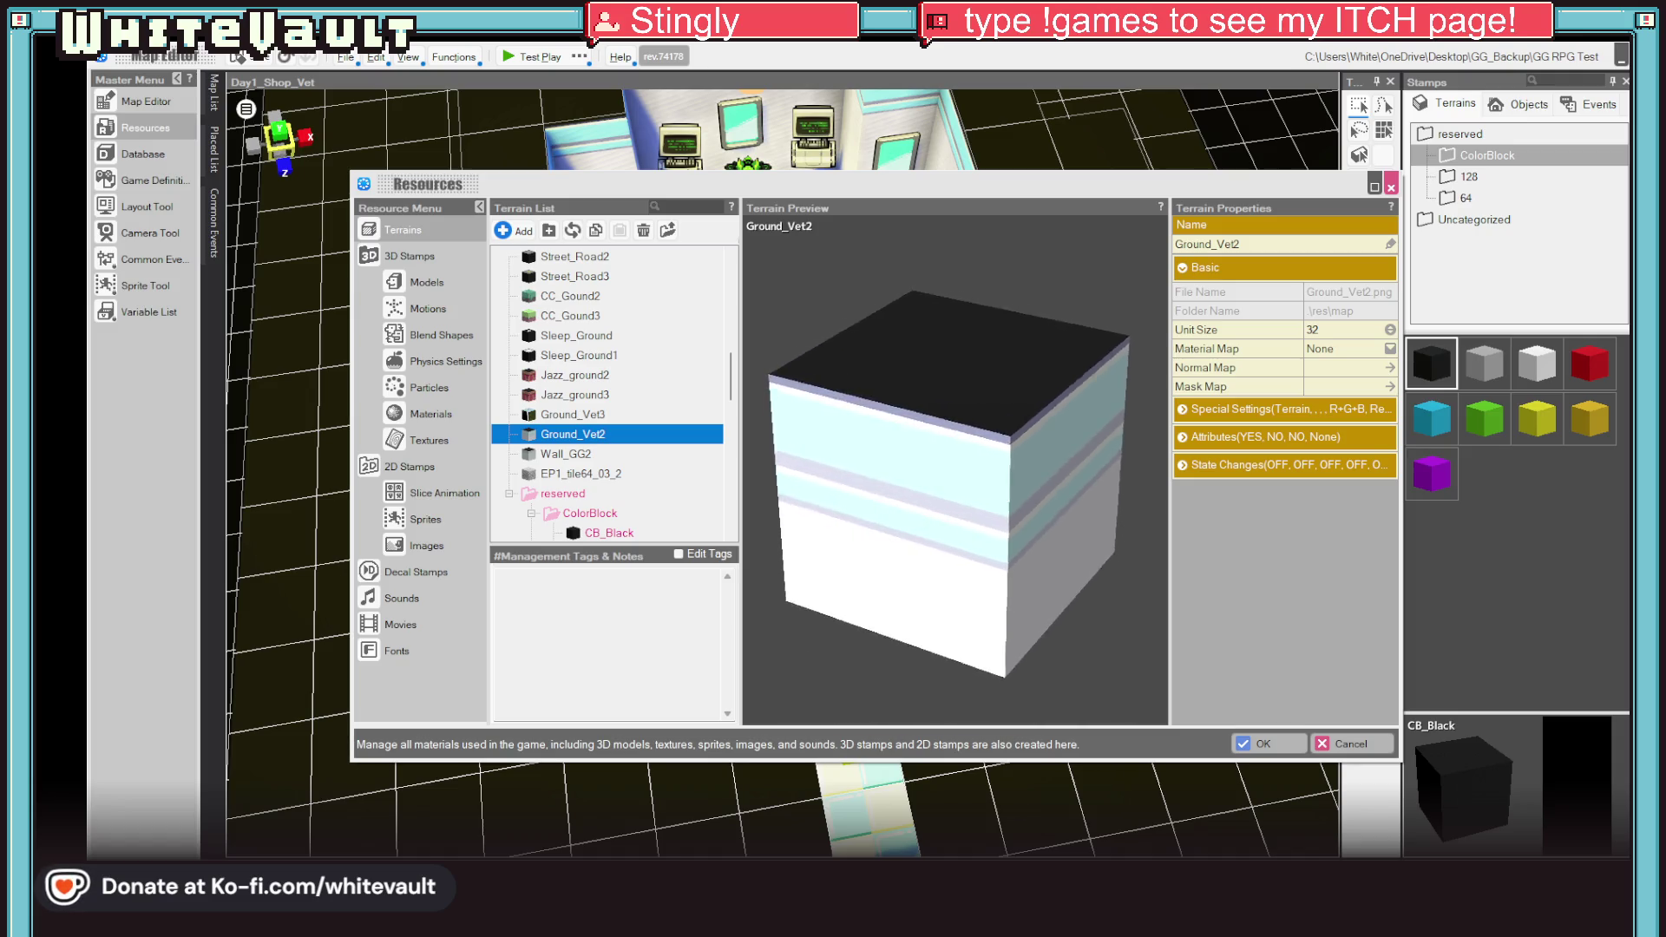
key("alt+Tab")
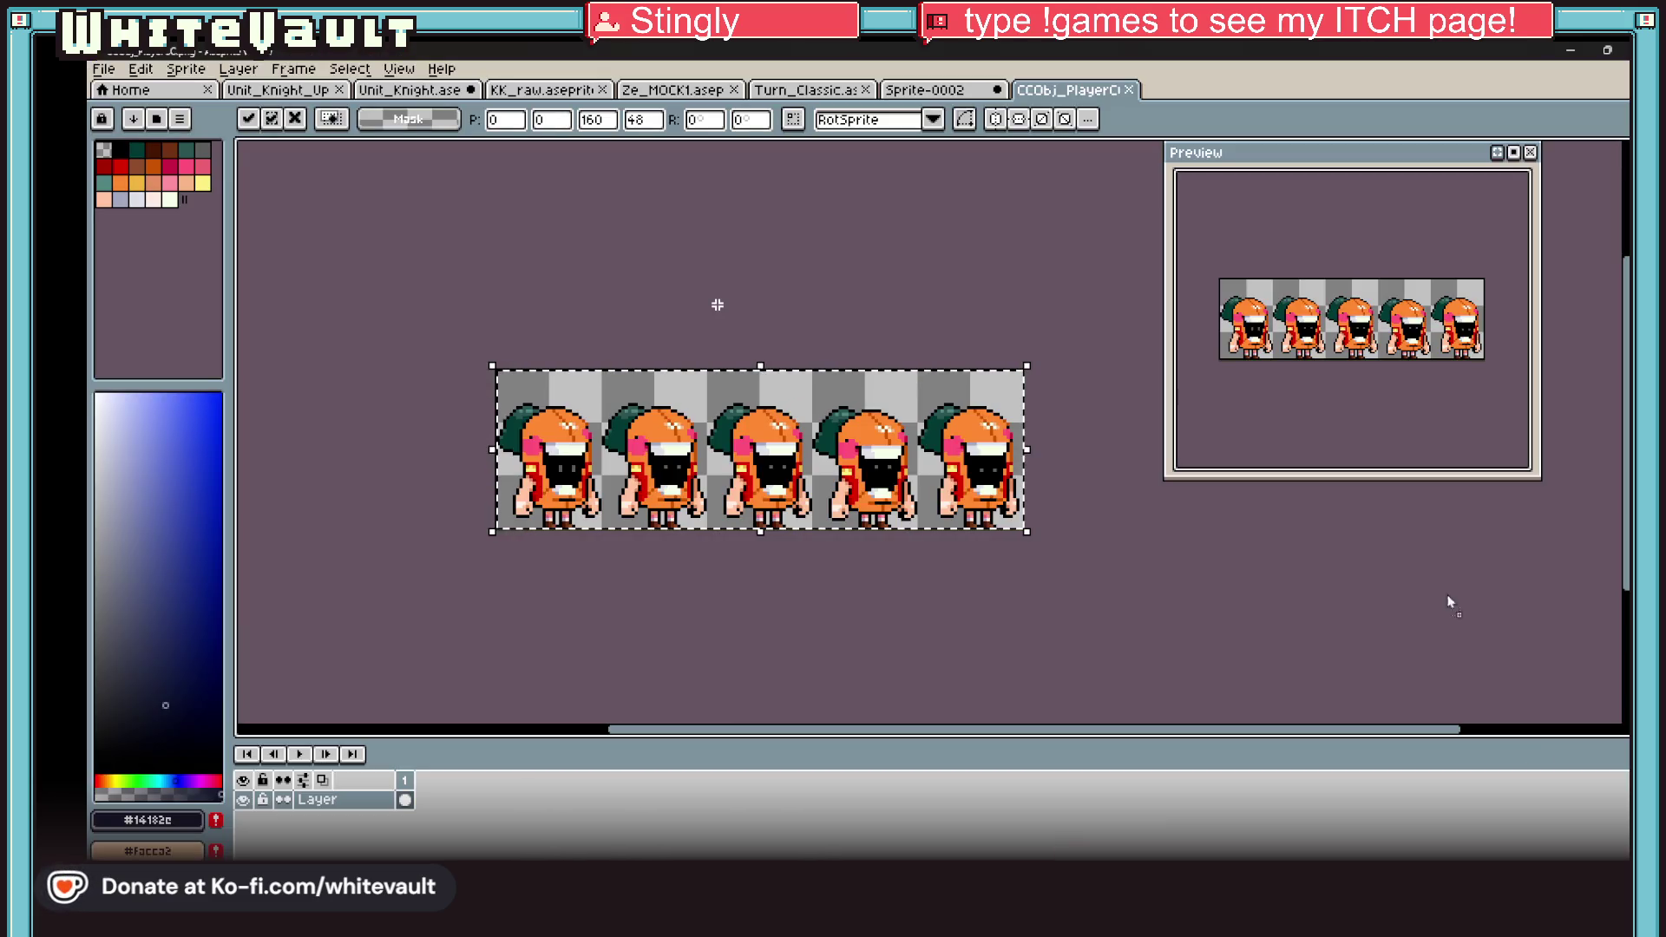
Step: Load Ground_Vet2.png into Aseprite and erase its black top block to transparency
left_click_drag(1449, 601, 775, 383)
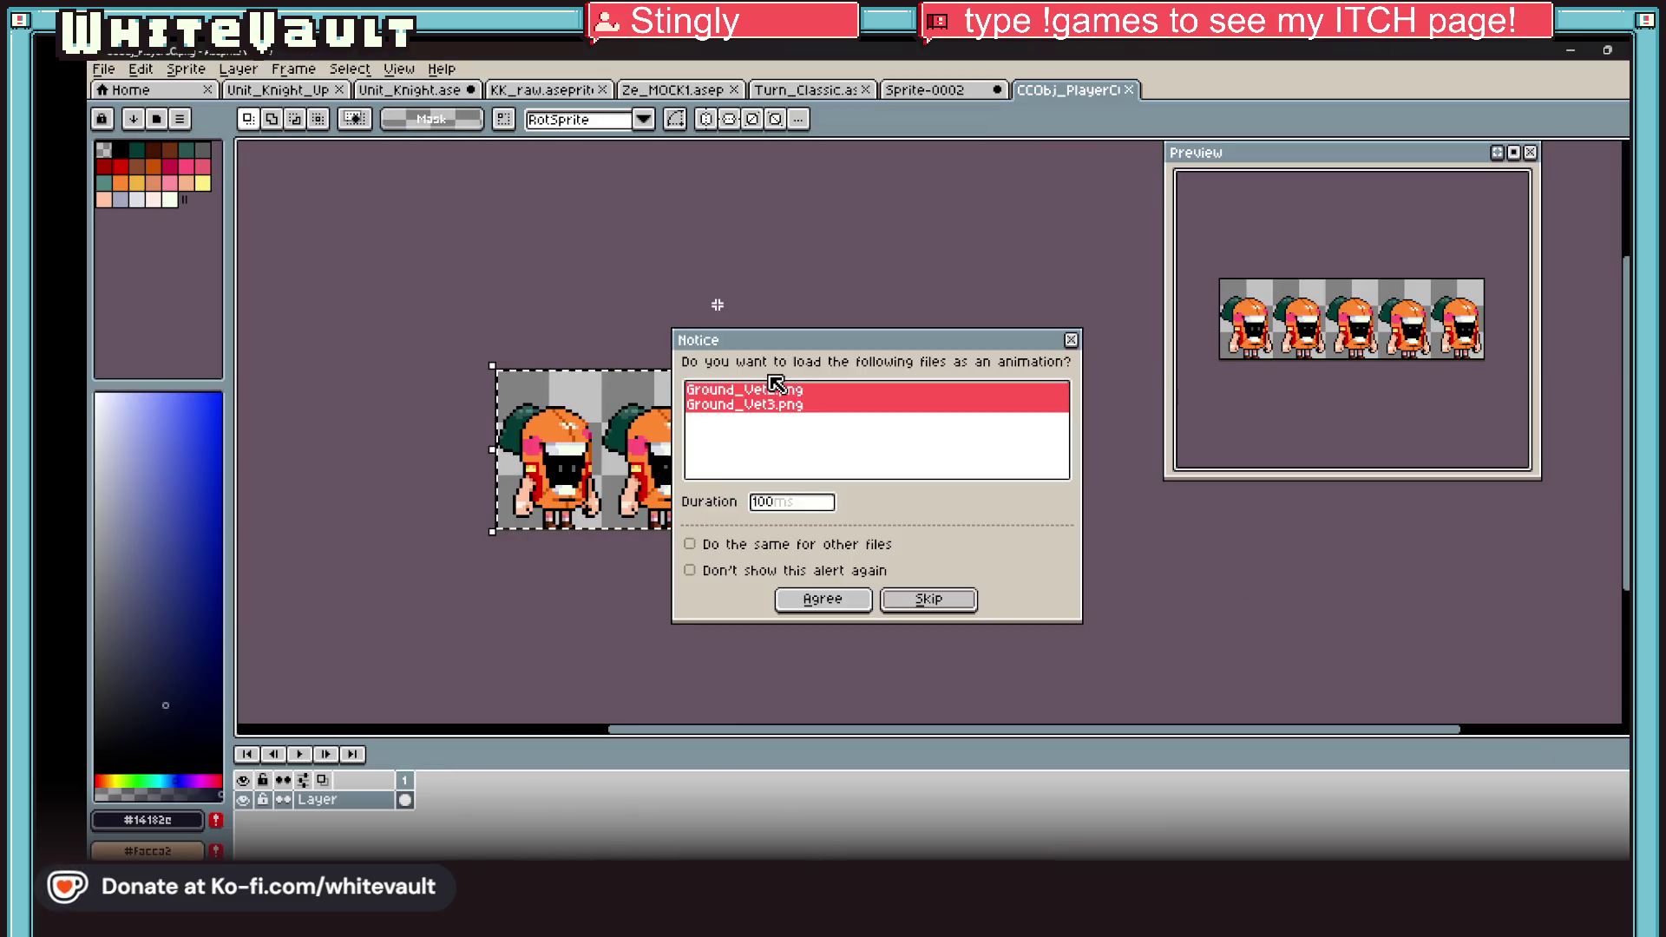
left_click(918, 601)
scroll(957, 314, "up", 3)
left_click_drag(796, 337, 1034, 574)
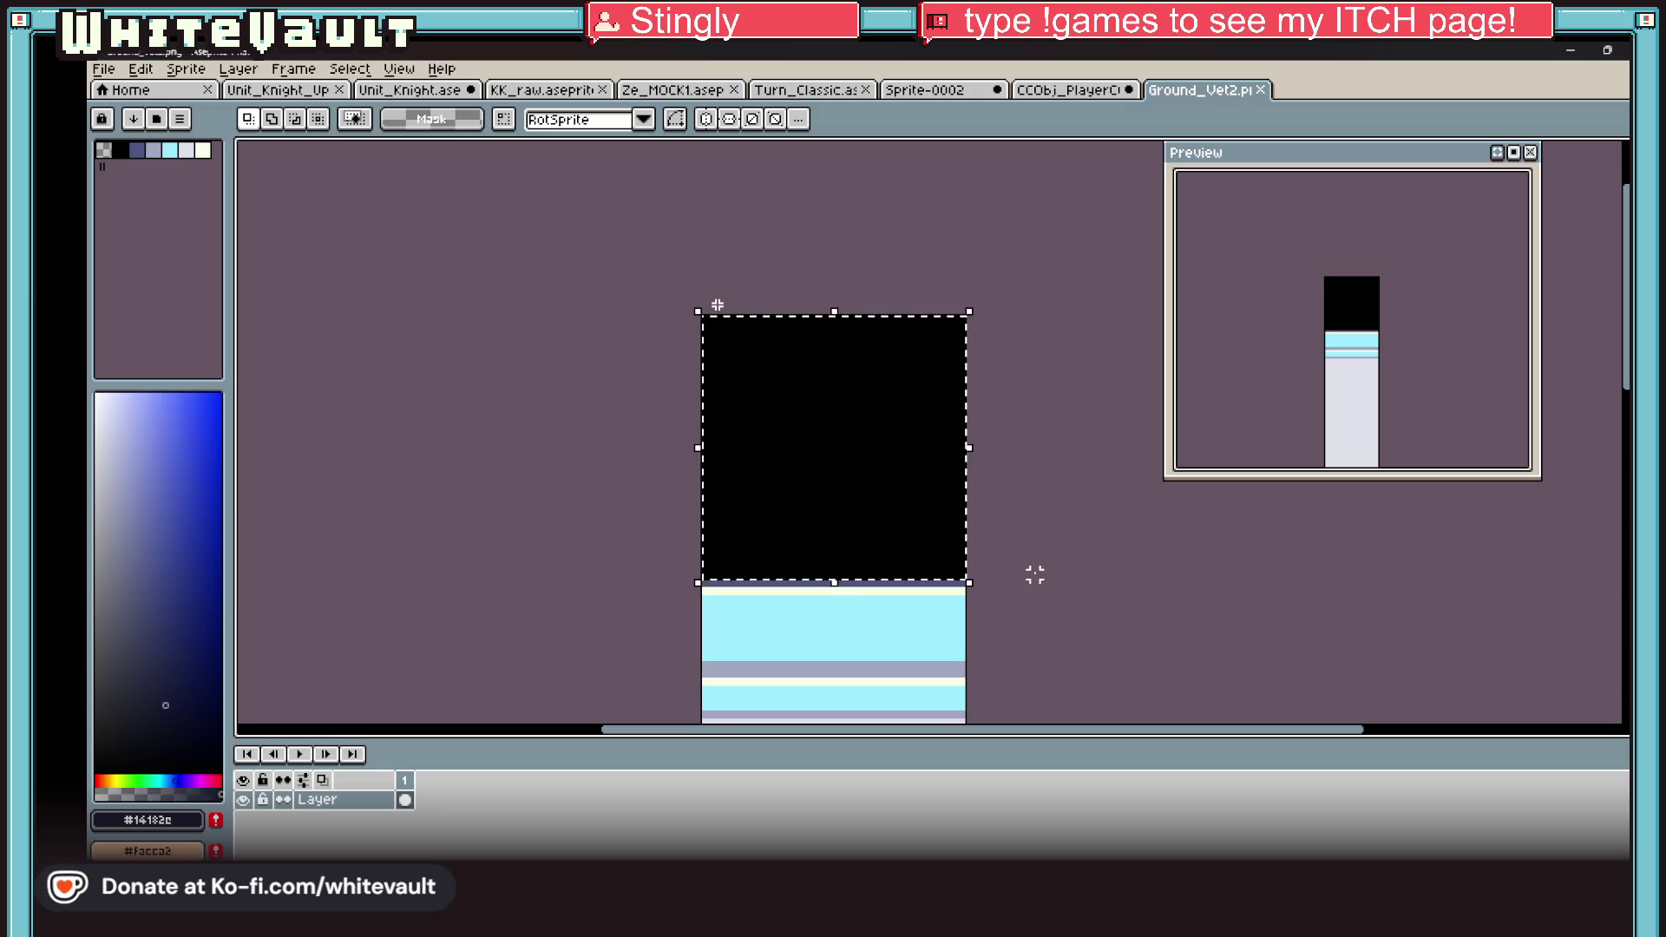
key("Delete")
Step: Save the edited Ground_Vet2.png and hide Aseprite
left_click(103, 69)
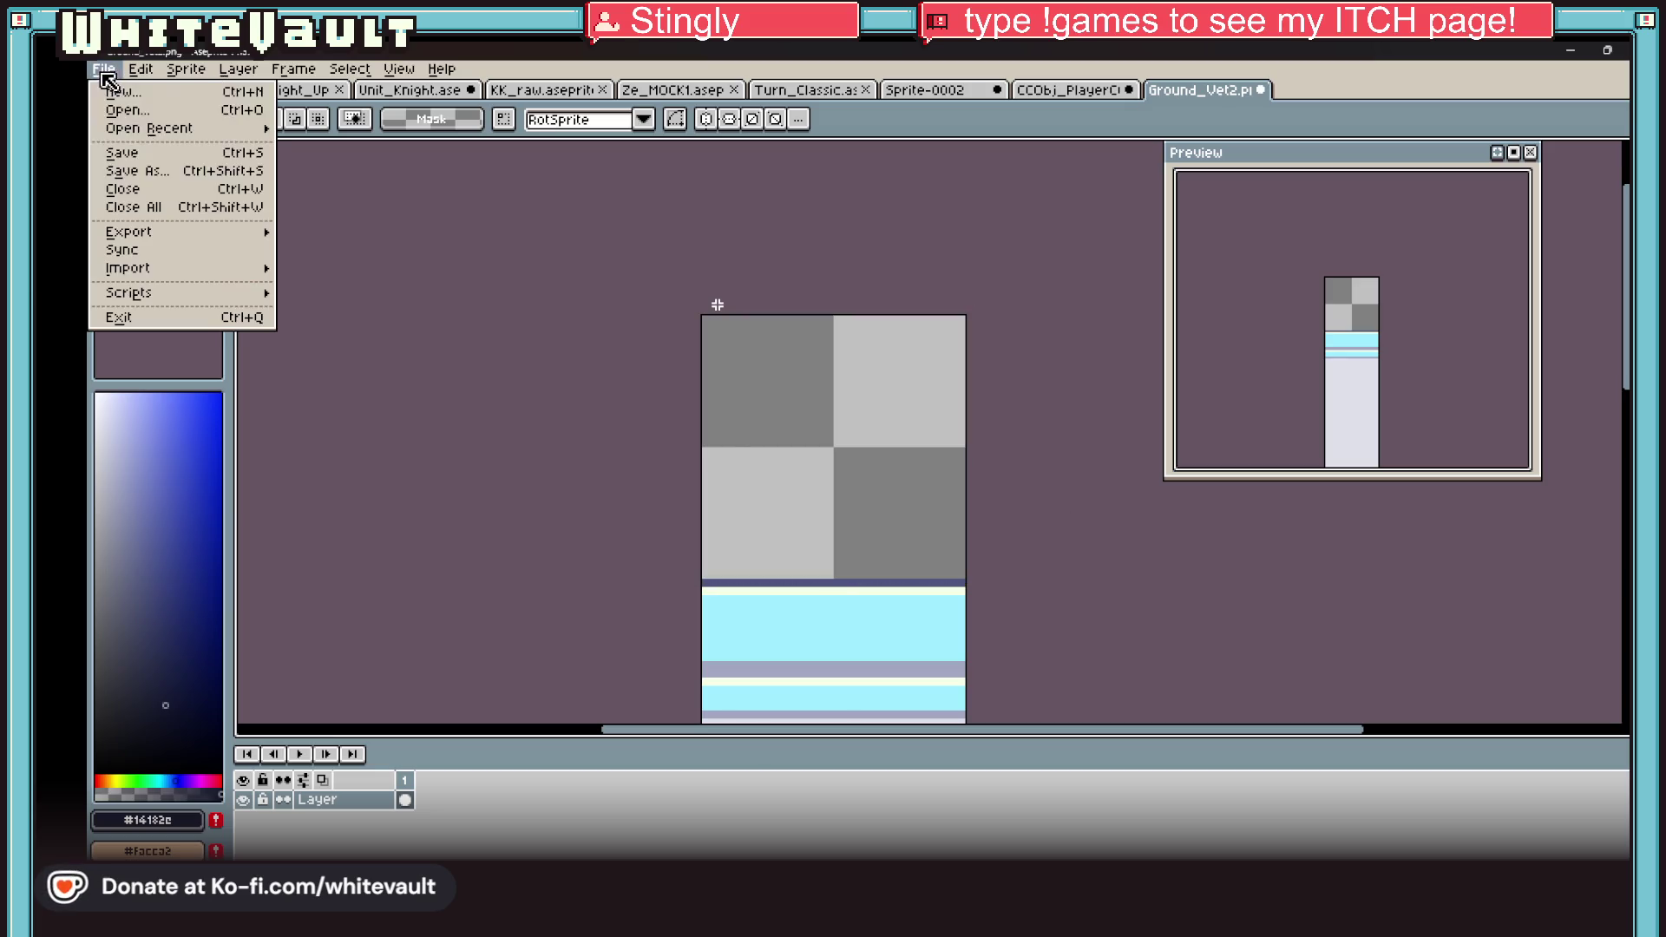
left_click(164, 169)
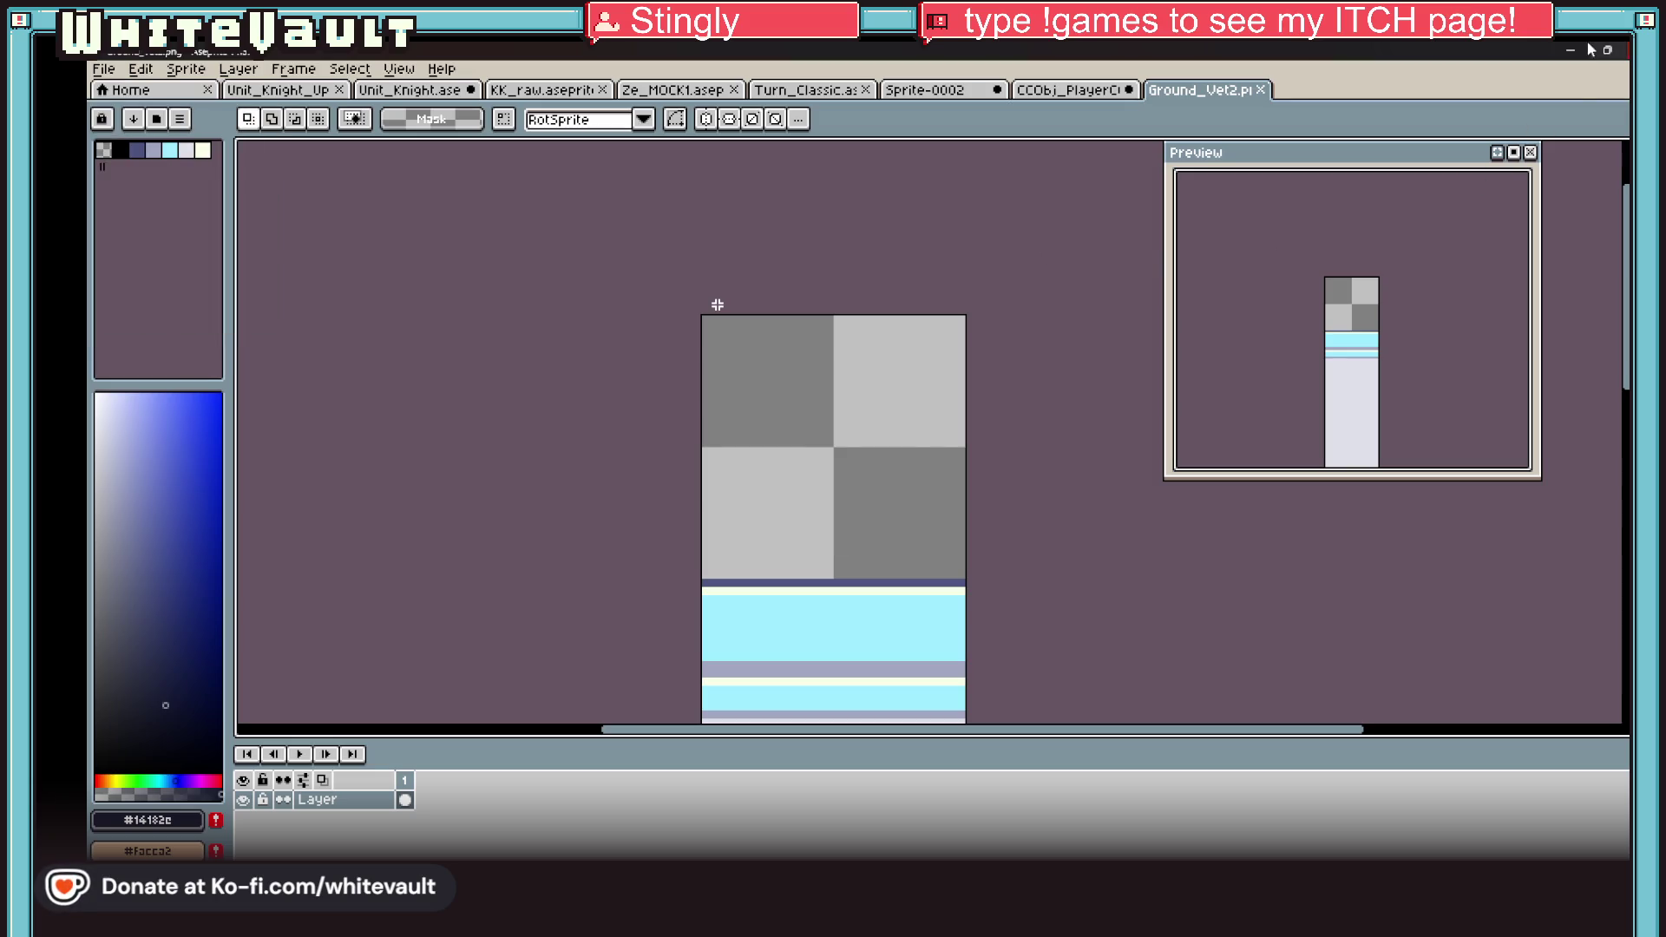
left_click(1571, 50)
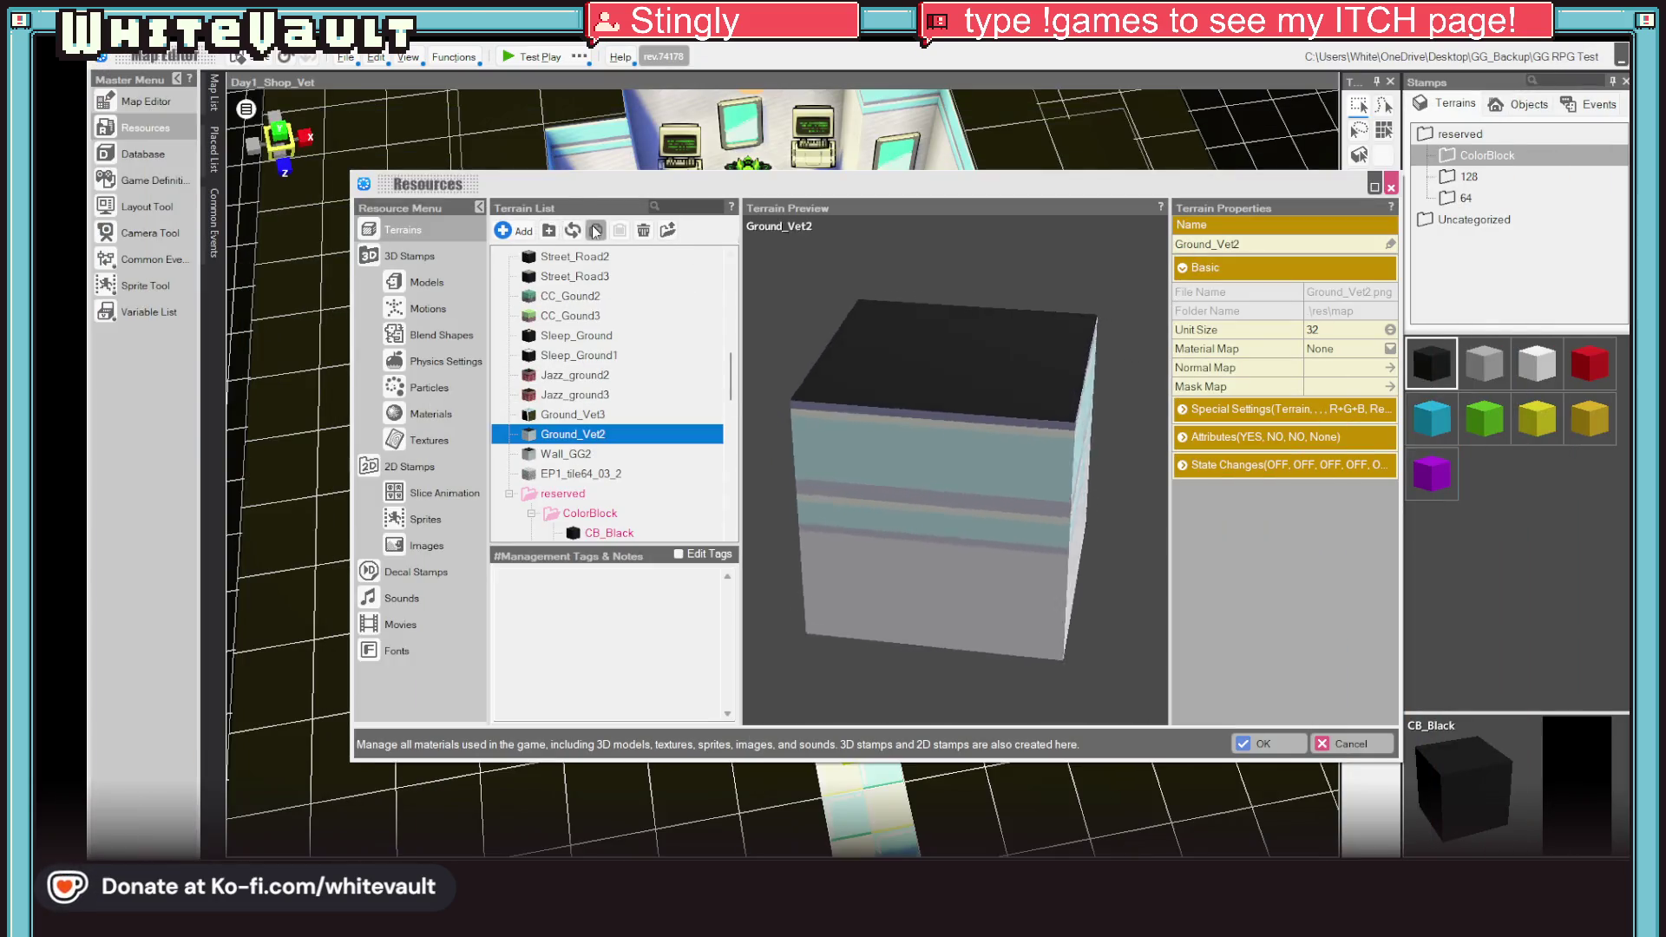
Step: Start re-importing Ground_Vet2 but cancel the file picker without choosing a file
left_click(595, 230)
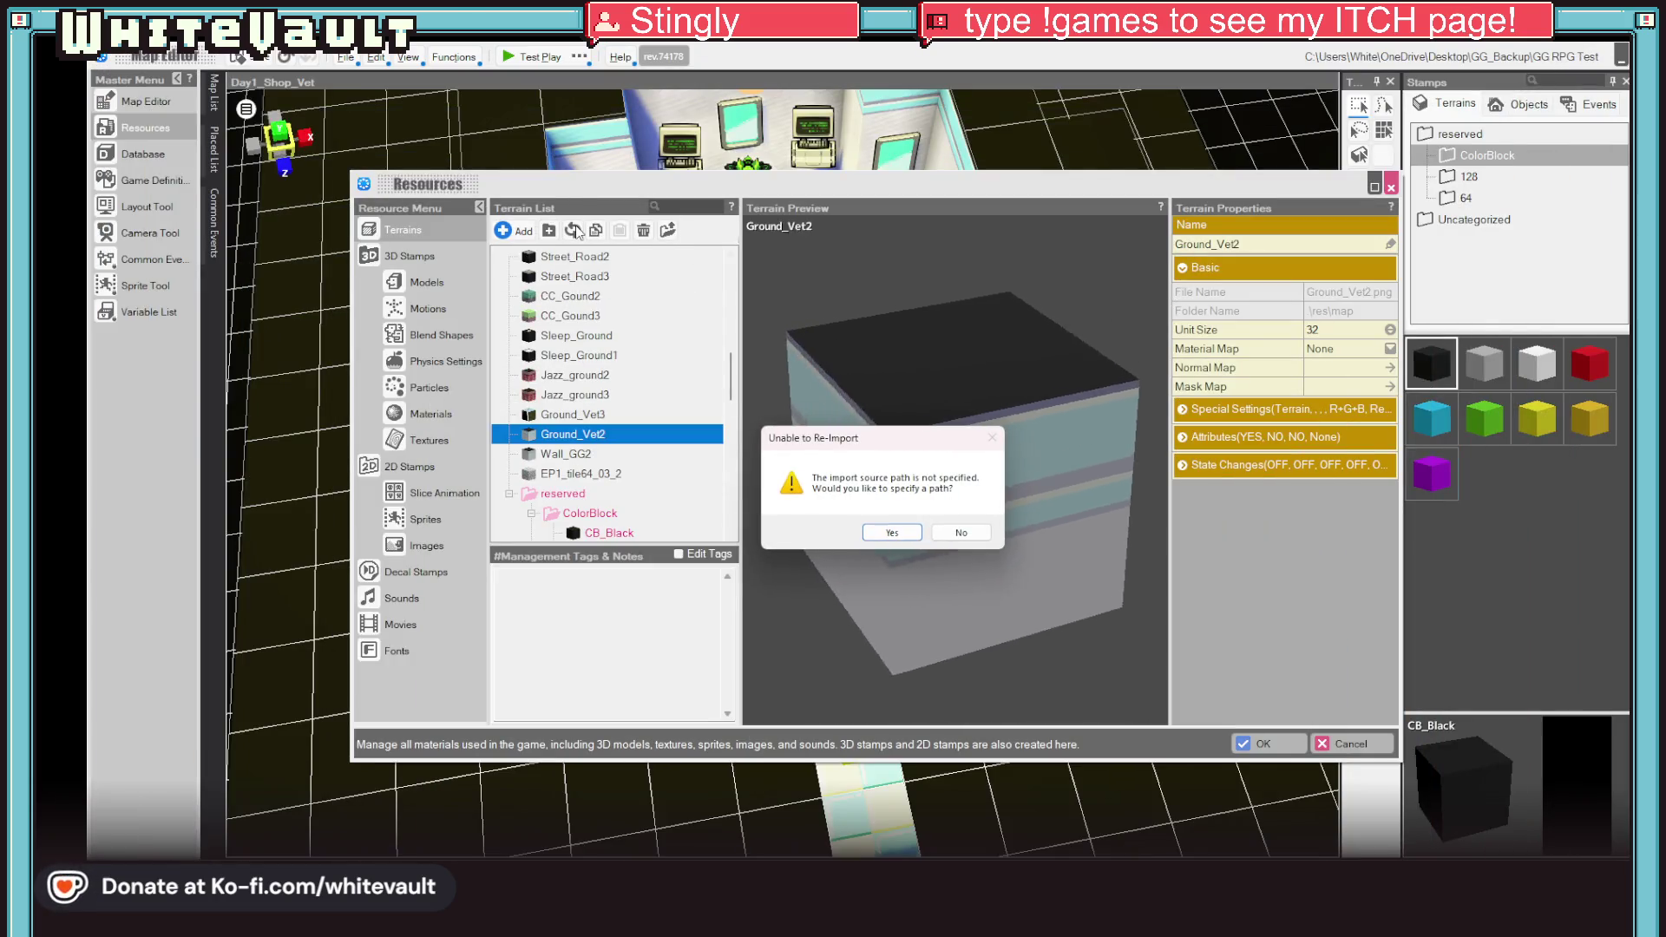
left_click(911, 536)
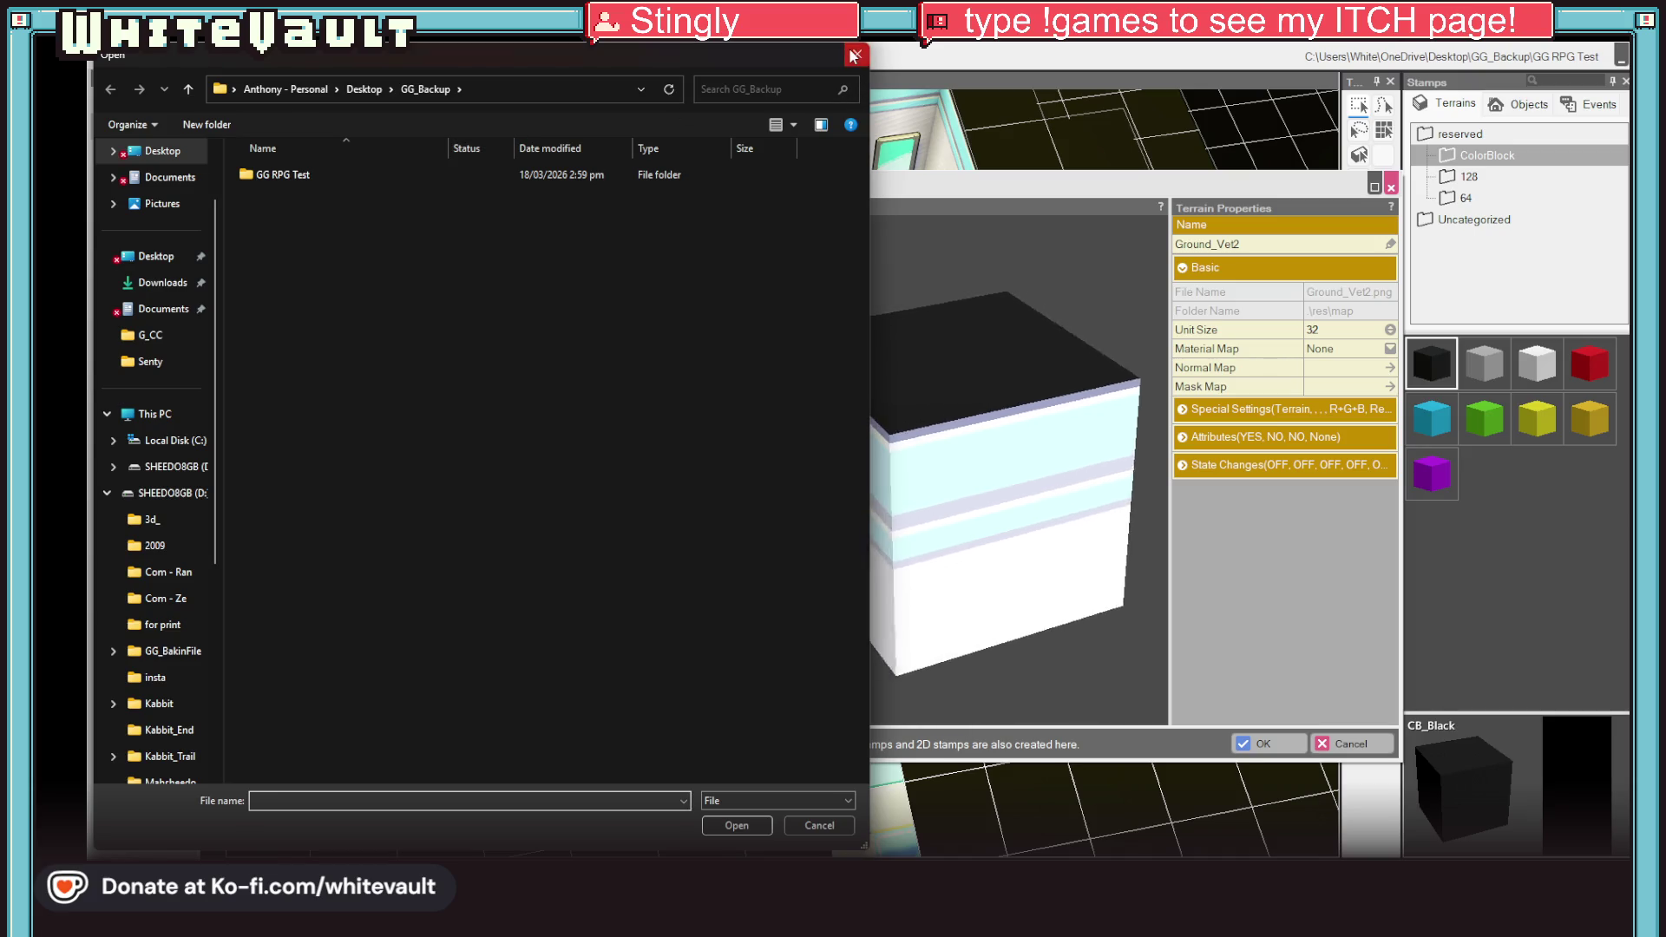
left_click(855, 57)
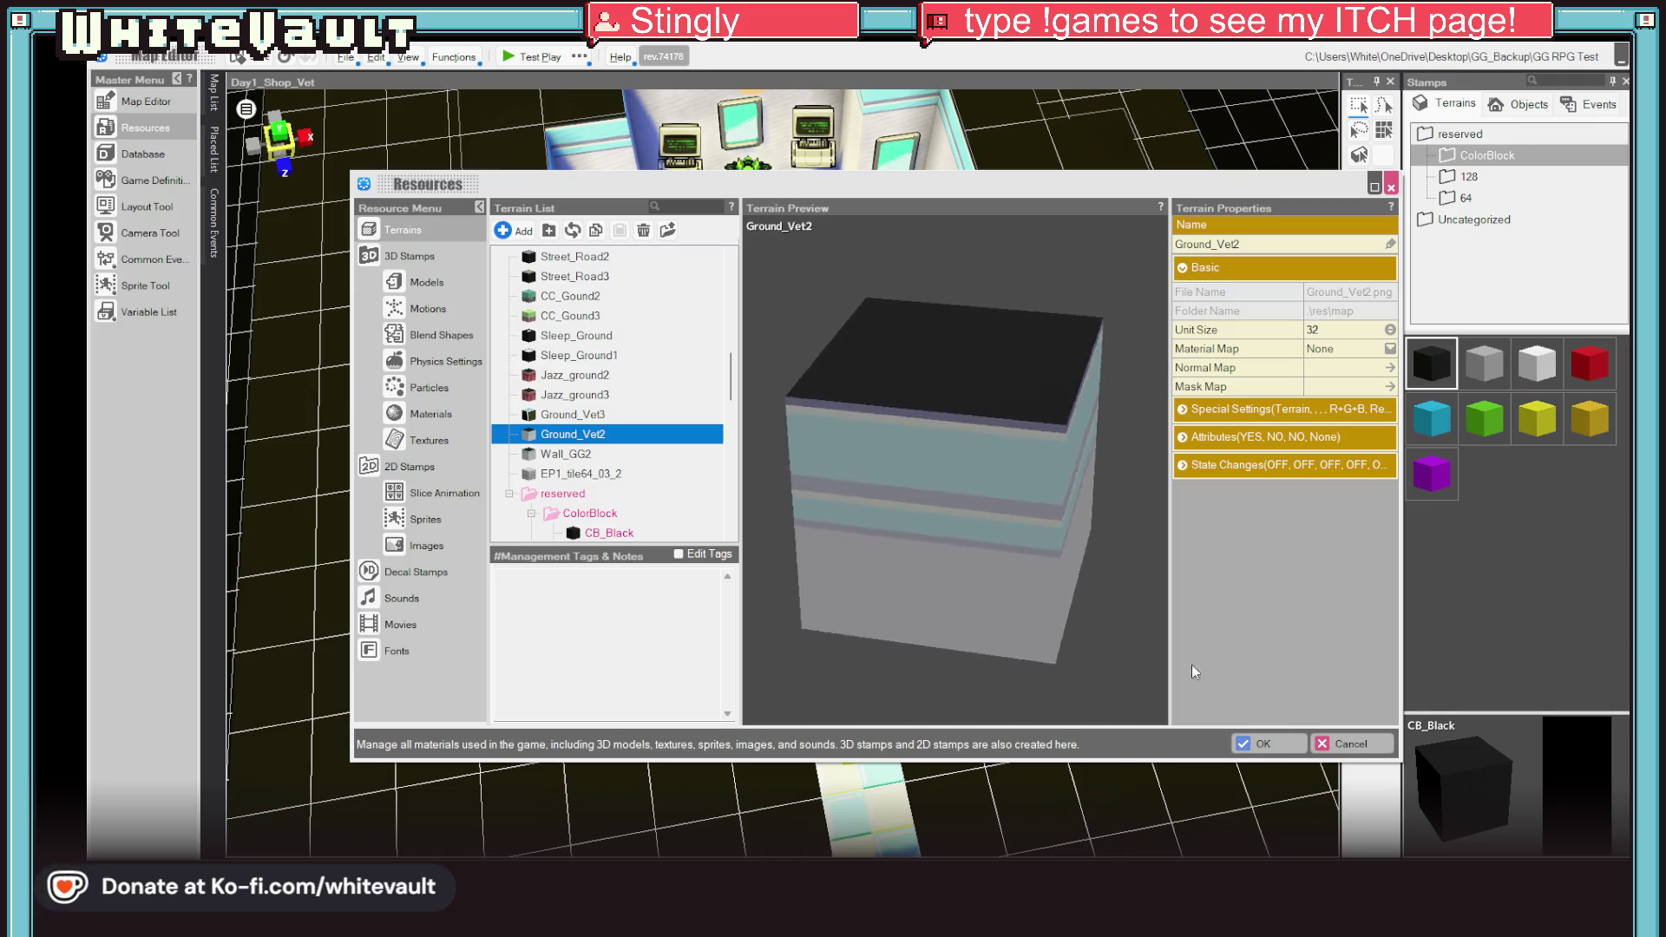
Step: Close the Resources window and File Import settings without importing, then reopen Resources
left_click(1351, 743)
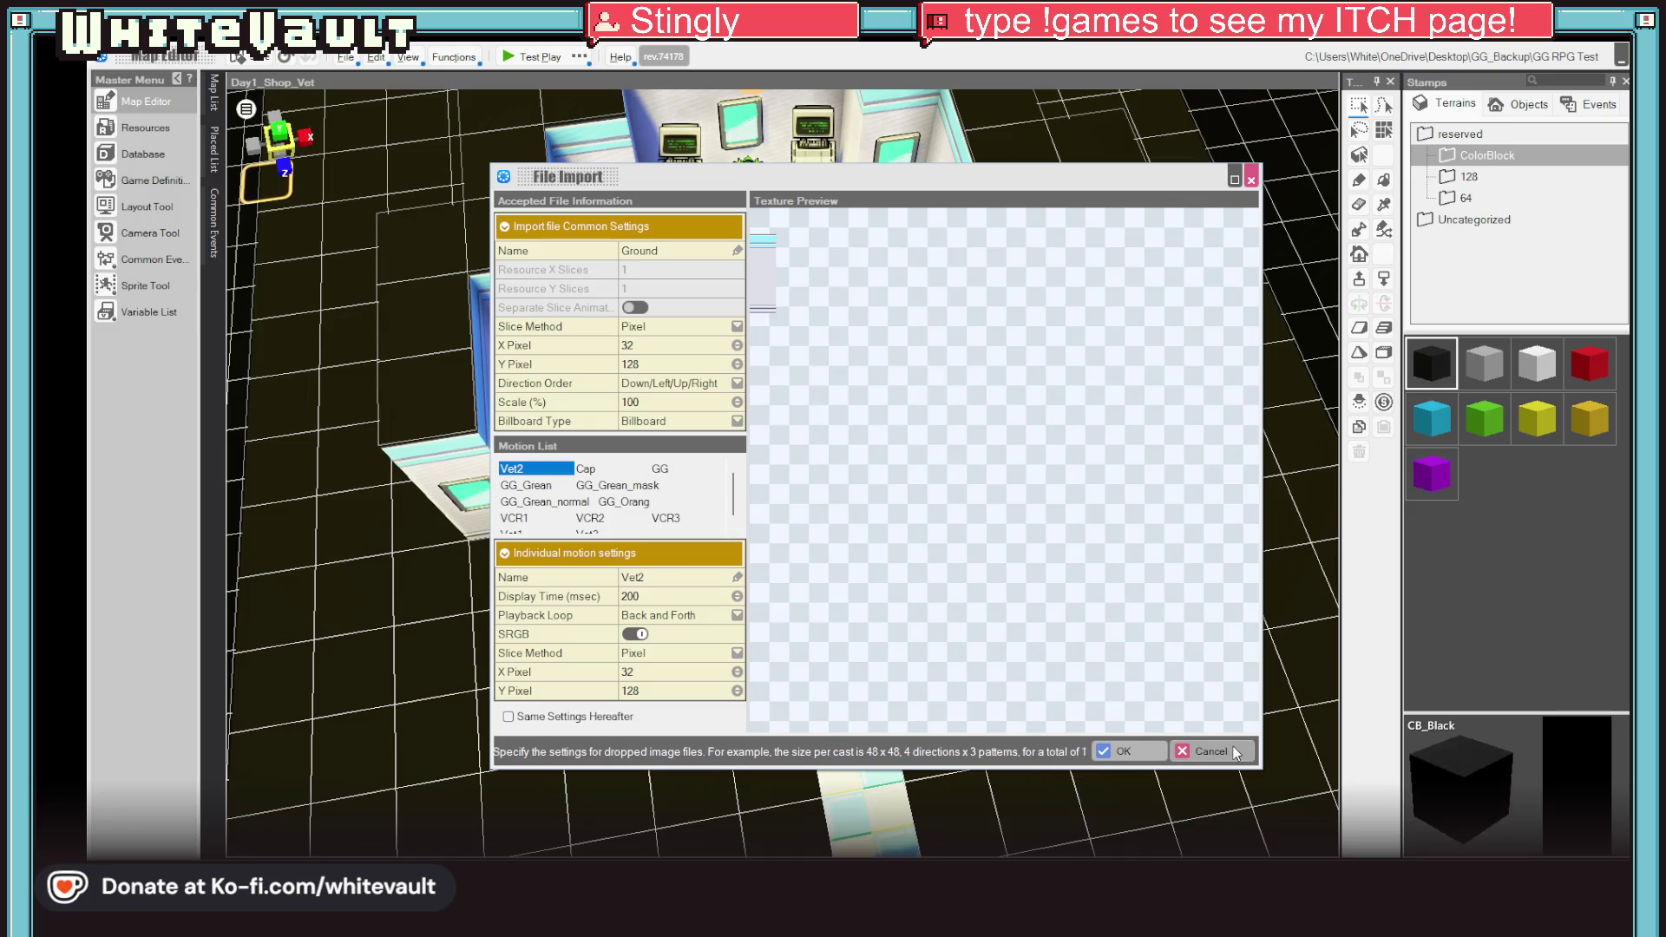
left_click(1204, 753)
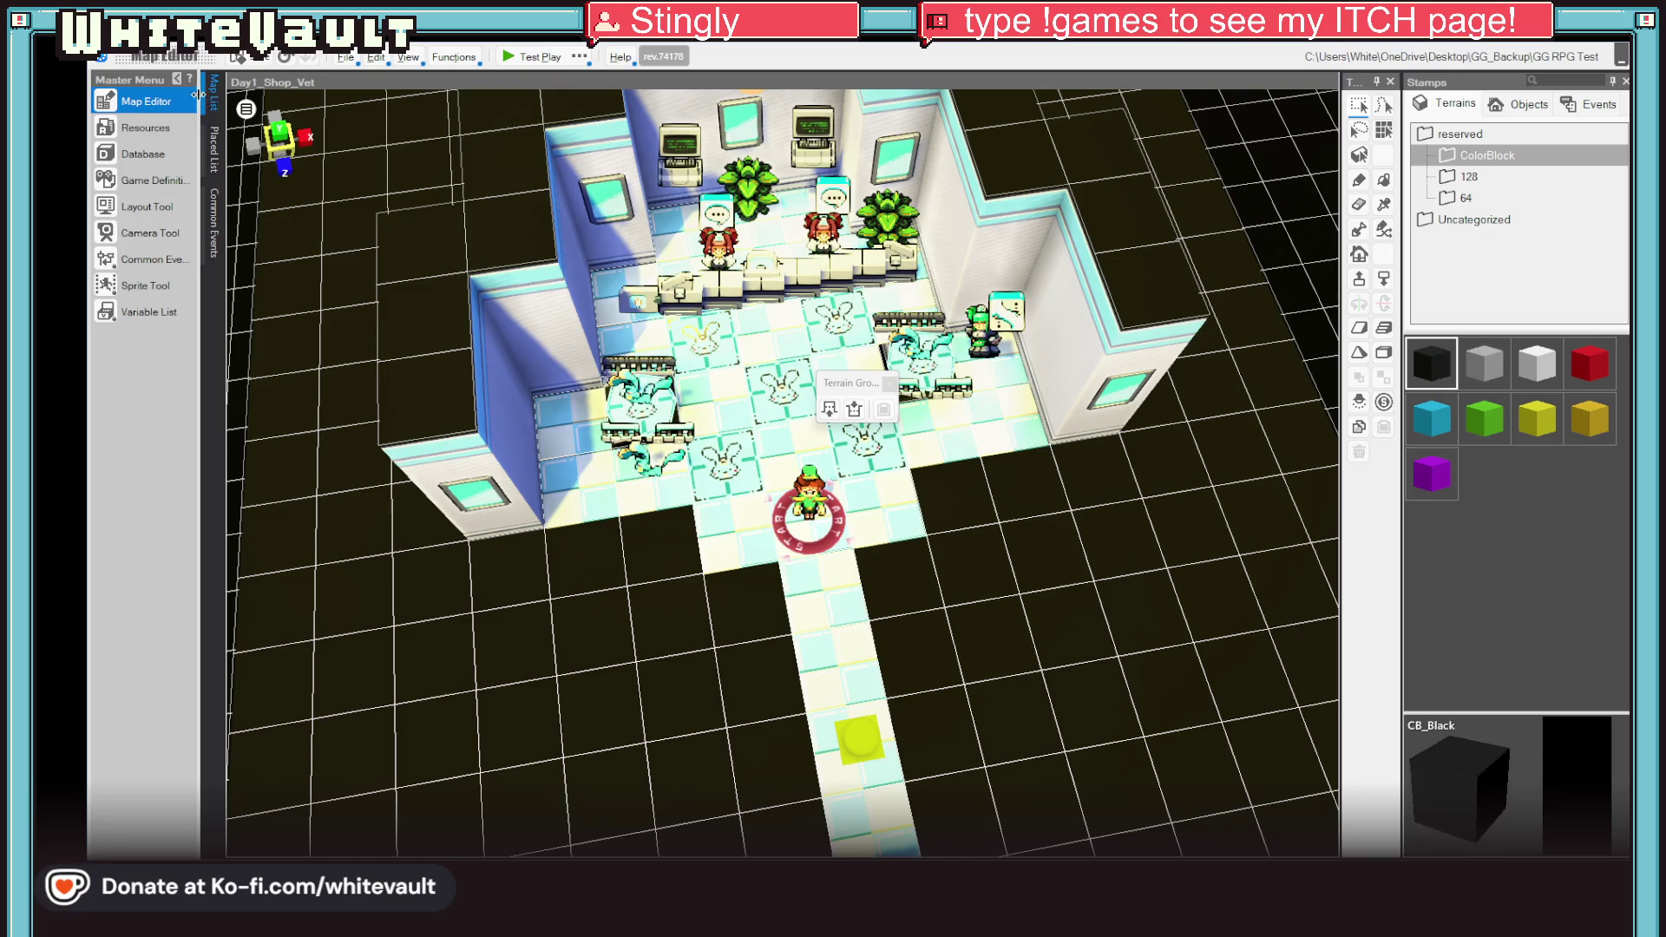
left_click(184, 130)
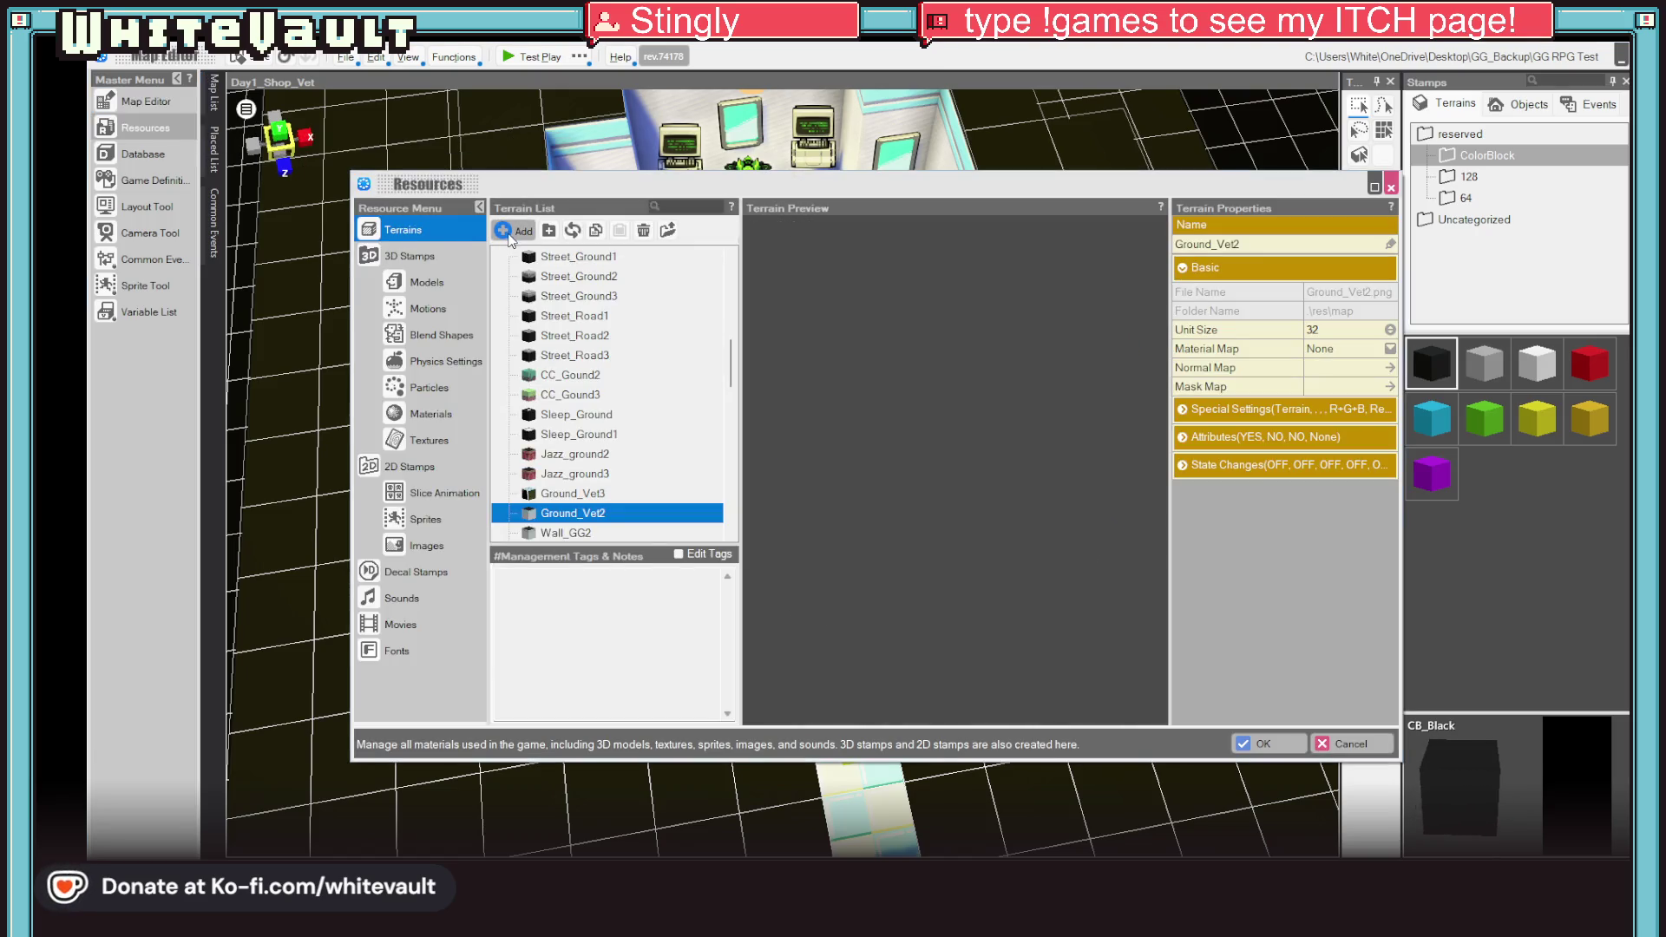
Step: Start adding a new terrain asset, cancel it, and rearrange the Resources view
left_click(508, 232)
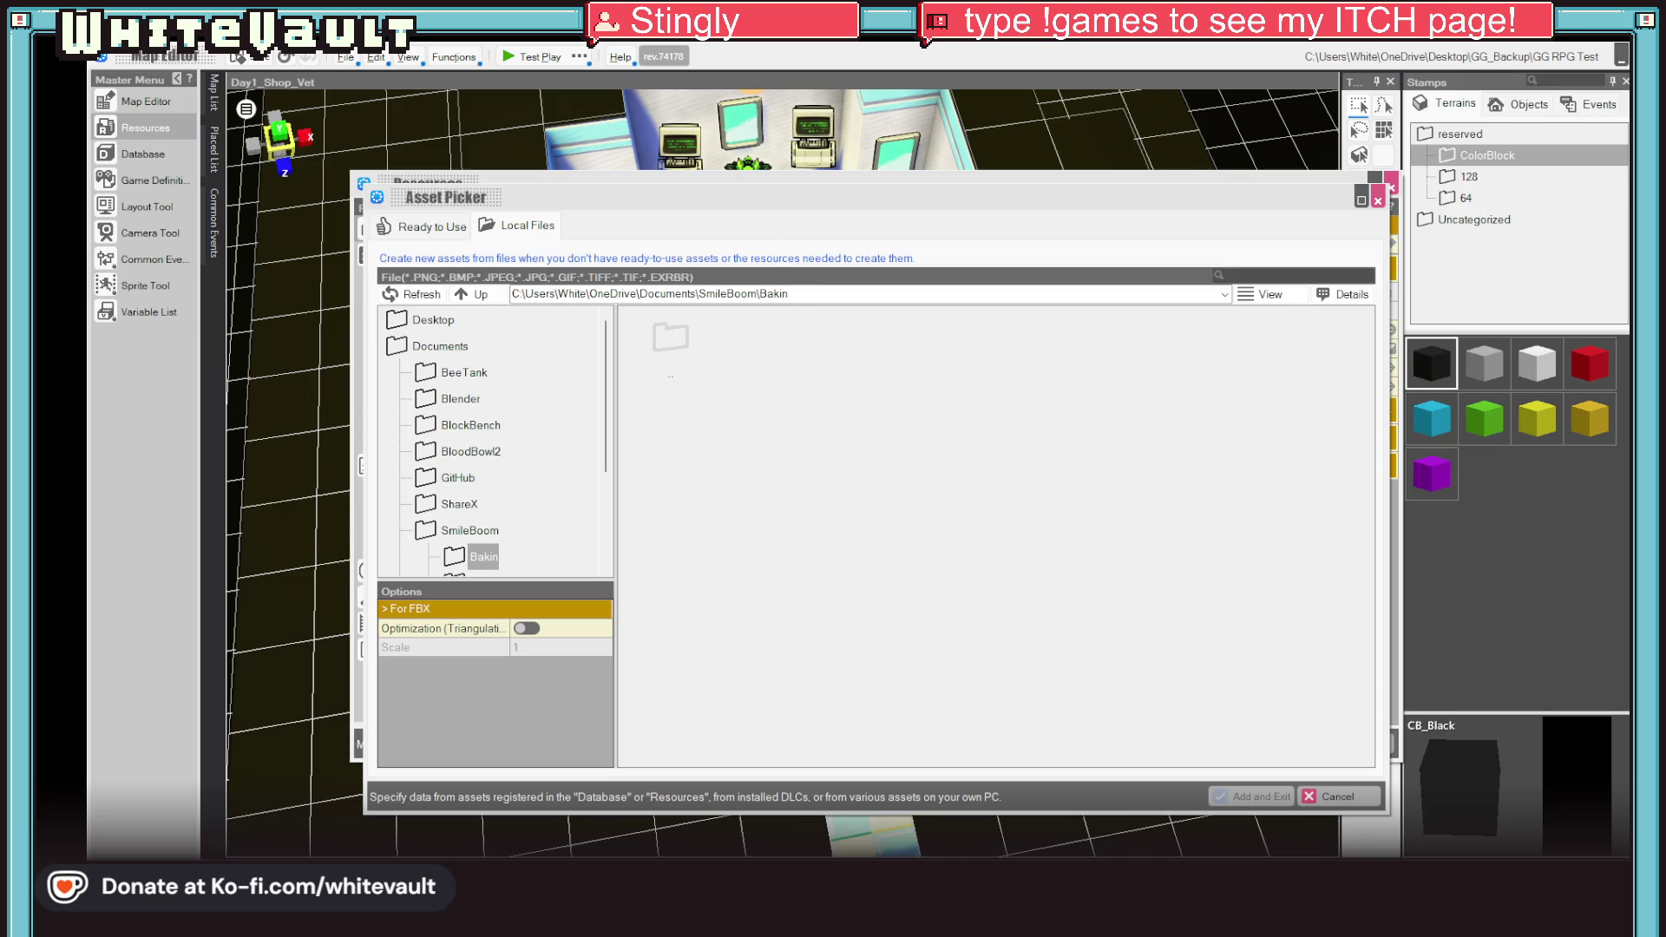
left_click(1337, 796)
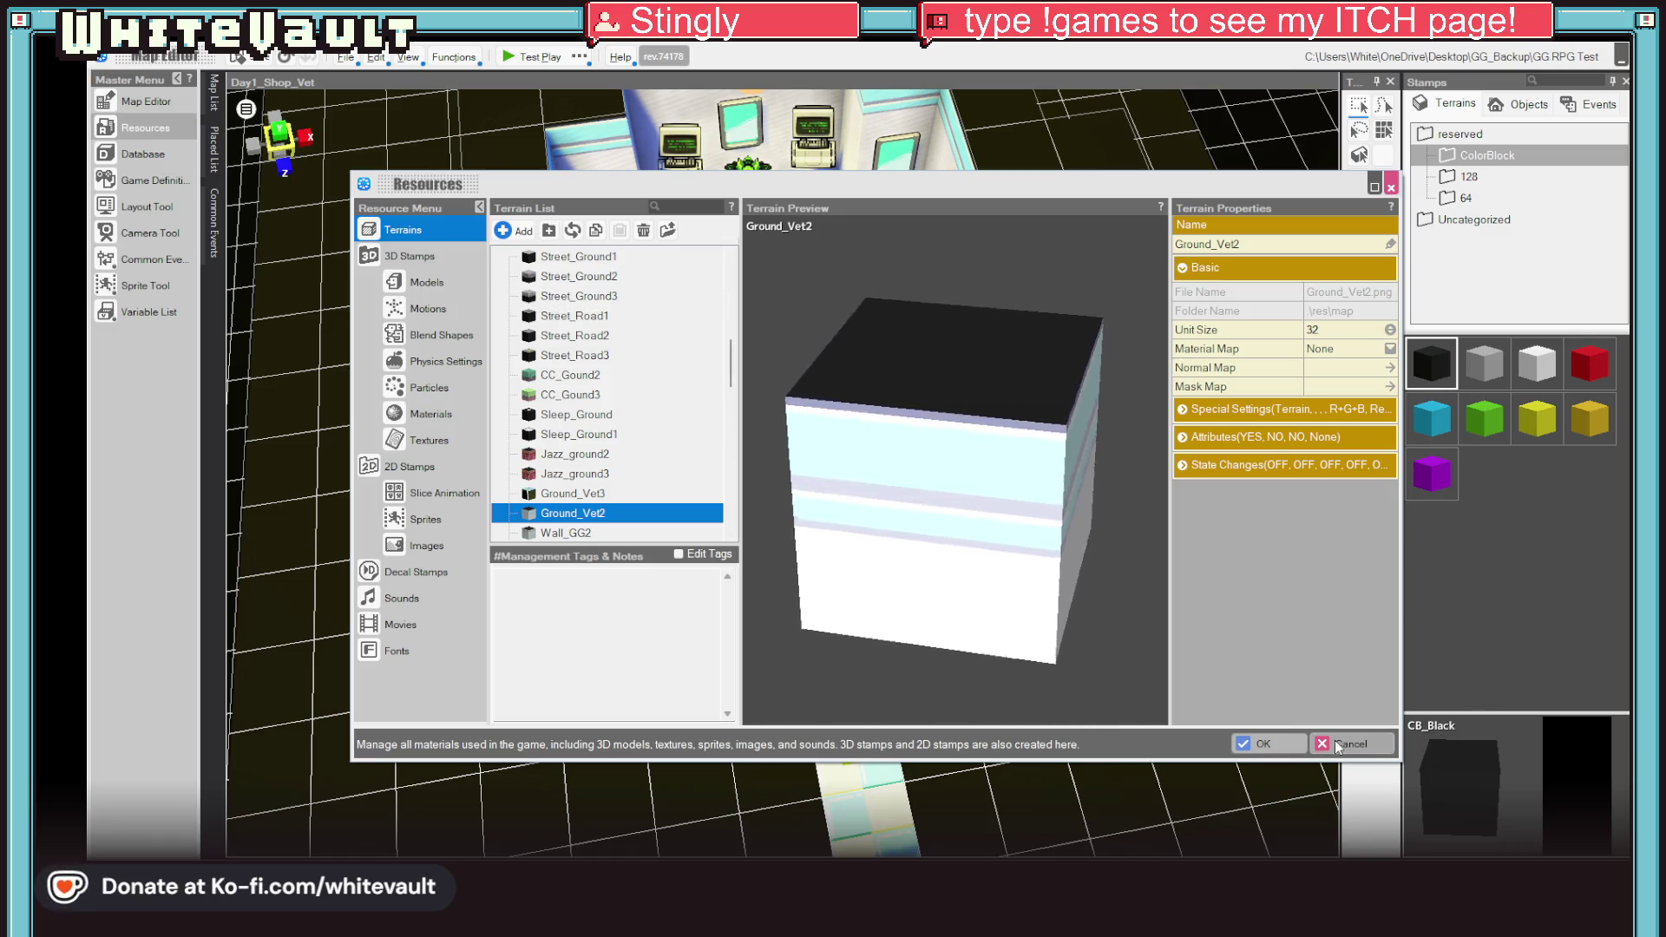
left_click_drag(572, 513, 682, 225)
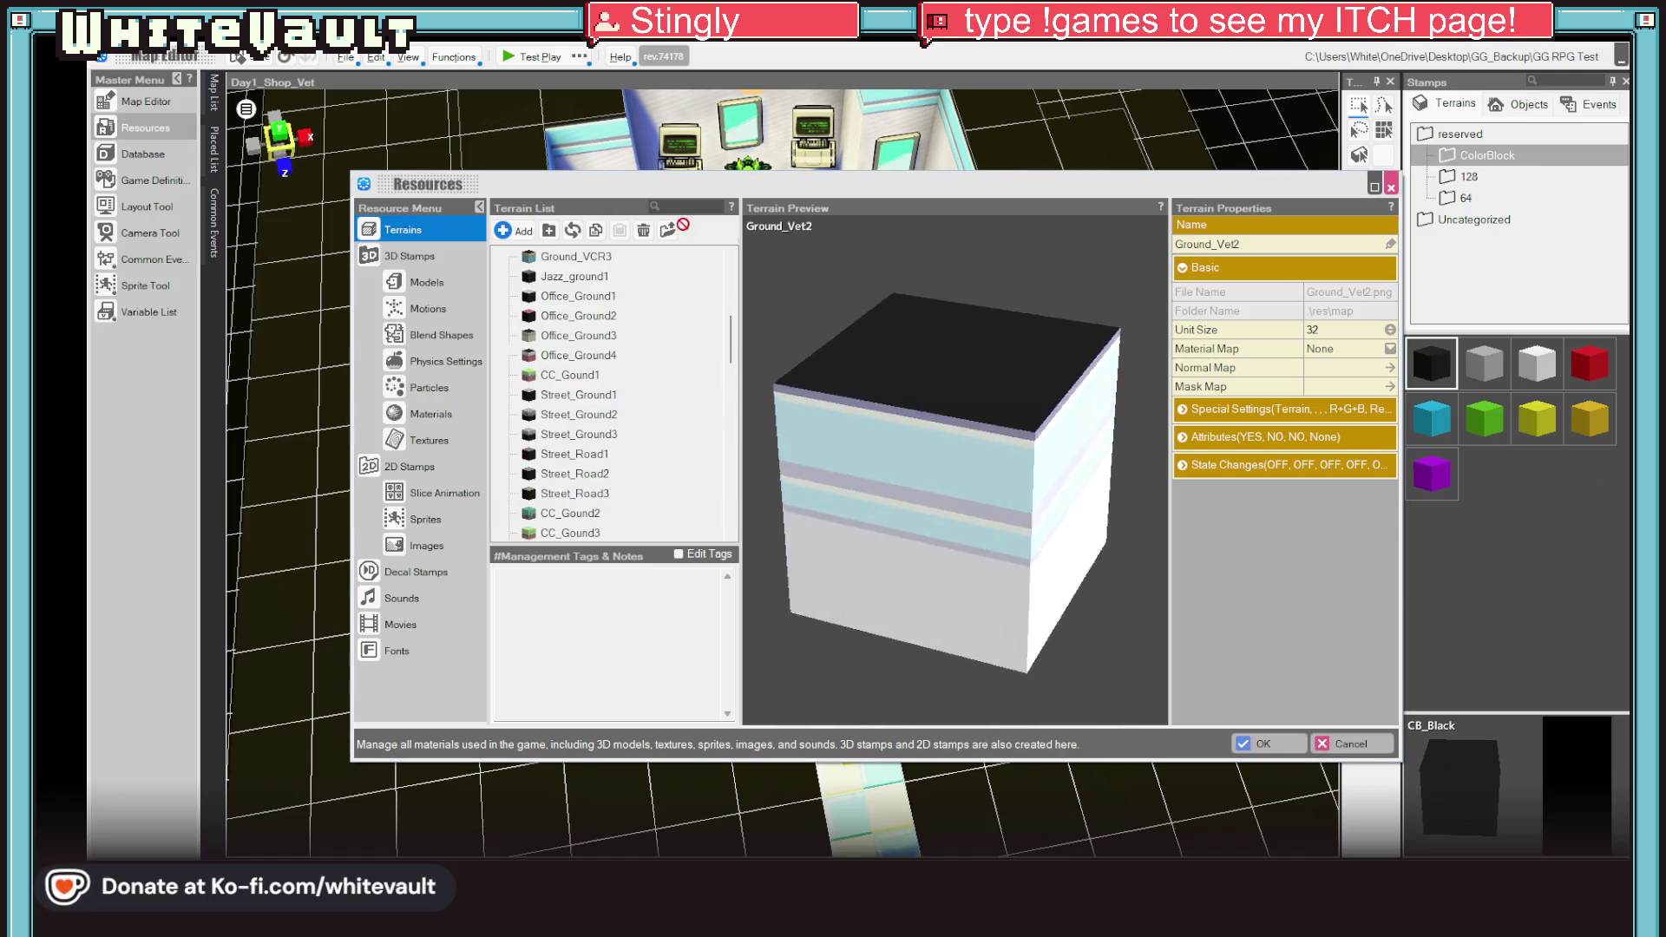
left_click_drag(417, 227, 535, 267)
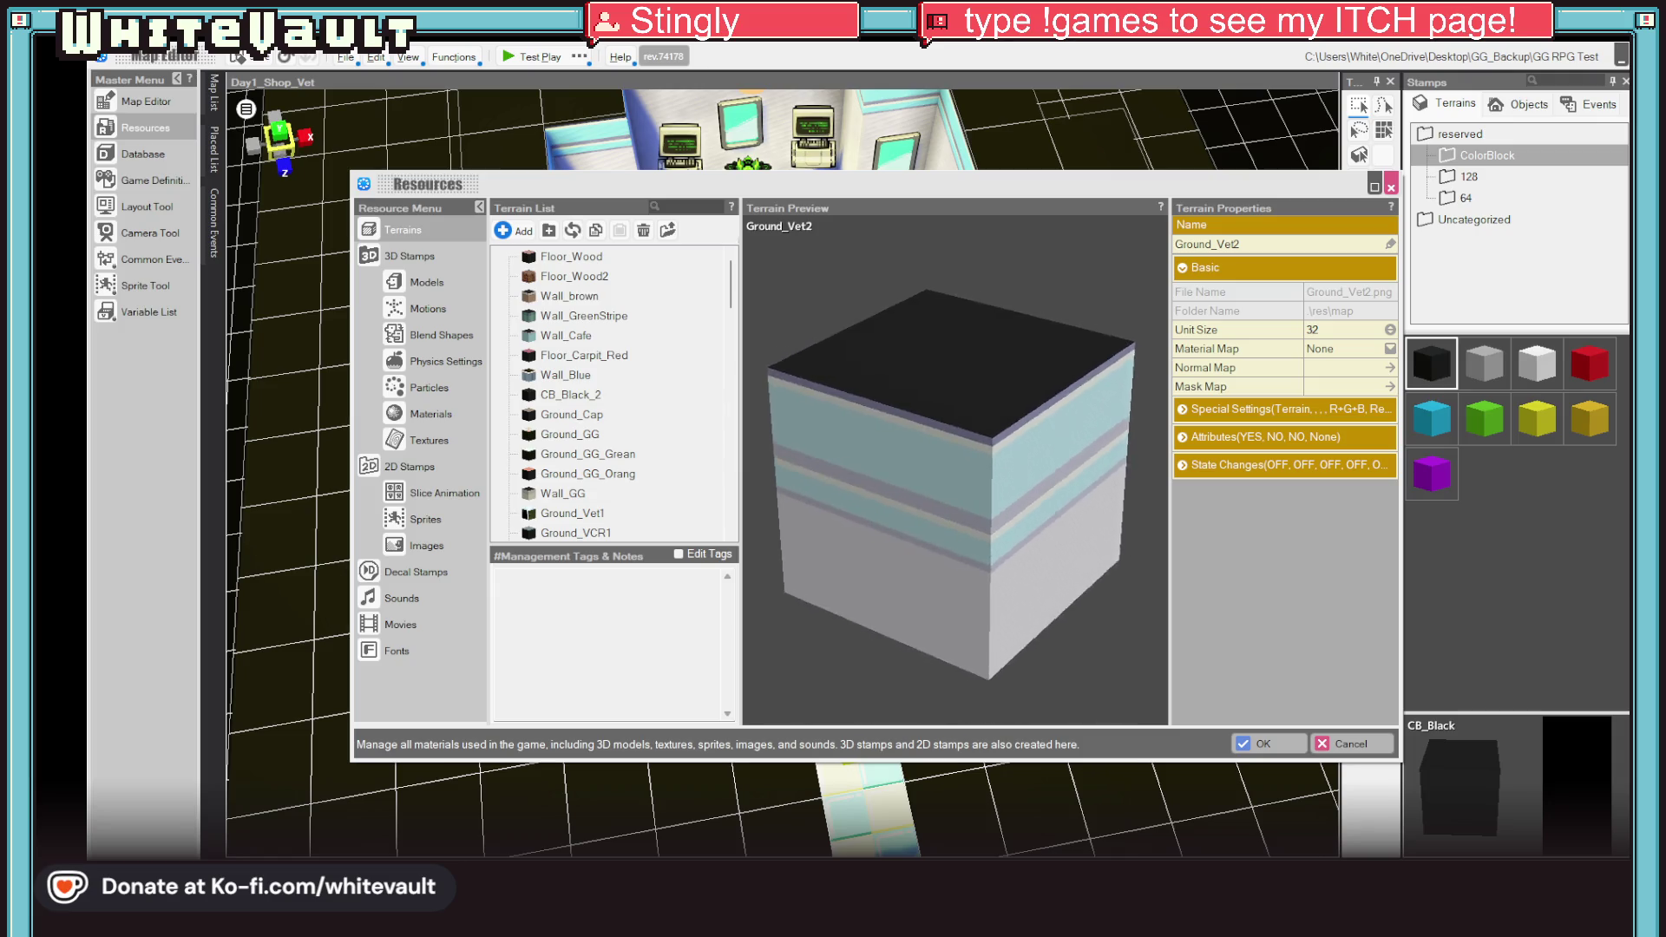
Step: Drop Ground_VetText.png into the terrain list, confirm the overwrite, and close Resources
mouse_move(1022, 305)
left_mouse_down()
mouse_move(633, 260)
mouse_move(685, 253)
left_mouse_up()
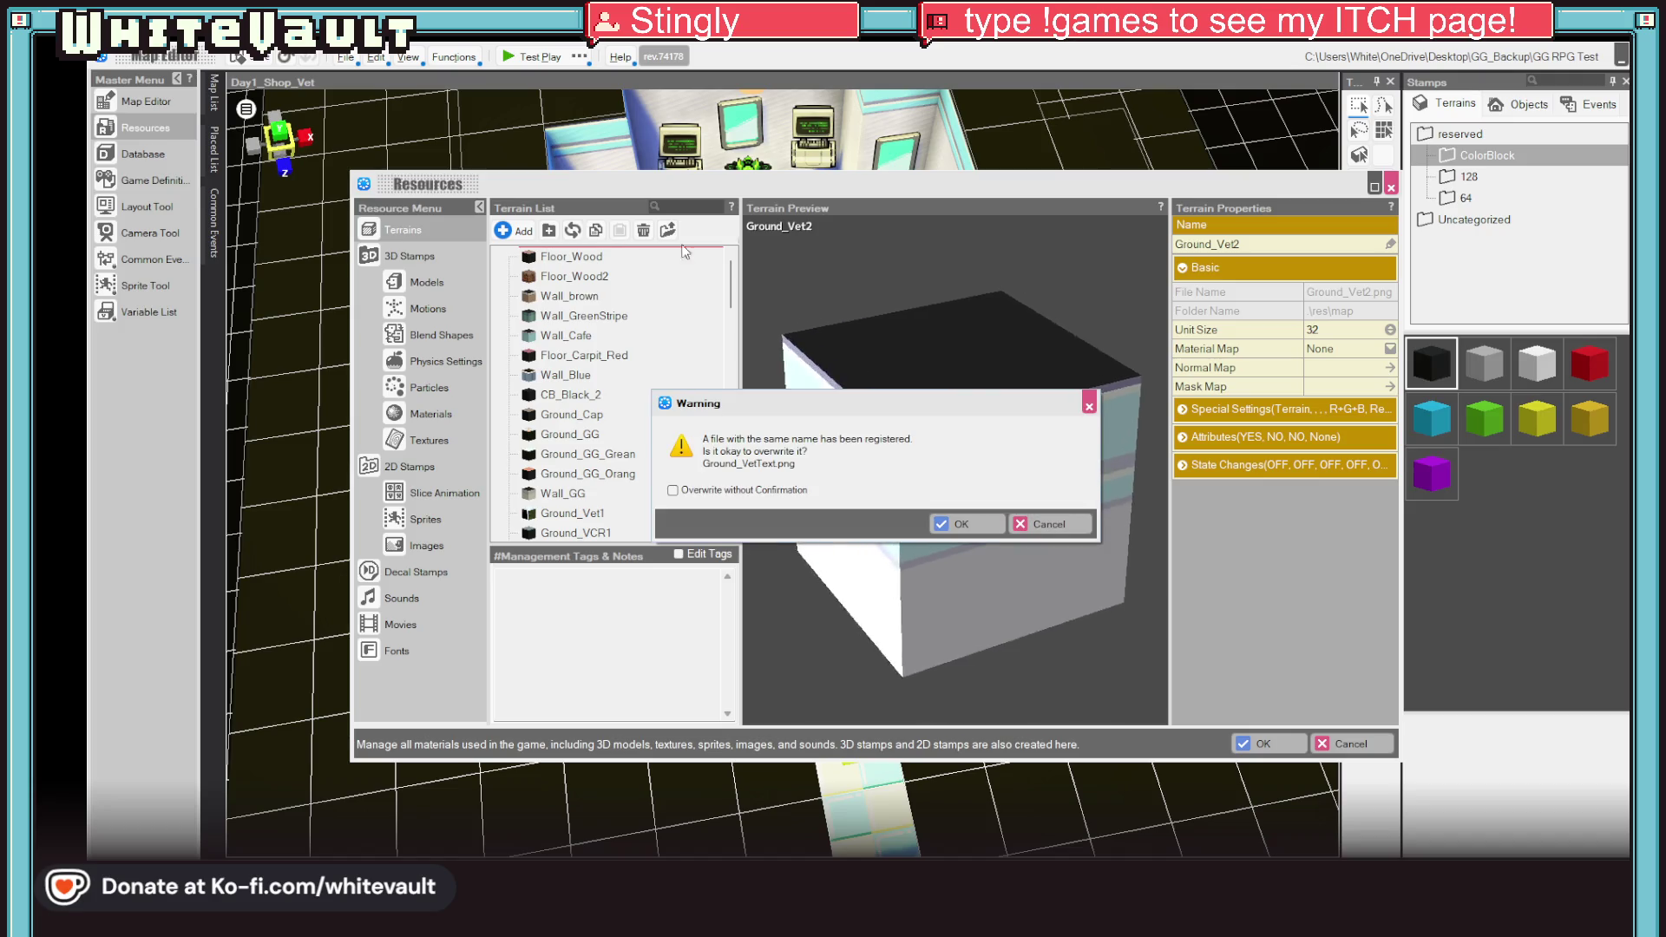
left_click(959, 524)
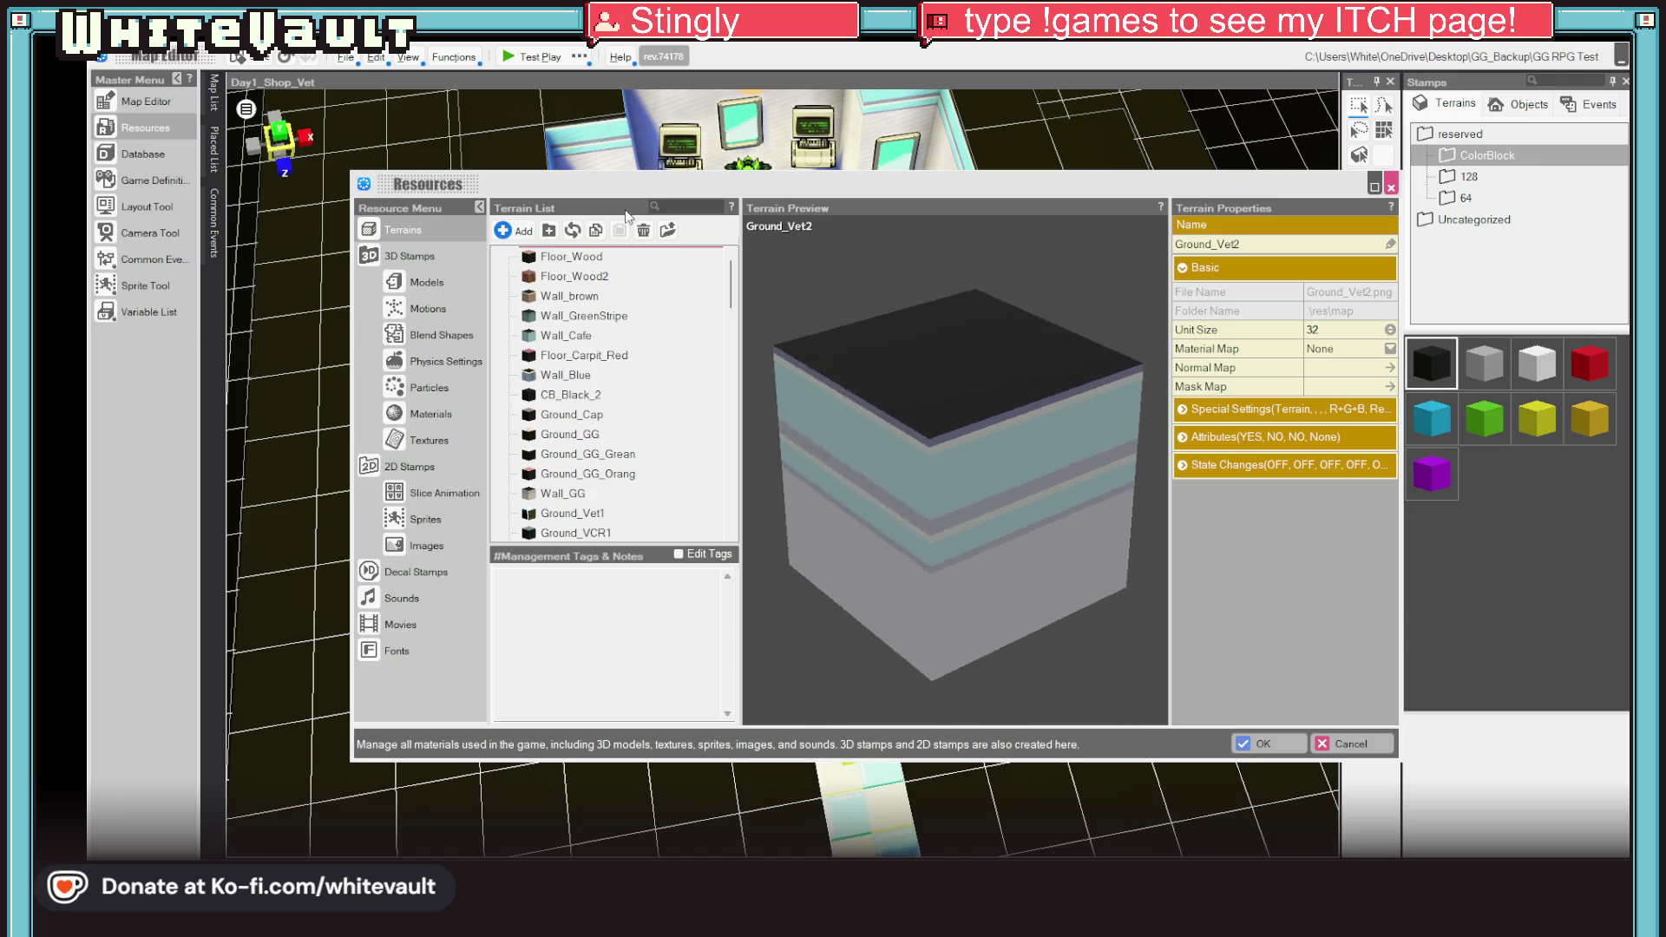
key("alt+Tab")
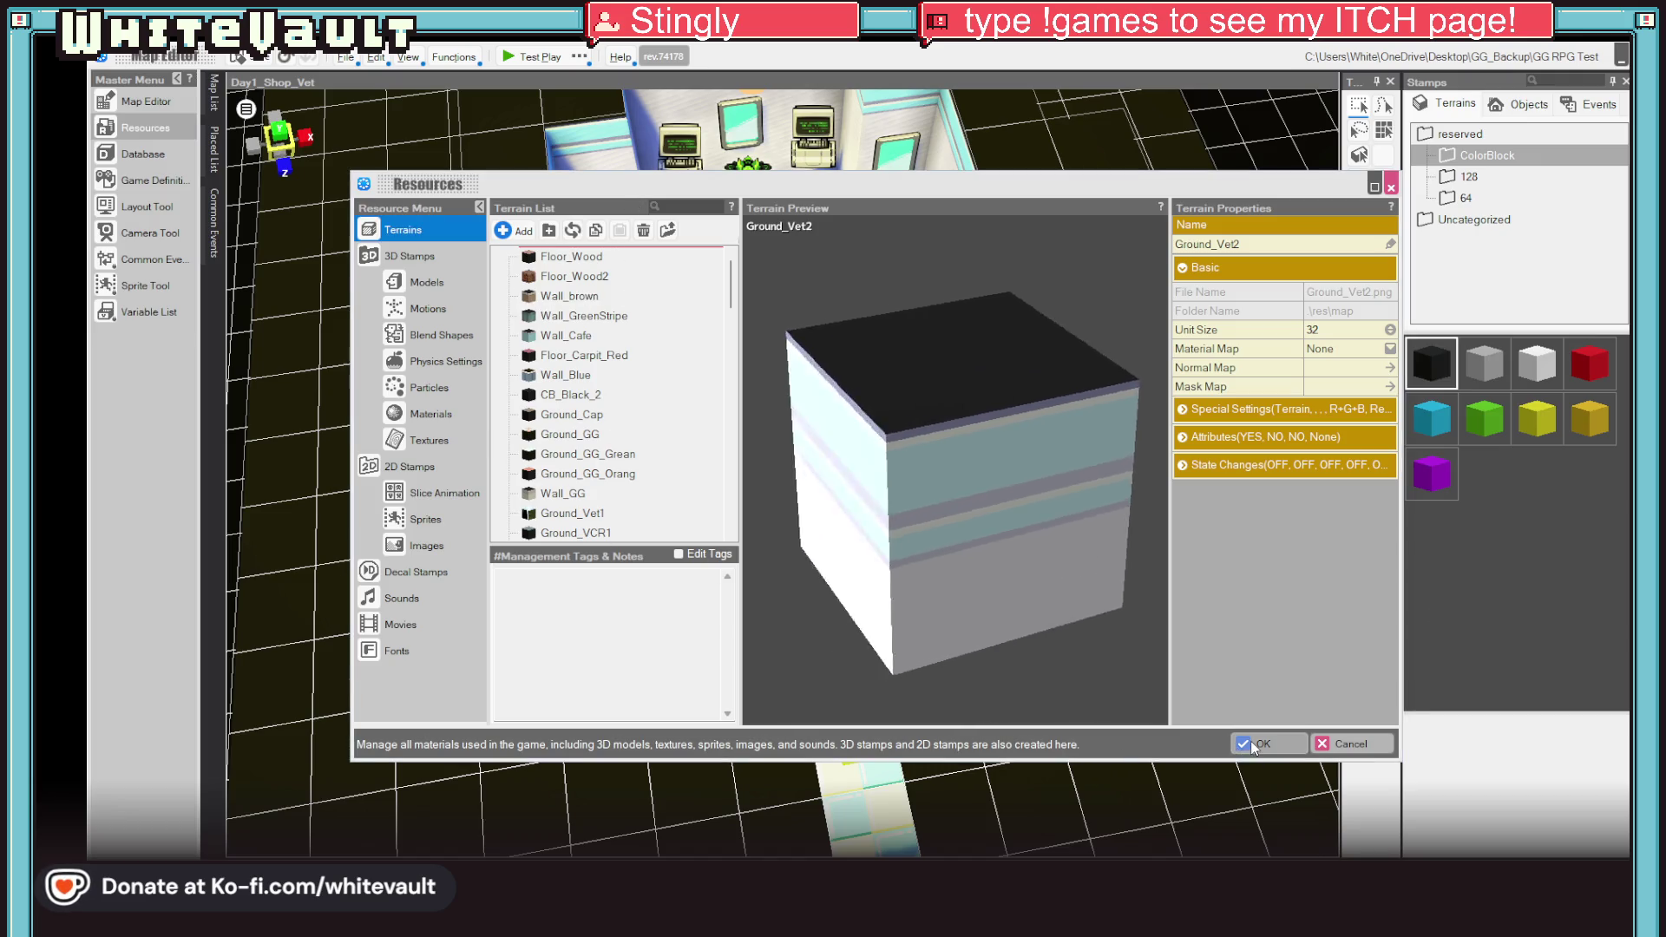
left_click(1249, 737)
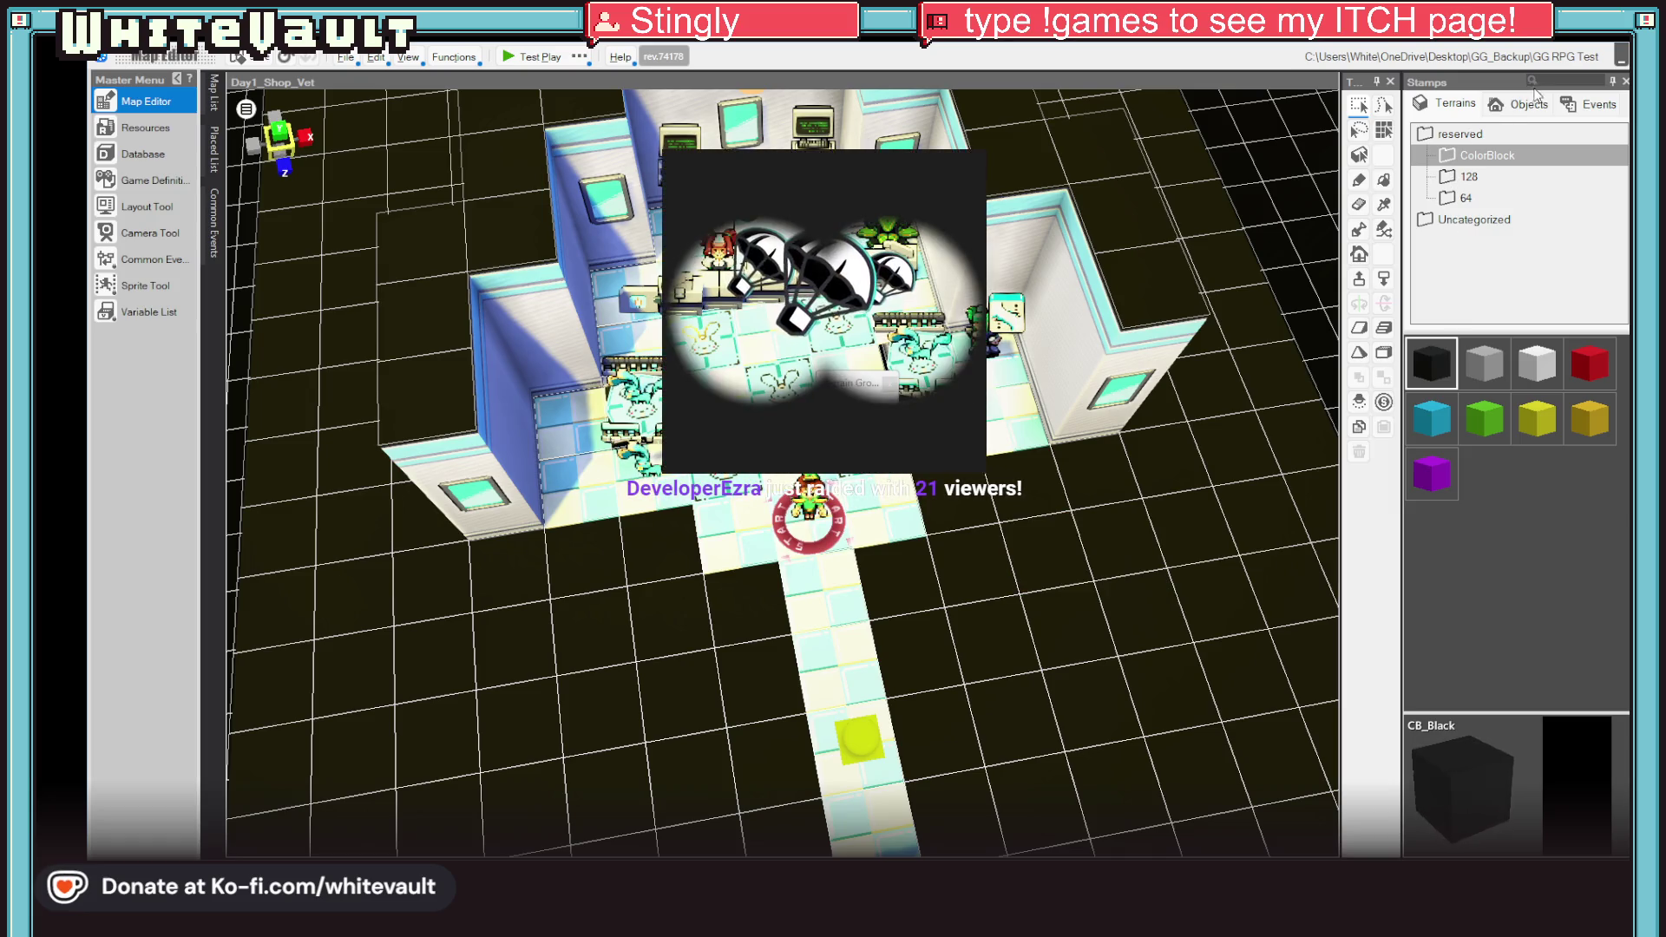
Step: Paint a tile from the object stamps and keep Ground_Vet2 rather than deleting it
left_click(1518, 103)
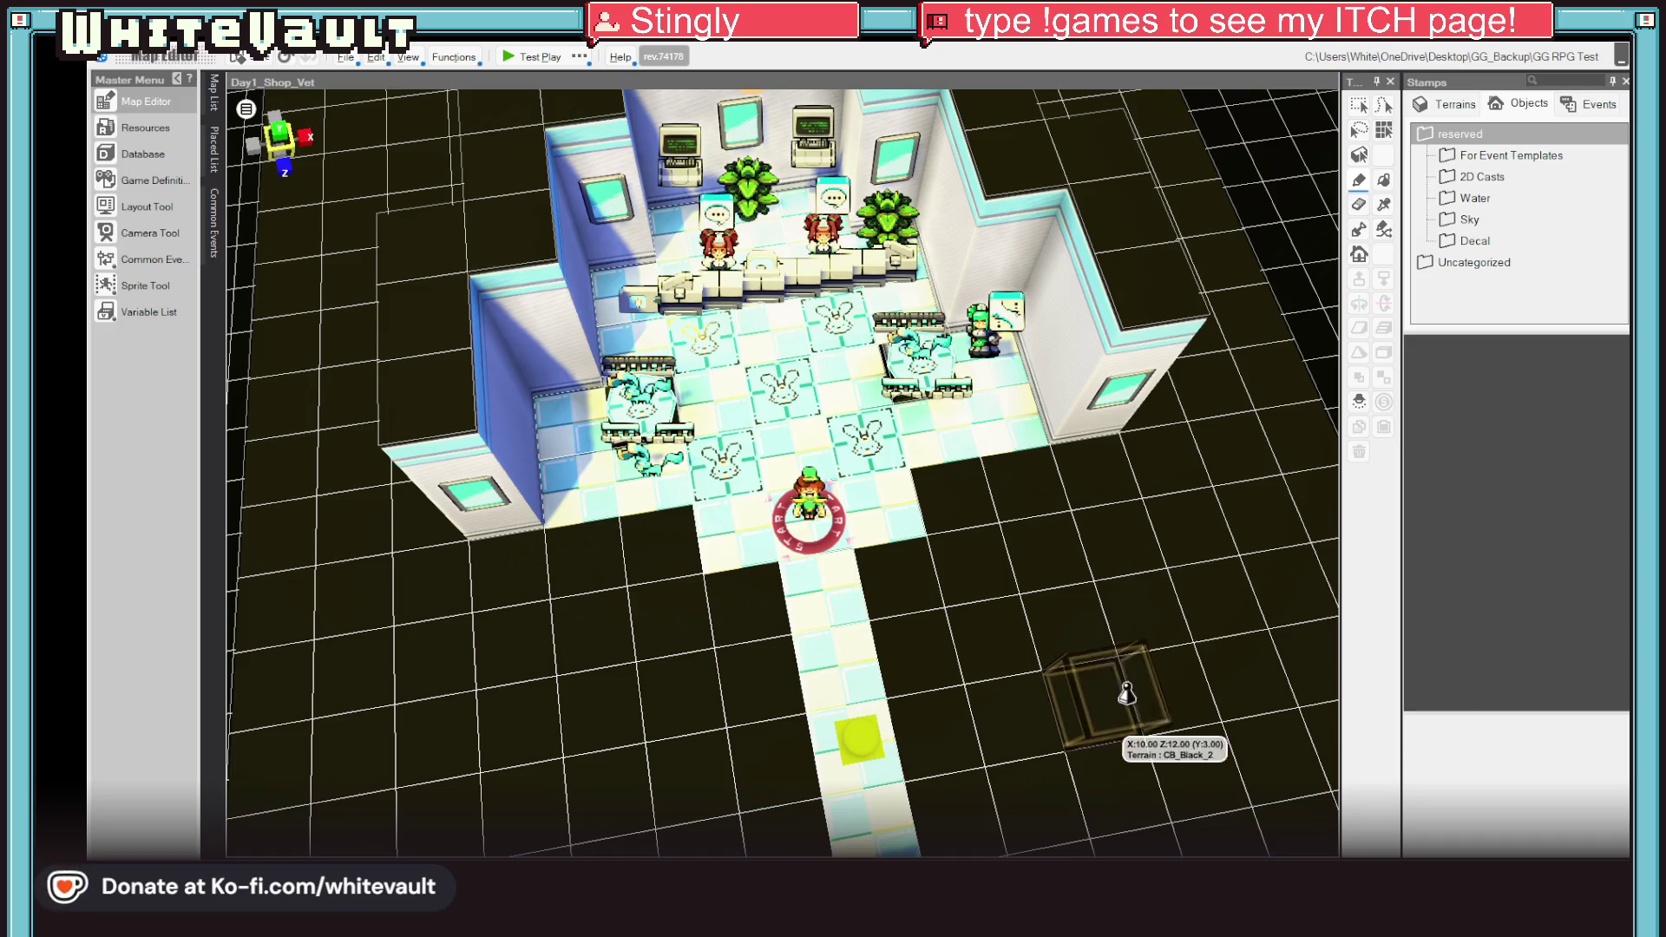
left_click(1104, 573)
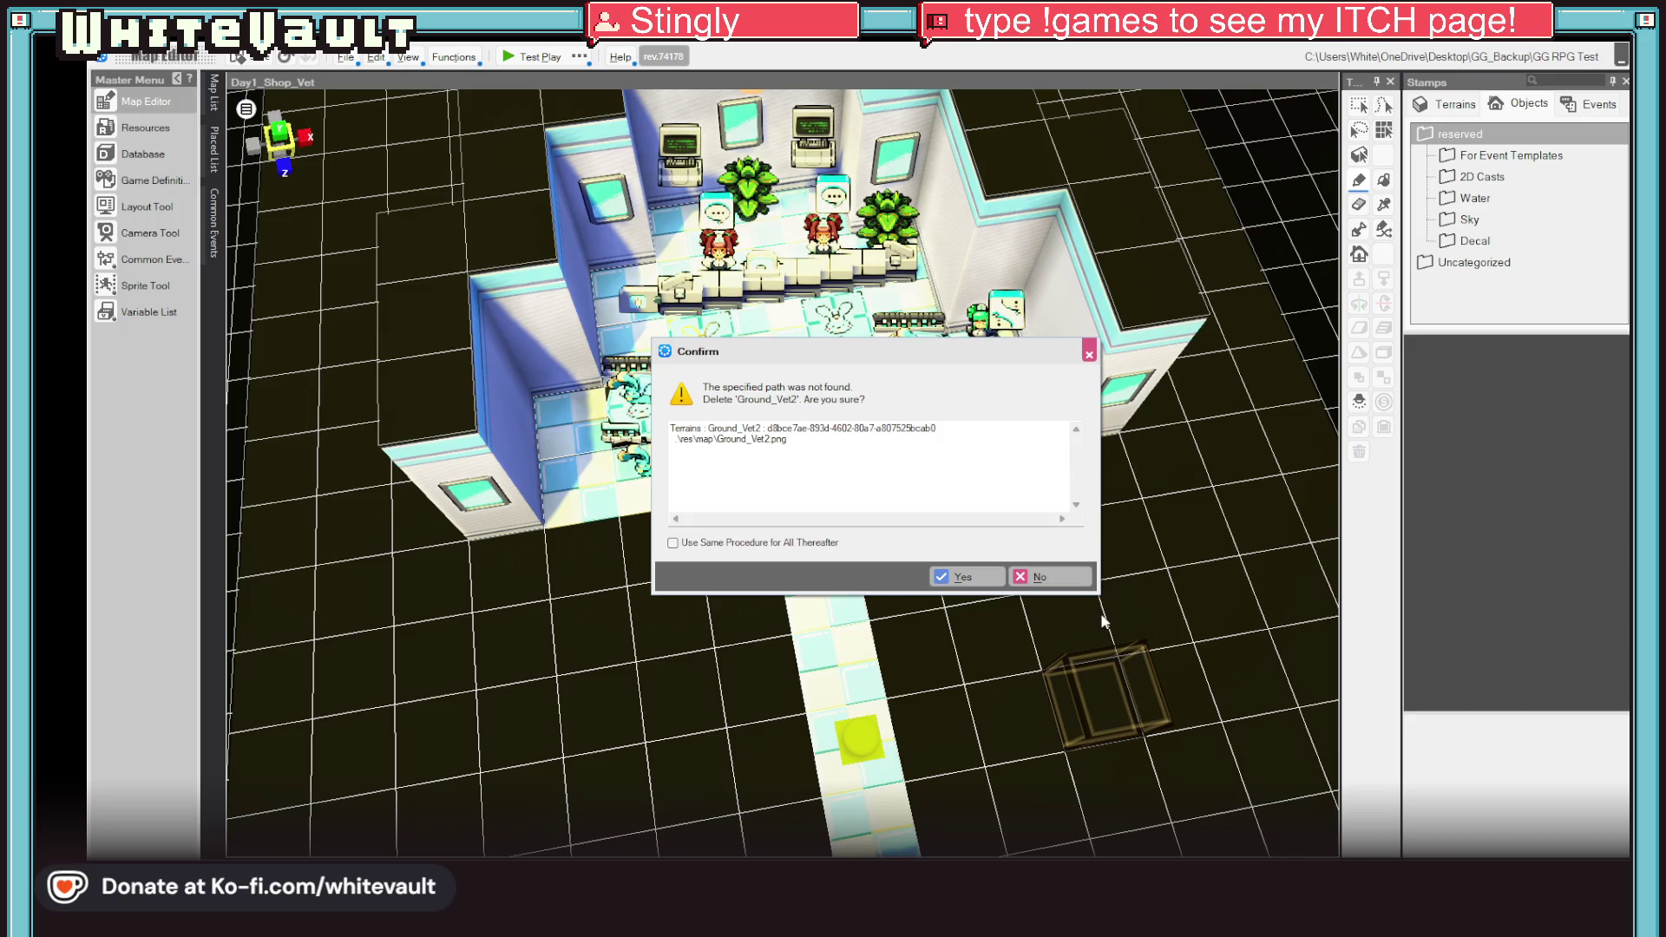
left_click(1050, 575)
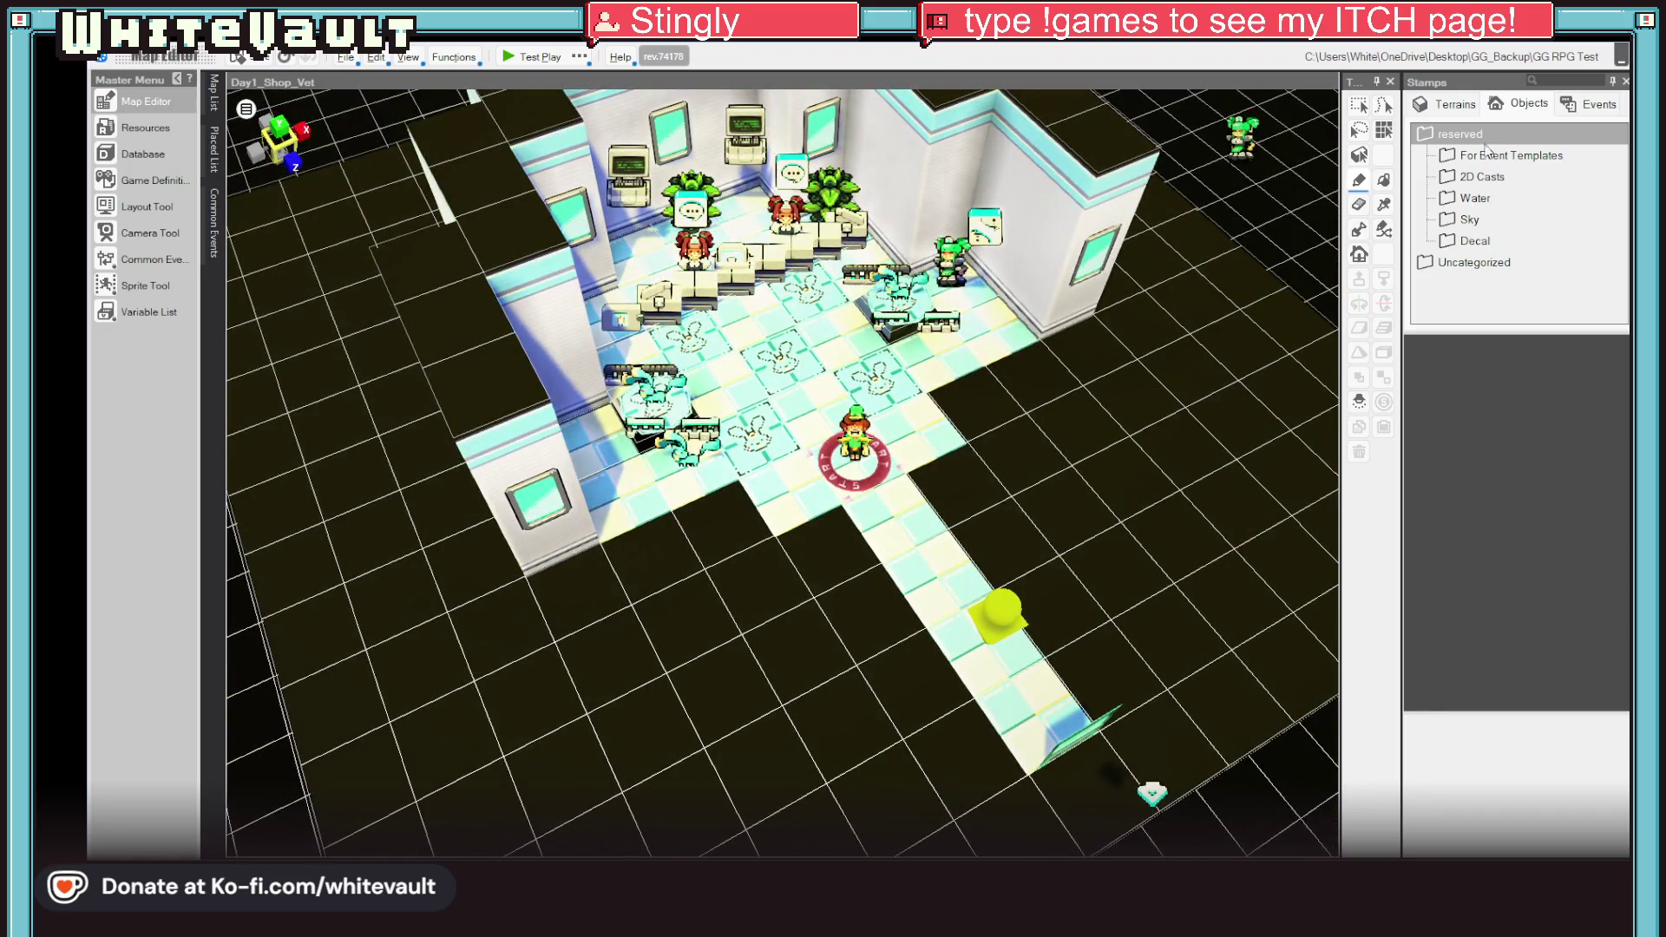
Step: Show the Uncategorized terrain stamps and pick a terrain near the end of the palette
left_click(1444, 104)
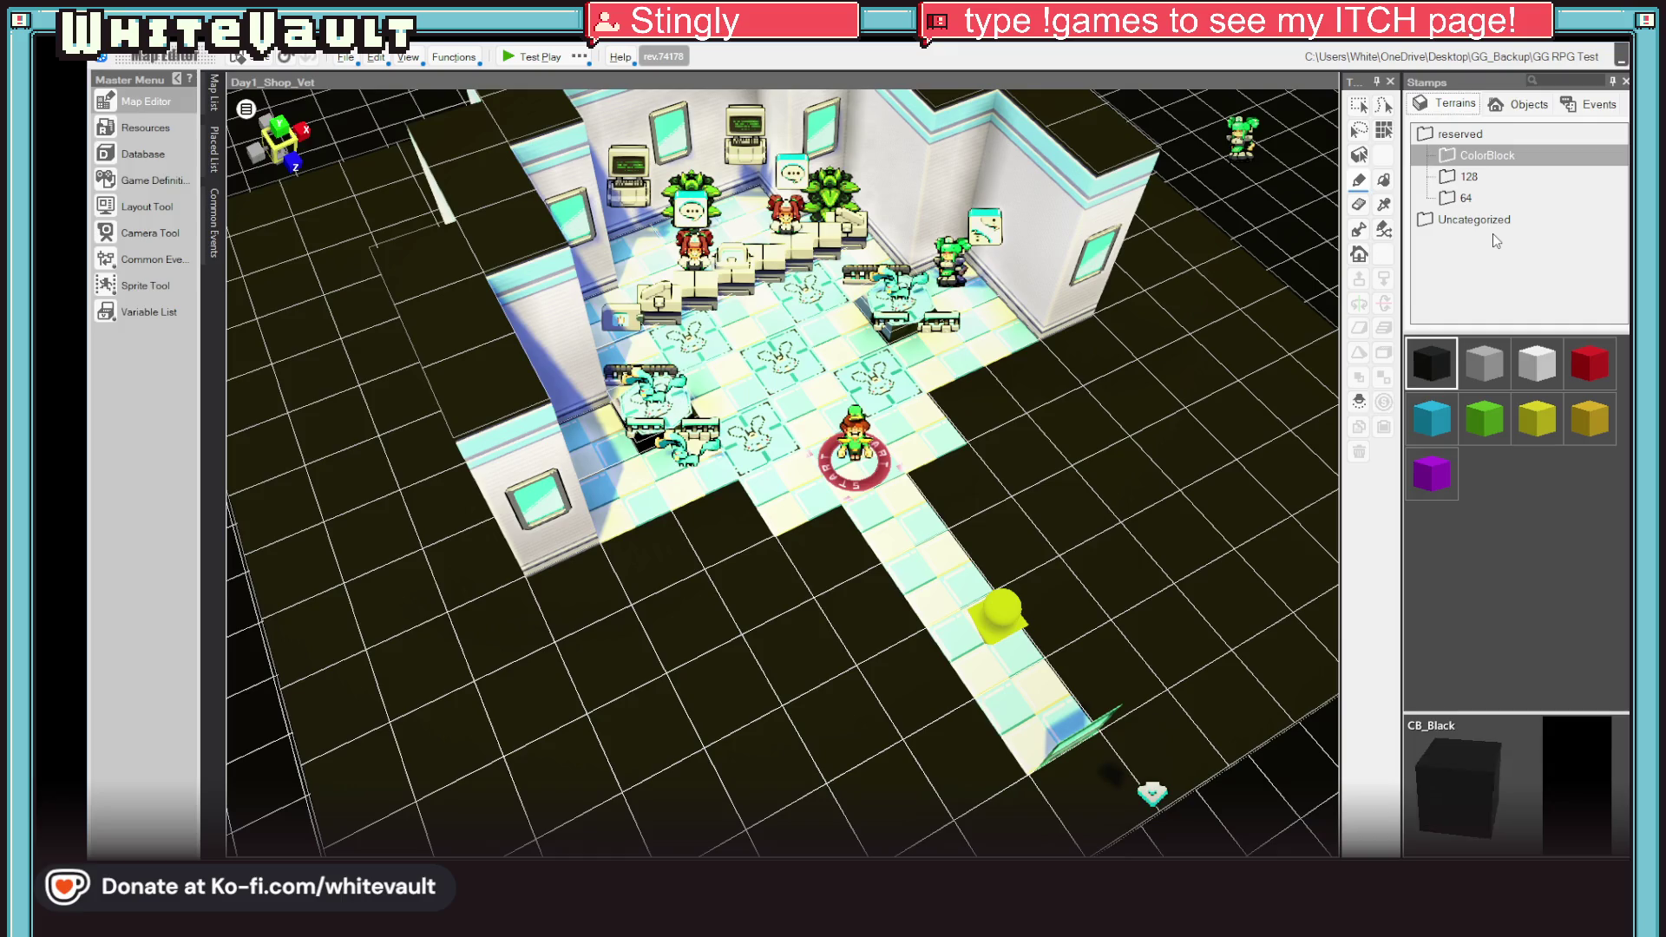
left_click(1475, 220)
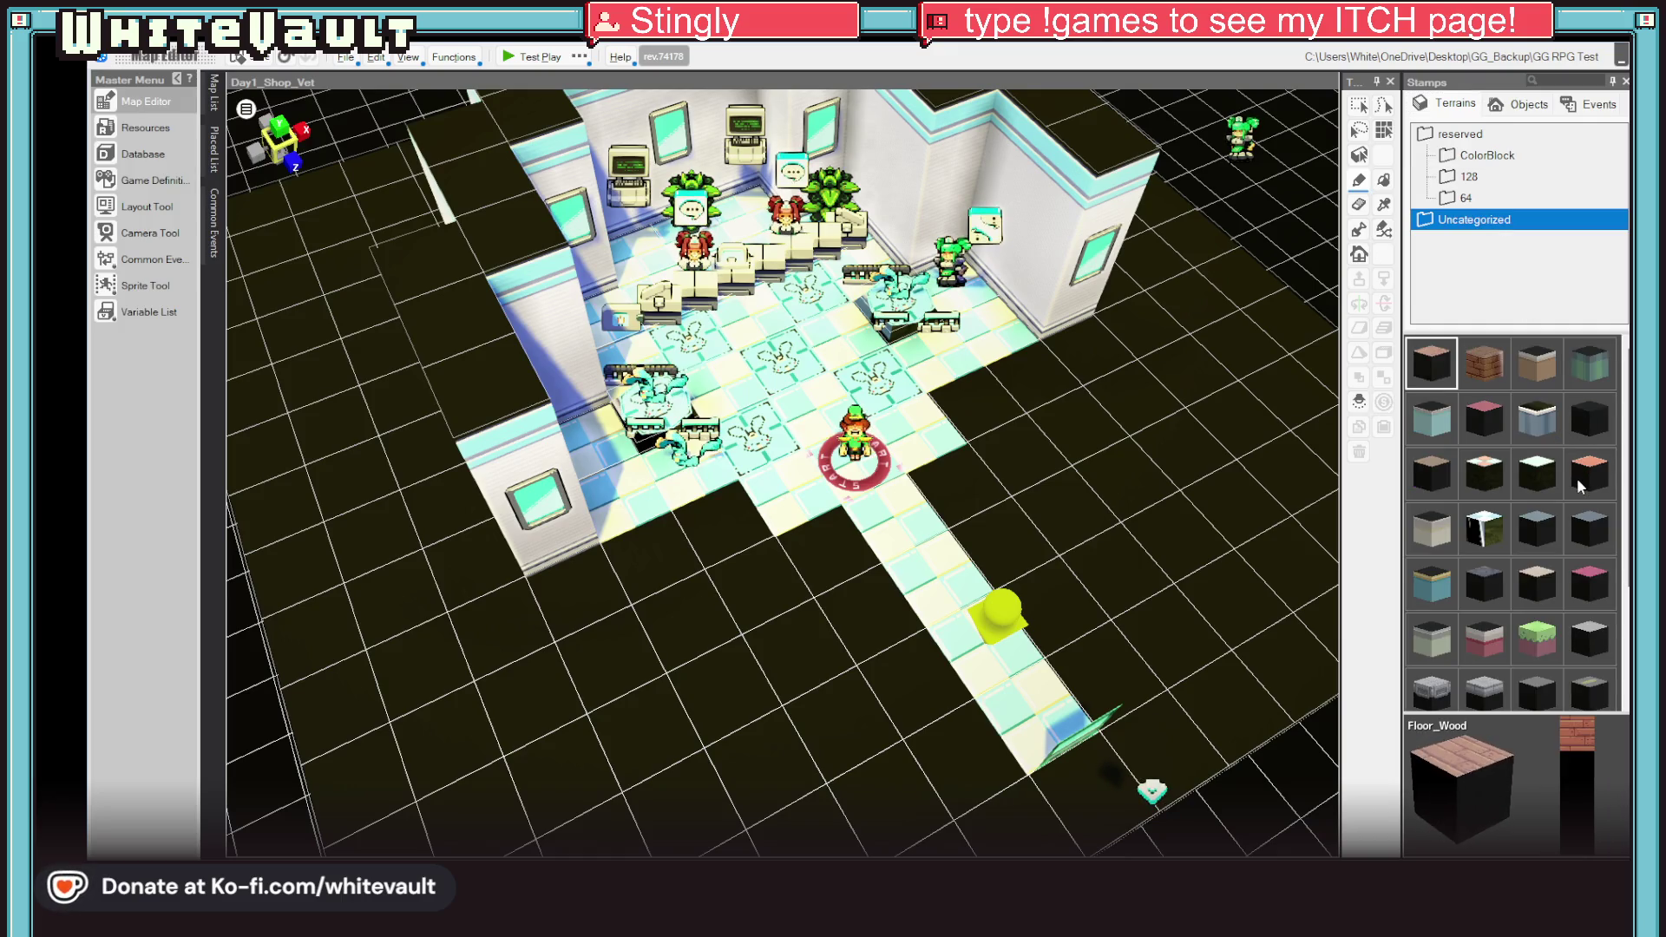
scroll(1575, 521, "down", 2)
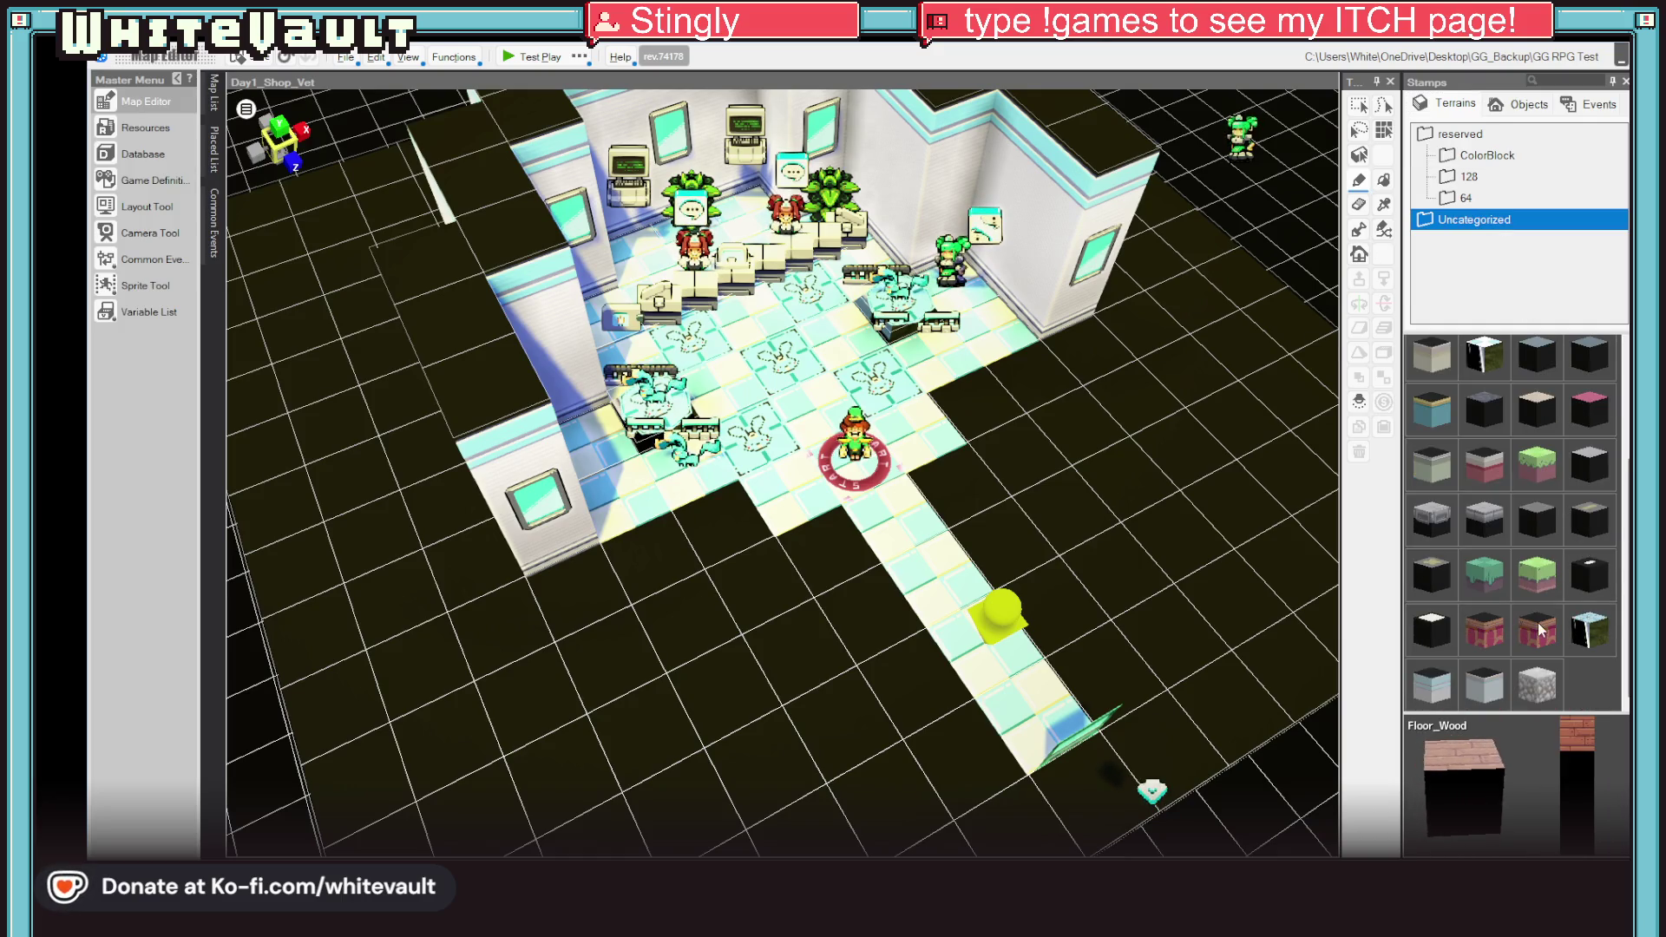
left_click(1447, 691)
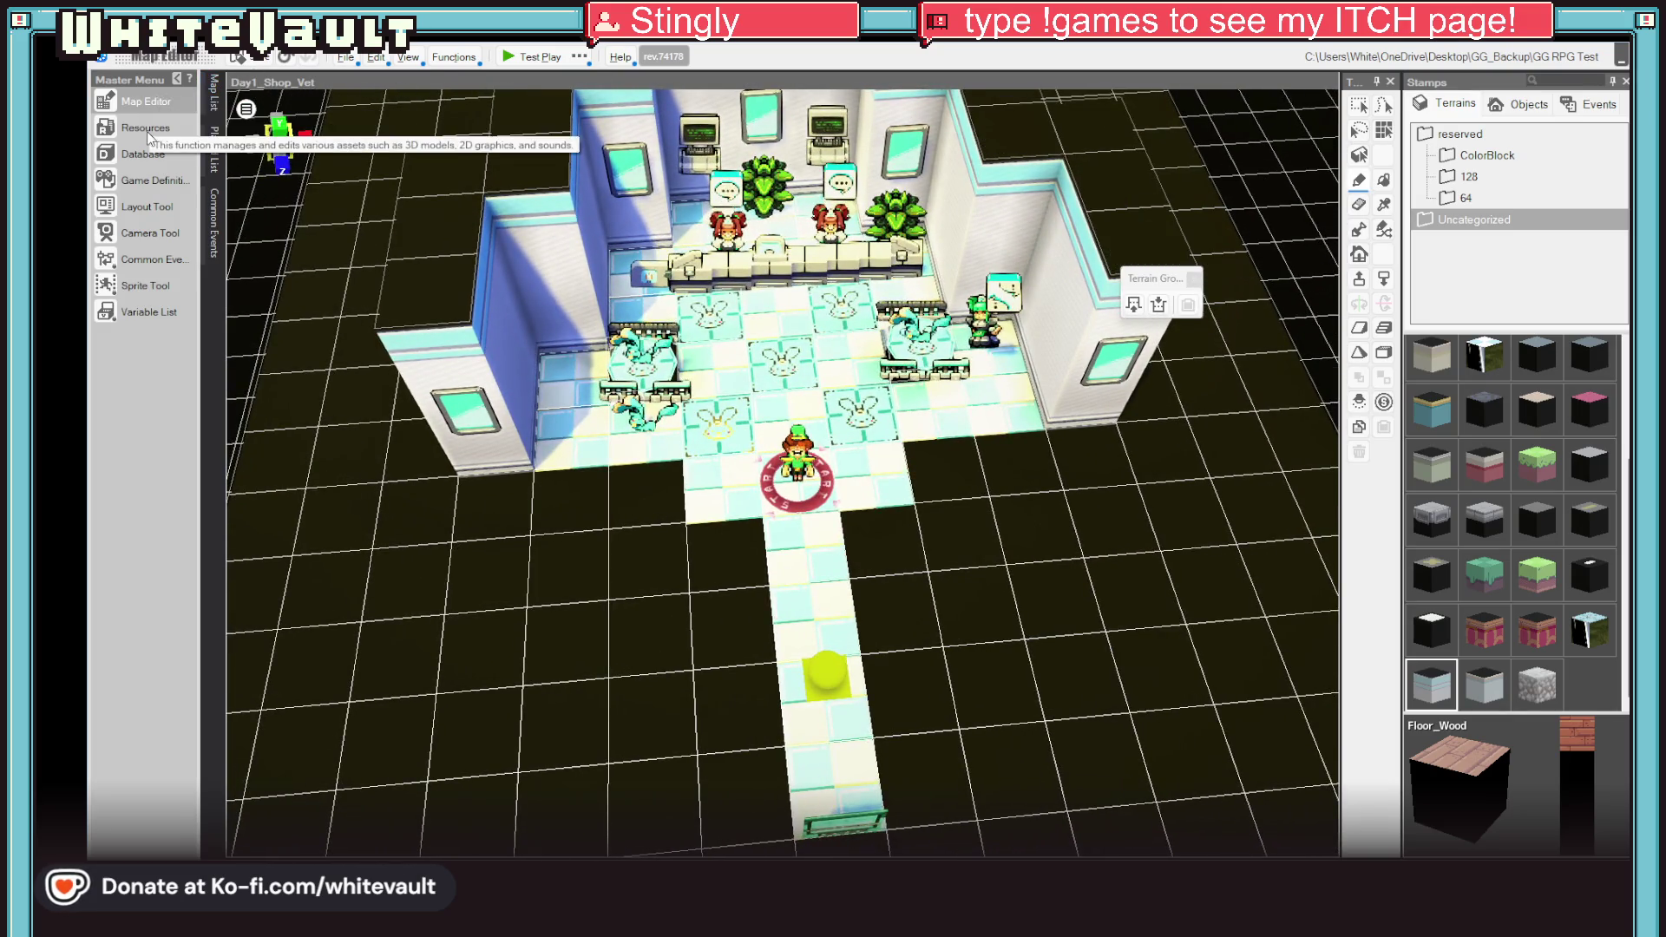
Step: Browse the map and map list, then choose Add... on the Uncategorized terrain folder
left_click(156, 103)
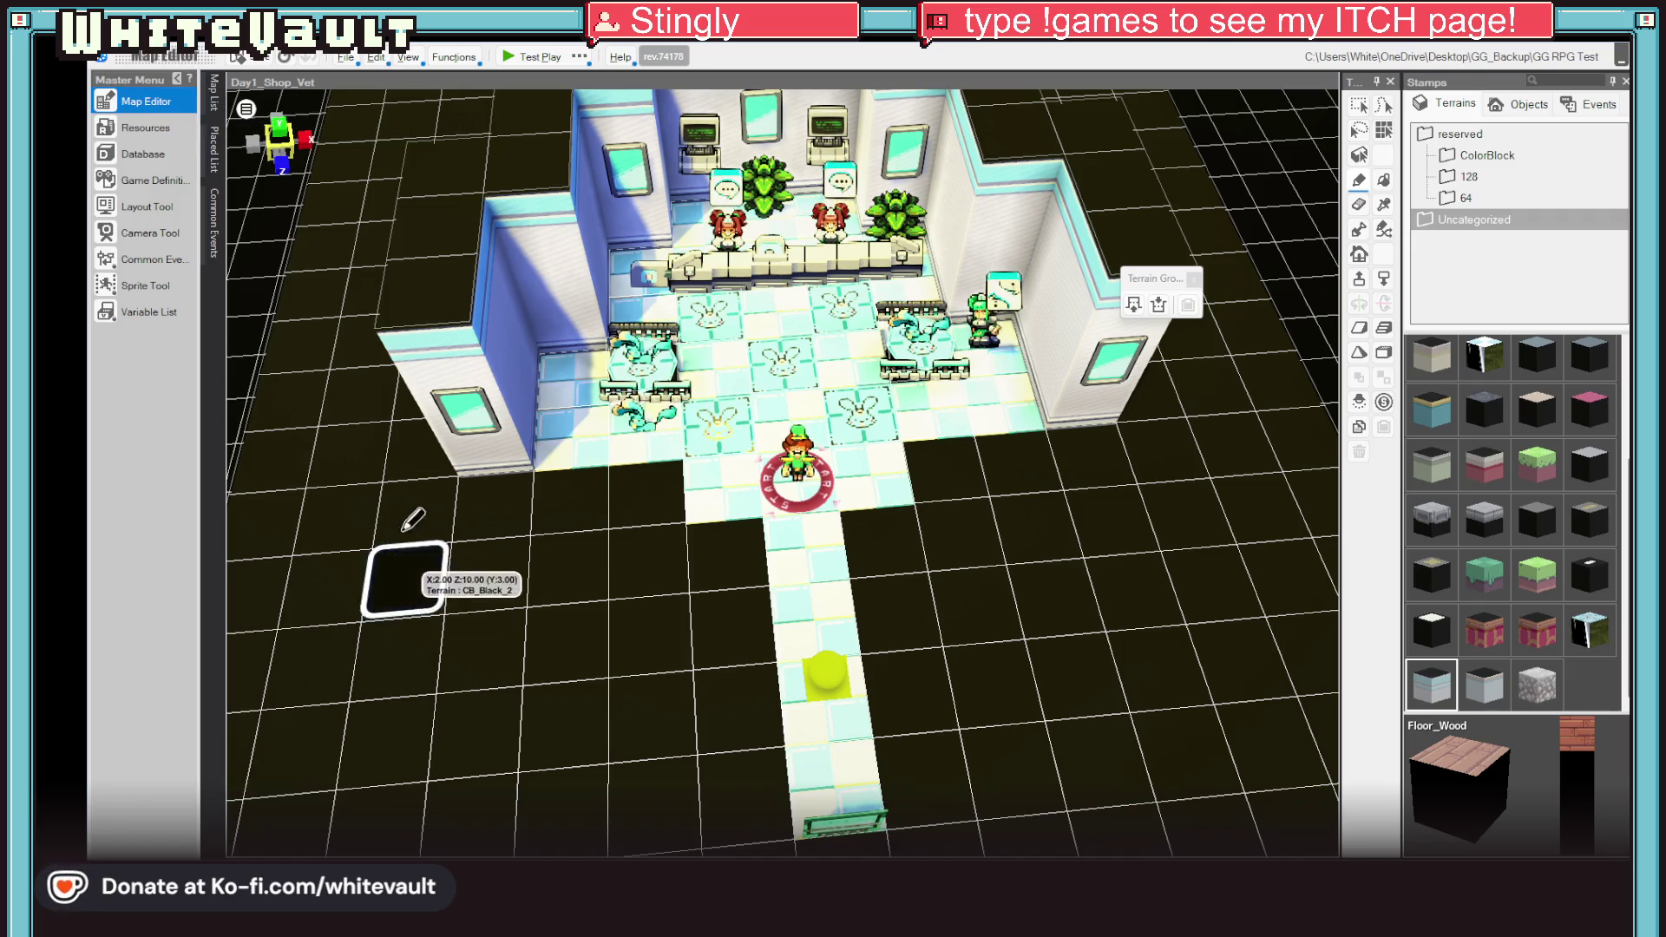
scroll(1054, 486, "up", 3)
scroll(1054, 486, "down", 3)
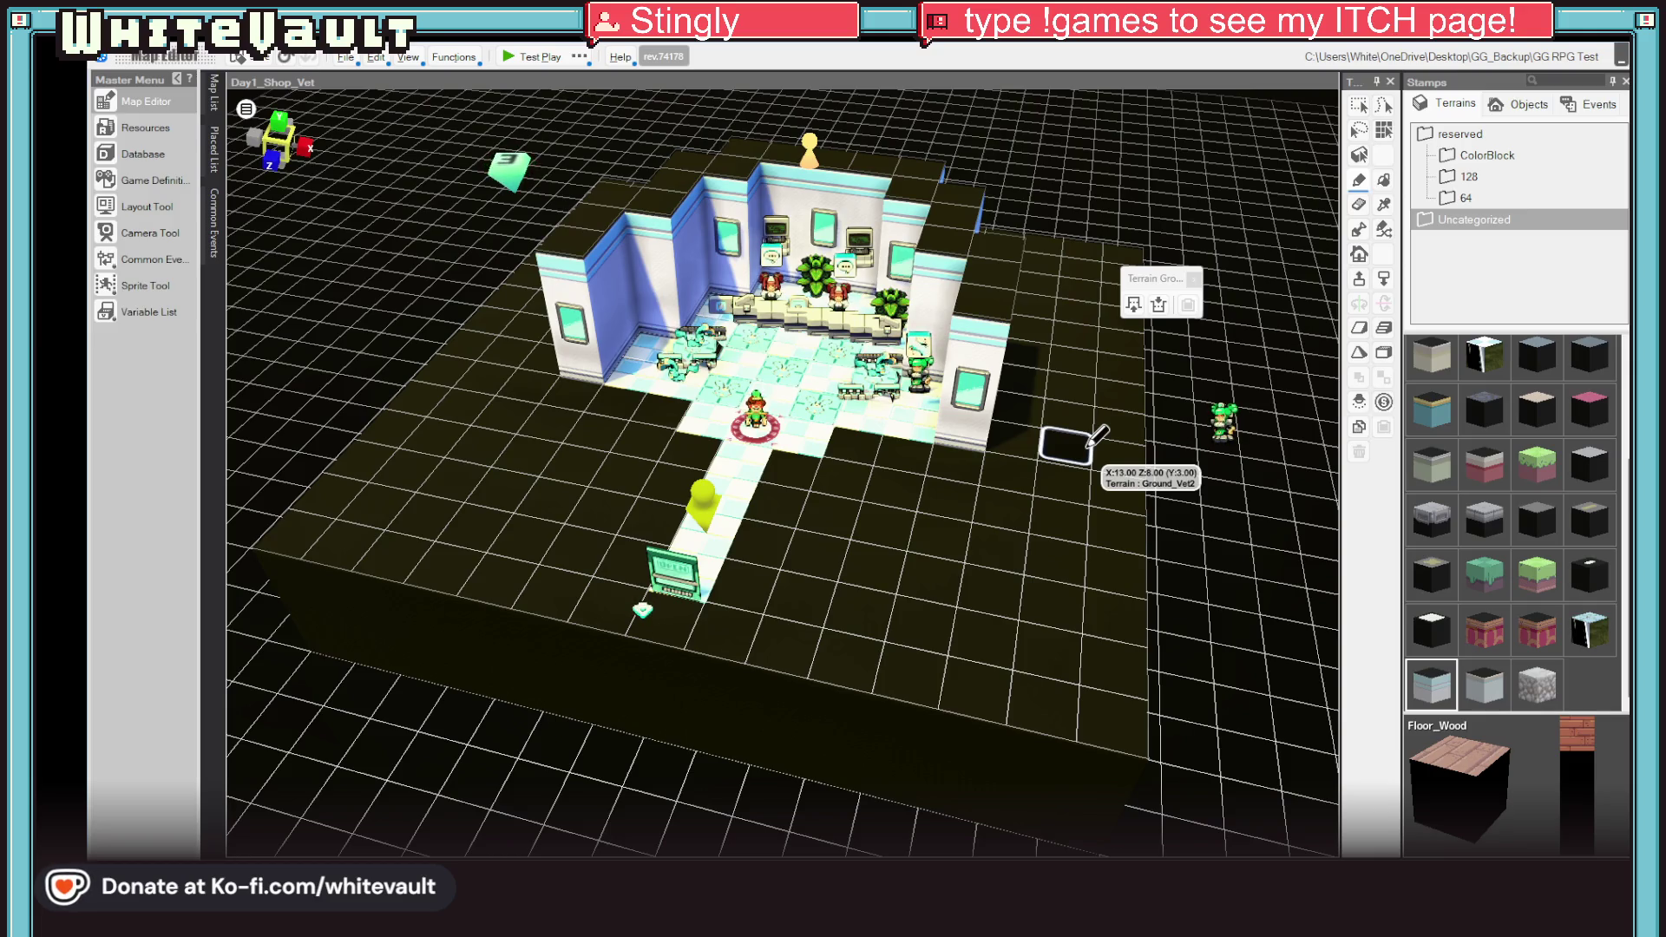
scroll(924, 408, "up", 3)
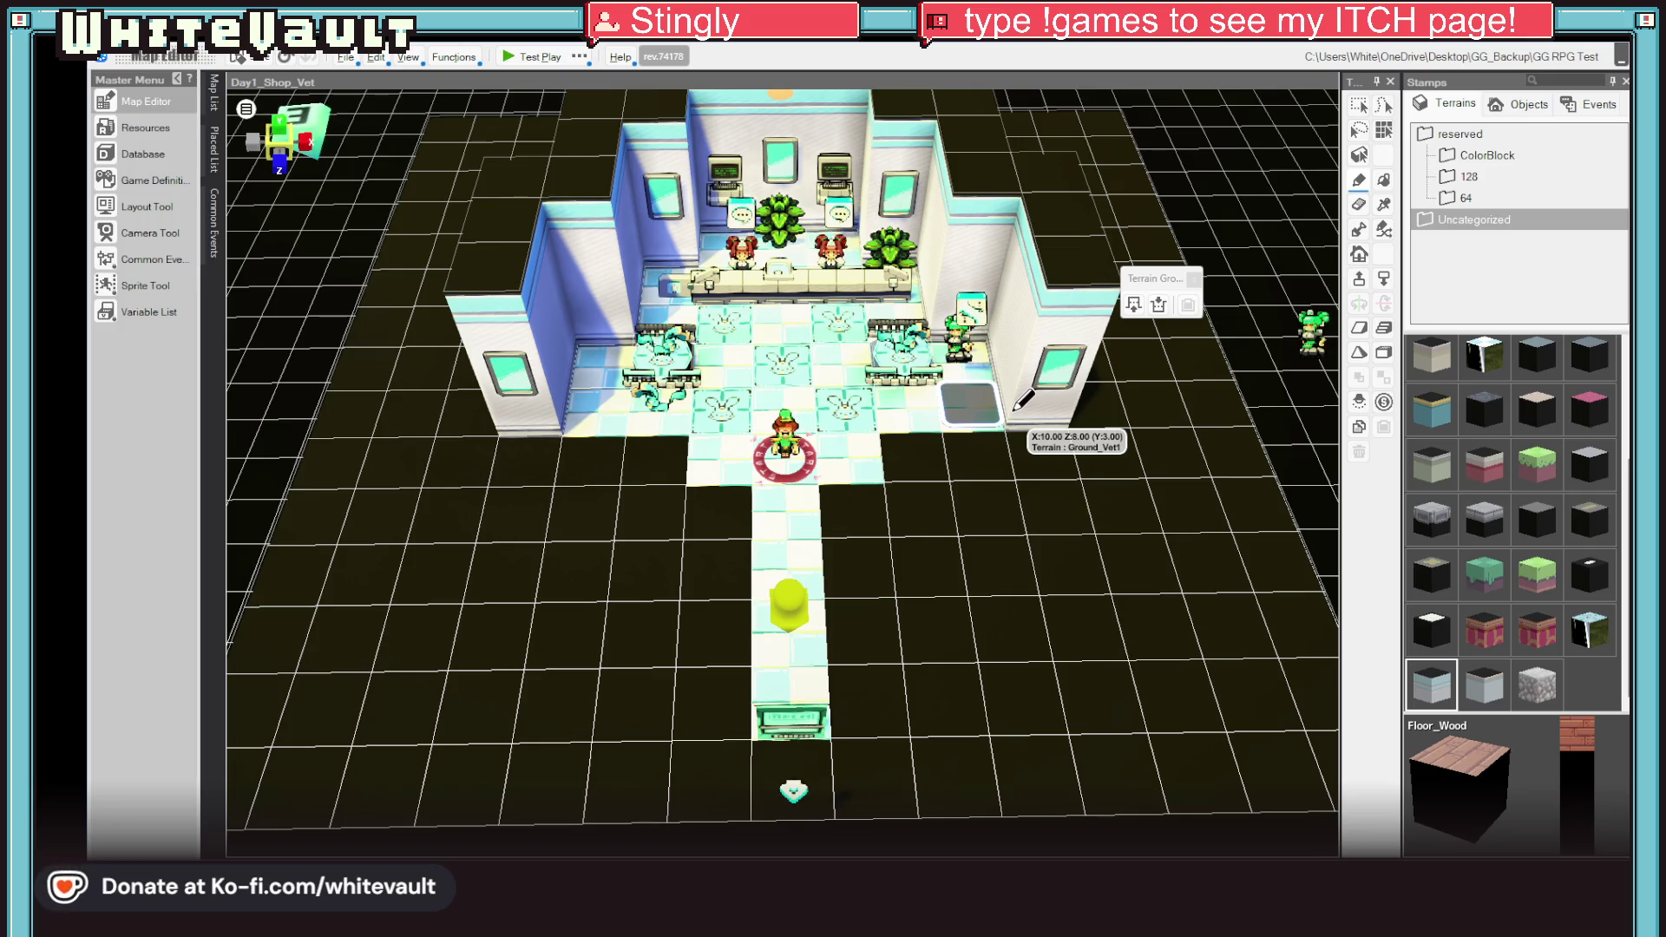
scroll(894, 456, "up", 2)
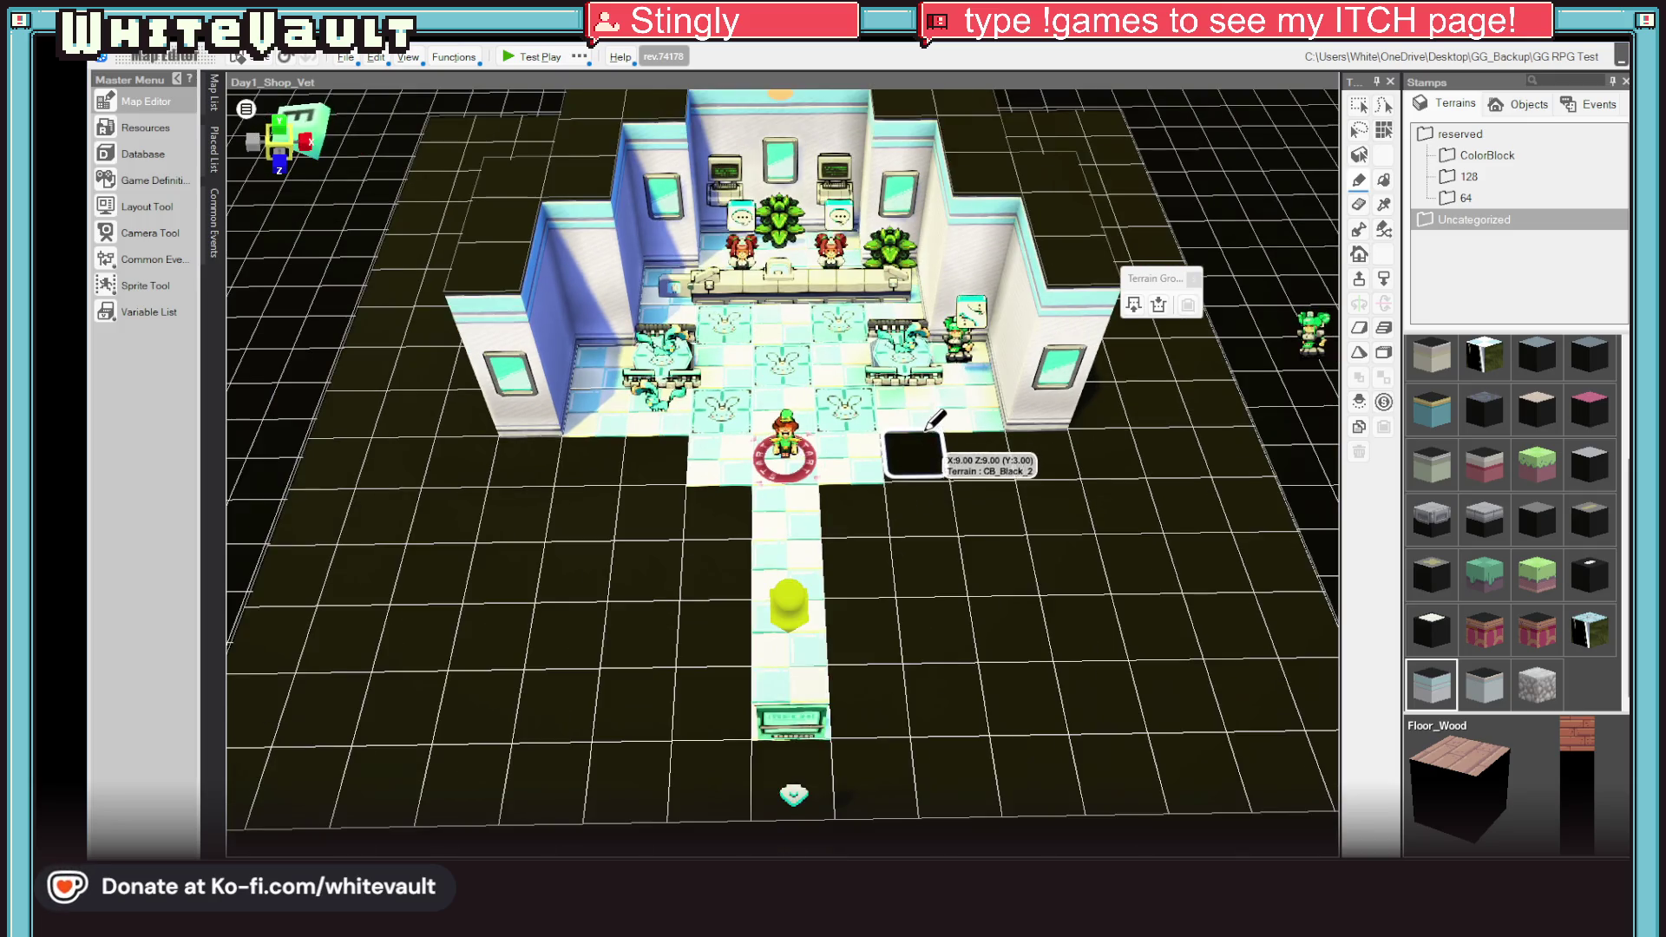
scroll(925, 467, "down", 3)
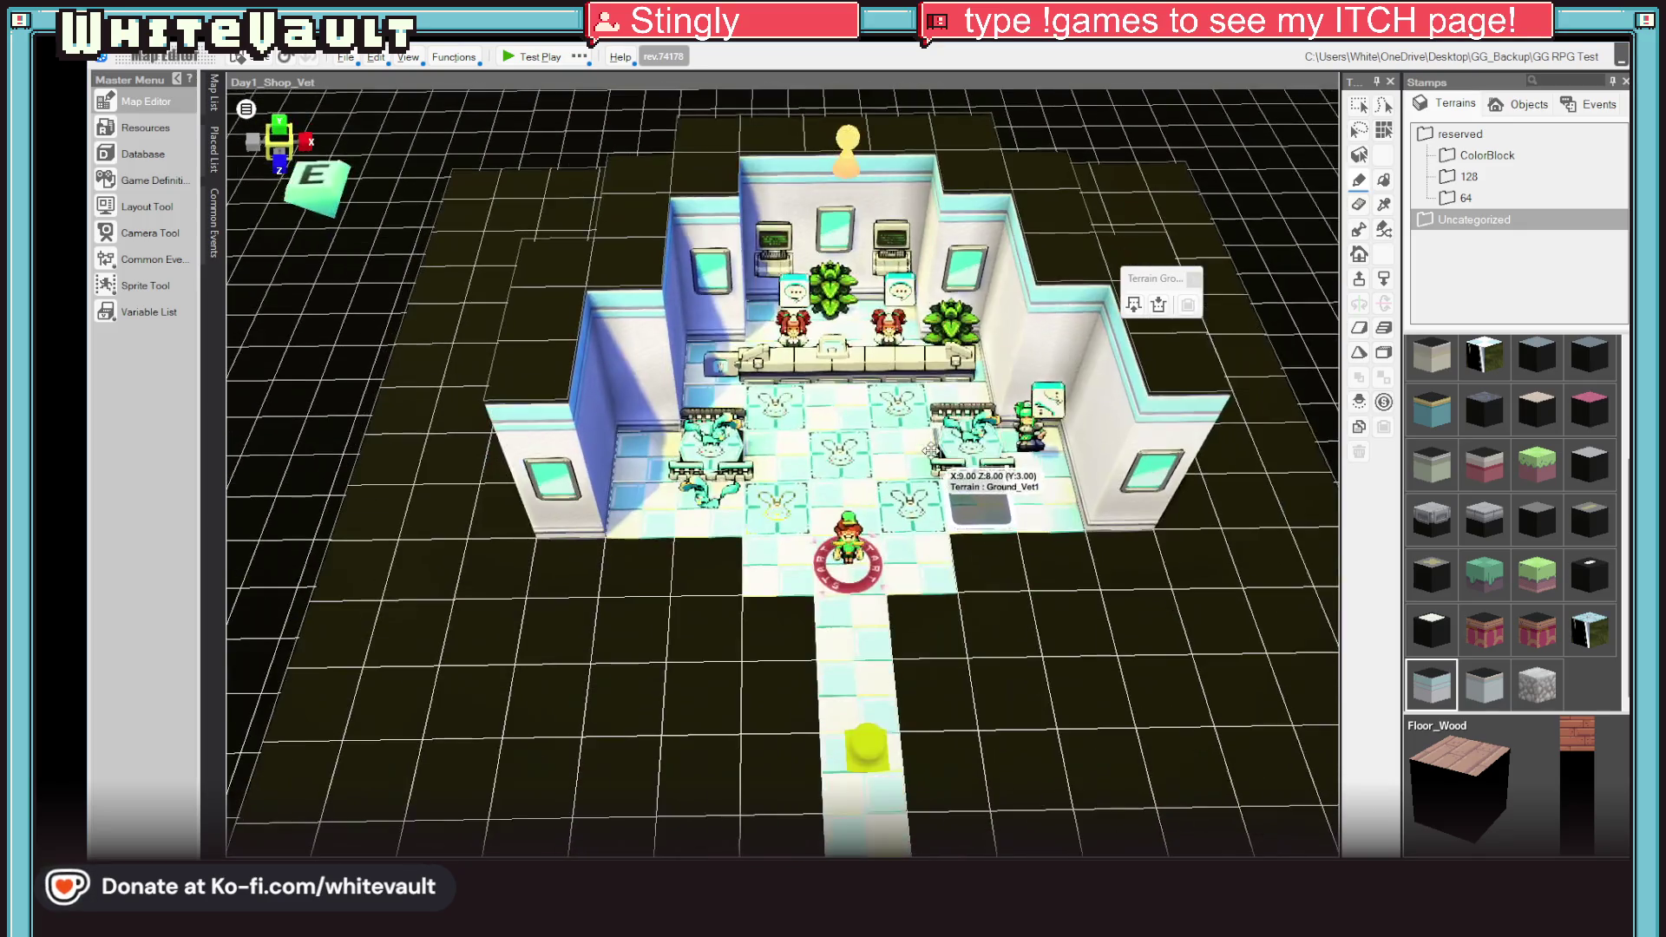
scroll(928, 444, "up", 3)
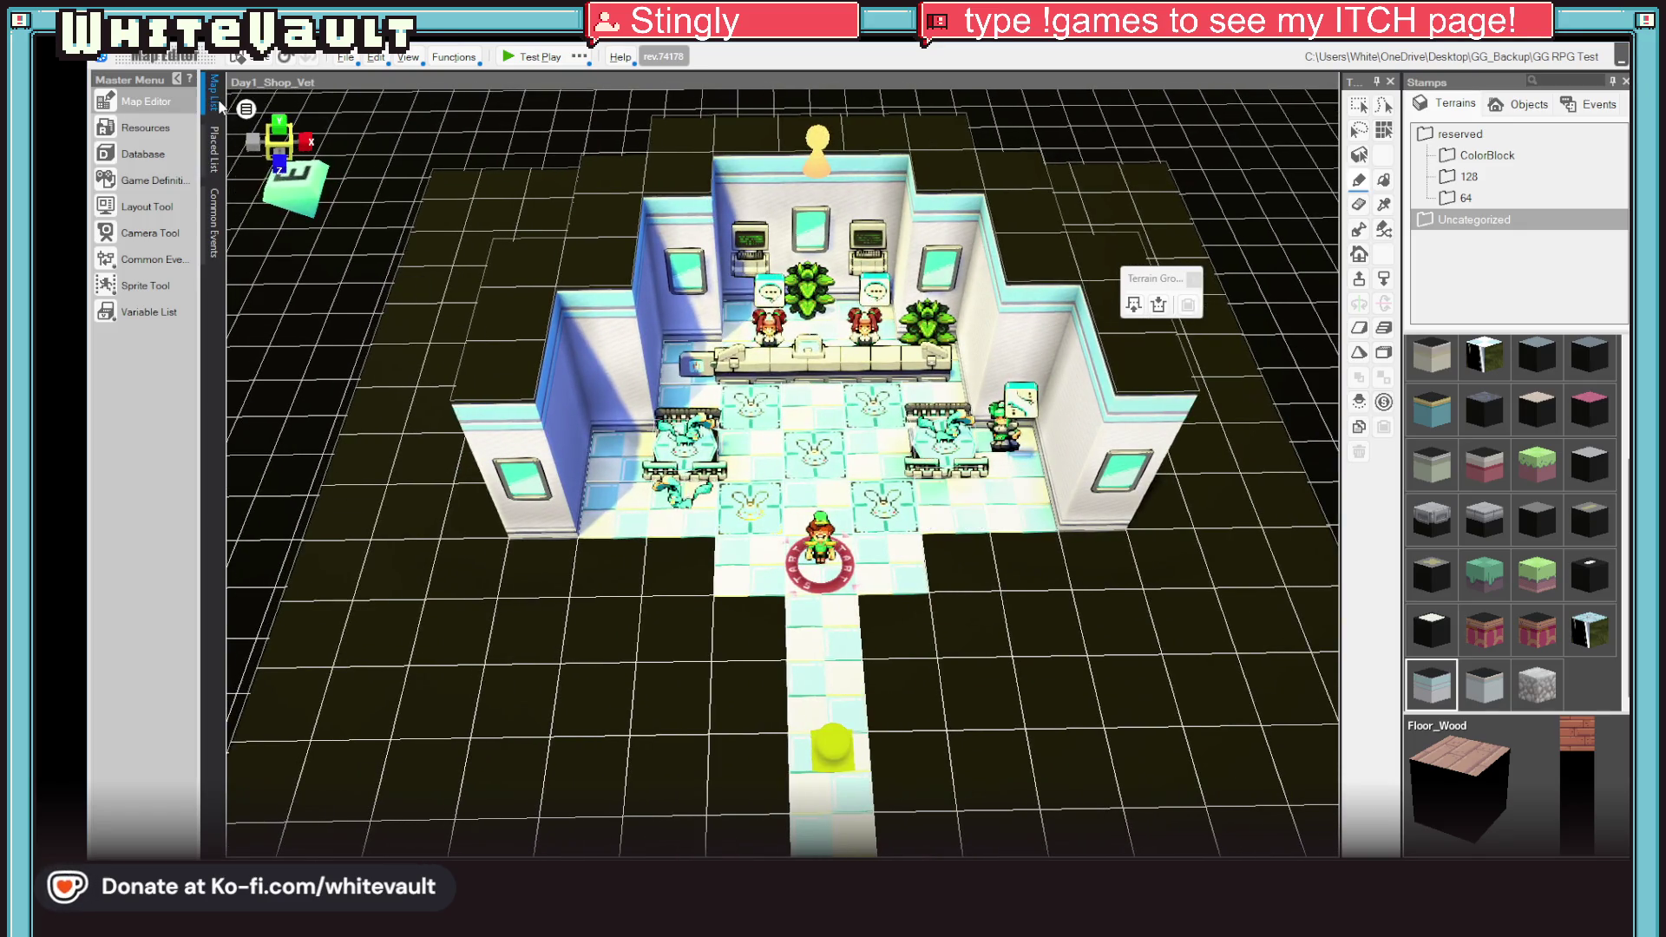
left_click(214, 92)
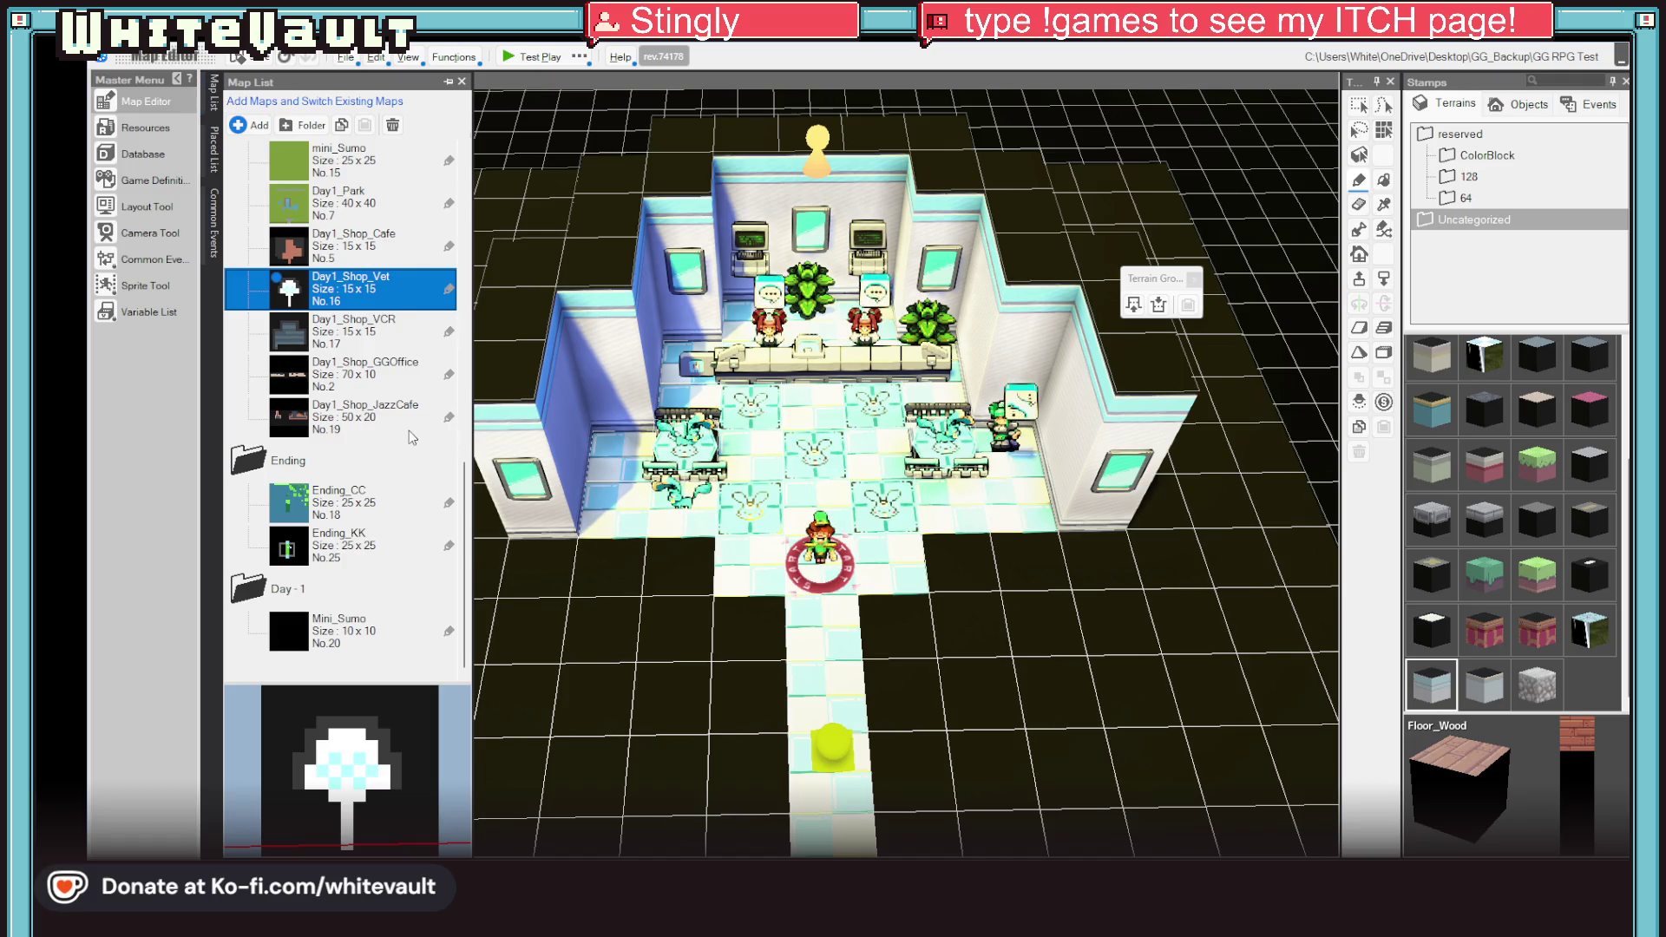
scroll(412, 437, "up", 3)
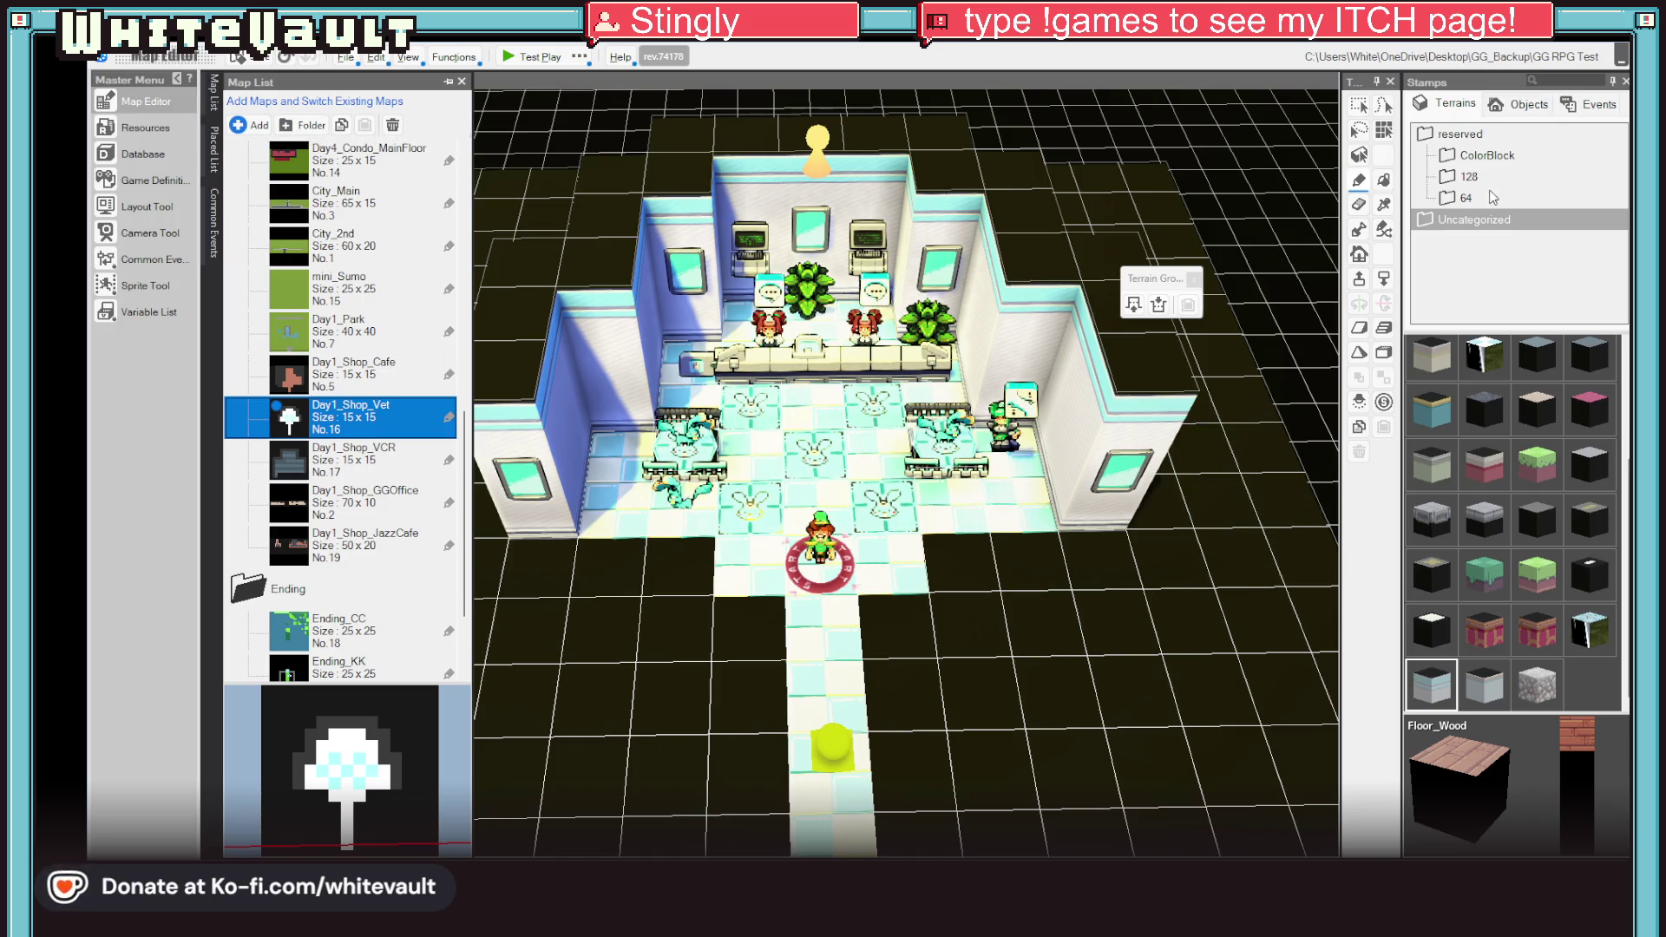
right_click(1452, 227)
left_click(1503, 229)
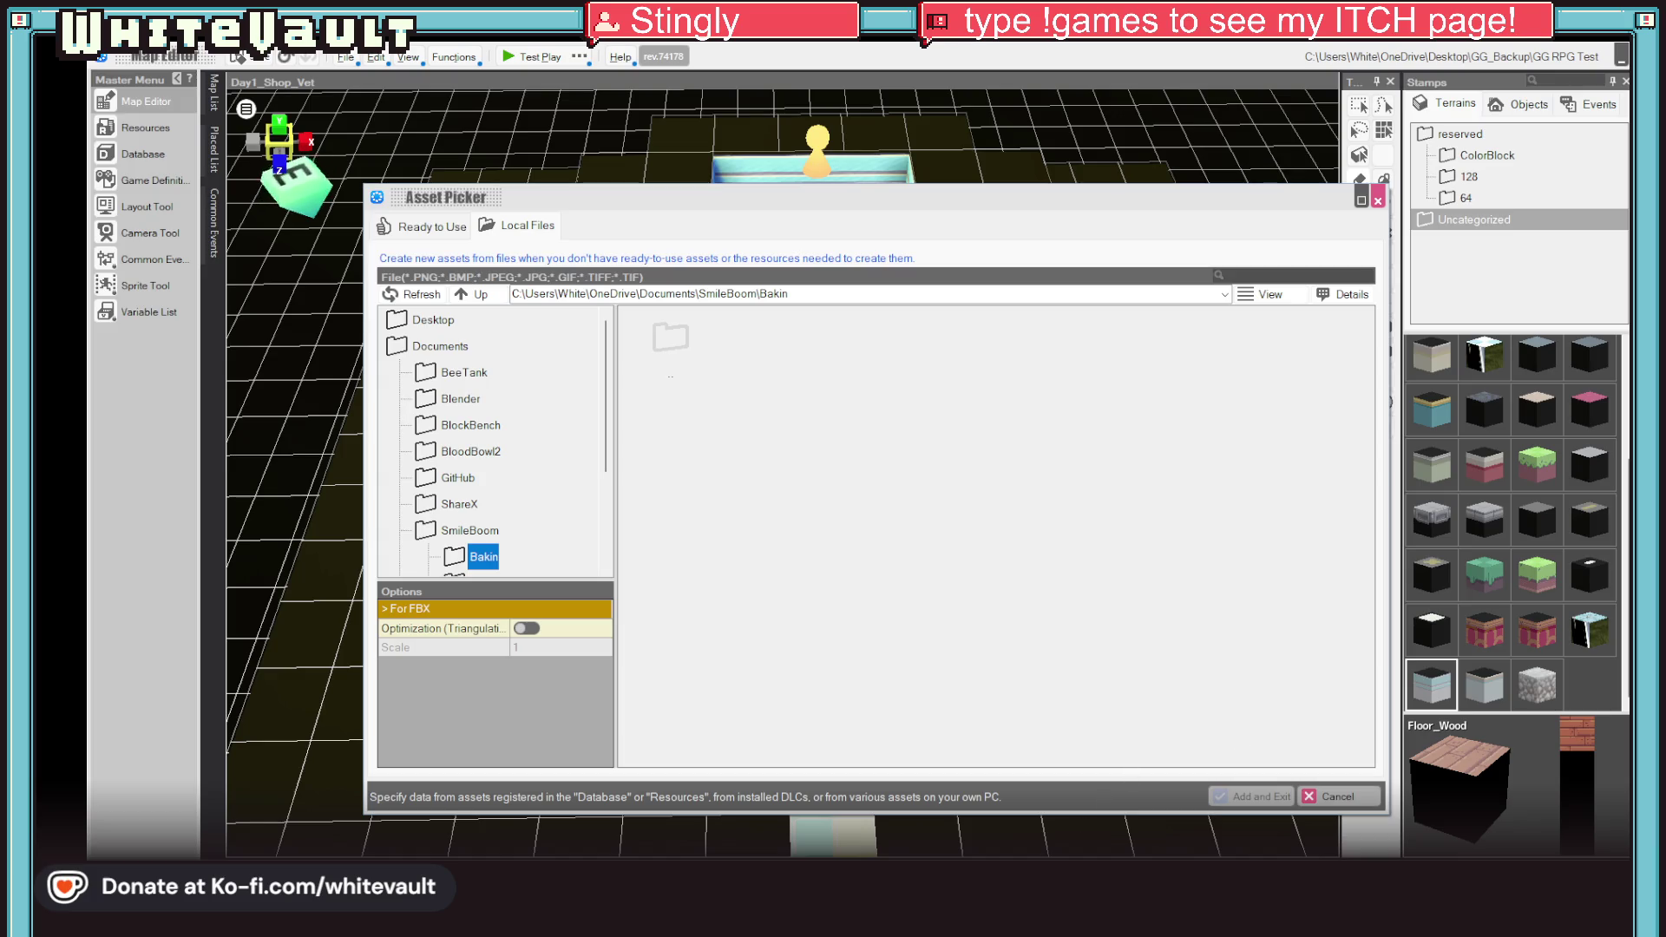
Step: Switch between Aseprite and Bakin, opening and cancelling Aseprite's save-as dialog
key("alt+Tab")
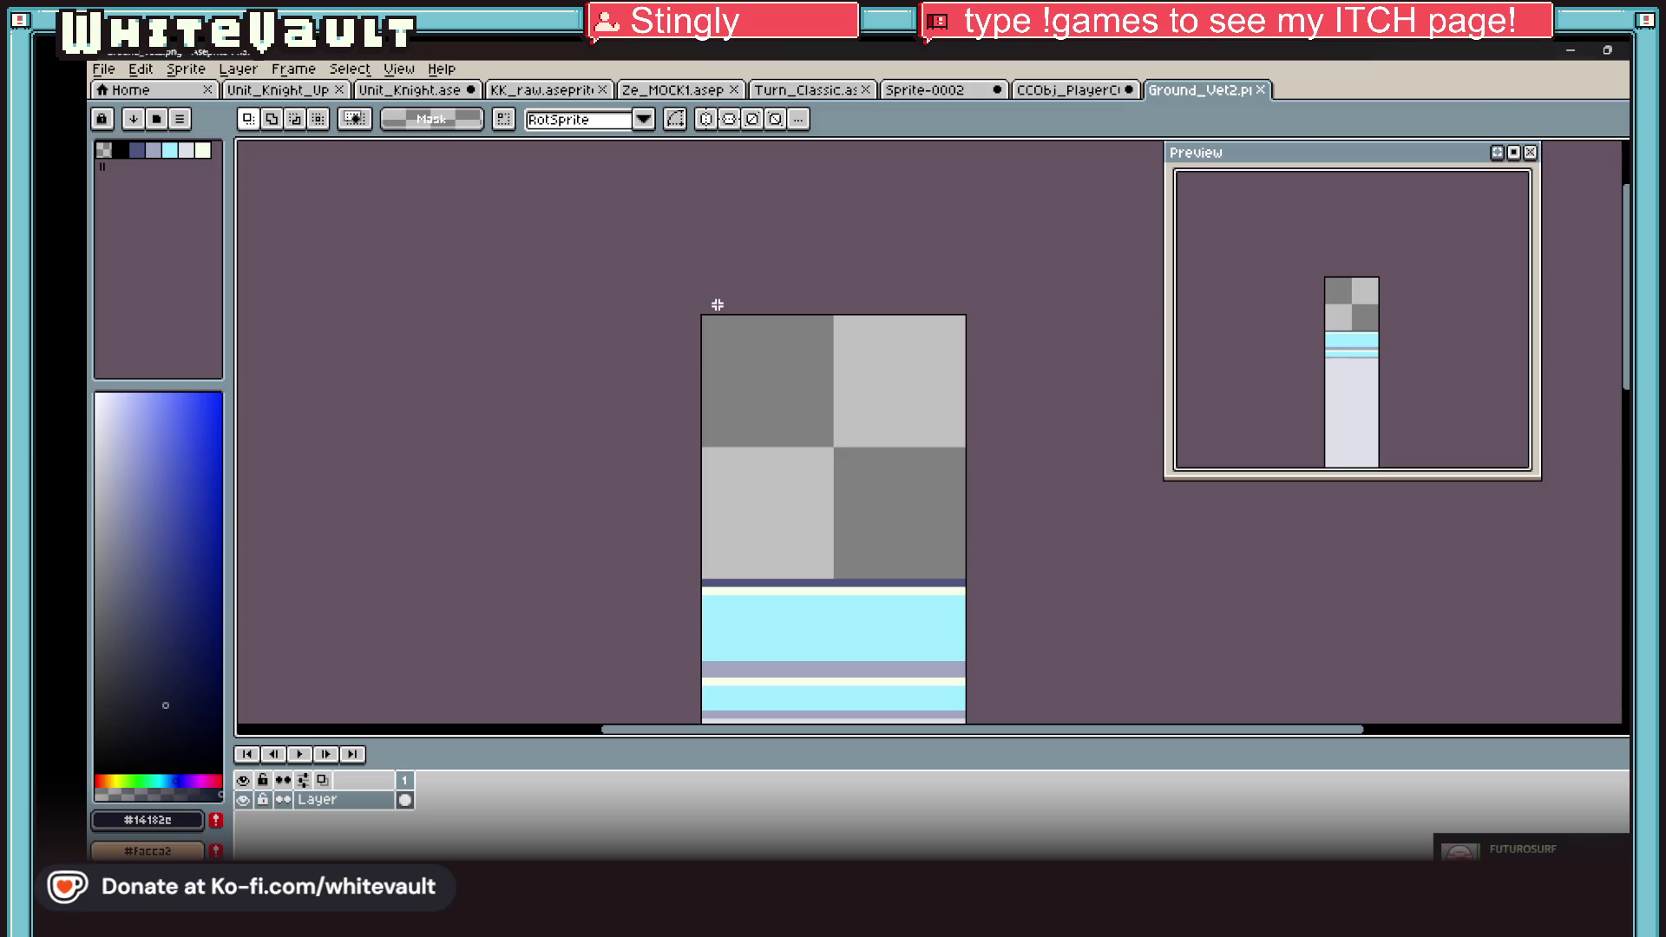
left_click(1573, 50)
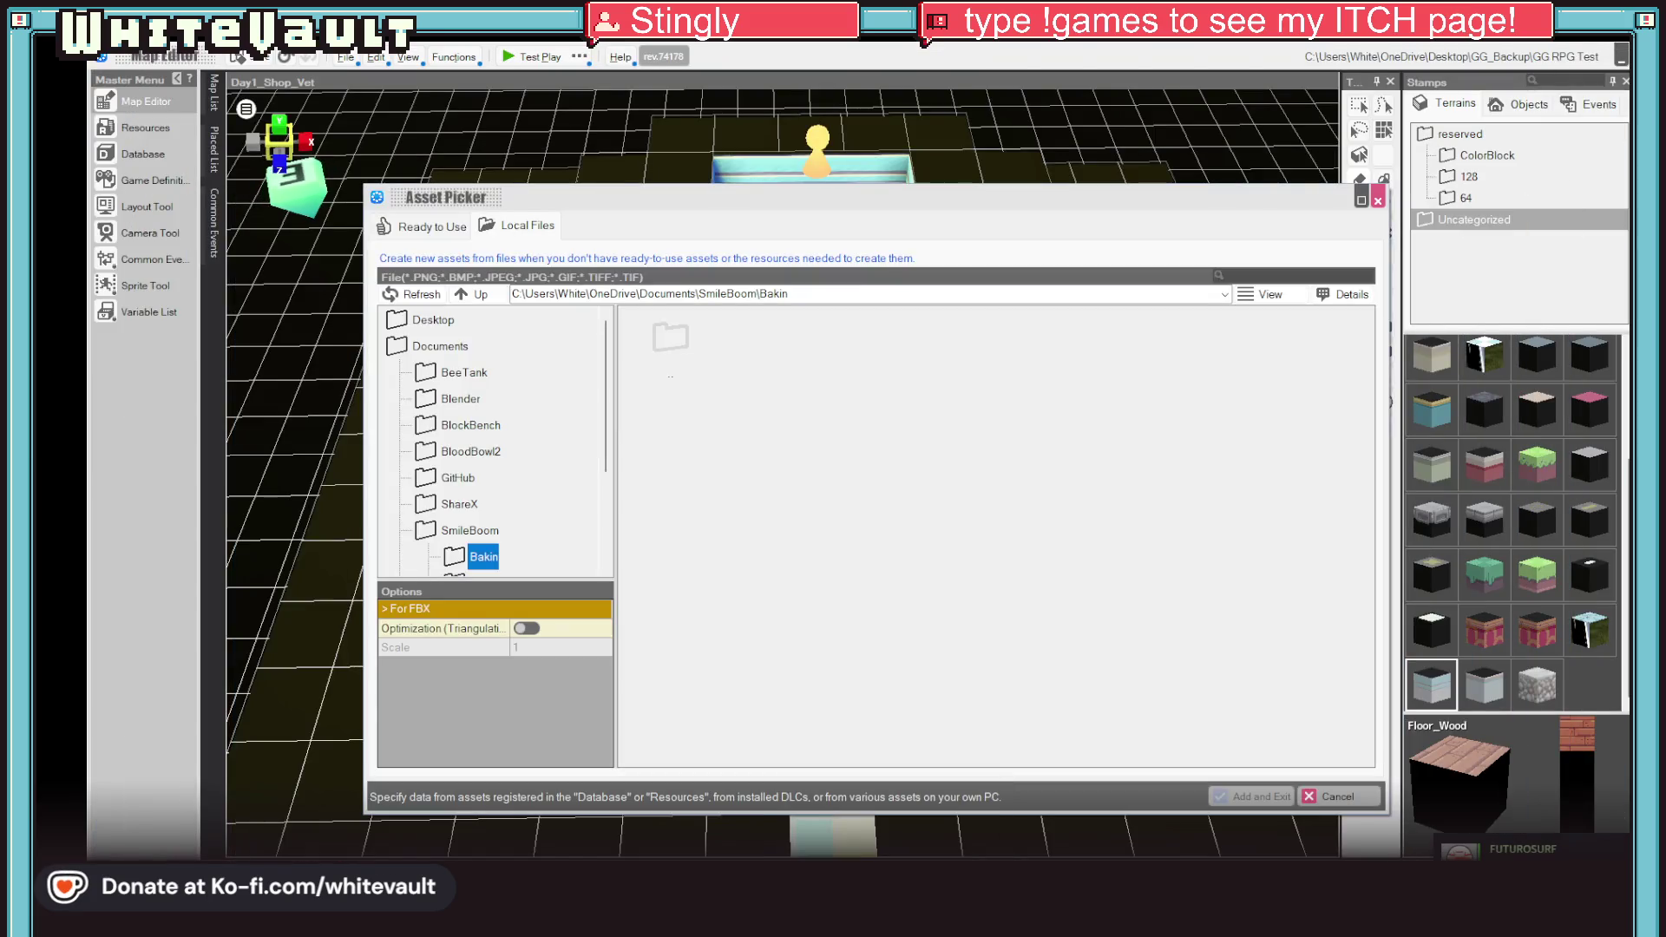
key("super+d")
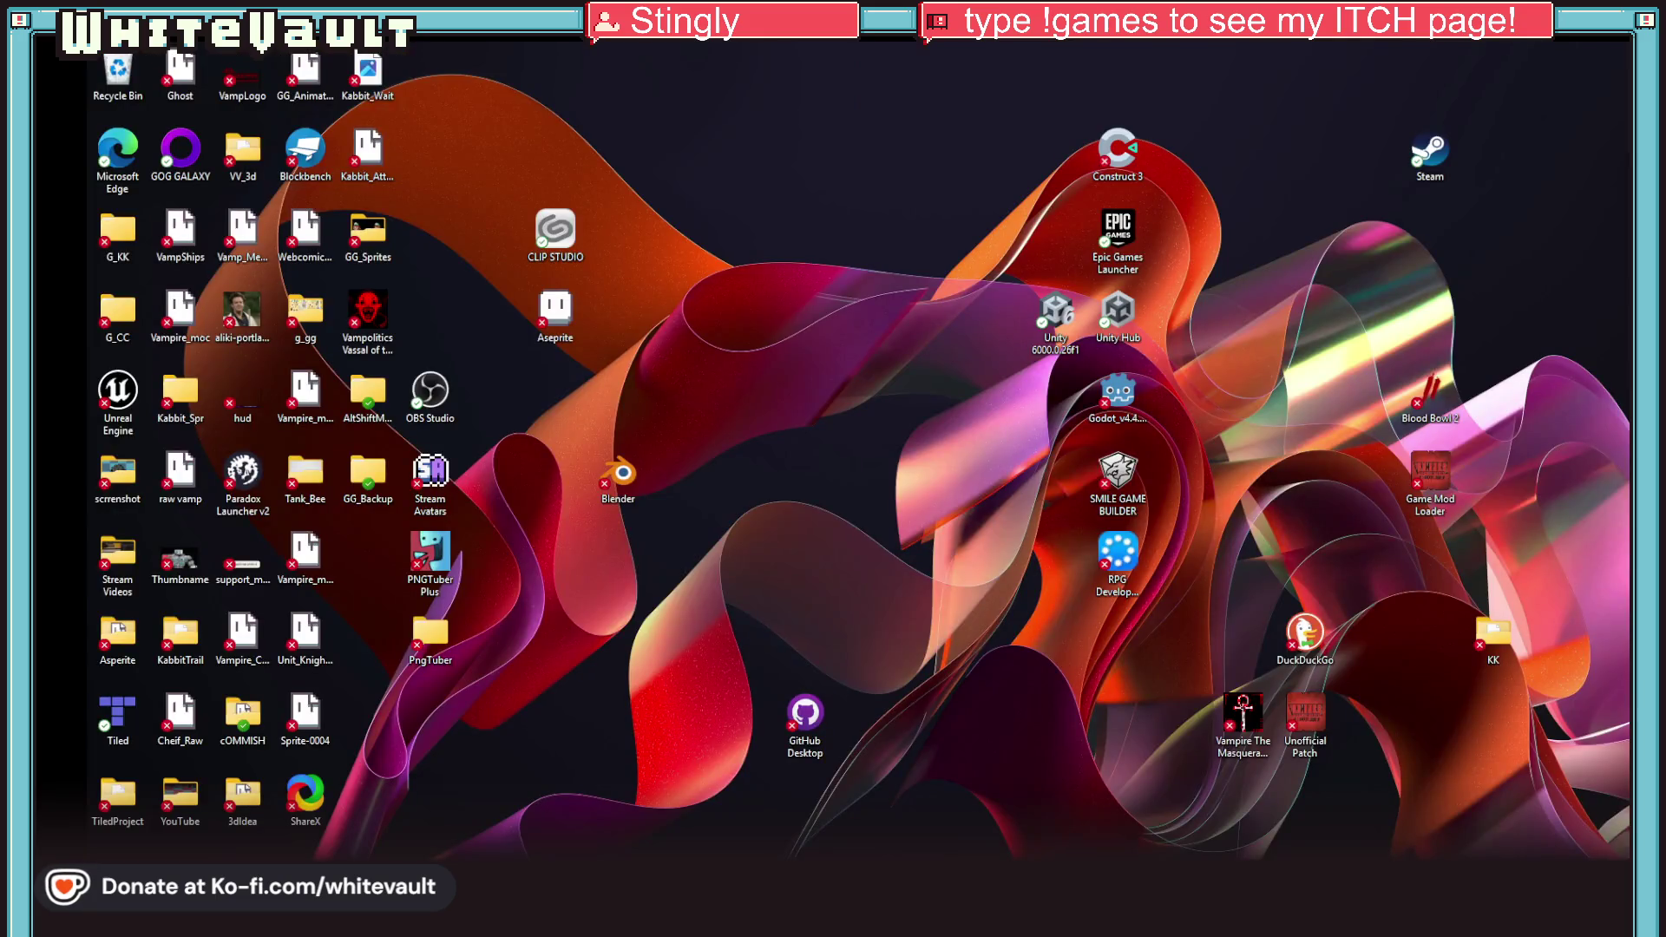
key("super+d")
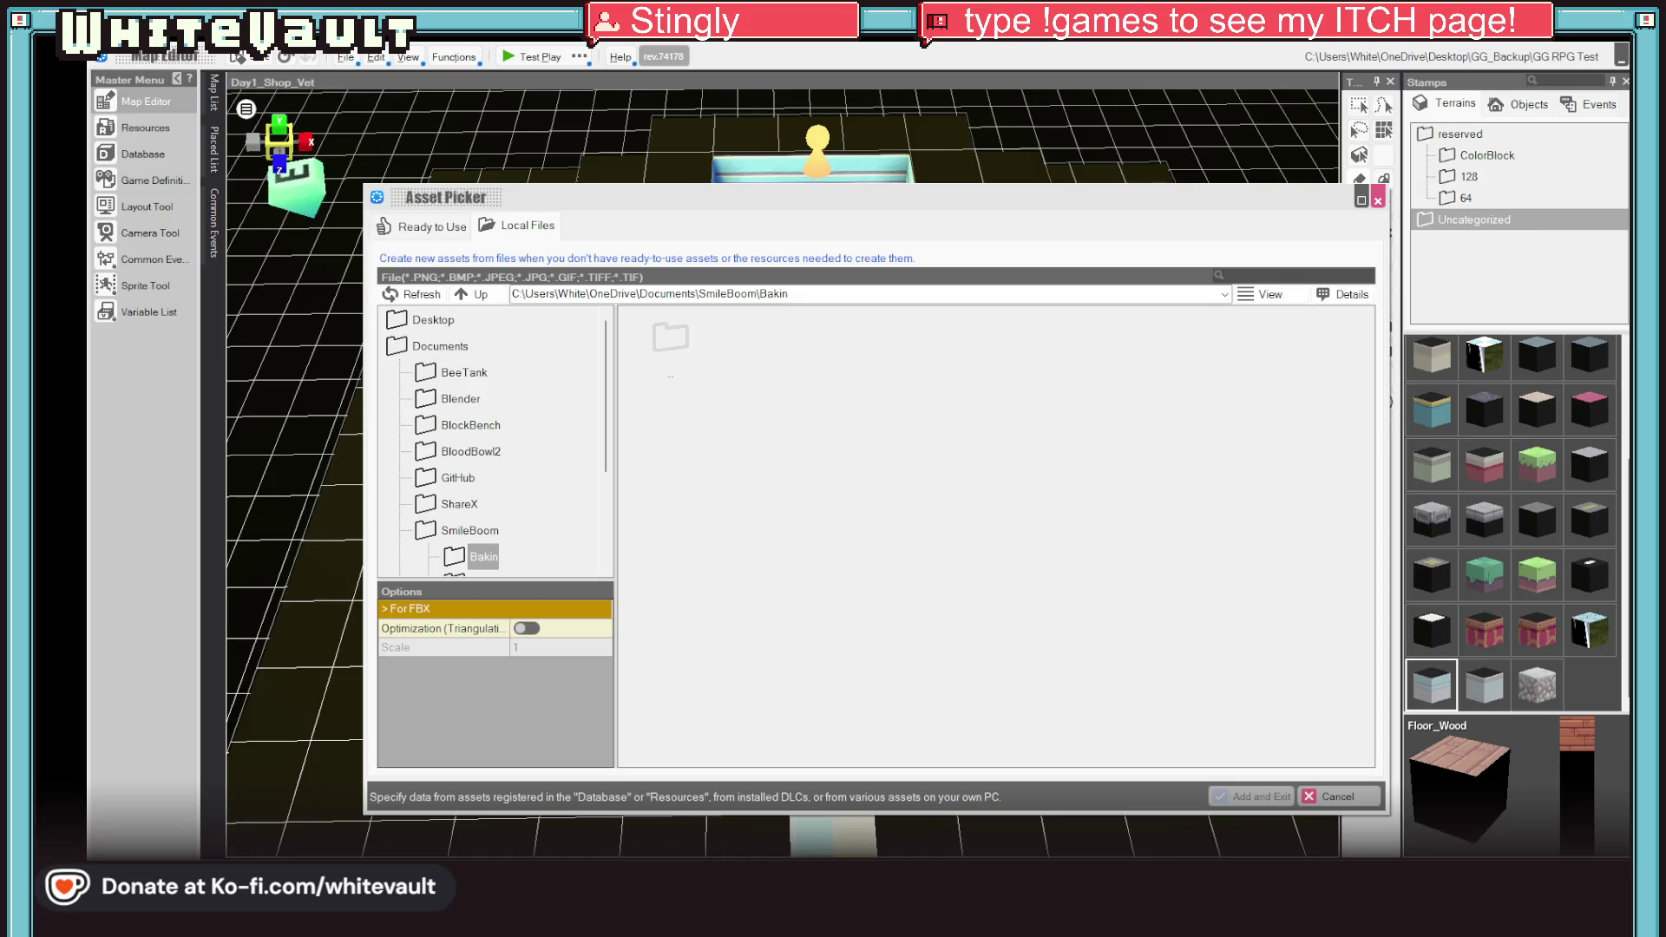
key("alt+Tab")
left_click(104, 69)
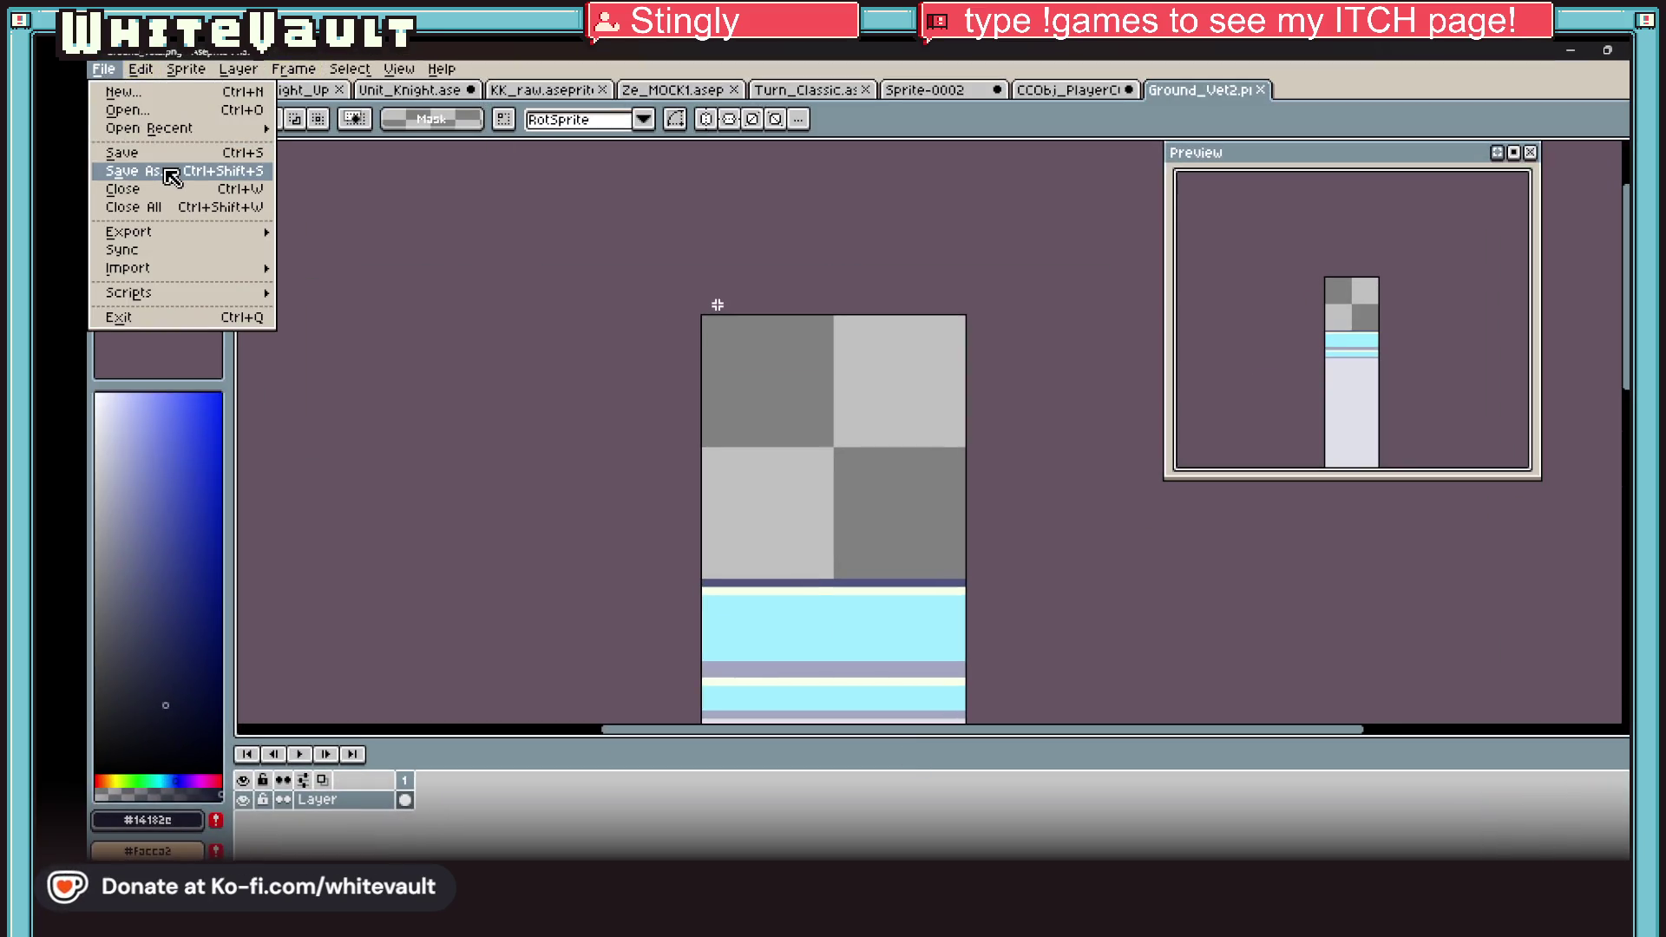
left_click(171, 171)
left_click(859, 71)
key("alt+Tab")
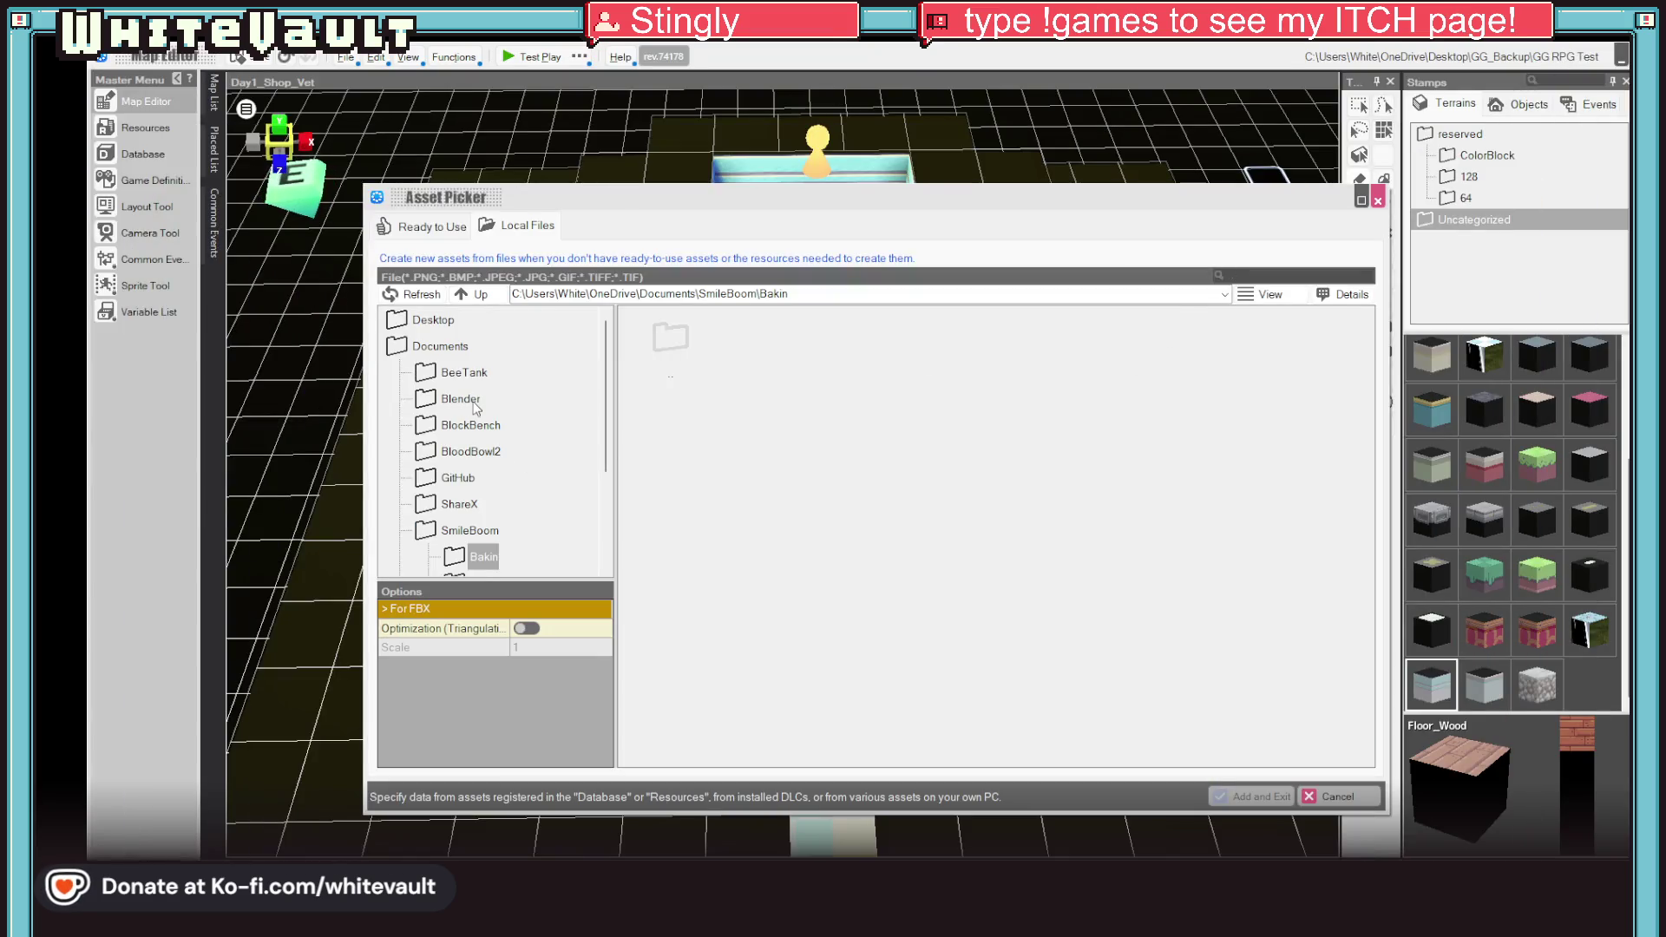
Step: Add Ground_VetText.png from the Desktop as a terrain and dismiss the newly-added notice
left_click(444, 321)
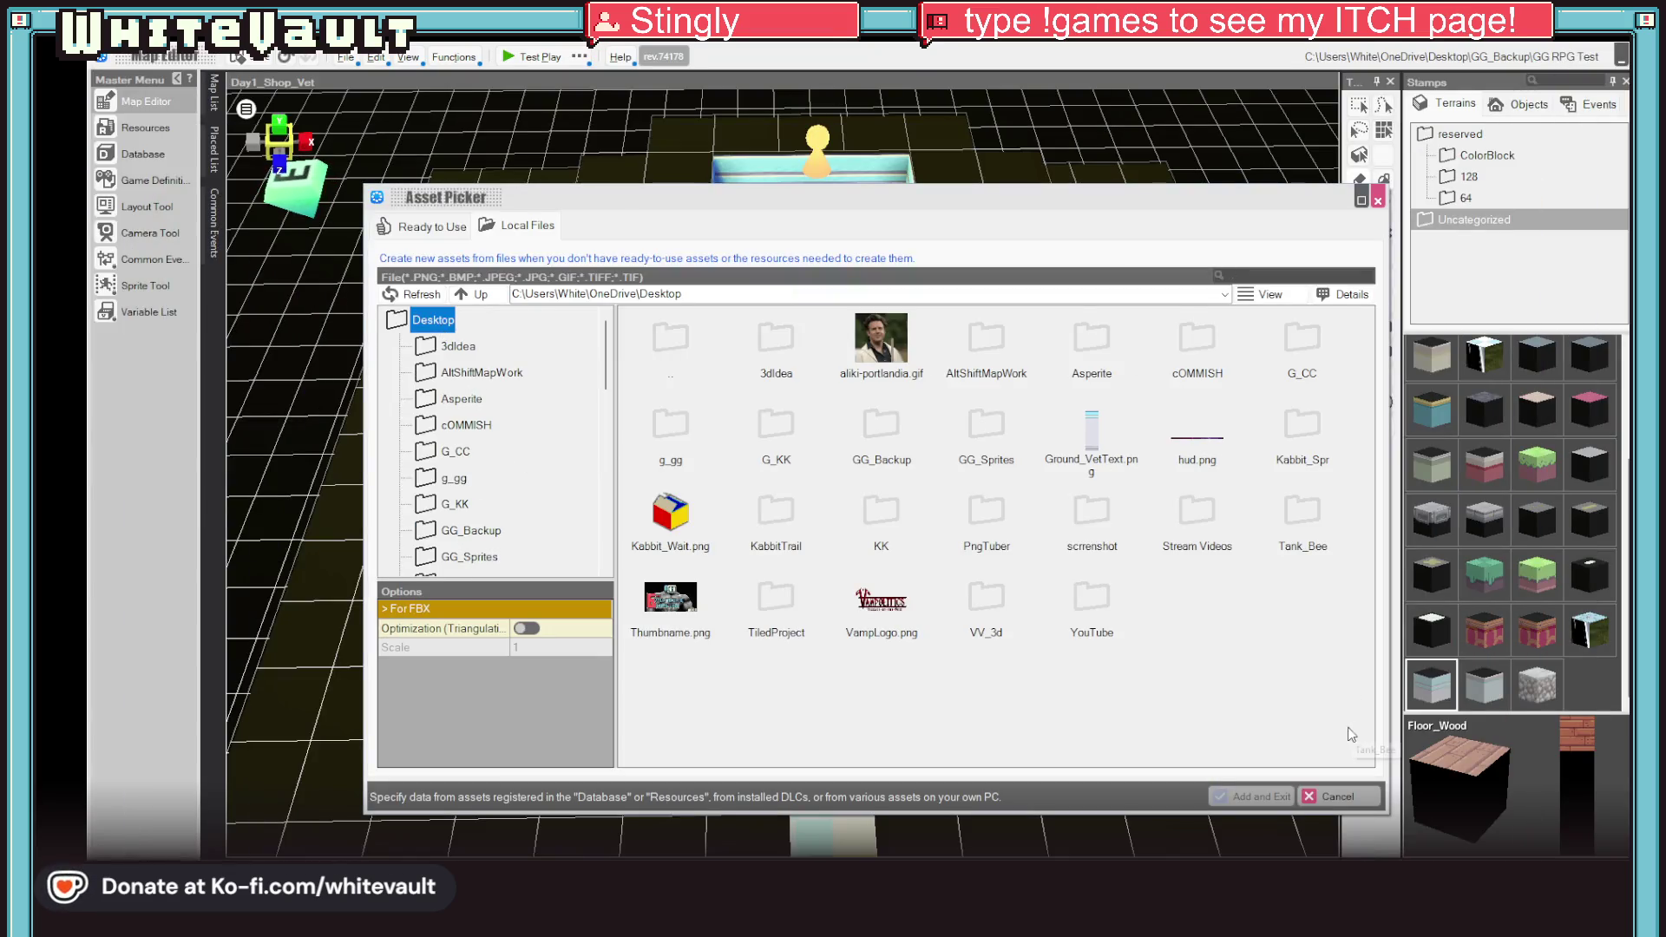
left_click(1117, 441)
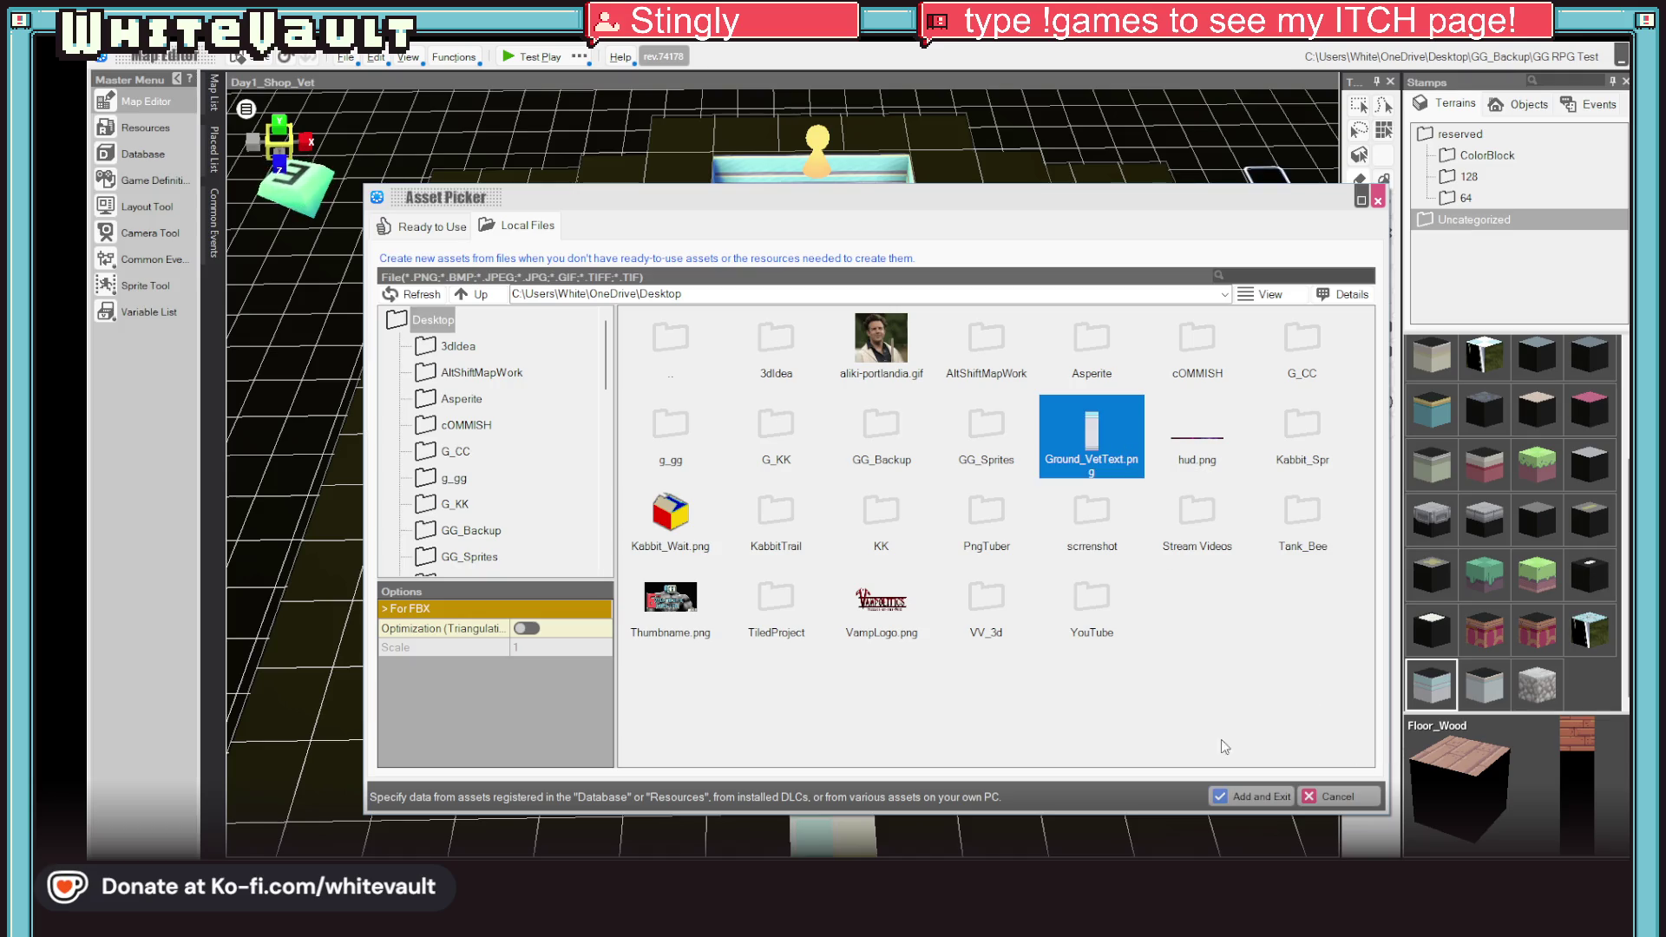
left_click(1267, 799)
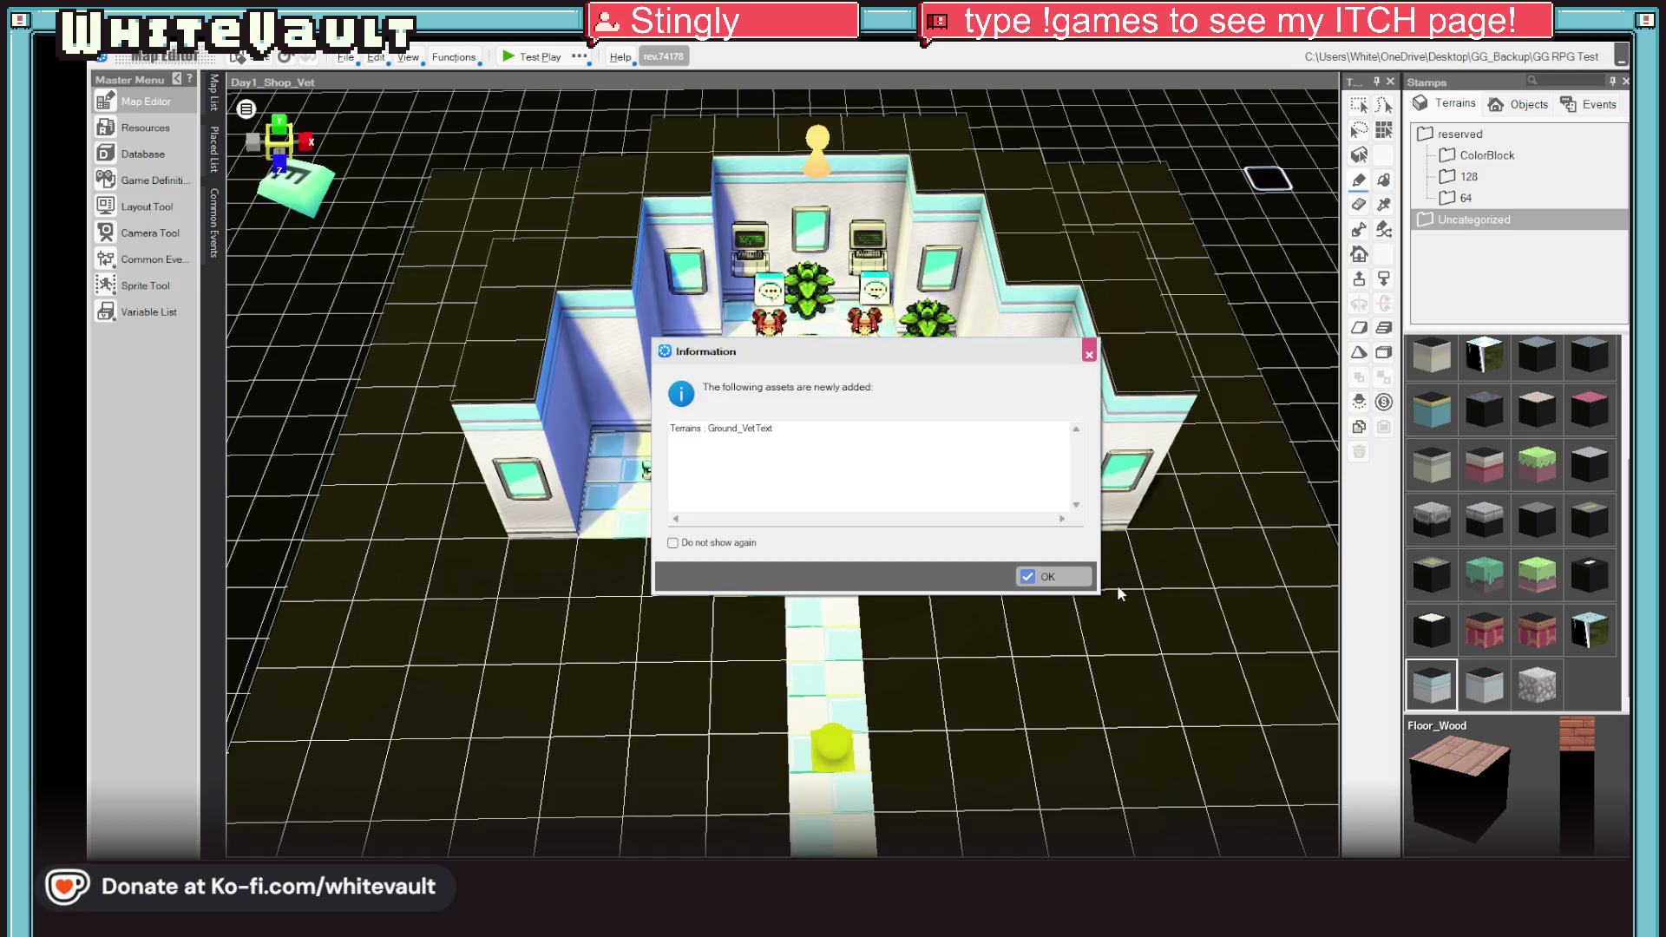
left_click(1052, 574)
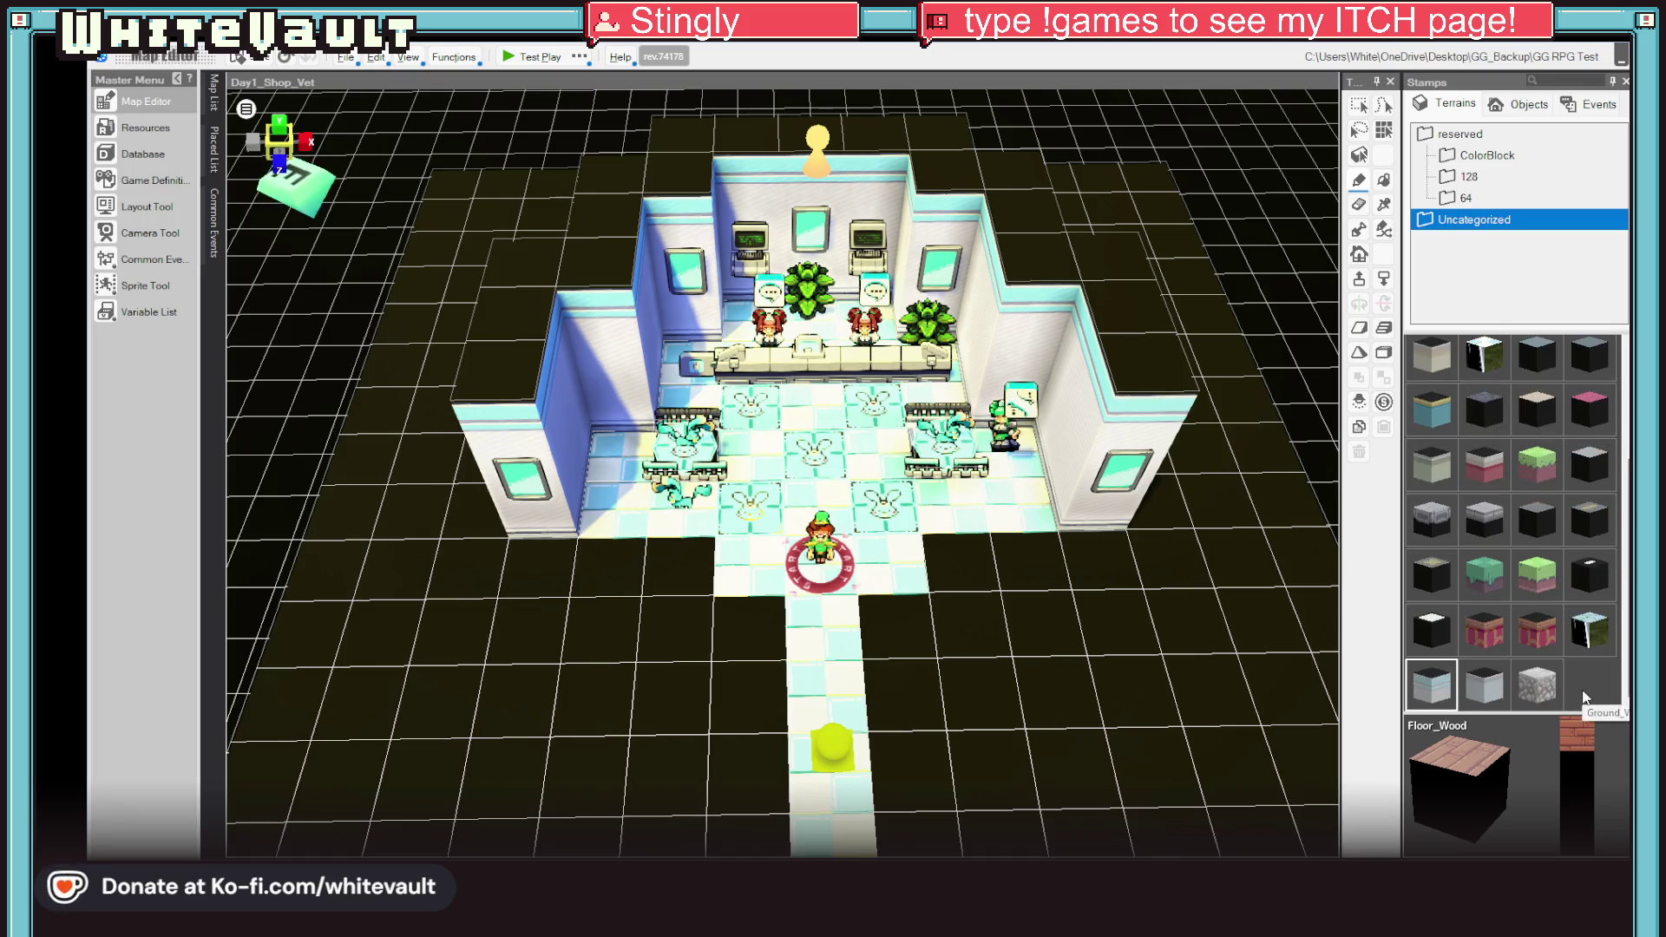
Step: Open the Resources manager to check the terrains
left_click(143, 130)
left_click(143, 128)
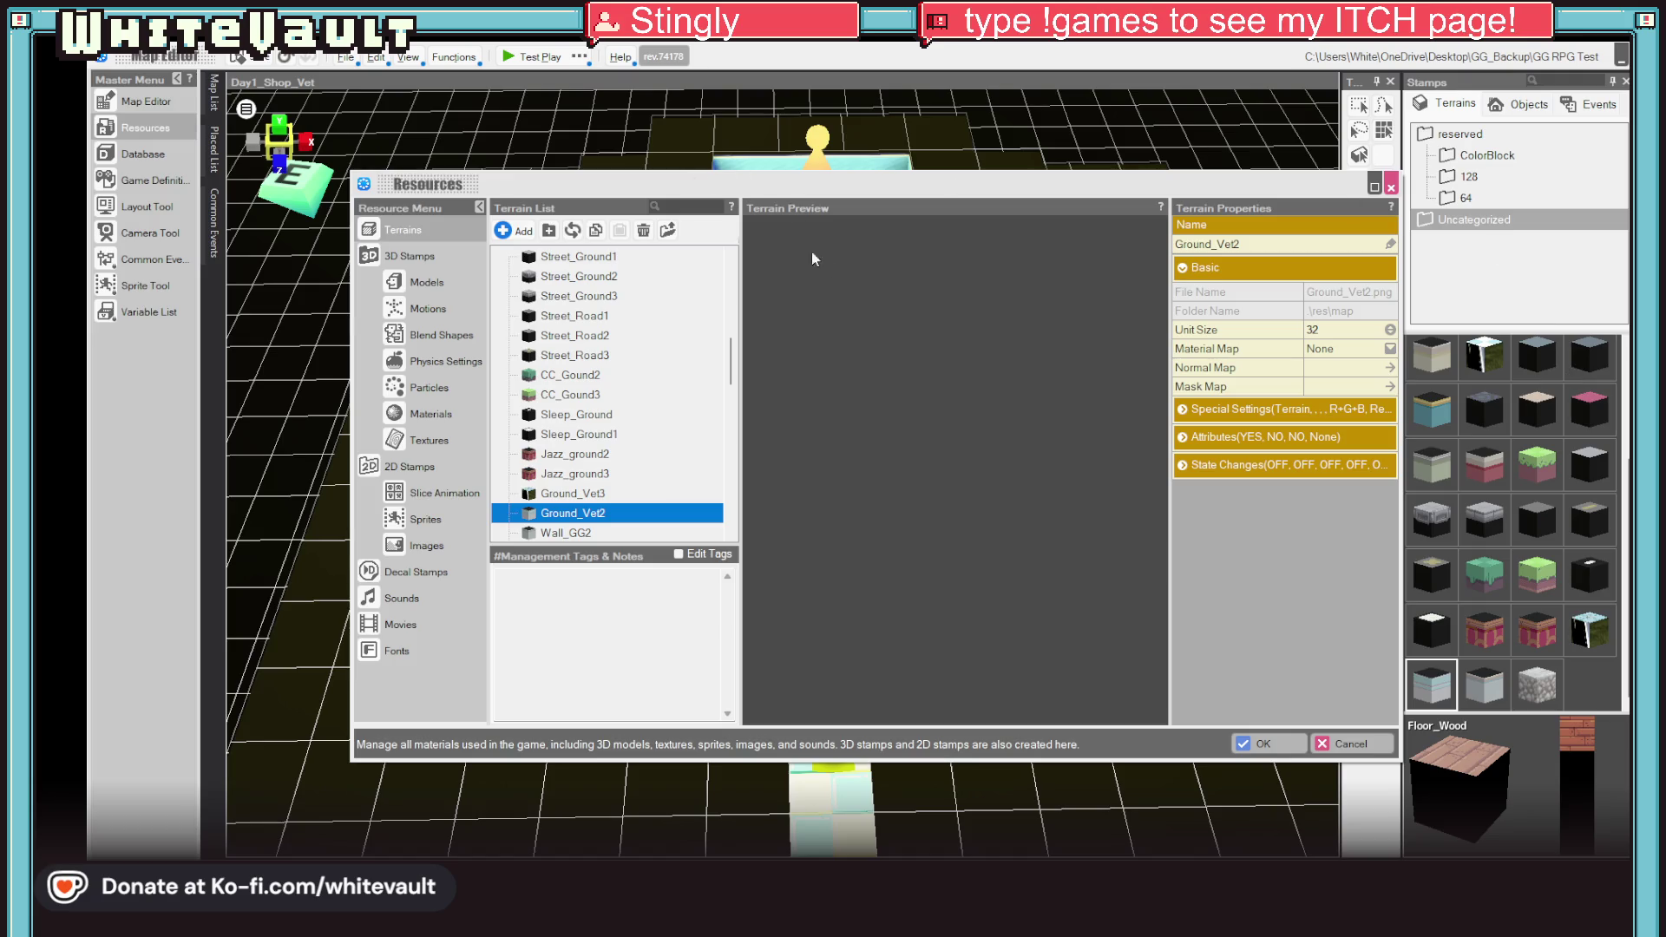
mouse_move(599, 392)
left_mouse_down()
mouse_move(607, 520)
mouse_move(645, 503)
left_mouse_up()
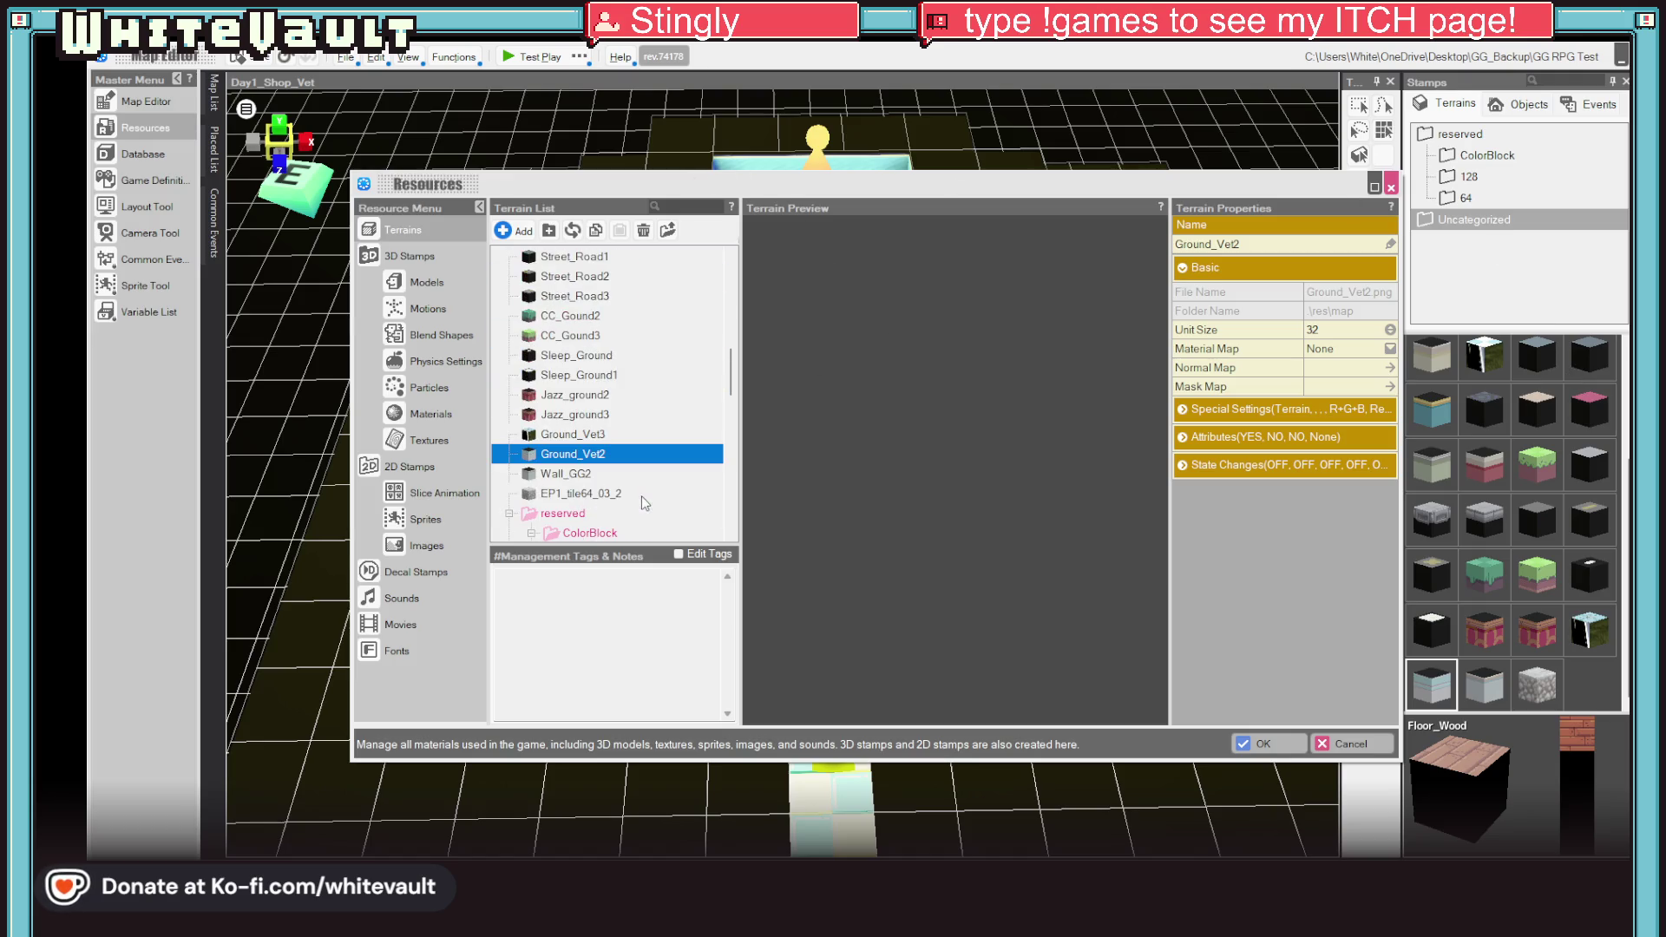
scroll(537, 524, "down", 1)
scroll(562, 456, "up", 10)
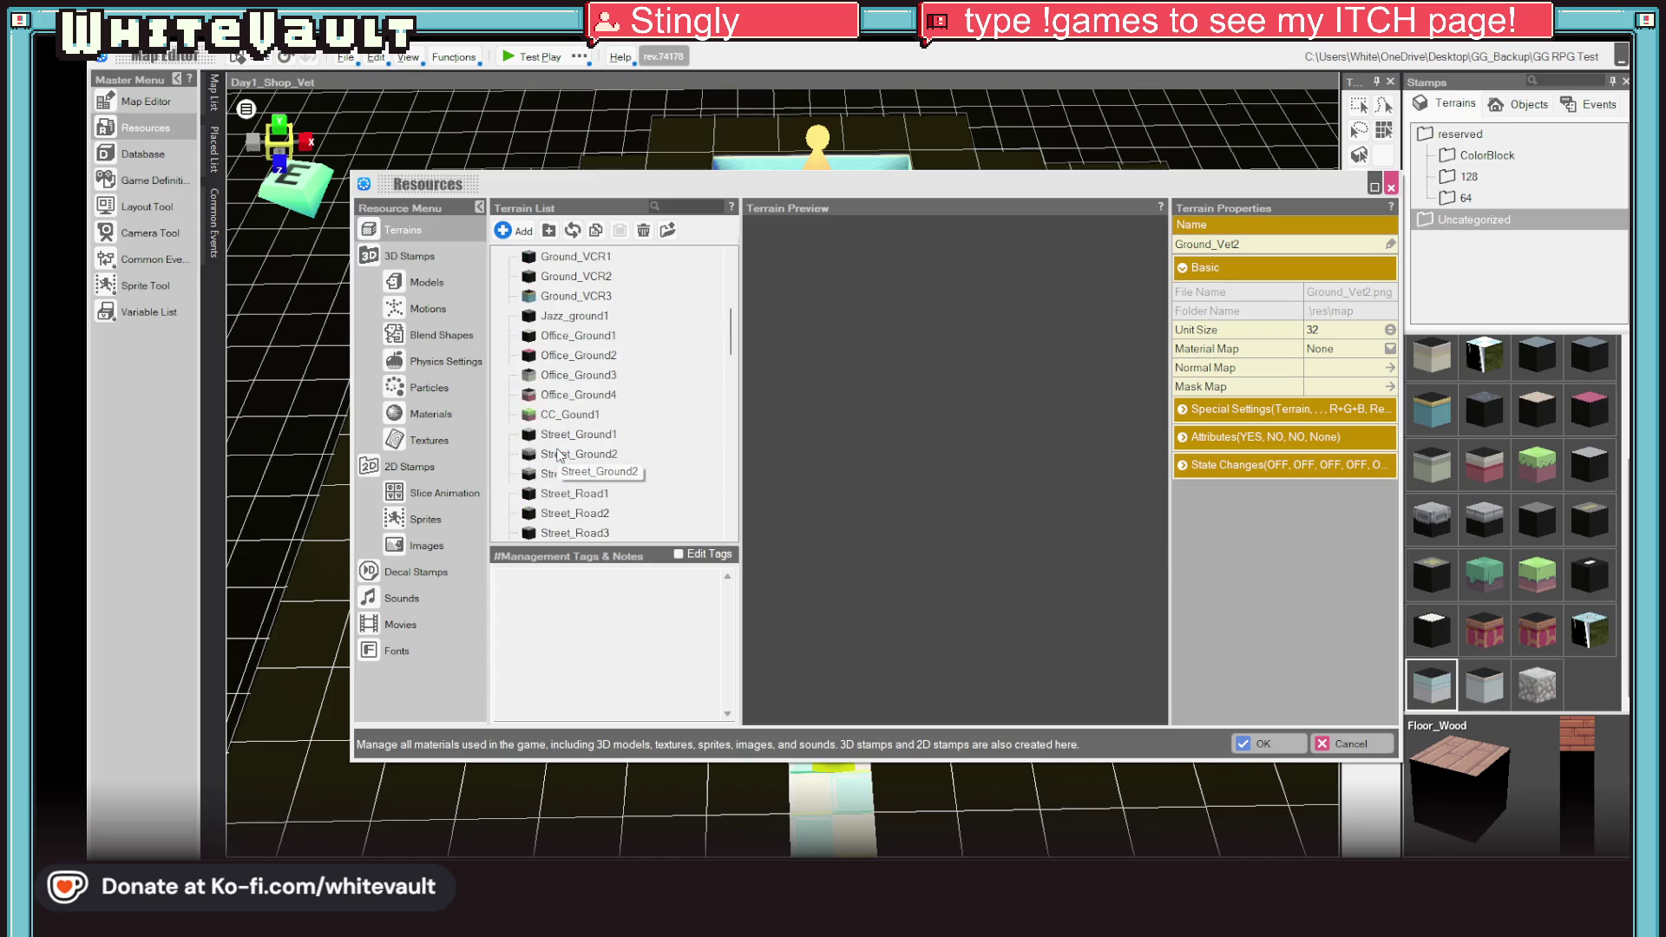
Step: Search the terrain list for 'vet' and preview the Ground_VetText terrain
left_click(679, 206)
type("vet")
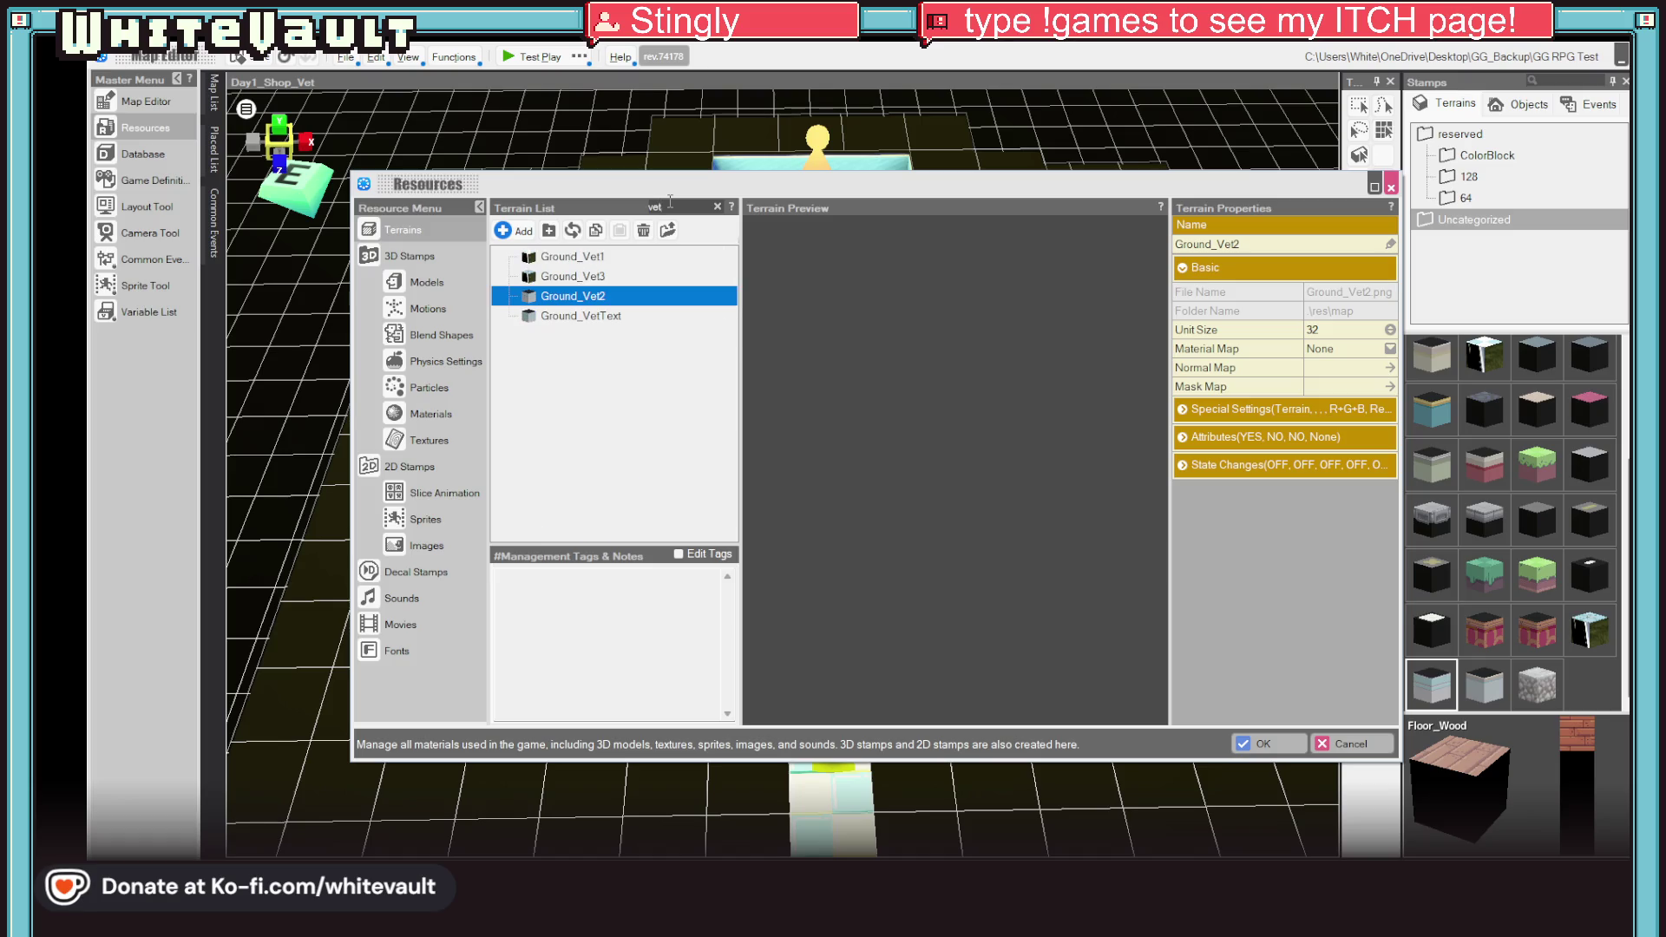
left_click(613, 317)
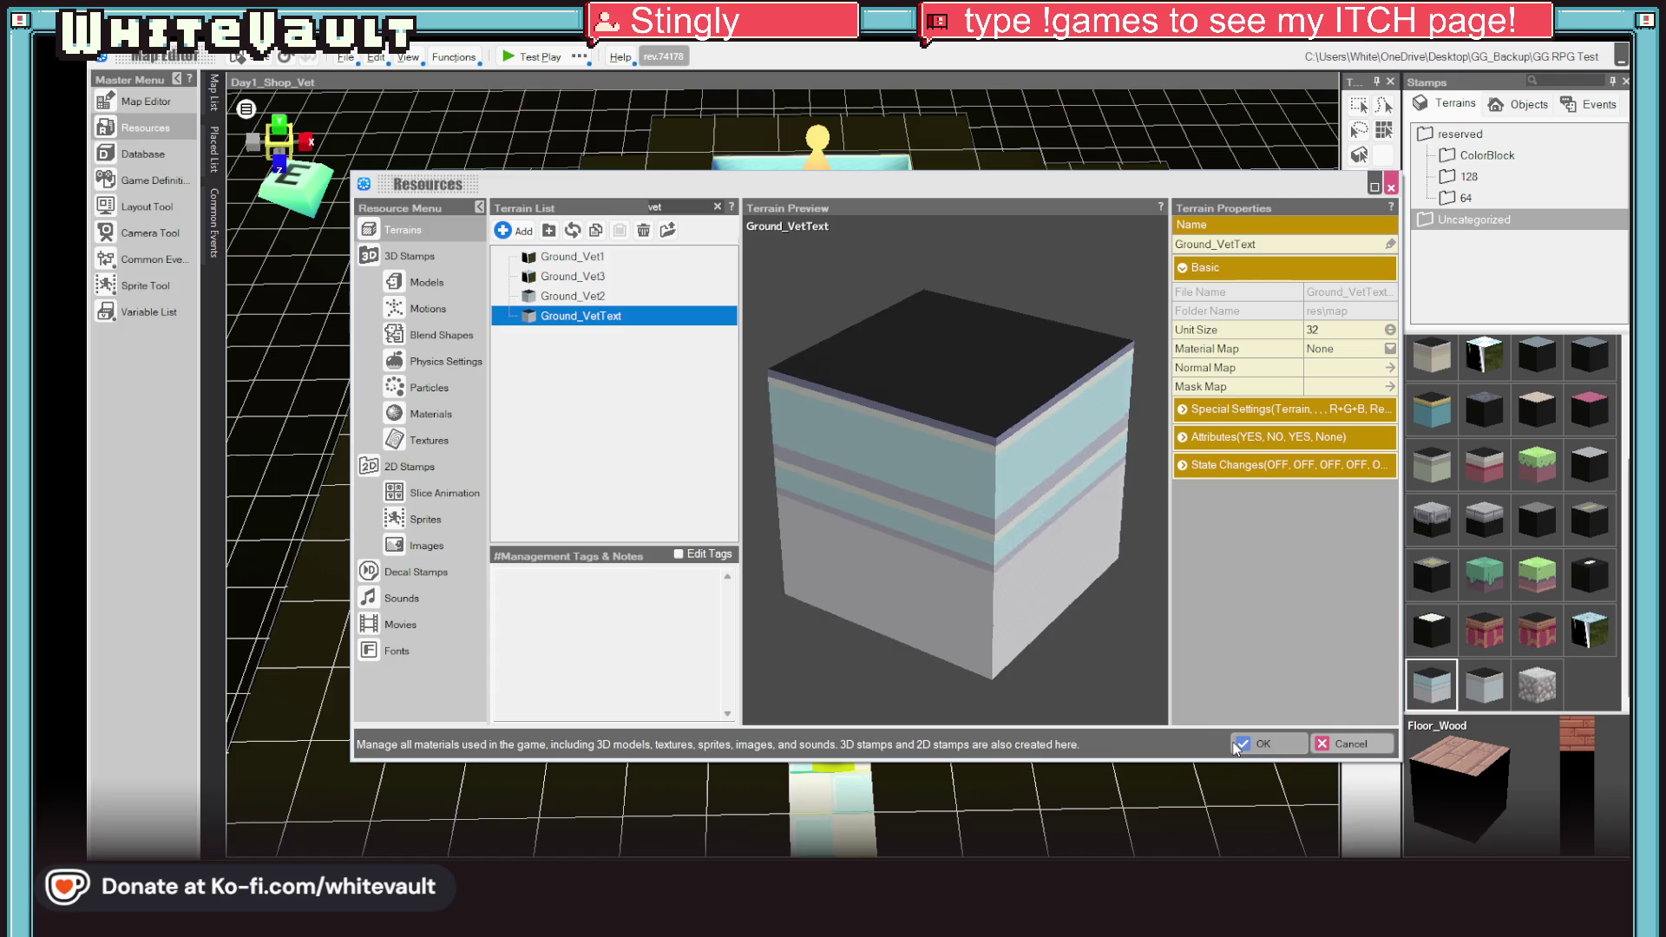
key("alt+Tab")
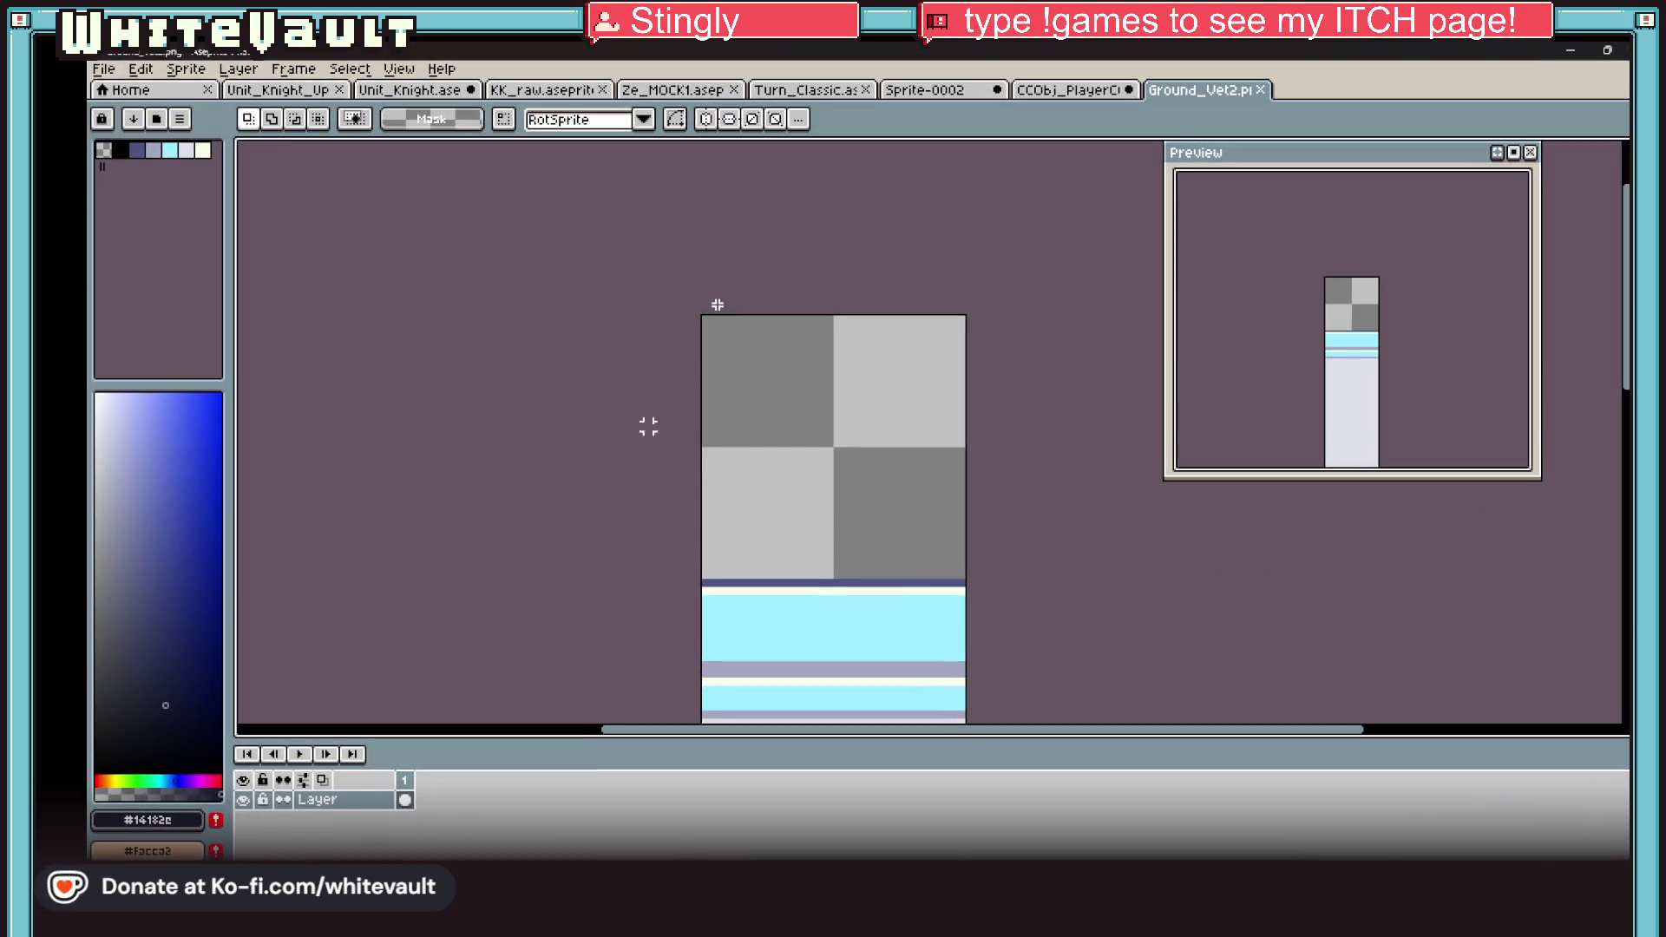
Step: Save the striped sprite over Desktop\Ground_VetText.png, confirming the replacement
left_click(103, 69)
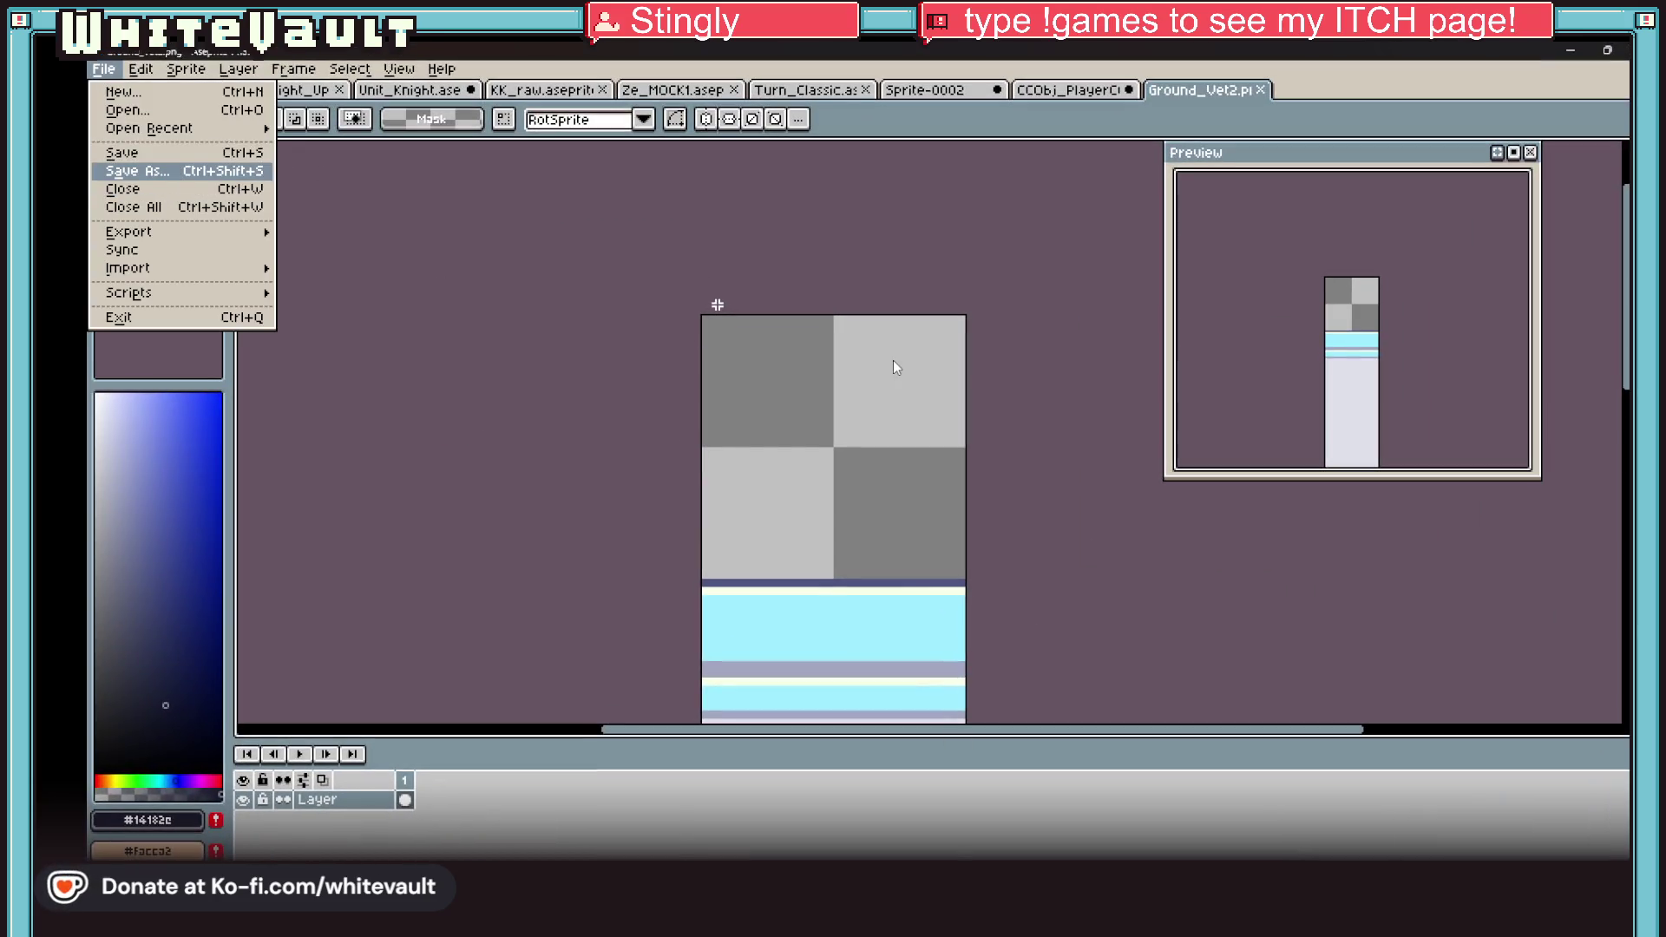
key("Return")
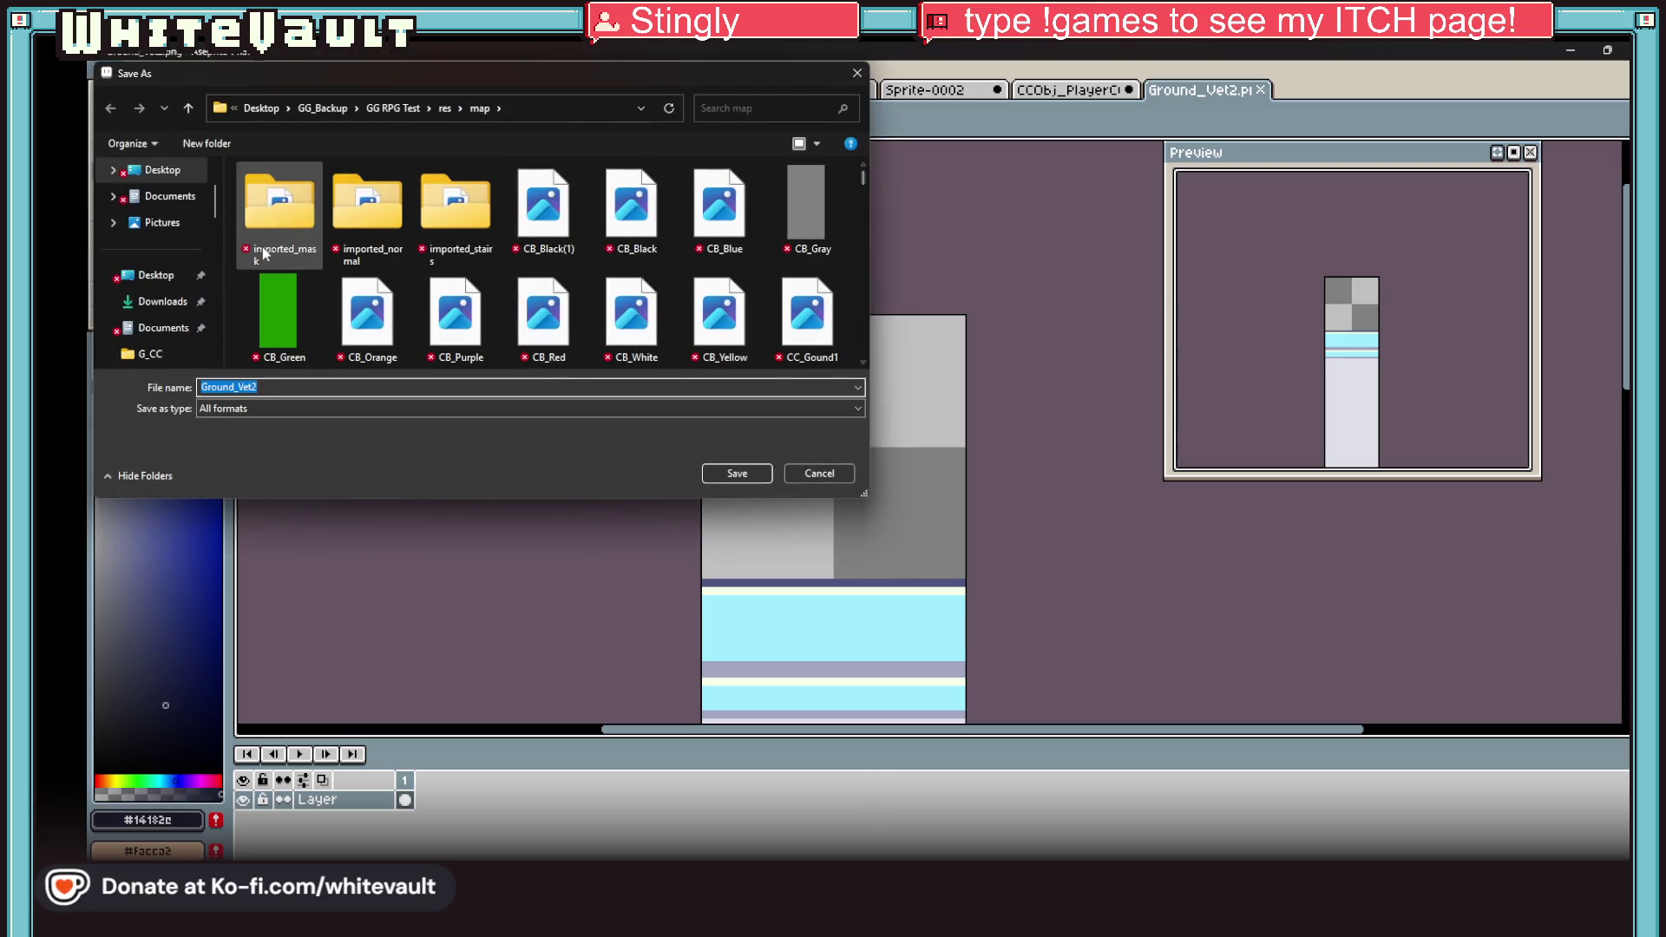
left_click(163, 171)
left_click_drag(617, 496, 617, 667)
scroll(406, 388, "down", 5)
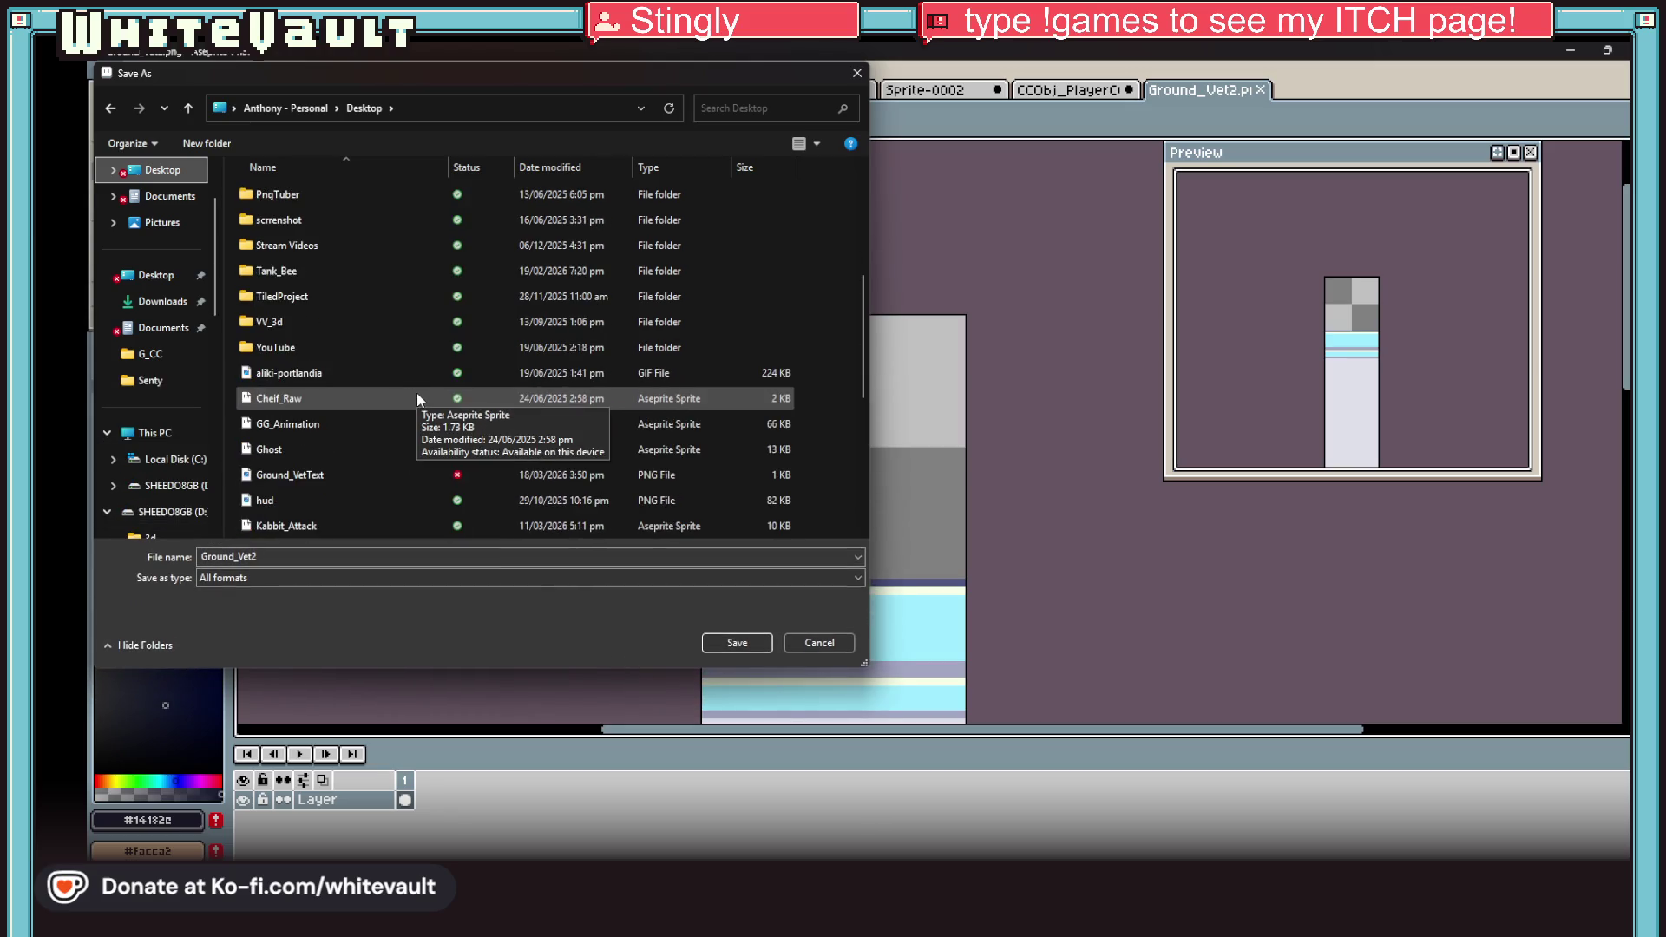
scroll(440, 367, "down", 1)
scroll(441, 367, "down", 4)
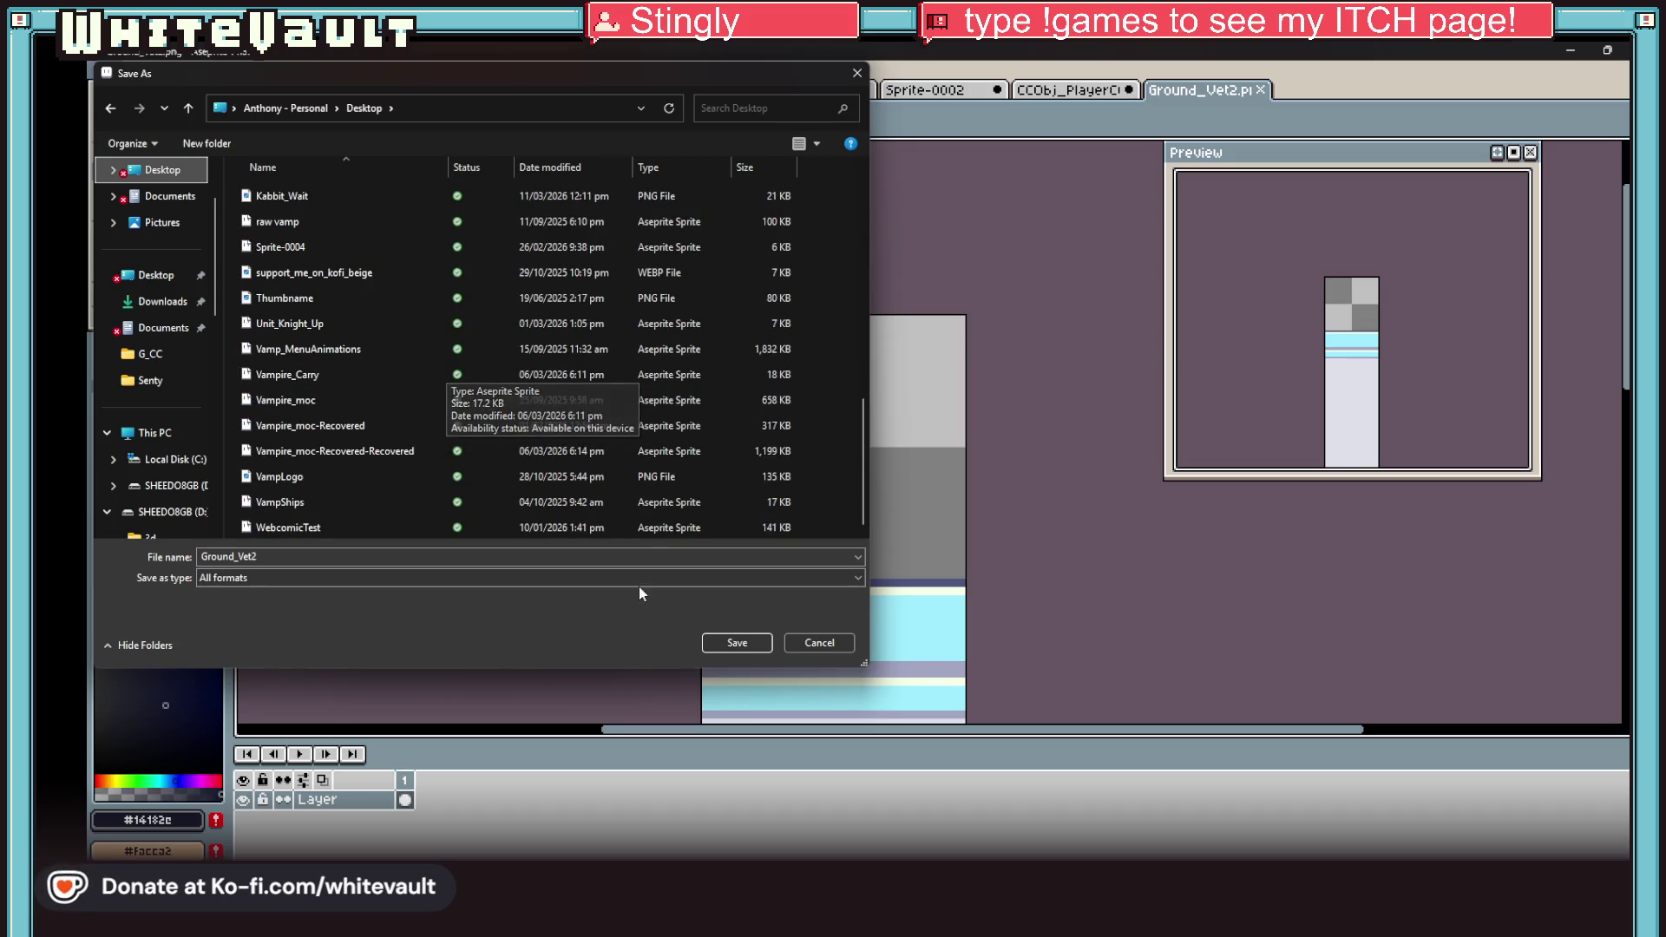
scroll(669, 418, "up", 1)
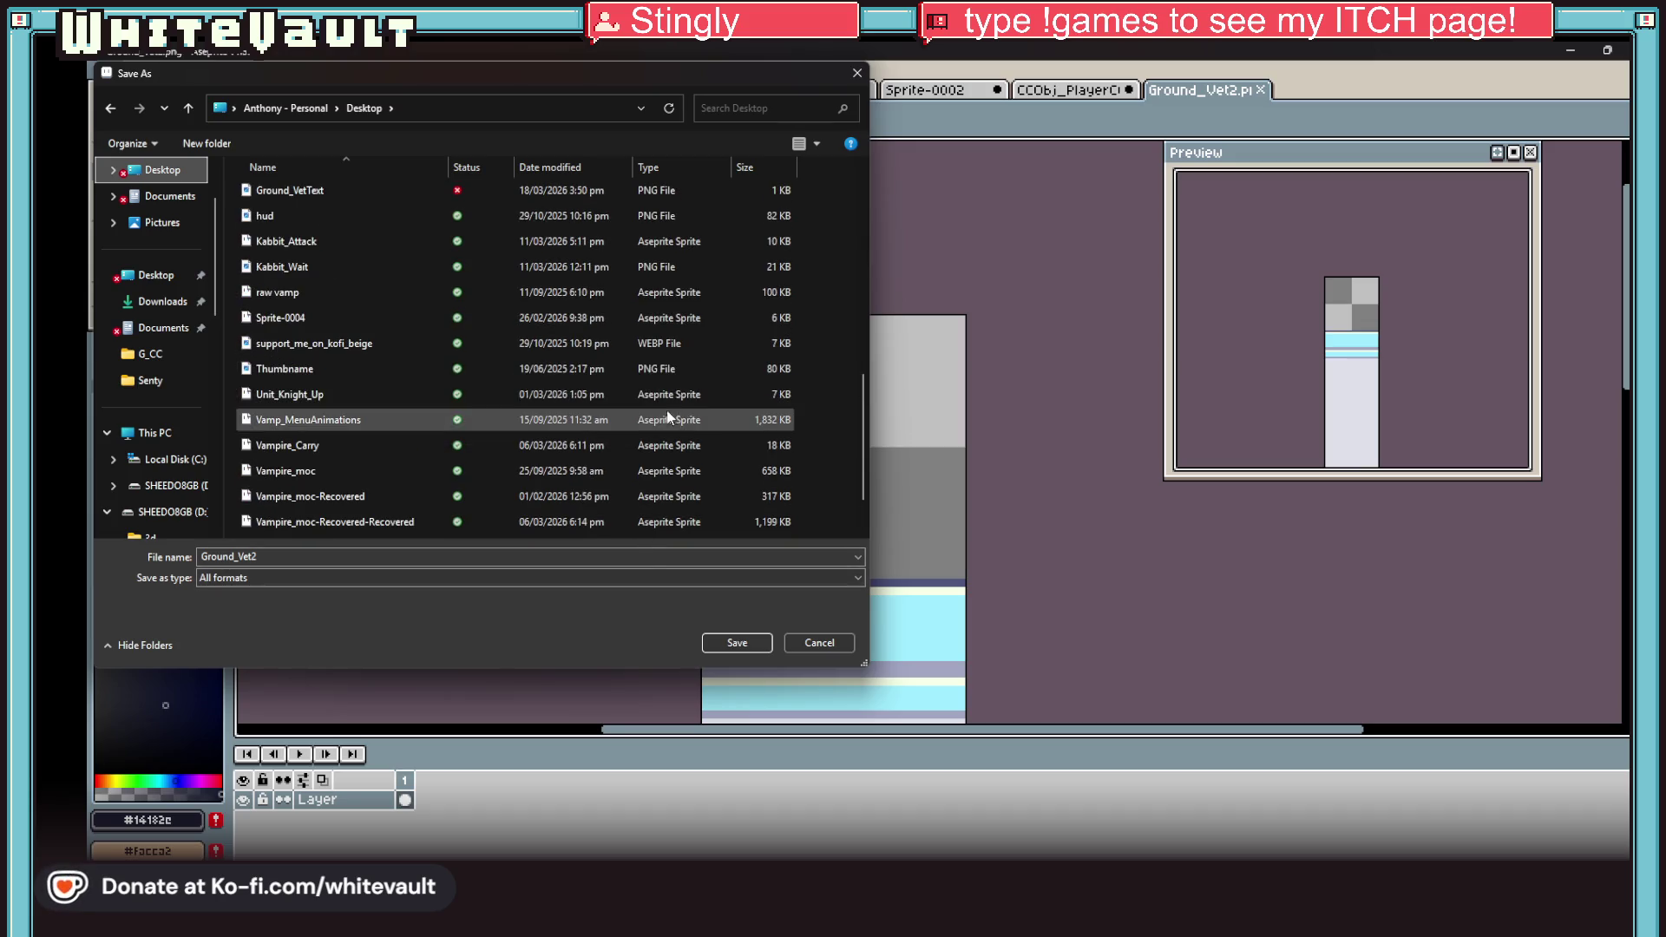
left_click(347, 191)
left_click(737, 643)
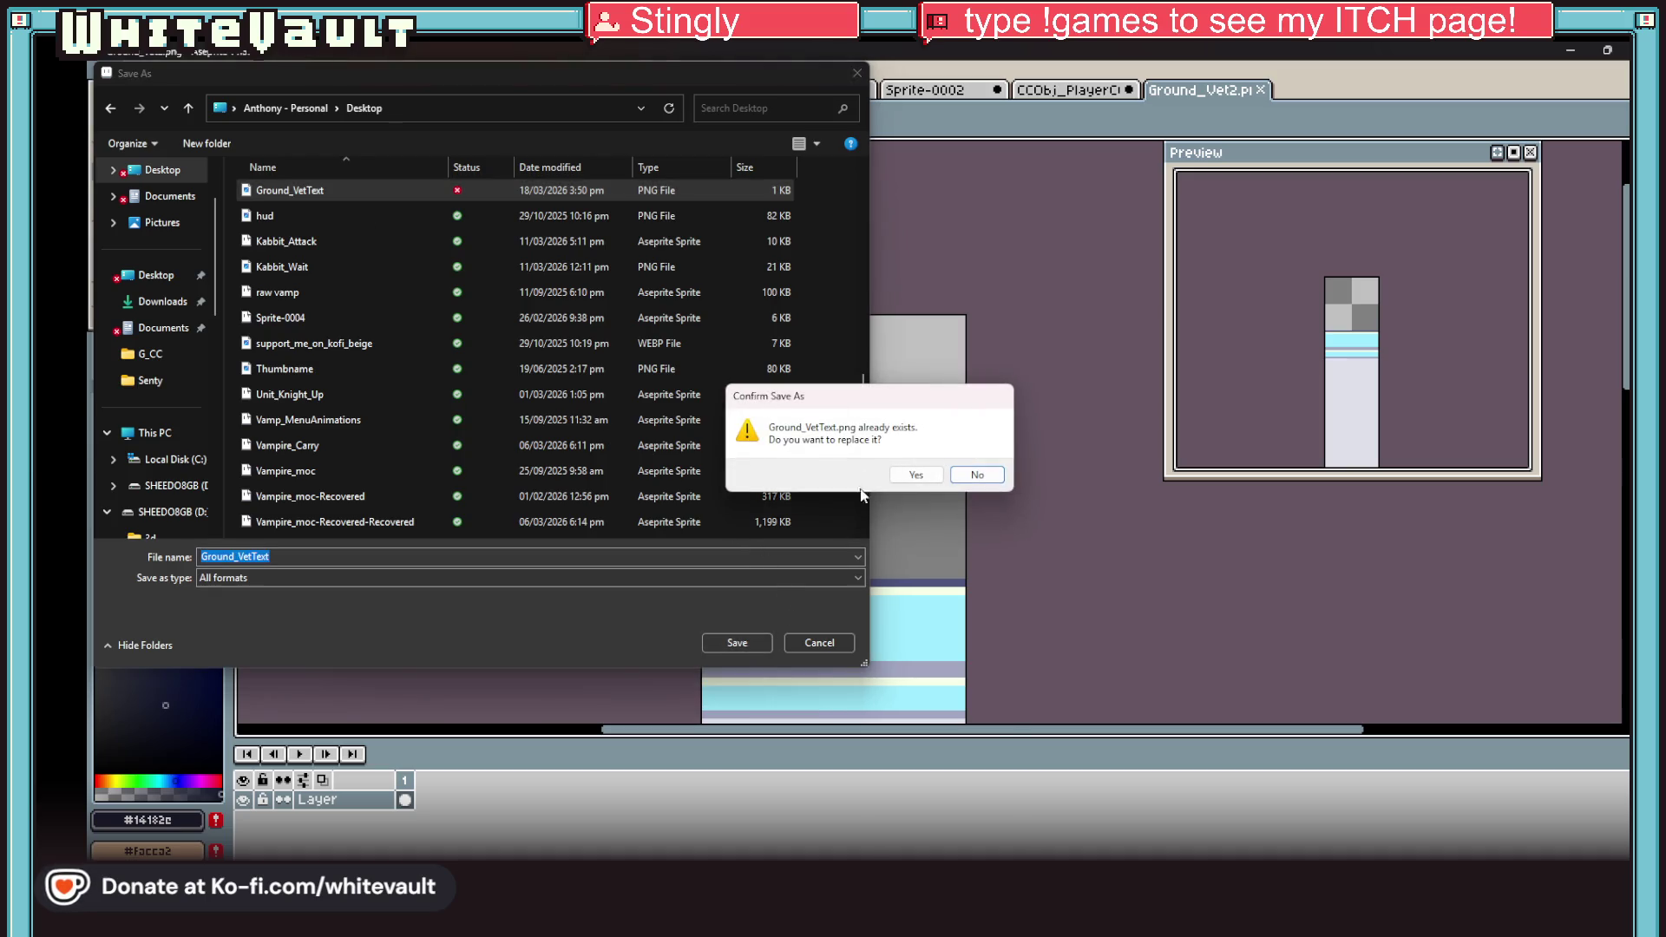
left_click(916, 481)
key("alt+Tab")
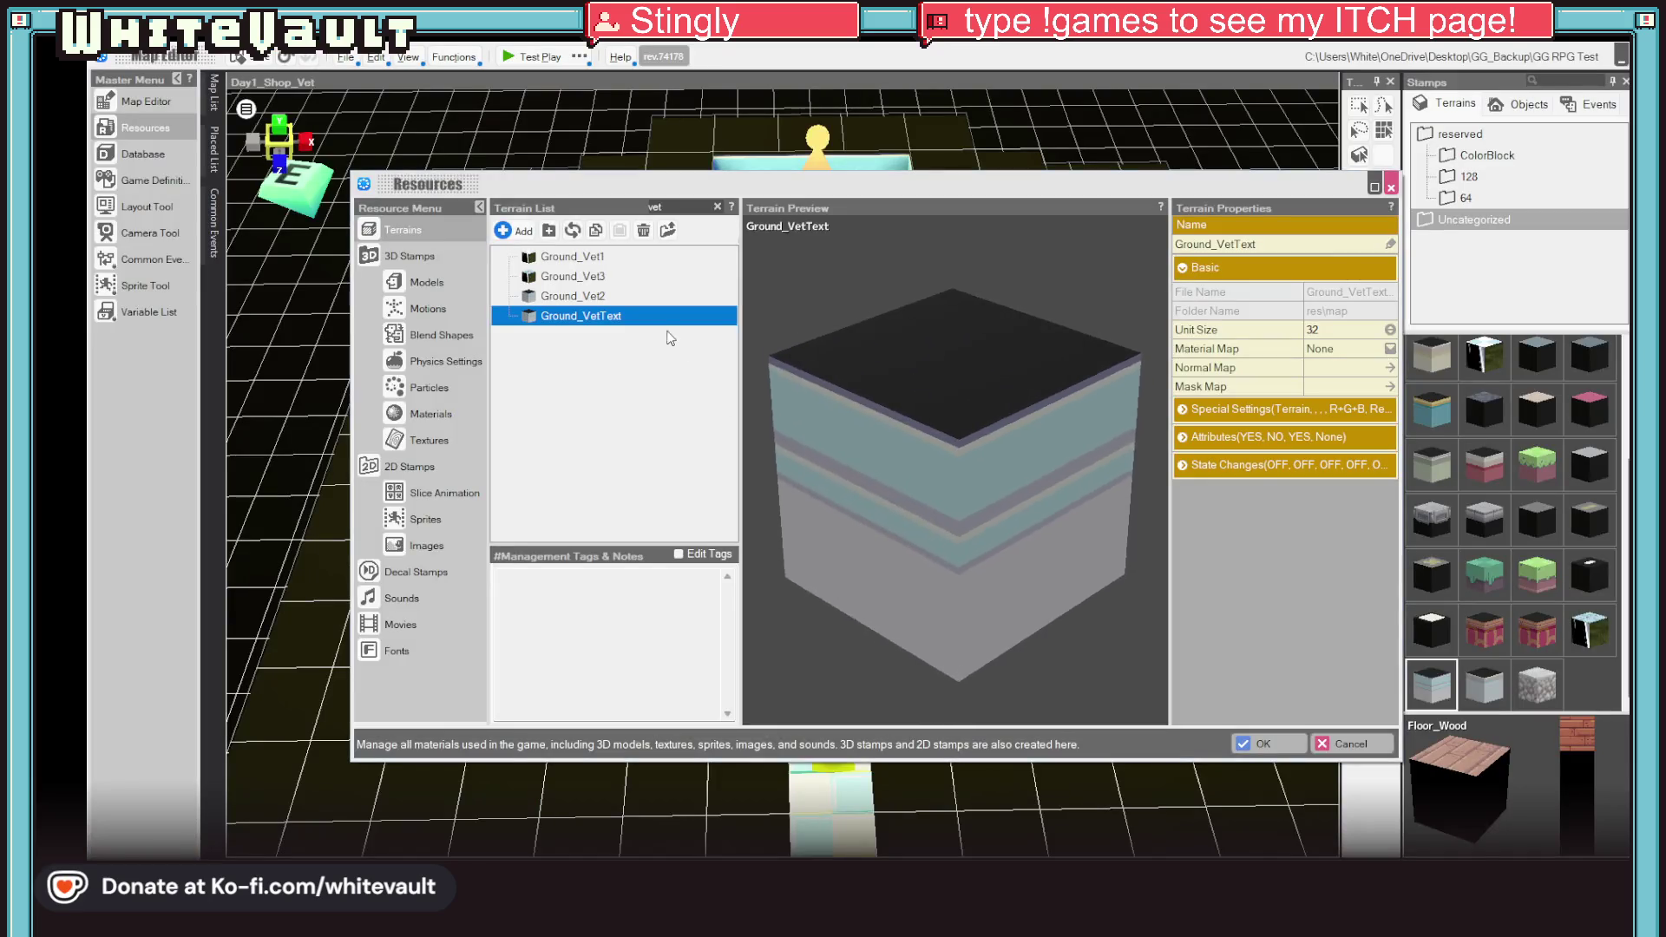
Step: Reload Ground_VetText from its updated image, check it in Aseprite, then close Resources on Ground_Vet2
left_click(572, 231)
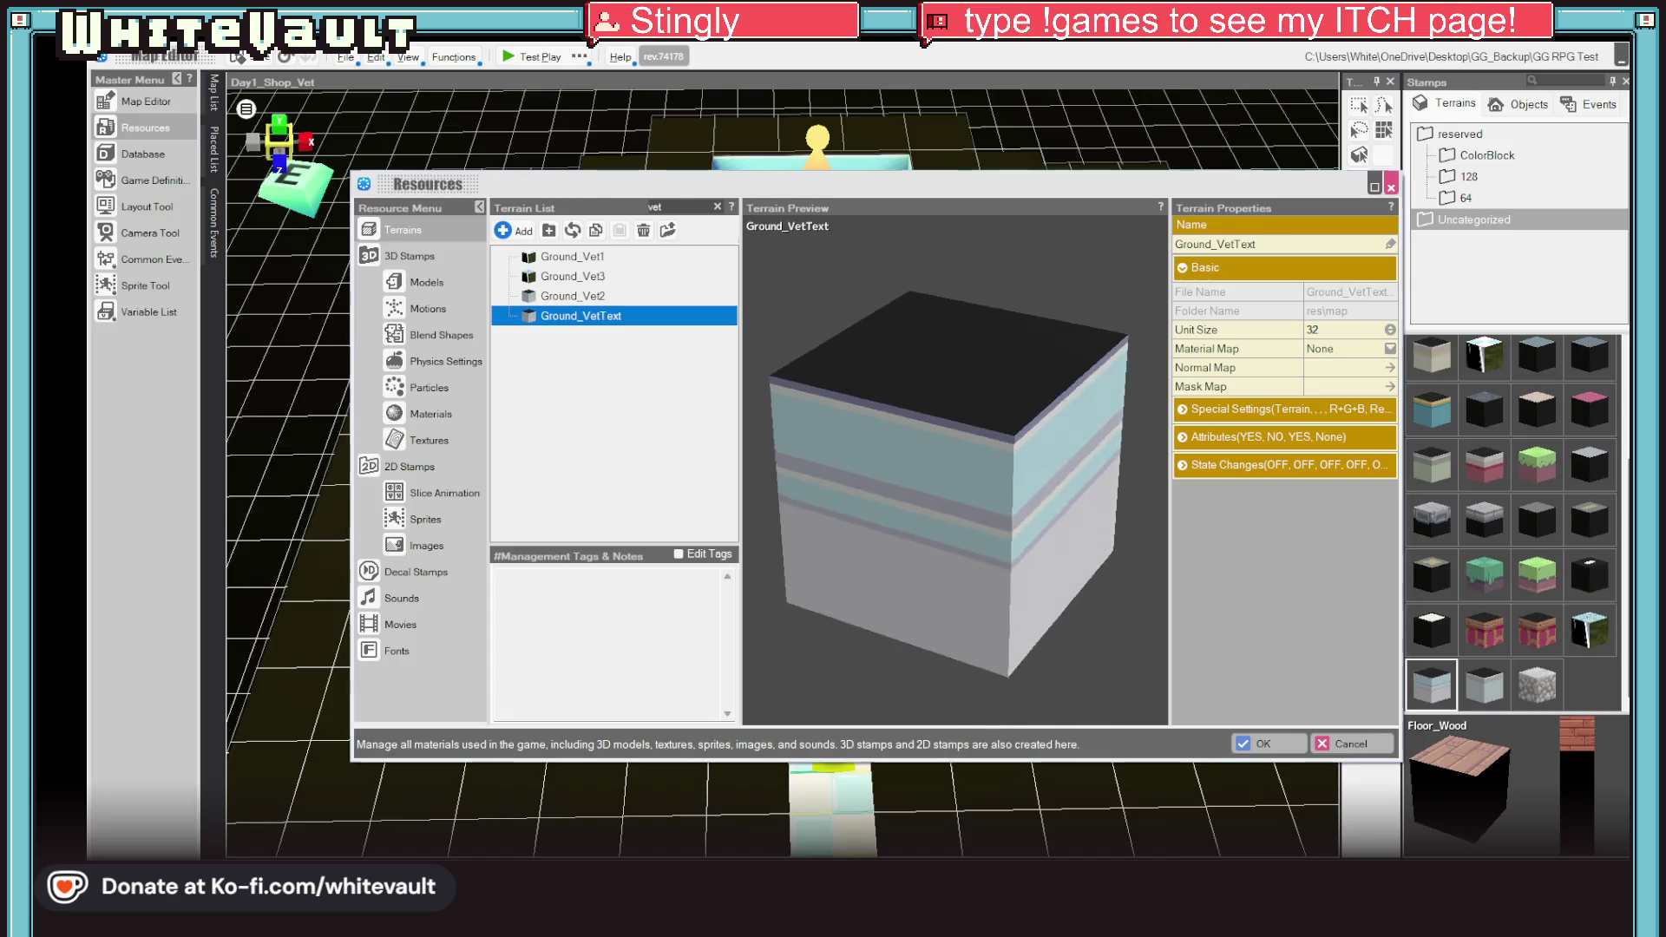
key("alt+Tab")
left_click(136, 163)
scroll(717, 305, "down", 3)
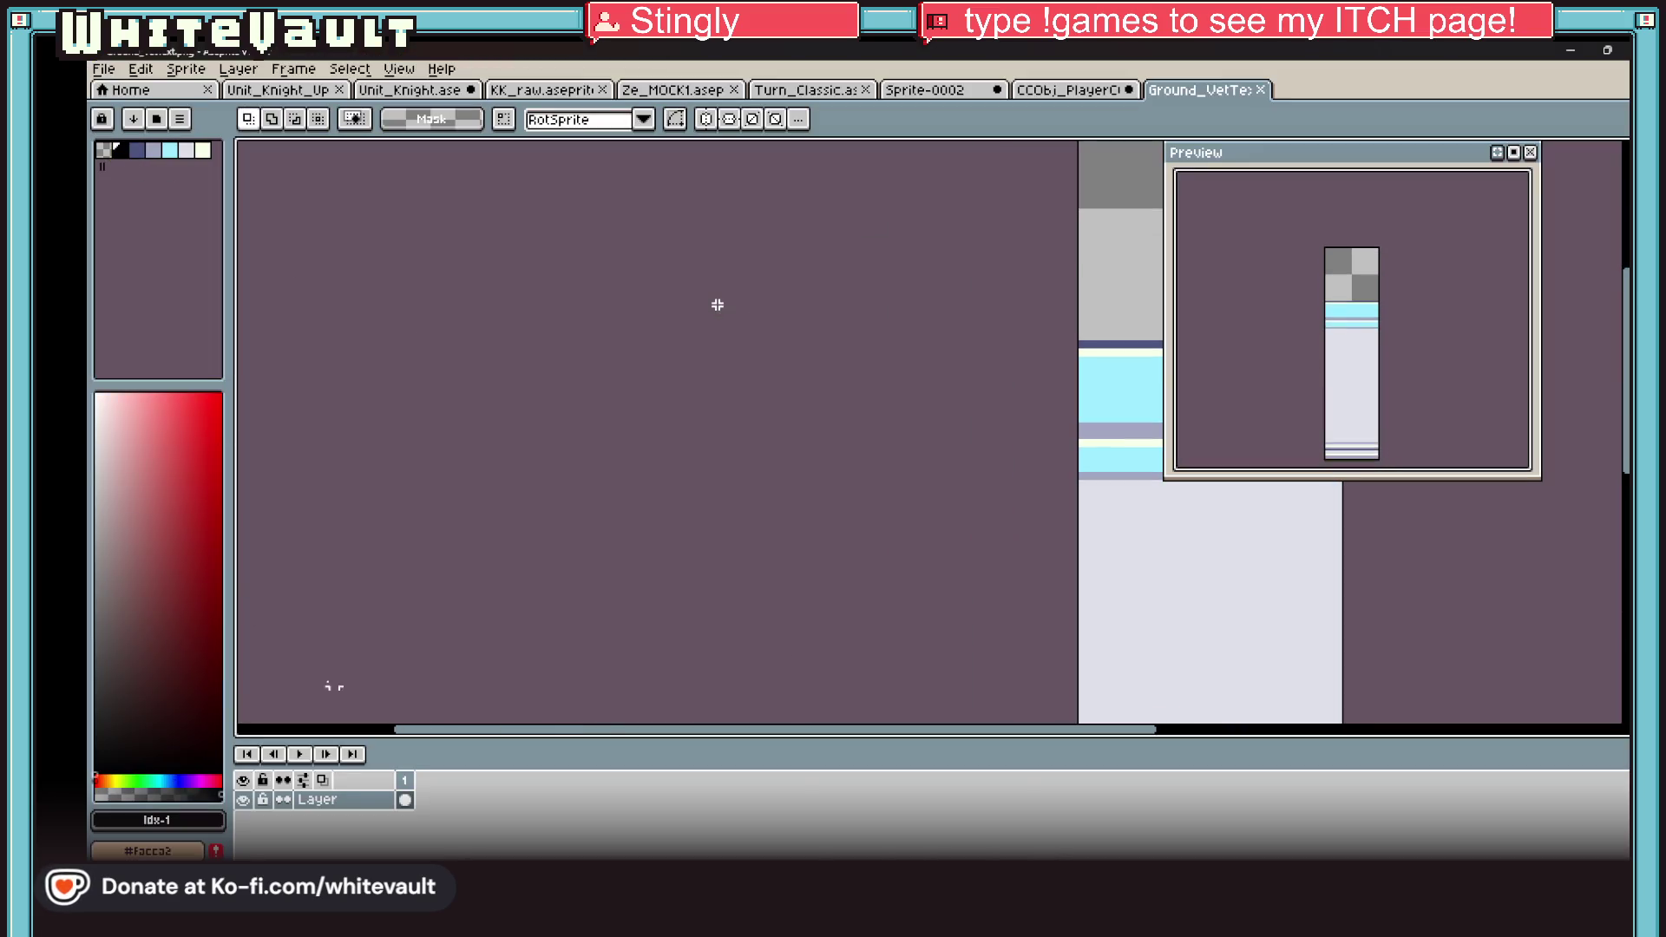
scroll(1080, 486, "down", 4)
left_click_drag(1183, 729, 1292, 732)
scroll(883, 454, "up", 4)
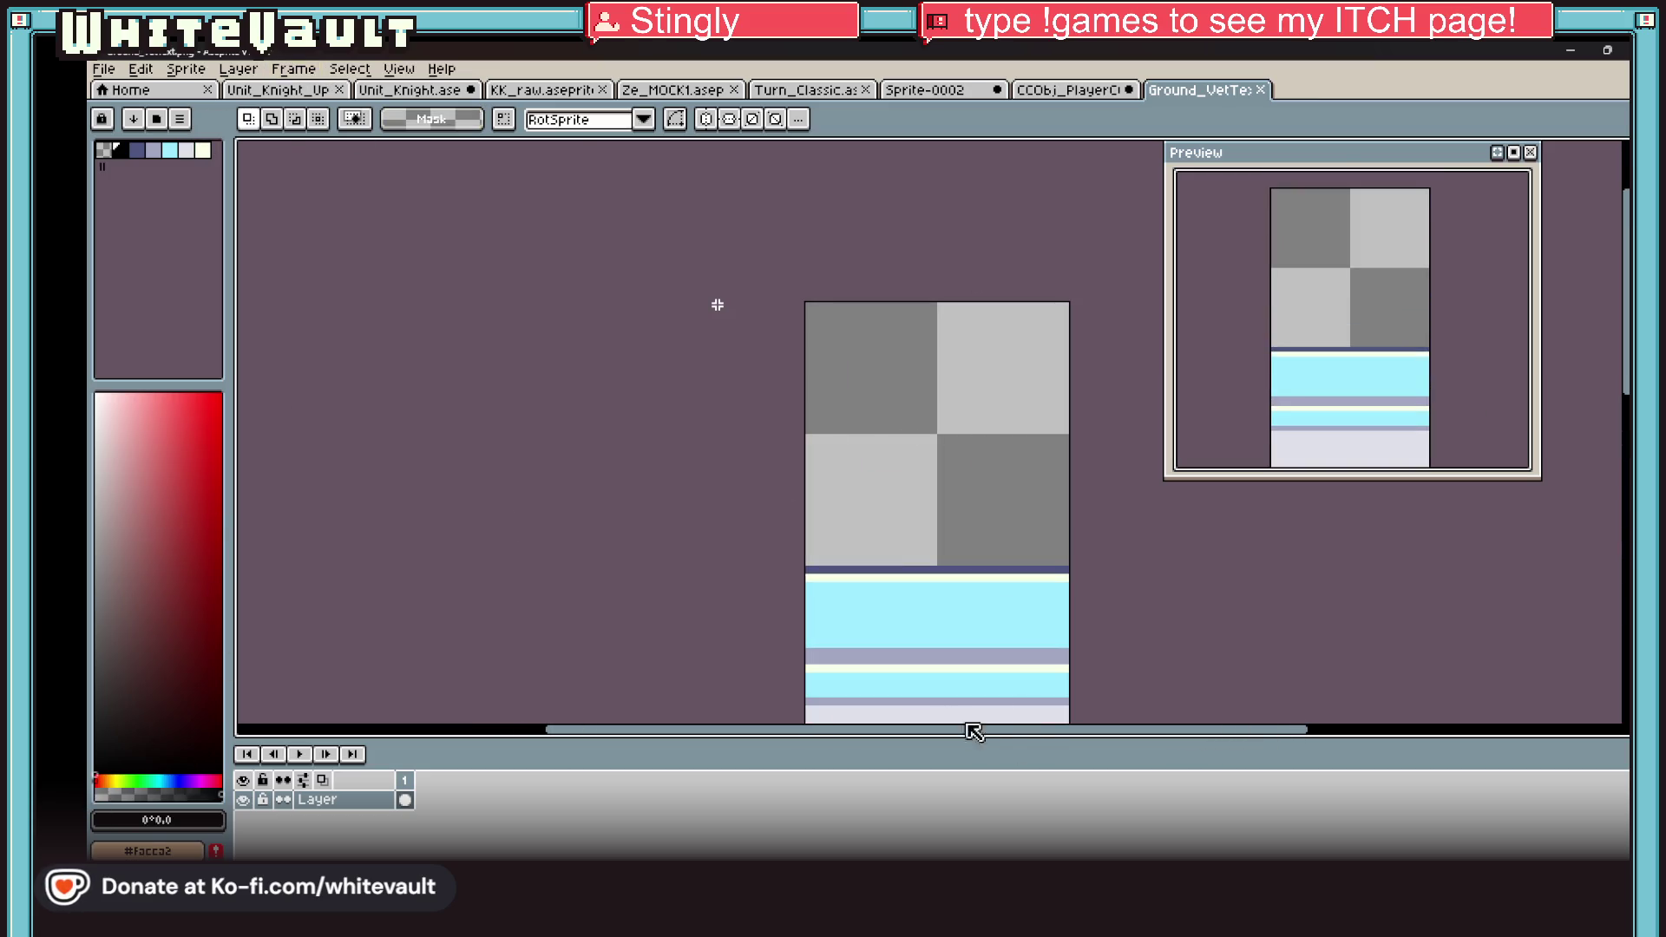
key("alt+Tab")
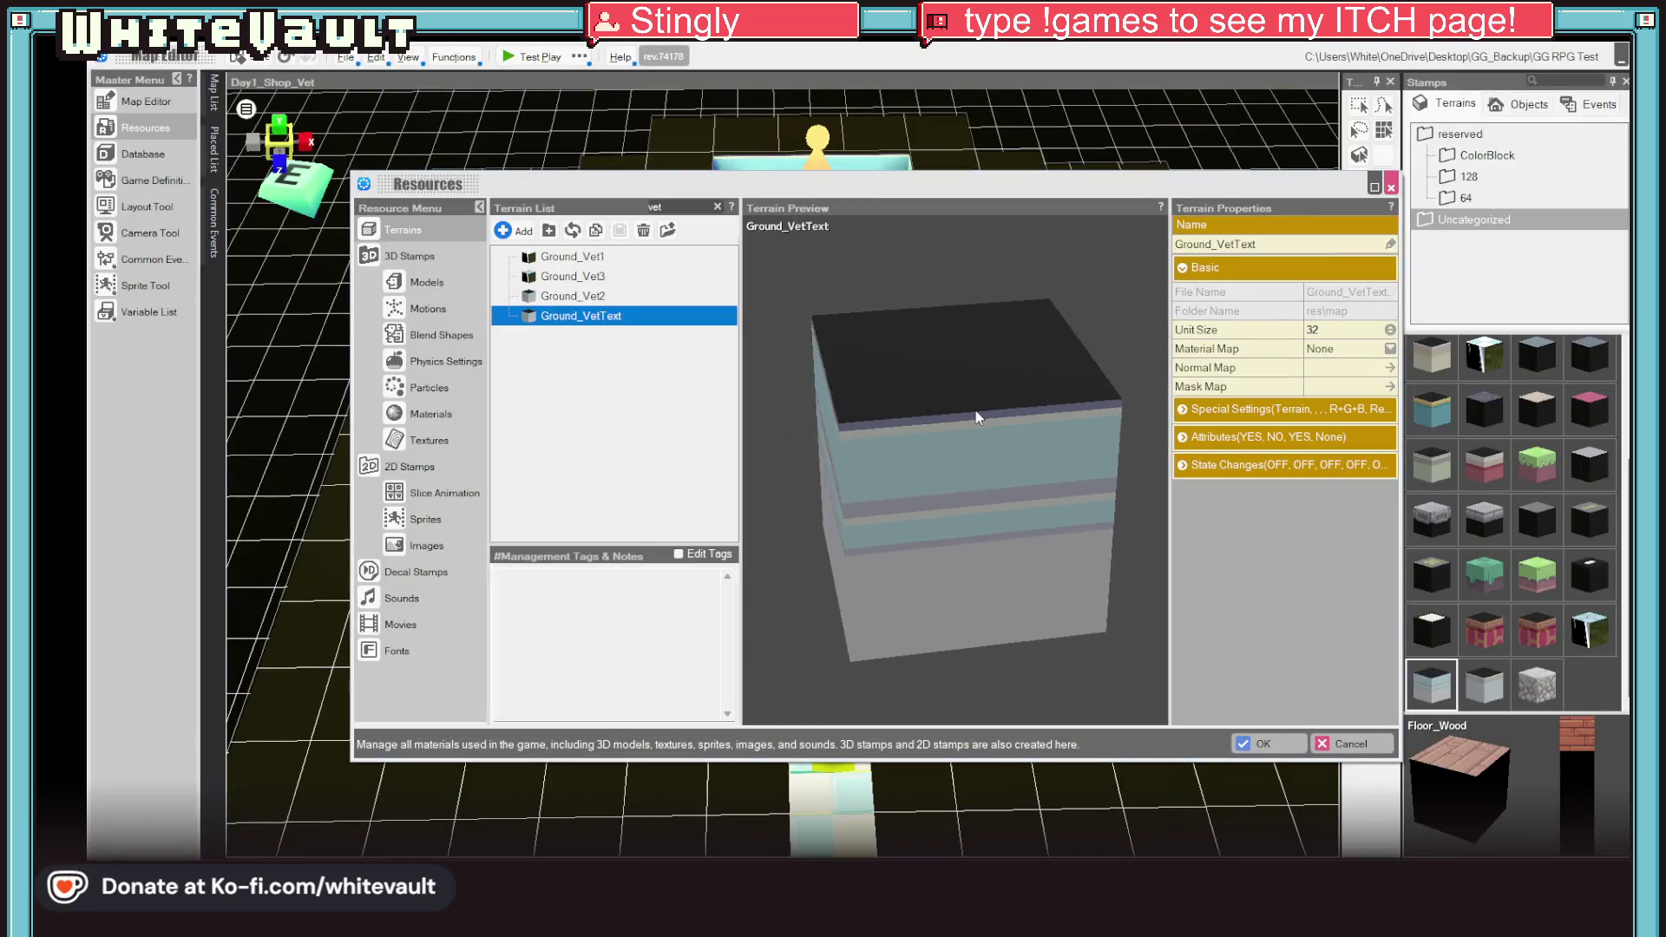
left_click(551, 299)
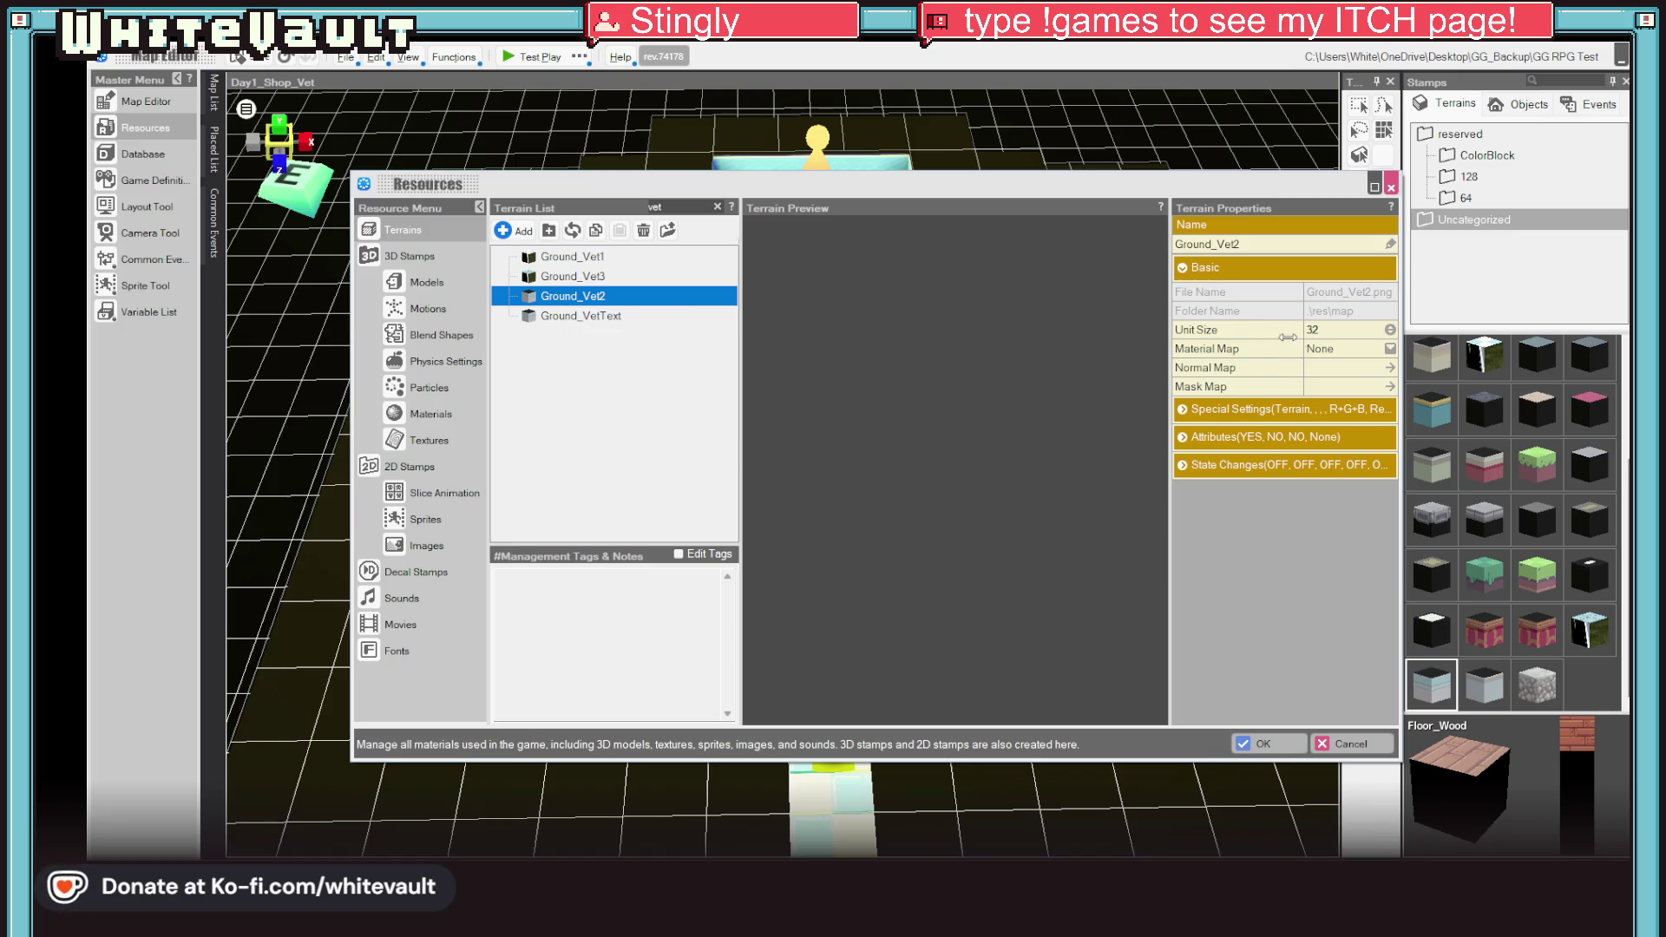
left_click(1284, 742)
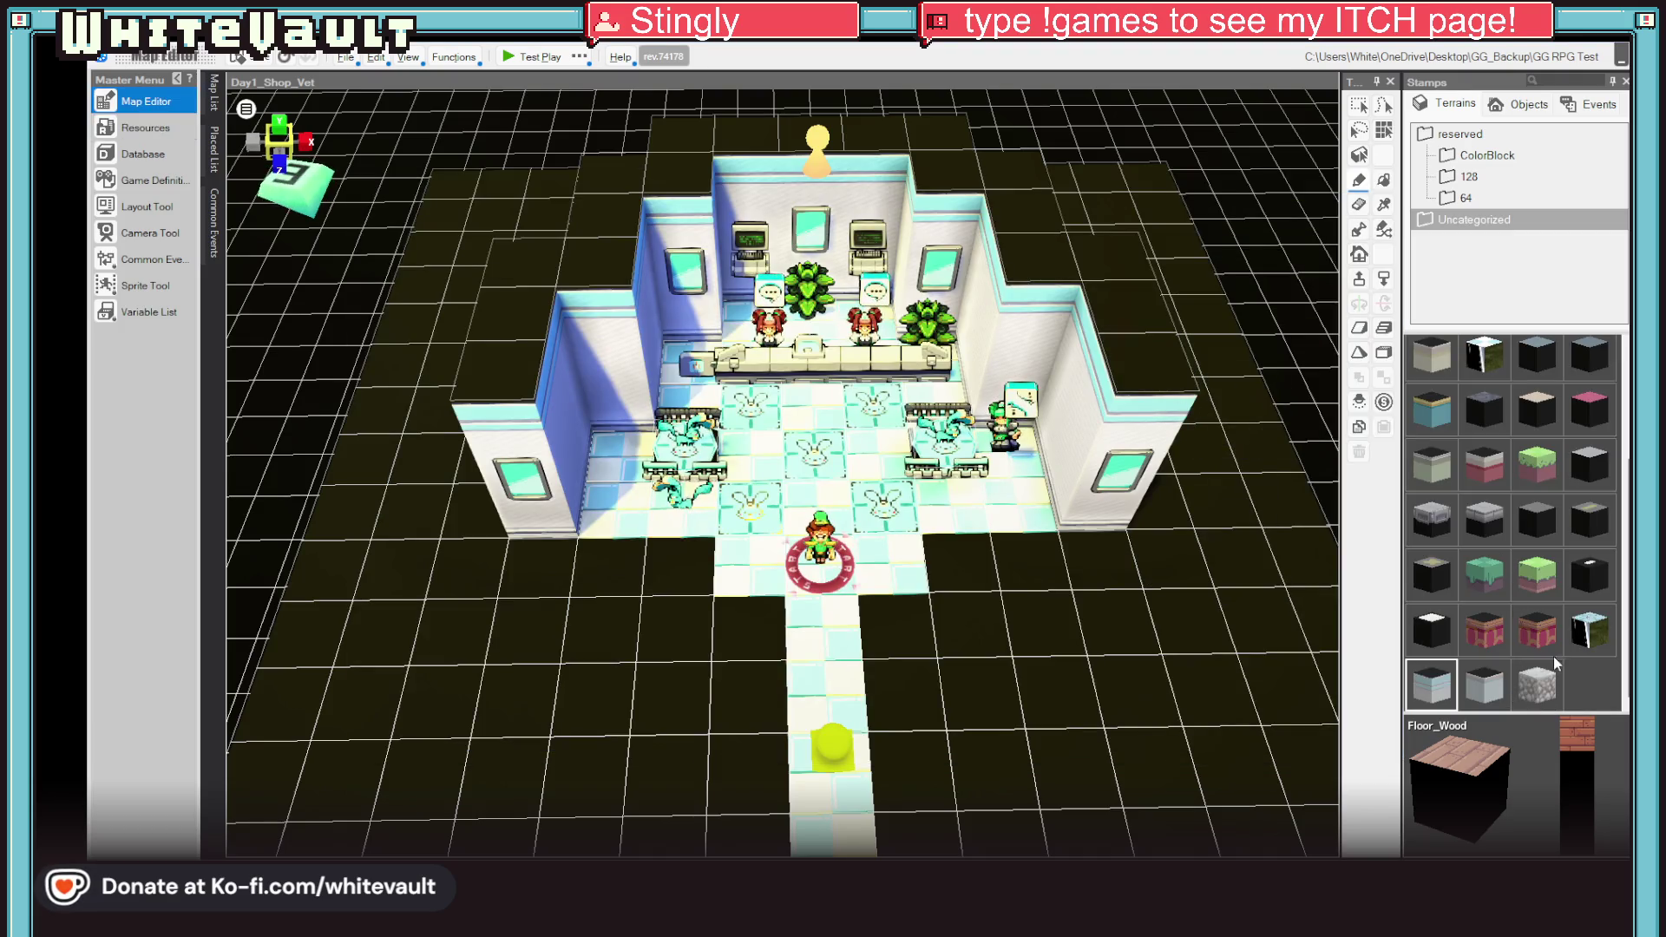
Step: Pick the Wall_GG2 stamp from Uncategorized, then switch to the ColorBlock stamp set
scroll(1558, 578, "up", 3)
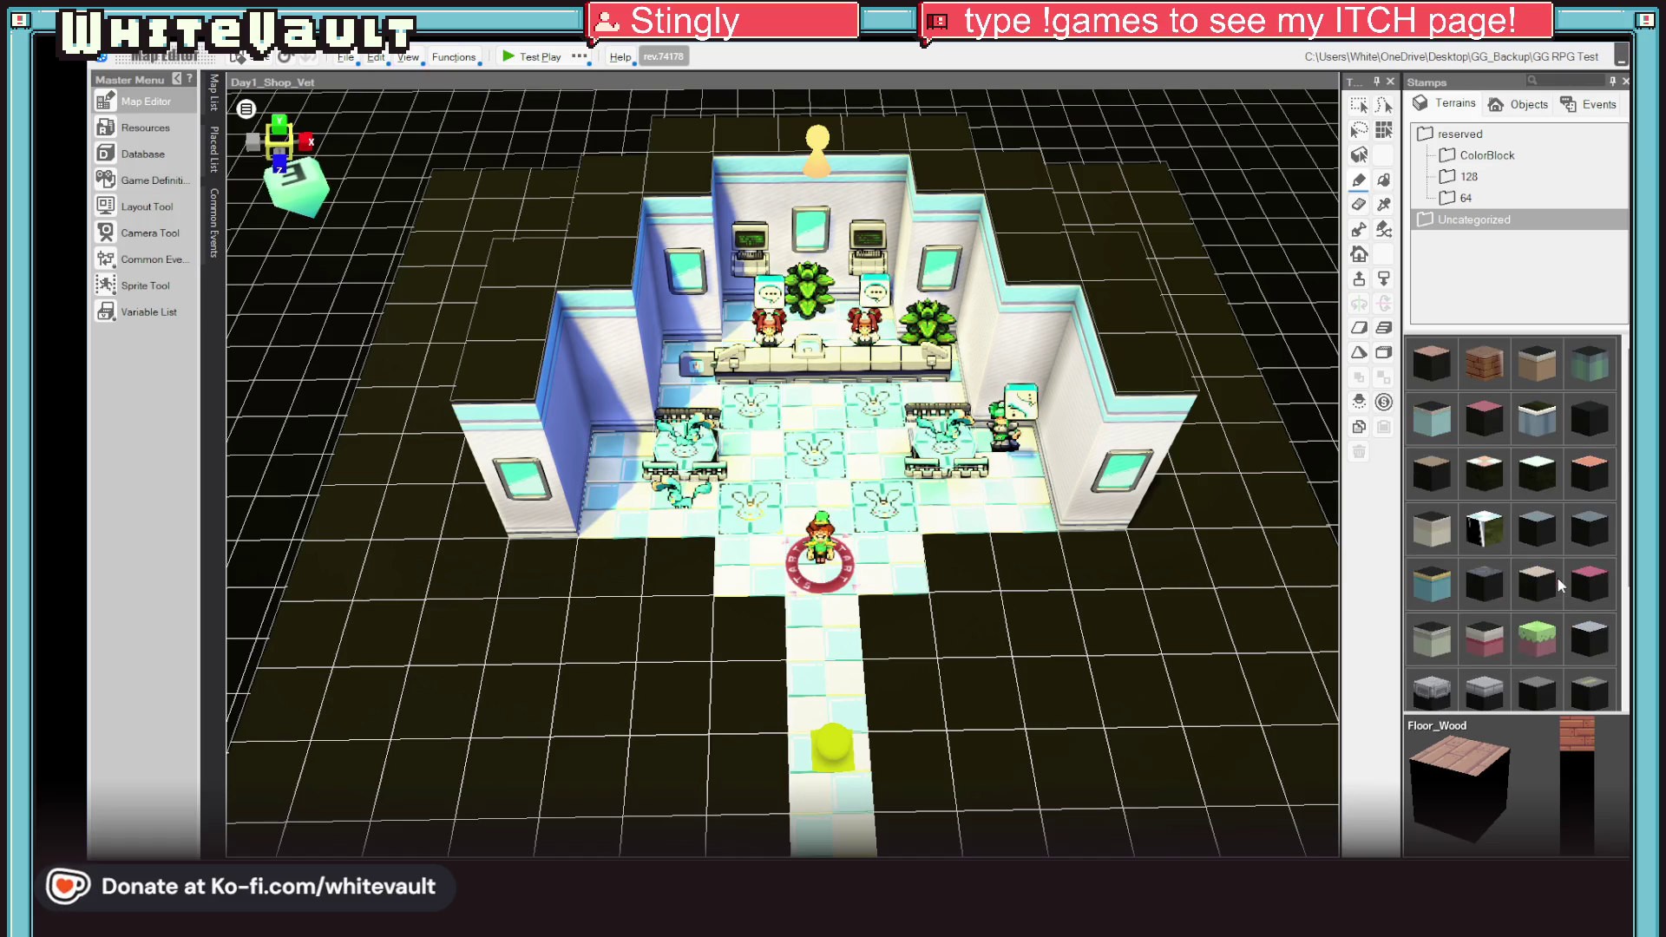
left_click(1477, 222)
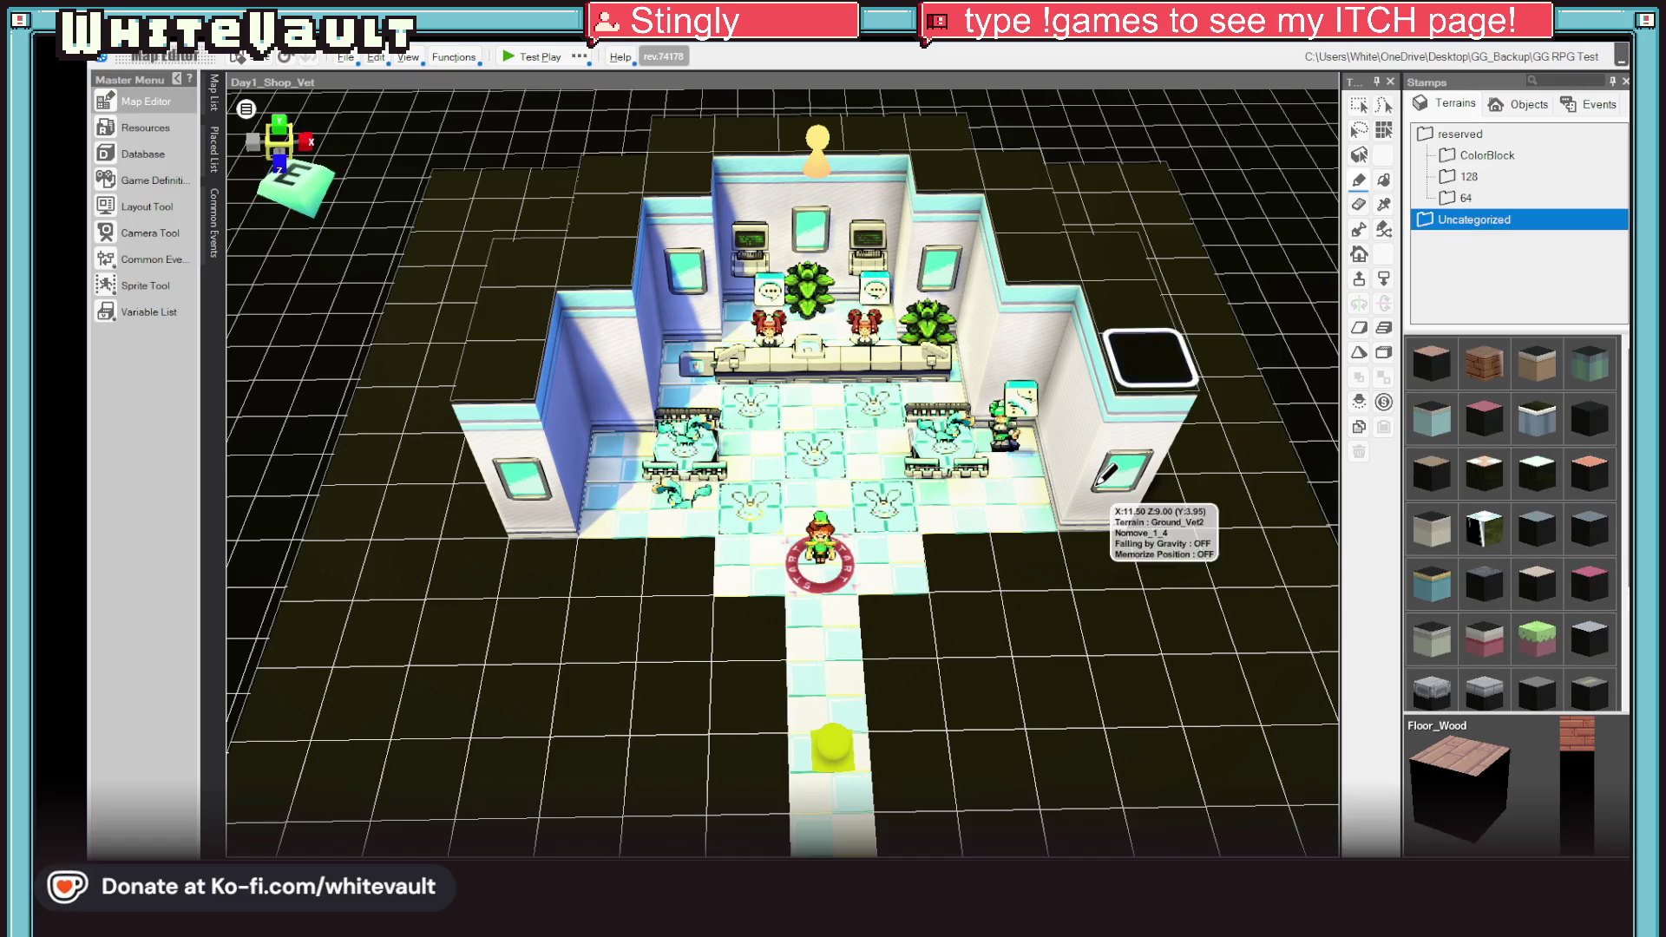
scroll(1545, 586, "down", 3)
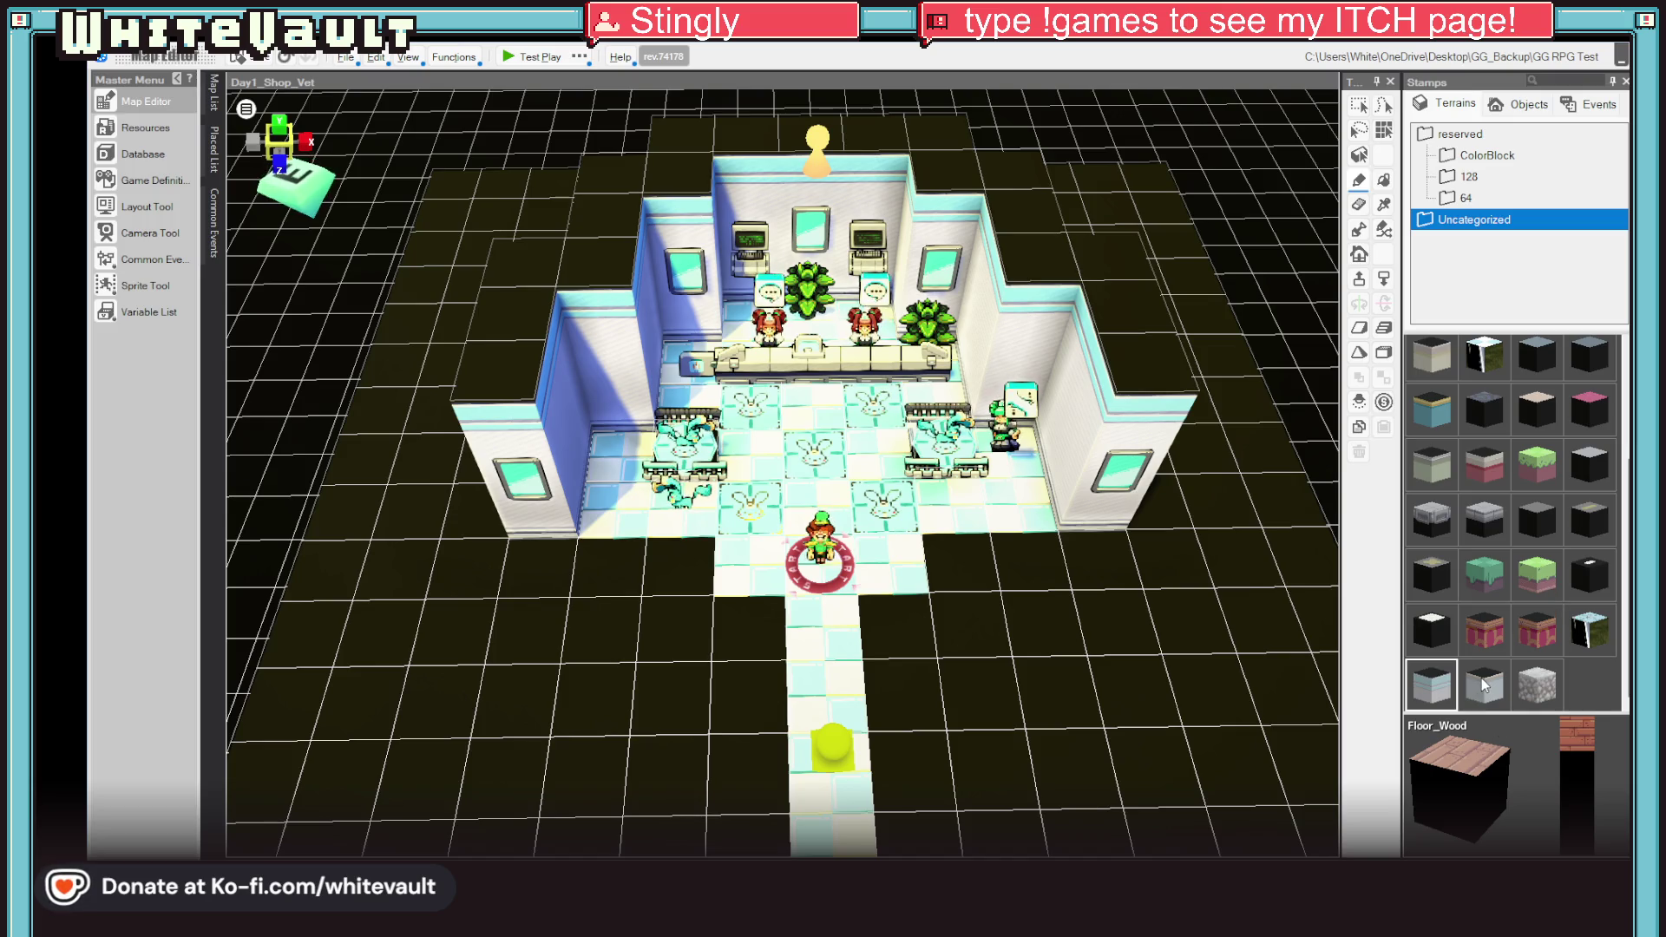
left_click(1436, 687)
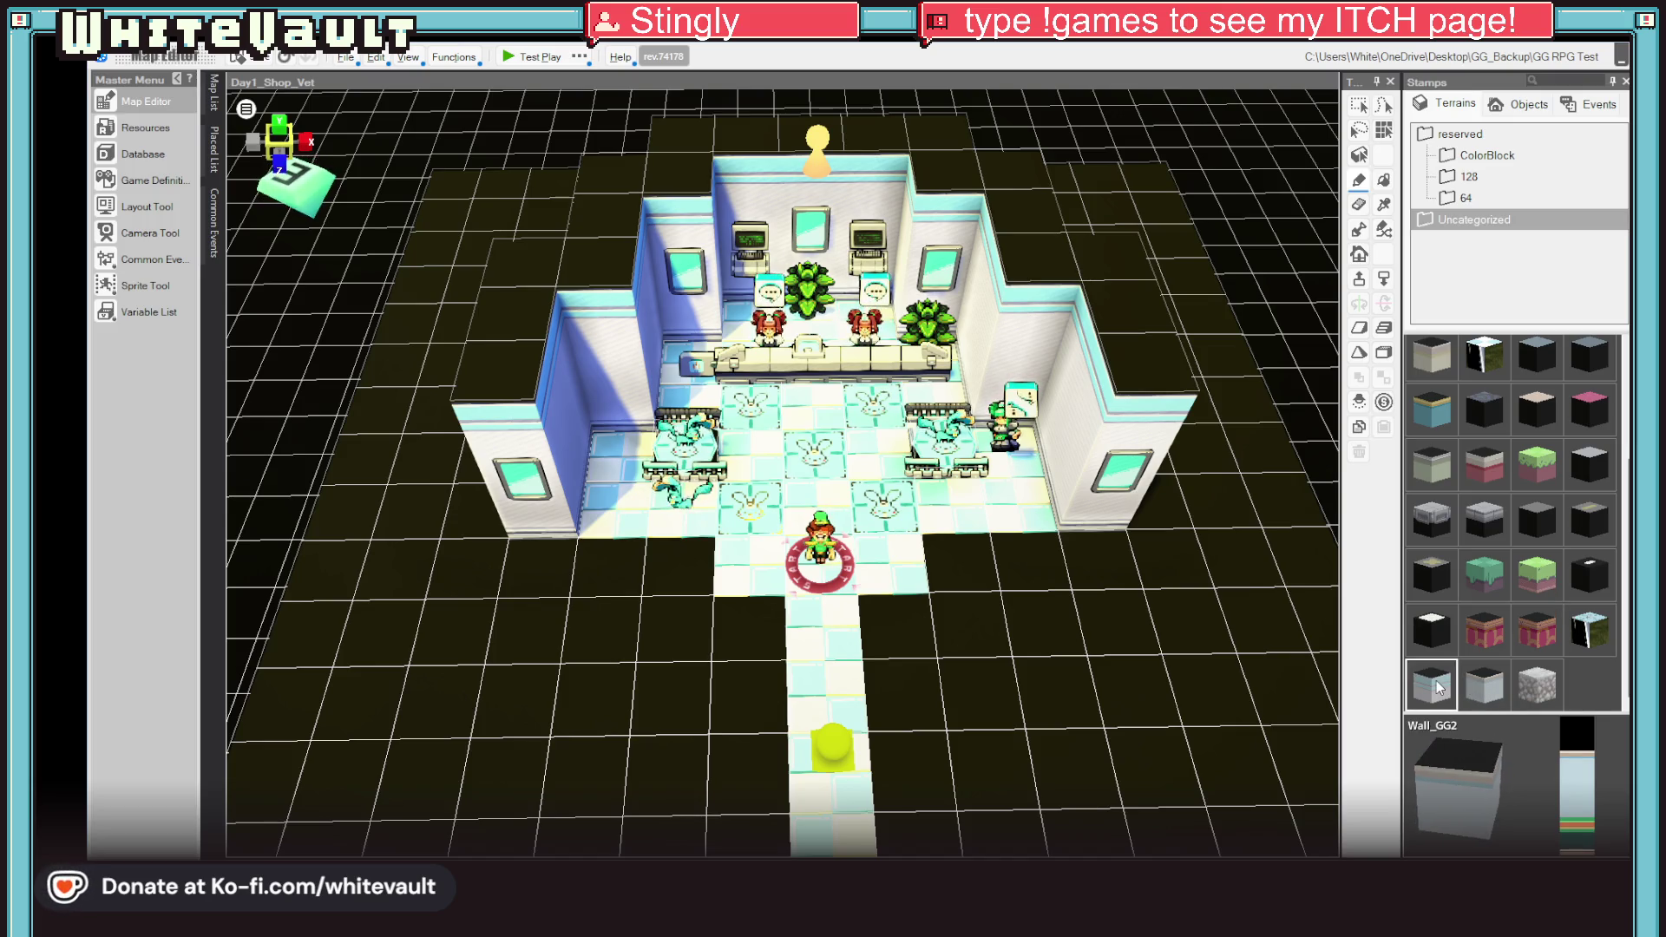
left_click(1486, 158)
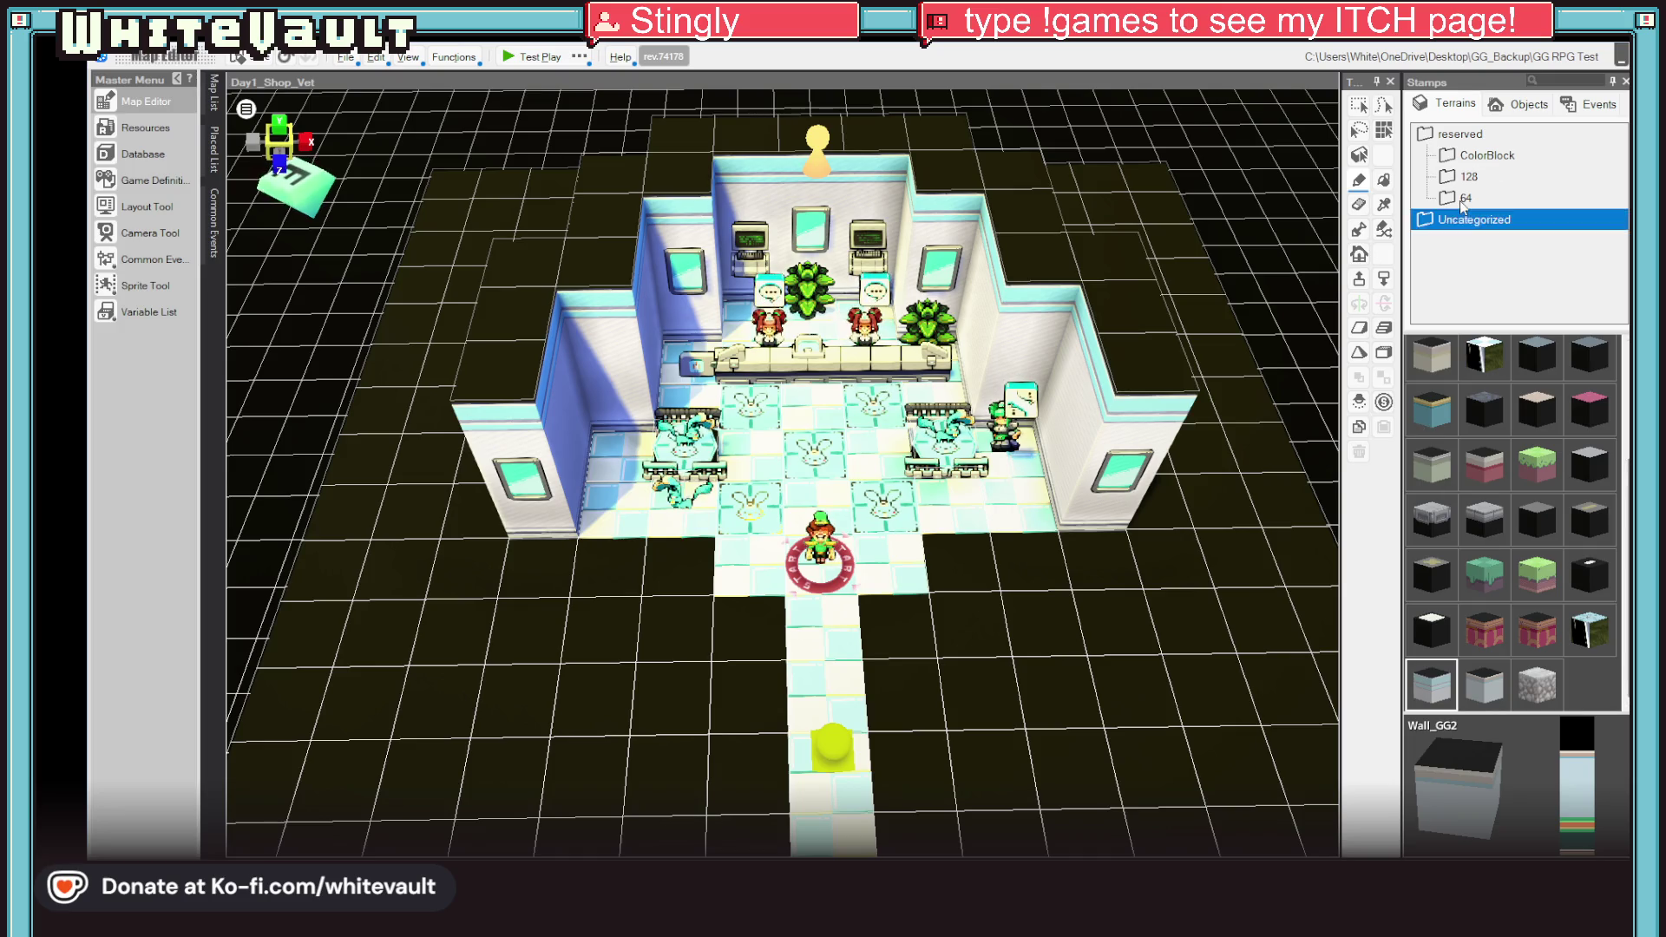